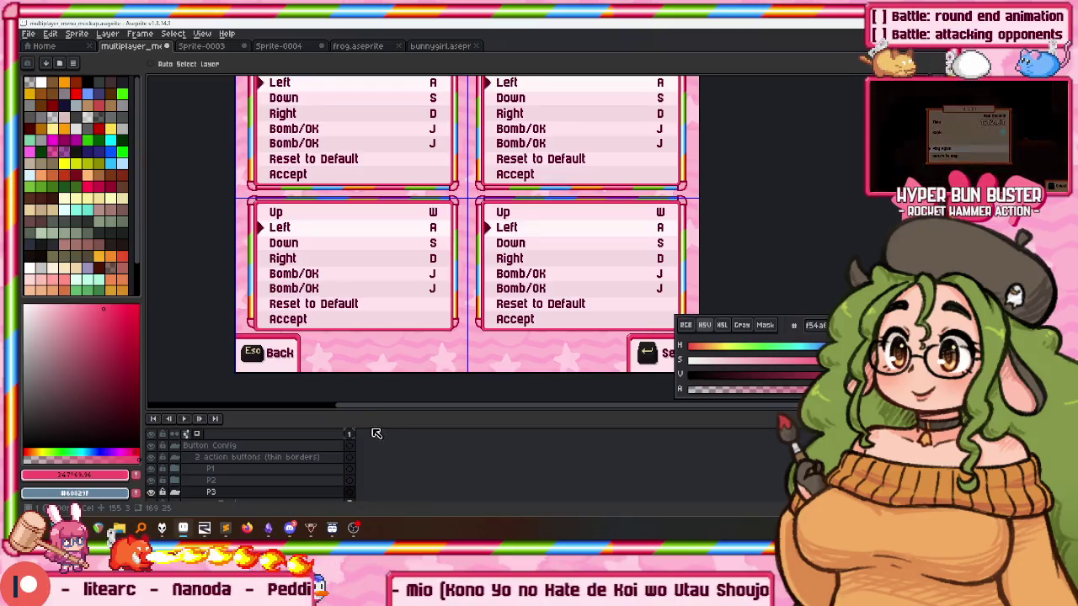
# Expand the Button Config and P1 groups and select P2's Border (thinner) layer.
pyautogui.click(195, 444)
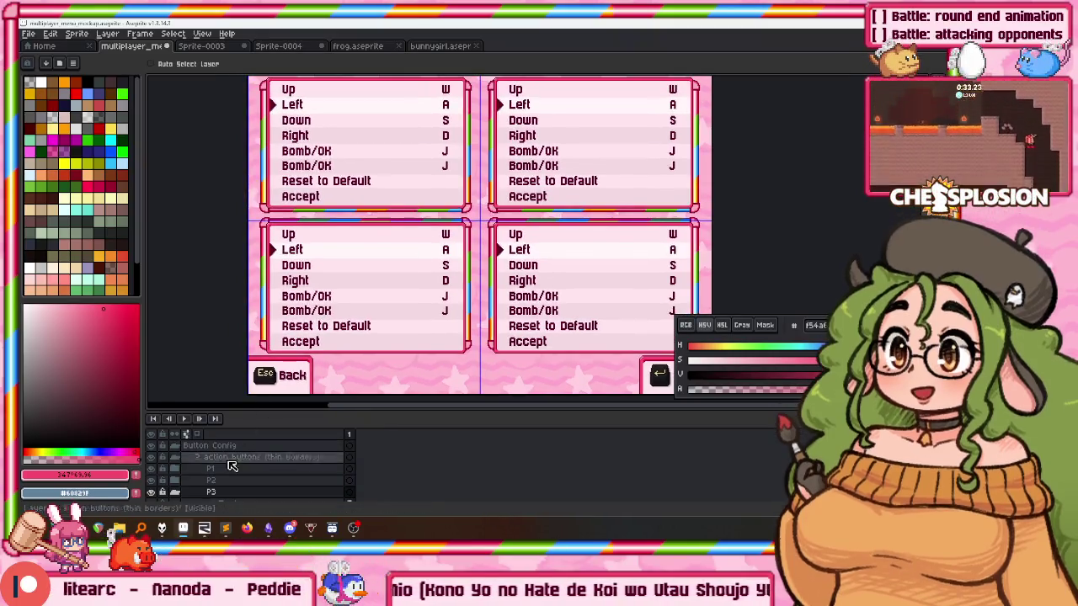
pyautogui.click(236, 457)
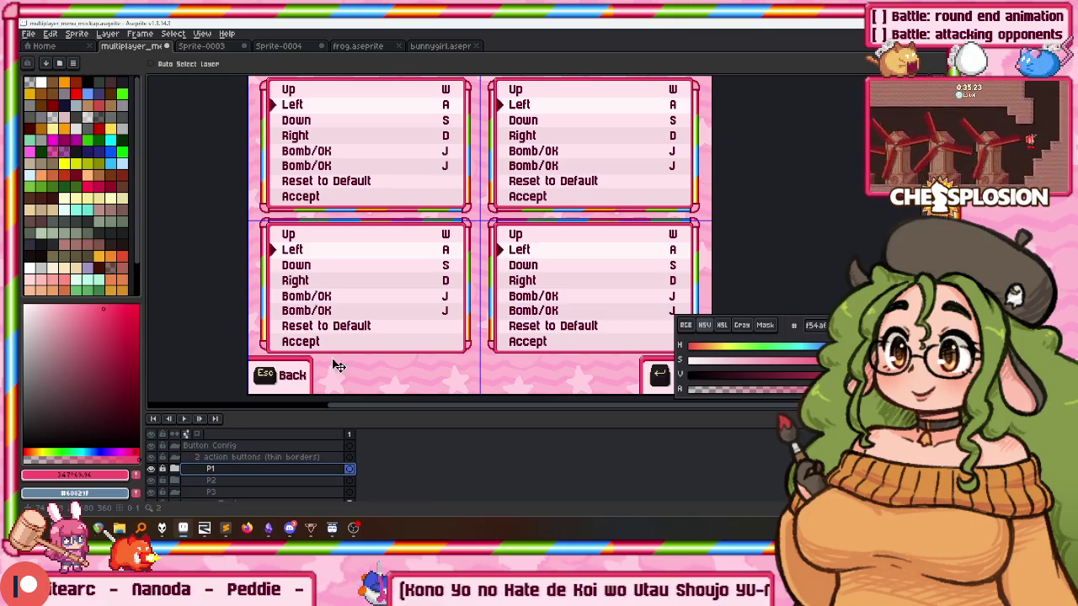
pyautogui.click(177, 473)
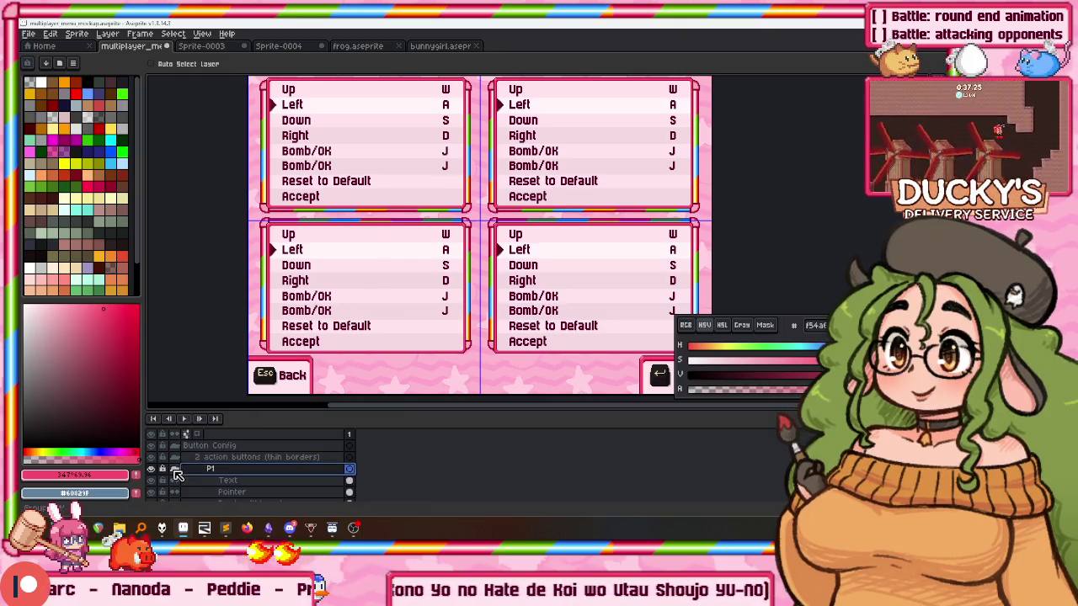
pyautogui.scroll(-2, 176, 486)
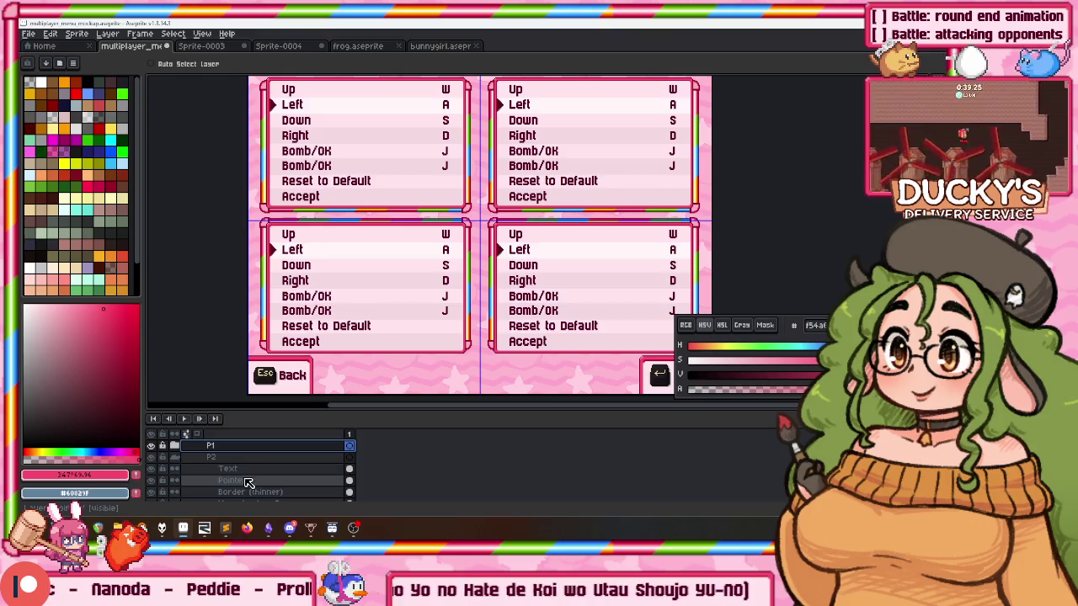
pyautogui.click(244, 492)
# Zoom into the P2 panel border and sample the dark green #3d7100 from the canvas.
pyautogui.scroll(3, 515, 234)
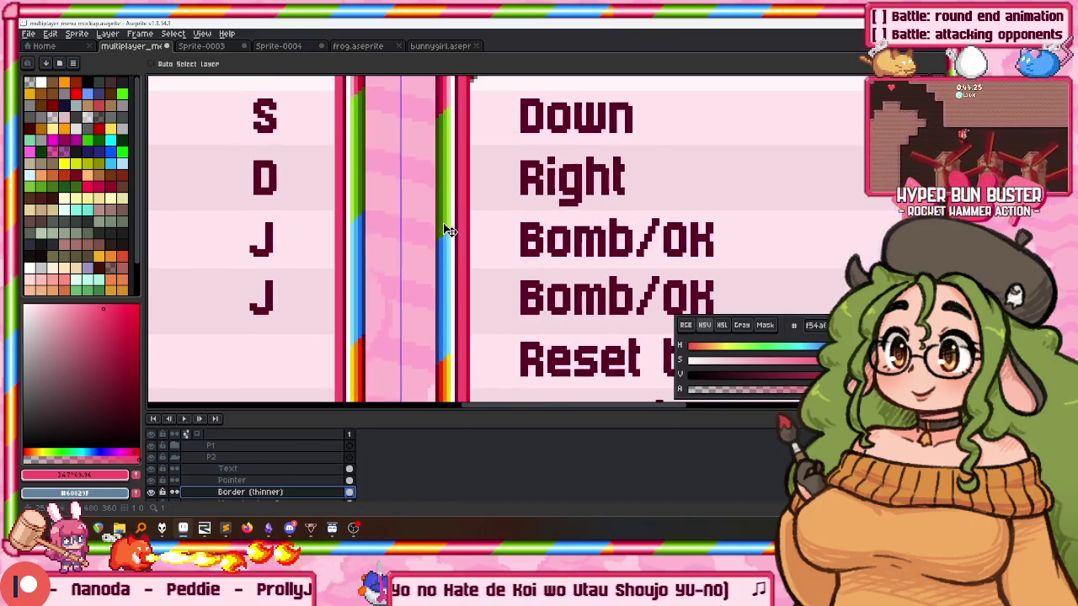
pyautogui.scroll(1, 445, 301)
pyautogui.scroll(-1, 439, 284)
pyautogui.scroll(-2, 440, 285)
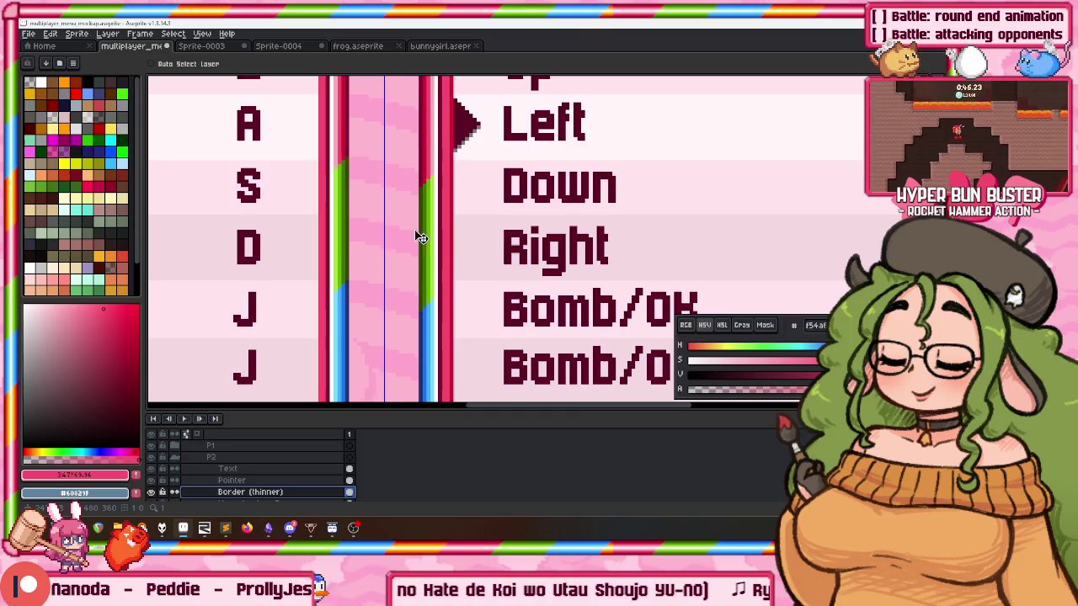
pyautogui.scroll(3, 430, 131)
pyautogui.scroll(-2, 414, 253)
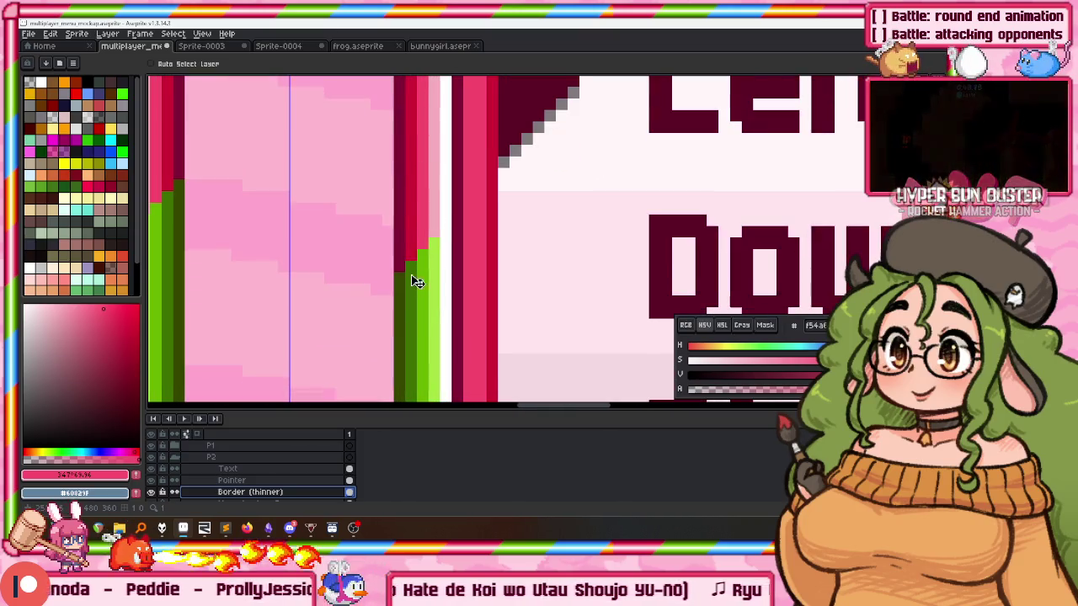
pyautogui.press('i')
pyautogui.click(420, 301)
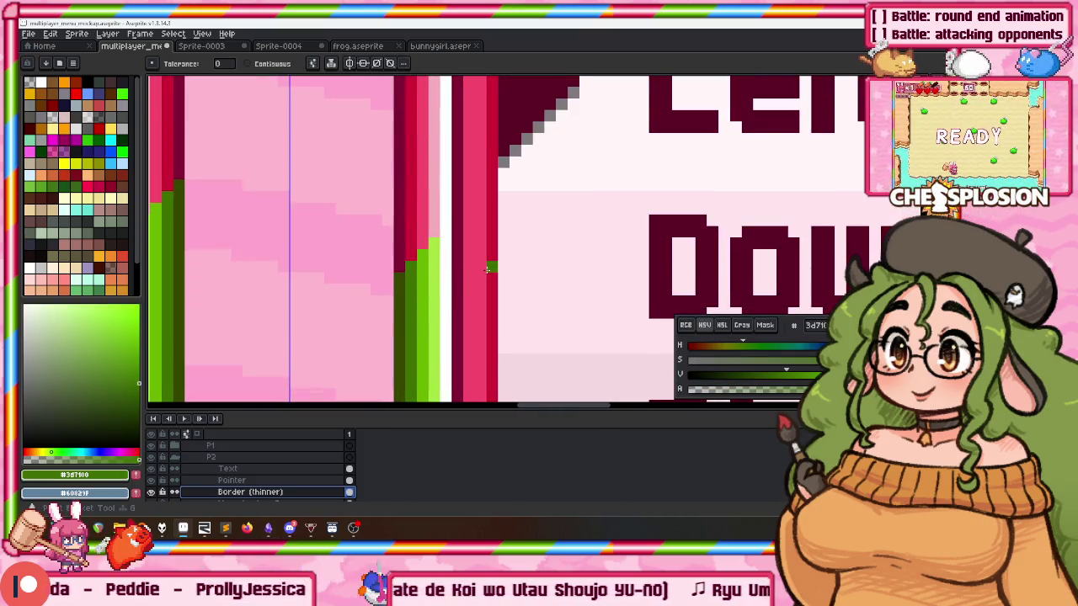
# Bucket-fill P2's dark red, crimson and thin border stripes with greens #3d7100, #68b300 and #364700.
pyautogui.click(488, 269)
pyautogui.press('i')
pyautogui.click(430, 281)
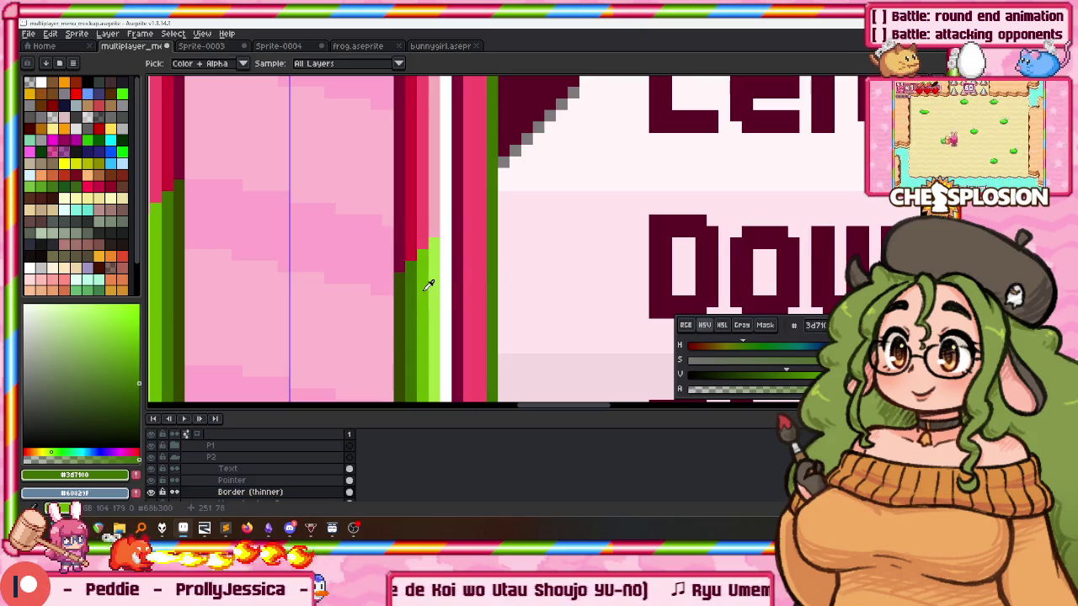
pyautogui.press('g')
pyautogui.click(473, 279)
pyautogui.keyDown('alt'); pyautogui.click(402, 282); pyautogui.keyUp('alt')
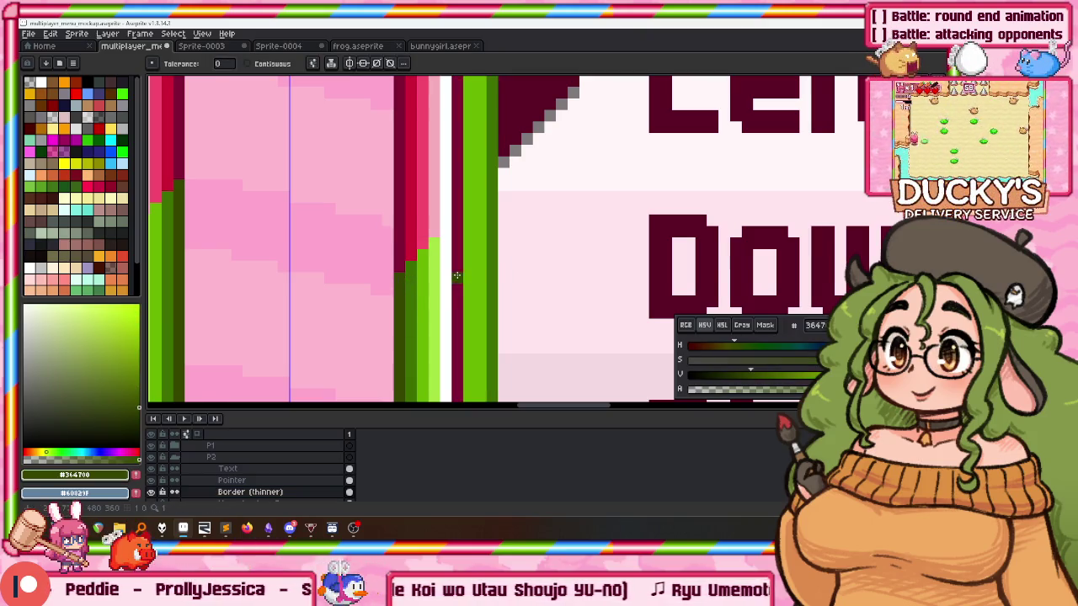
pyautogui.click(457, 279)
# Sample light green #a5e244 and reselect the Border (thinner) layer.
pyautogui.scroll(-2, 472, 269)
pyautogui.scroll(1, 480, 261)
pyautogui.scroll(2, 471, 257)
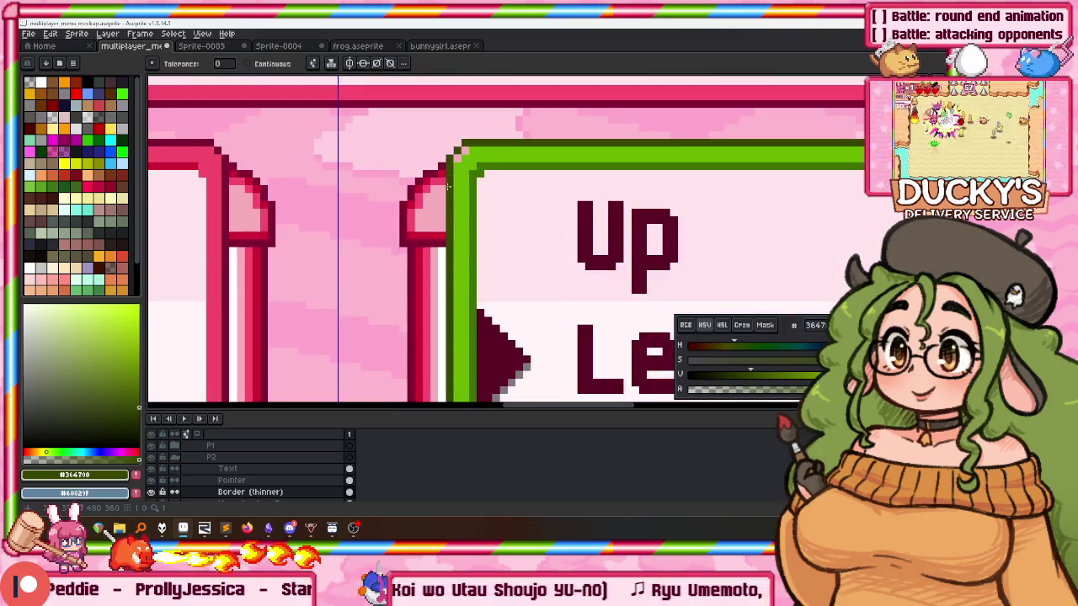
pyautogui.scroll(-2, 430, 320)
pyautogui.keyDown('alt'); pyautogui.click(427, 329); pyautogui.keyUp('alt')
pyautogui.scroll(3, 431, 272)
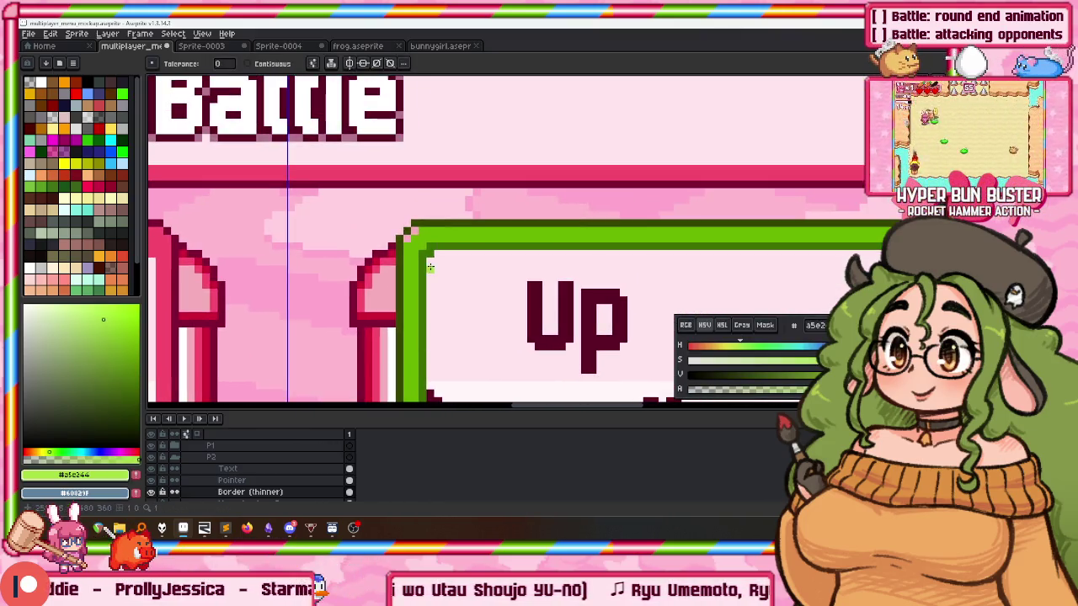
pyautogui.scroll(-3, 417, 233)
pyautogui.scroll(-3, 417, 252)
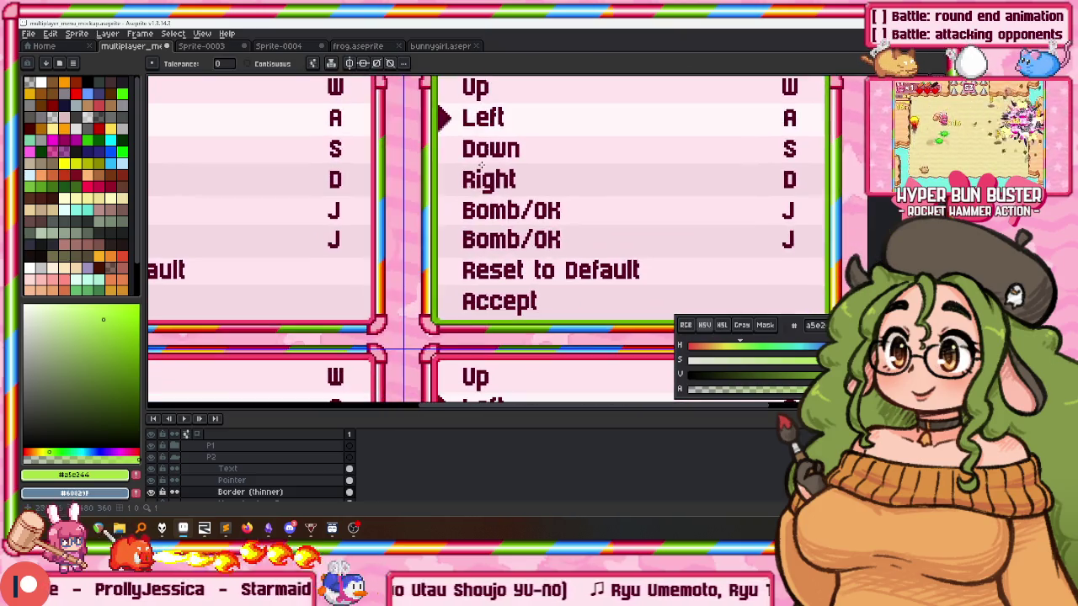
pyautogui.scroll(-4, 417, 252)
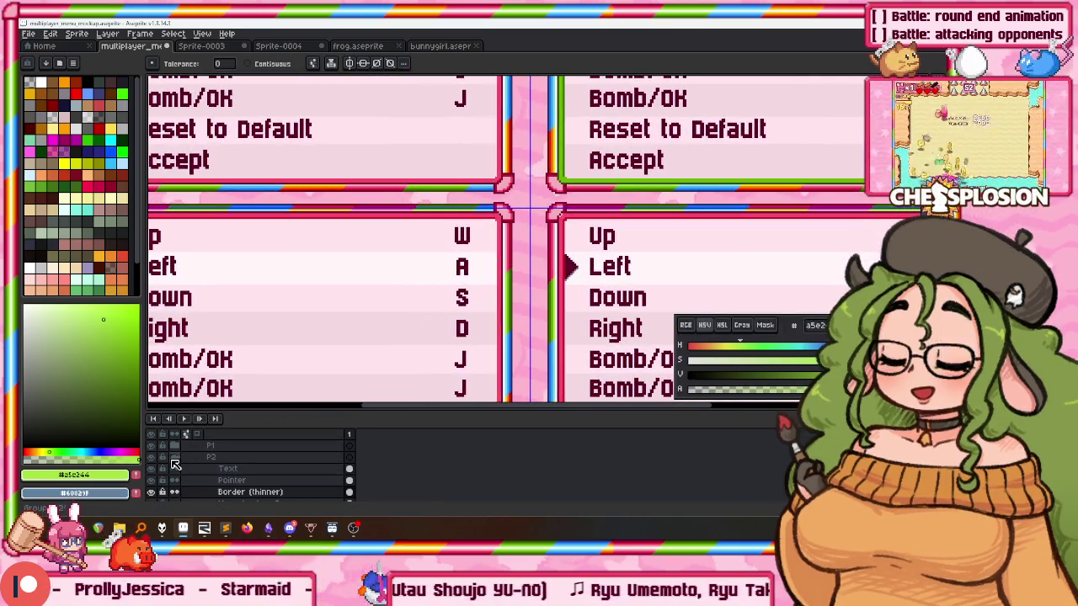
pyautogui.keyDown('ctrl'); pyautogui.click(530, 232); pyautogui.keyUp('ctrl')
pyautogui.scroll(2, 526, 227)
pyautogui.scroll(1, 514, 219)
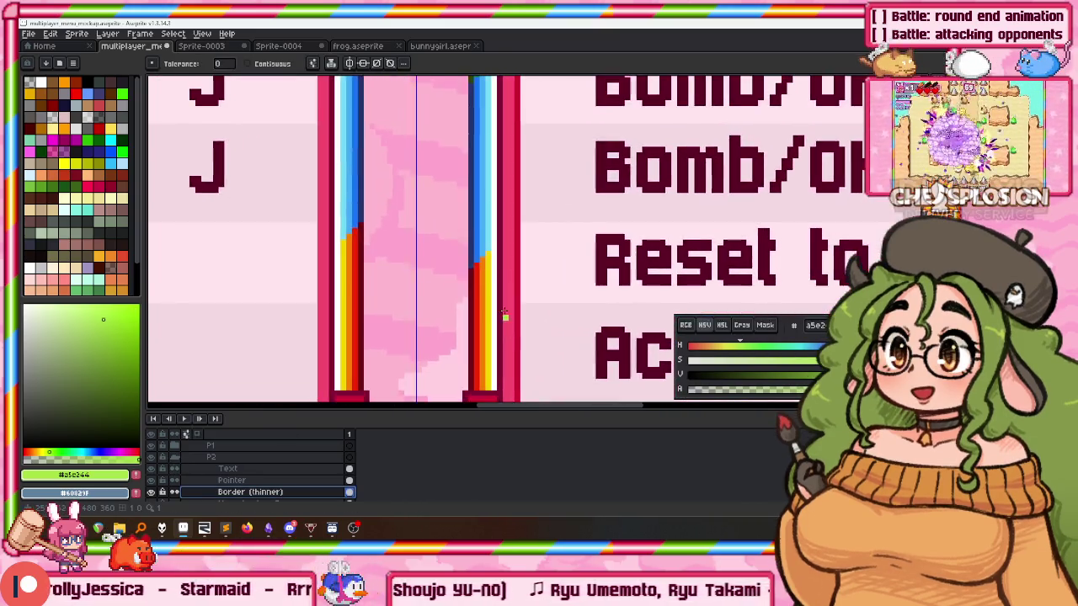
pyautogui.scroll(2, 500, 206)
pyautogui.press('alt')
# Fill P2's border stripes with navy #22346d, mid blue and light blue #44aef5.
pyautogui.click(486, 204)
pyautogui.click(576, 210)
pyautogui.keyDown('alt'); pyautogui.click(493, 202); pyautogui.keyUp('alt')
pyautogui.click(648, 211)
pyautogui.keyDown('alt'); pyautogui.click(514, 206); pyautogui.keyUp('alt')
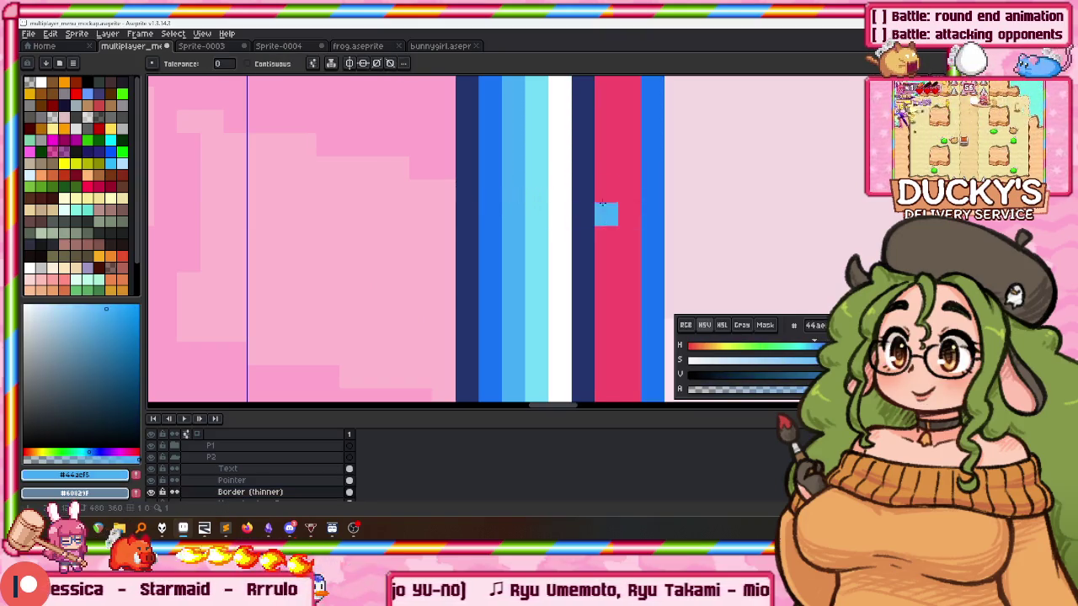
pyautogui.click(599, 210)
pyautogui.keyDown('alt'); pyautogui.click(534, 221); pyautogui.keyUp('alt')
# Lock the finished P2 border layer and select P3's Border (thinner) layer.
pyautogui.scroll(-2, 547, 253)
pyautogui.scroll(3, 522, 227)
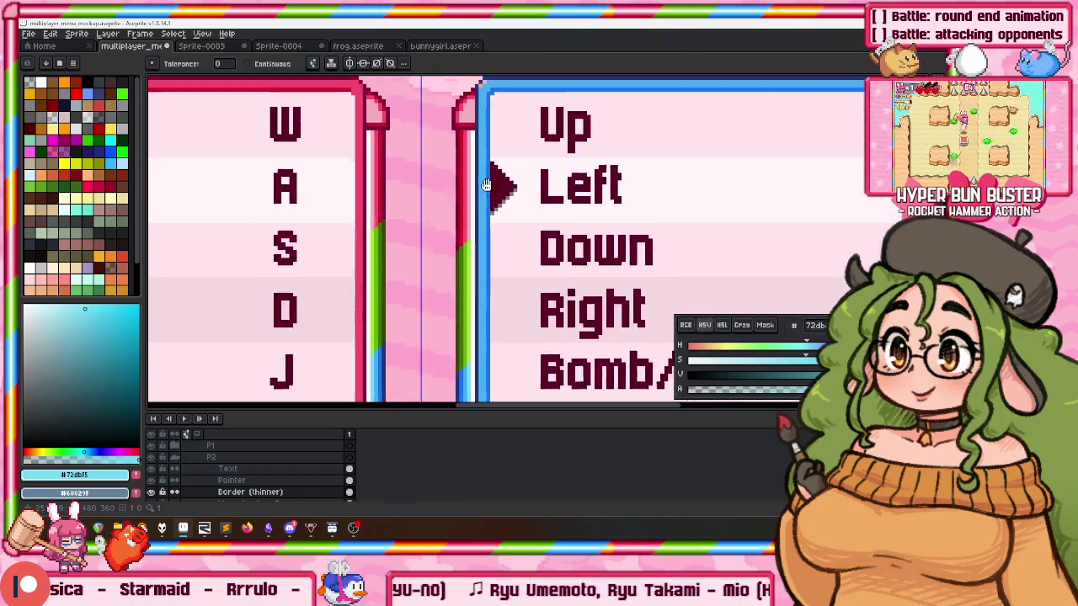
pyautogui.scroll(1, 489, 176)
pyautogui.scroll(2, 488, 177)
pyautogui.scroll(-4, 496, 181)
pyautogui.scroll(-1, 502, 185)
pyautogui.scroll(-2, 503, 186)
pyautogui.click(165, 460)
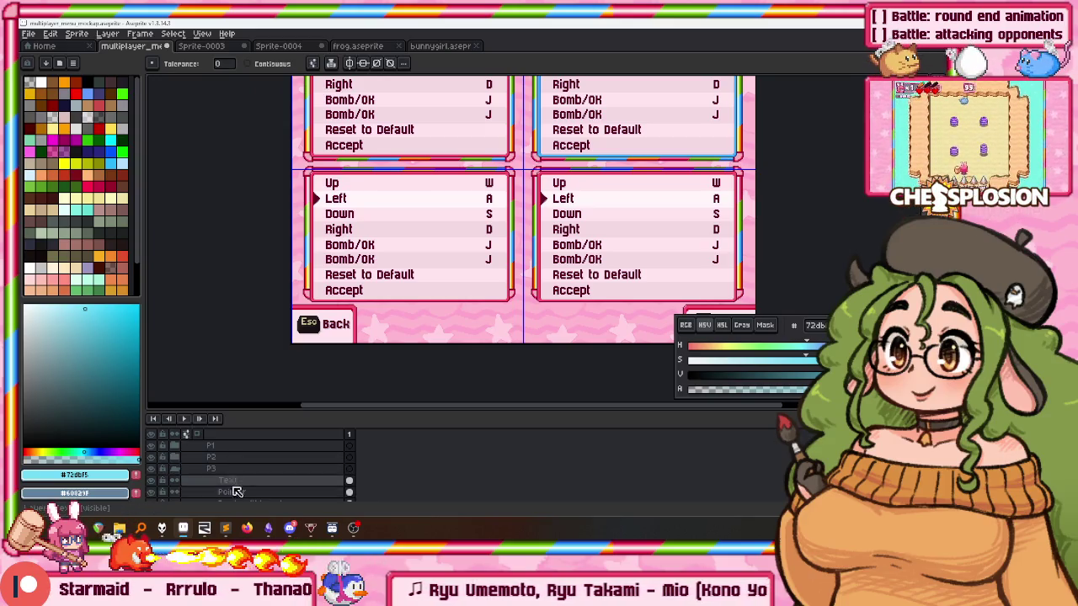
pyautogui.click(255, 481)
# Fill P3's stray pixel and crimson stripe with red #F32400, then sample orange #F57E00 and yellow #F5D600.
pyautogui.scroll(5, 334, 226)
pyautogui.hotkey('ctrl', 'z')
pyautogui.keyDown('alt'); pyautogui.click(334, 226); pyautogui.keyUp('alt')
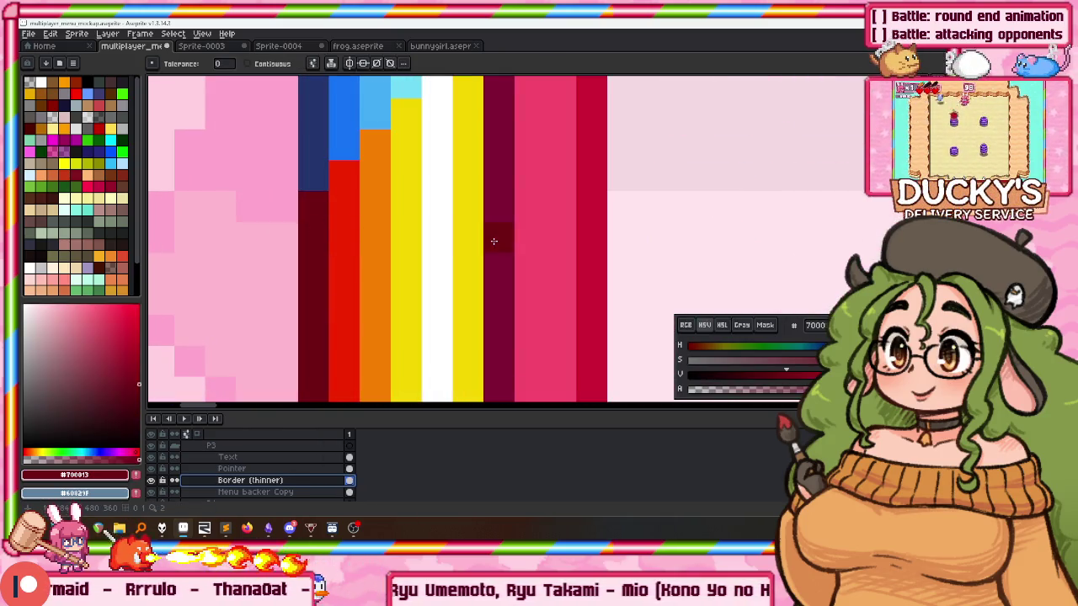
pyautogui.click(572, 255)
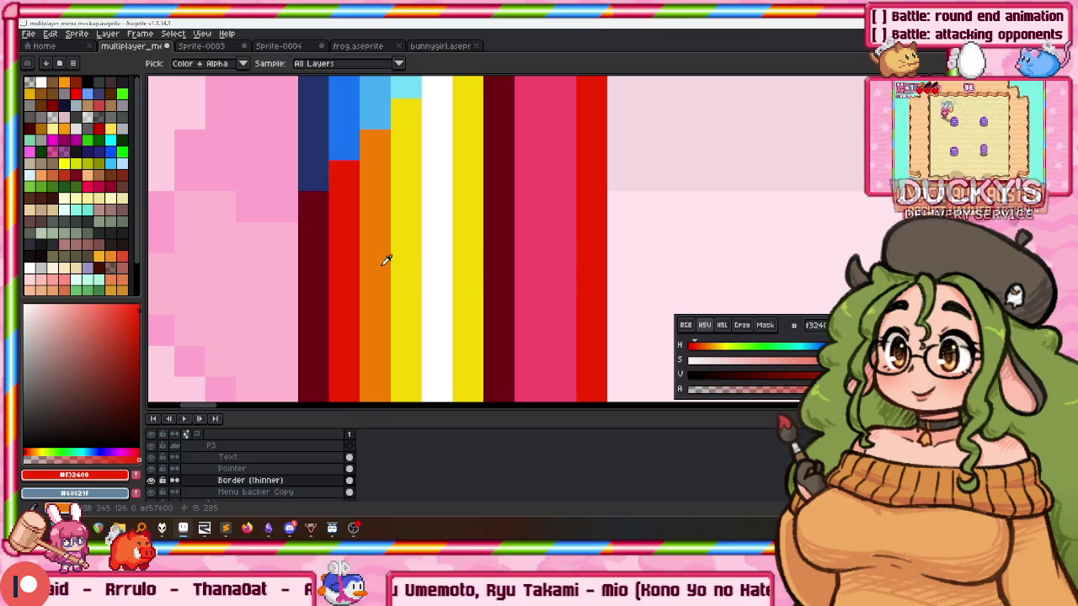
pyautogui.keyDown('alt'); pyautogui.click(375, 257); pyautogui.keyUp('alt')
pyautogui.click(543, 261)
pyautogui.keyDown('alt'); pyautogui.click(413, 261); pyautogui.keyUp('alt')
# Fill the border's top-left corner pixel yellow and select the P4 Border (thinner) layer.
pyautogui.scroll(-4, 412, 210)
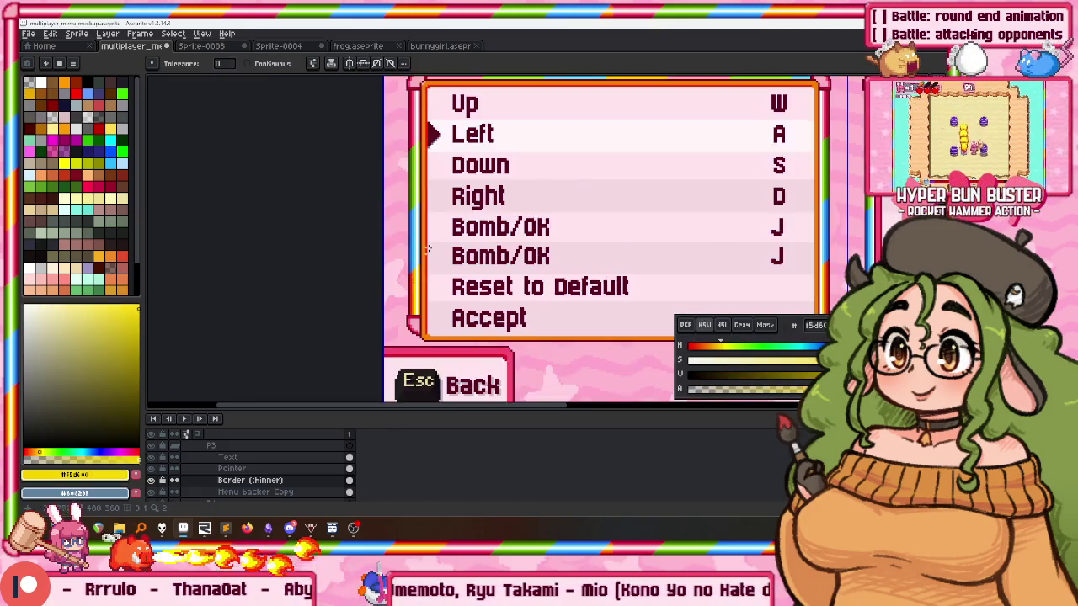
pyautogui.scroll(2, 429, 153)
pyautogui.scroll(2, 428, 154)
pyautogui.click(420, 107)
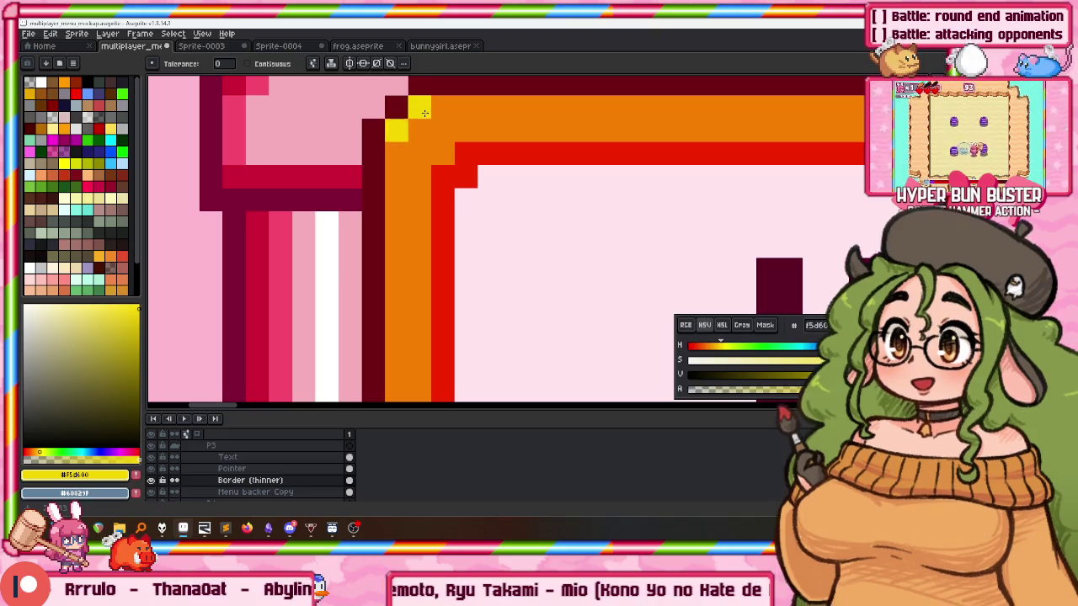
pyautogui.scroll(-2, 425, 197)
pyautogui.scroll(-1, 426, 198)
pyautogui.scroll(-1, 421, 215)
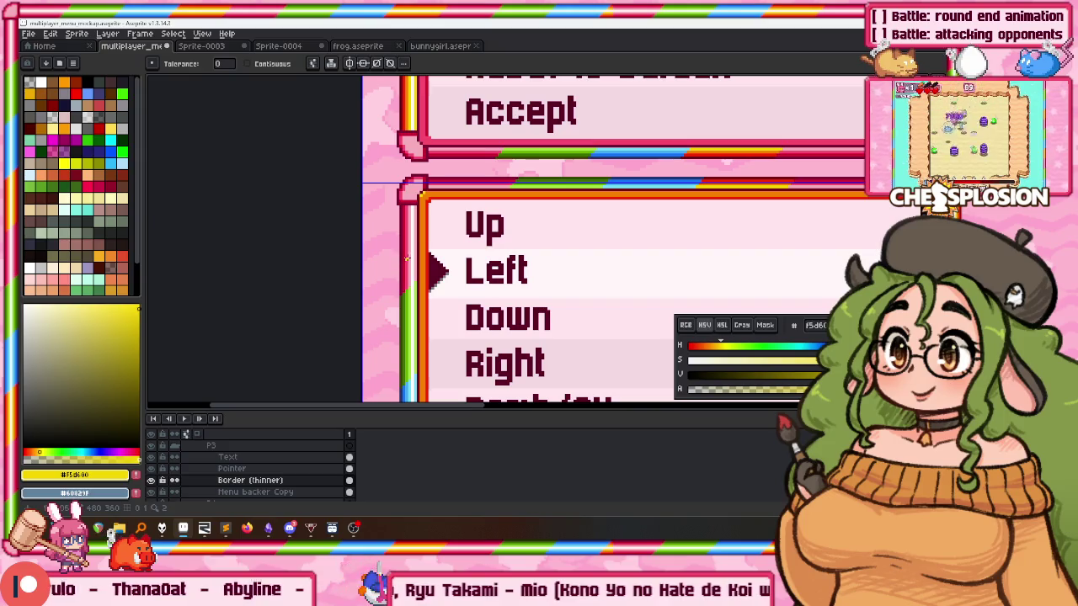
pyautogui.scroll(-1, 544, 292)
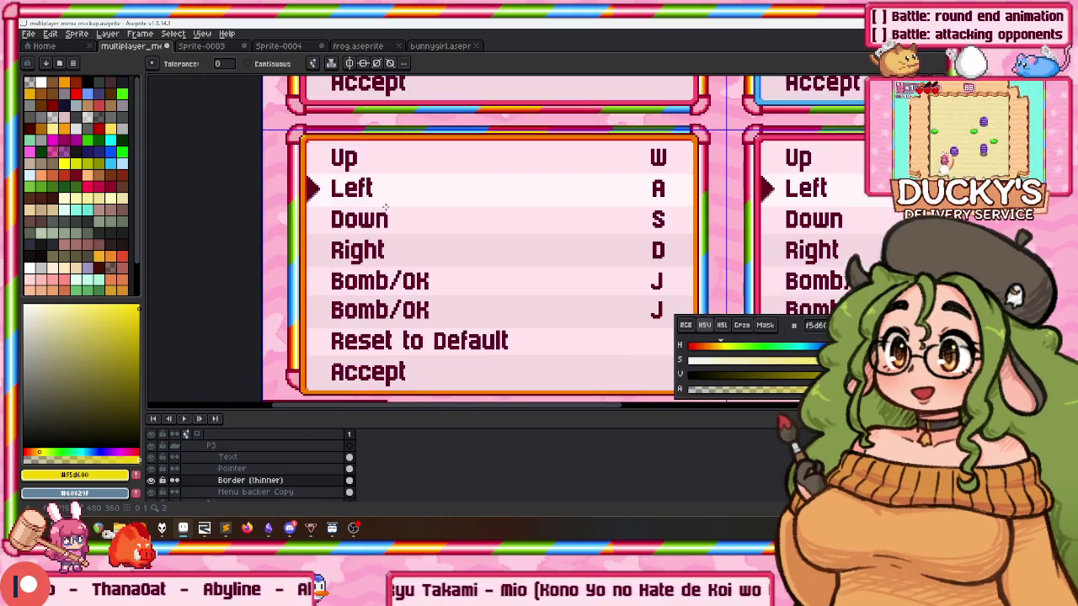
pyautogui.hscroll(4, 385, 204)
pyautogui.scroll(-2, 320, 244)
pyautogui.hscroll(3, 253, 379)
pyautogui.scroll(-1, 245, 459)
pyautogui.click(257, 458)
pyautogui.scroll(2, 472, 253)
pyautogui.scroll(3, 429, 336)
pyautogui.scroll(3, 429, 336)
pyautogui.scroll(3, 429, 336)
pyautogui.scroll(2, 430, 336)
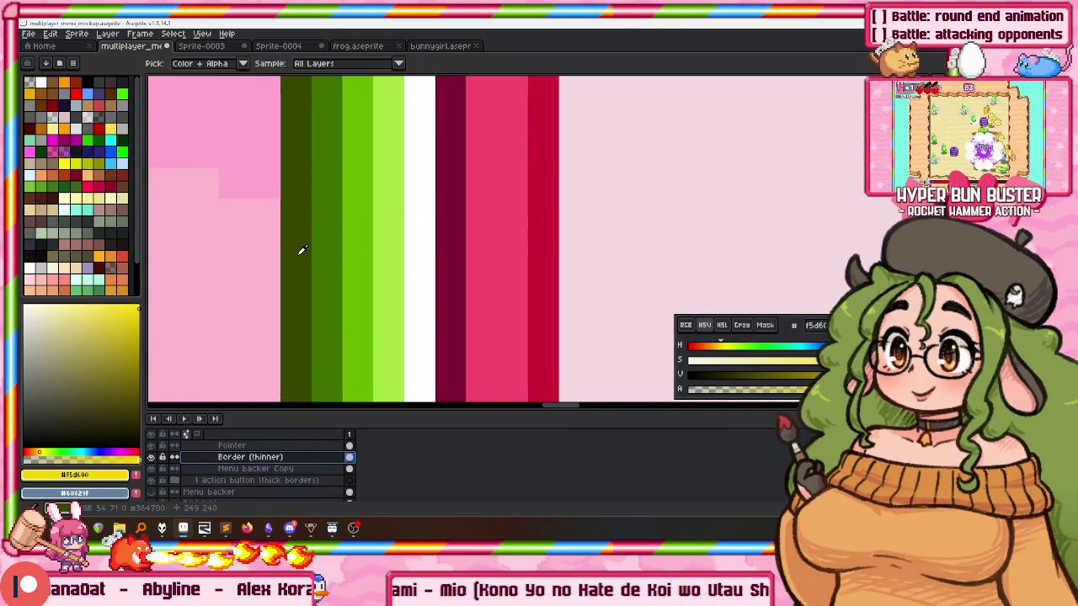
# Fill P4's dark red and crimson stripes with greens #364700, #3d7100 and #a5e244.
pyautogui.keyDown('alt'); pyautogui.click(300, 253); pyautogui.keyUp('alt')
pyautogui.click(457, 255)
pyautogui.keyDown('alt'); pyautogui.click(325, 193); pyautogui.keyUp('alt')
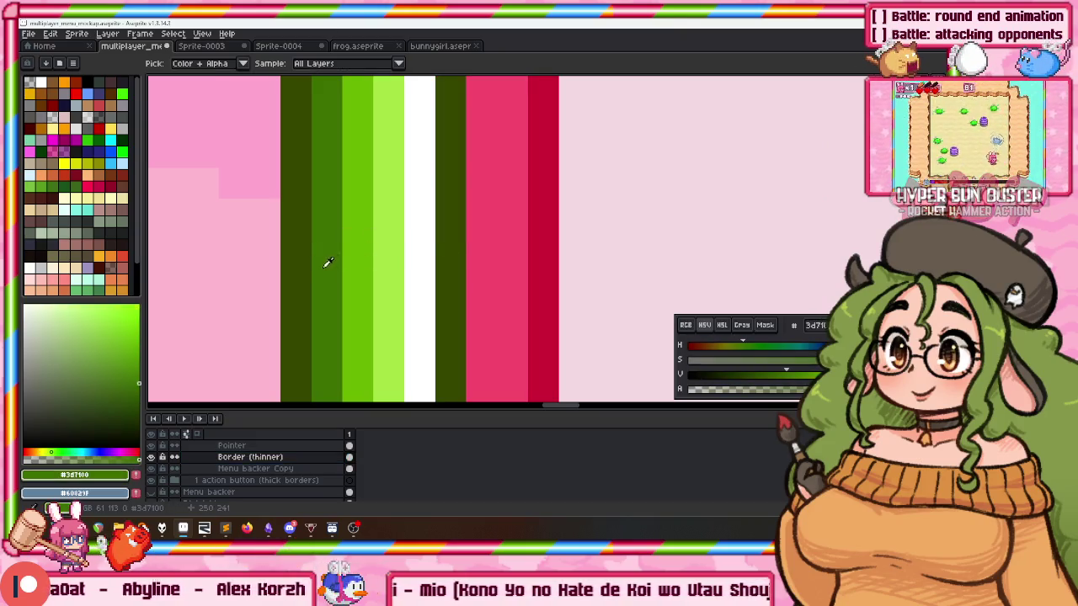
pyautogui.click(543, 270)
pyautogui.keyDown('alt'); pyautogui.click(373, 252); pyautogui.keyUp('alt')
pyautogui.click(497, 192)
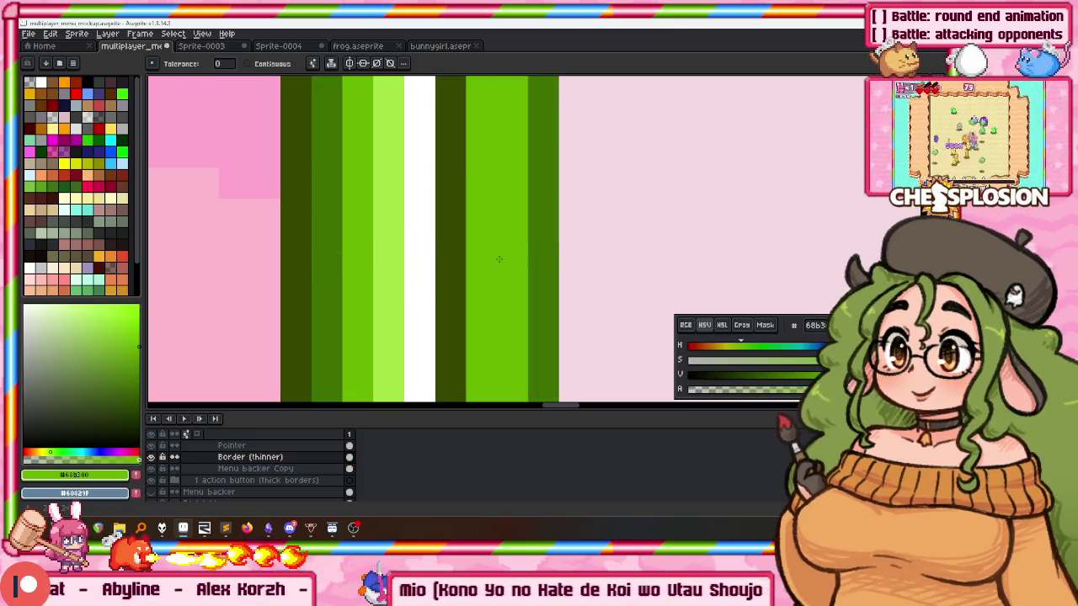
pyautogui.scroll(-3, 387, 278)
pyautogui.scroll(5, 392, 298)
pyautogui.scroll(2, 375, 272)
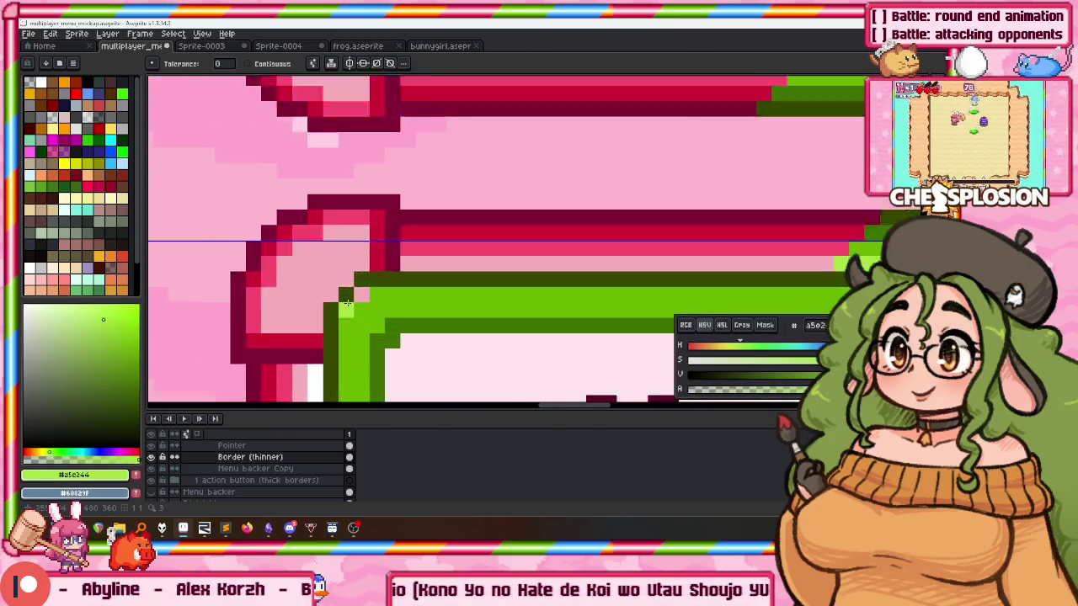
pyautogui.scroll(-2, 375, 272)
pyautogui.scroll(-4, 375, 272)
pyautogui.scroll(1, 336, 353)
pyautogui.scroll(3, 224, 470)
pyautogui.scroll(1, 210, 475)
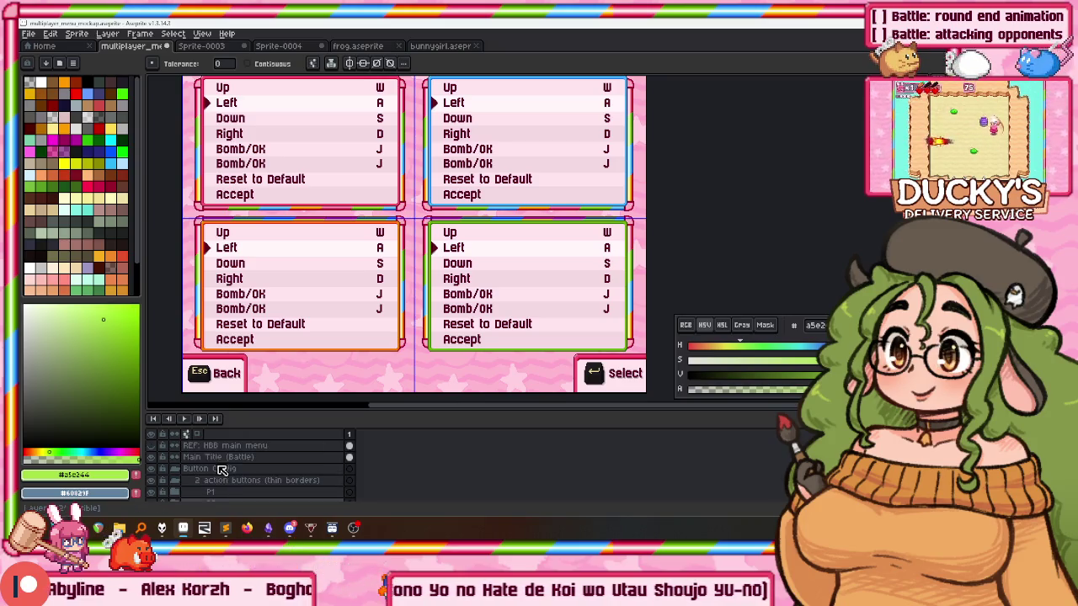
# Move the bottom P3/P4 config boxes up 2 px with the Move tool.
pyautogui.click(174, 480)
pyautogui.click(151, 491)
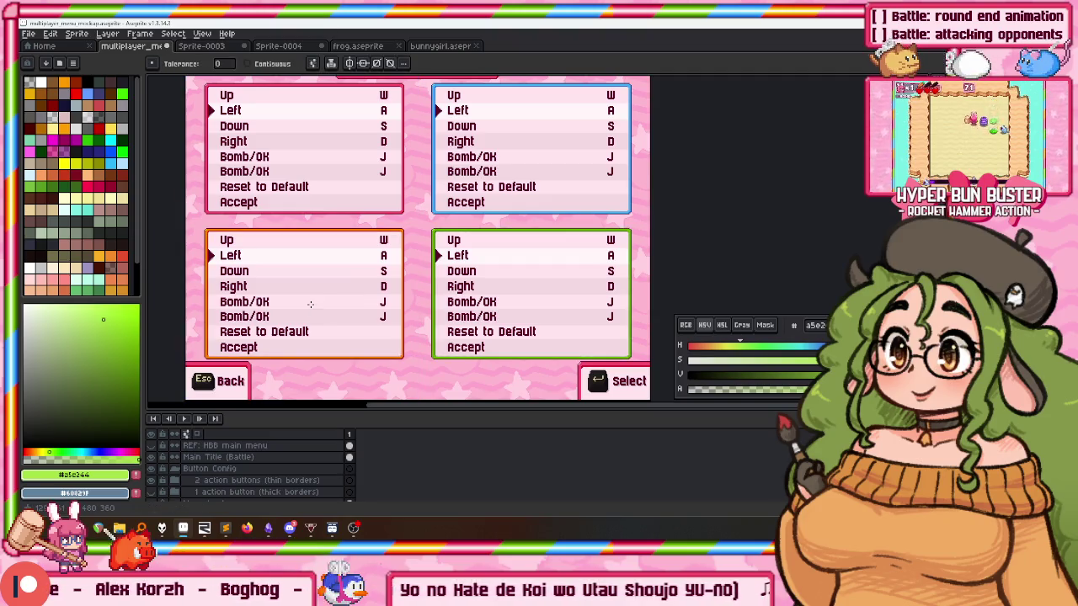
pyautogui.scroll(-5, 194, 447)
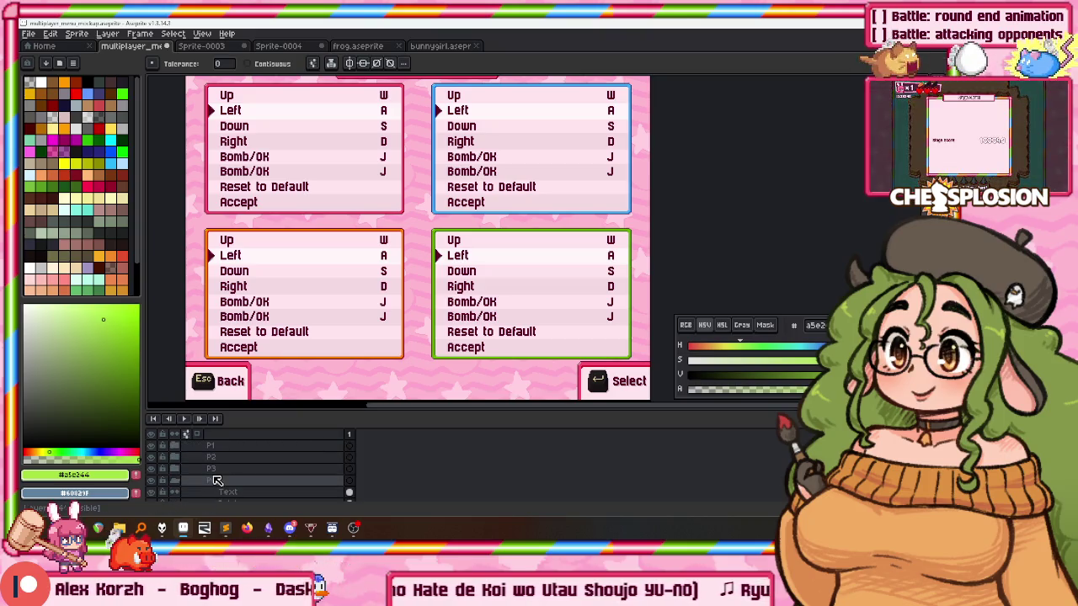
pyautogui.click(211, 468)
pyautogui.press('v')
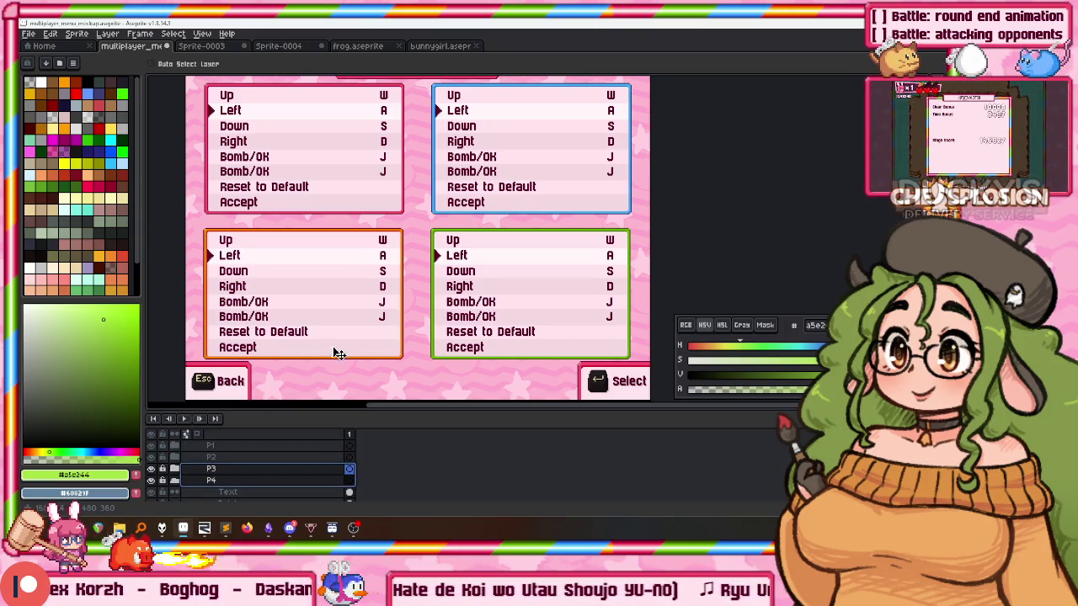
pyautogui.moveTo(402, 341); pyautogui.dragTo(403, 339)
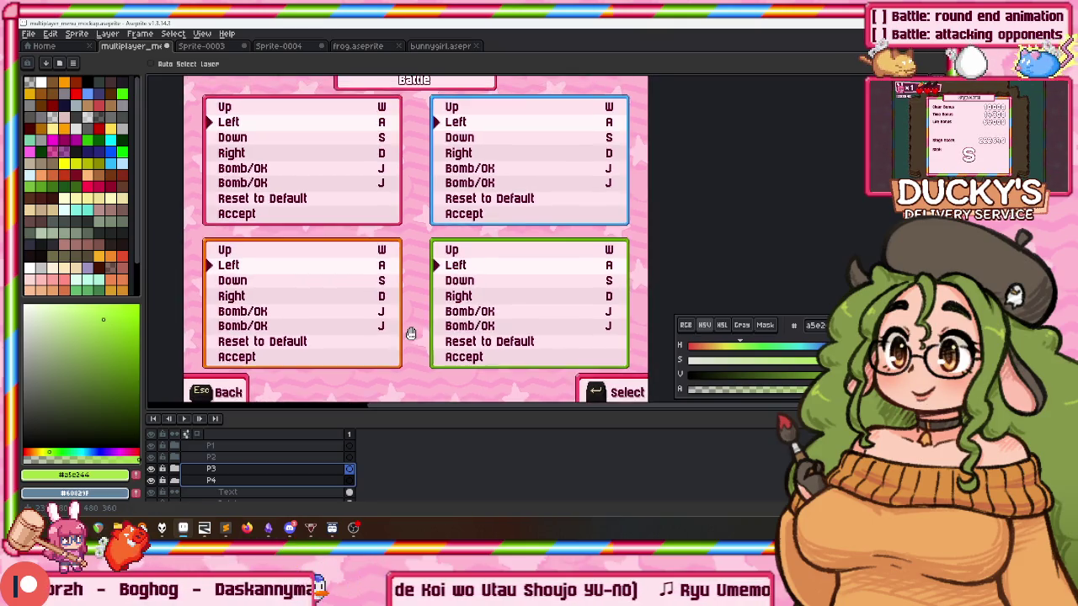
pyautogui.scroll(2, 407, 329)
pyautogui.scroll(-1, 426, 335)
pyautogui.moveTo(432, 316); pyautogui.dragTo(430, 314)
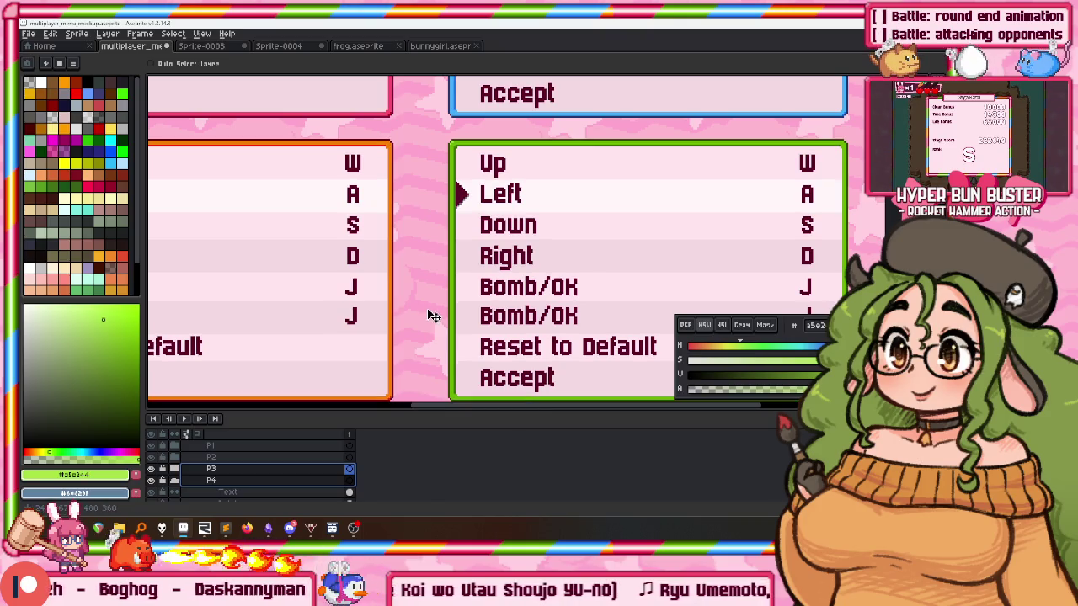
# Select the top-row P1/P2 boxes layer and enlarge the canvas to view the whole mockup.
pyautogui.click(263, 452)
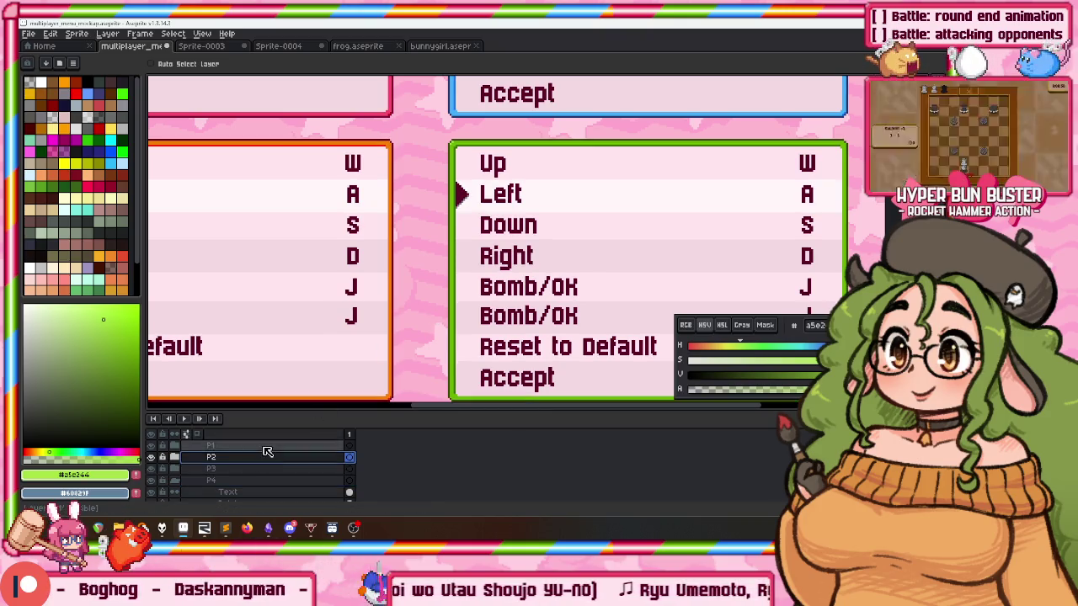
pyautogui.moveTo(426, 255); pyautogui.dragTo(419, 291)
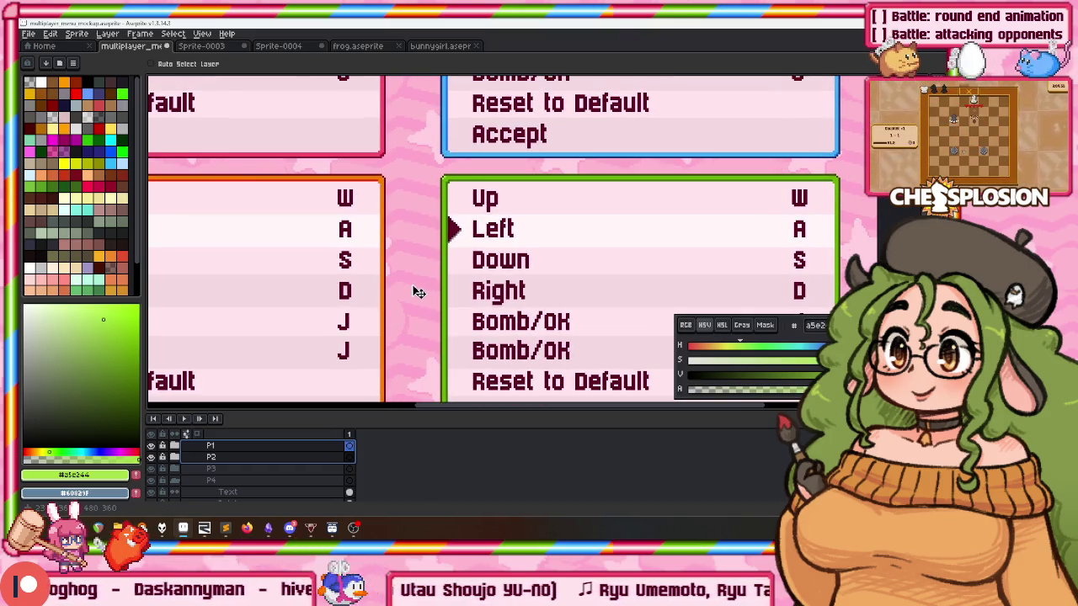
pyautogui.scroll(-2, 417, 292)
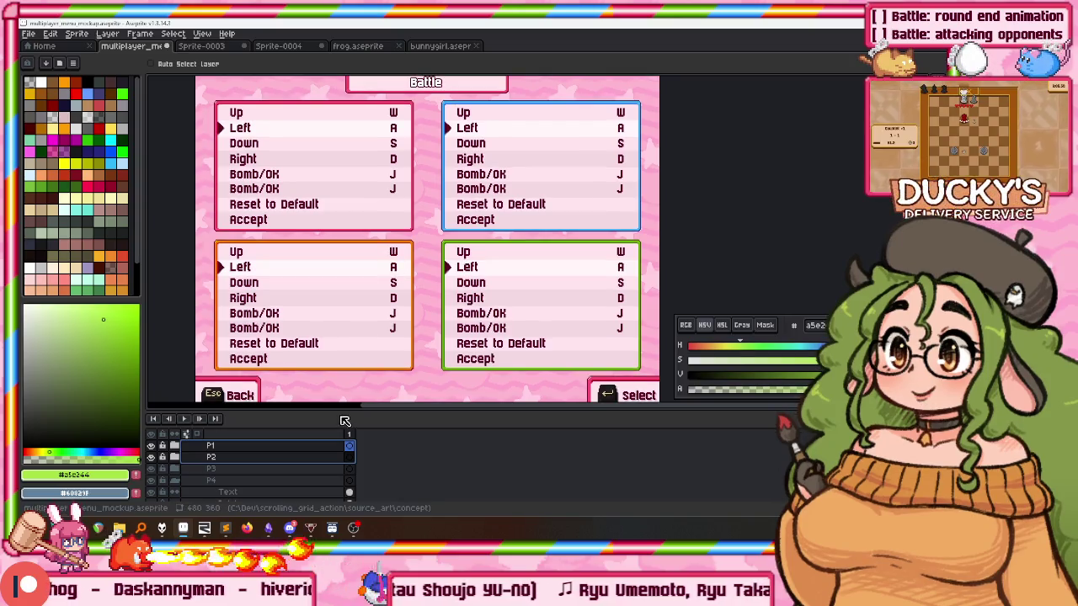
pyautogui.moveTo(341, 415); pyautogui.dragTo(341, 446)
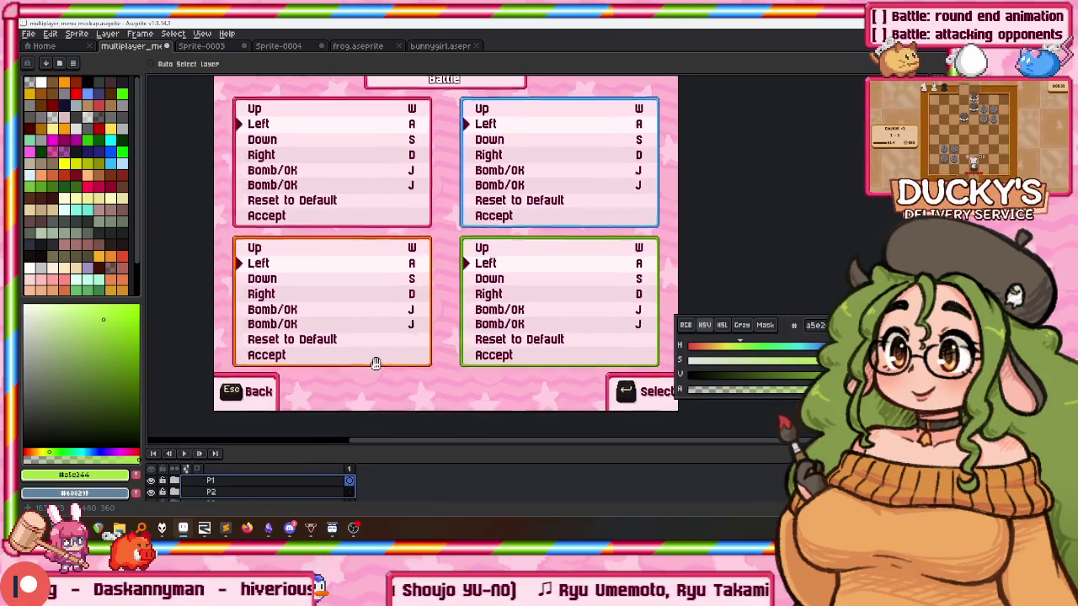
pyautogui.scroll(1, 181, 497)
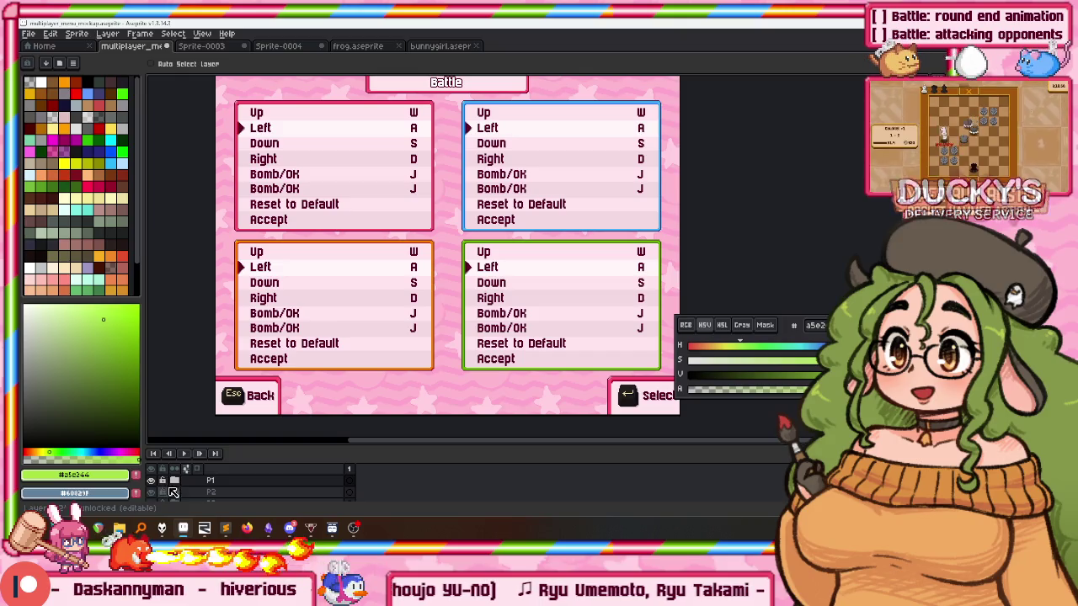
pyautogui.scroll(1, 174, 493)
pyautogui.scroll(-2, 201, 499)
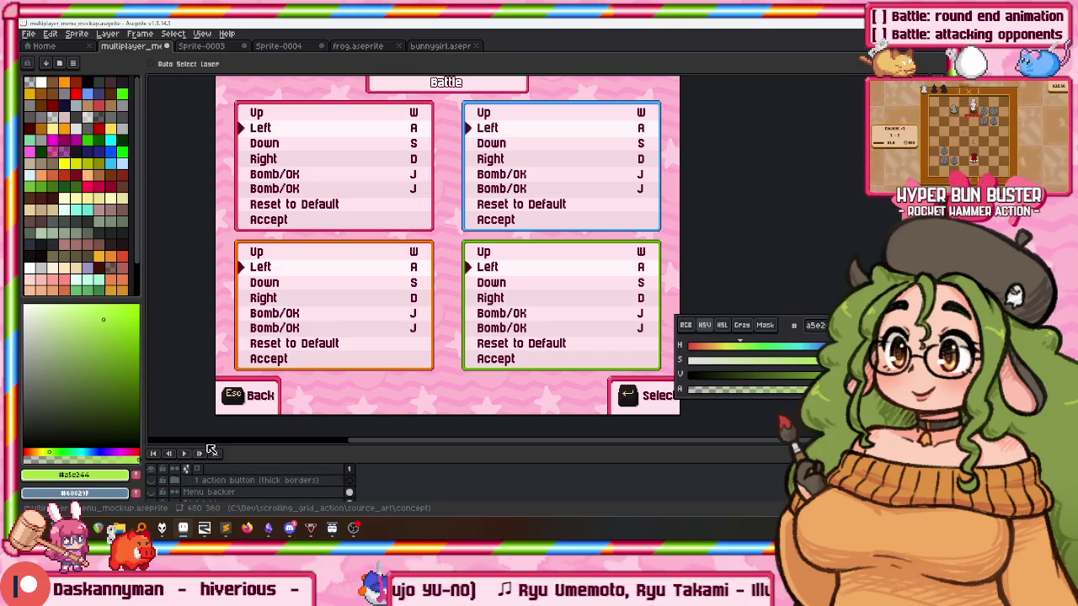
# Toggle visibility of the thin- and thick-border config box layers, leaving both hidden.
pyautogui.moveTo(199, 446); pyautogui.dragTo(199, 435)
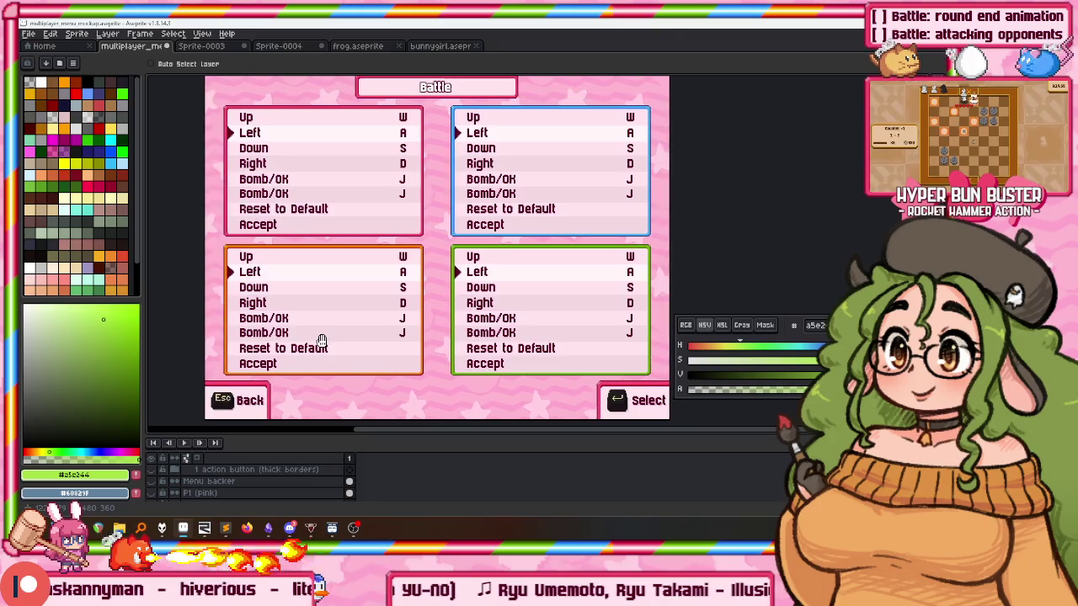
pyautogui.scroll(1, 165, 489)
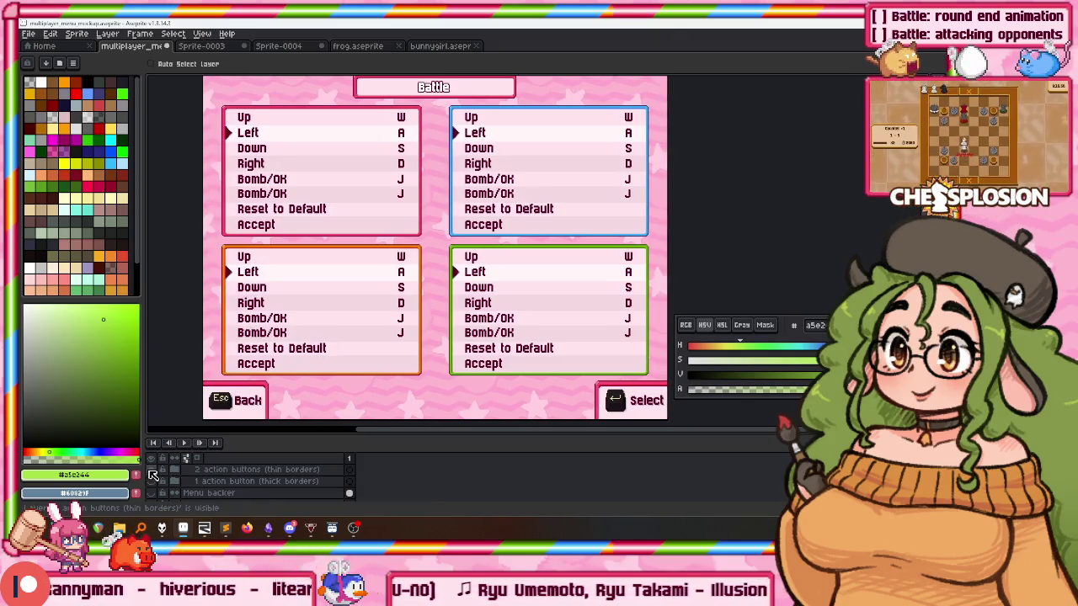
pyautogui.click(151, 481)
pyautogui.click(154, 483)
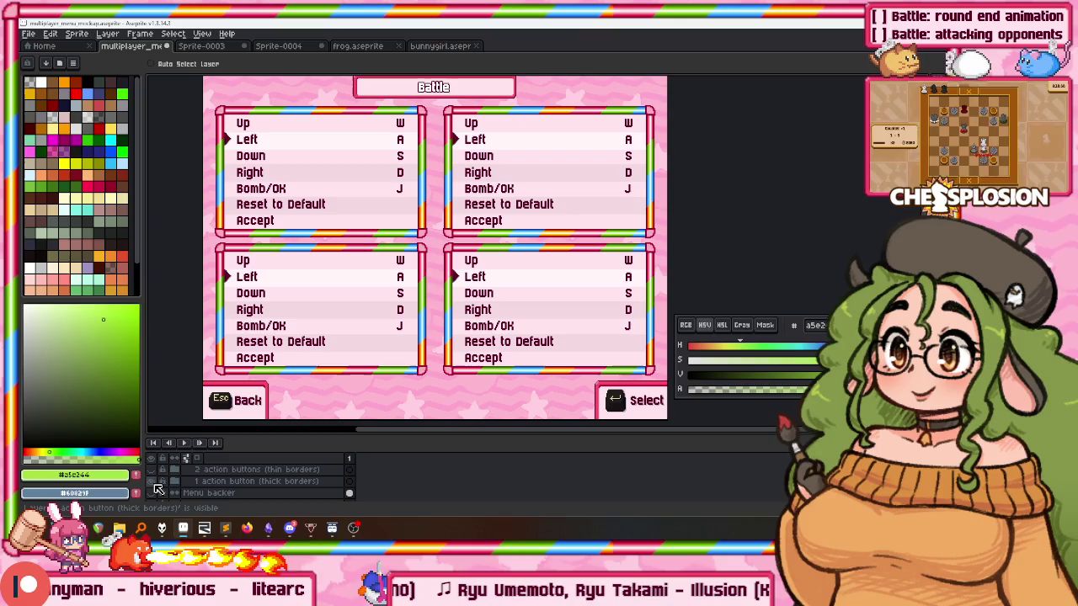
pyautogui.click(153, 483)
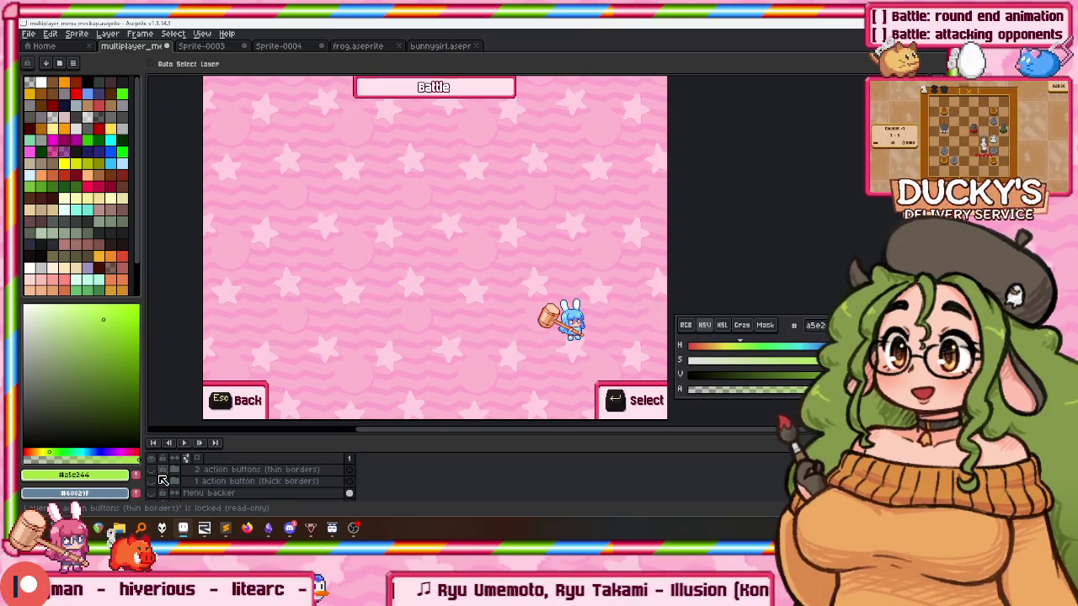
pyautogui.click(158, 482)
pyautogui.click(154, 469)
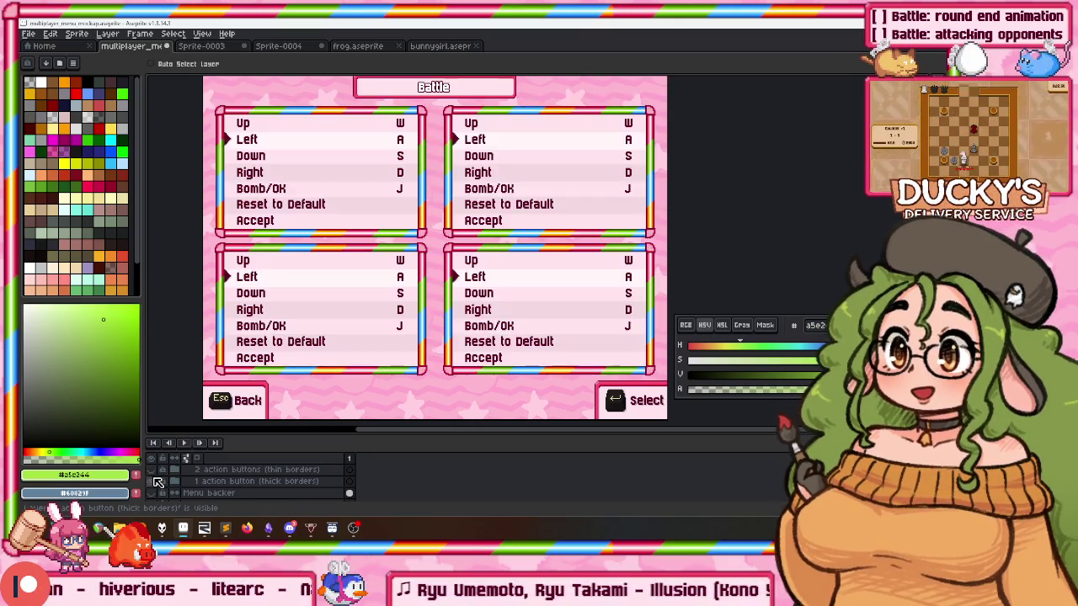
pyautogui.click(154, 473)
pyautogui.click(155, 473)
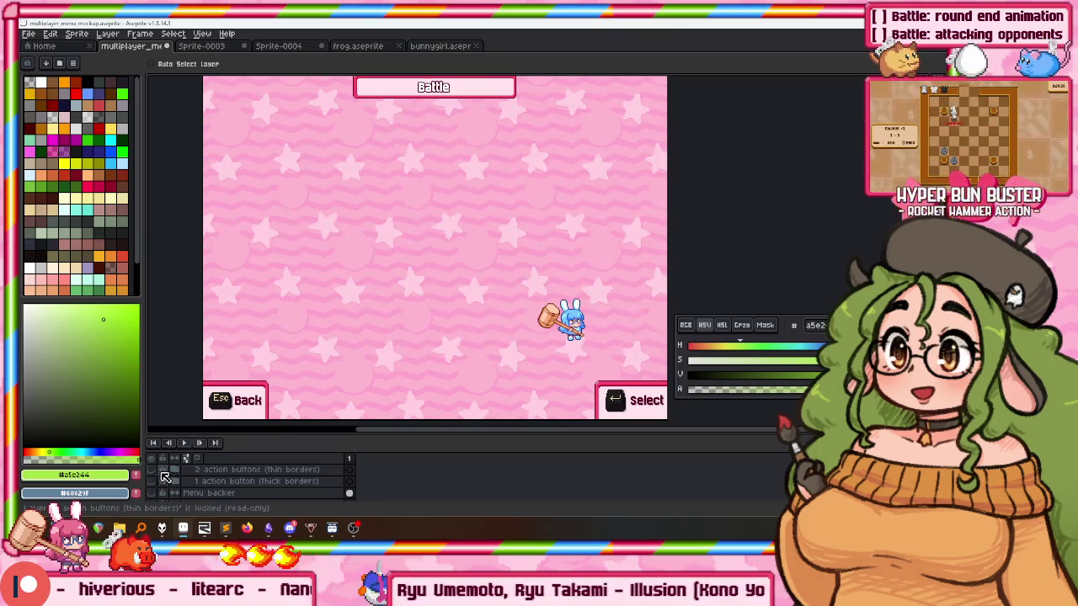
# Pan the canvas view around the pink and blue bunny sprites on the Battle mockup.
pyautogui.scroll(-1, 252, 492)
pyautogui.scroll(-1, 228, 488)
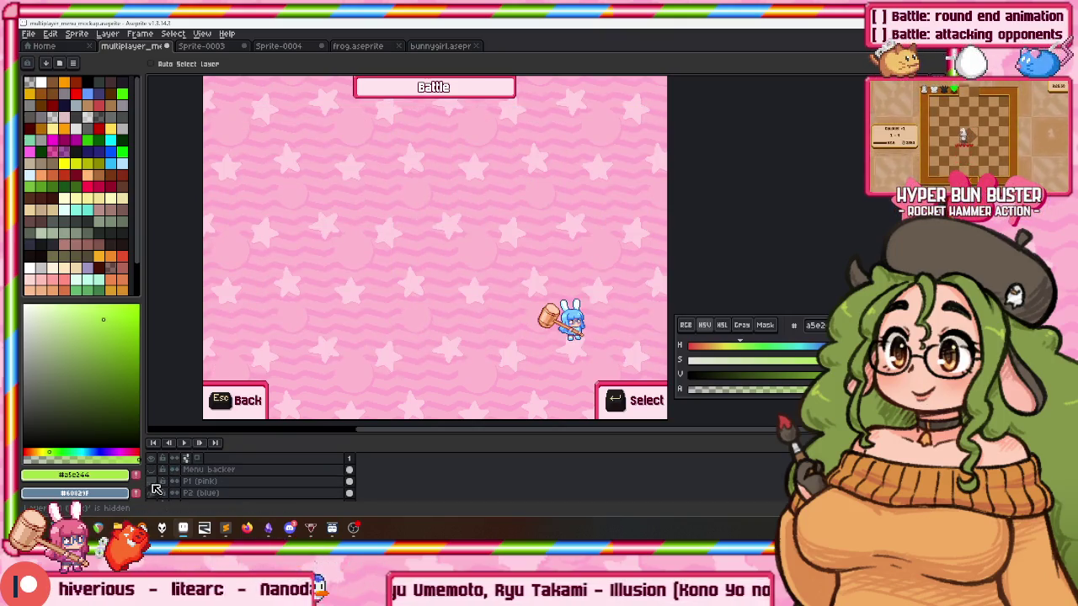
pyautogui.moveTo(315, 364); pyautogui.dragTo(328, 386)
pyautogui.moveTo(347, 330); pyautogui.dragTo(340, 311)
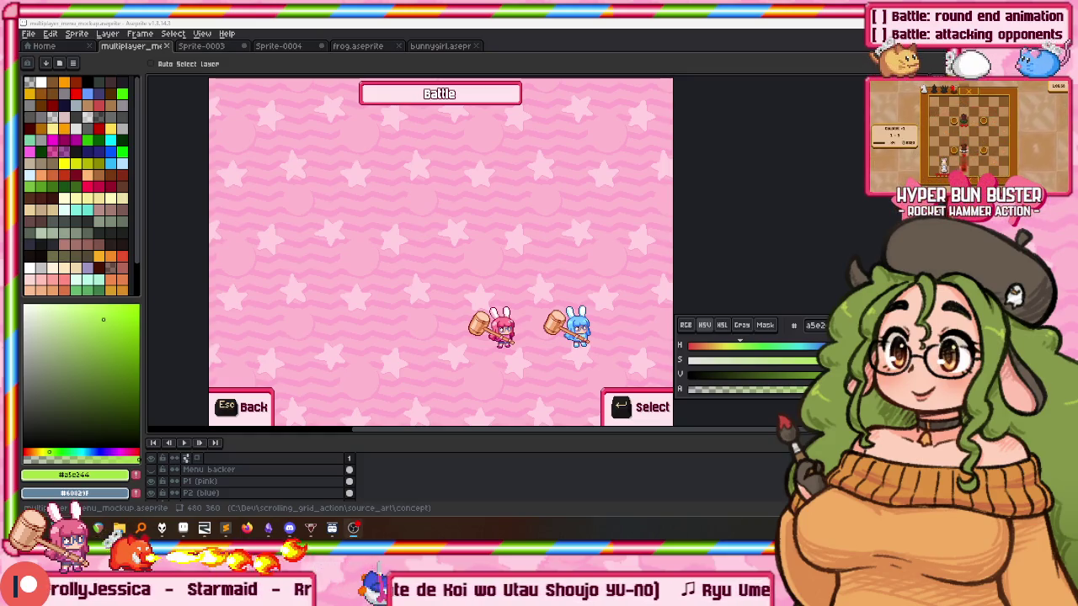
pyautogui.moveTo(415, 332); pyautogui.dragTo(407, 326)
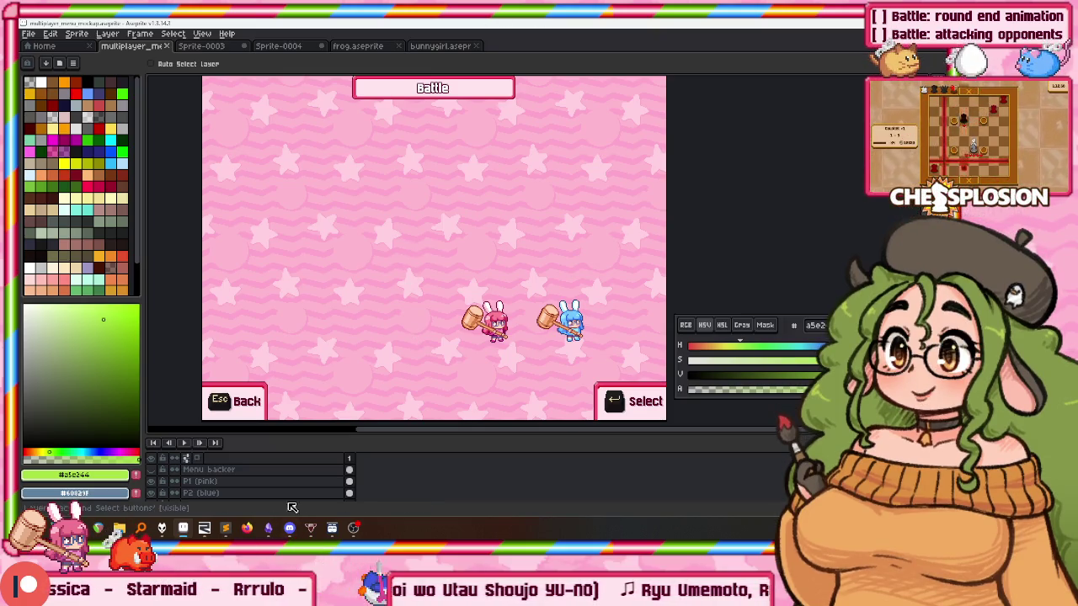
# Group the P1 (pink) and P2 (blue) layers into a group named 'Bunnygirl sprites'.
pyautogui.scroll(2, 241, 474)
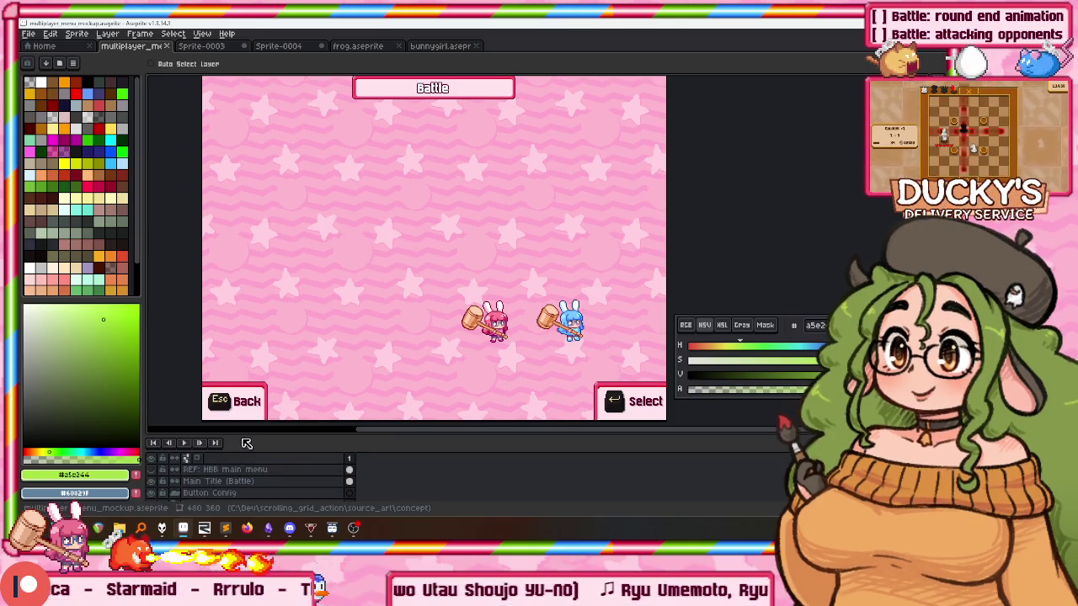
pyautogui.moveTo(244, 437); pyautogui.dragTo(240, 343)
pyautogui.moveTo(195, 444); pyautogui.dragTo(201, 461)
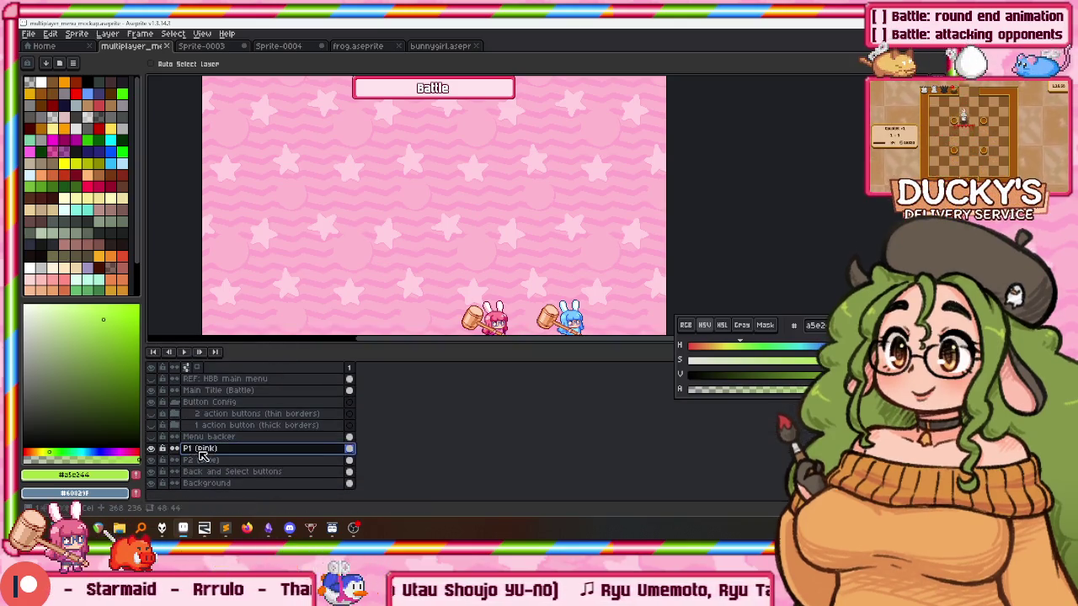
pyautogui.doubleClick(204, 463)
pyautogui.press('Escape')
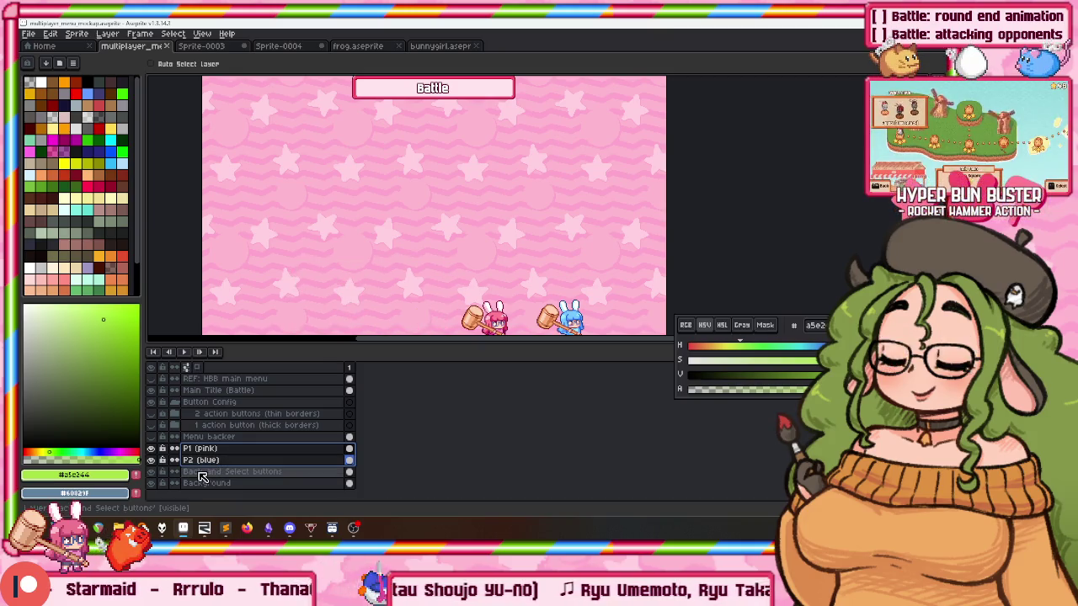
pyautogui.hotkey('alt', 'shift', 'n')
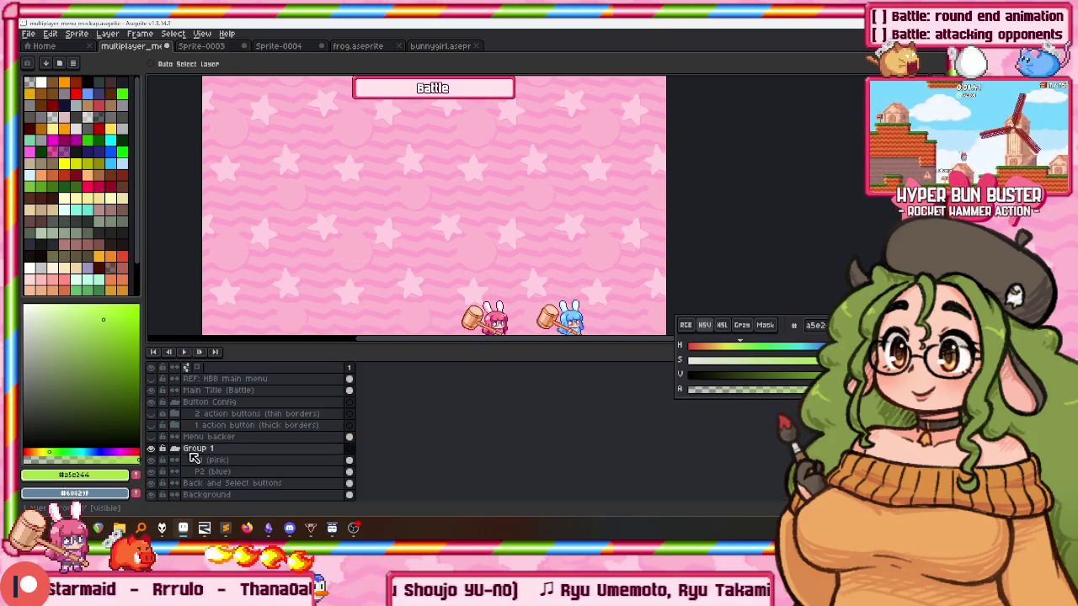
pyautogui.doubleClick(195, 449)
pyautogui.write('Bun')
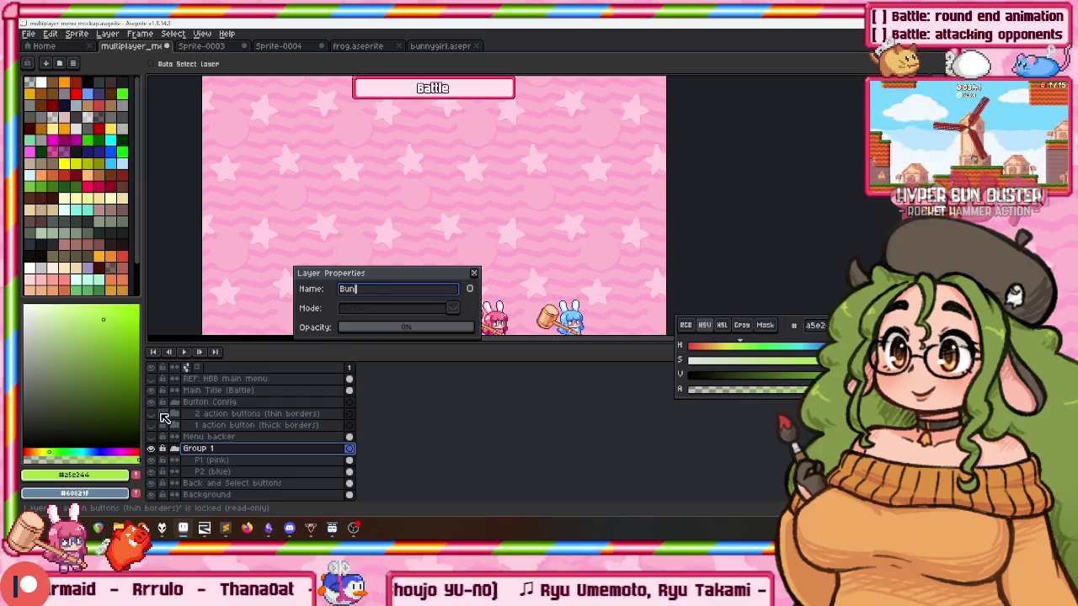
pyautogui.write('nygirl sprites')
pyautogui.press('Return')
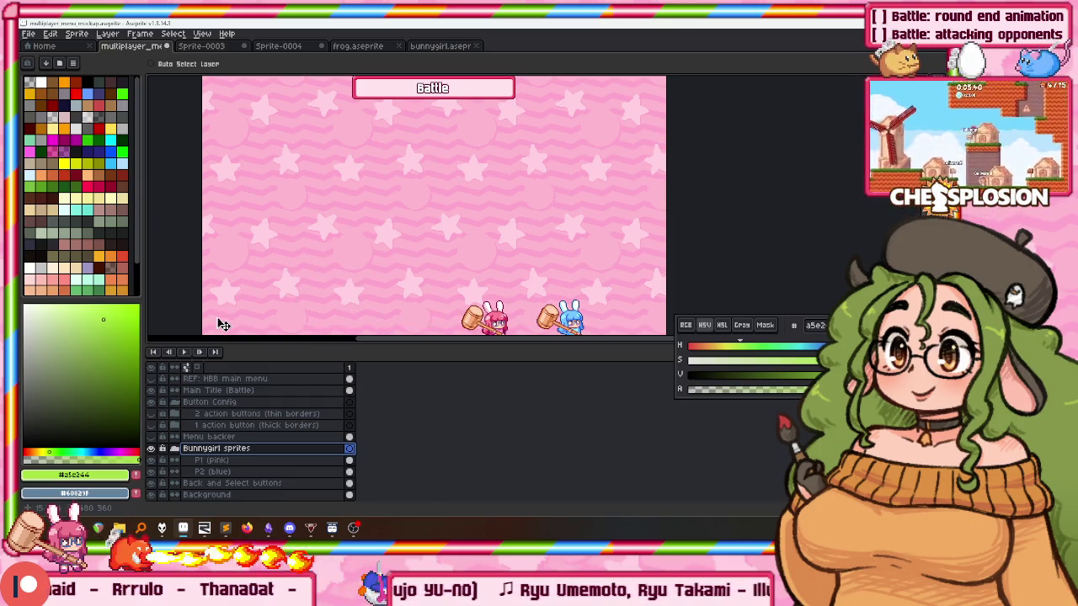
# Rename the Menu backer layer to 'REF: HBB Menu Backer' and move it beside the main menu reference.
pyautogui.click(205, 437)
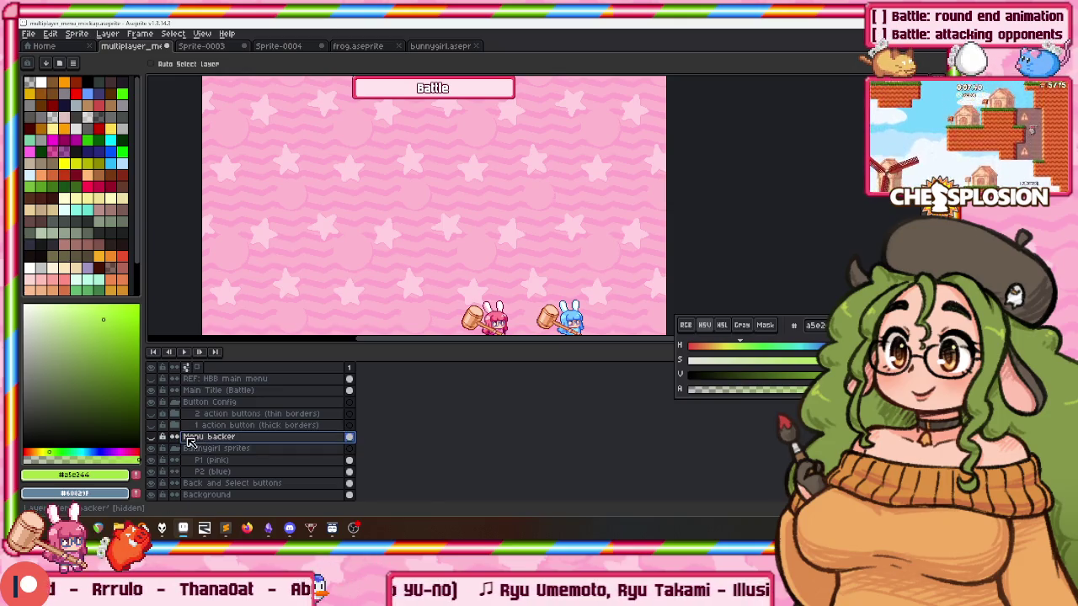
pyautogui.doubleClick(200, 437)
pyautogui.write('REF')
pyautogui.write(': HB')
pyautogui.write('cker')
pyautogui.press('Return')
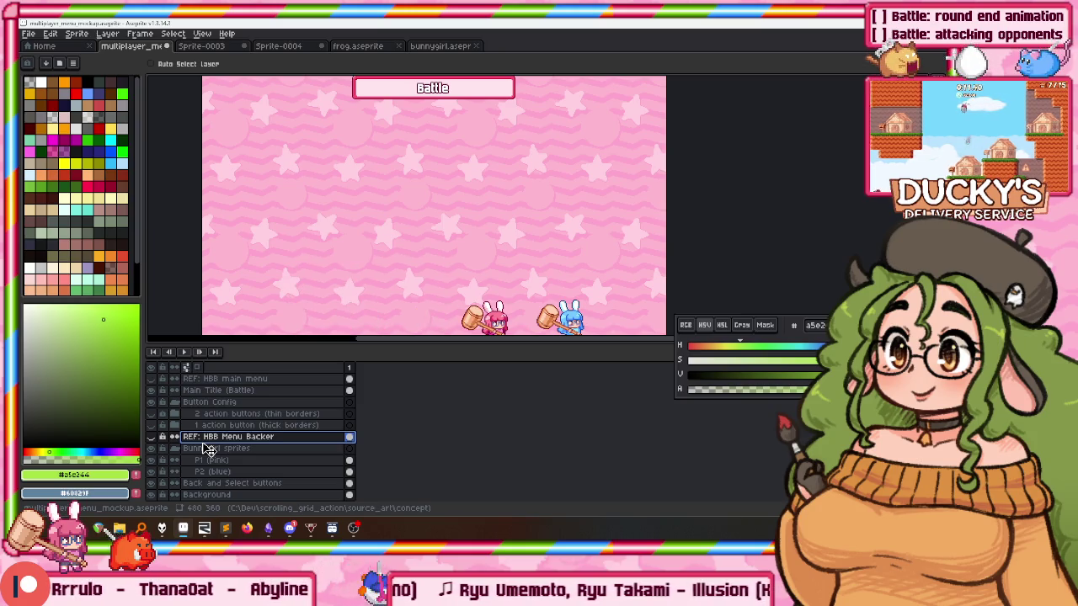
pyautogui.moveTo(192, 439); pyautogui.dragTo(255, 384)
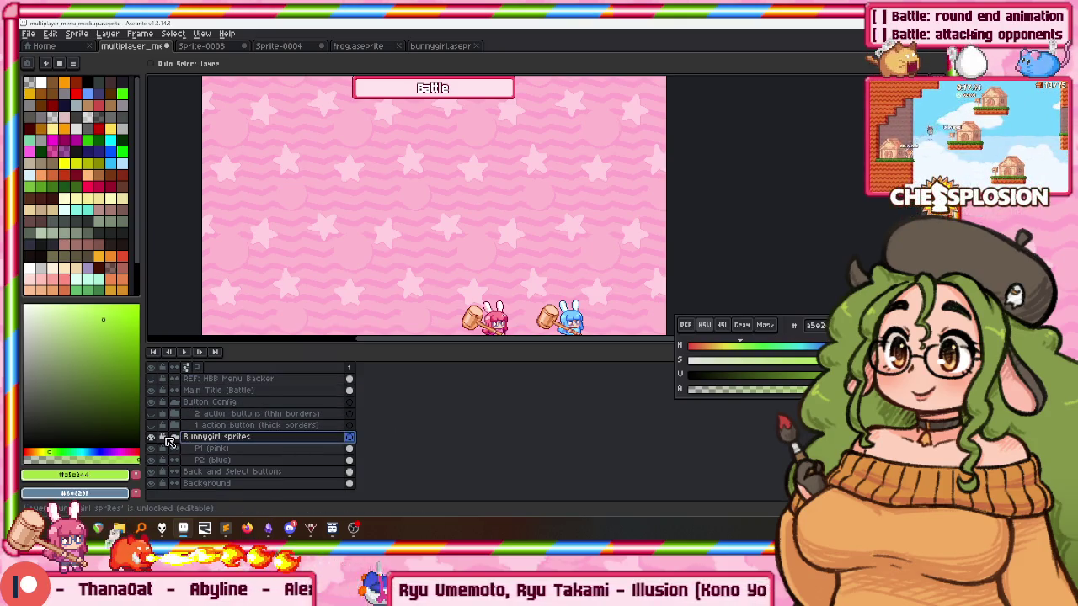
# Hide the Bunnygirl sprites group and save the mockup.
pyautogui.click(154, 448)
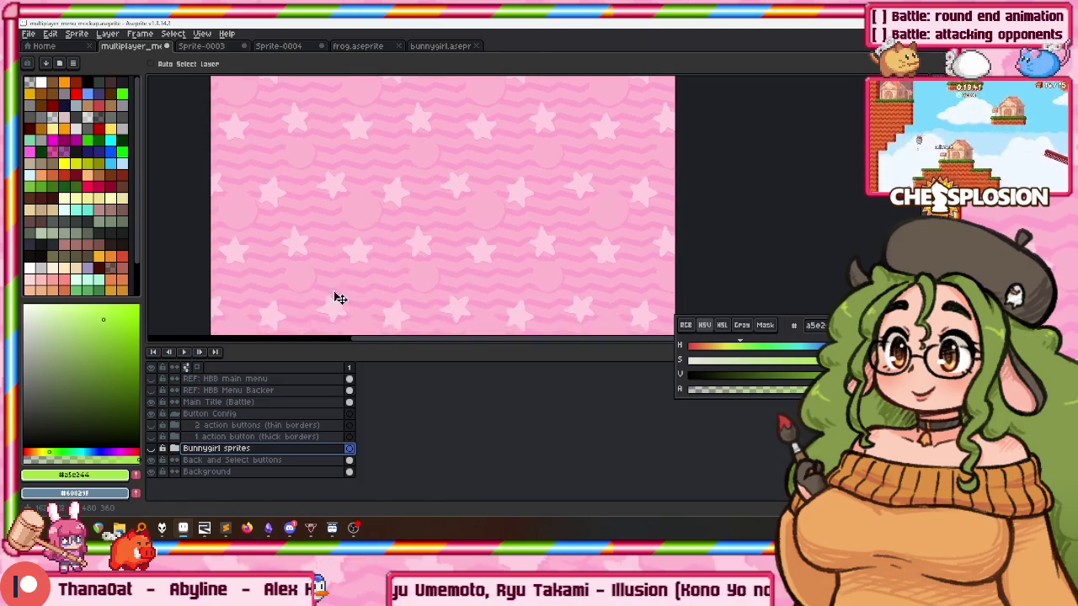
pyautogui.moveTo(302, 342); pyautogui.dragTo(308, 425)
pyautogui.hotkey('ctrl', 's')
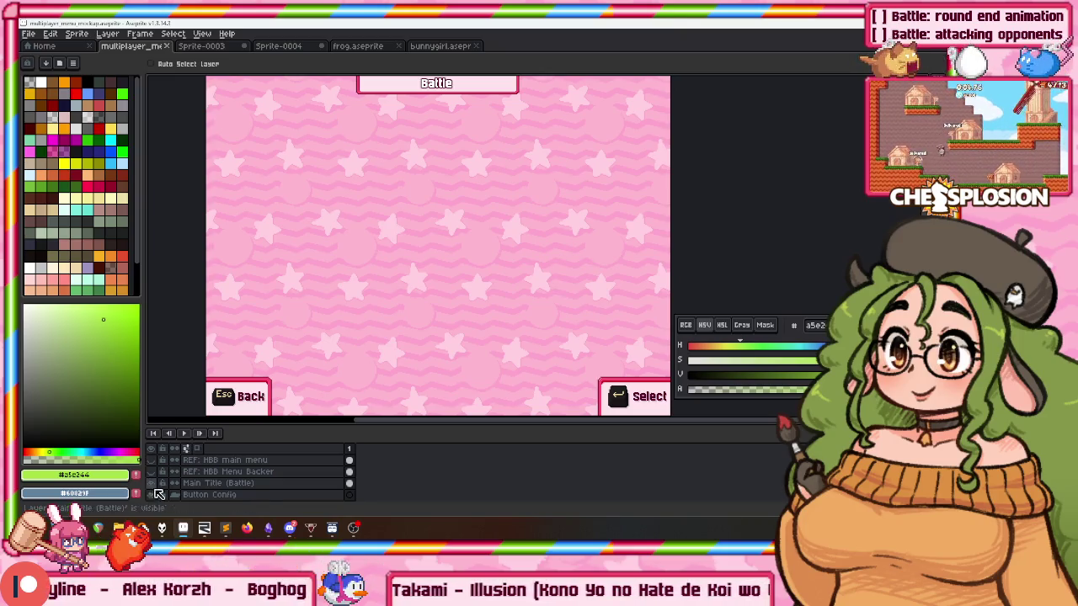
# Browse the Sprite-0003, Sprite-0004 and bunnygirl sprites, then launch Chessplosion from Steam's tray menu.
pyautogui.click(278, 45)
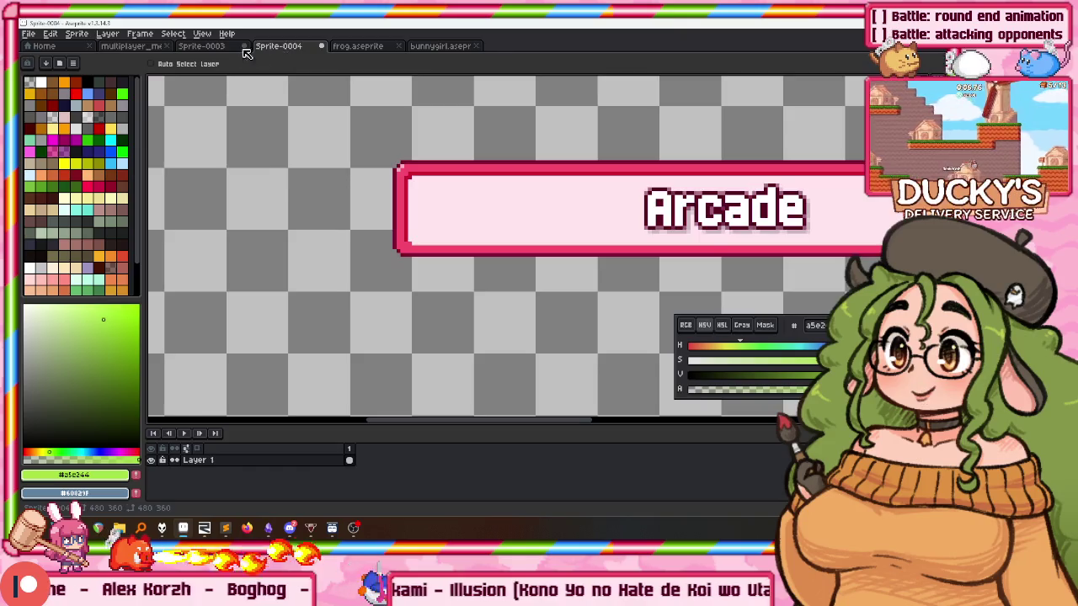
pyautogui.click(202, 46)
pyautogui.click(357, 46)
pyautogui.click(278, 46)
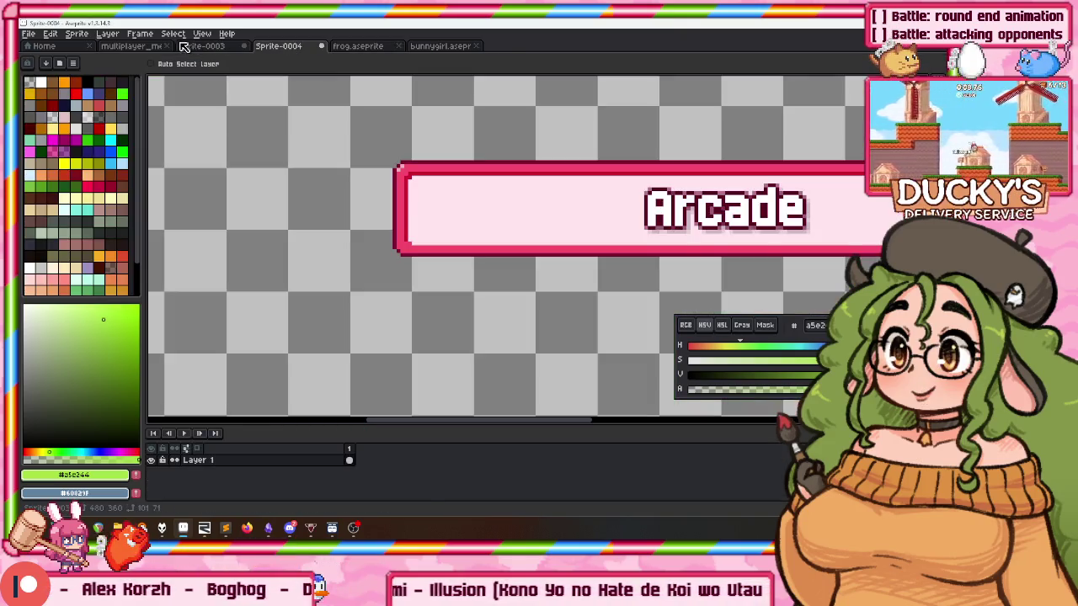
pyautogui.click(441, 47)
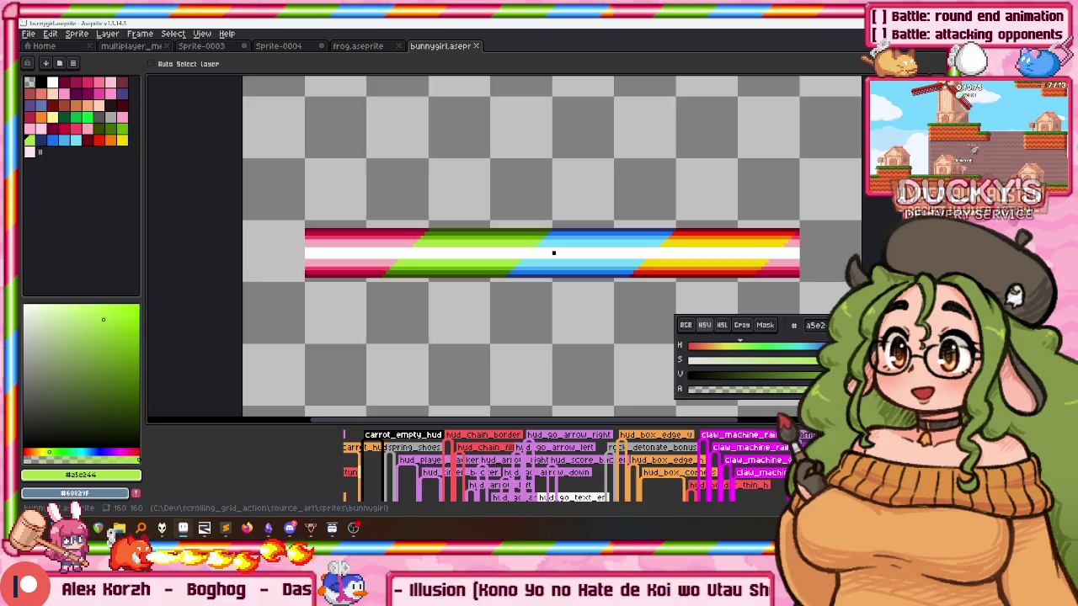
pyautogui.rightClick(720, 528)
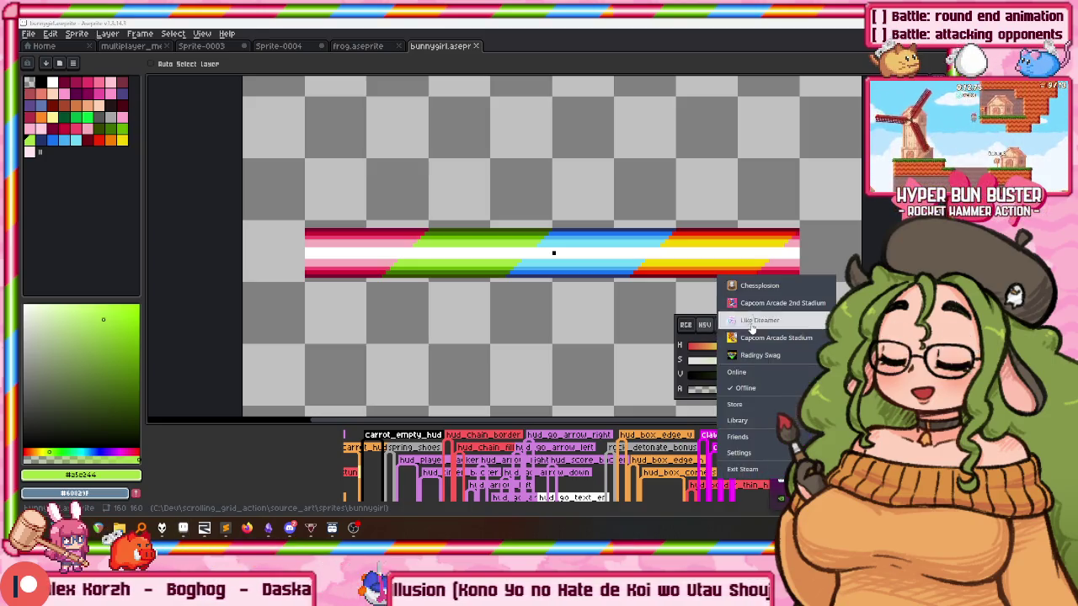
pyautogui.click(745, 284)
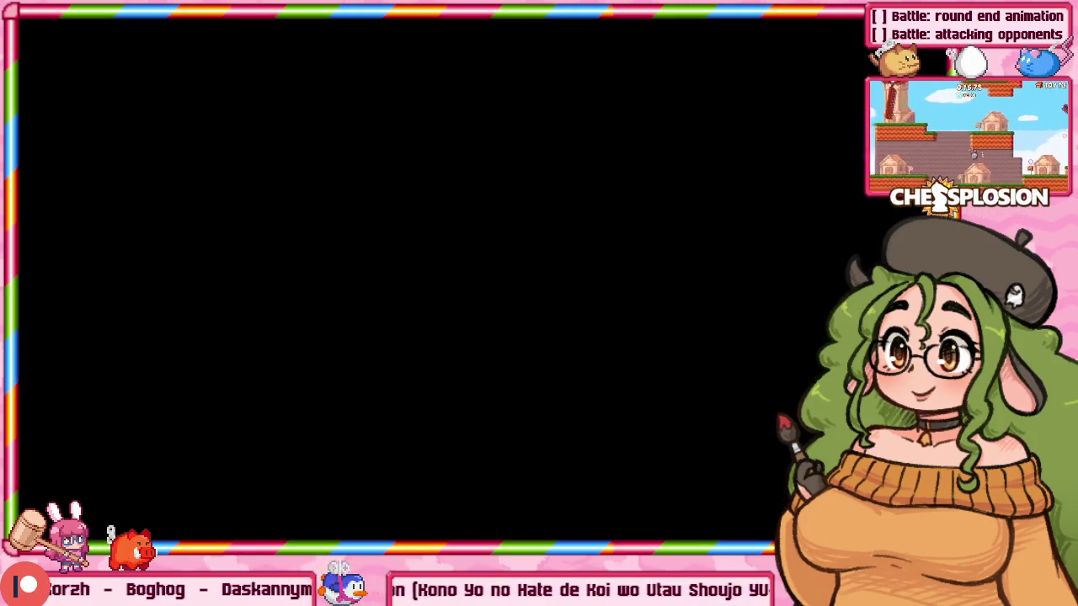
# Navigate from the title screen through Battle into the Team Battle lobby.
pyautogui.press('Return')
pyautogui.press('Down')
pyautogui.press('Up')
pyautogui.press('Down')
pyautogui.press('Return')
pyautogui.press('Down')
pyautogui.press('Return')
pyautogui.press('Return')
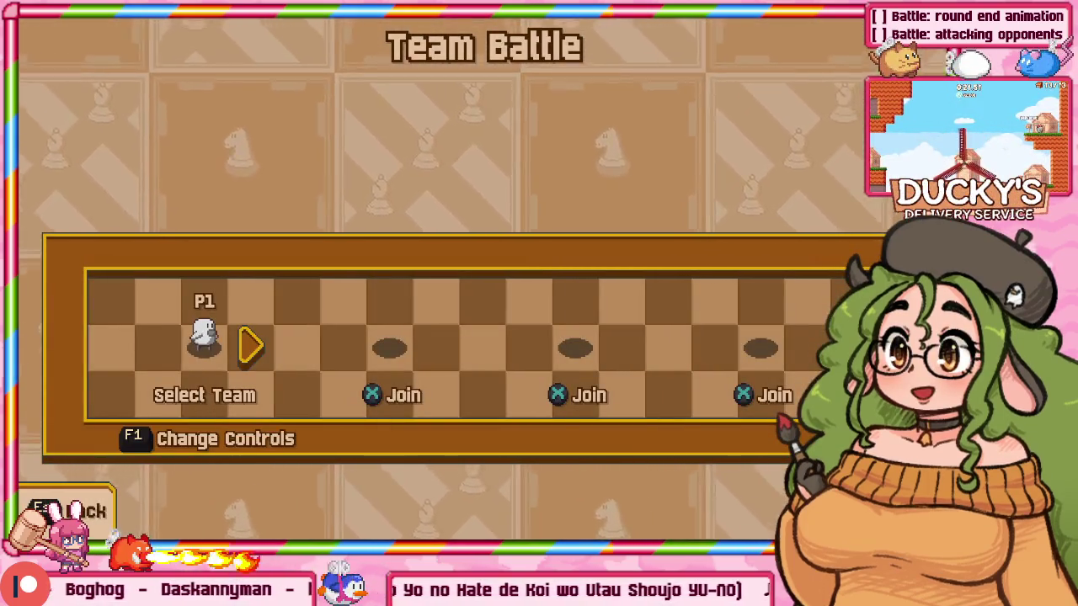
# Switch the game to windowed mode, remove P1 from its slot, and screenshot the lobby.
pyautogui.hotkey('alt', 'Return')
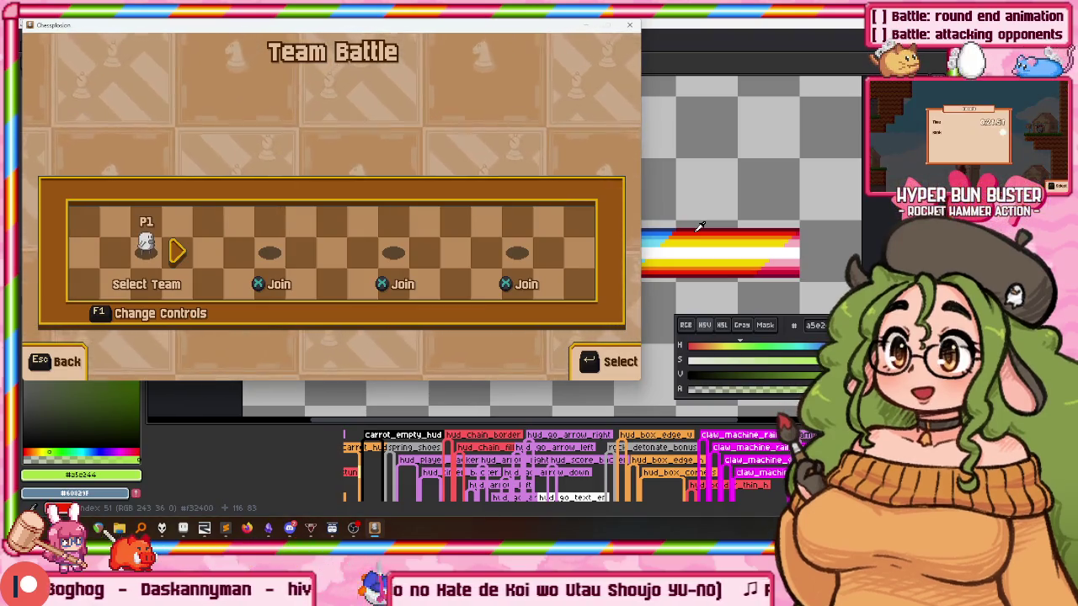
pyautogui.press('Escape')
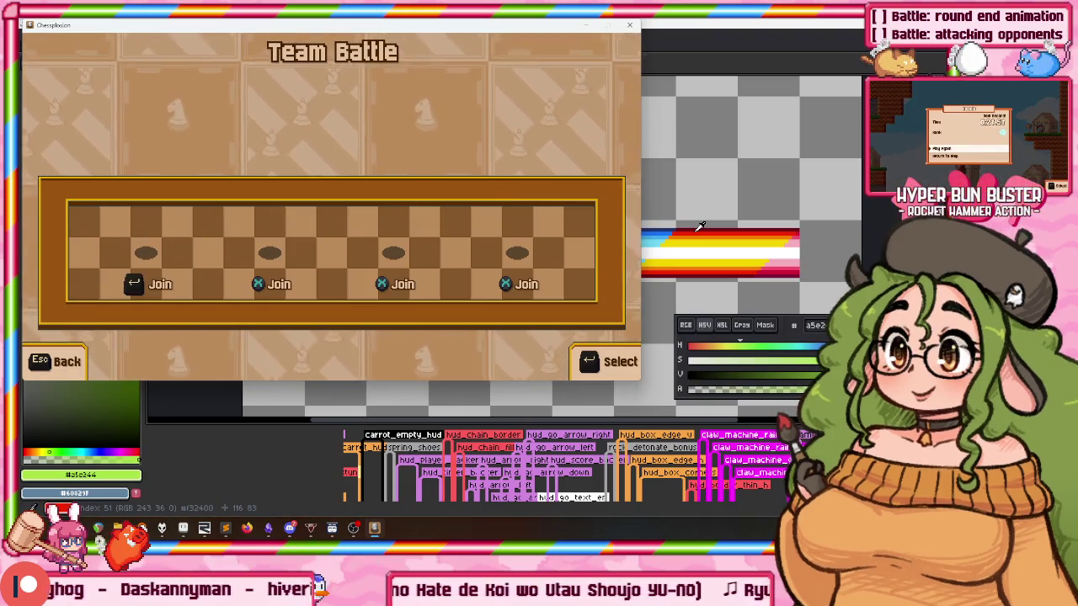
pyautogui.press('super+shift+s')
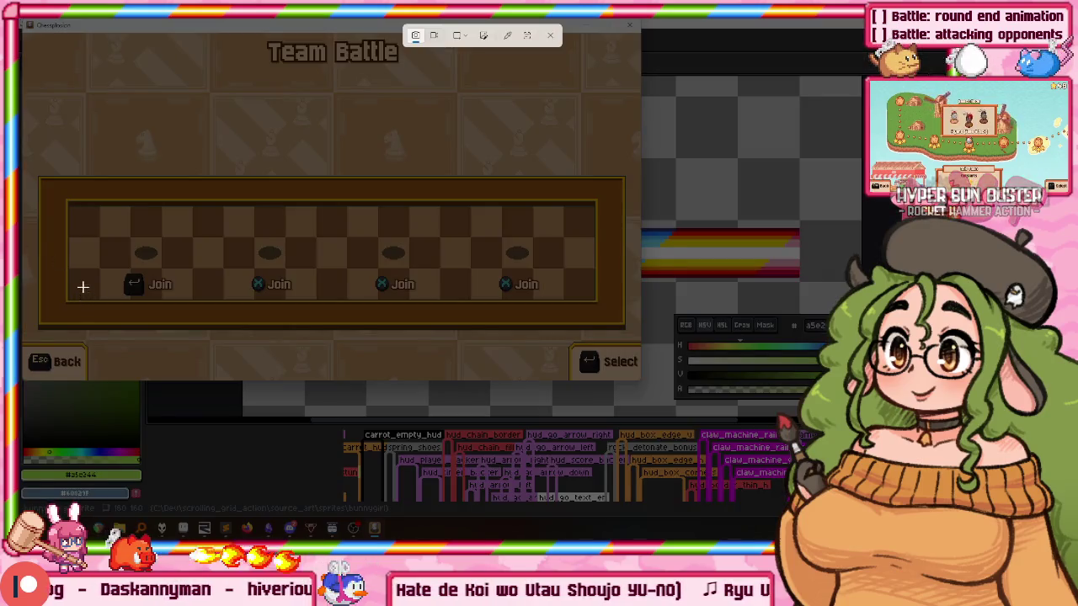
pyautogui.press('Escape')
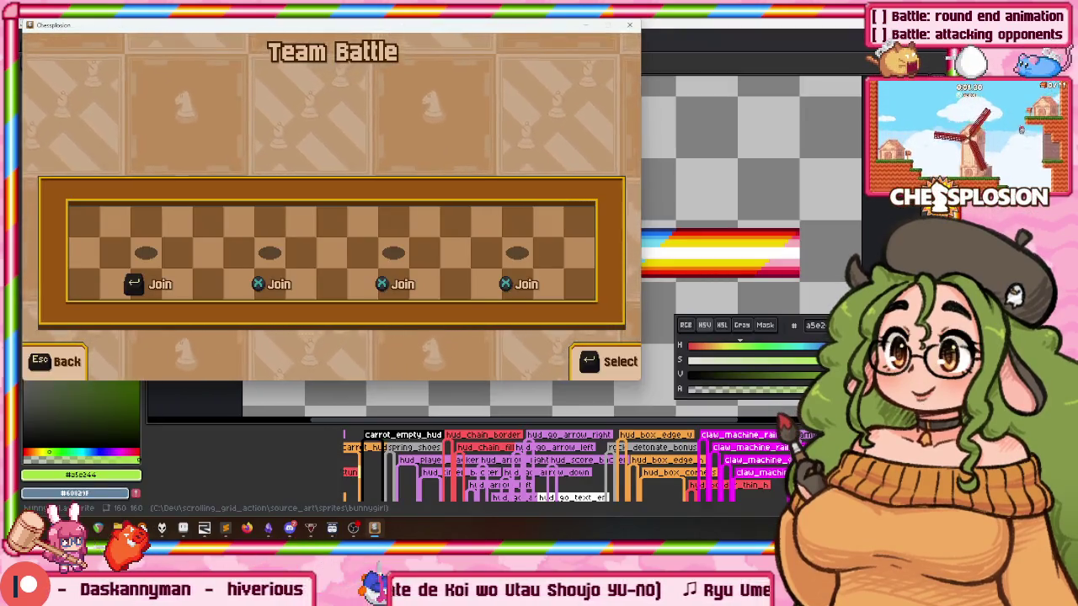
pyautogui.press('super+shift+s')
pyautogui.press('Escape')
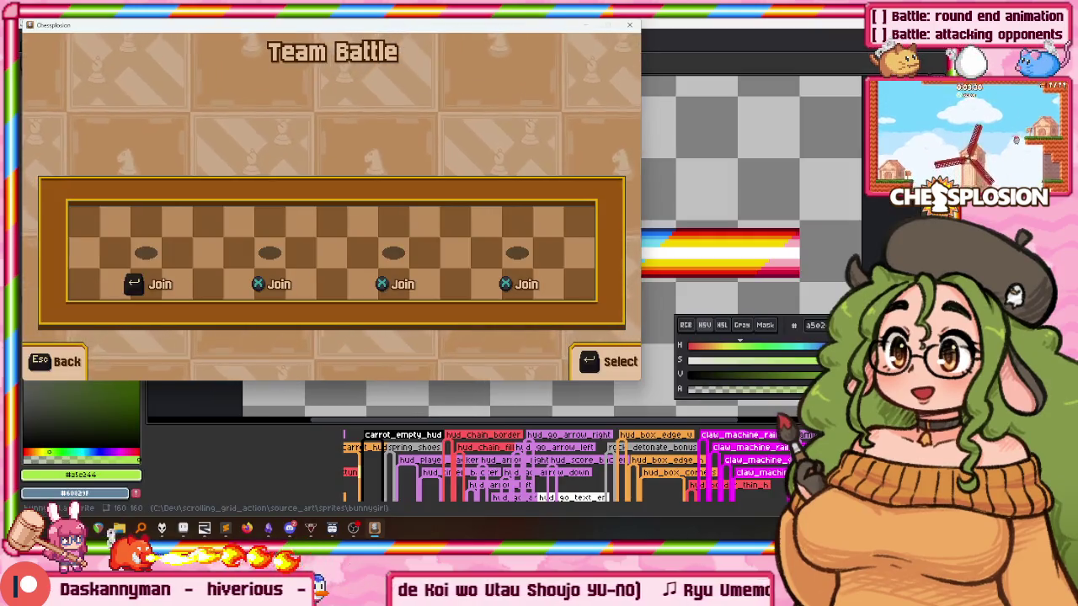
pyautogui.press('F11')
pyautogui.press('F11')
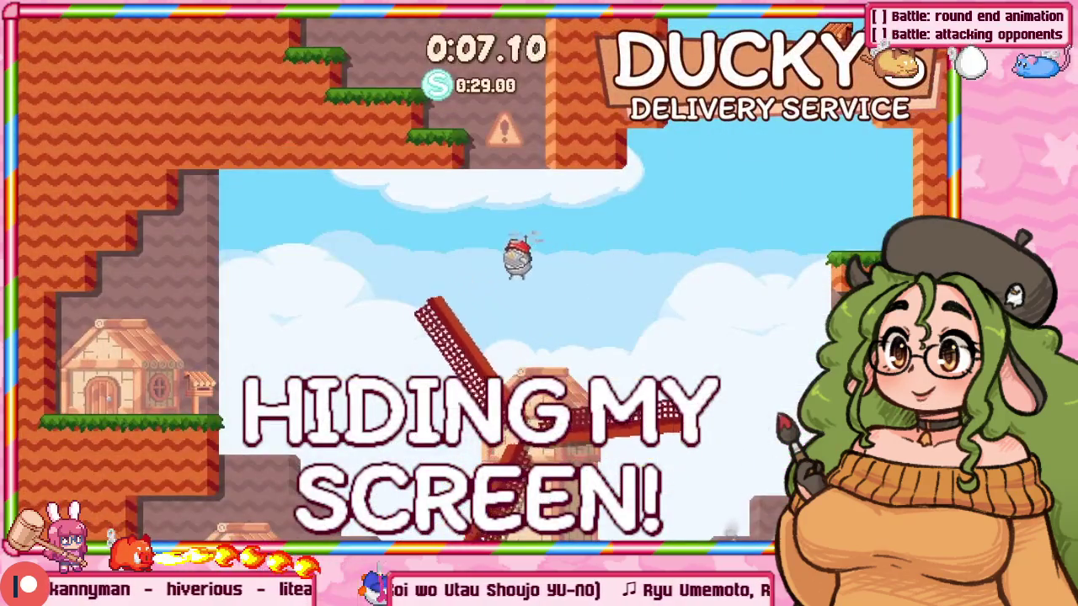
# Move around the Team Battle lobby with the arrow keys, leaving all four slots empty.
pyautogui.press('Left')
pyautogui.press('Right')
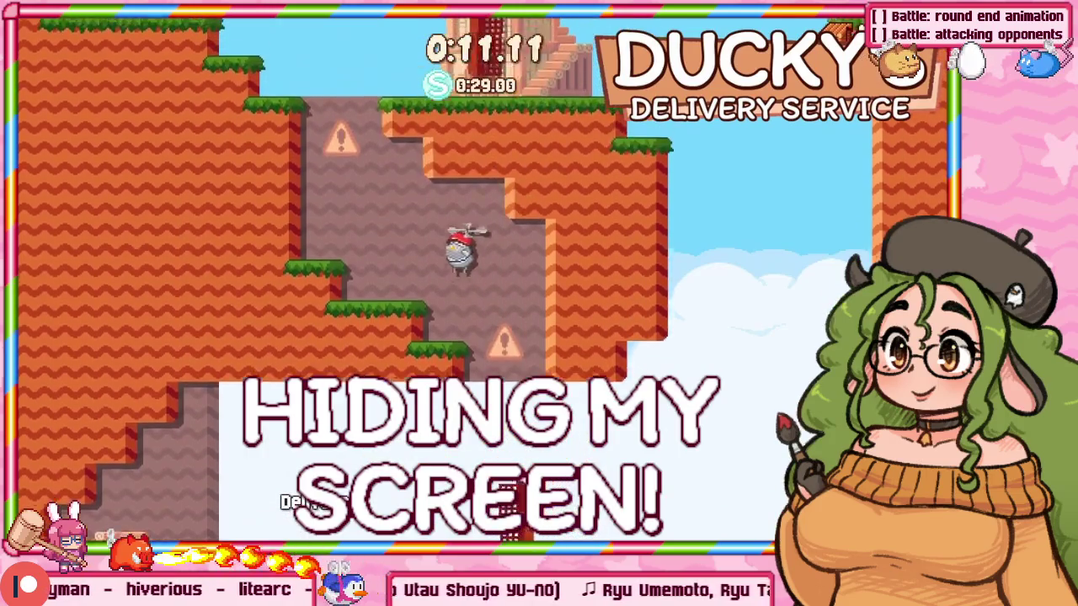
pyautogui.press('Left')
pyautogui.press('Up')
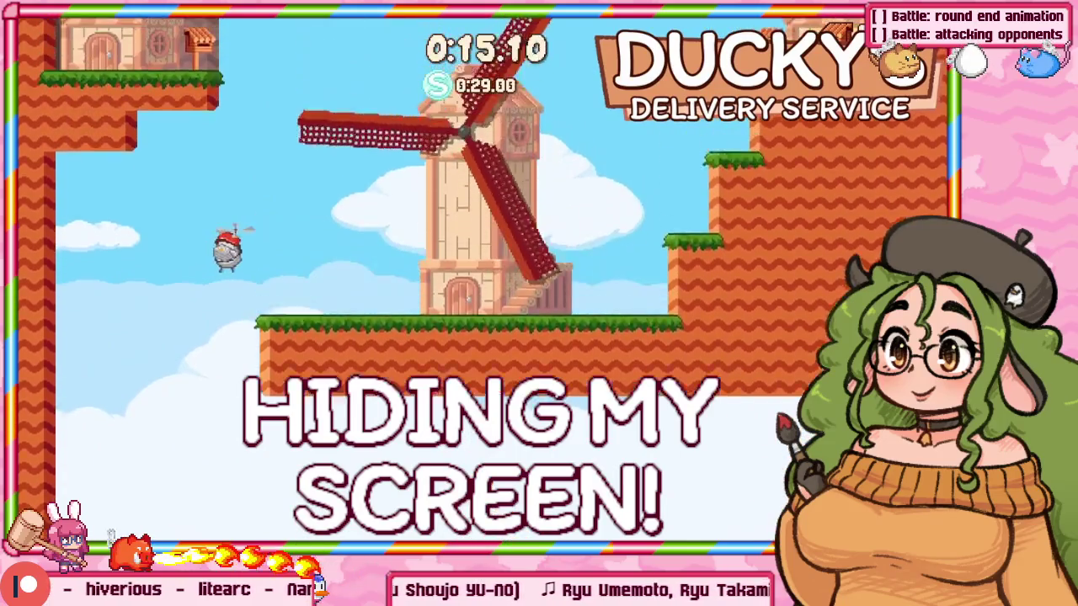
pyautogui.press('Up')
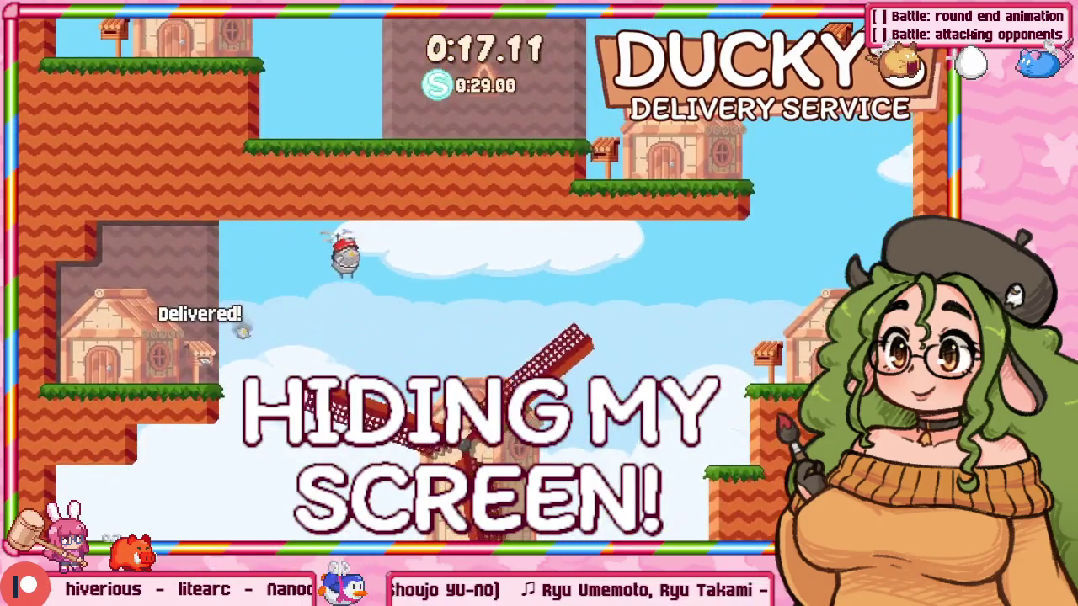
pyautogui.press('Right')
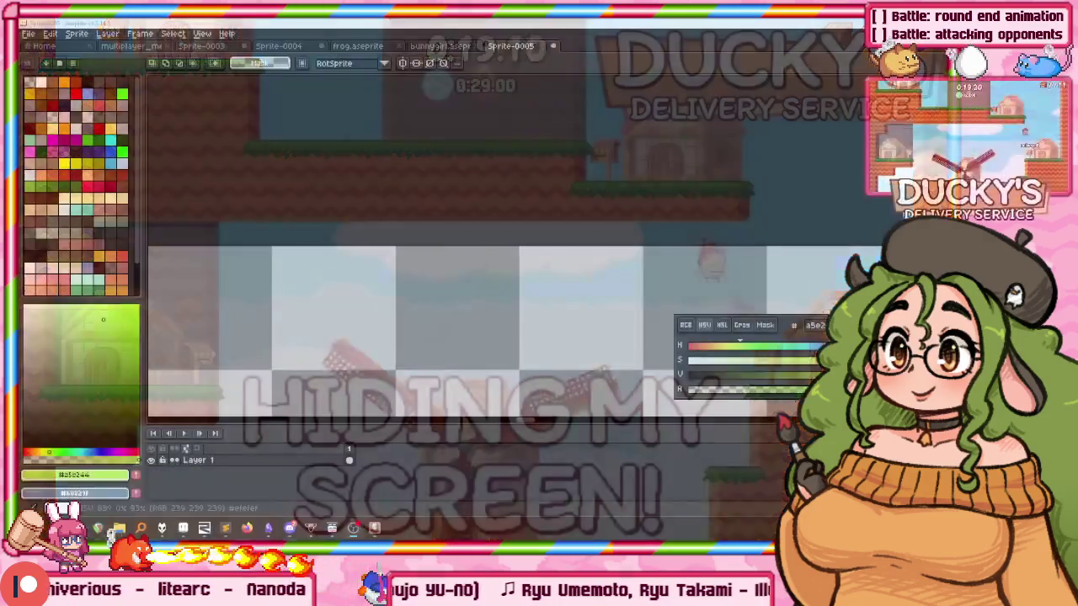
# Trim Sprite-0005 down to the Team Battle game image.
pyautogui.click(75, 33)
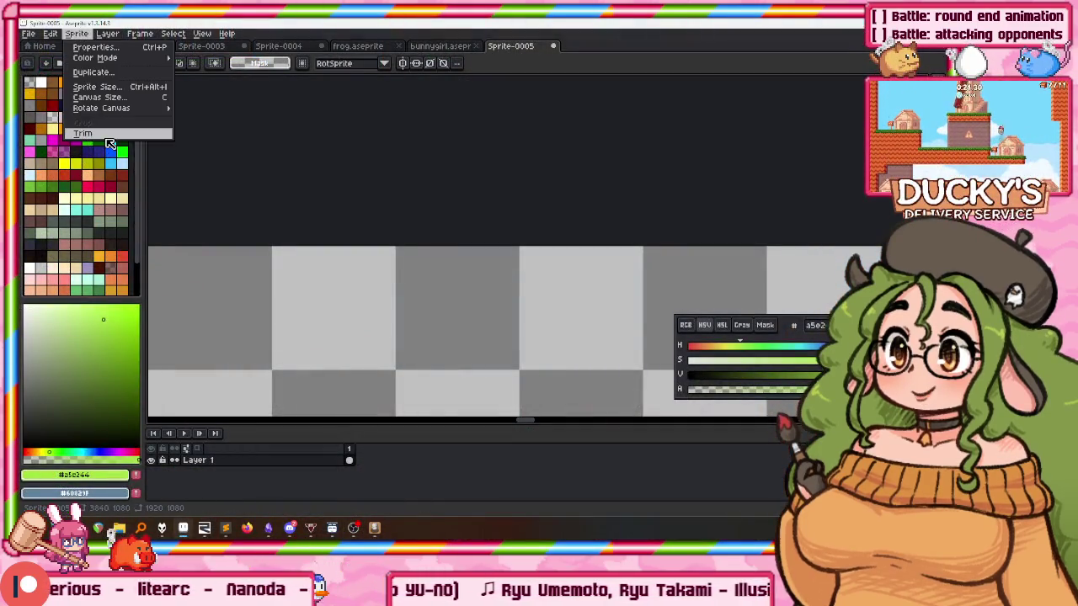
pyautogui.click(107, 137)
pyautogui.scroll(-3, 481, 185)
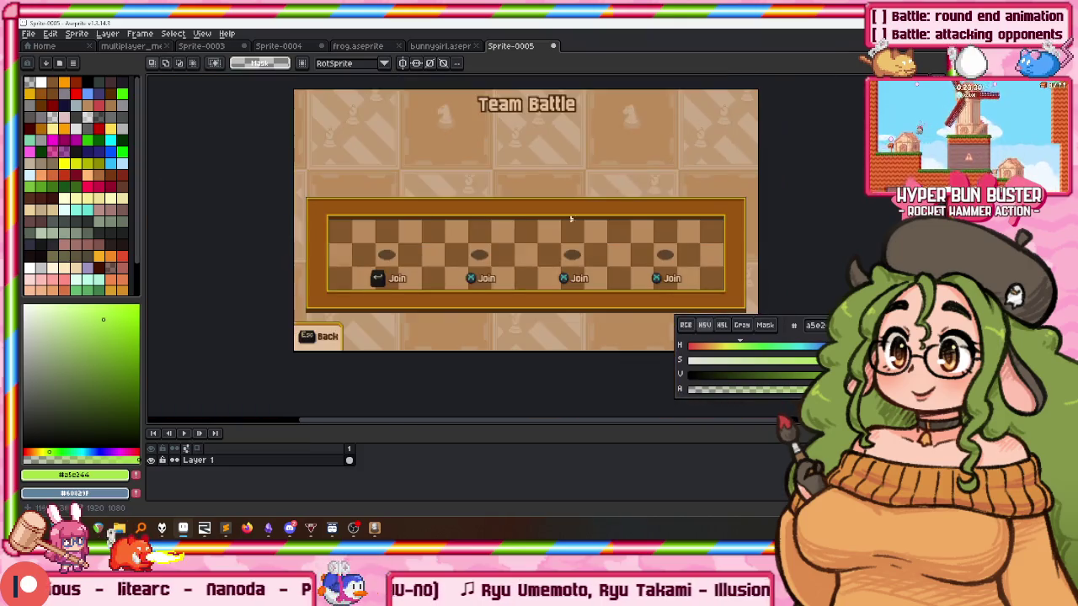
pyautogui.hscroll(2, 539, 219)
# Resize the screenshot sprite to 640×360 and go back to the multiplayer menu mockup.
pyautogui.click(77, 34)
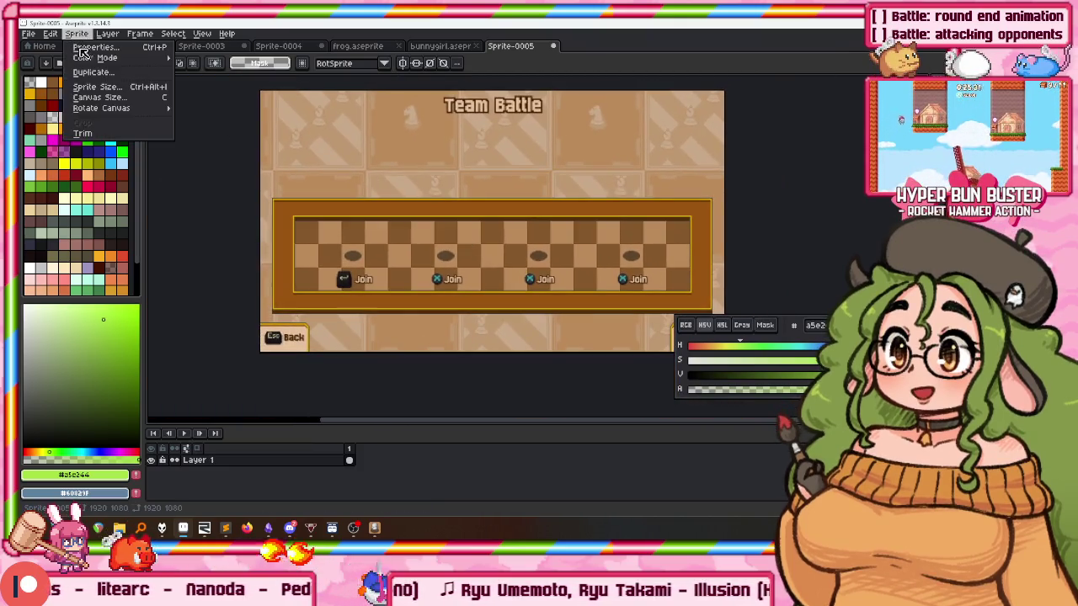
pyautogui.click(98, 87)
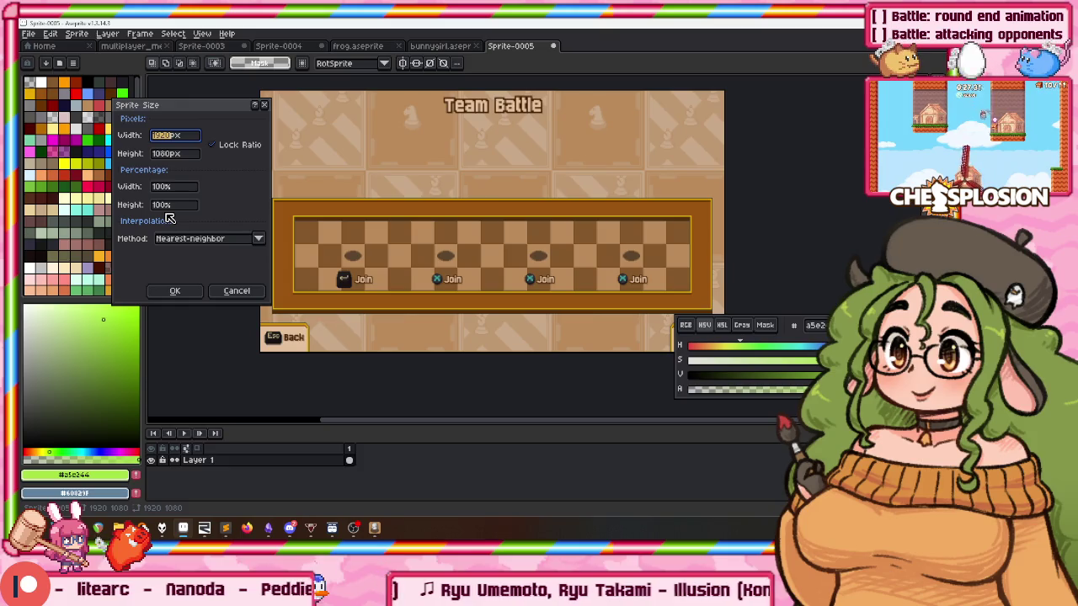
pyautogui.write('60')
pyautogui.press('Return')
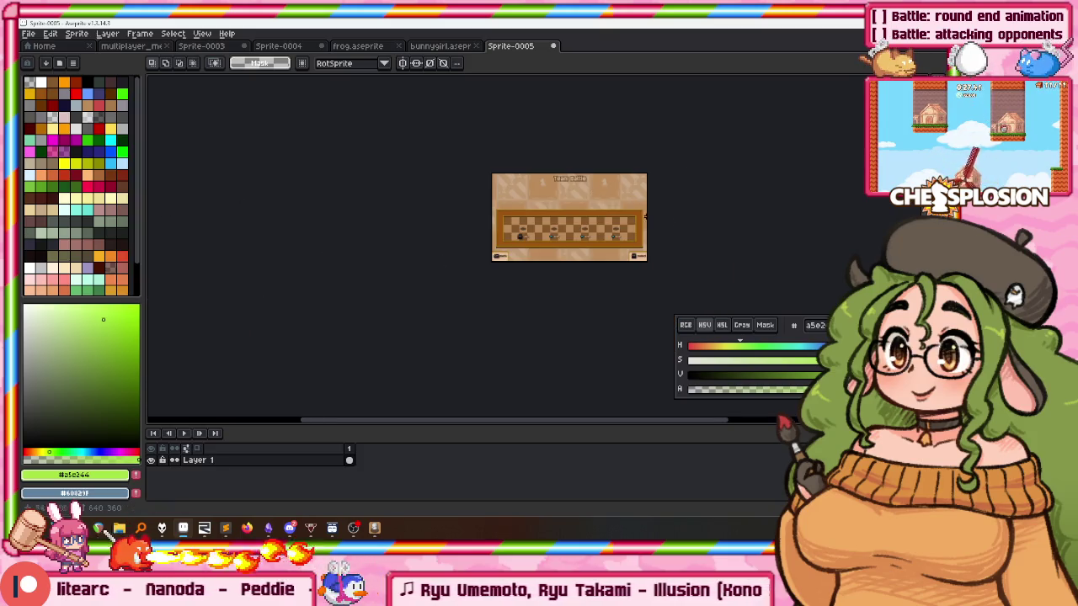
pyautogui.scroll(1, 628, 211)
pyautogui.scroll(2, 380, 210)
pyautogui.scroll(-2, 381, 210)
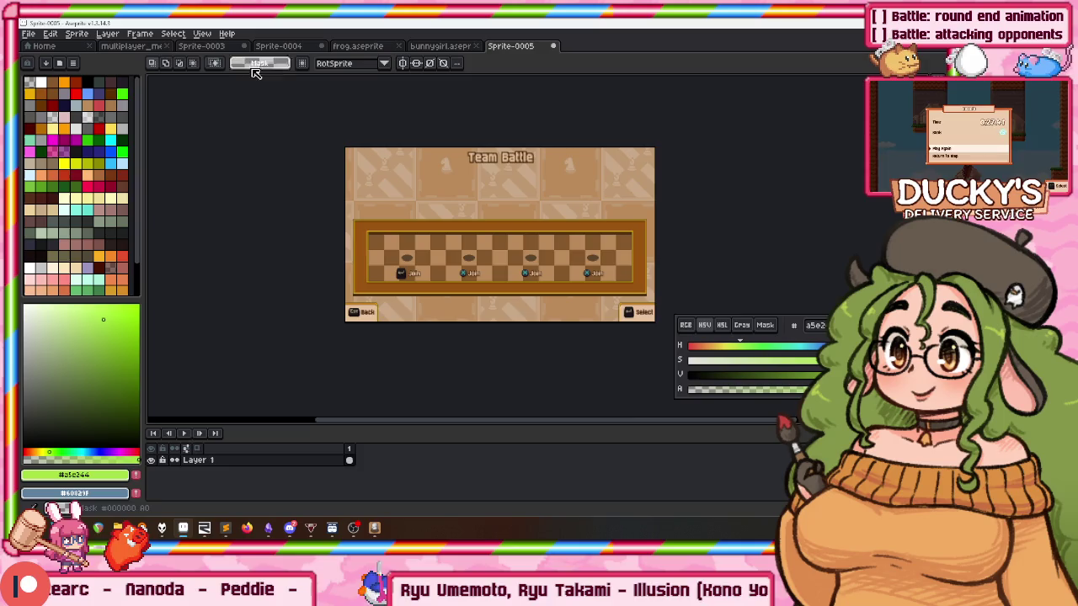
pyautogui.click(198, 45)
pyautogui.click(131, 46)
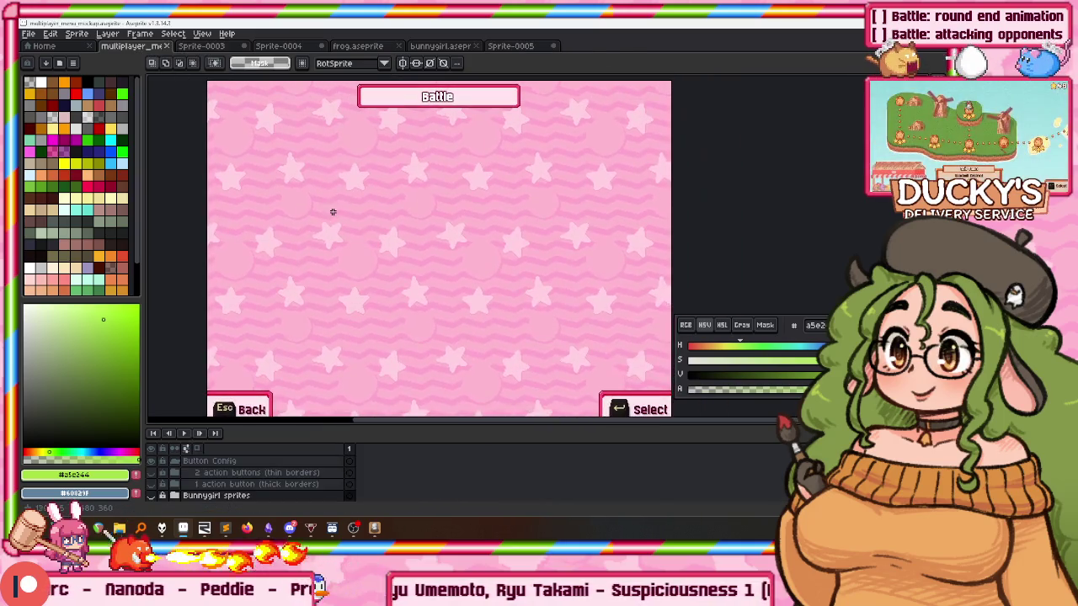
# Show centre guide lines on the mockup and switch to the Team Battle screenshot sprite.
pyautogui.press("ctrl+'")
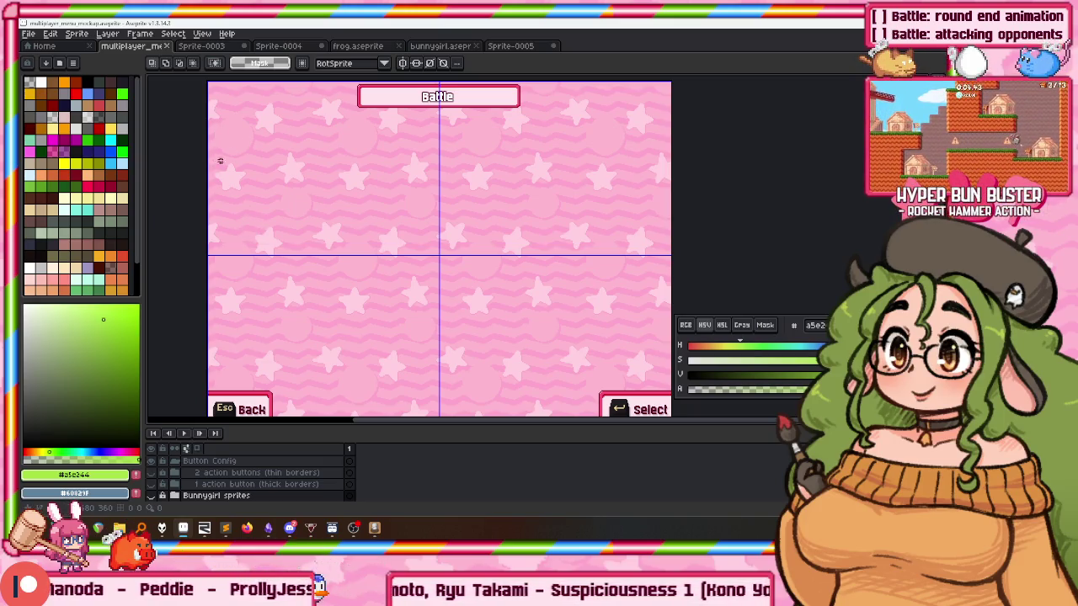
pyautogui.click(202, 45)
pyautogui.click(278, 46)
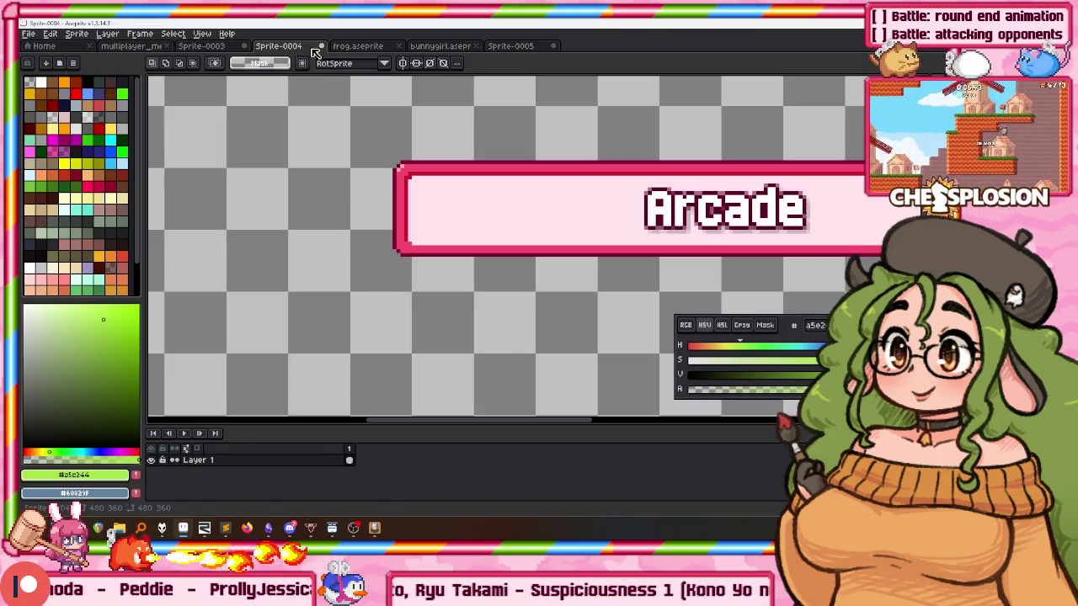
pyautogui.click(439, 46)
pyautogui.click(508, 46)
# Zoom in on the Join buttons and rectangle-select the X Join button artwork.
pyautogui.scroll(3, 407, 277)
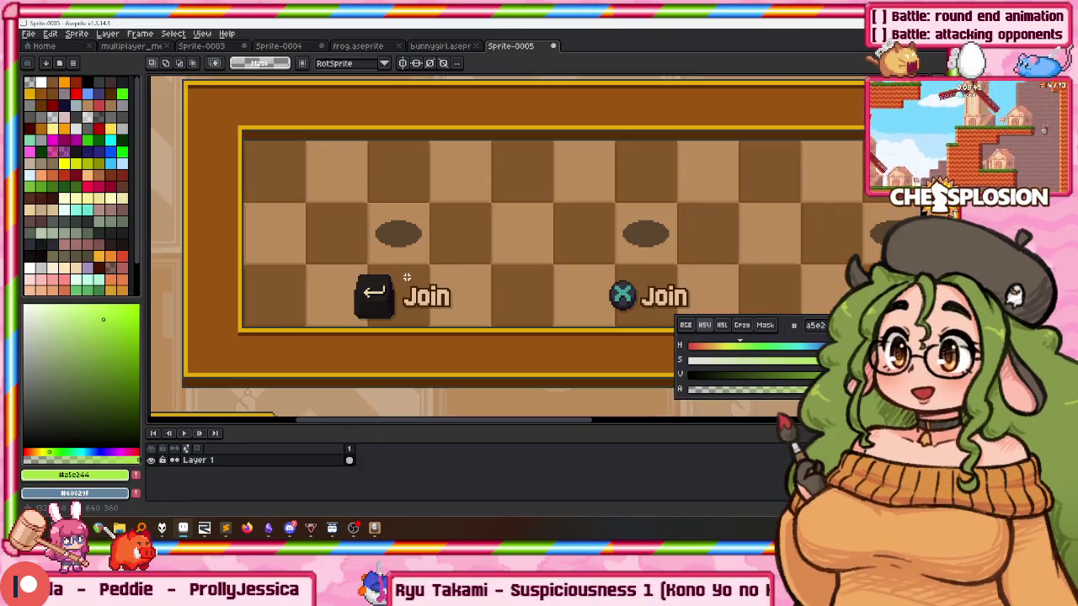
pyautogui.scroll(1, 364, 270)
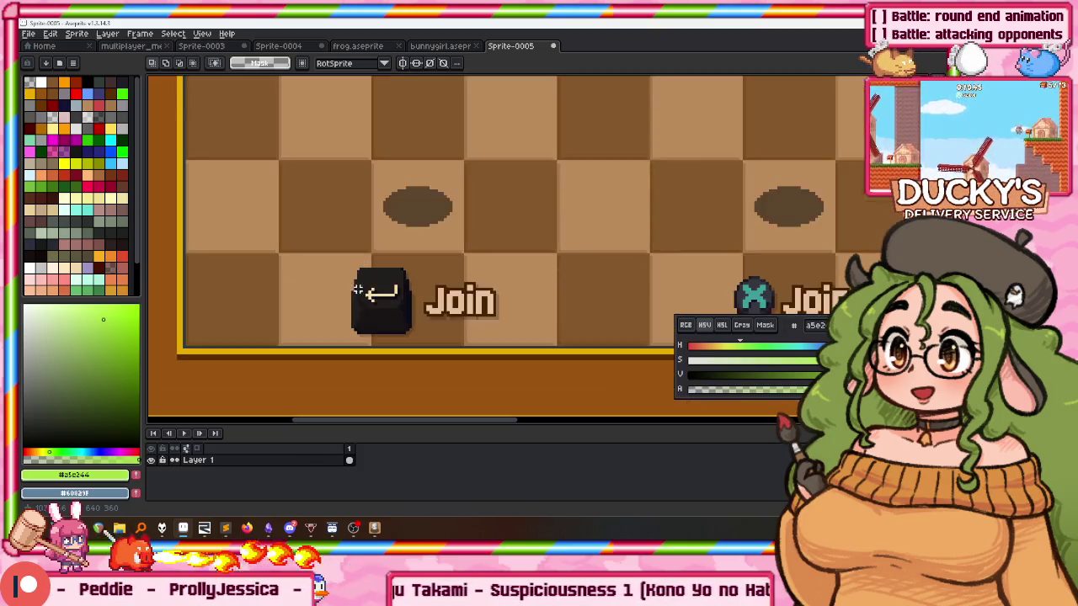
pyautogui.moveTo(400, 305); pyautogui.dragTo(347, 226)
pyautogui.scroll(-1, 274, 246)
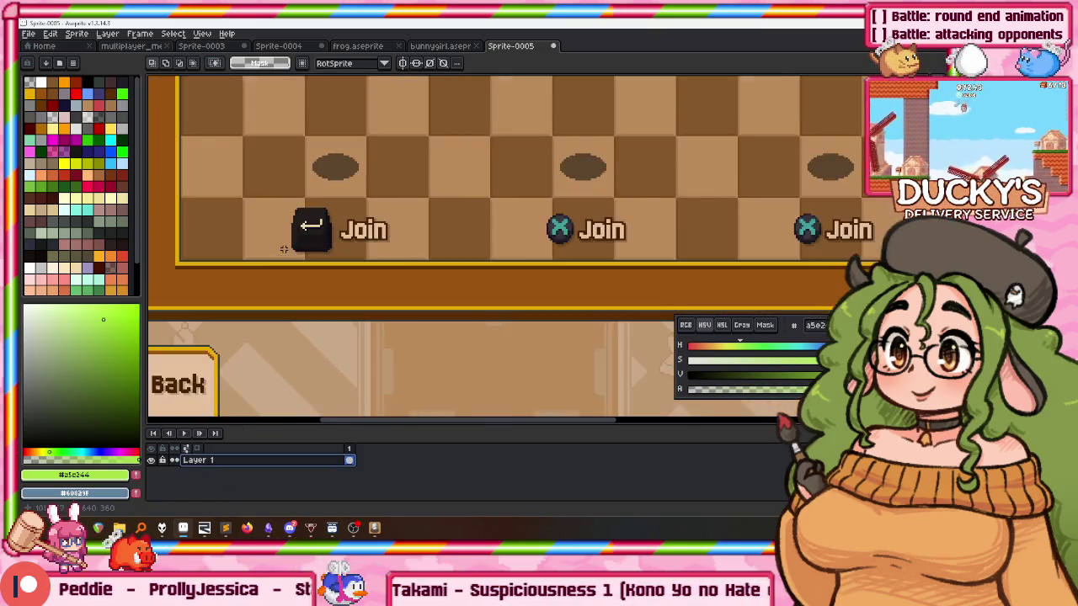
pyautogui.scroll(-2, 278, 247)
pyautogui.scroll(3, 373, 247)
pyautogui.moveTo(373, 248)
pyautogui.mouseDown()
pyautogui.moveTo(460, 238)
pyautogui.moveTo(343, 244)
pyautogui.mouseUp()
pyautogui.scroll(1, 444, 243)
pyautogui.scroll(1, 343, 243)
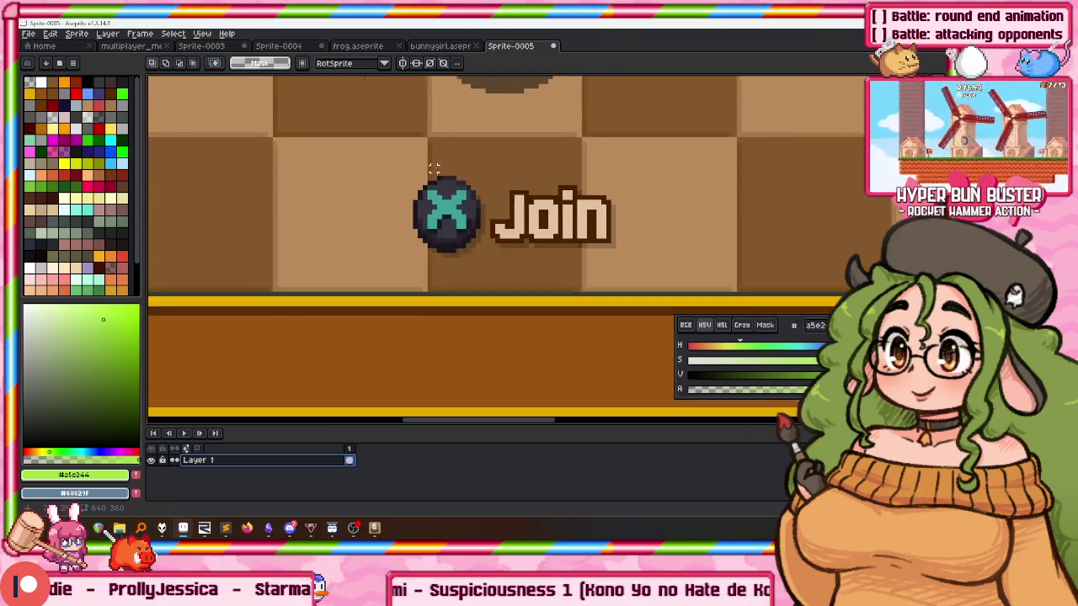
pyautogui.scroll(1, 394, 172)
pyautogui.moveTo(436, 202); pyautogui.dragTo(696, 292)
# Return to the Battle multiplayer menu mockup.
pyautogui.click(131, 46)
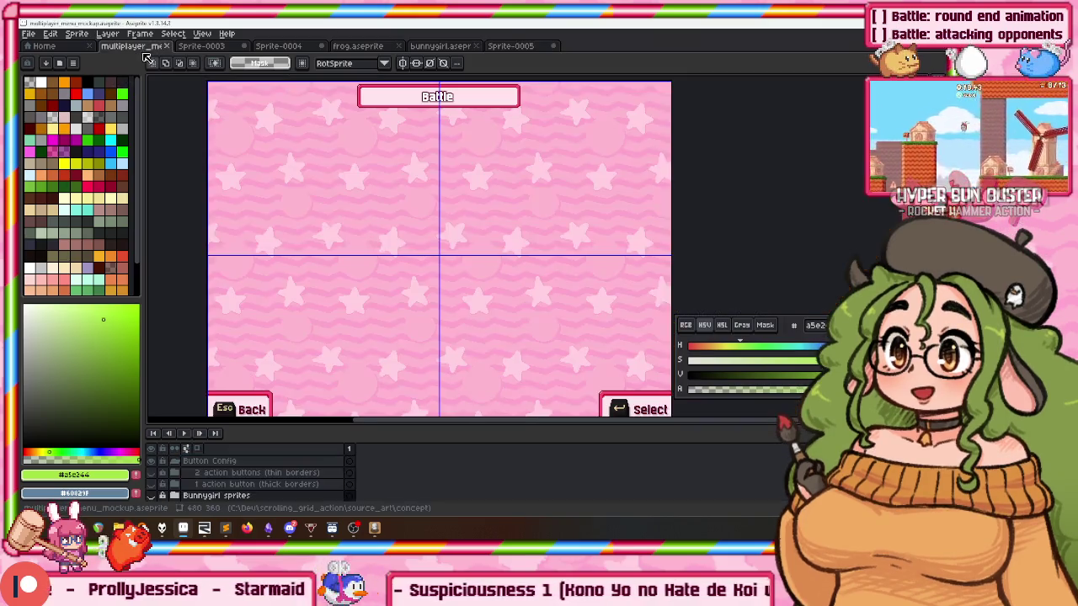
pyautogui.scroll(2, 512, 176)
pyautogui.scroll(-2, 491, 250)
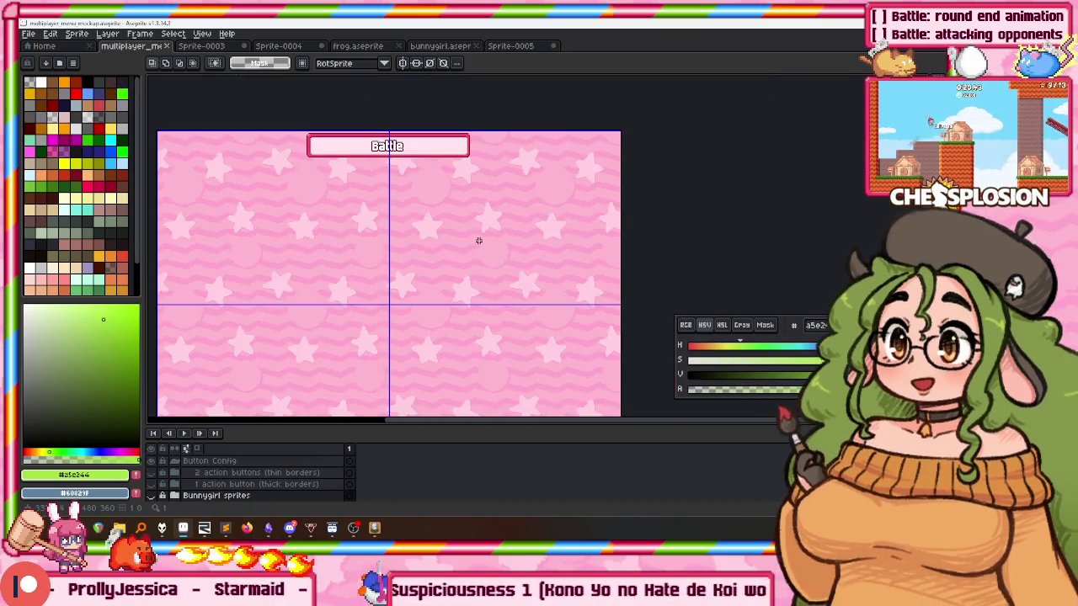
pyautogui.scroll(3, 278, 472)
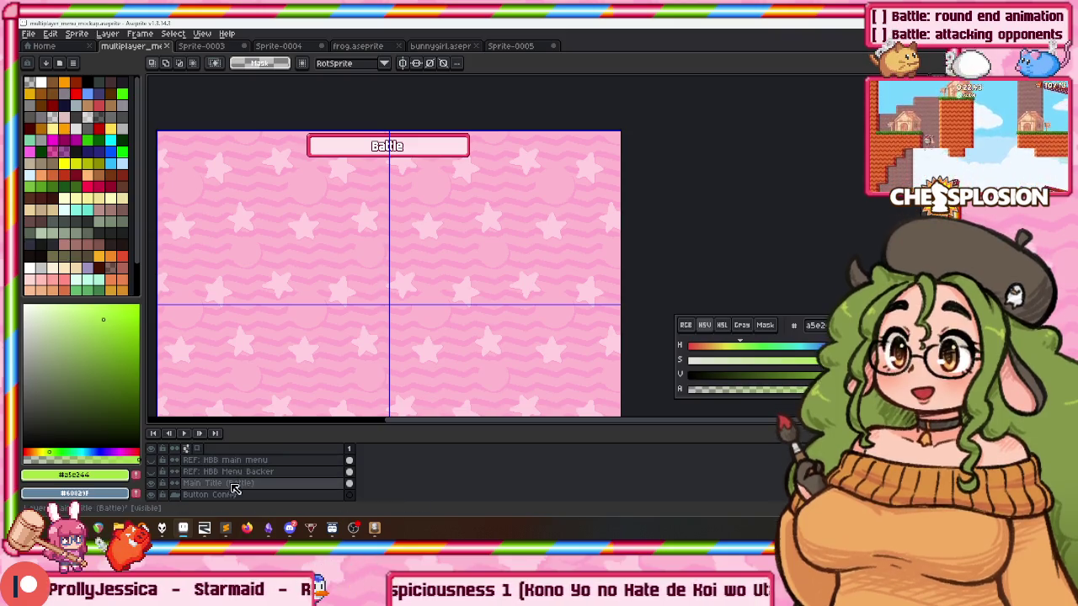
# Add a new layer named Join just under the REF layers.
pyautogui.click(234, 493)
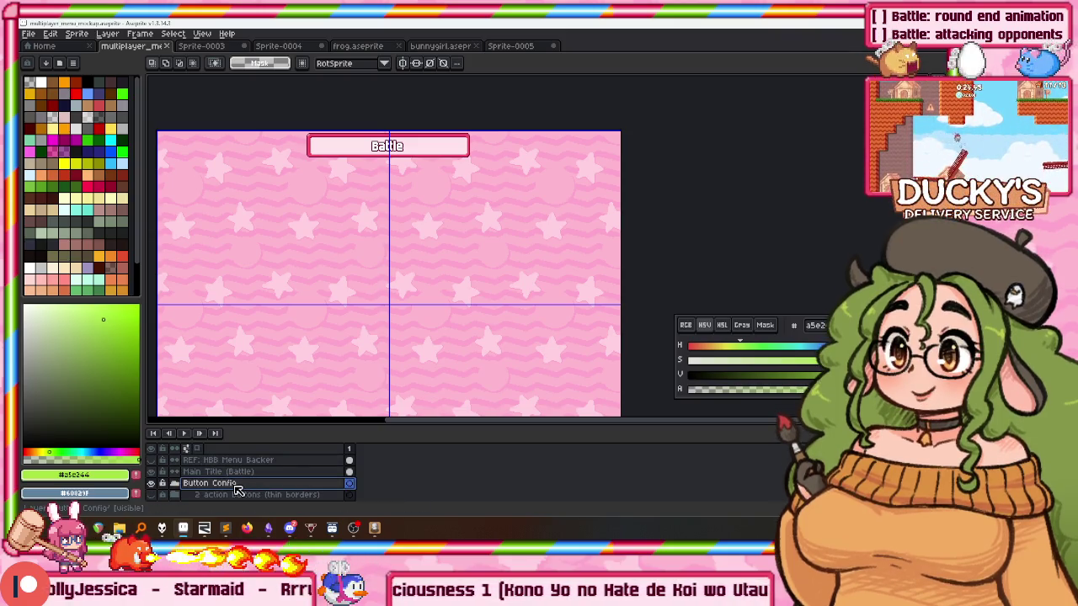
pyautogui.hotkey('shift', 'n')
pyautogui.moveTo(237, 493); pyautogui.dragTo(223, 472)
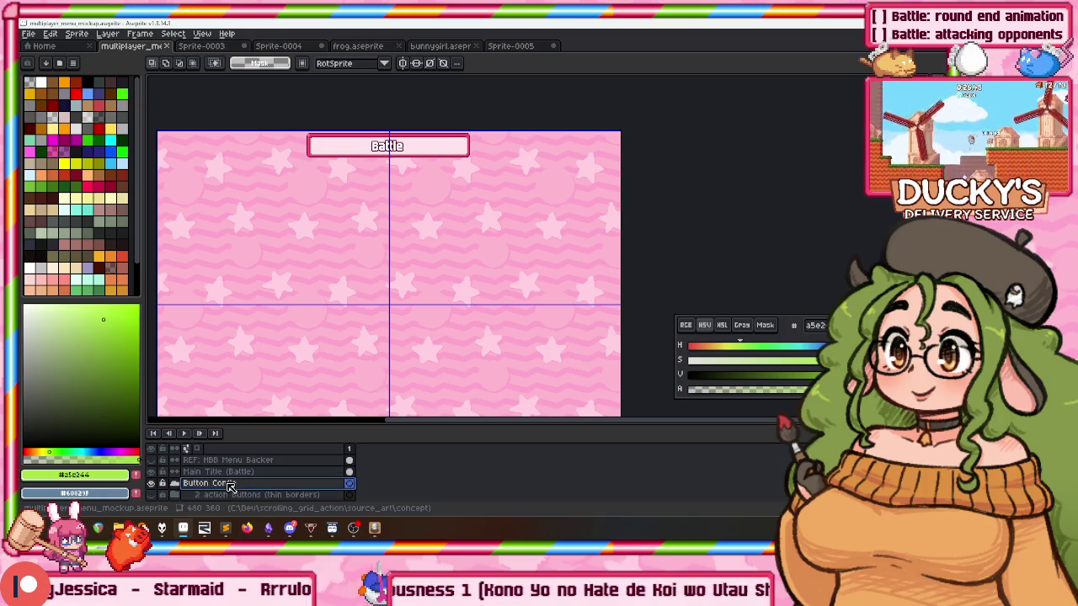
pyautogui.doubleClick(223, 472)
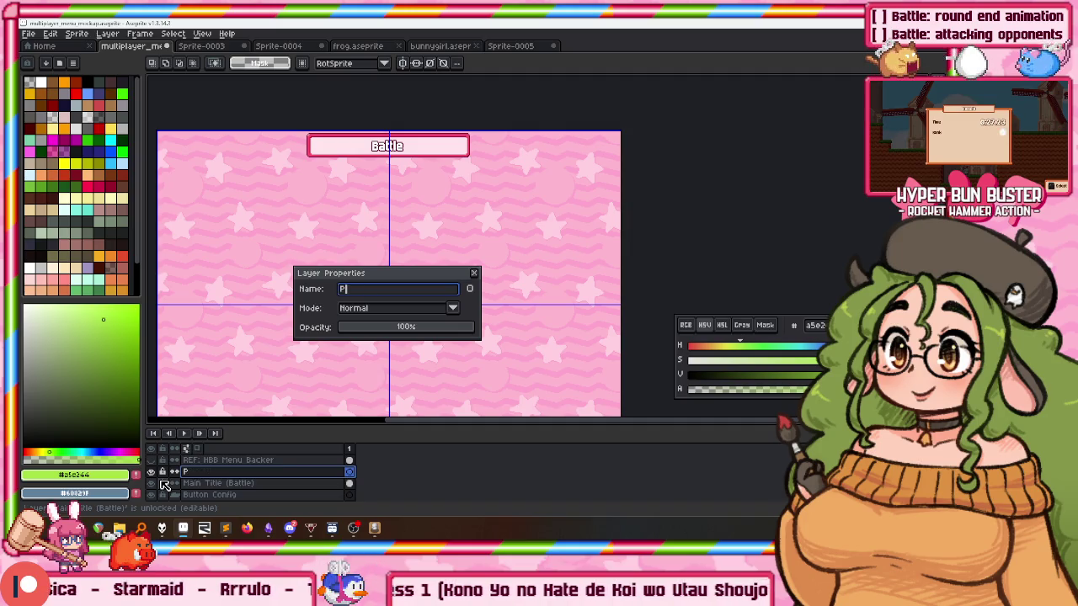
pyautogui.write('n')
pyautogui.press('Return')
# Paste the X Join button higher up on the Join layer and set the colour to white.
pyautogui.hotkey('ctrl', 'v')
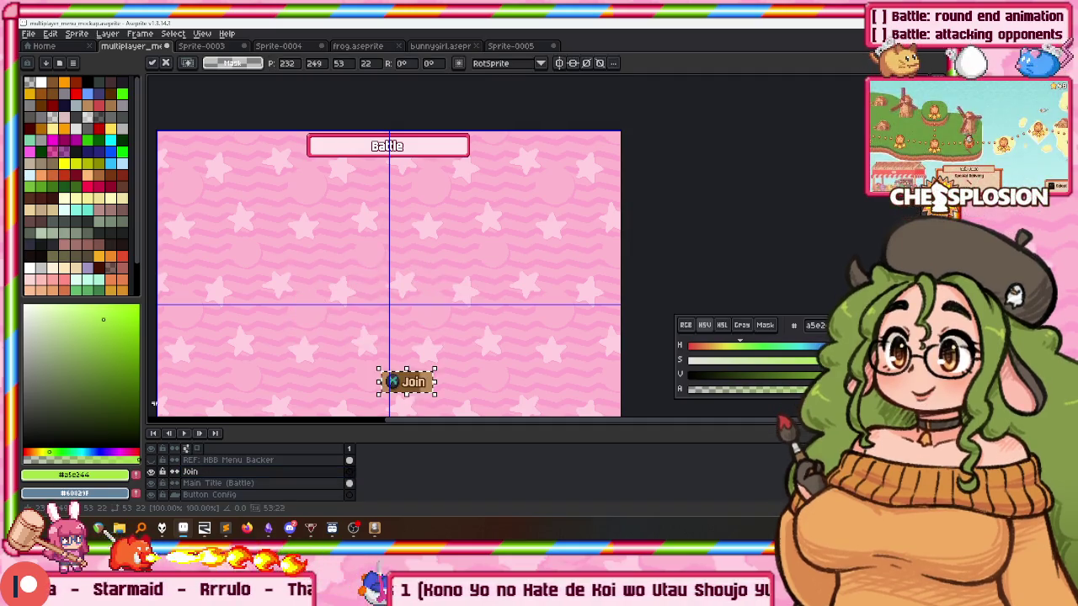
pyautogui.scroll(2, 429, 400)
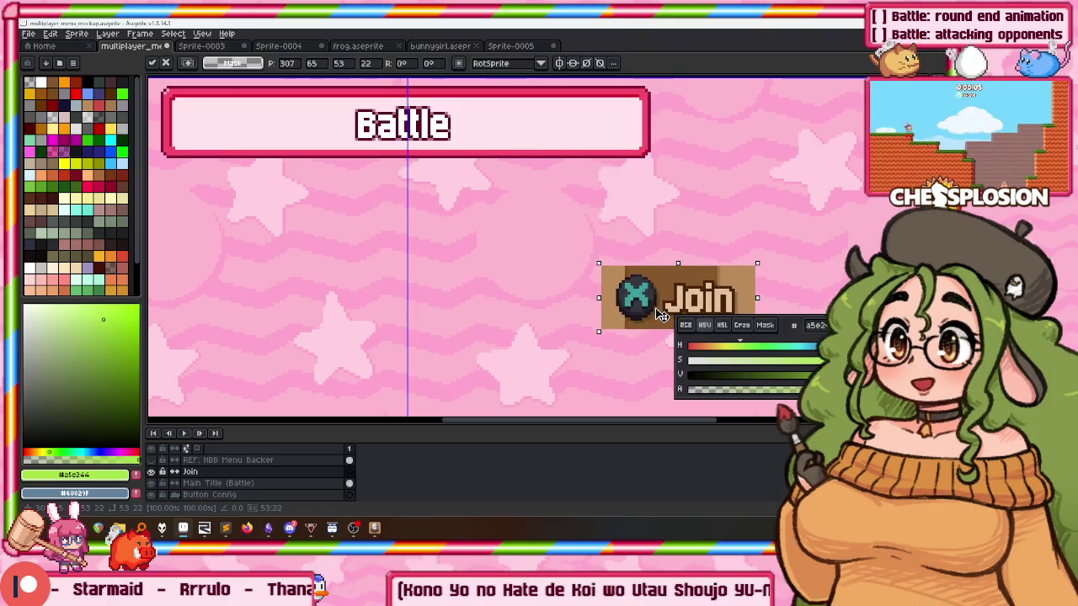
pyautogui.moveTo(429, 400); pyautogui.dragTo(507, 296)
pyautogui.press('Return')
pyautogui.click(278, 90)
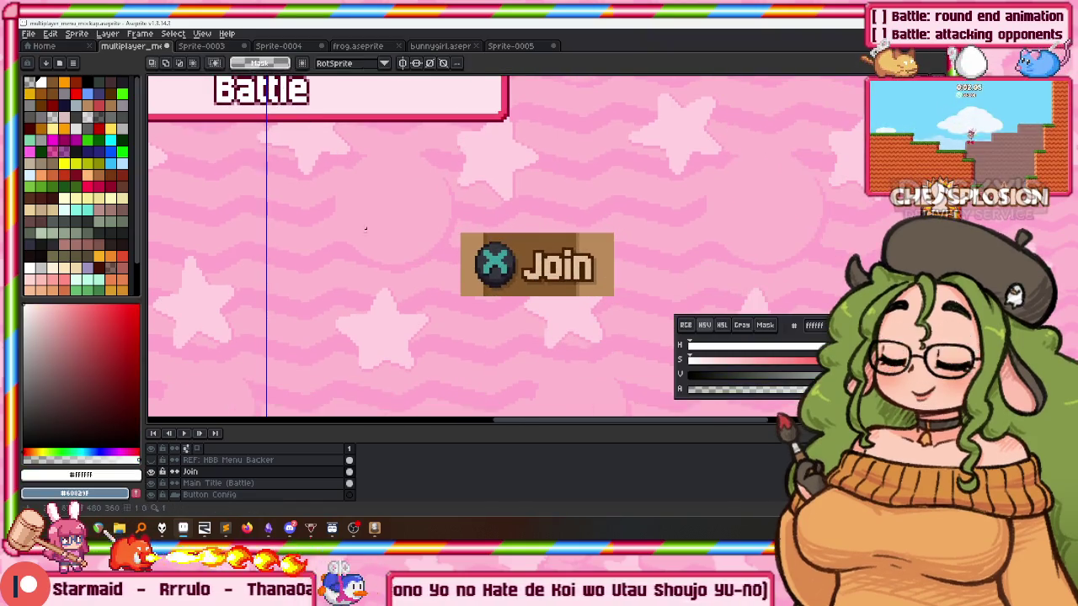
pyautogui.scroll(-3, 443, 270)
pyautogui.scroll(1, 482, 301)
pyautogui.press('t')
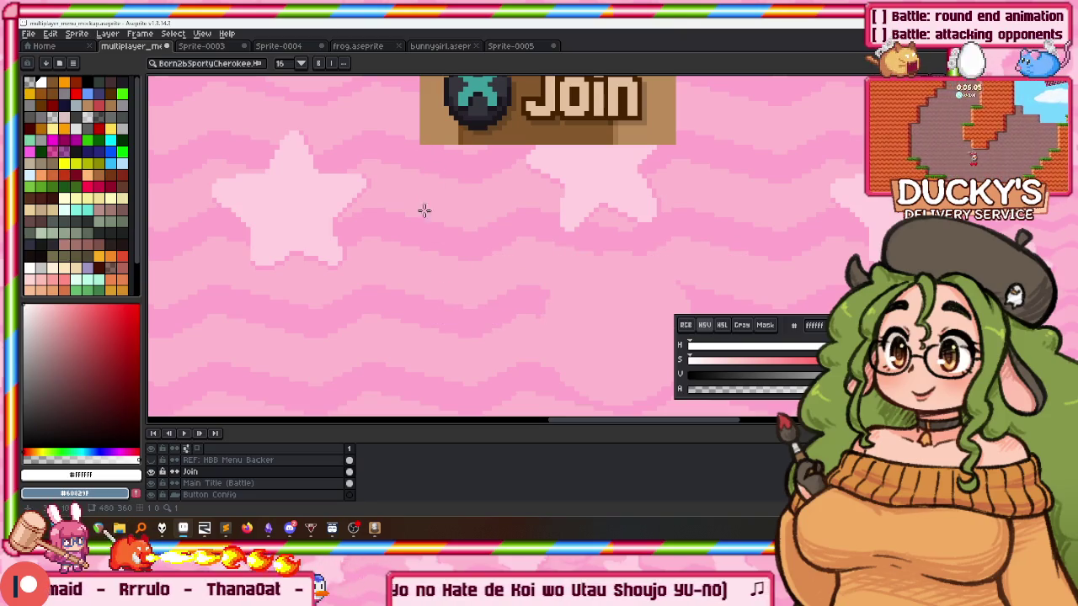
# Start a white Join text box below the X Join button.
pyautogui.click(502, 284)
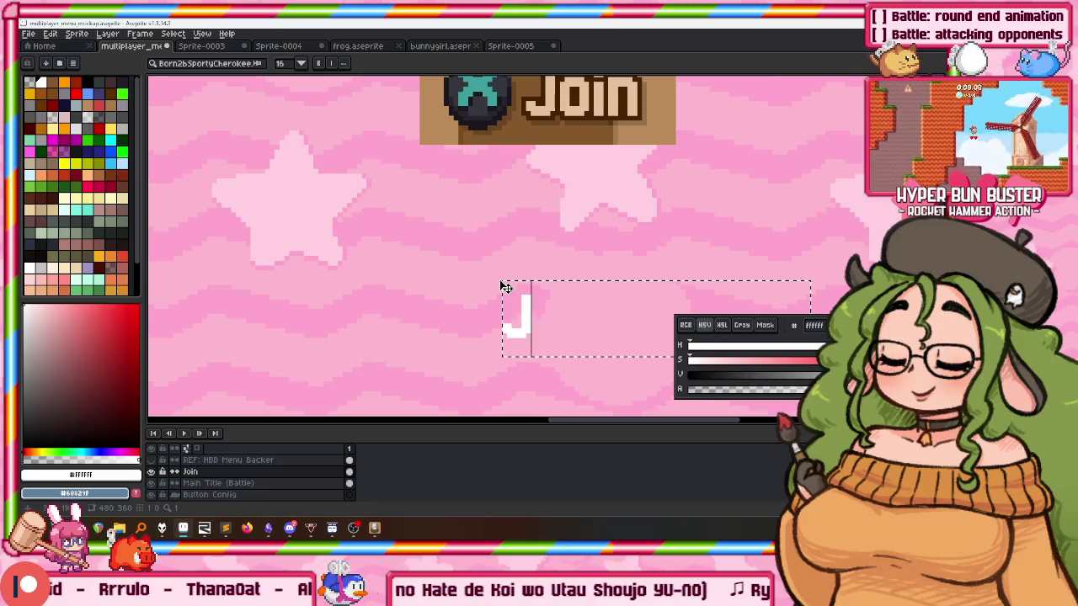
pyautogui.scroll(-2, 266, 216)
pyautogui.scroll(-1, 262, 217)
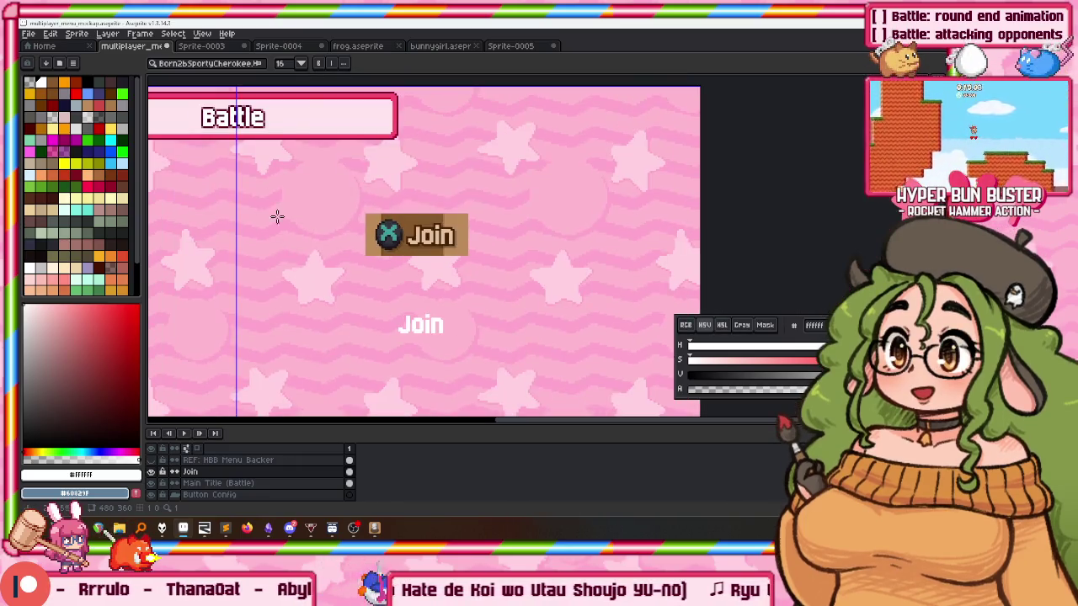
pyautogui.scroll(2, 277, 231)
pyautogui.scroll(2, 295, 125)
pyautogui.scroll(1, 294, 124)
# Eyedrop the dark maroon #5C0026 from the Battle title lettering.
pyautogui.press('i')
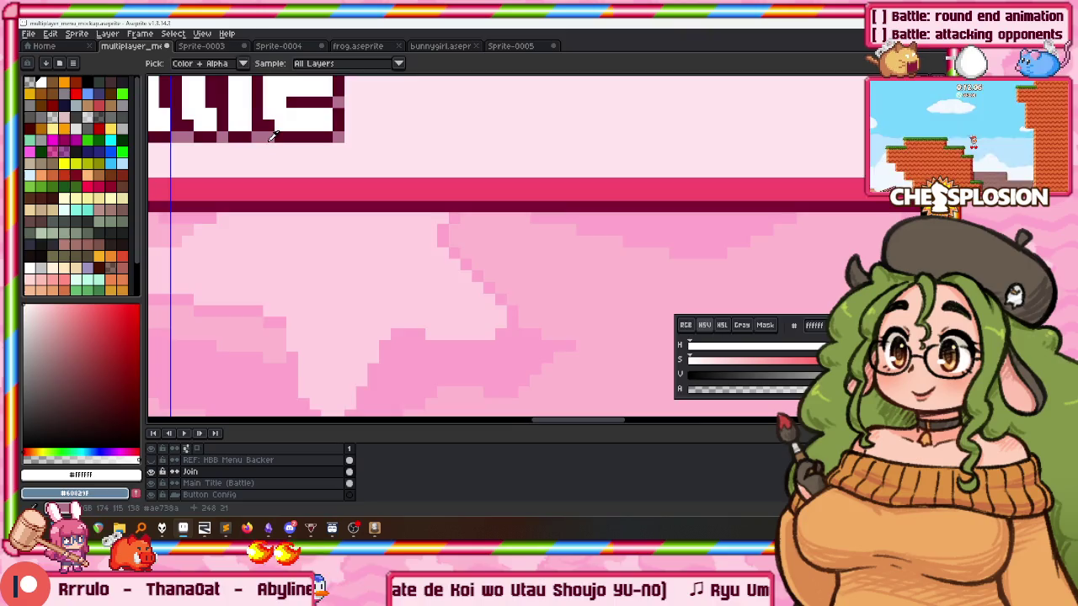
pyautogui.scroll(-2, 271, 137)
pyautogui.scroll(2, 271, 136)
pyautogui.click(271, 137)
pyautogui.scroll(-2, 271, 137)
pyautogui.press('t')
pyautogui.scroll(1, 354, 97)
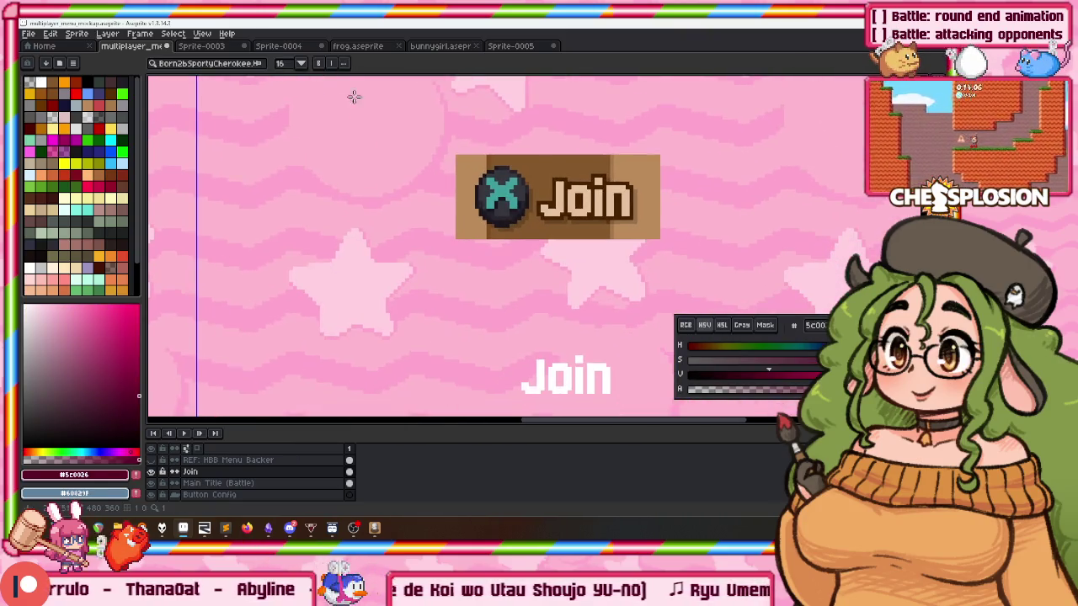
pyautogui.scroll(-2, 461, 186)
pyautogui.scroll(-1, 472, 198)
pyautogui.press('i')
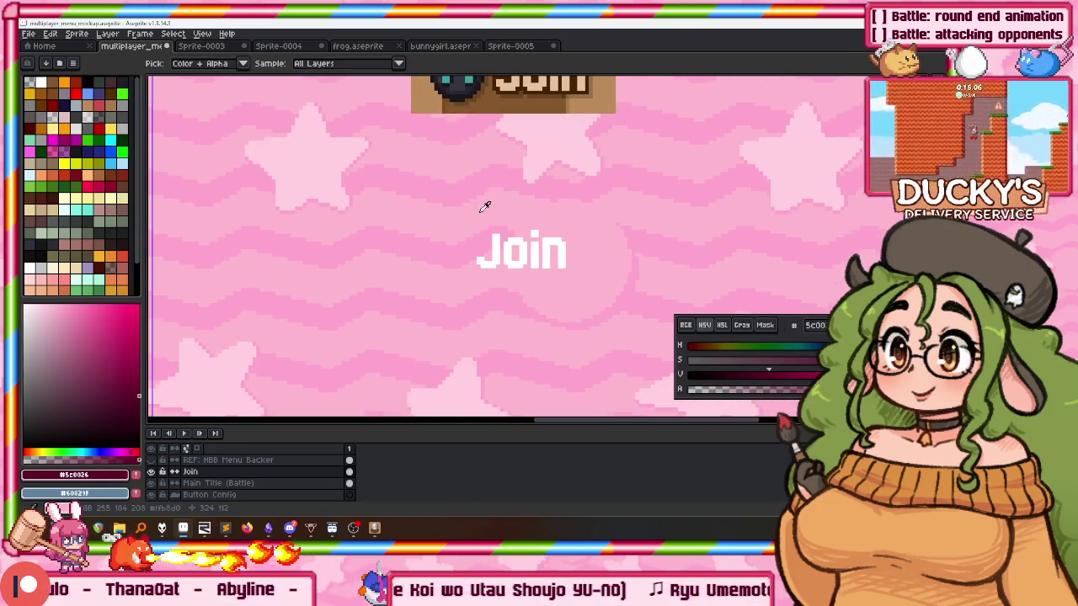
# Apply a dark outline to the Join text, then undo it.
pyautogui.hotkey('shift', 'o')
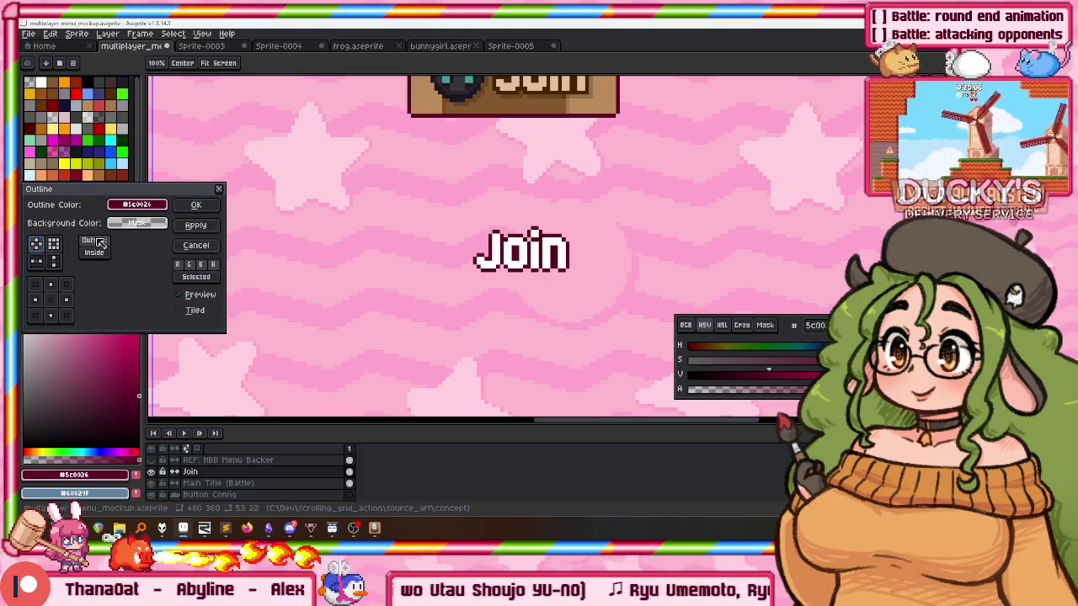
pyautogui.press('Return')
pyautogui.scroll(1, 509, 237)
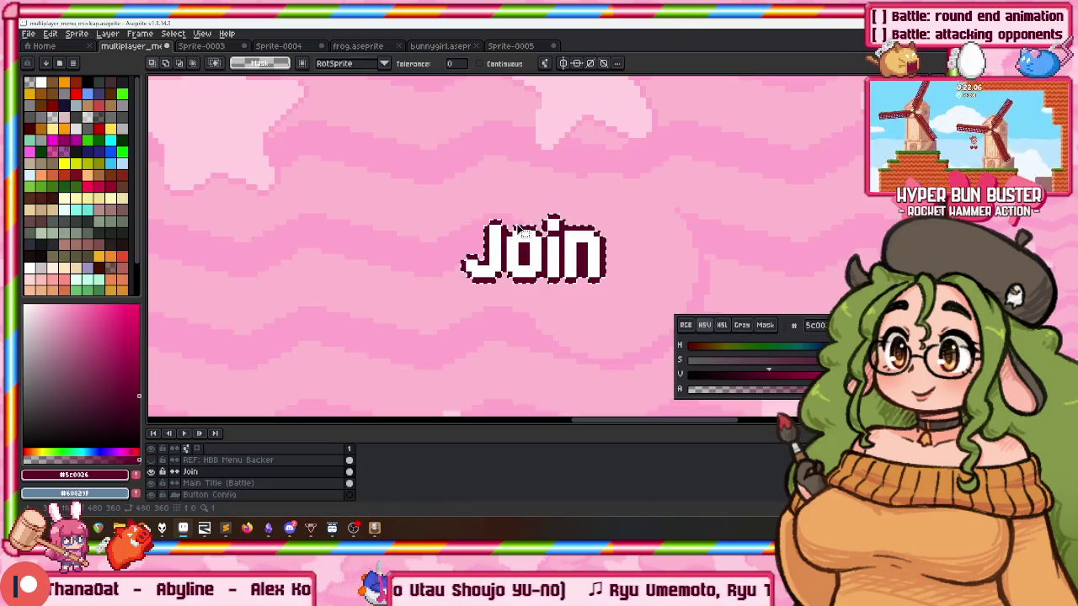
pyautogui.hotkey('ctrl', 'z')
pyautogui.scroll(-1, 533, 249)
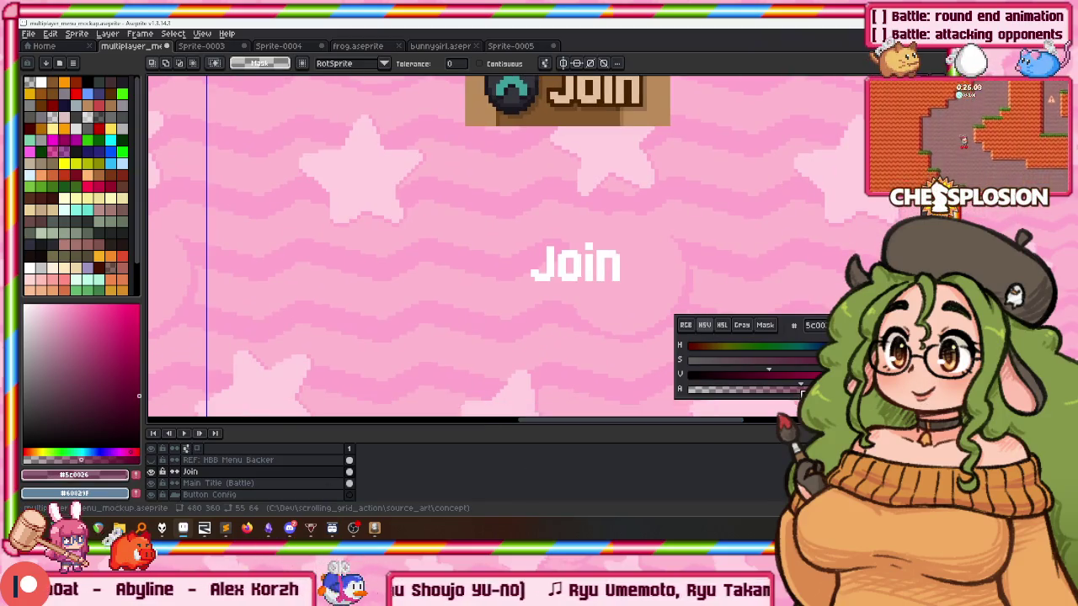
pyautogui.scroll(1, 590, 295)
# Outline the Join text using the square matrix and move it to a new spot.
pyautogui.hotkey('shift', 'o')
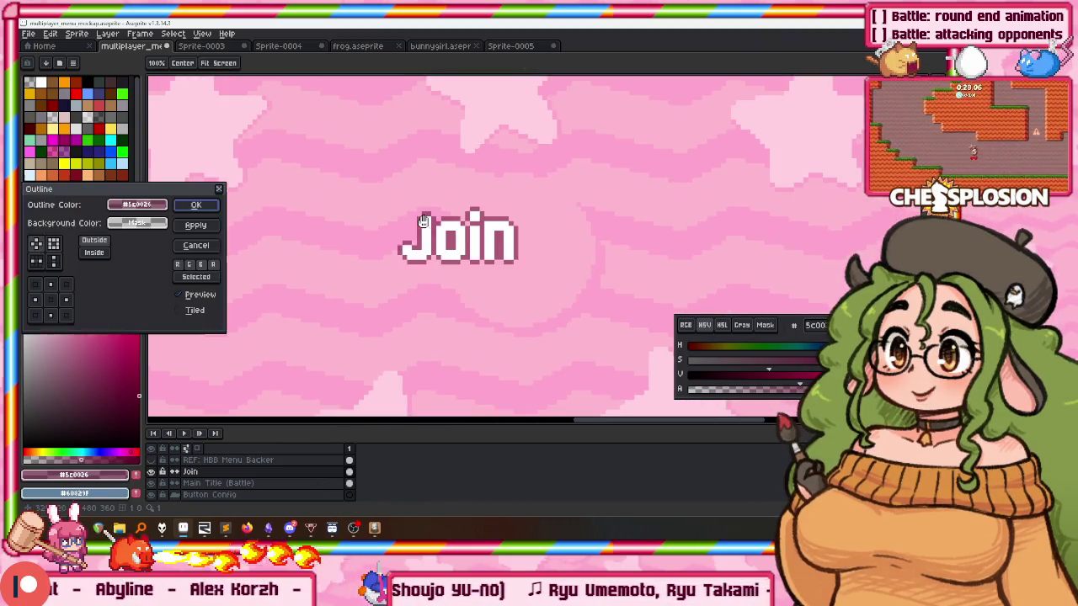
pyautogui.click(53, 244)
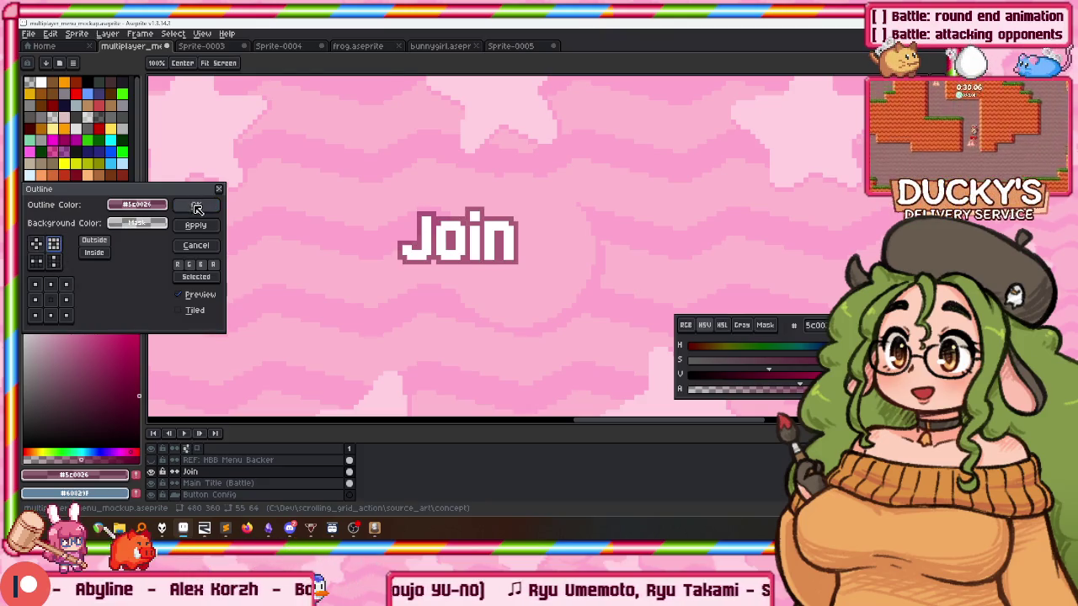
pyautogui.click(197, 207)
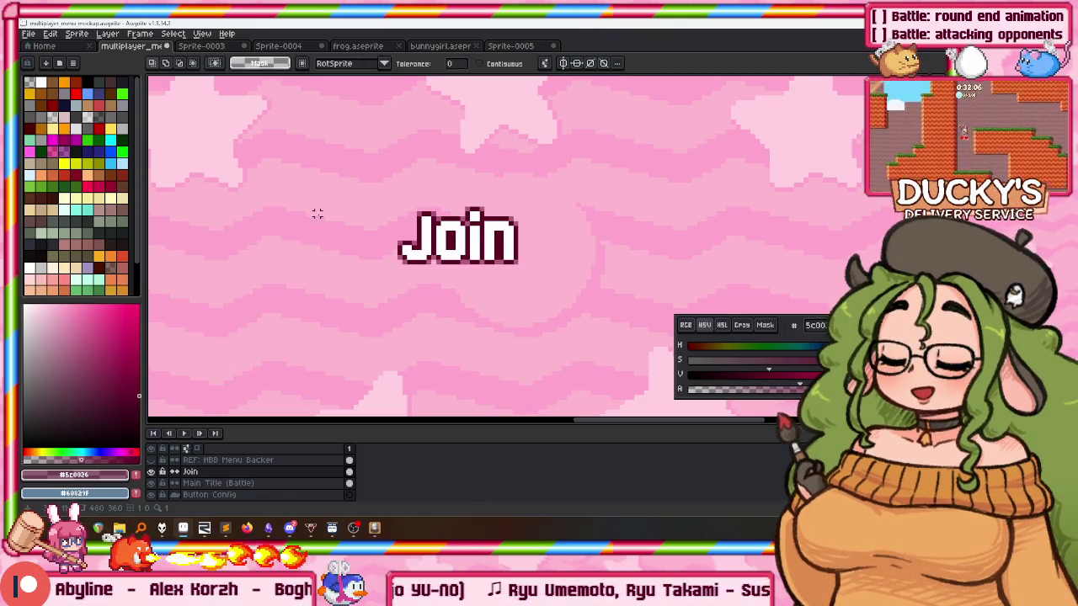
pyautogui.moveTo(328, 185); pyautogui.dragTo(642, 312)
pyautogui.moveTo(606, 270)
pyautogui.mouseDown()
pyautogui.moveTo(573, 224)
pyautogui.moveTo(559, 272)
pyautogui.moveTo(532, 279)
pyautogui.mouseUp()
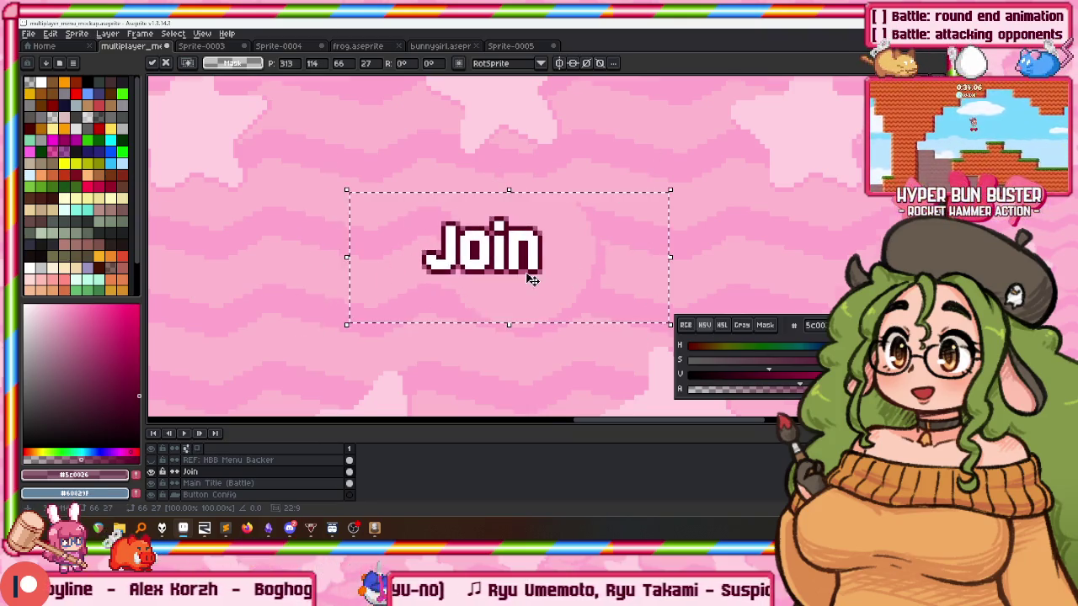
# Select the X button icon and place a copy beside the lower Join text.
pyautogui.scroll(-1, 532, 280)
pyautogui.scroll(-1, 505, 220)
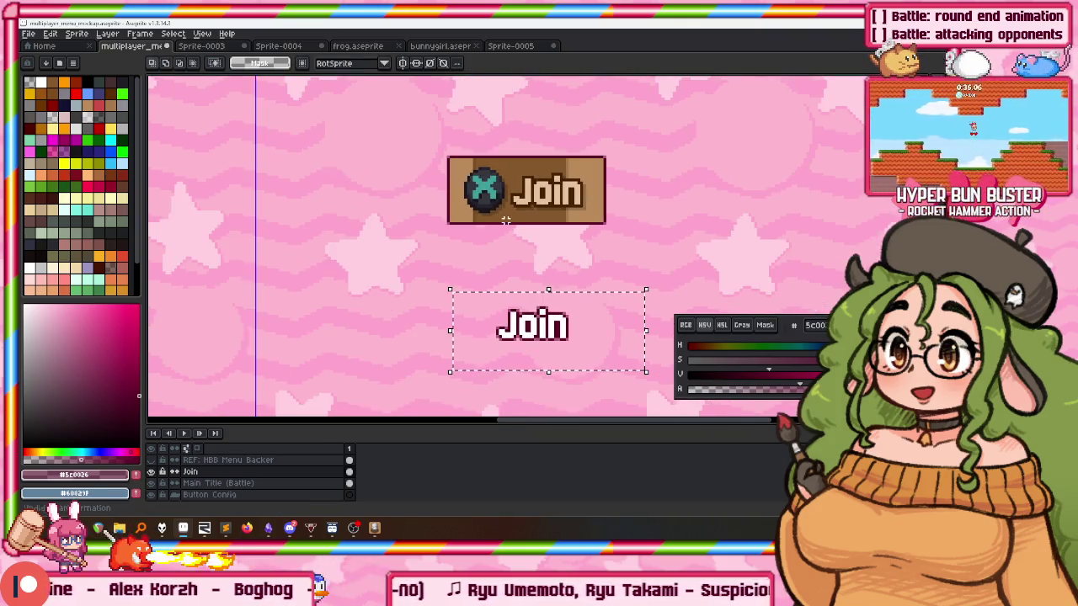
pyautogui.scroll(1, 497, 235)
pyautogui.scroll(1, 480, 193)
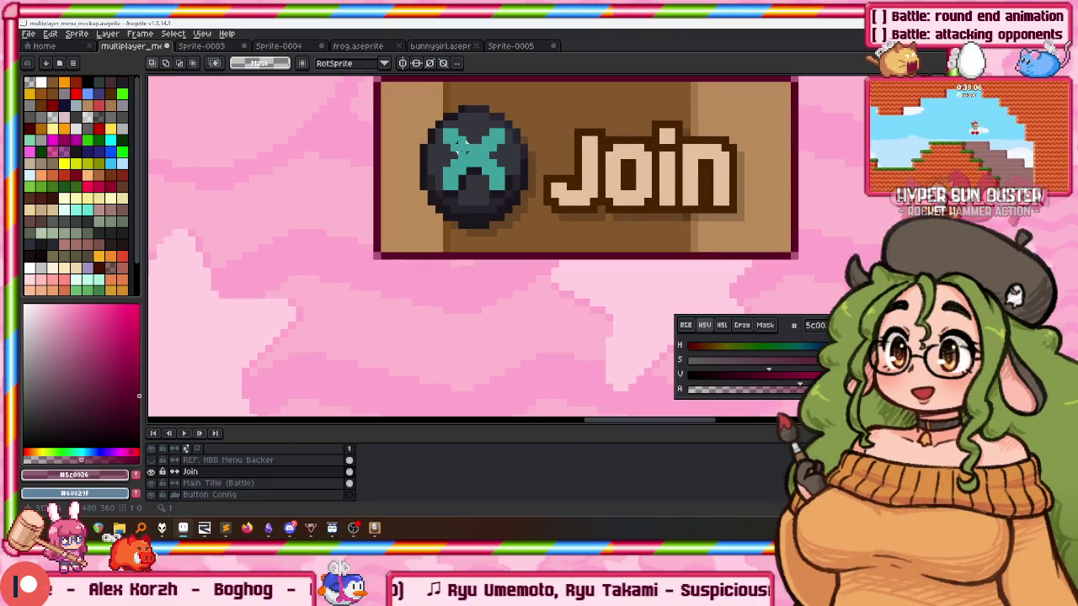
pyautogui.scroll(2, 455, 181)
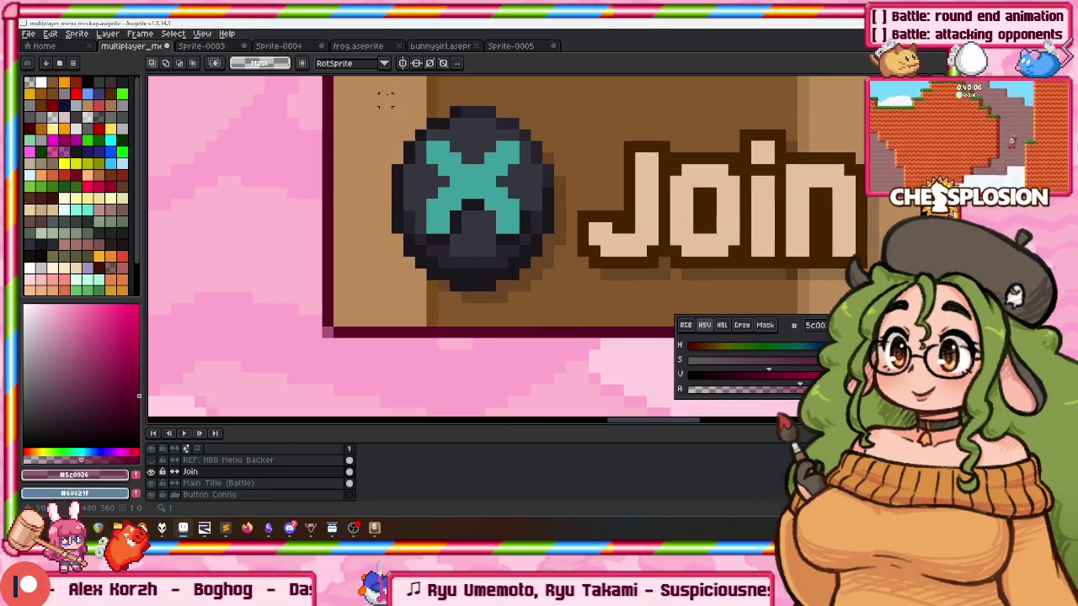
pyautogui.moveTo(380, 95); pyautogui.dragTo(579, 317)
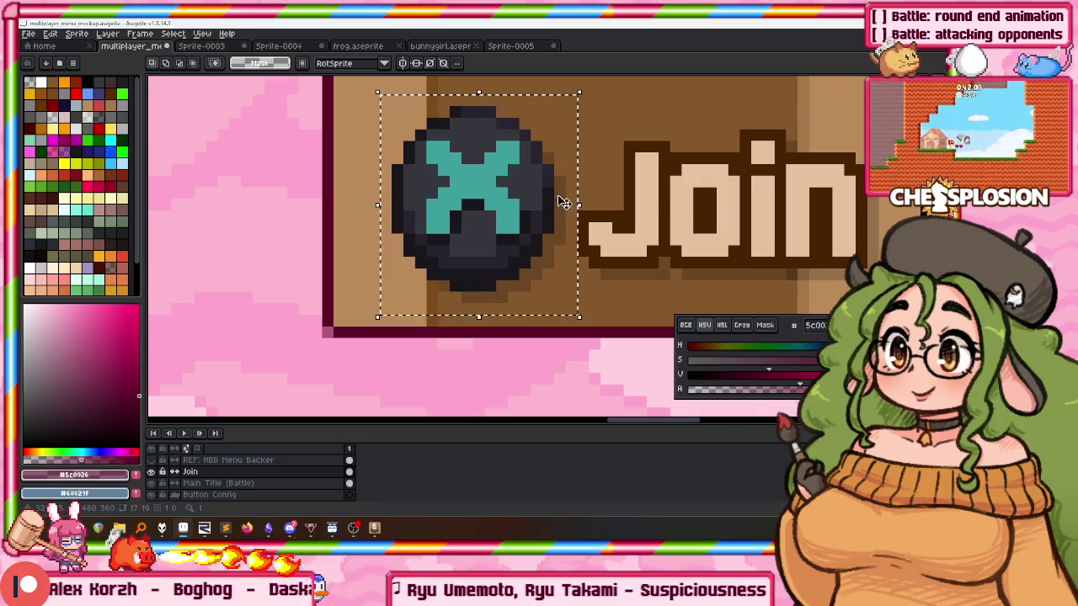
pyautogui.scroll(-3, 560, 223)
pyautogui.scroll(5, 558, 194)
pyautogui.click(553, 192)
pyautogui.scroll(-4, 539, 139)
pyautogui.scroll(-1, 537, 136)
pyautogui.moveTo(522, 143); pyautogui.dragTo(502, 359)
pyautogui.scroll(2, 530, 184)
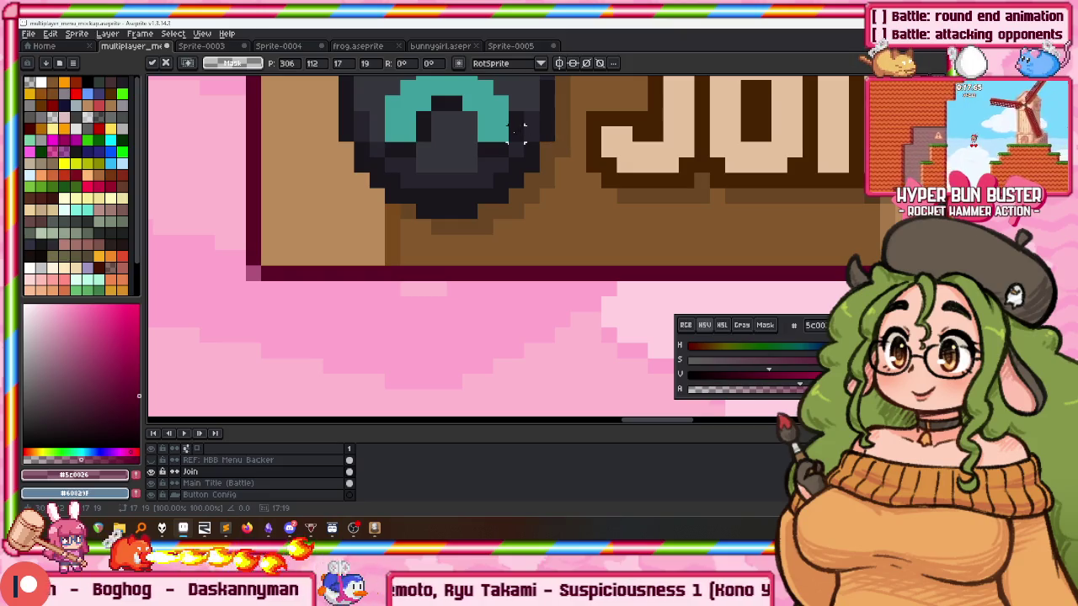
# Commit the Join text, then delete the white strip and the old boxed Join button.
pyautogui.click(522, 128)
pyautogui.scroll(-3, 619, 131)
pyautogui.scroll(1, 563, 248)
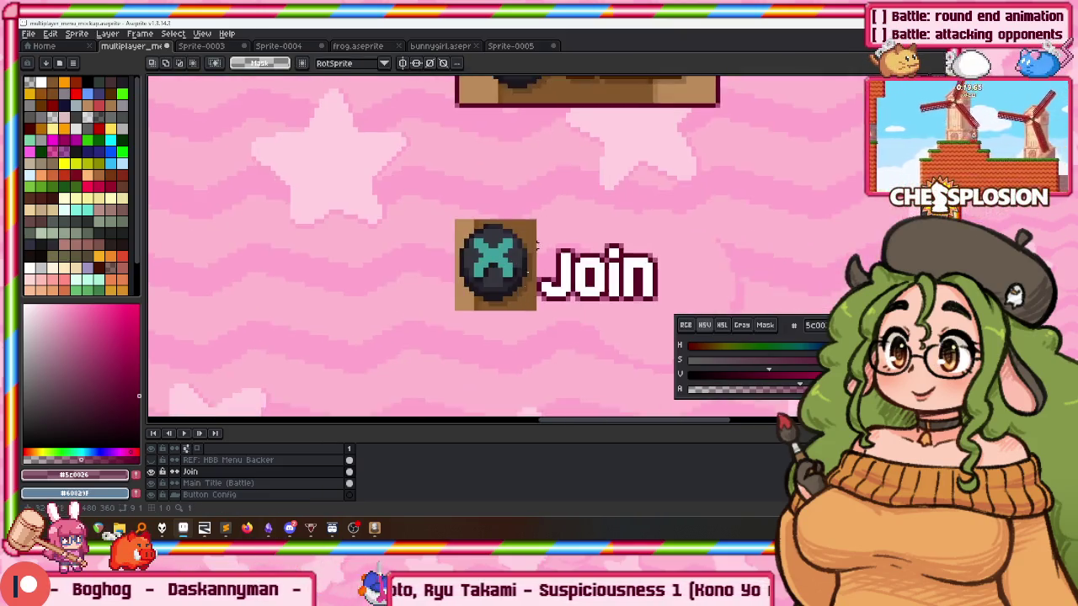
pyautogui.scroll(2, 563, 248)
pyautogui.press('Delete')
pyautogui.scroll(-2, 360, 217)
pyautogui.moveTo(296, 192); pyautogui.dragTo(426, 303)
pyautogui.scroll(-3, 421, 302)
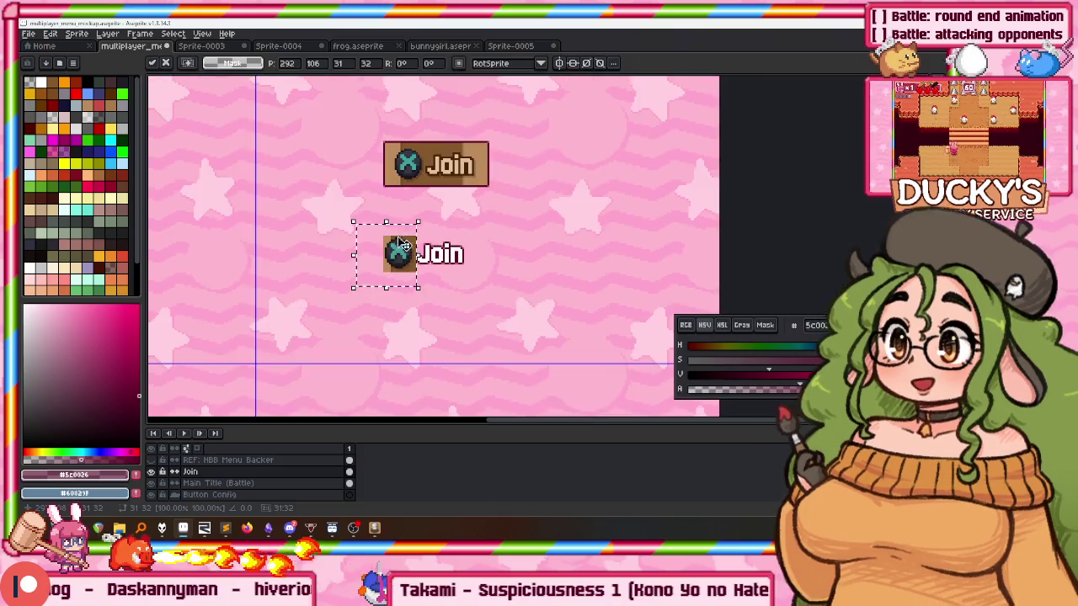
pyautogui.press('Delete')
# Magic-wand delete the white area and brown block behind the X icon.
pyautogui.scroll(3, 399, 287)
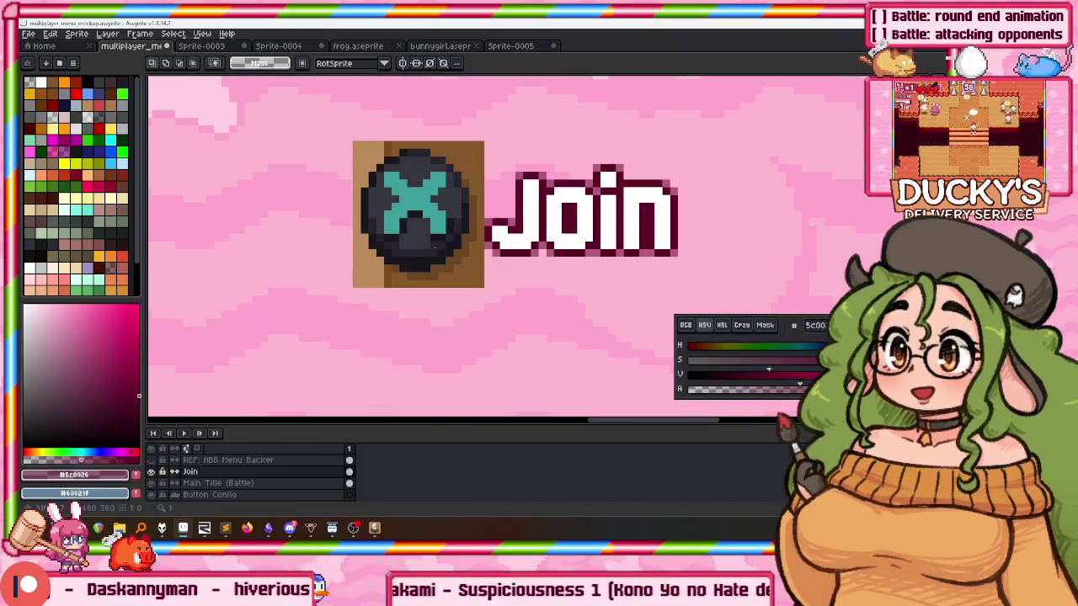
pyautogui.scroll(2, 449, 253)
pyautogui.scroll(1, 455, 262)
pyautogui.scroll(-3, 459, 264)
pyautogui.press('w')
pyautogui.click(461, 266)
pyautogui.press('Delete')
pyautogui.click(358, 147)
pyautogui.press('Delete')
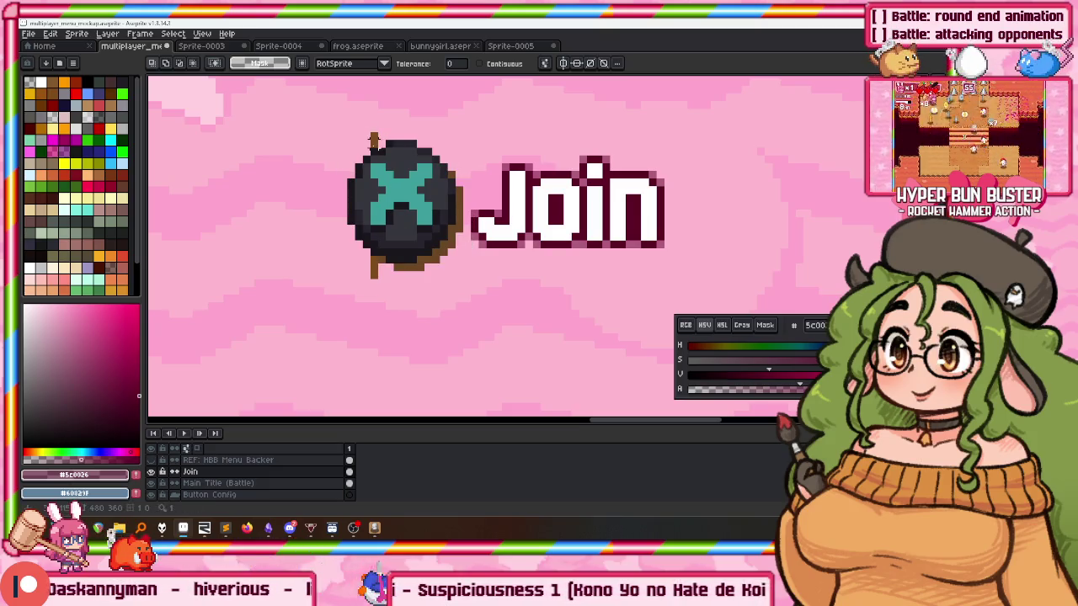
# Delete the leftover brown strip under the X ball and make black the drawing colour.
pyautogui.scroll(1, 375, 215)
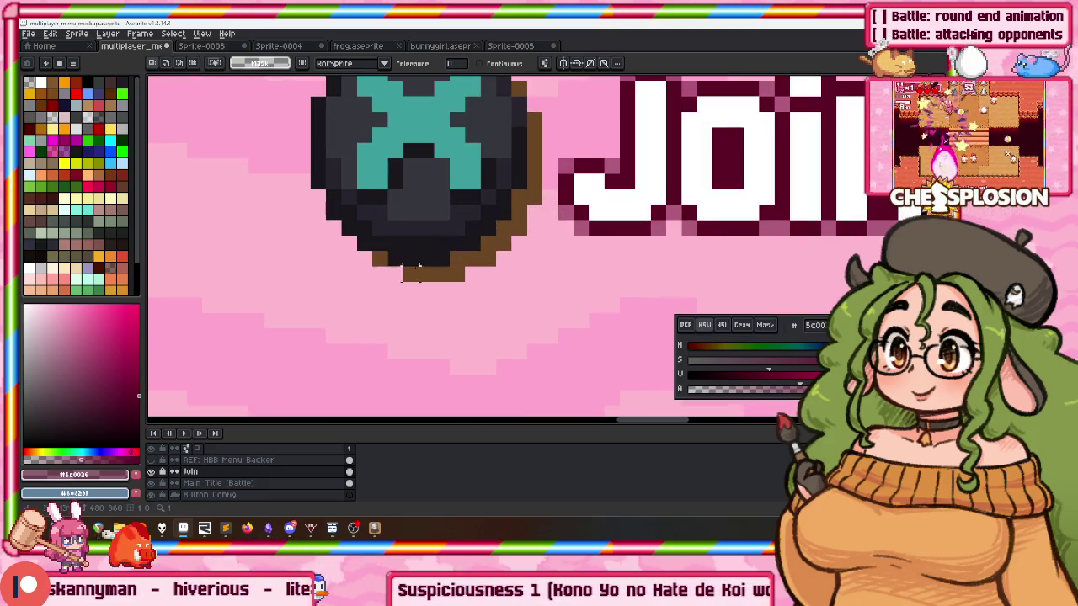
pyautogui.moveTo(403, 249); pyautogui.dragTo(412, 288)
pyautogui.moveTo(482, 221); pyautogui.dragTo(480, 246)
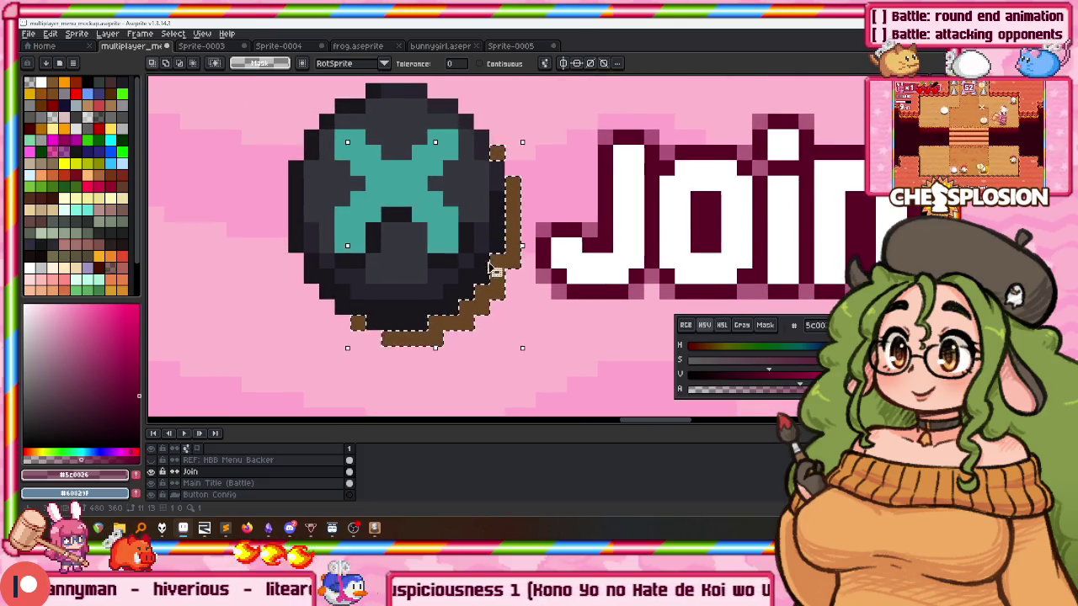
pyautogui.press('Delete')
pyautogui.press(']')
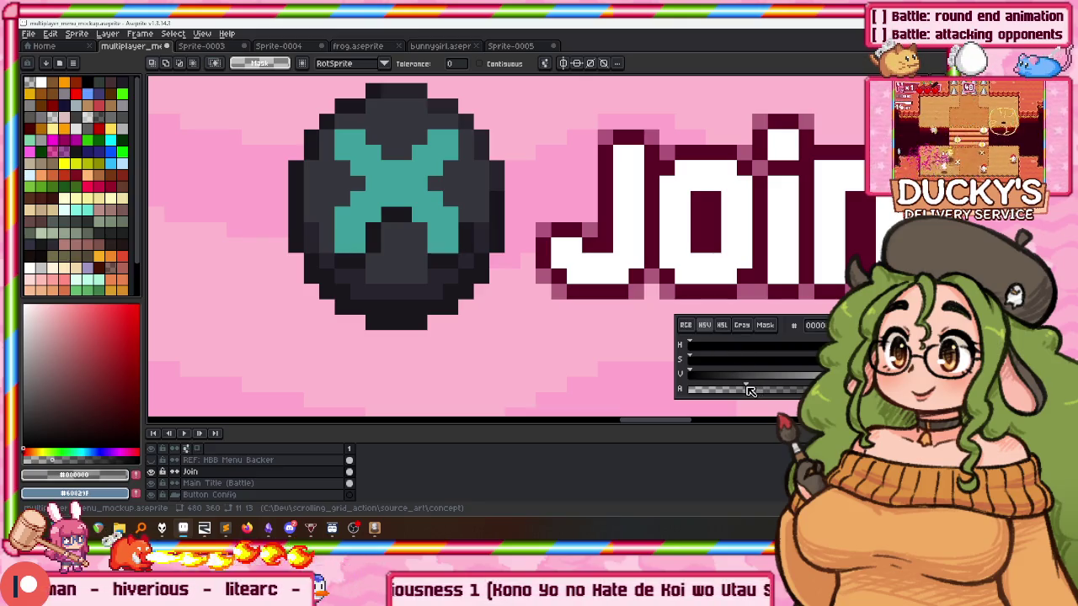
# Give the X ball a black outline on the right and bottom only, as a drop shadow.
pyautogui.scroll(-1, 423, 233)
pyautogui.moveTo(261, 95); pyautogui.dragTo(496, 341)
pyautogui.hotkey('shift', 'o')
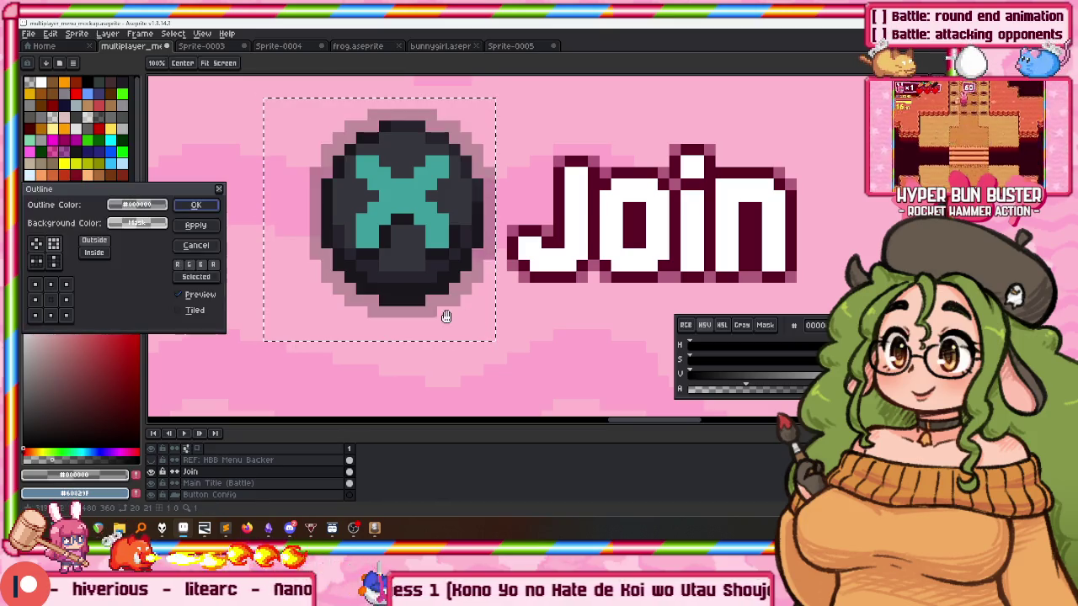
pyautogui.click(67, 284)
pyautogui.click(36, 300)
pyautogui.click(36, 315)
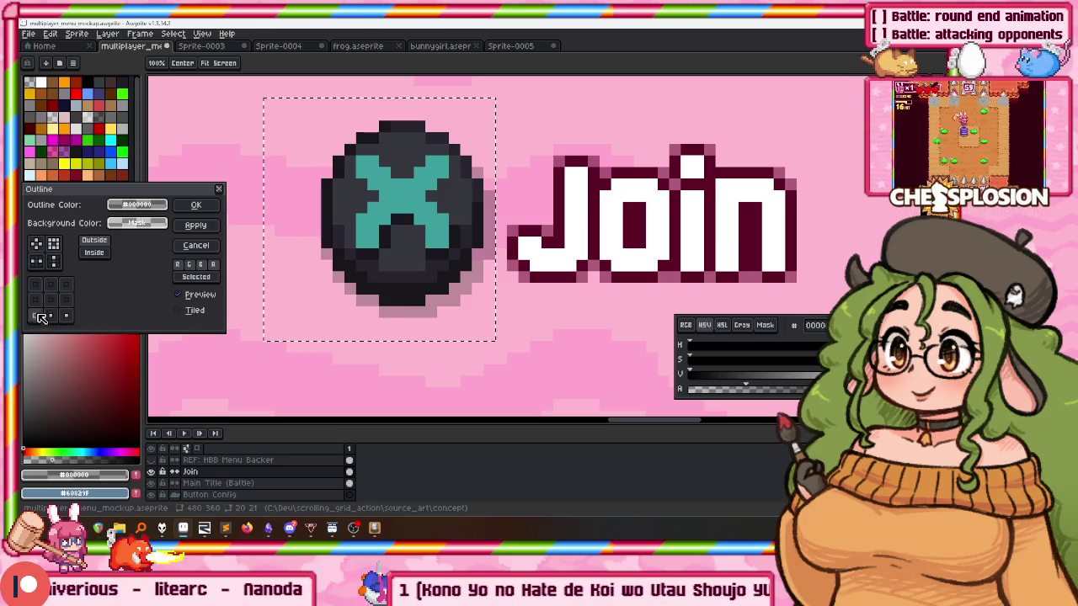
pyautogui.click(196, 206)
pyautogui.scroll(-2, 257, 215)
pyautogui.hotkey('ctrl', 'd')
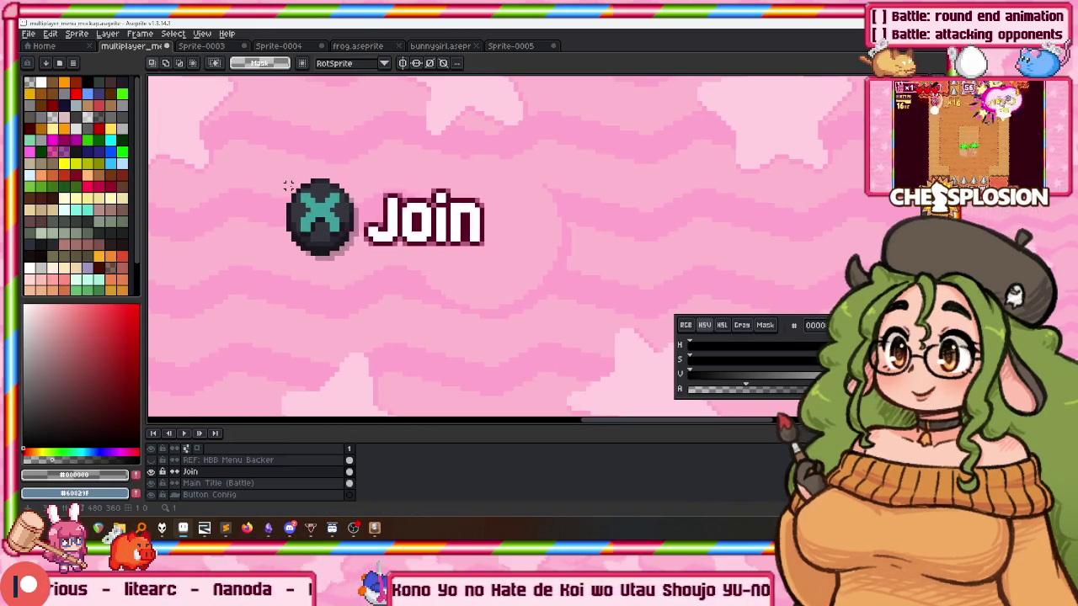
# Move the Join label and its ball up-right to sit just below the Battle title.
pyautogui.moveTo(259, 122); pyautogui.dragTo(285, 157)
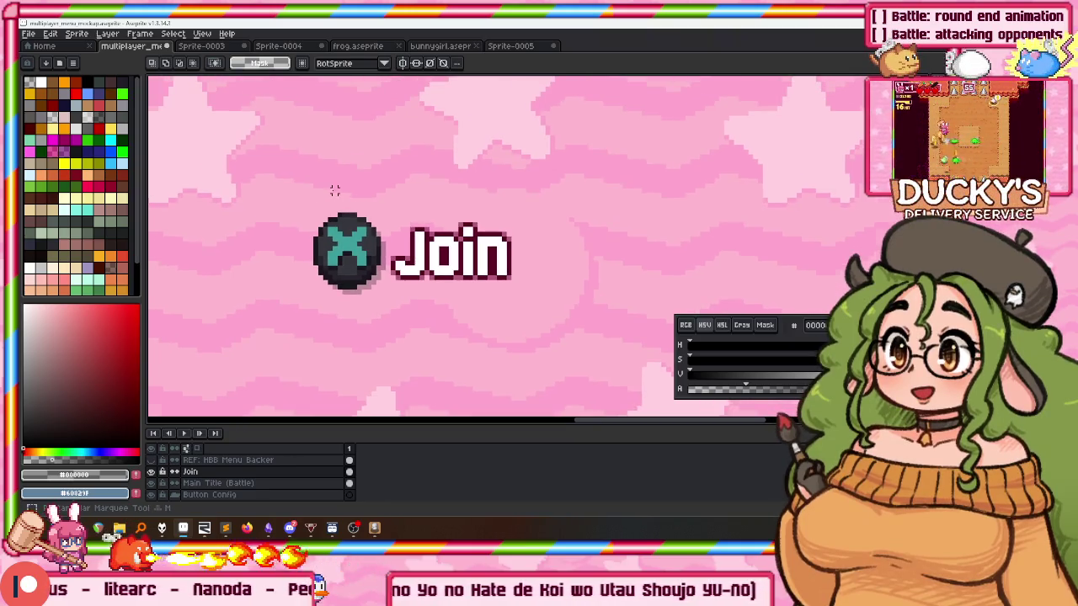
pyautogui.scroll(1, 334, 191)
pyautogui.moveTo(253, 207); pyautogui.dragTo(419, 374)
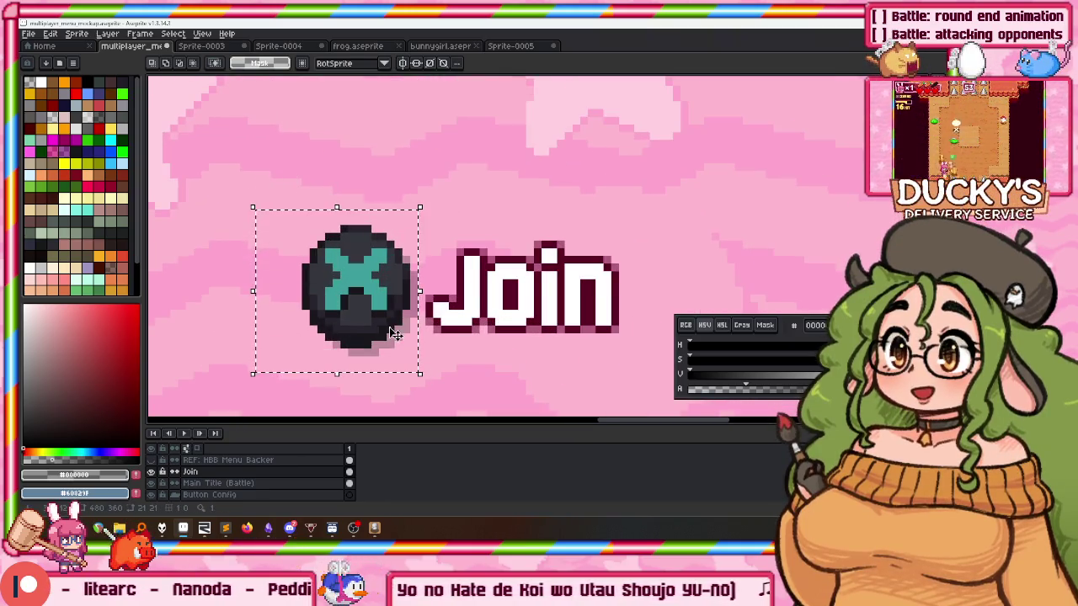
pyautogui.scroll(-1, 371, 252)
pyautogui.scroll(-1, 375, 231)
pyautogui.scroll(-1, 396, 240)
pyautogui.moveTo(397, 226)
pyautogui.mouseDown()
pyautogui.moveTo(421, 212)
pyautogui.moveTo(433, 180)
pyautogui.moveTo(437, 194)
pyautogui.mouseUp()
pyautogui.moveTo(328, 165)
pyautogui.mouseDown()
pyautogui.moveTo(412, 196)
pyautogui.moveTo(441, 168)
pyautogui.mouseUp()
pyautogui.press('Return')
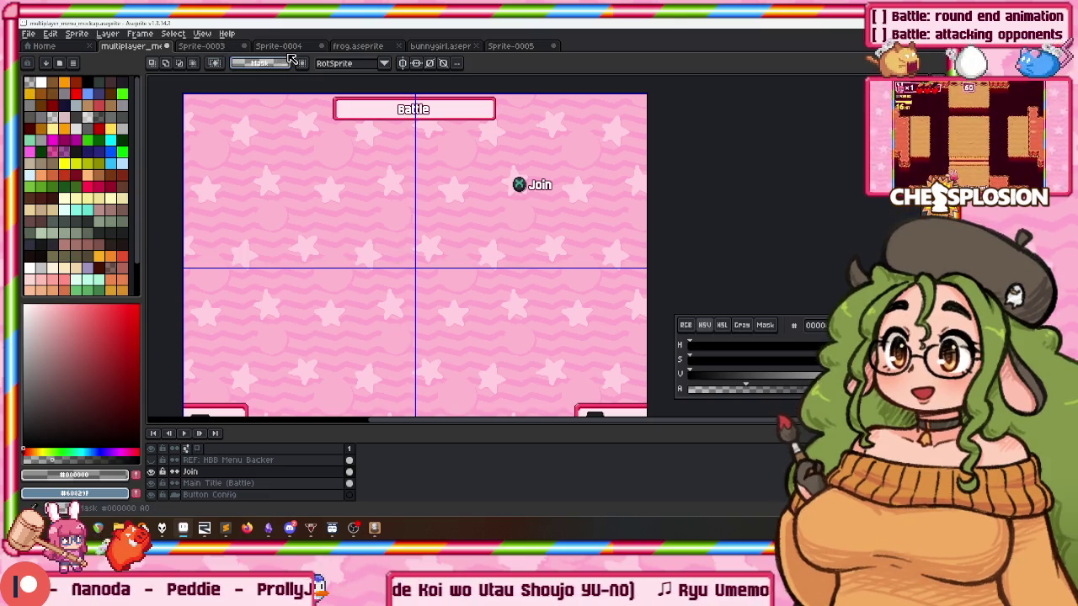
# Copy the Enter-key Join icon from Sprite-0005.
pyautogui.hotkey('ctrl', 'Tab')
pyautogui.hotkey('ctrl', 'Tab')
pyautogui.hotkey('ctrl', 'Tab')
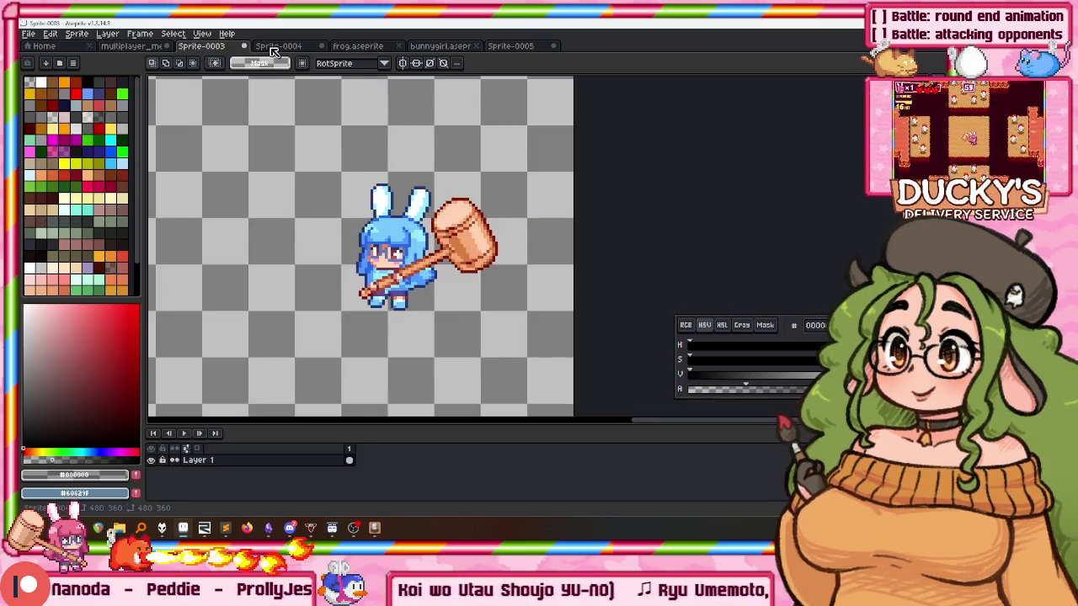
pyautogui.click(271, 49)
pyautogui.scroll(-3, 421, 223)
pyautogui.hotkey('ctrl', 'Tab')
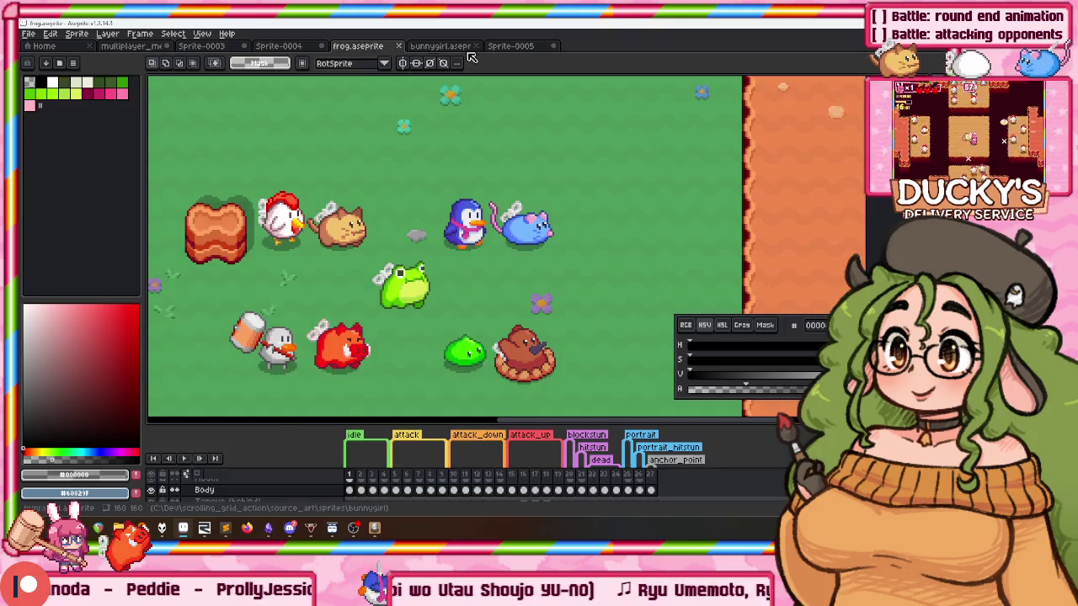
pyautogui.hotkey('ctrl', 'Tab')
pyautogui.hotkey('ctrl', 'Tab')
pyautogui.scroll(-1, 392, 244)
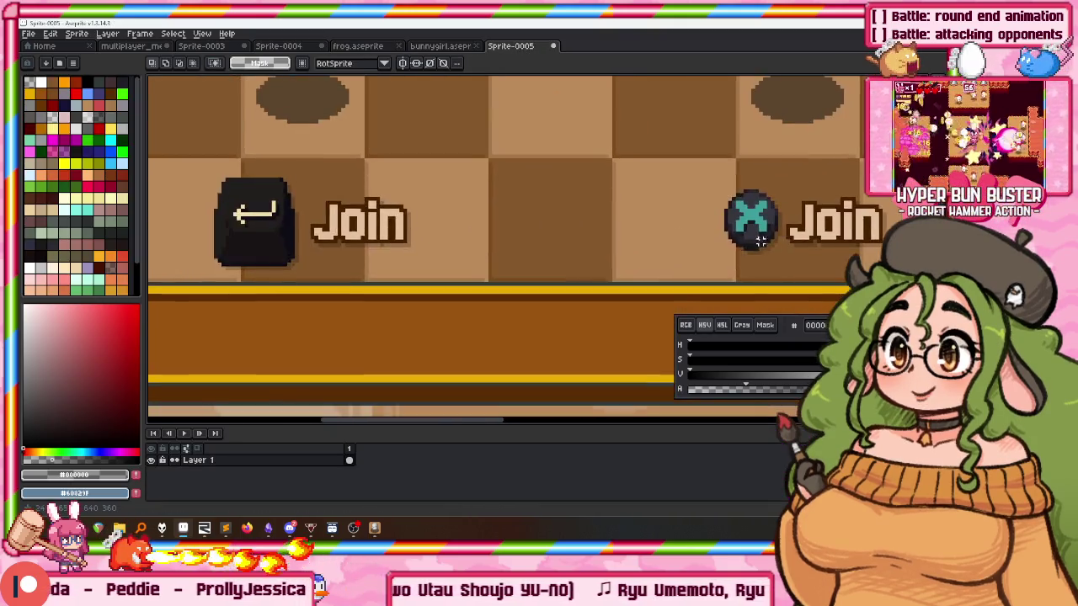
pyautogui.scroll(2, 297, 135)
pyautogui.moveTo(270, 113); pyautogui.dragTo(413, 271)
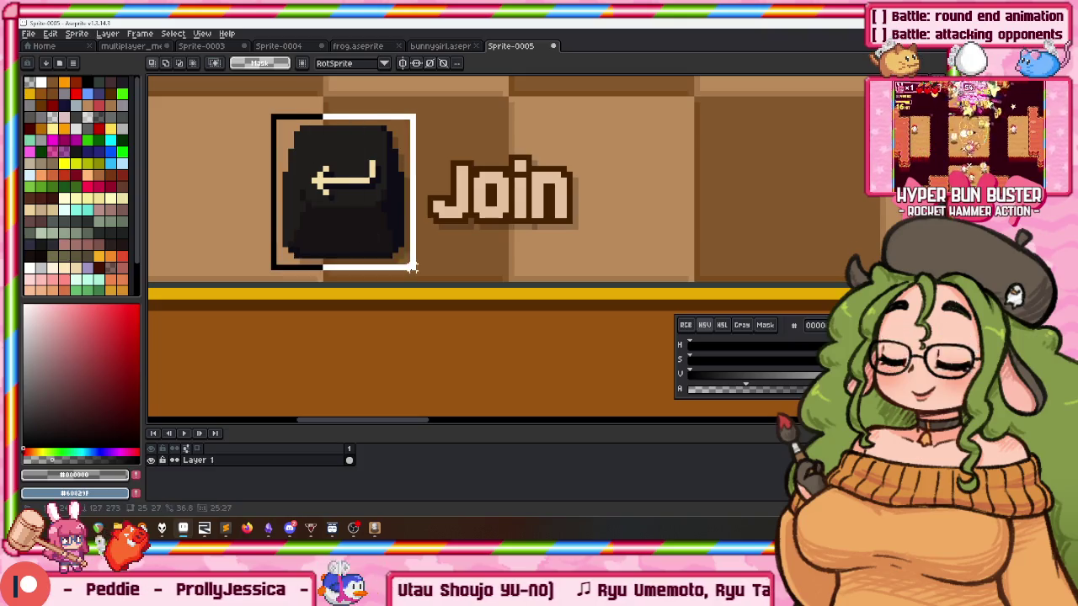
pyautogui.hotkey('ctrl', 'c')
# Back in the mockup, prefix the Join layer's name with 'X:'.
pyautogui.hotkey('ctrl', 'Tab')
pyautogui.hotkey('ctrl', 'Tab')
pyautogui.scroll(-1, 269, 239)
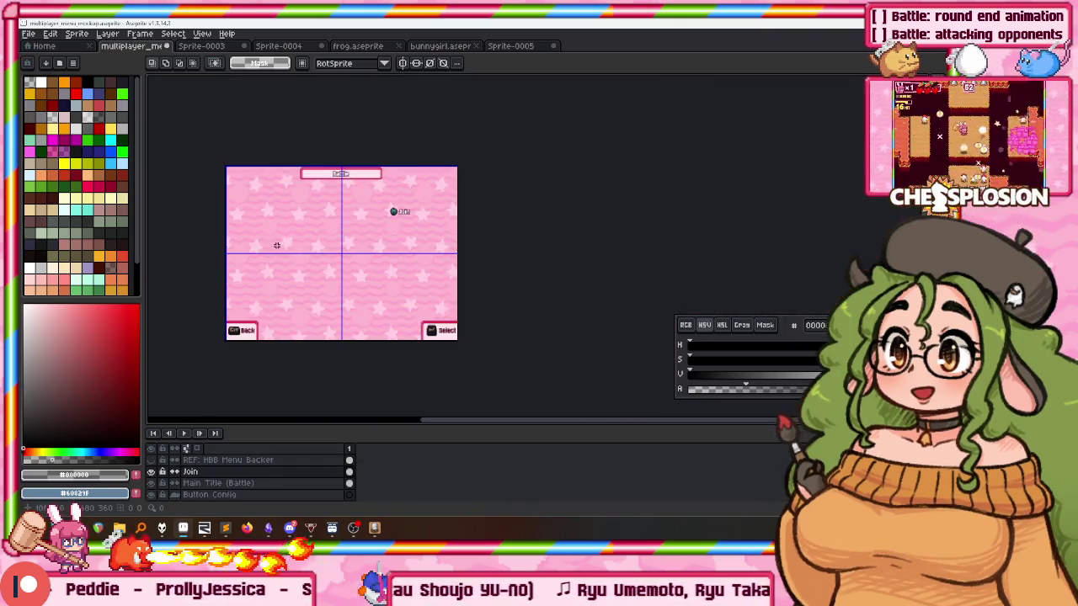
pyautogui.scroll(1, 265, 244)
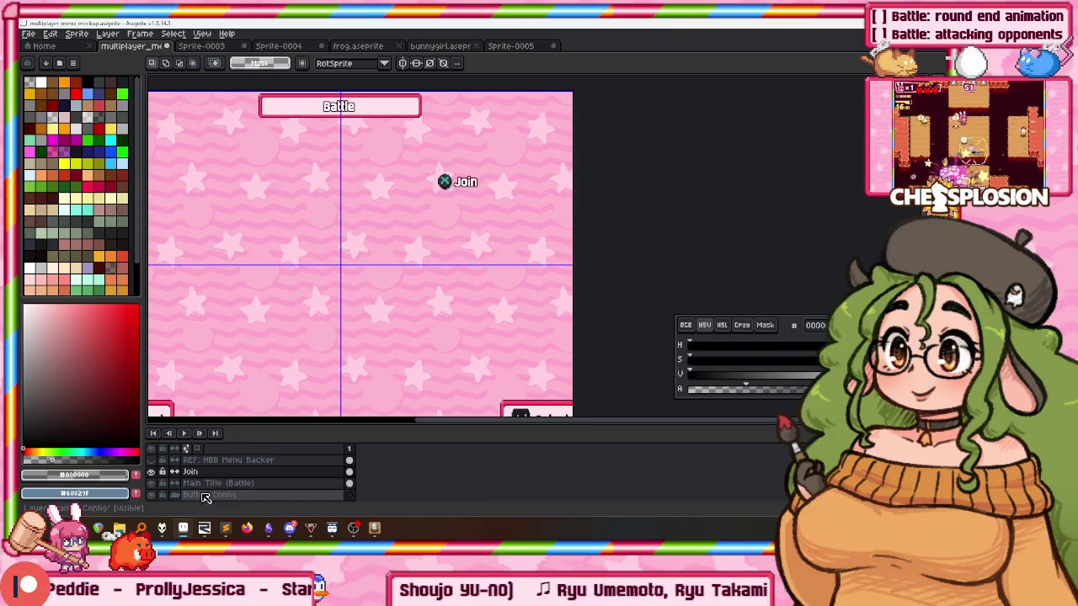
pyautogui.doubleClick(197, 474)
pyautogui.press('Home')
pyautogui.write('X:')
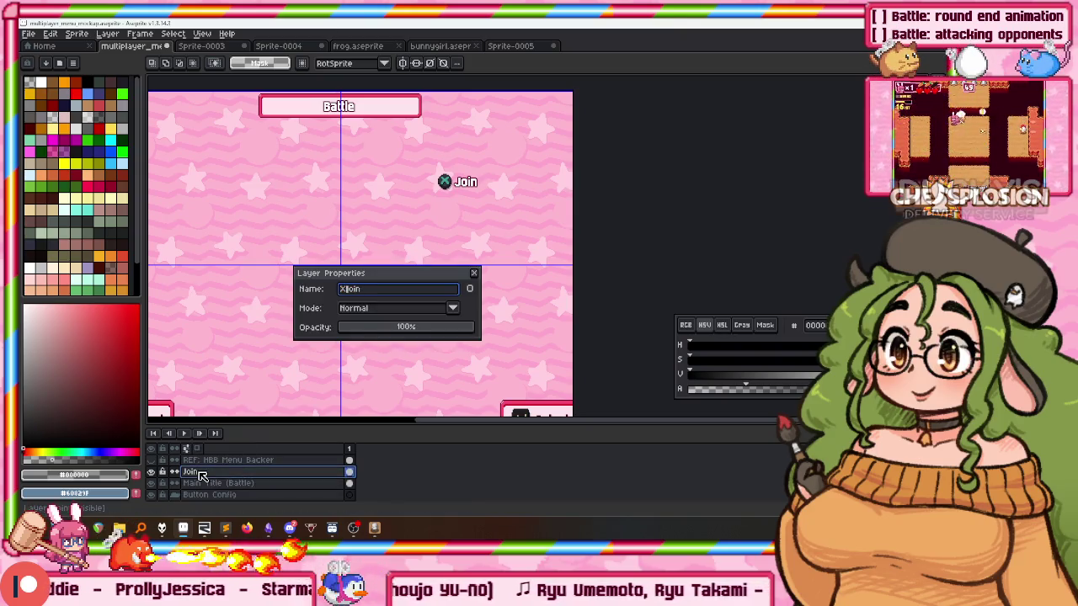
pyautogui.press('Return')
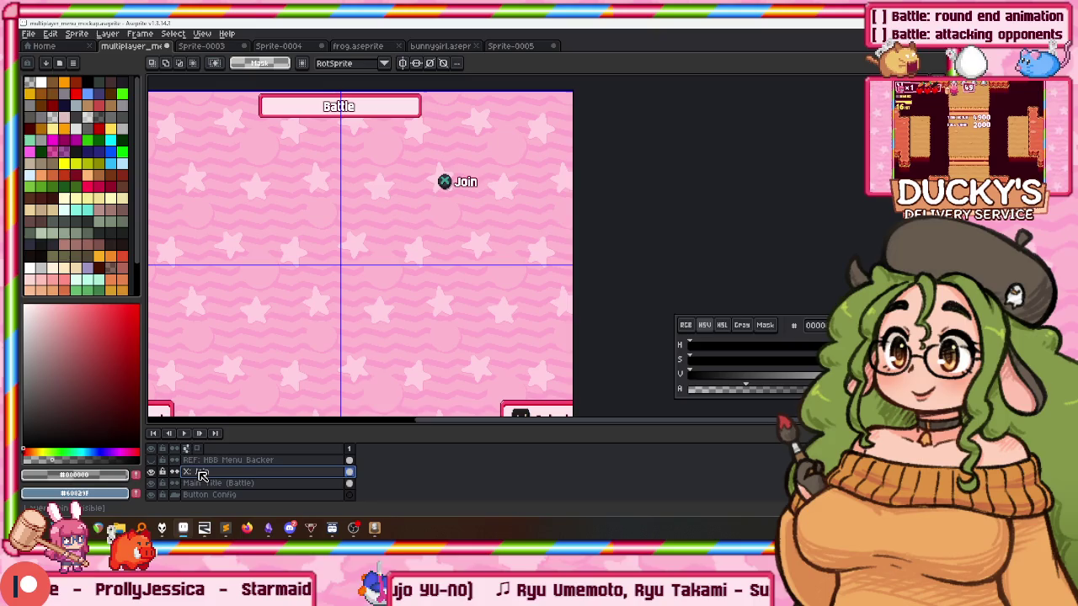
# Duplicate the X: Join layer and shift the copy's label downward.
pyautogui.rightClick(202, 475)
pyautogui.click(213, 476)
pyautogui.press('v')
pyautogui.hotkey('shift', 'Down')
pyautogui.hotkey('shift', 'Down')
pyautogui.hotkey('shift', 'Down')
pyautogui.hotkey('shift', 'Down')
pyautogui.hotkey('shift', 'Down')
# Rename the copy to 'Join (Enter key)' and the original to 'Join (X button)'.
pyautogui.doubleClick(214, 473)
pyautogui.moveTo(182, 528)
pyautogui.write('Join (Enter key')
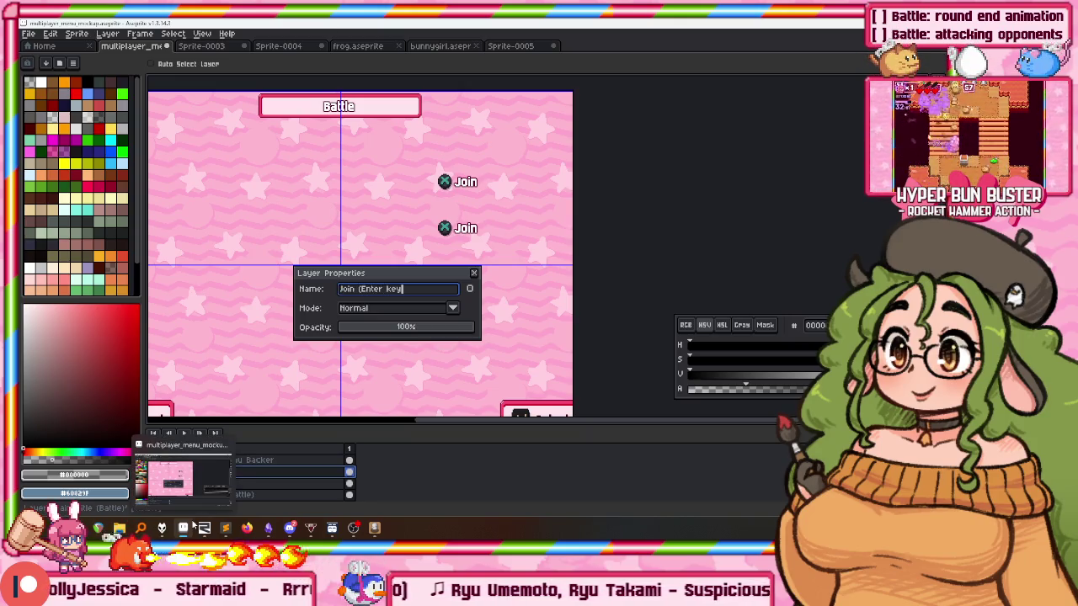
pyautogui.write(')')
pyautogui.press('Return')
pyautogui.click(286, 483)
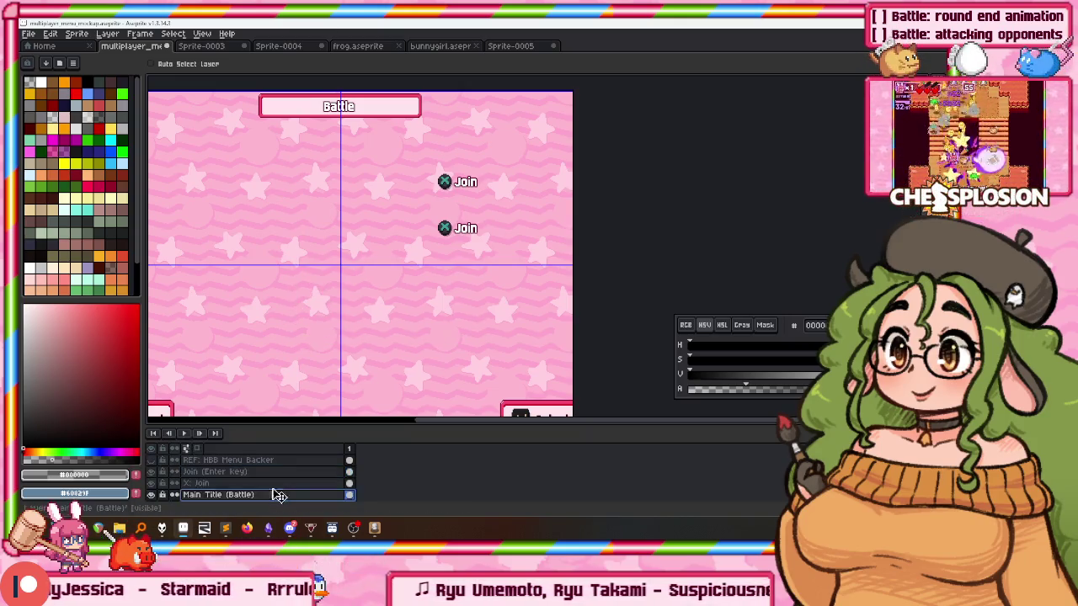
pyautogui.doubleClick(286, 483)
pyautogui.write('Join (X button')
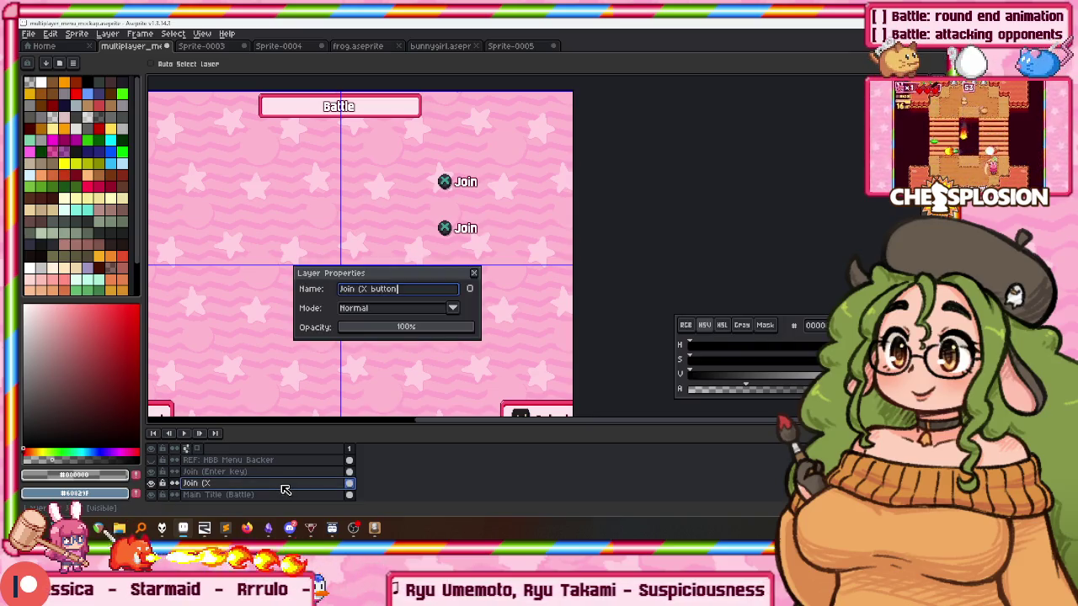
pyautogui.write(')')
pyautogui.press('Return')
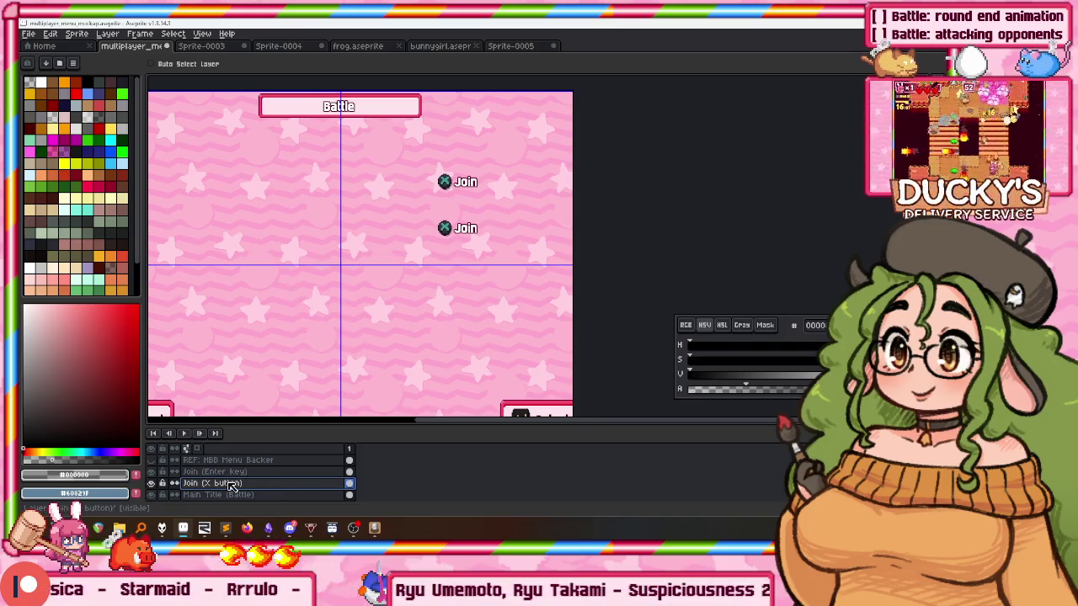
pyautogui.click(252, 473)
pyautogui.scroll(2, 412, 185)
pyautogui.scroll(2, 413, 188)
pyautogui.scroll(1, 464, 185)
# Erase the X ball from the lower Join label on the Join (Enter key) layer.
pyautogui.press('m')
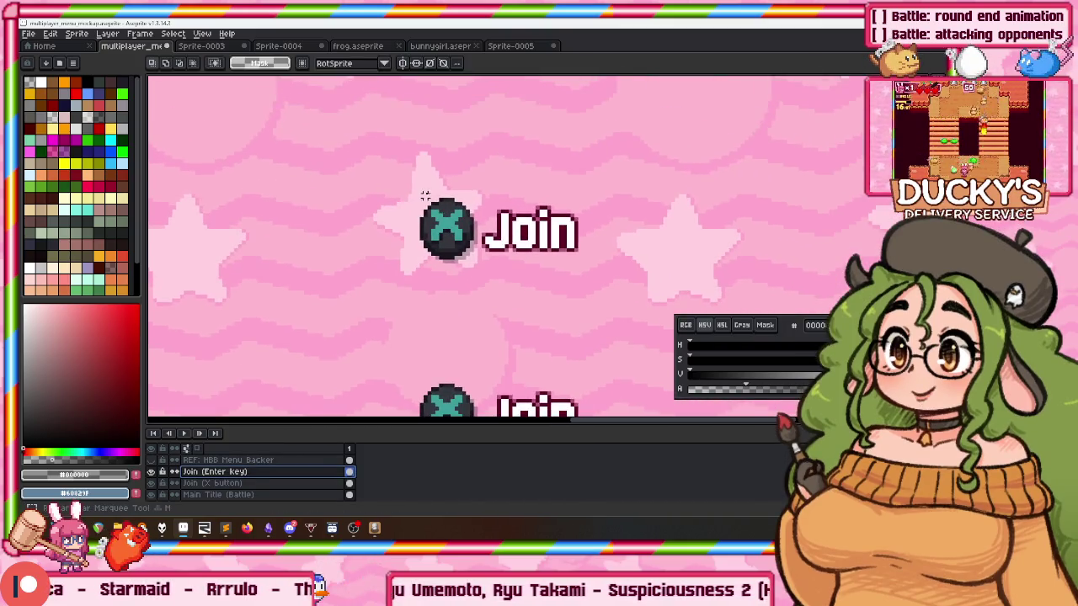
pyautogui.scroll(1, 429, 197)
pyautogui.scroll(1, 404, 176)
pyautogui.moveTo(397, 170); pyautogui.dragTo(495, 289)
pyautogui.click(421, 327)
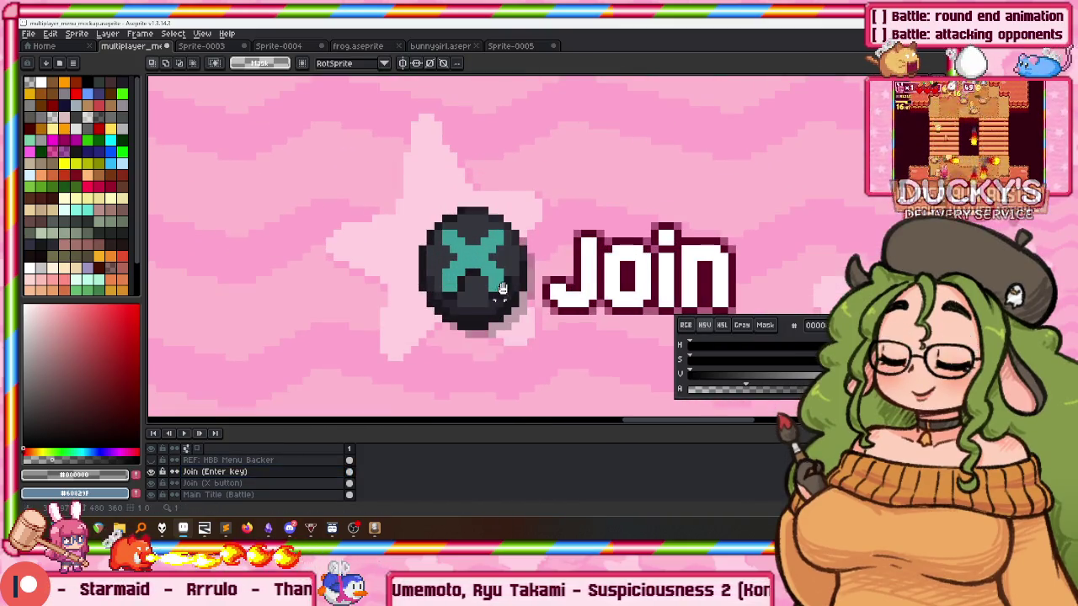
pyautogui.scroll(-1, 421, 327)
pyautogui.scroll(-5, 393, 205)
pyautogui.press('v')
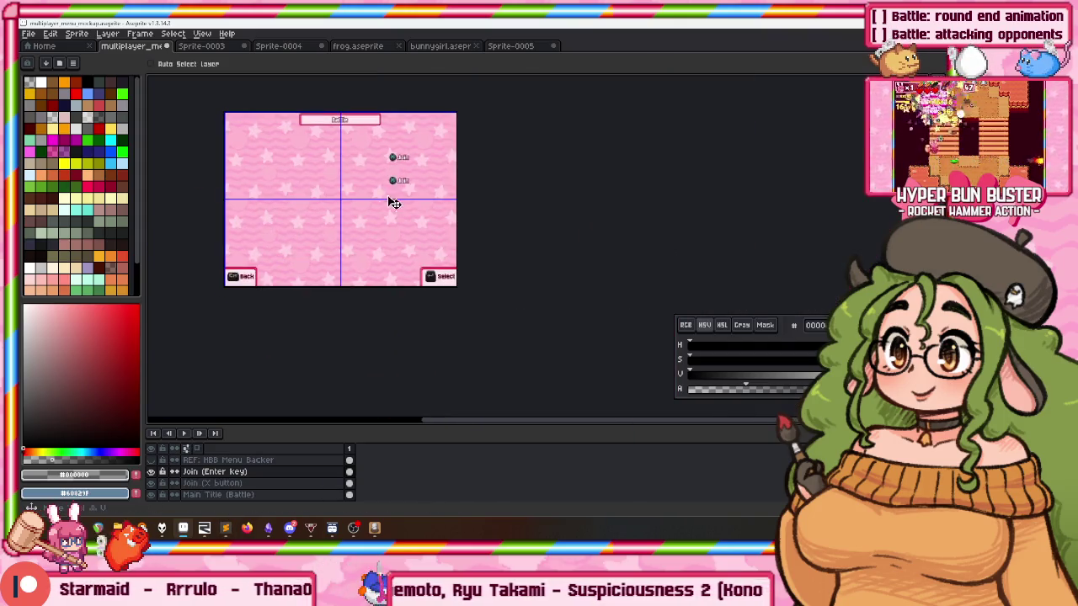
pyautogui.scroll(5, 383, 187)
pyautogui.press('m')
pyautogui.moveTo(301, 110)
pyautogui.mouseDown()
pyautogui.moveTo(454, 308)
pyautogui.moveTo(437, 308)
pyautogui.mouseUp()
pyautogui.press('Delete')
# Paste the Enter-key icon left of Join and remove its tan background.
pyautogui.scroll(1, 438, 278)
pyautogui.hotkey('ctrl', 'v')
pyautogui.moveTo(458, 233); pyautogui.dragTo(330, 212)
pyautogui.press('Return')
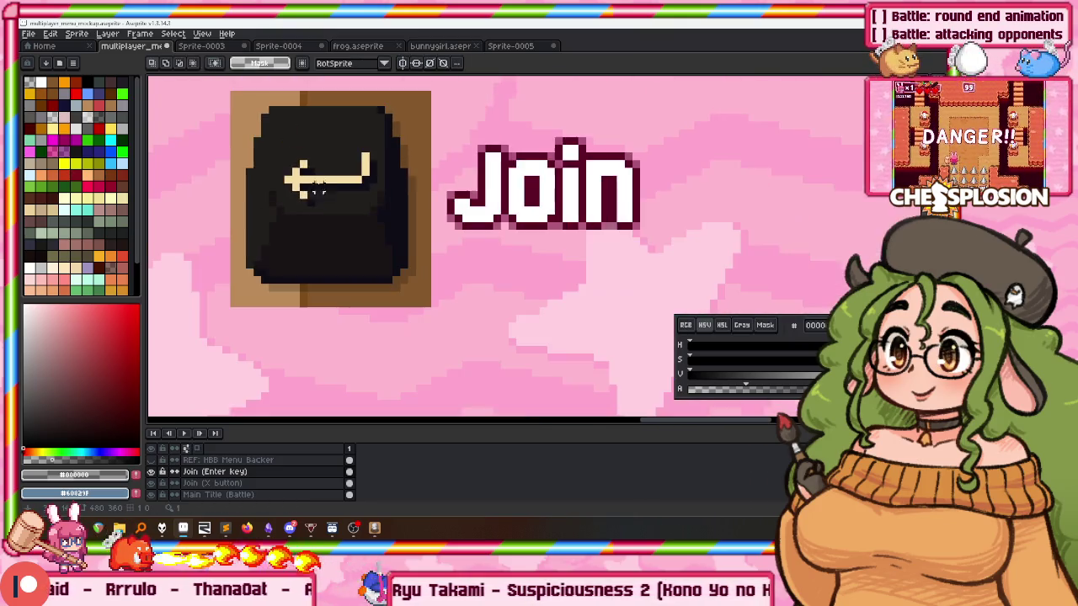
pyautogui.press('g')
pyautogui.click(241, 139)
pyautogui.press('Delete')
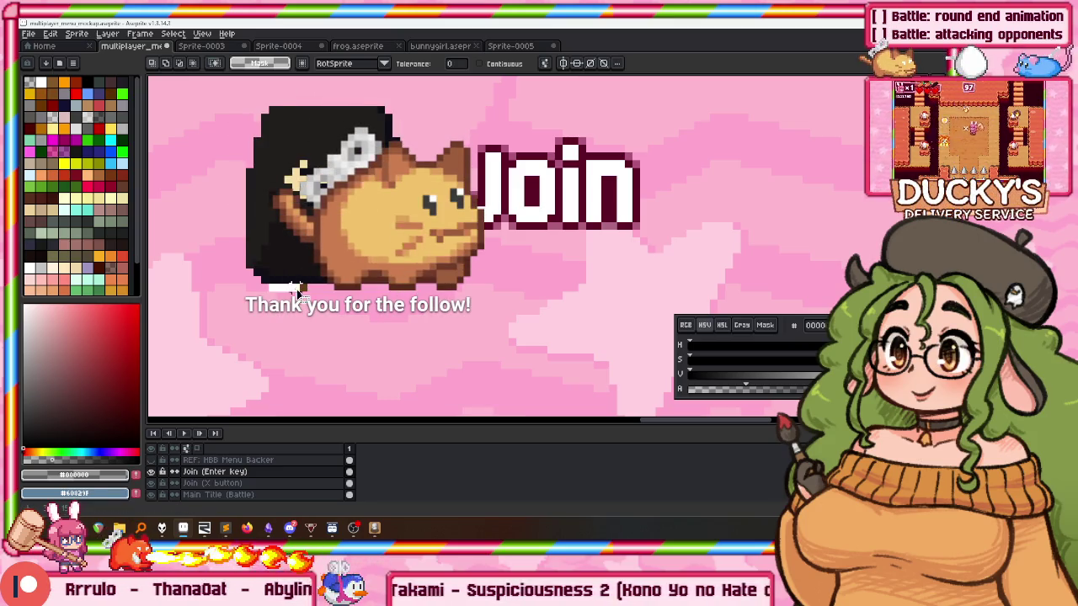
pyautogui.hotkey('ctrl', 'v')
pyautogui.moveTo(403, 136)
pyautogui.mouseDown()
pyautogui.moveTo(430, 140)
pyautogui.moveTo(421, 182)
pyautogui.mouseUp()
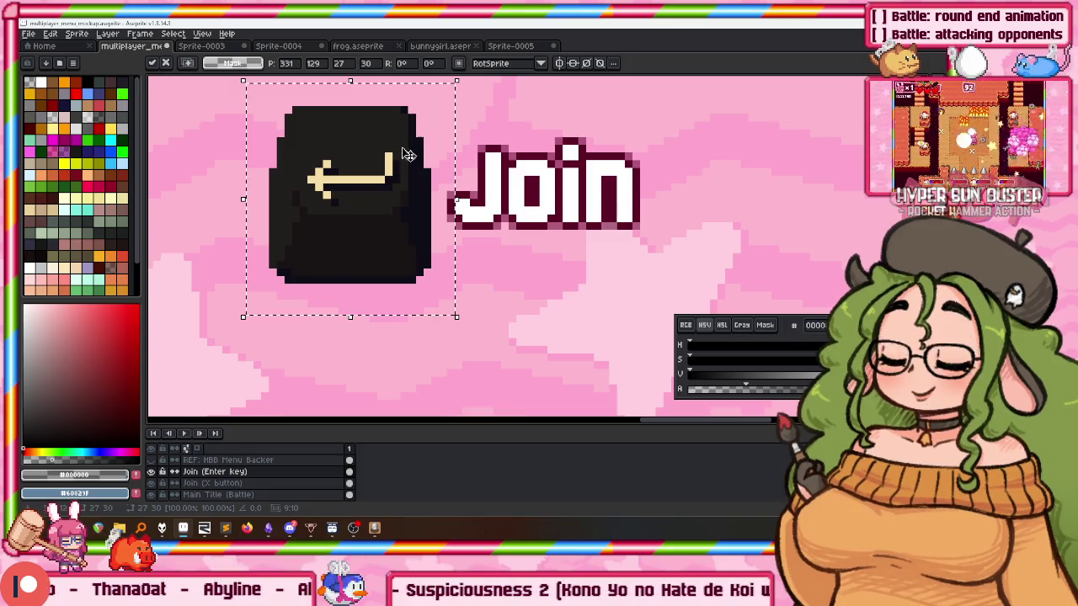
# Commit the pasted Enter key, then open and cancel the Outline effect on it.
pyautogui.press('Return')
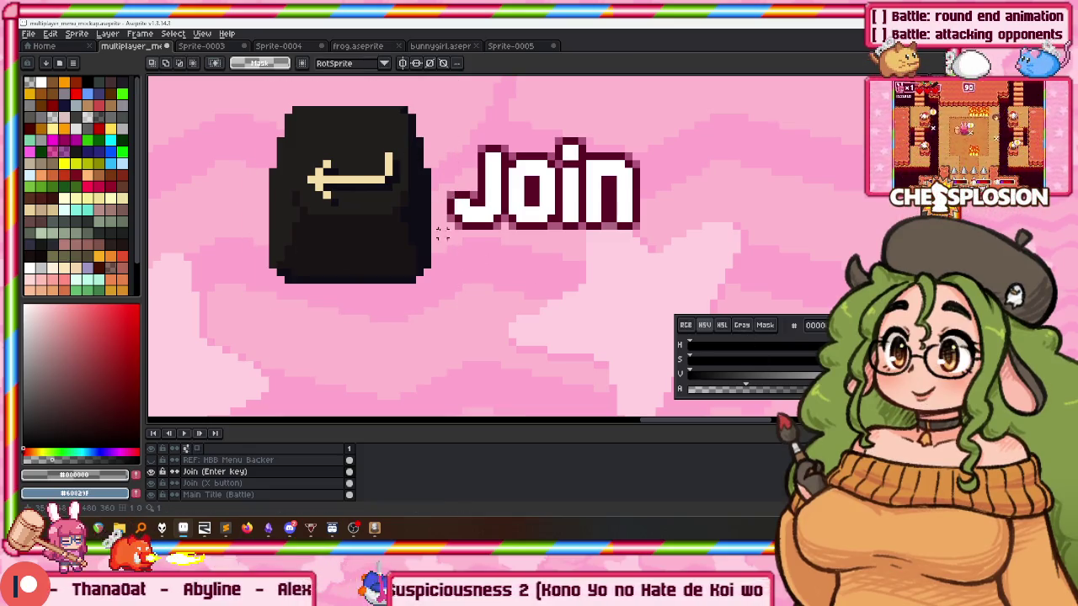
pyautogui.moveTo(233, 85); pyautogui.dragTo(441, 318)
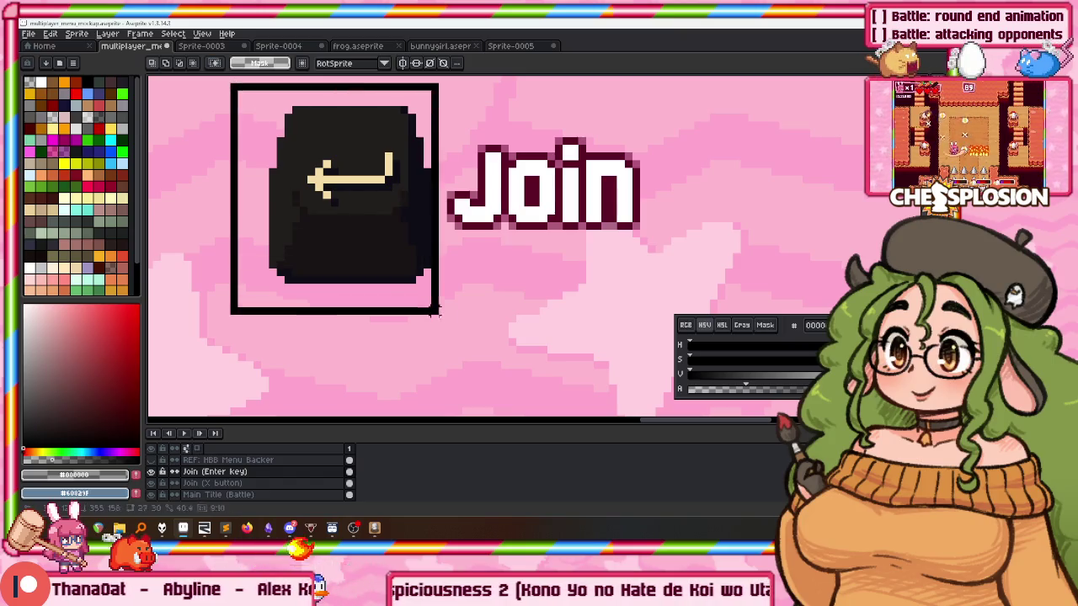
pyautogui.hotkey('shift', 'o')
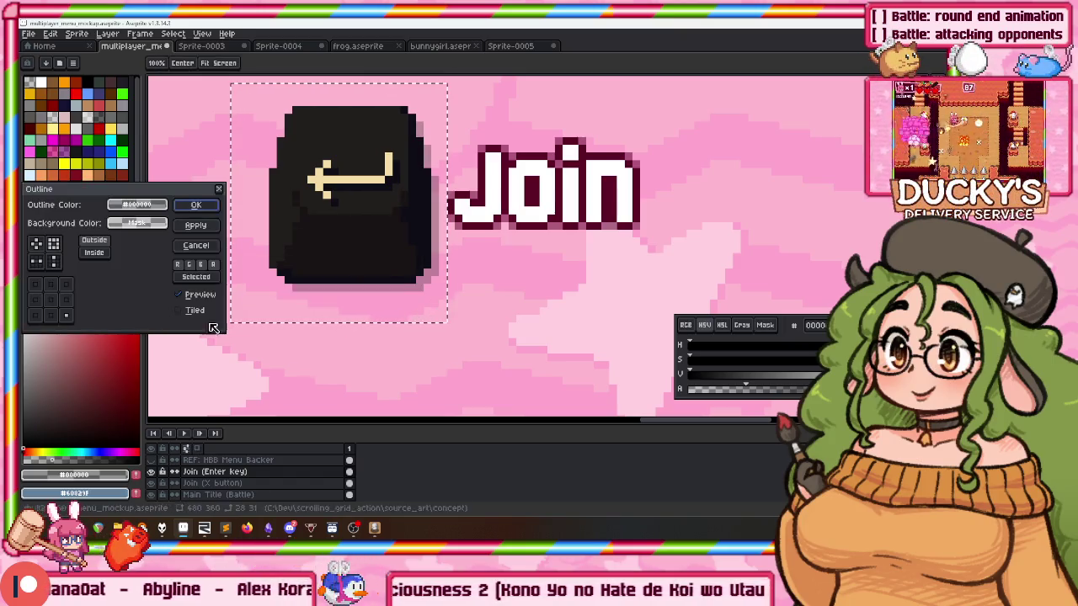
pyautogui.click(199, 203)
pyautogui.scroll(-2, 369, 217)
pyautogui.scroll(1, 369, 217)
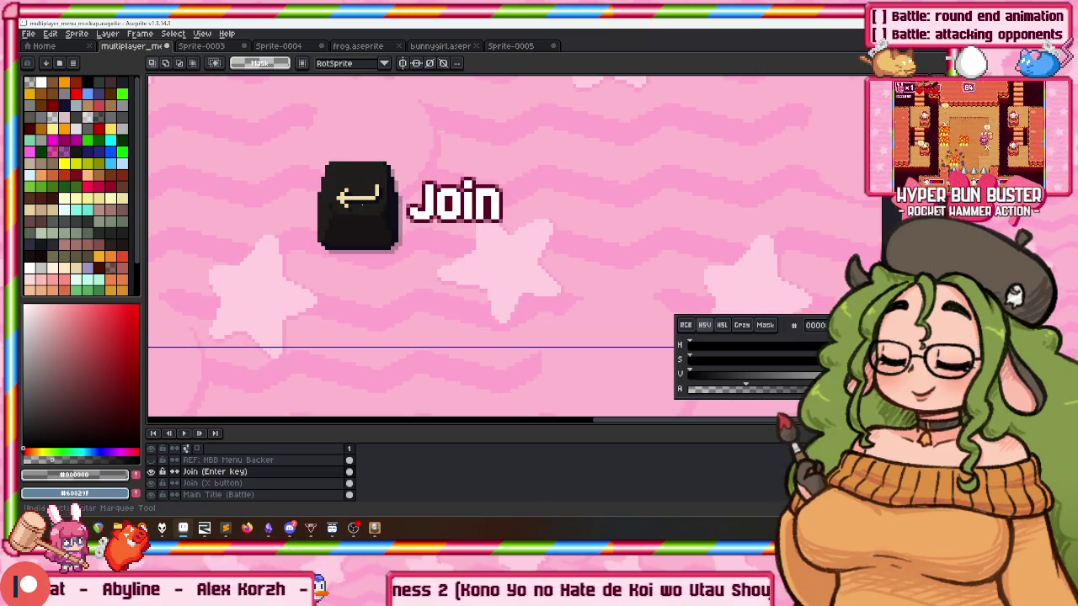
# Try nudging the Enter-key label up, undo it, and pan toward the Back and Select buttons.
pyautogui.press('Up')
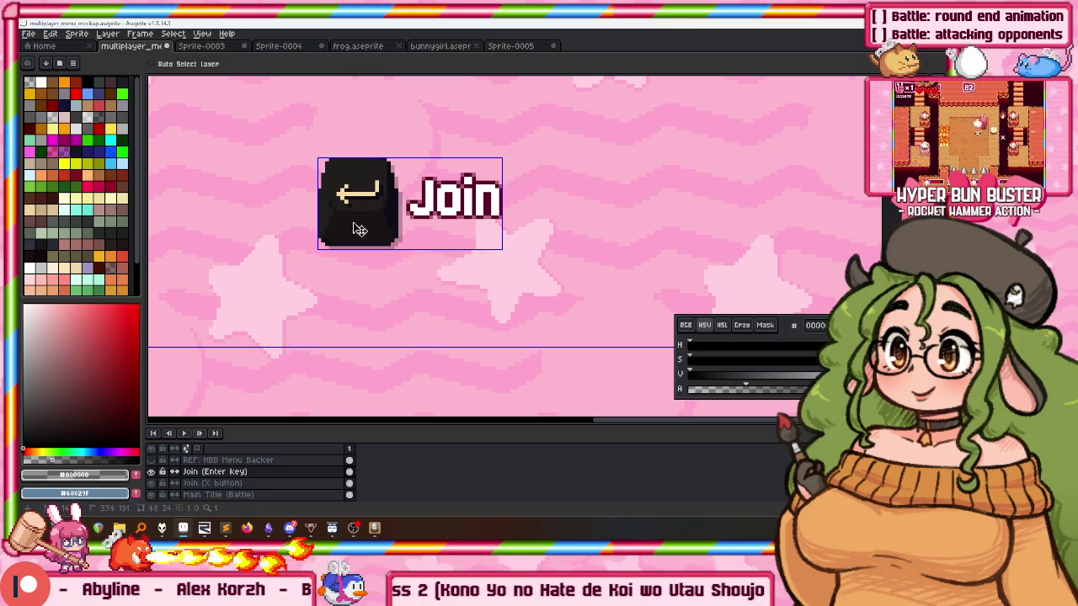
pyautogui.hotkey('ctrl', 'z')
pyautogui.press('m')
pyautogui.moveTo(276, 143); pyautogui.dragTo(404, 270)
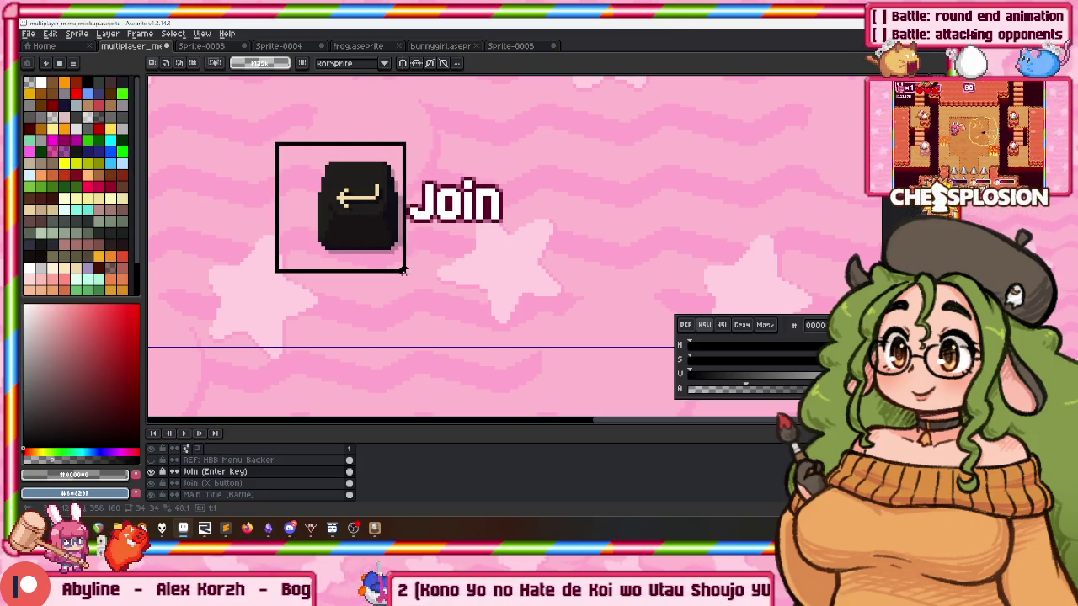
pyautogui.scroll(-5, 395, 261)
pyautogui.scroll(3, 421, 253)
pyautogui.scroll(-1, 447, 253)
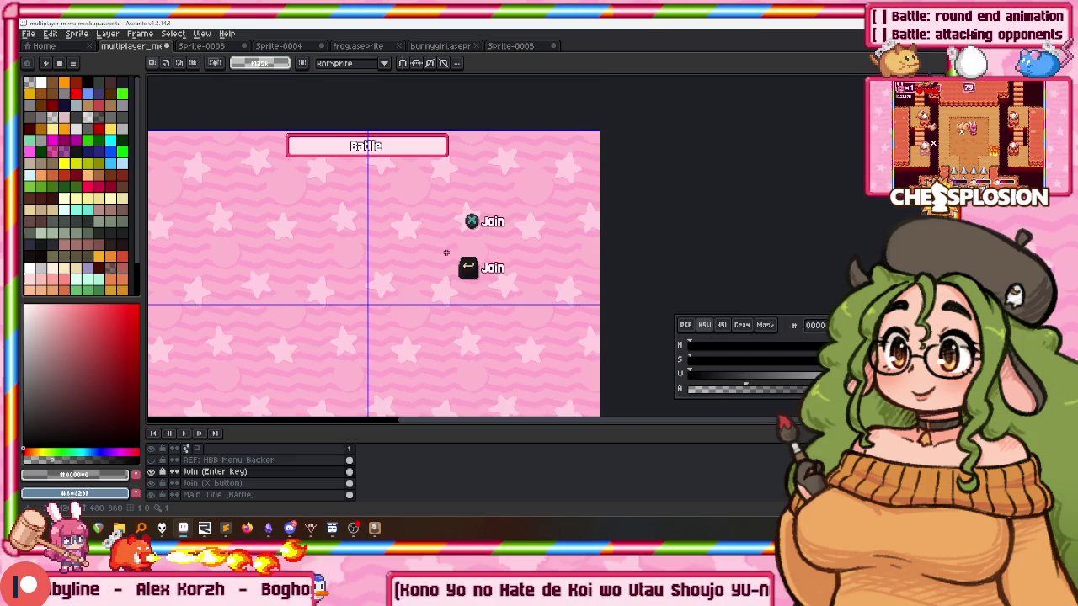
pyautogui.moveTo(447, 253); pyautogui.dragTo(484, 203)
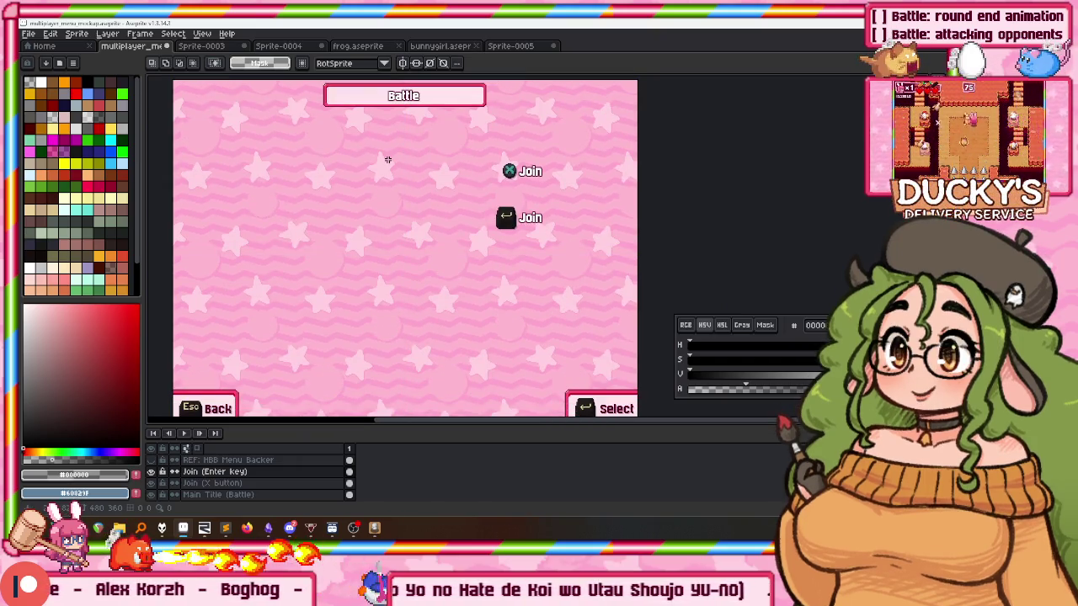
# Switch to the Move tool and select the Button Config layer group.
pyautogui.press('v')
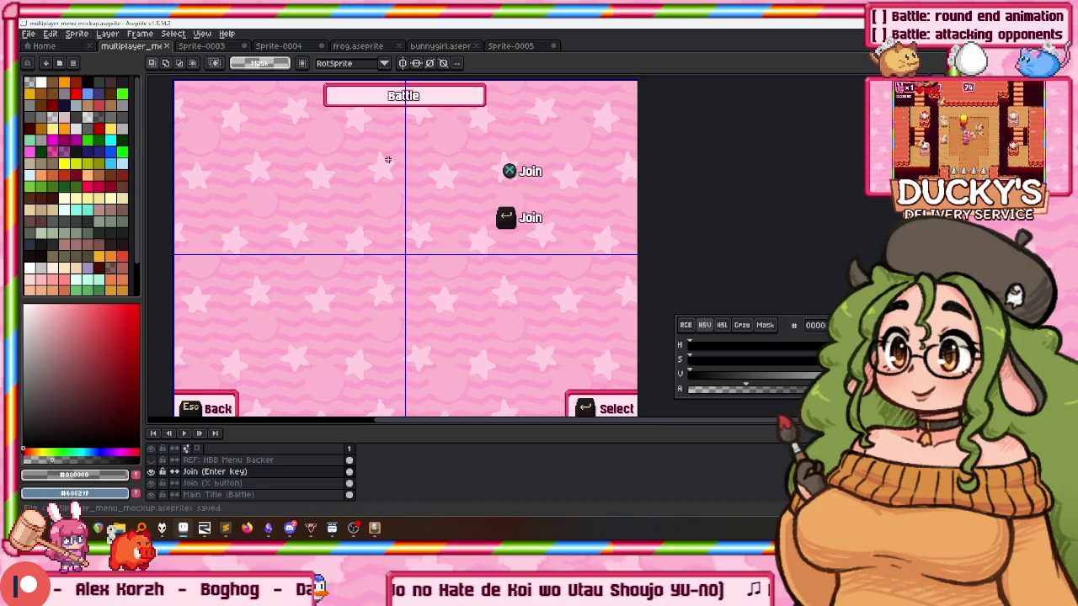
pyautogui.scroll(-2, 187, 477)
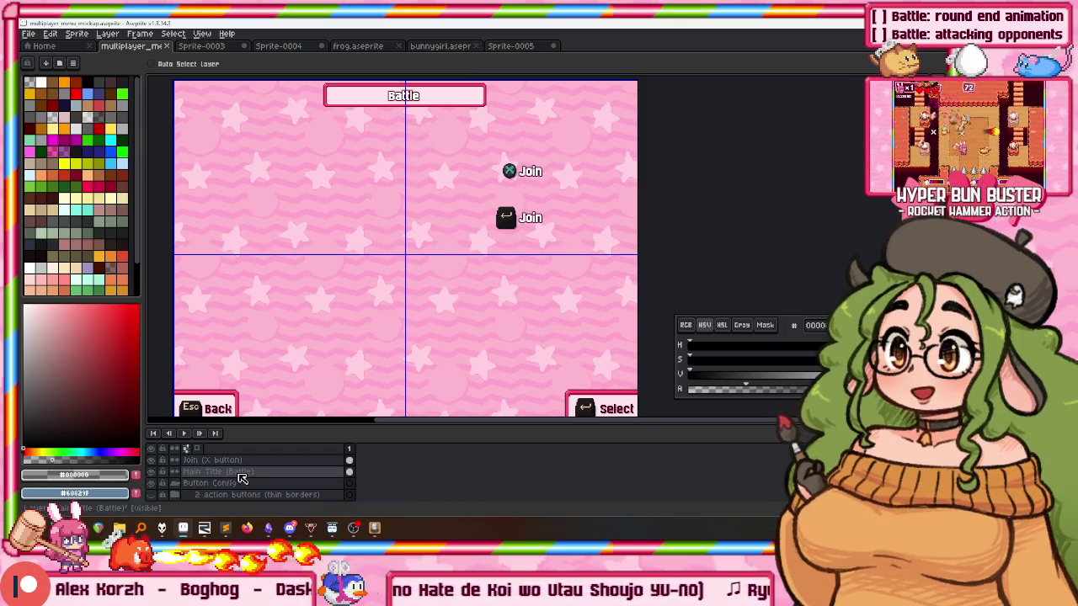
pyautogui.click(191, 484)
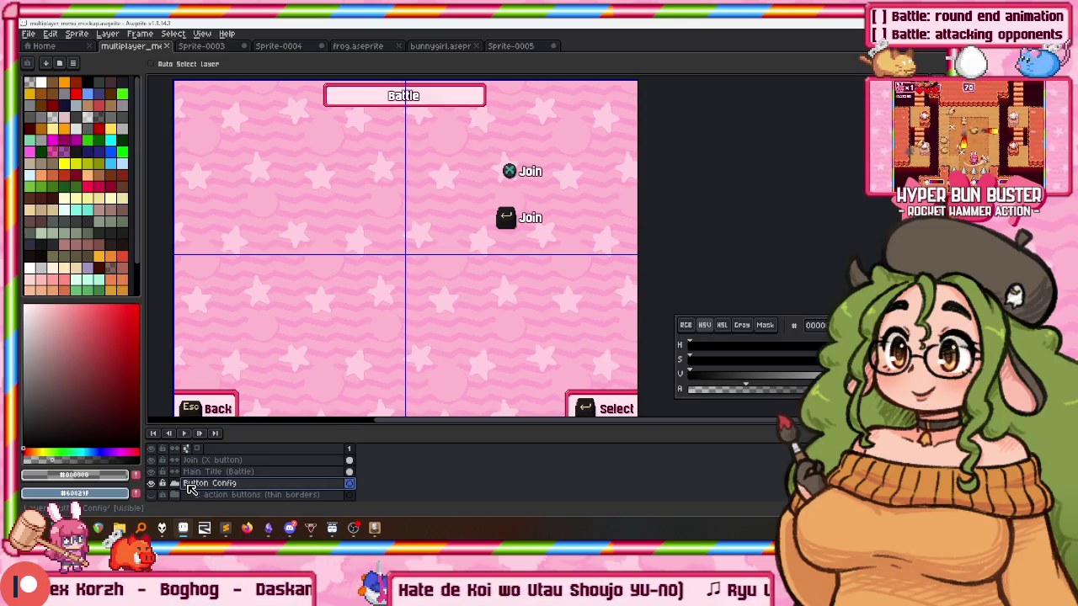
pyautogui.scroll(3, 202, 487)
pyautogui.scroll(-3, 244, 485)
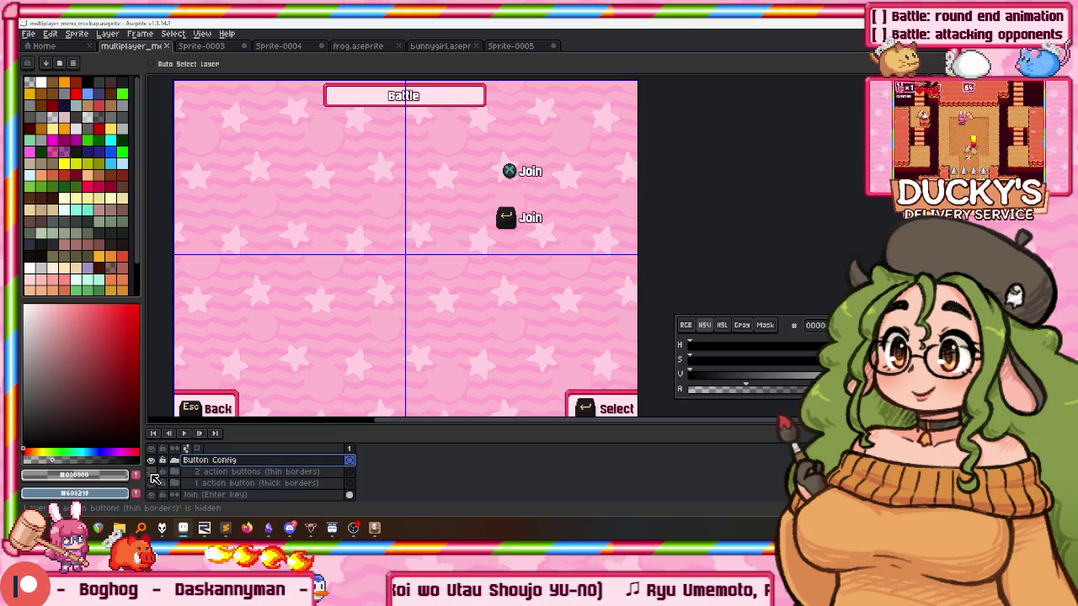
# Show the four key-config windows and duplicate the '1 action button (thick borders)' layer.
pyautogui.click(154, 480)
pyautogui.click(152, 460)
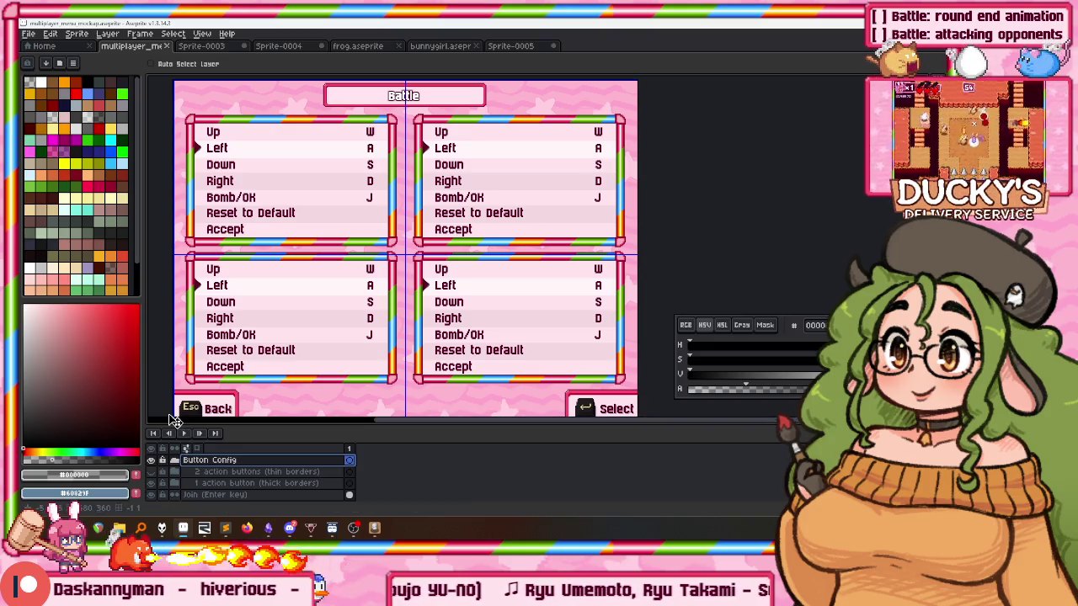
pyautogui.click(212, 484)
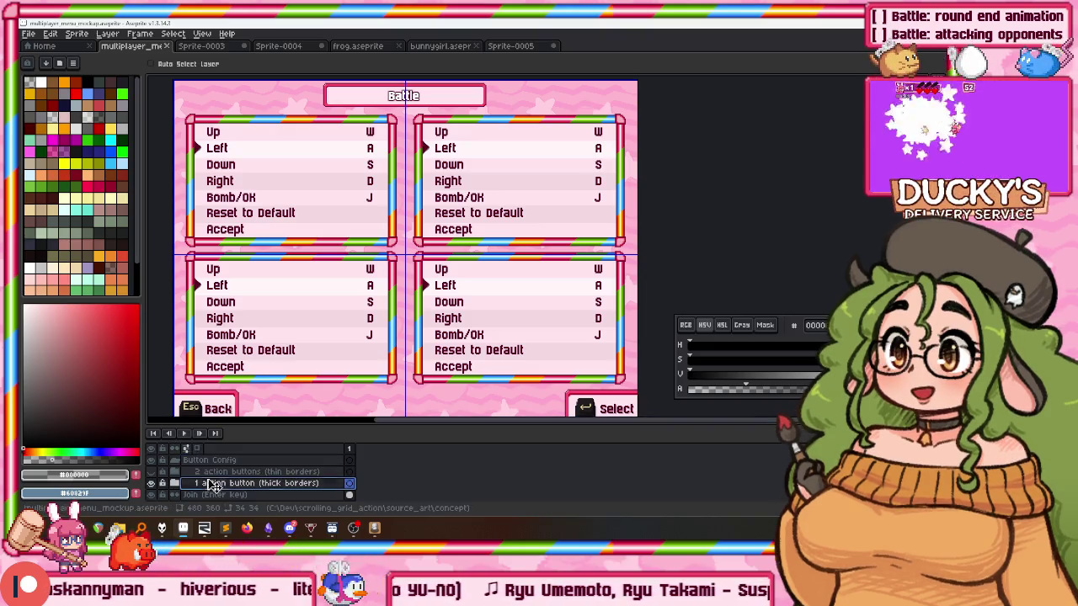
pyautogui.rightClick(215, 484)
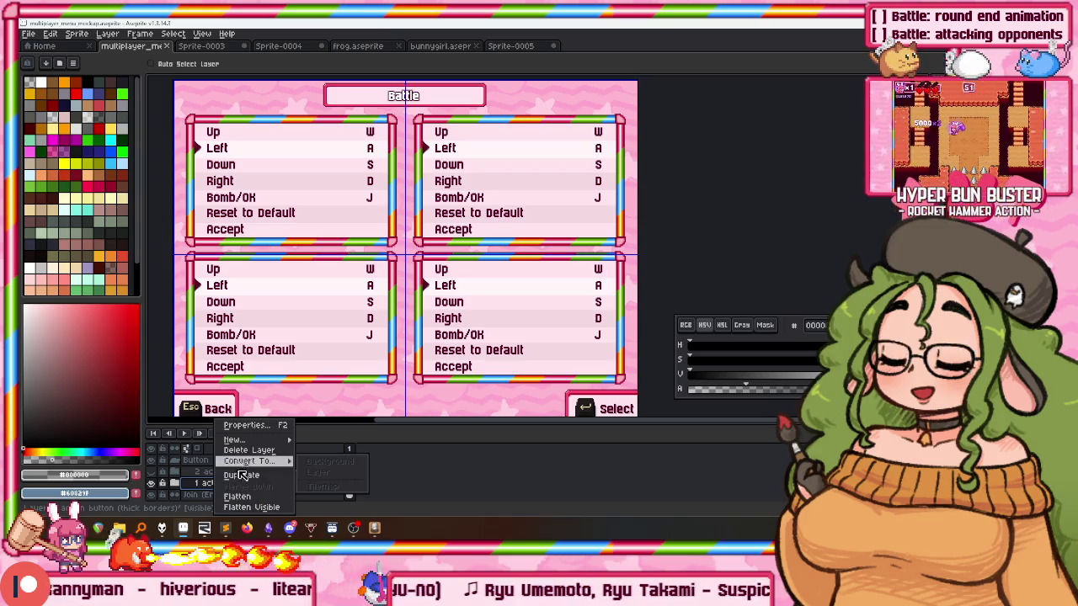
pyautogui.click(241, 475)
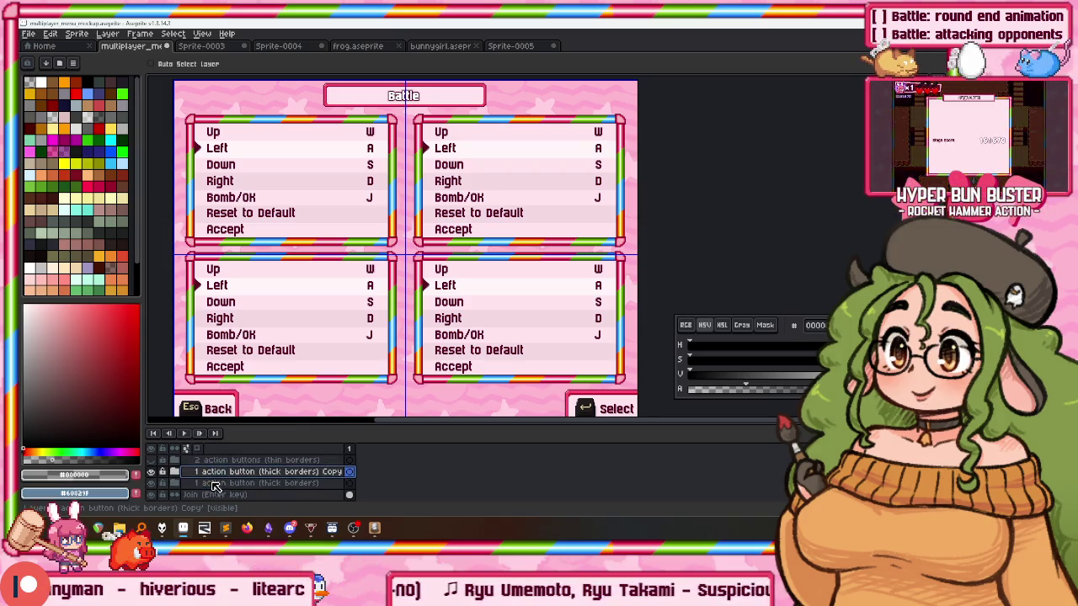
# Name the copied group 'One window per player (thick borders)' and expand it to reveal P1–P3.
pyautogui.scroll(-1, 210, 501)
pyautogui.scroll(-1, 211, 504)
pyautogui.scroll(1, 213, 491)
pyautogui.scroll(1, 207, 491)
pyautogui.scroll(-1, 180, 469)
pyautogui.scroll(-1, 189, 473)
pyautogui.scroll(-1, 197, 476)
pyautogui.scroll(-1, 202, 478)
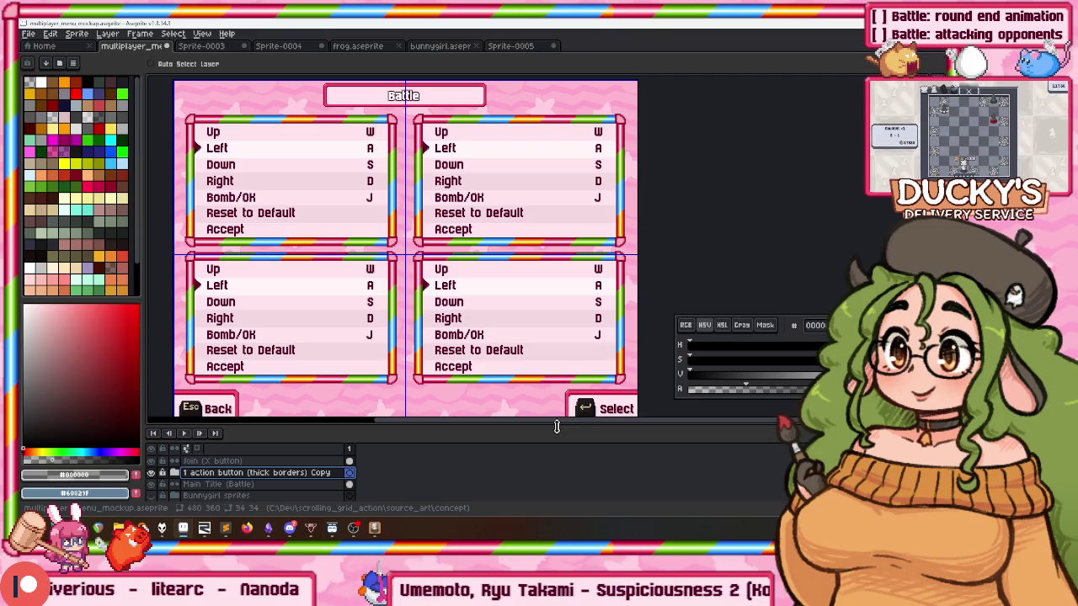
pyautogui.hotkey('shift', 'p')
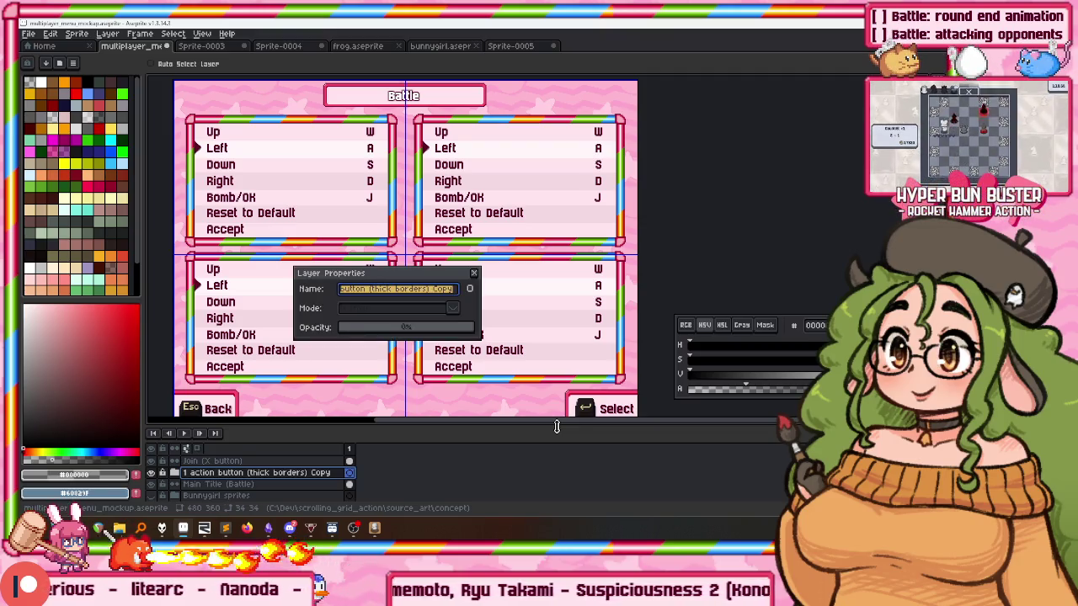
pyautogui.write('One window')
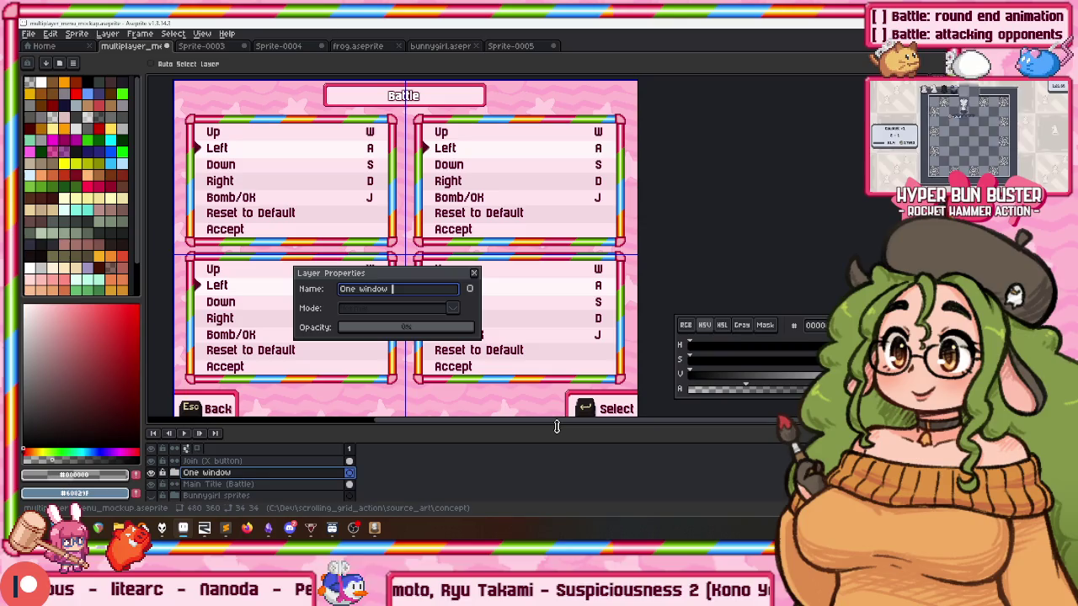
pyautogui.write('per player (')
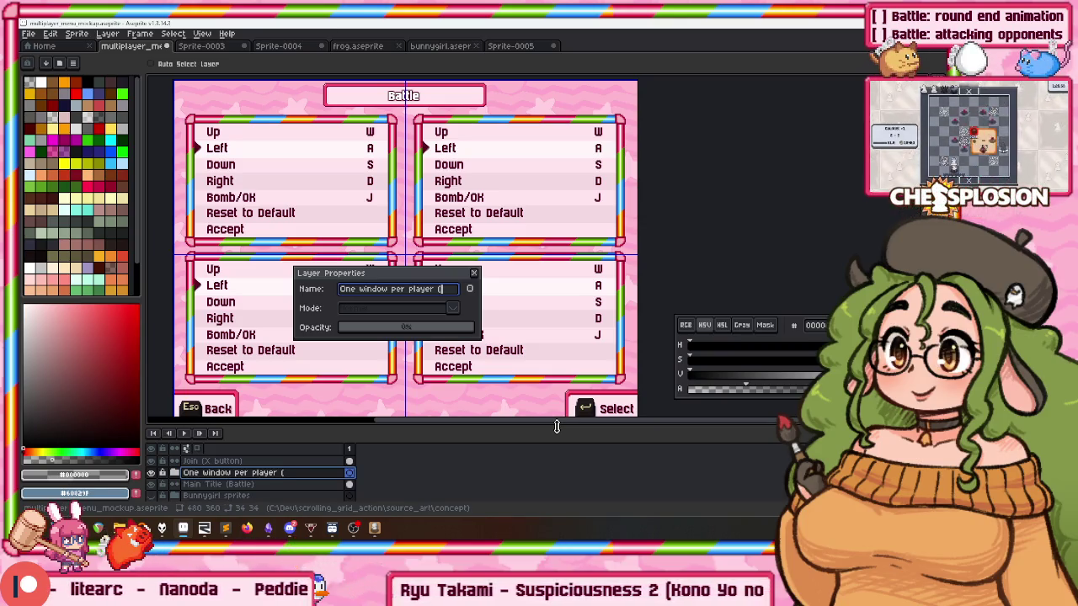
pyautogui.write('ck borders)')
pyautogui.press('Return')
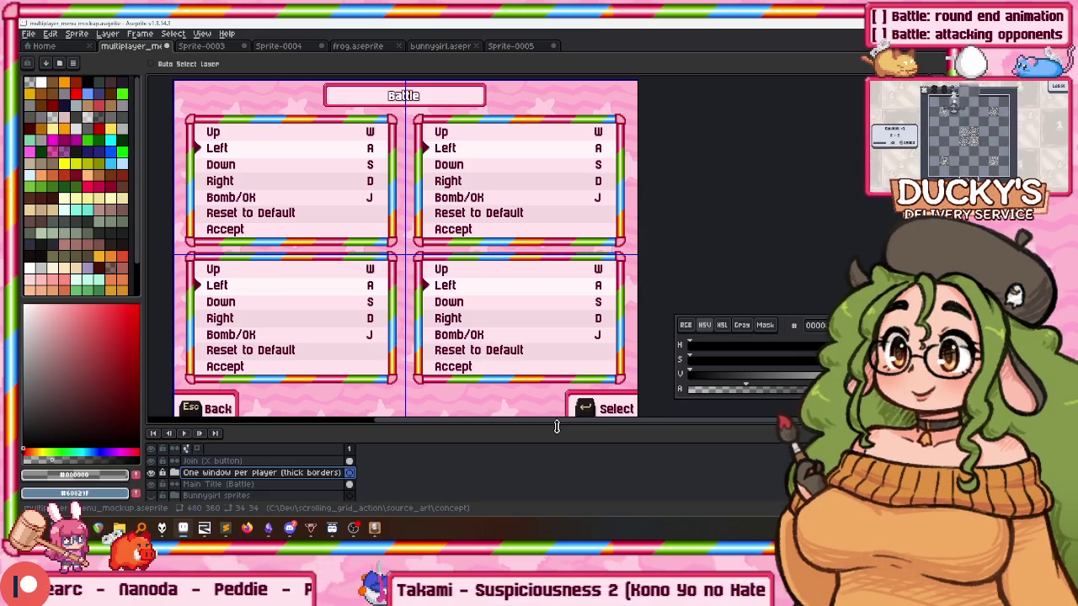
pyautogui.click(175, 473)
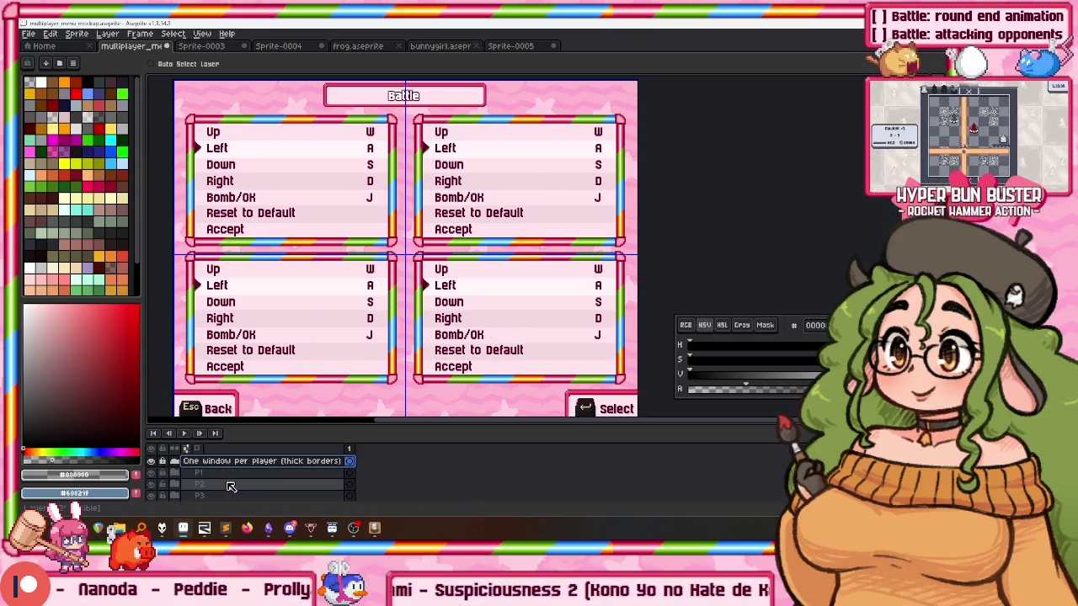
# Rename layer P3 to 'P3 (Join with keyboard)'.
pyautogui.click(230, 485)
pyautogui.scroll(-1, 232, 489)
pyautogui.click(217, 487)
pyautogui.doubleClick(217, 486)
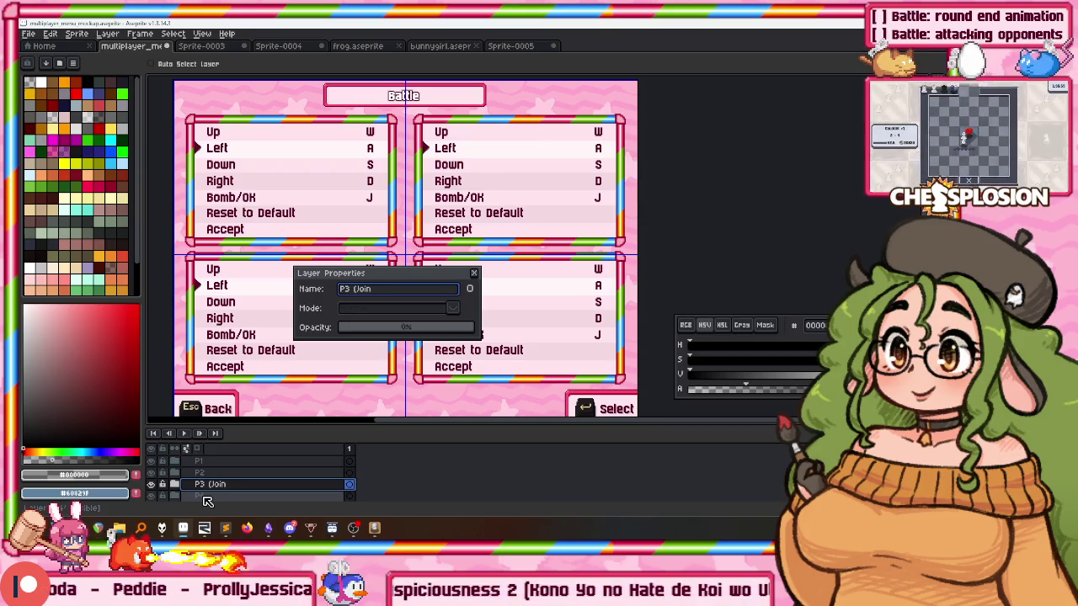
pyautogui.write('n with ke')
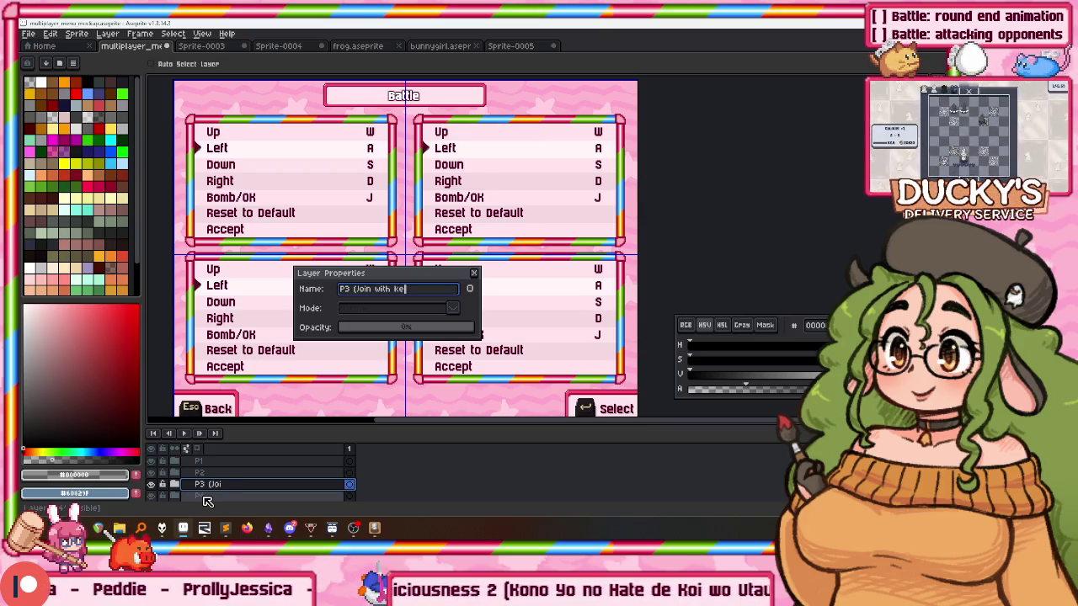
pyautogui.write('yboard')
pyautogui.press('Return')
# Rename layer P4 to 'P4 (Join with controller)'.
pyautogui.scroll(-1, 203, 497)
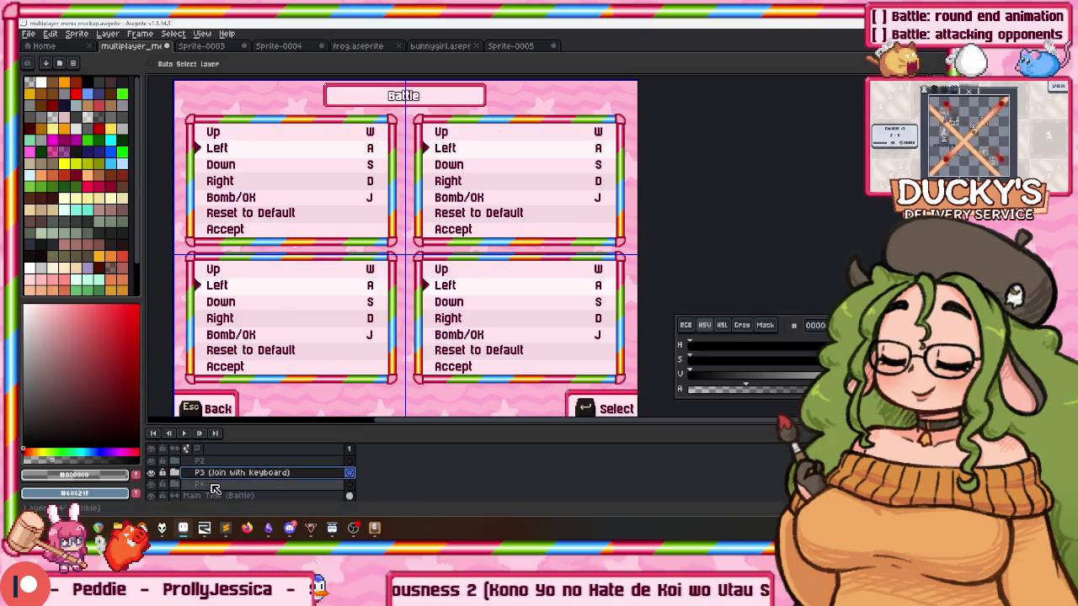
pyautogui.doubleClick(203, 484)
pyautogui.write('(Join with')
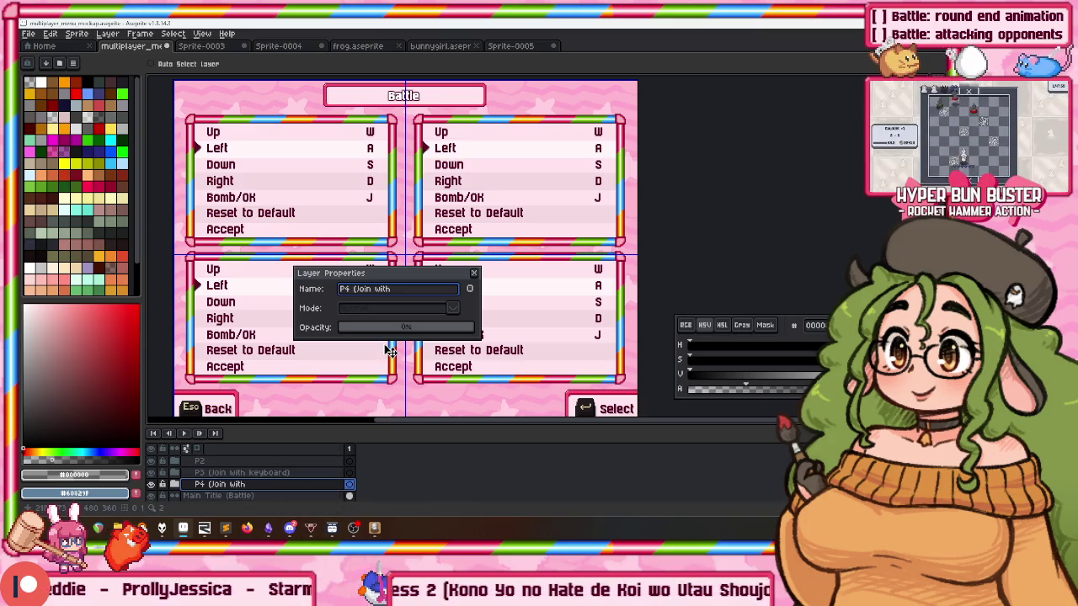
pyautogui.write('er)')
pyautogui.press('Return')
# Bring up Chessplosion's Team Battle join screen, then close the game with Alt+F4.
pyautogui.click(370, 528)
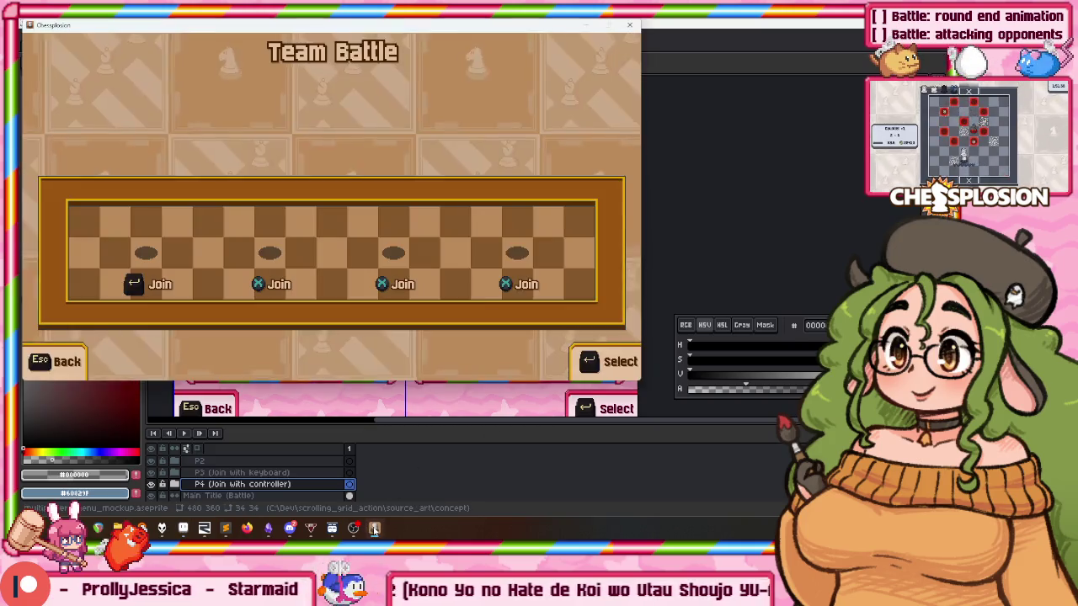
pyautogui.hotkey('alt', 'F4')
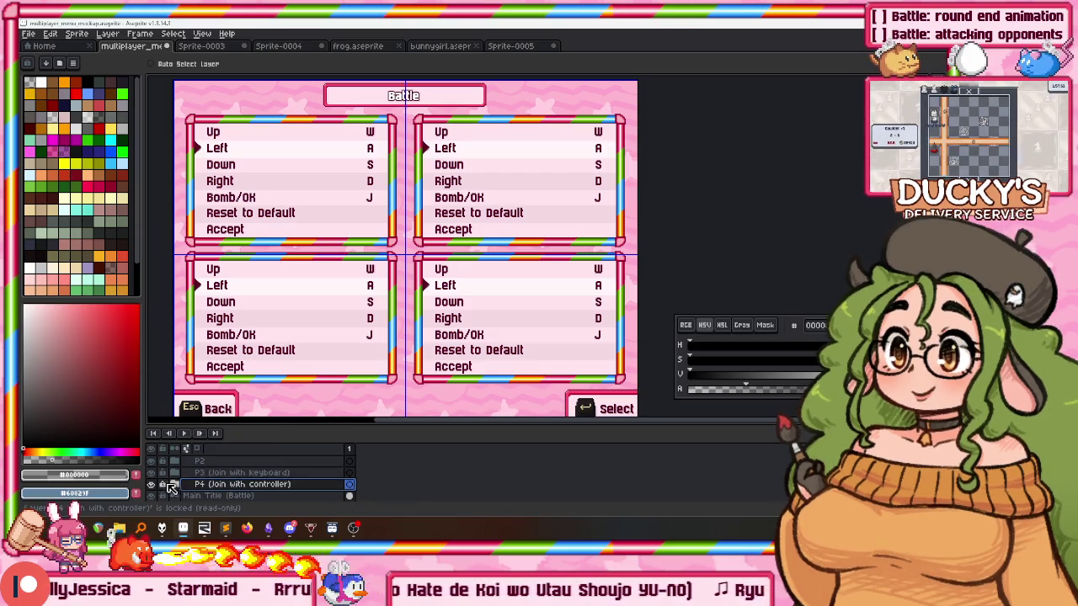
# Delete the Pointer layer and hide the Button Config layer.
pyautogui.scroll(-2, 202, 487)
pyautogui.click(219, 485)
pyautogui.scroll(-1, 190, 476)
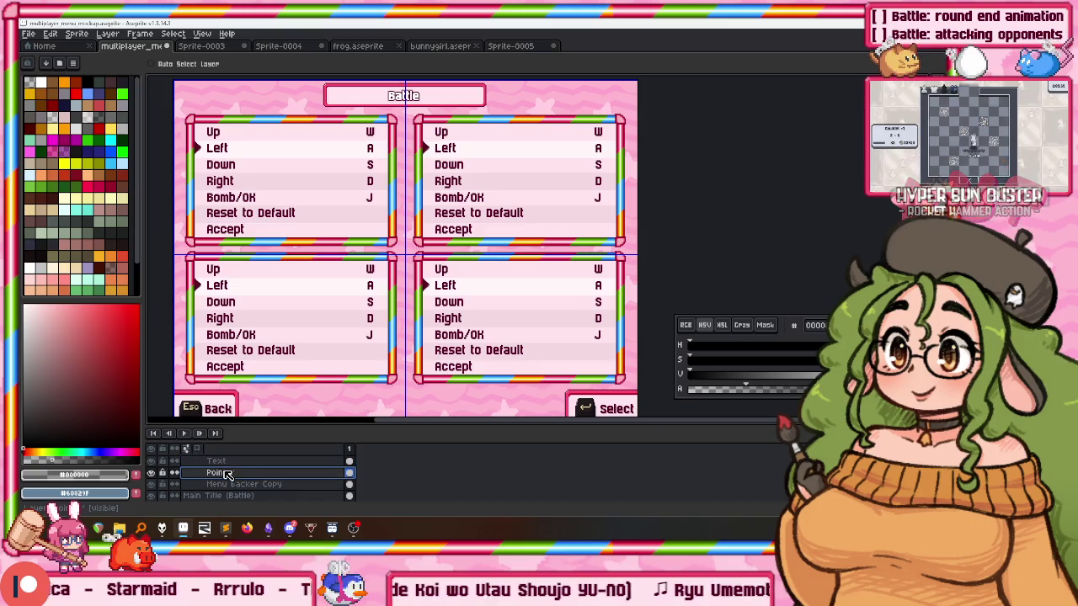
pyautogui.rightClick(225, 473)
pyautogui.press('Escape')
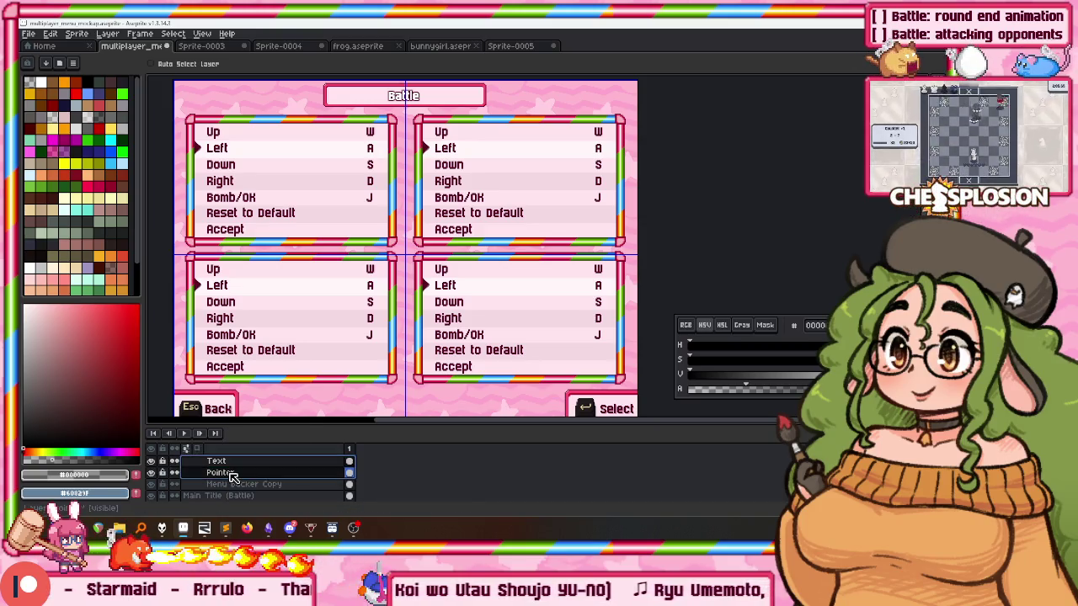
pyautogui.rightClick(232, 475)
pyautogui.click(270, 451)
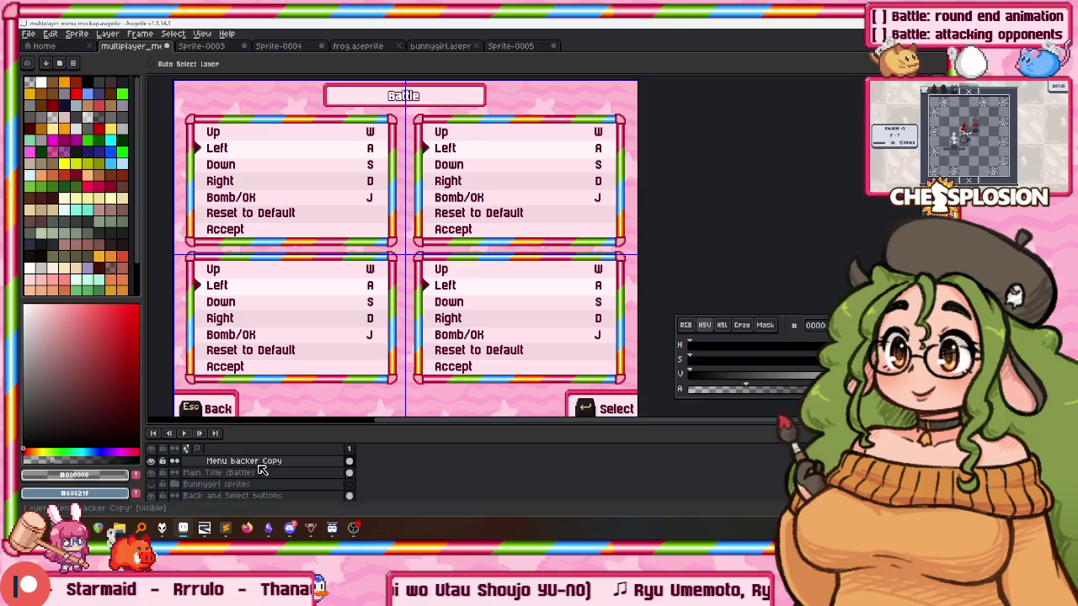
pyautogui.click(151, 473)
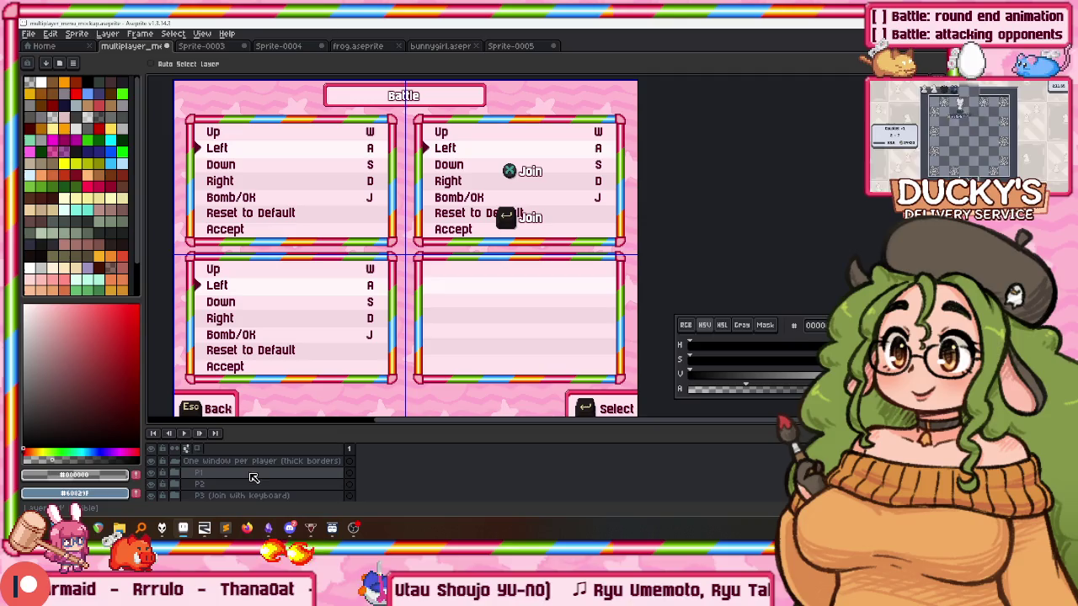
# Move the Join (Enter key) layer into the P3 player group.
pyautogui.scroll(-1, 247, 475)
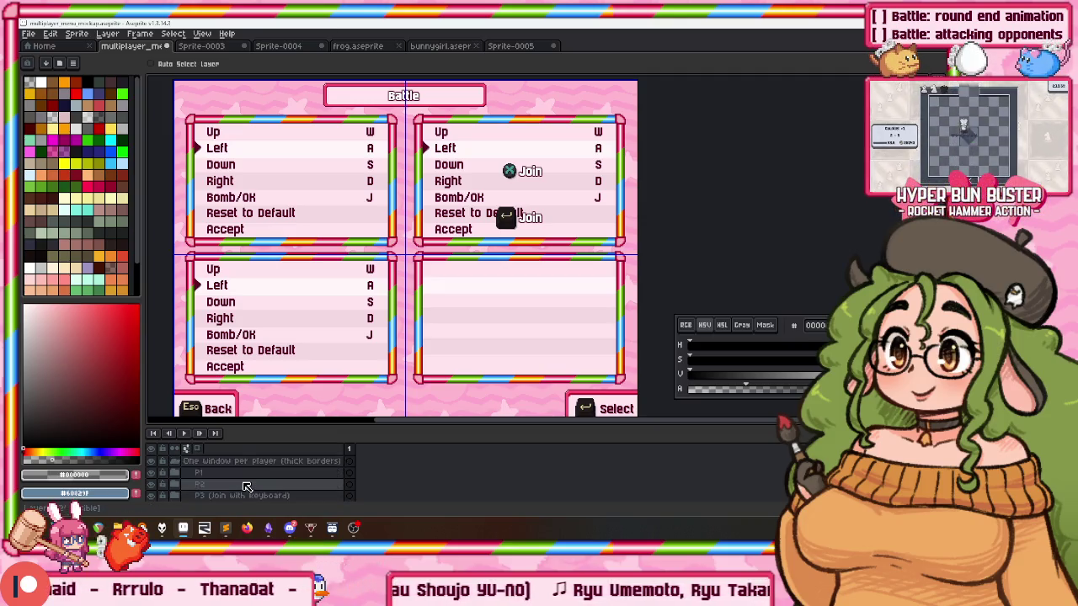
pyautogui.scroll(-3, 244, 482)
pyautogui.scroll(-3, 239, 478)
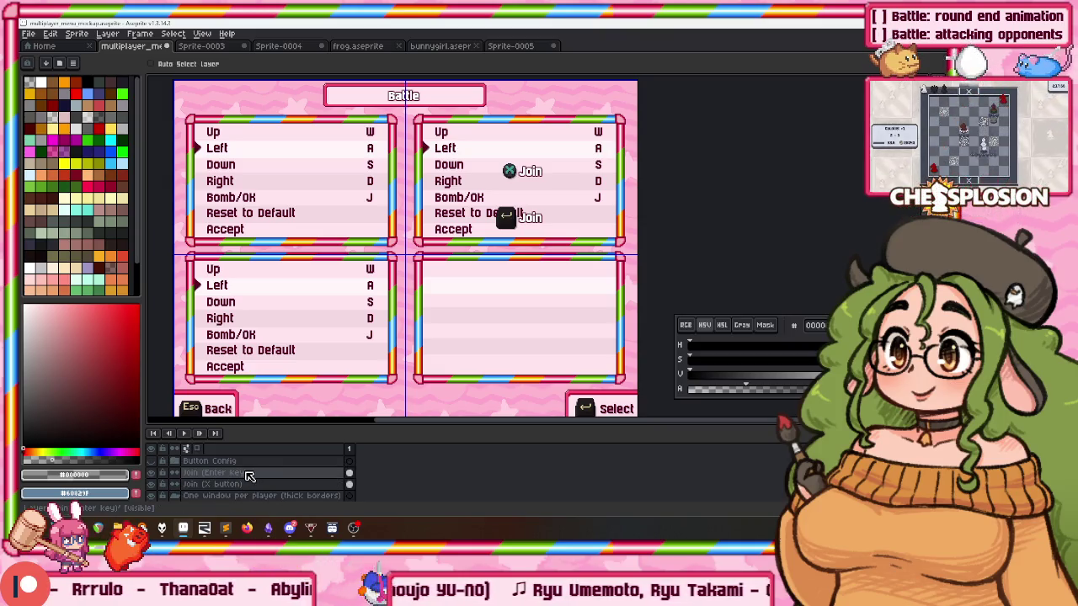
pyautogui.scroll(-2, 232, 480)
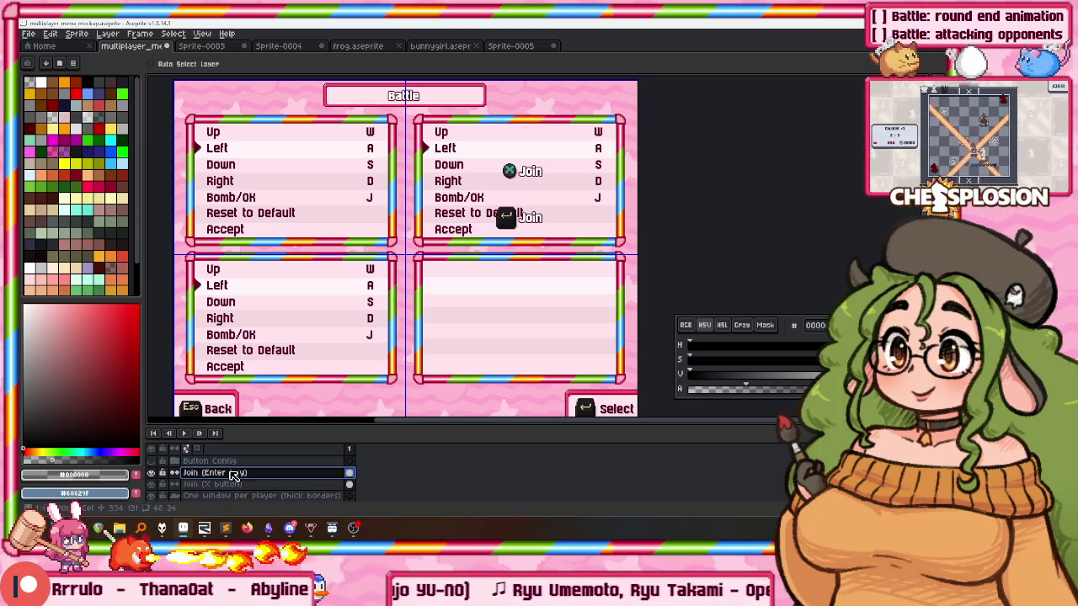
pyautogui.scroll(-2, 244, 497)
pyautogui.scroll(2, 264, 475)
pyautogui.scroll(1, 276, 488)
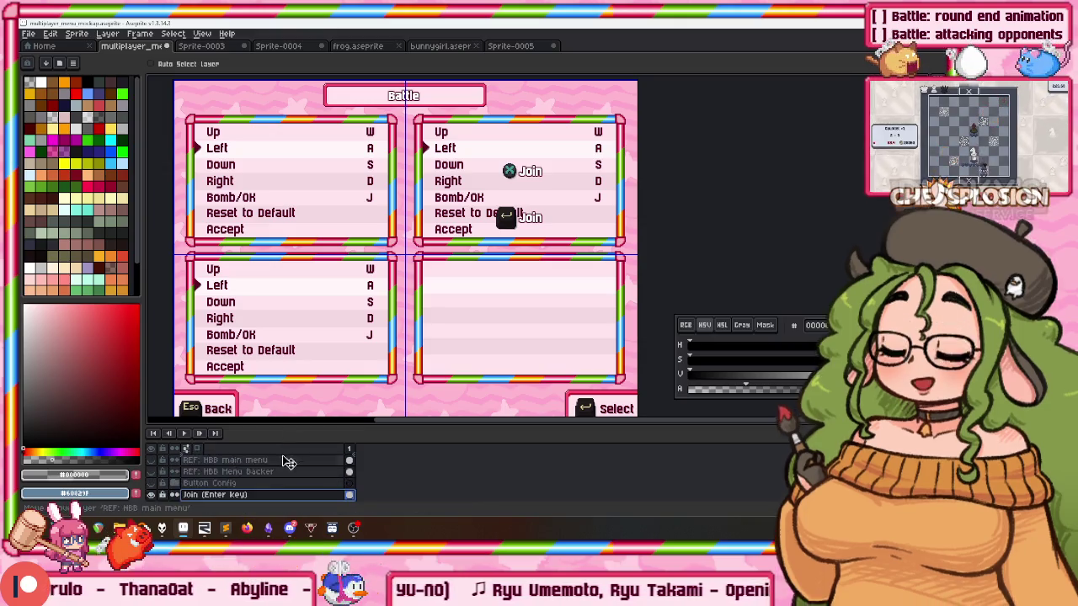
pyautogui.click(269, 484)
pyautogui.moveTo(259, 425); pyautogui.dragTo(252, 192)
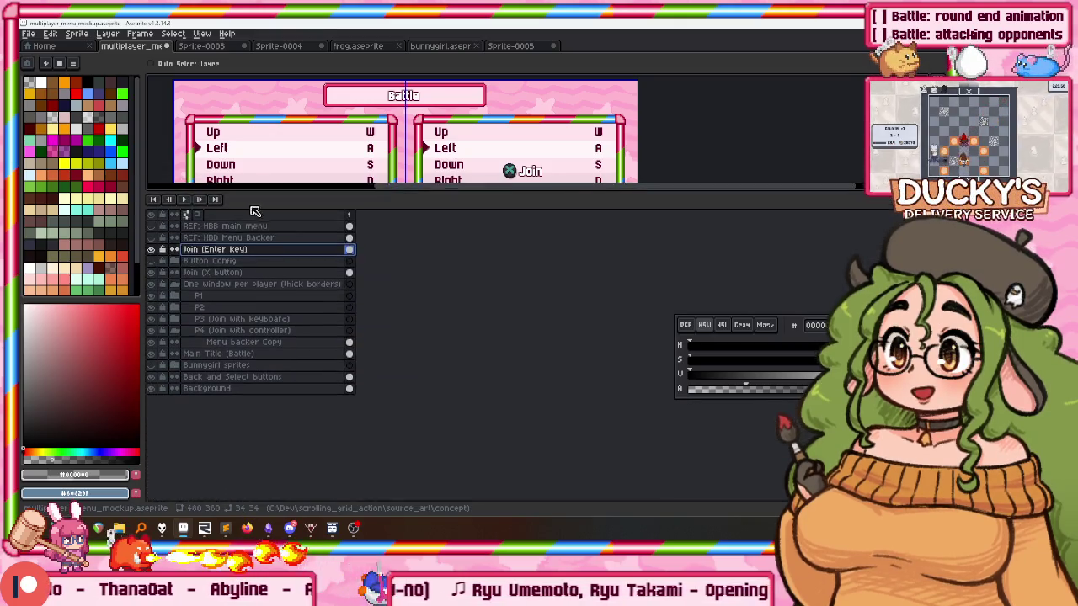
pyautogui.moveTo(213, 249)
pyautogui.mouseDown()
pyautogui.moveTo(240, 341)
pyautogui.moveTo(251, 340)
pyautogui.moveTo(223, 313)
pyautogui.mouseUp()
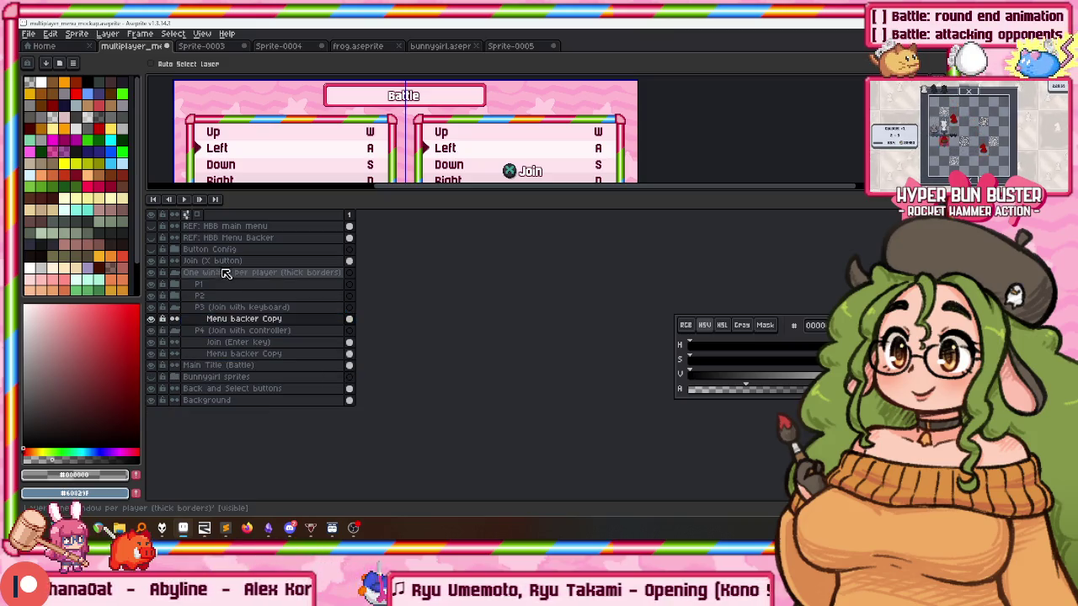
# Move the Join (X button) layer into the P4 group and tidy the layer panel.
pyautogui.click(221, 261)
pyautogui.moveTo(261, 346); pyautogui.dragTo(254, 308)
pyautogui.click(255, 341)
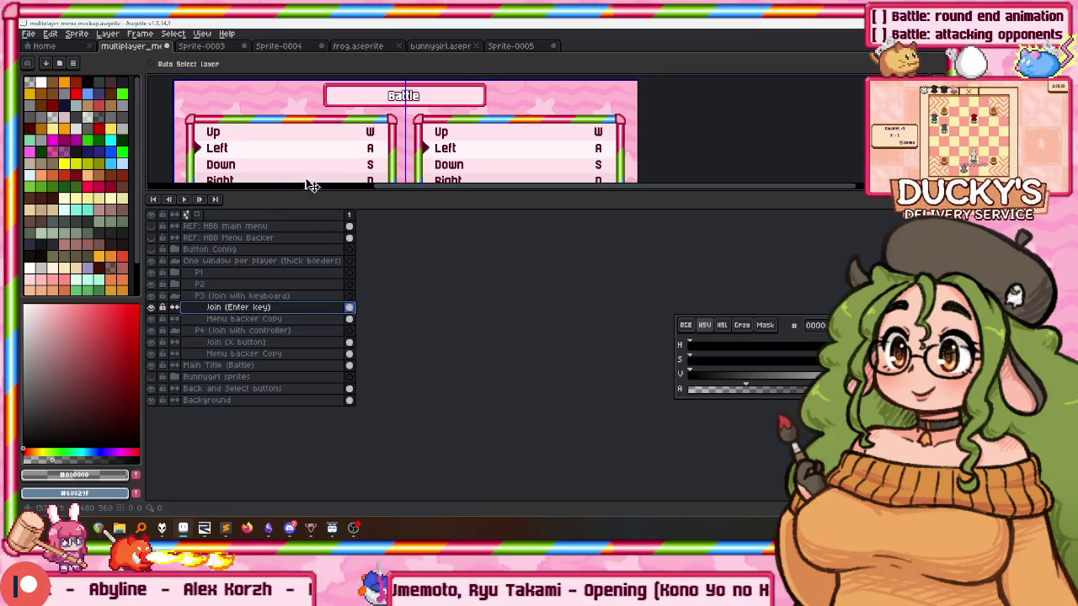
pyautogui.click(188, 296)
pyautogui.moveTo(331, 146); pyautogui.dragTo(331, 106)
pyautogui.scroll(-1, 392, 137)
pyautogui.moveTo(392, 137); pyautogui.dragTo(409, 92)
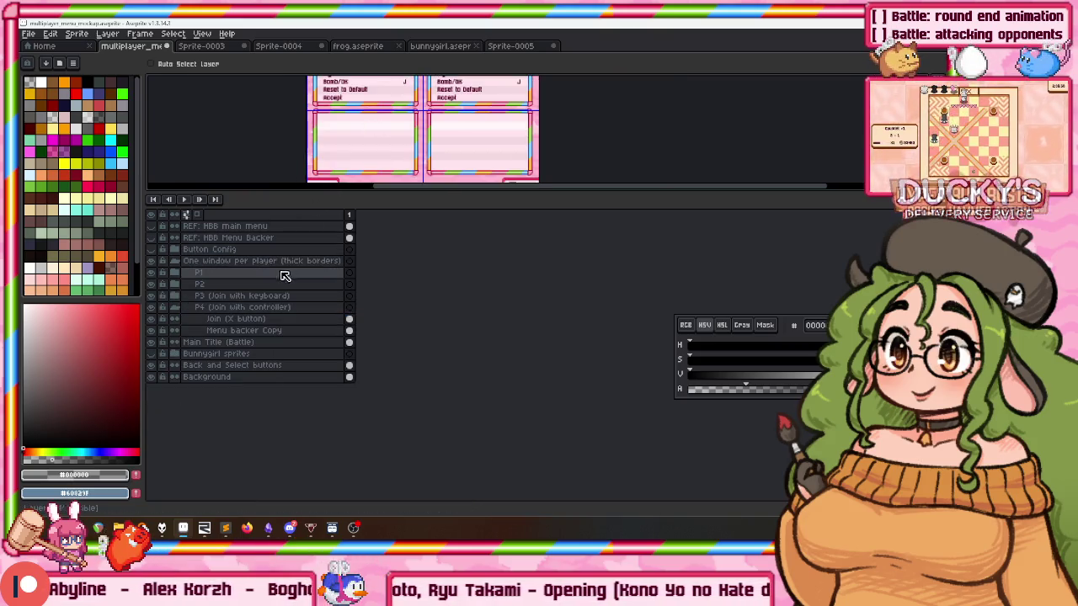
pyautogui.click(176, 297)
pyautogui.scroll(1, 431, 168)
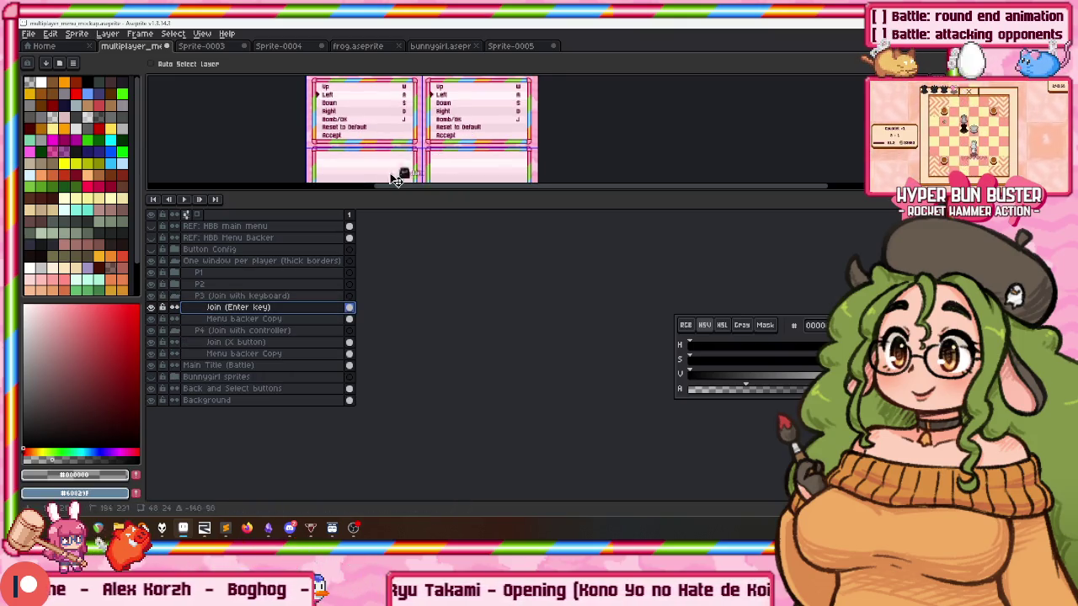
pyautogui.scroll(-1, 354, 178)
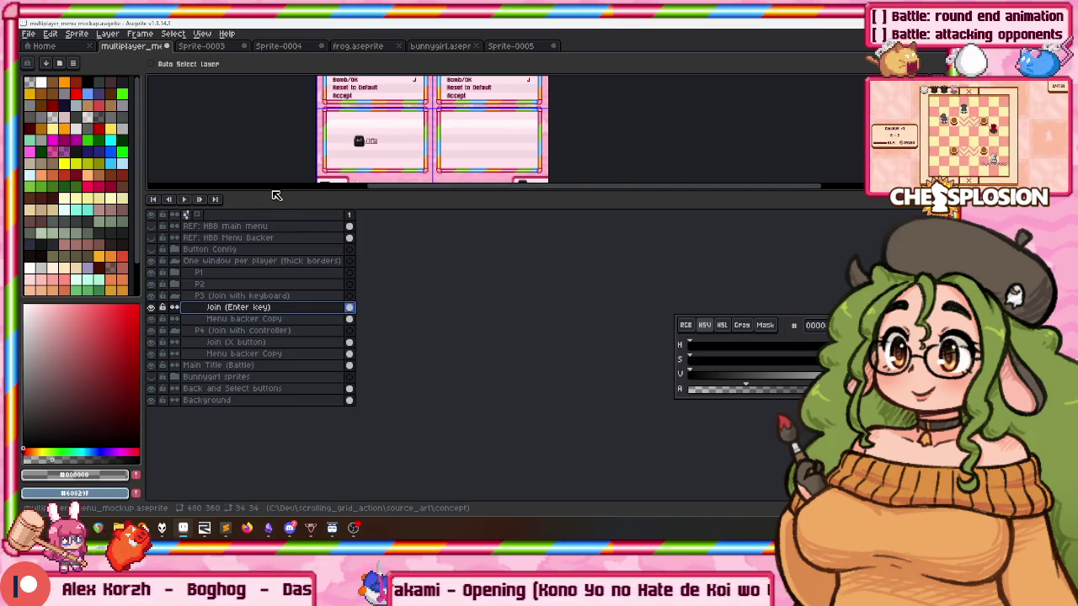
pyautogui.moveTo(274, 191); pyautogui.dragTo(274, 245)
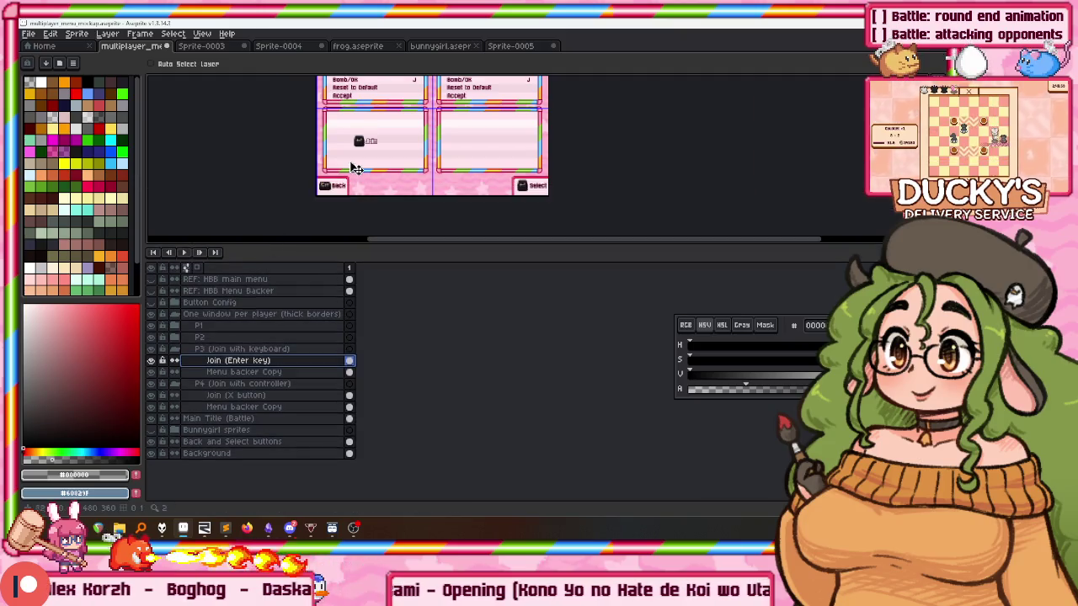
# Nudge the Join (X button) prompt one pixel to the right.
pyautogui.scroll(3, 354, 219)
pyautogui.scroll(-2, 407, 179)
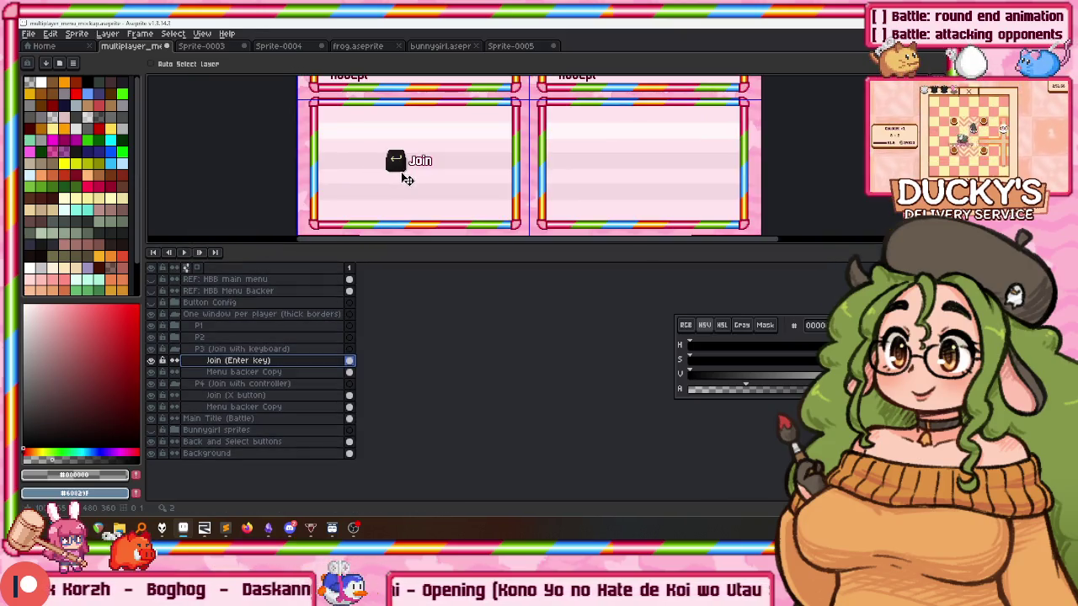
pyautogui.click(238, 394)
pyautogui.moveTo(538, 160); pyautogui.dragTo(400, 213)
pyautogui.scroll(-4, 497, 206)
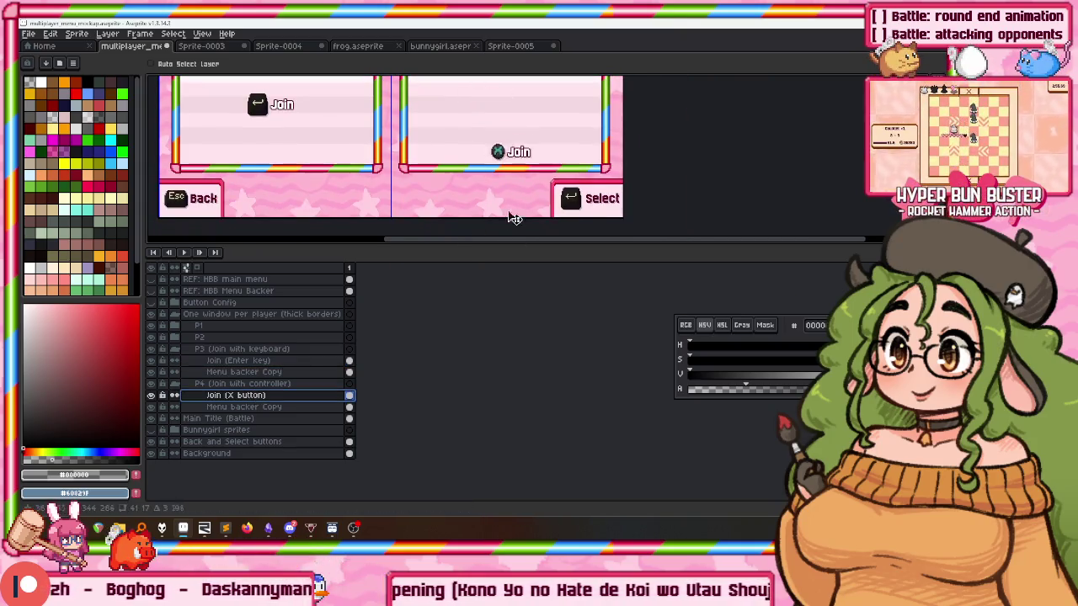
pyautogui.scroll(1, 496, 172)
pyautogui.press('Right')
pyautogui.press('Right')
pyautogui.press('Right')
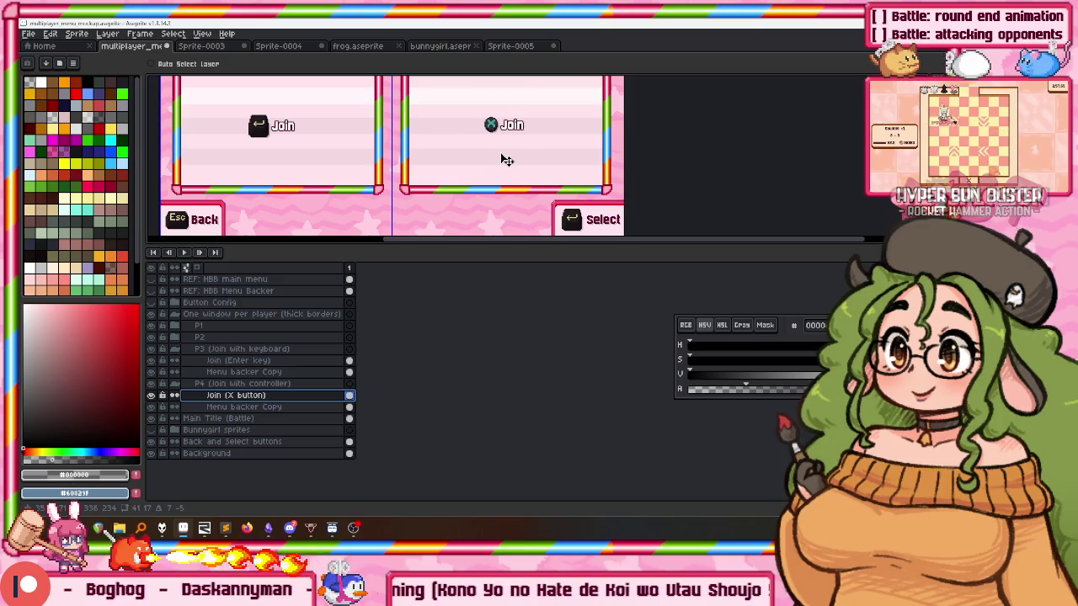
pyautogui.scroll(1, 505, 172)
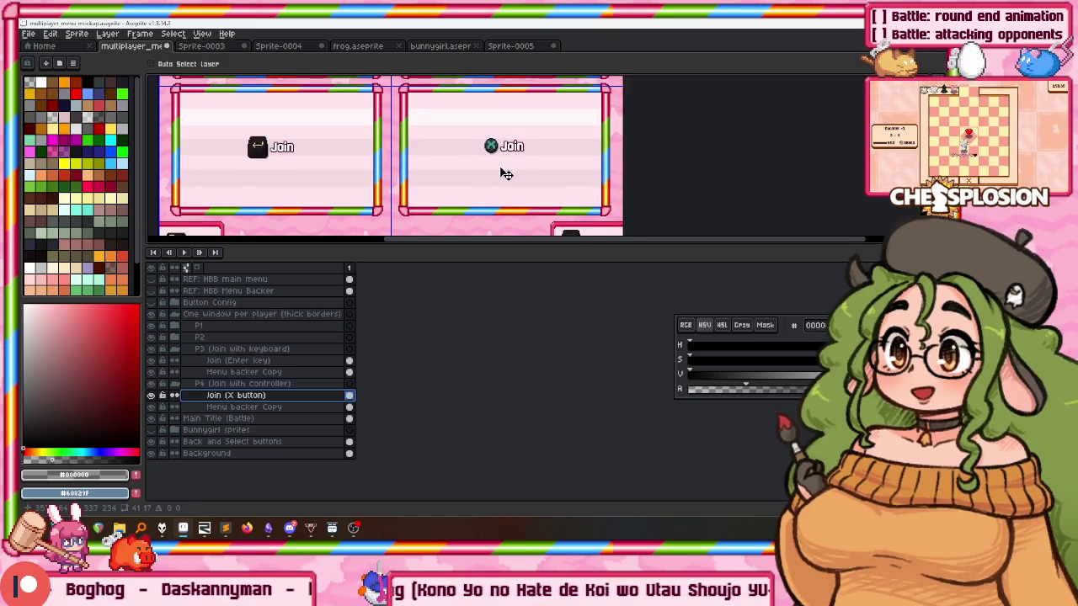
# Fill the whitish strip on the P3 Menu backer Copy with pale pink #ffe5ee.
pyautogui.click(253, 407)
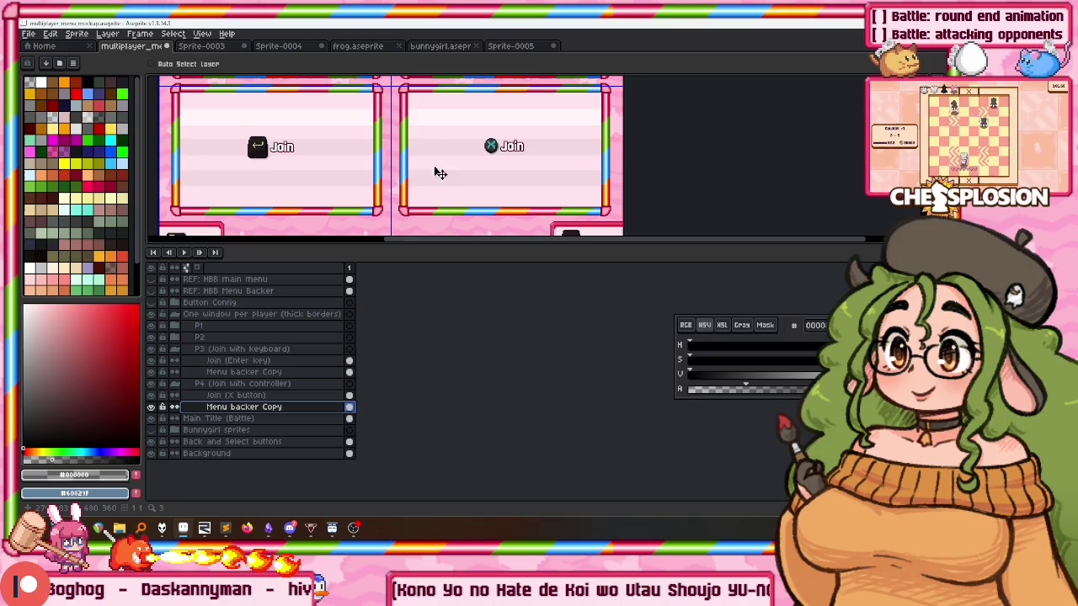
pyautogui.scroll(-1, 452, 142)
pyautogui.scroll(2, 452, 142)
pyautogui.keyDown('alt'); pyautogui.click(440, 151); pyautogui.keyUp('alt')
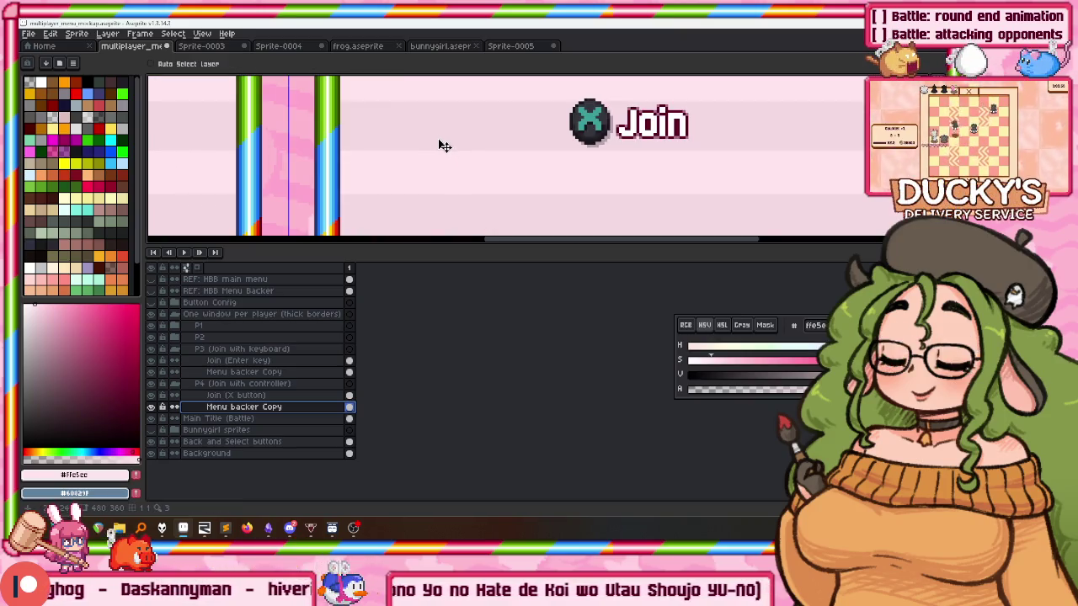
pyautogui.scroll(-1, 441, 143)
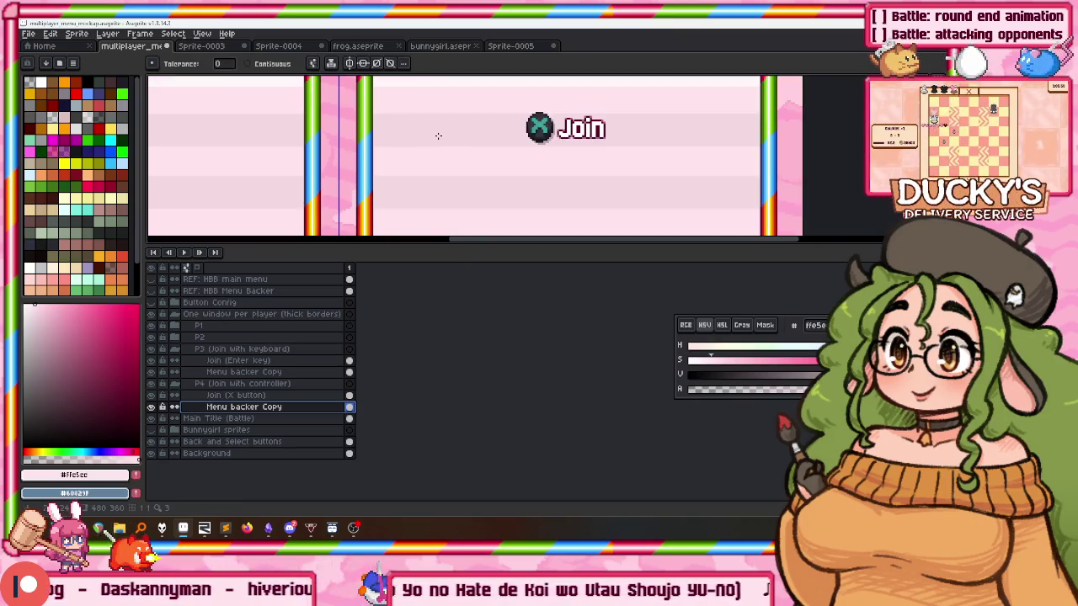
pyautogui.scroll(-2, 438, 169)
pyautogui.click(244, 372)
pyautogui.click(362, 131)
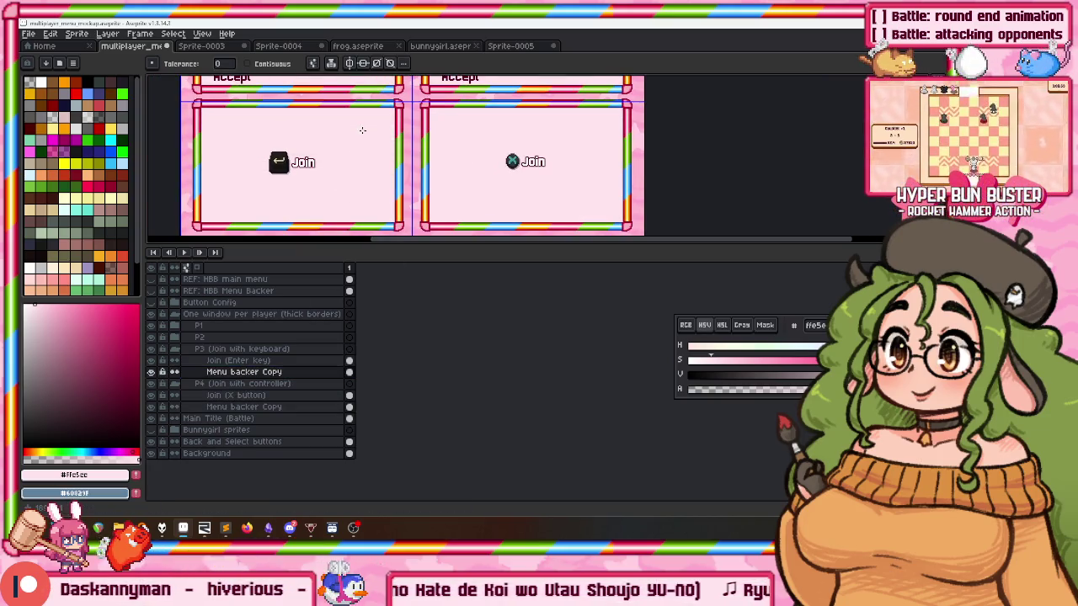
# Shift the Join (Enter key) prompt slightly down and collapse the P3 and P4 groups.
pyautogui.click(238, 361)
pyautogui.press('v')
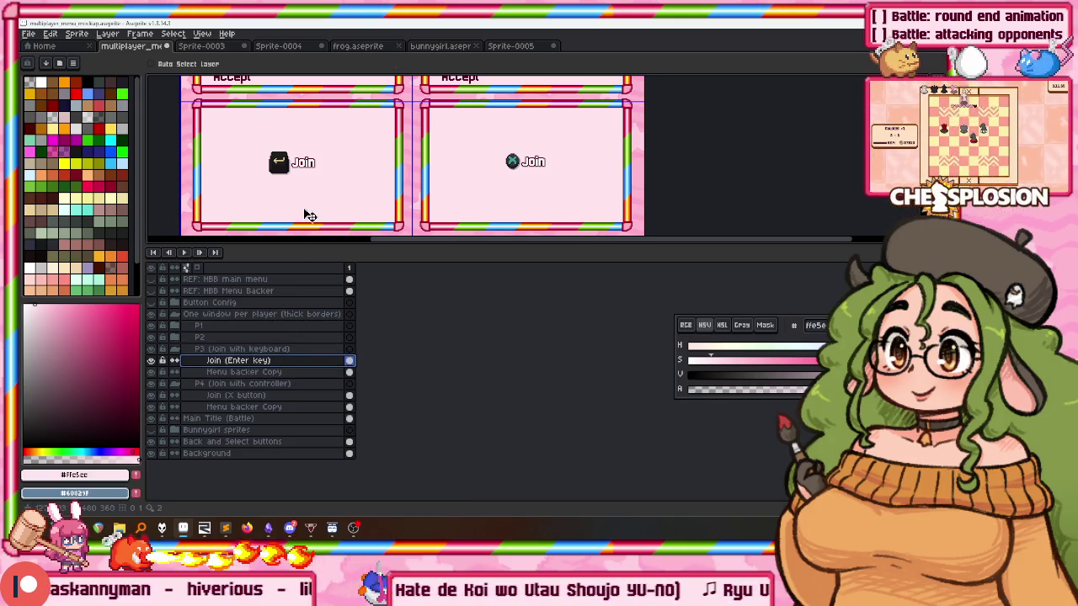
pyautogui.moveTo(313, 213); pyautogui.dragTo(314, 215)
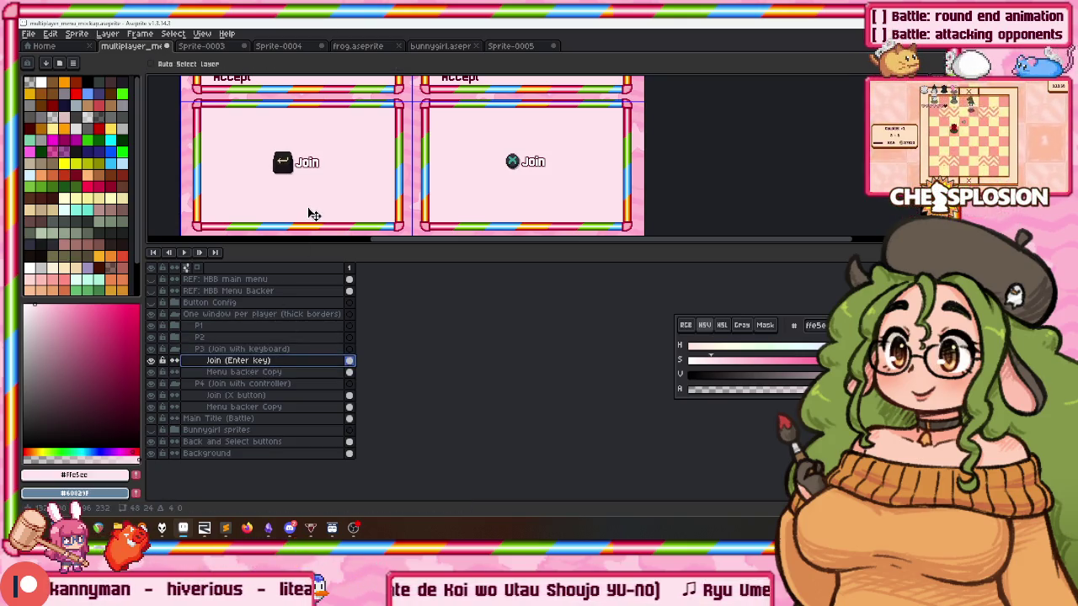
pyautogui.scroll(-1, 348, 169)
pyautogui.scroll(-1, 394, 134)
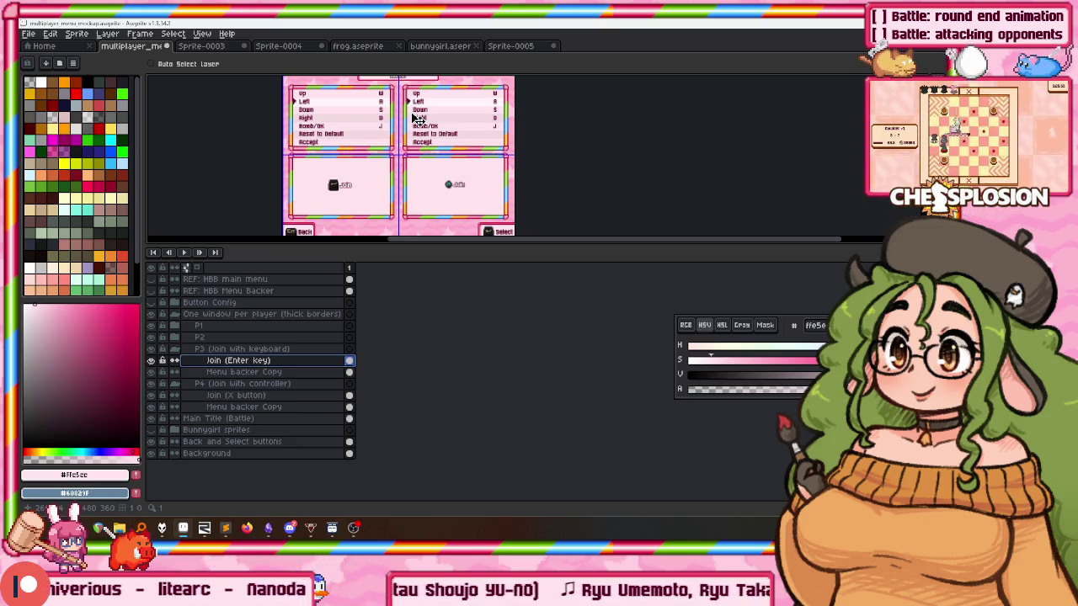
pyautogui.click(175, 349)
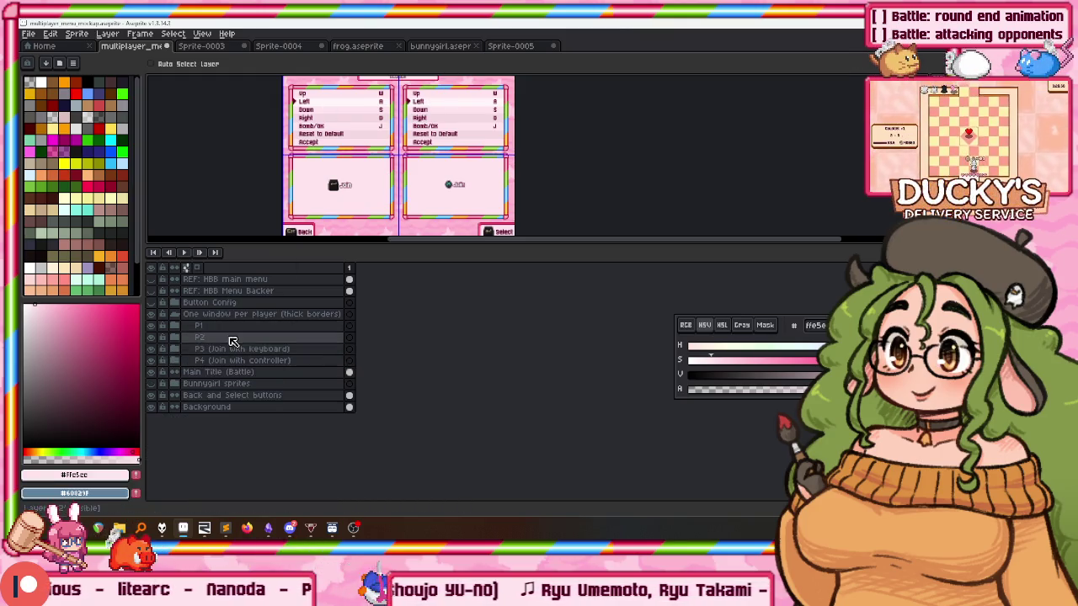
# Rename the second player's layer group to 'P2 (Choose color?)'.
pyautogui.doubleClick(200, 336)
pyautogui.write('P2 (C')
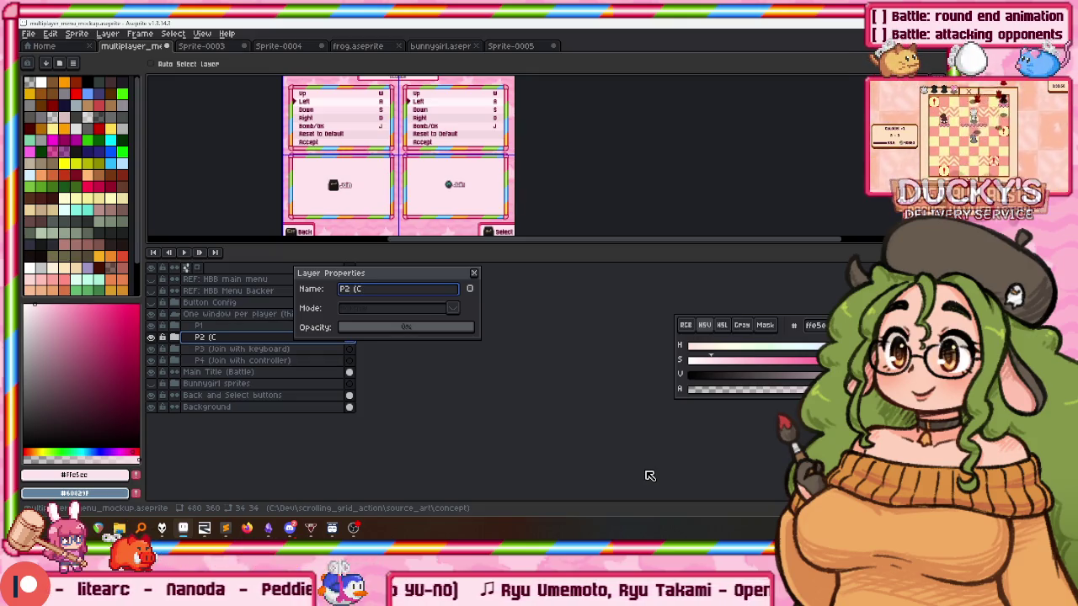
pyautogui.write('ho')
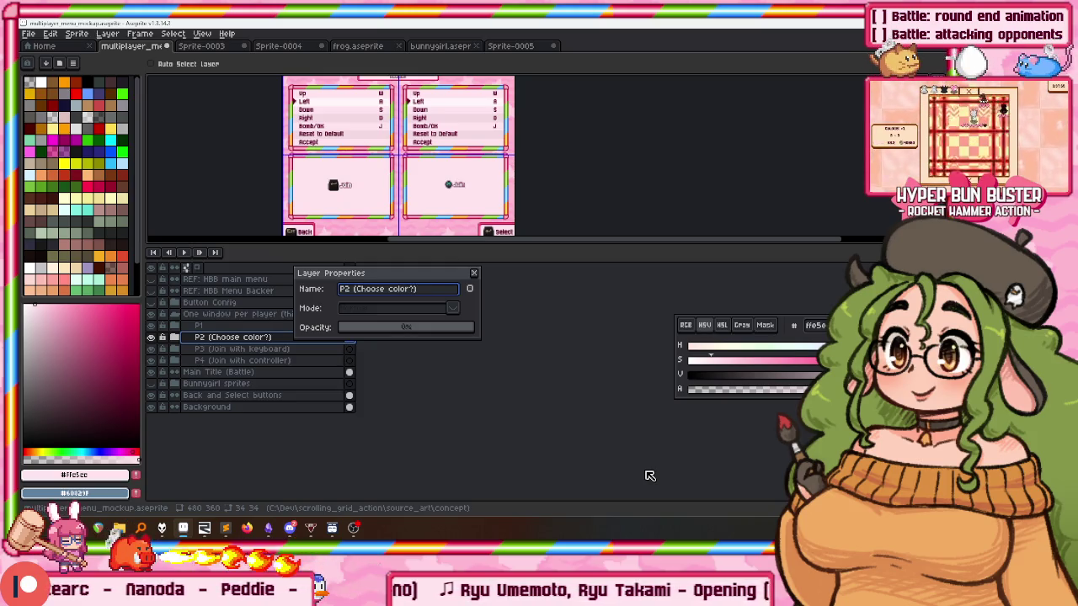
pyautogui.press('Return')
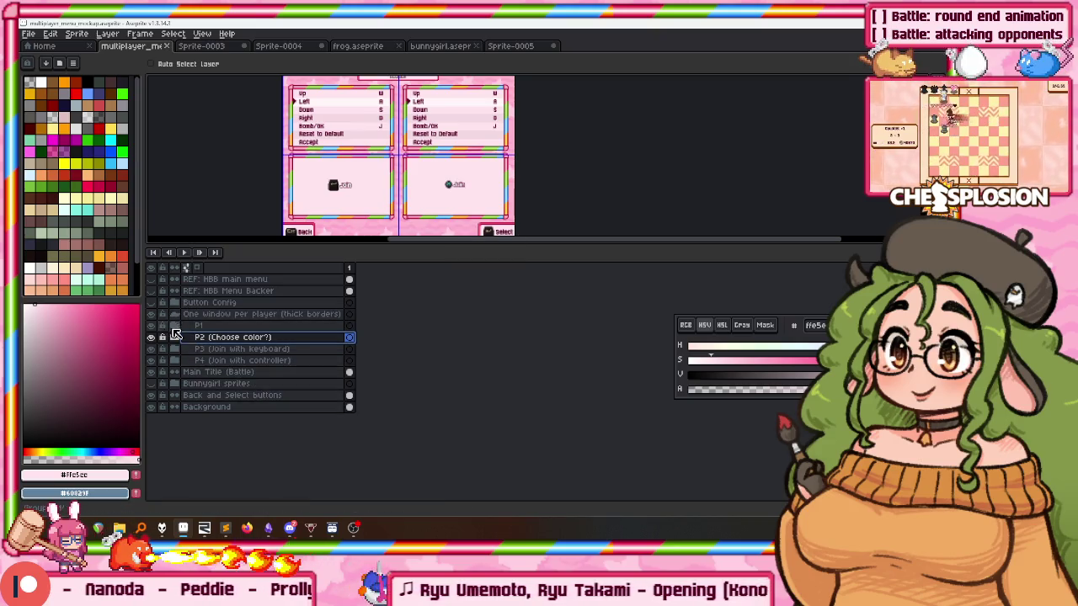
# Delete the Pointer layer from the P1 group.
pyautogui.click(174, 326)
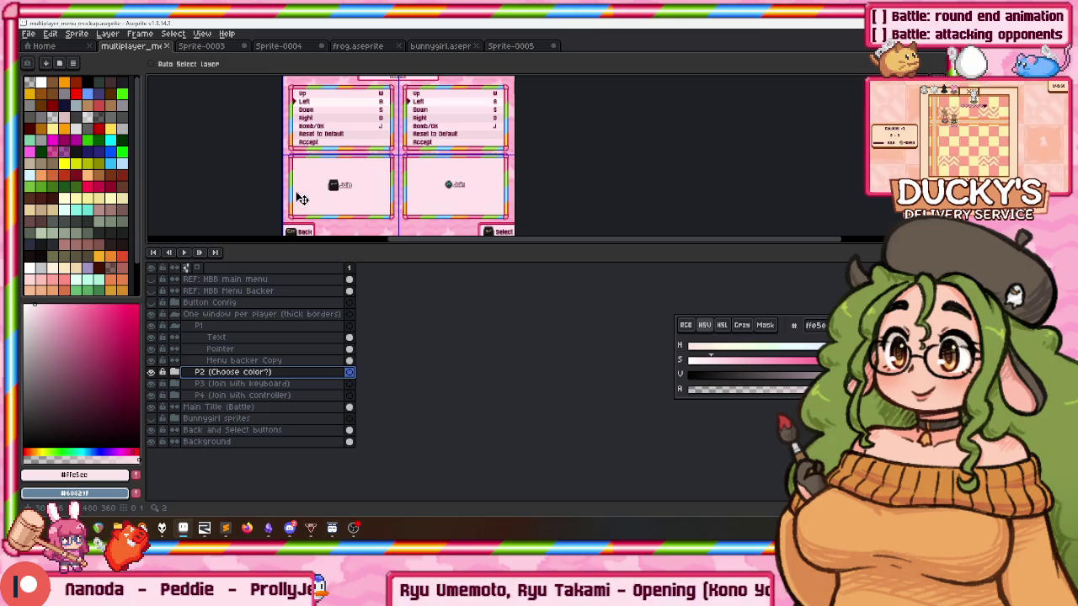
pyautogui.moveTo(269, 245); pyautogui.dragTo(269, 330)
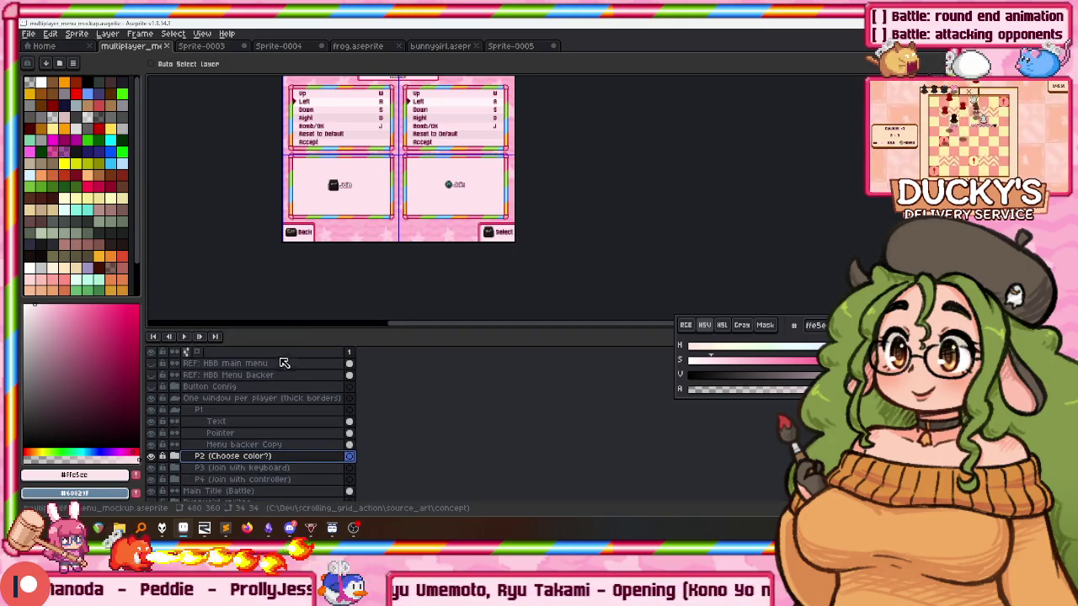
pyautogui.scroll(1, 353, 197)
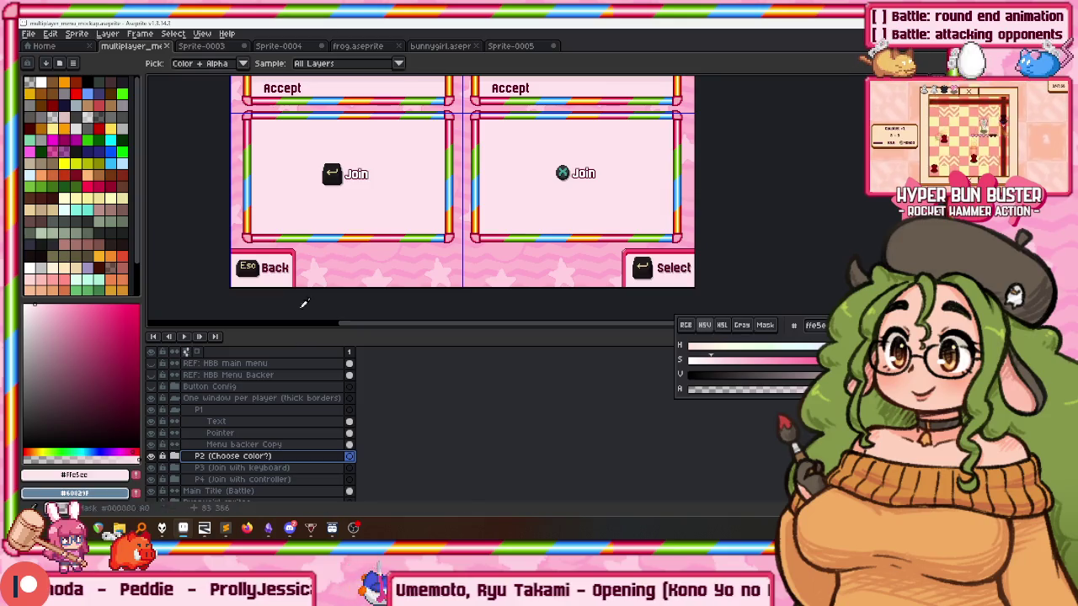
pyautogui.click(239, 434)
pyautogui.rightClick(239, 435)
pyautogui.click(223, 457)
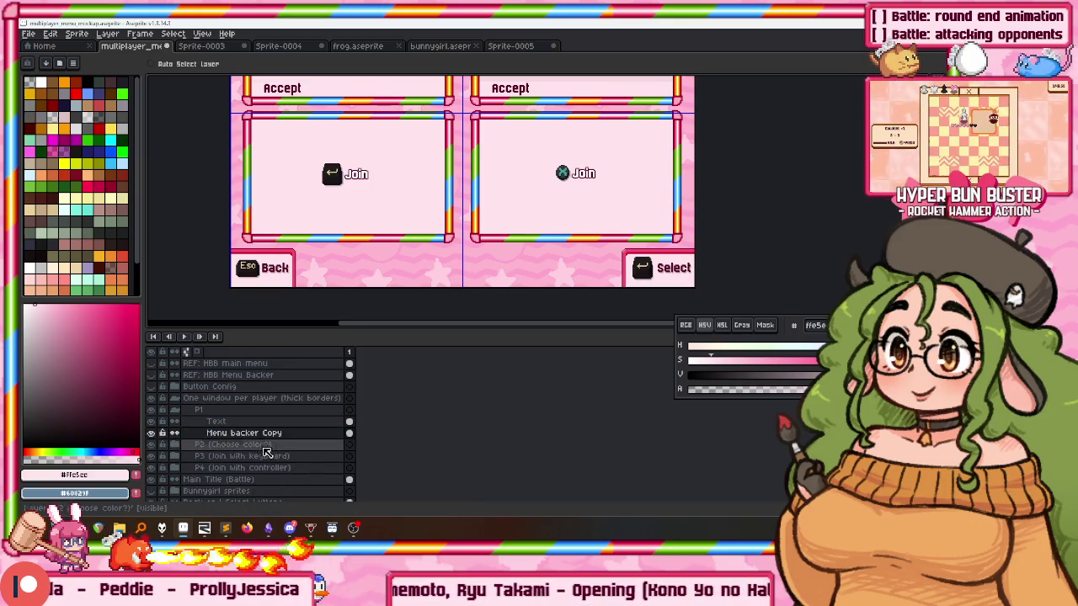
pyautogui.moveTo(446, 211); pyautogui.dragTo(425, 299)
pyautogui.press('w')
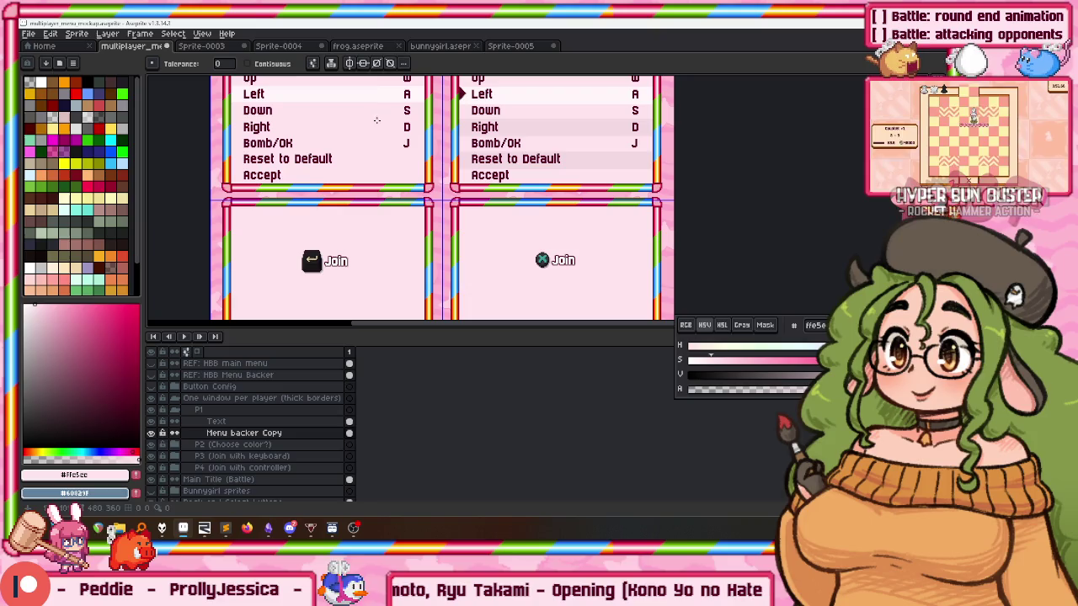
# Delete the Pointer layer from the P2 group.
pyautogui.click(175, 410)
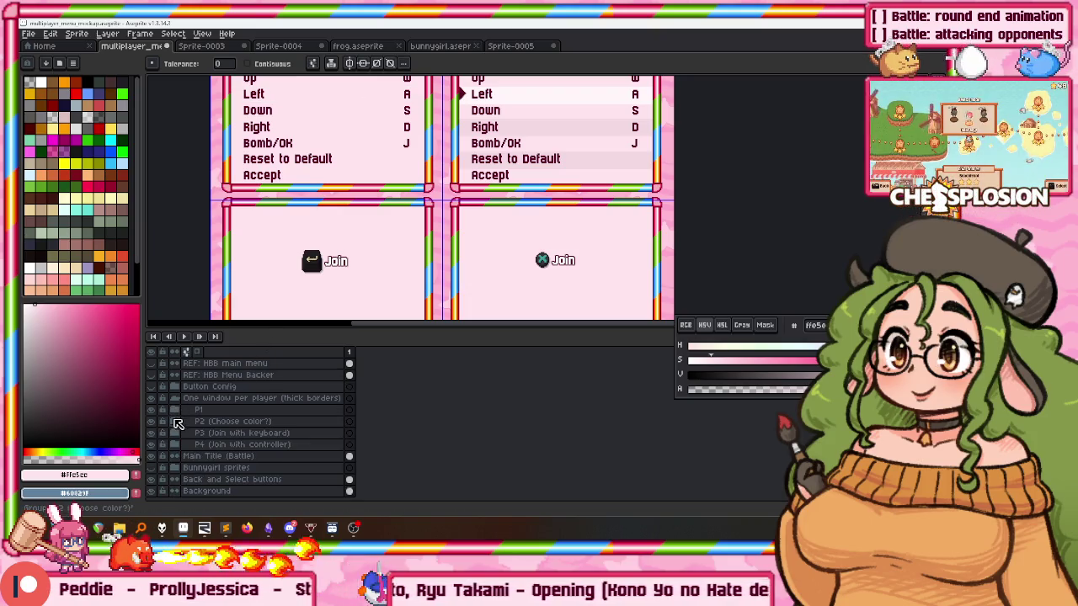
pyautogui.click(175, 421)
pyautogui.rightClick(222, 445)
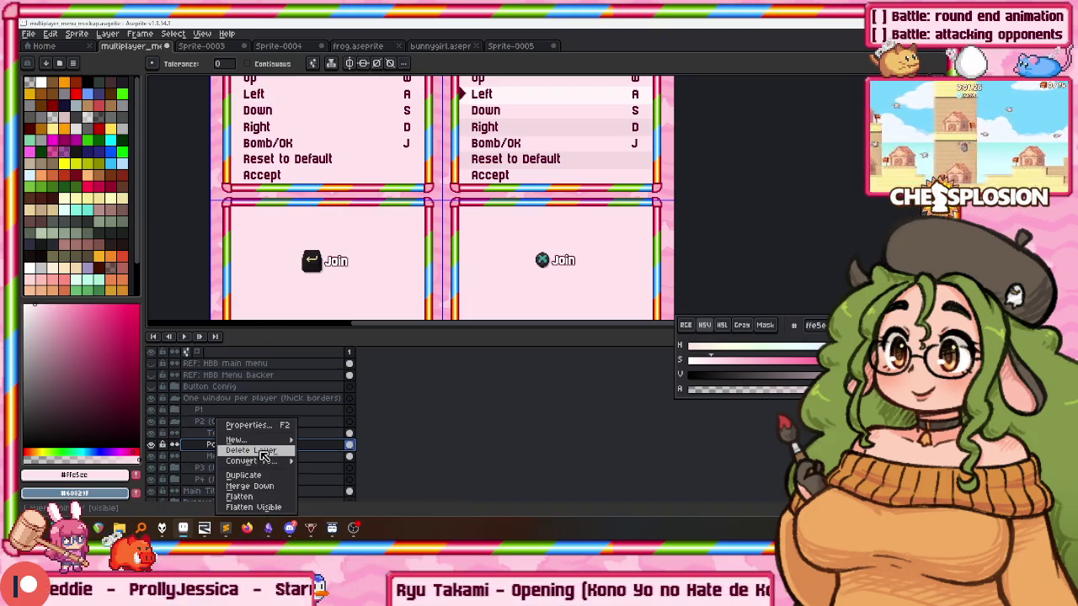
pyautogui.click(251, 450)
pyautogui.scroll(2, 597, 159)
pyautogui.scroll(-1, 590, 158)
pyautogui.scroll(-1, 561, 149)
pyautogui.scroll(-2, 538, 151)
pyautogui.scroll(1, 473, 155)
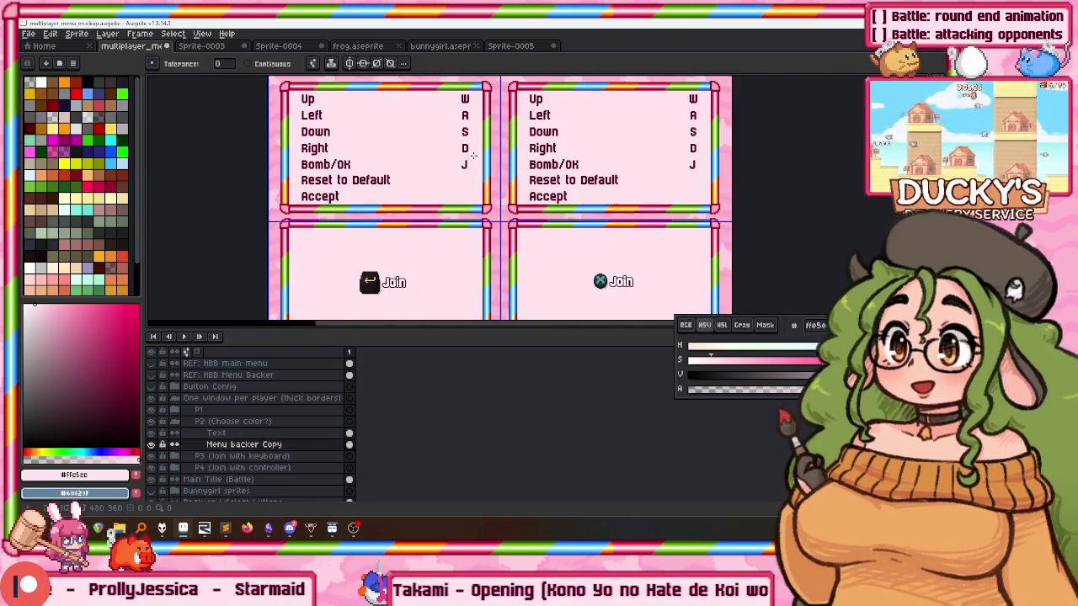
# Erase the control list text from P2's Text layer.
pyautogui.moveTo(474, 154); pyautogui.dragTo(446, 130)
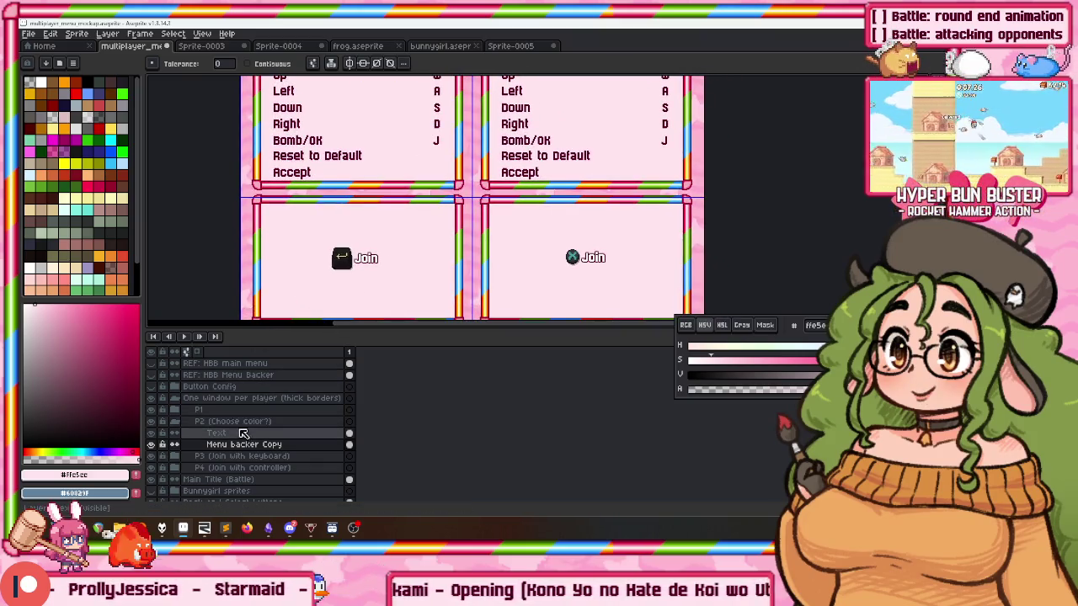
pyautogui.click(244, 433)
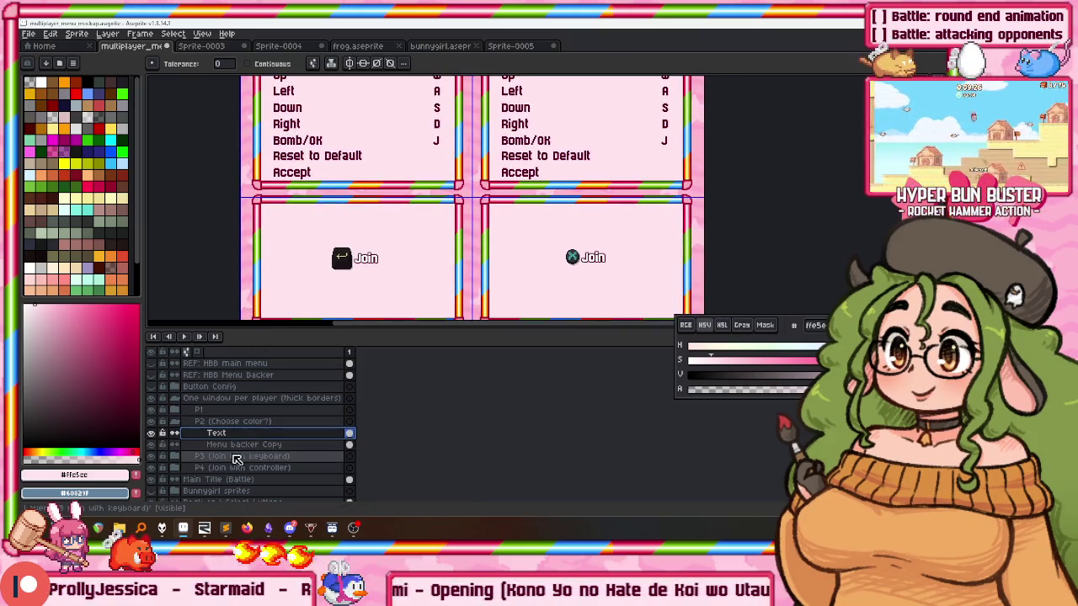
pyautogui.click(348, 433)
pyautogui.press('Delete')
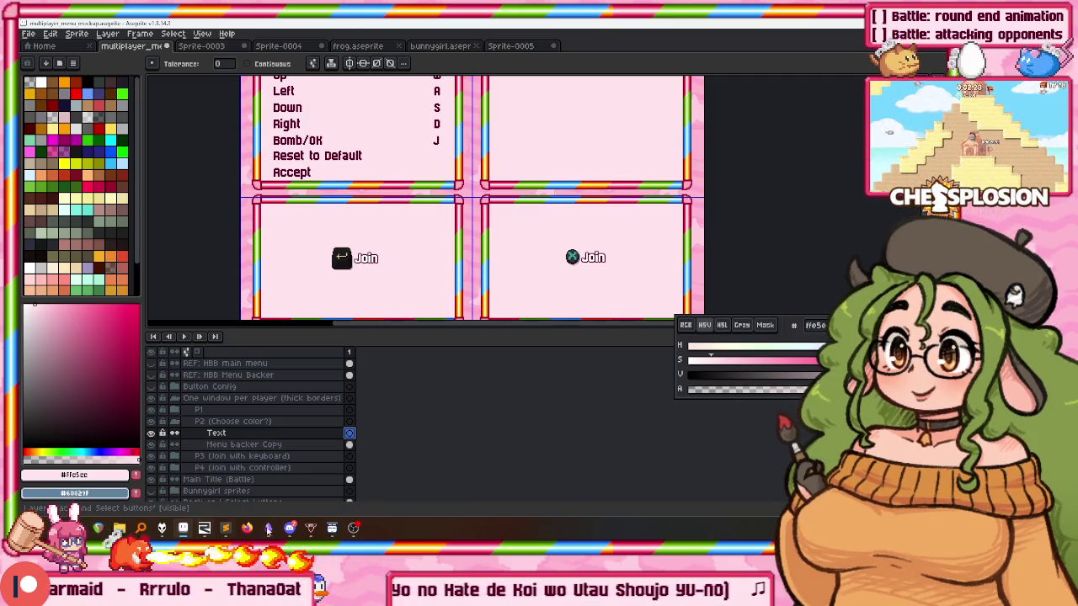
pyautogui.rightClick(780, 478)
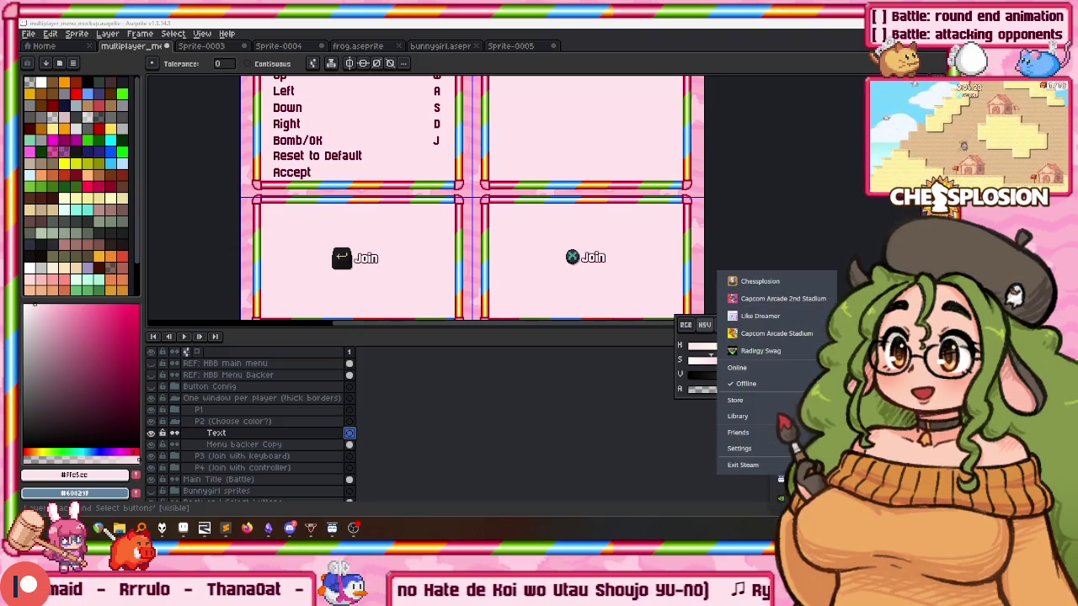
pyautogui.click(772, 288)
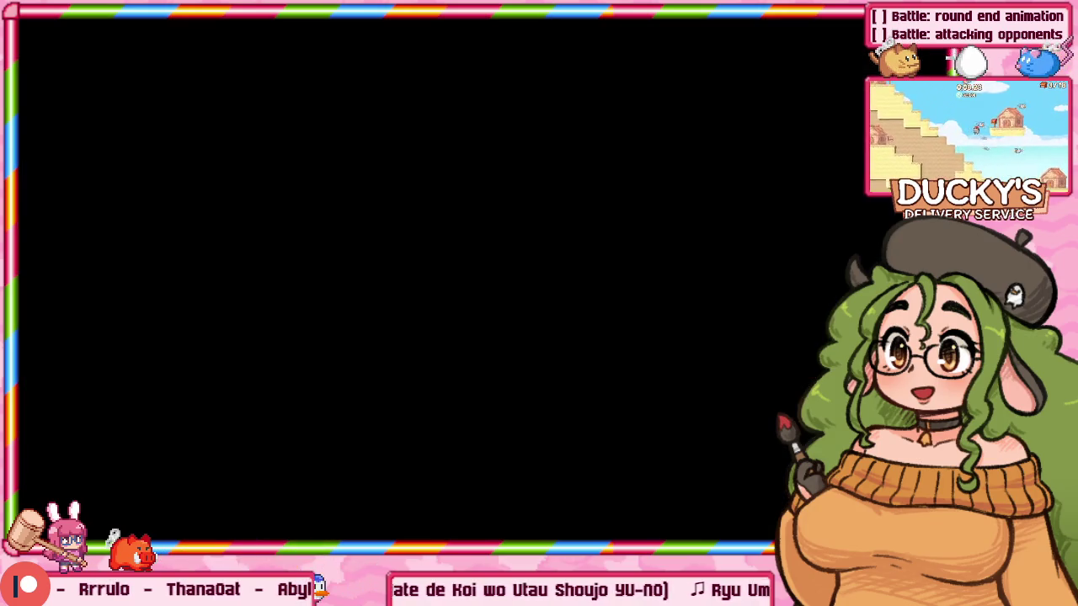
pyautogui.press('Return')
pyautogui.press('Down')
pyautogui.press('Return')
pyautogui.press('Down')
pyautogui.press('Return')
pyautogui.press('Return')
pyautogui.press('Right')
pyautogui.press('Return')
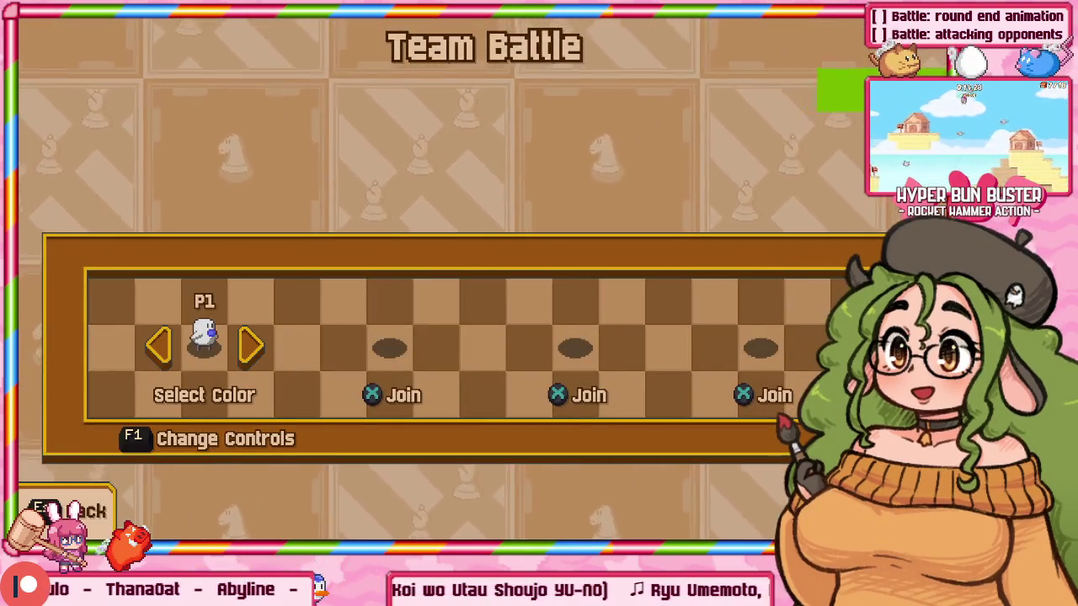
pyautogui.press('Return')
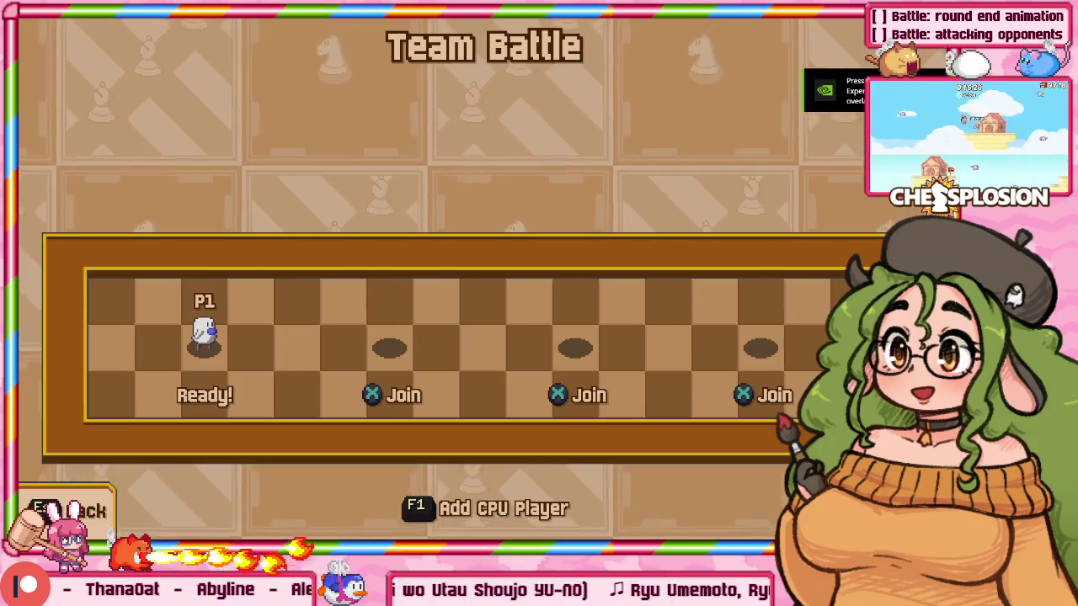
pyautogui.press('Escape')
pyautogui.press('Right')
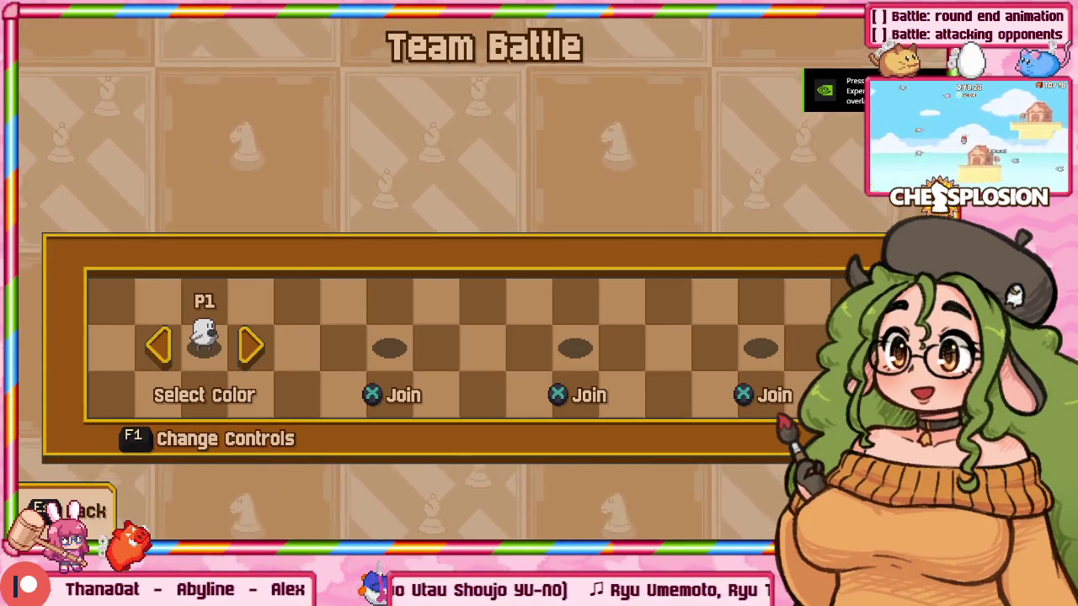
pyautogui.press('Left')
pyautogui.press('Return')
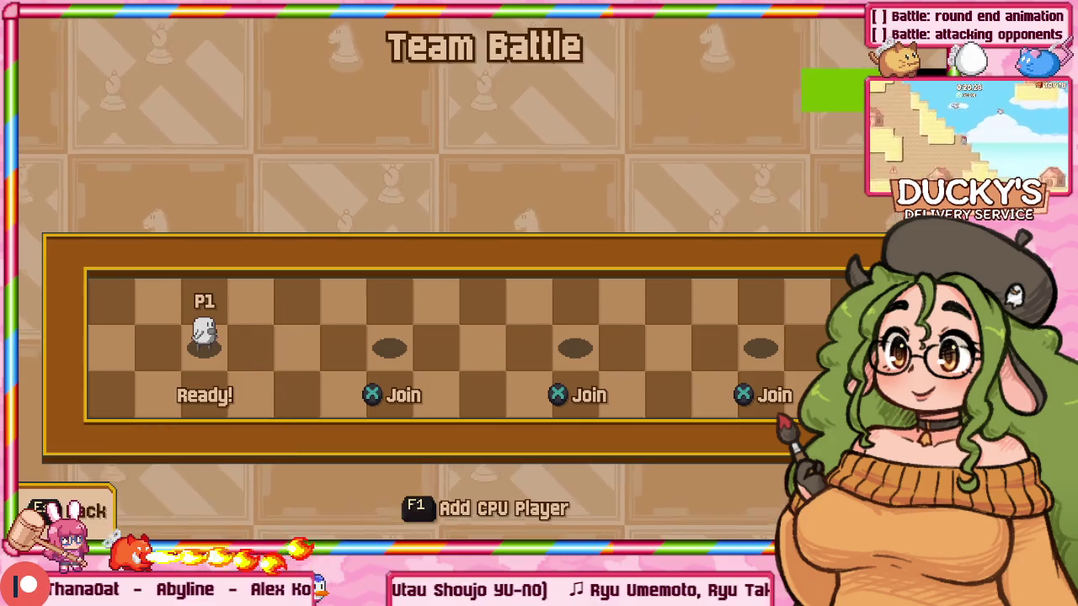
pyautogui.press('Escape')
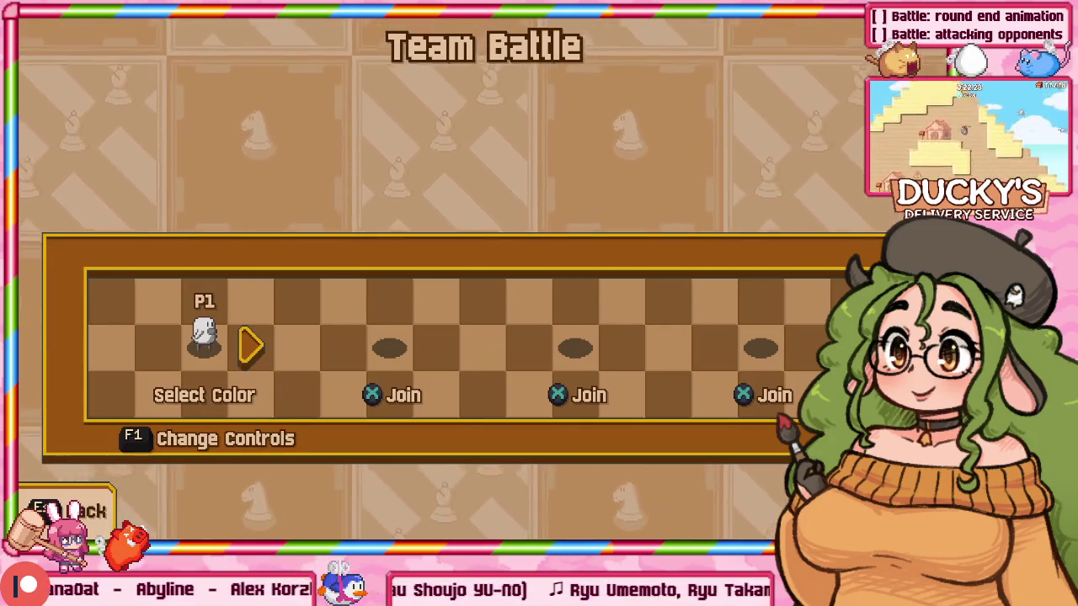
pyautogui.press('Escape')
pyautogui.press('Escape')
pyautogui.press('Escape')
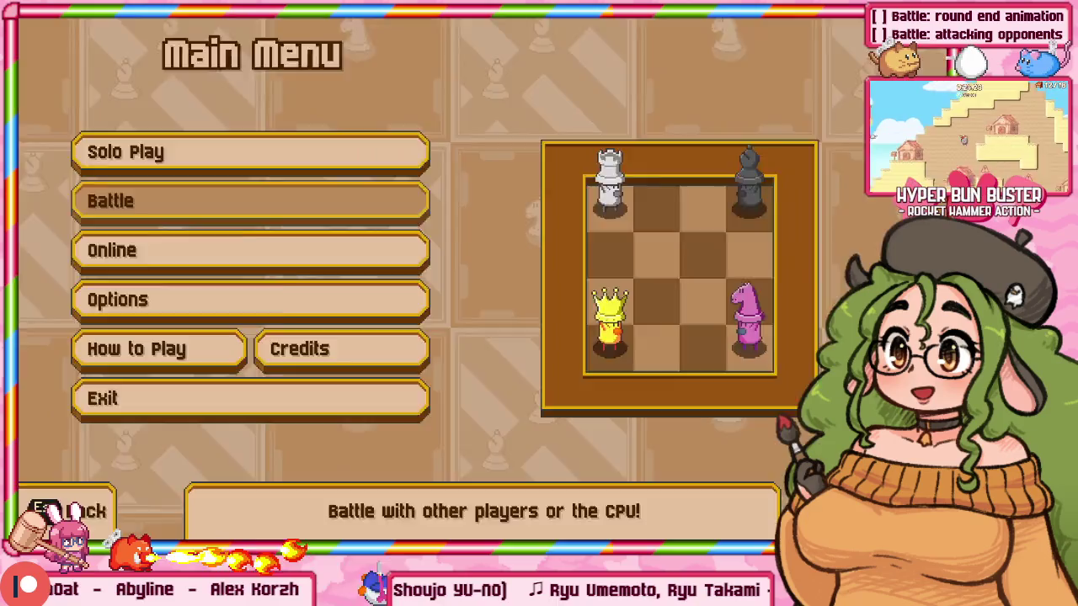
pyautogui.press('Escape')
pyautogui.press('Return')
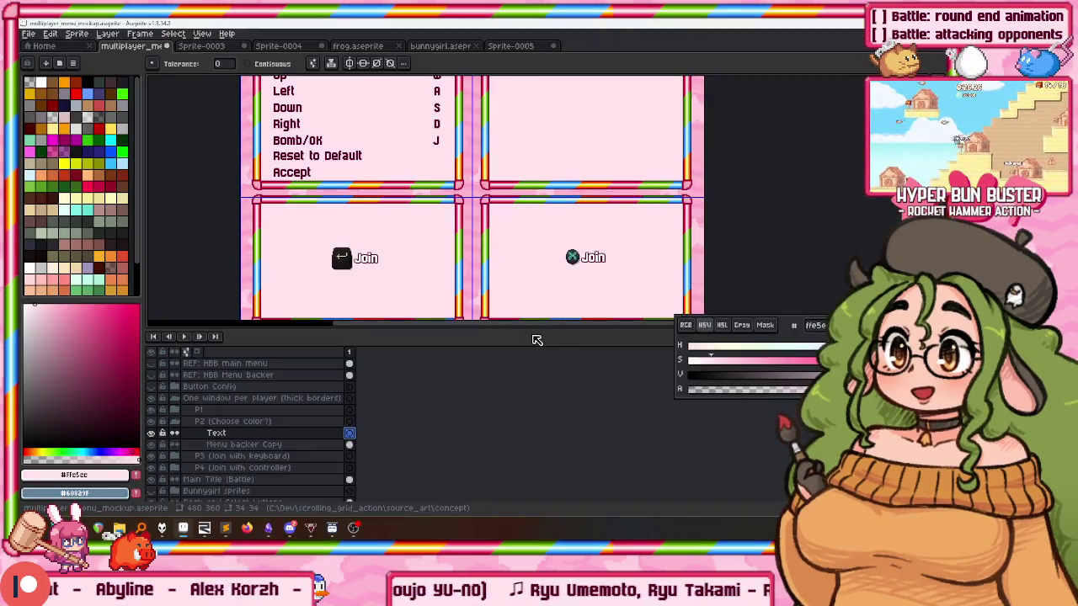
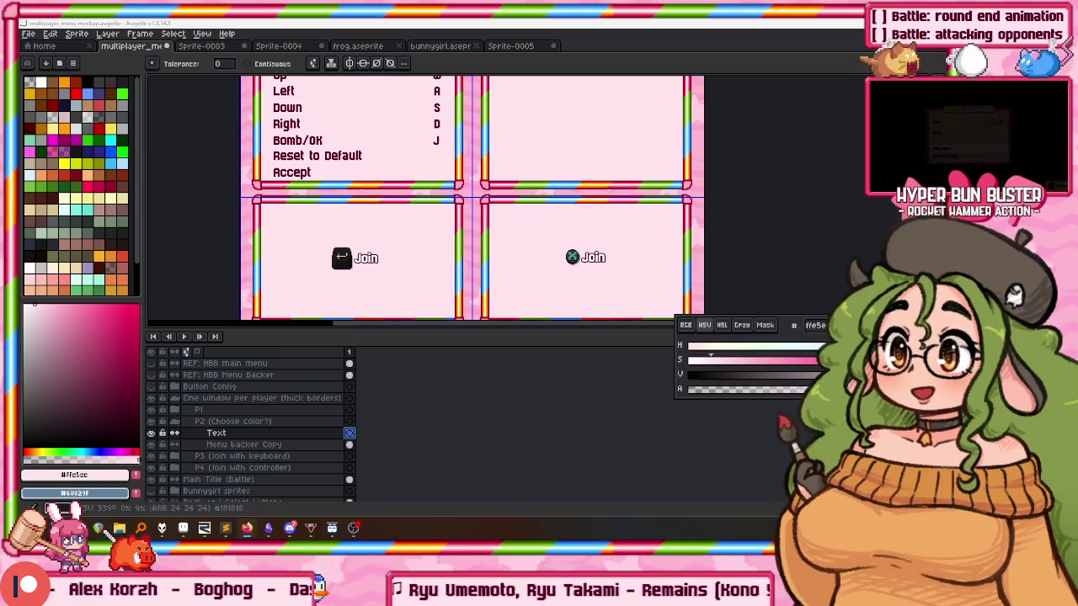
# Pick the dark text colour from the lettering and bring the empty top-right window into view.
pyautogui.scroll(2, 255, 239)
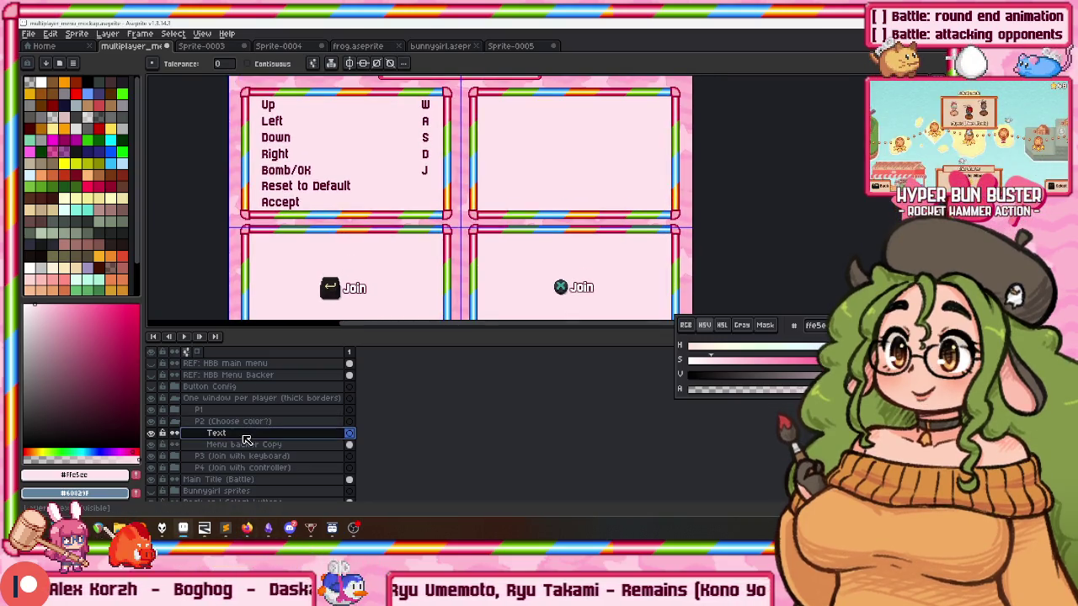
pyautogui.scroll(2, 252, 131)
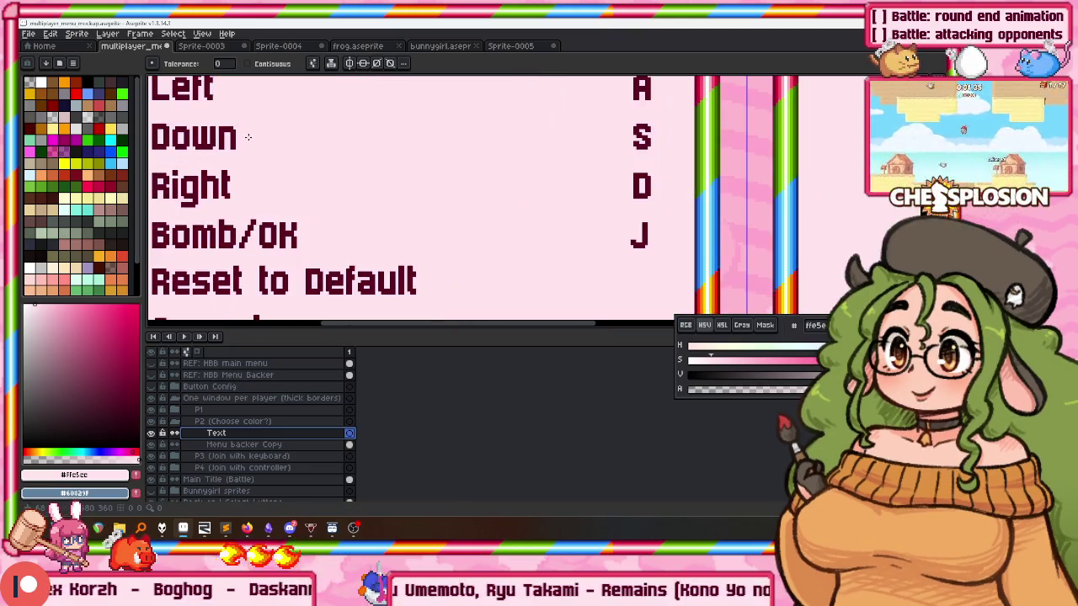
pyautogui.press('i')
pyautogui.click(237, 128)
pyautogui.press('w')
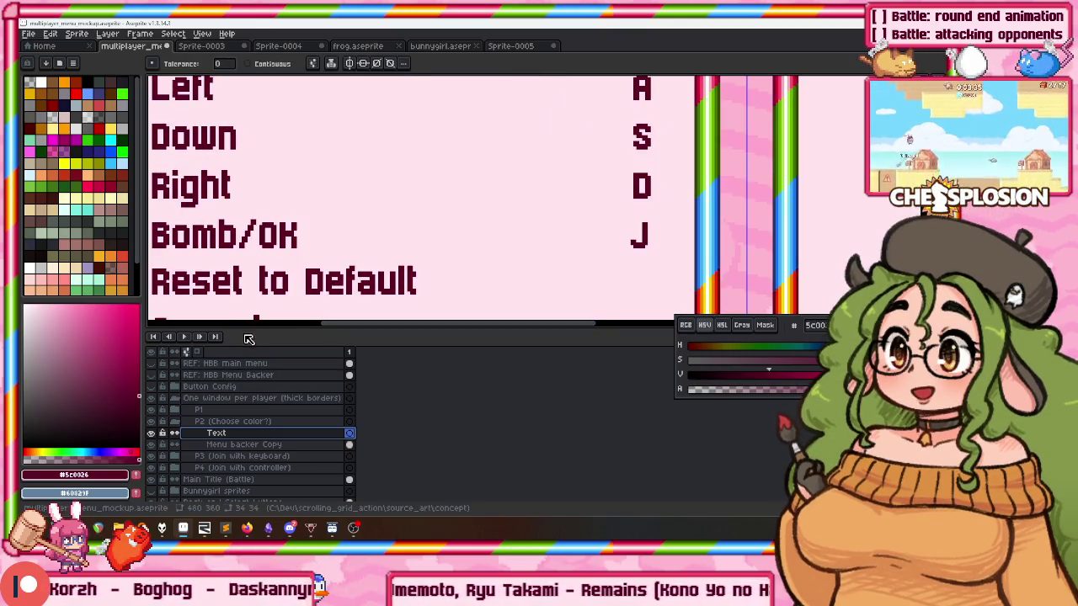
pyautogui.scroll(-3, 360, 263)
pyautogui.scroll(2, 453, 139)
pyautogui.scroll(2, 453, 139)
pyautogui.scroll(-3, 453, 139)
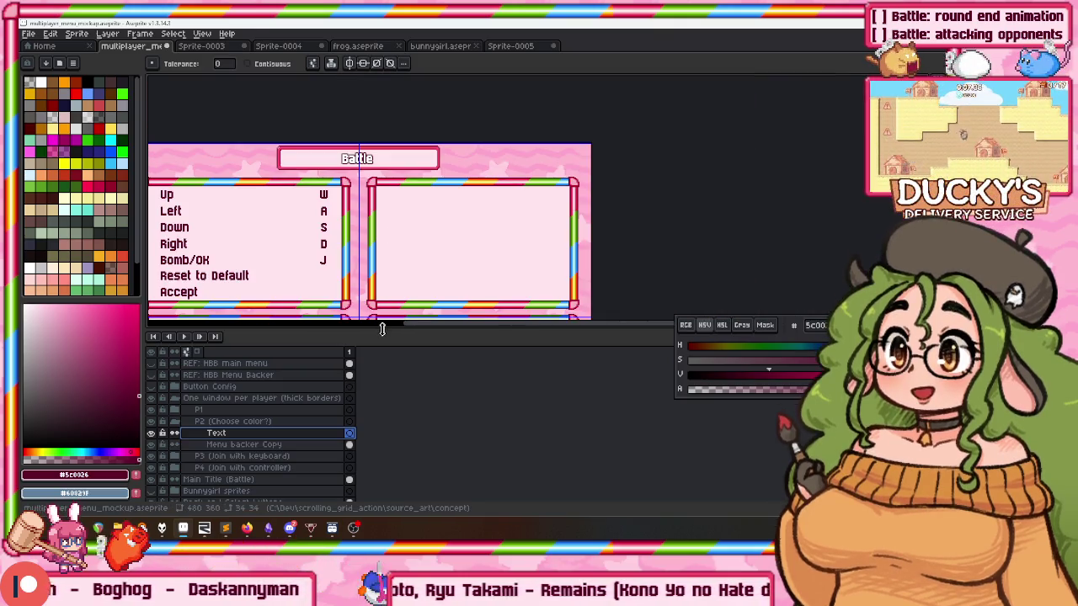
pyautogui.moveTo(383, 329); pyautogui.dragTo(381, 364)
pyautogui.scroll(2, 380, 349)
pyautogui.moveTo(397, 233); pyautogui.dragTo(339, 202)
# Try a 'Select Team' label in the top-right window, then discard it.
pyautogui.press('t')
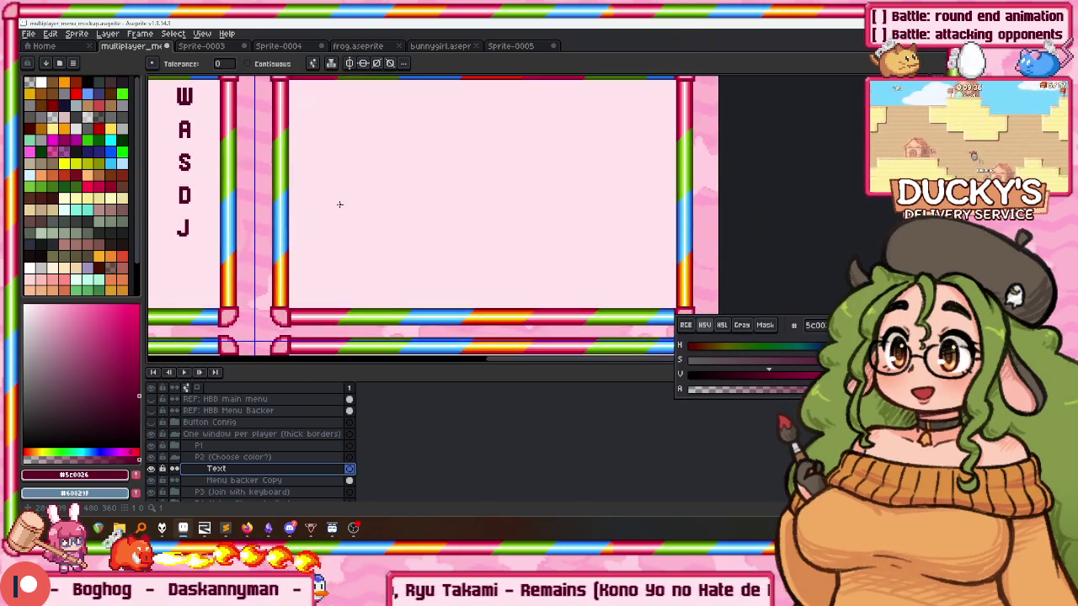
pyautogui.click(331, 256)
pyautogui.write('Select T')
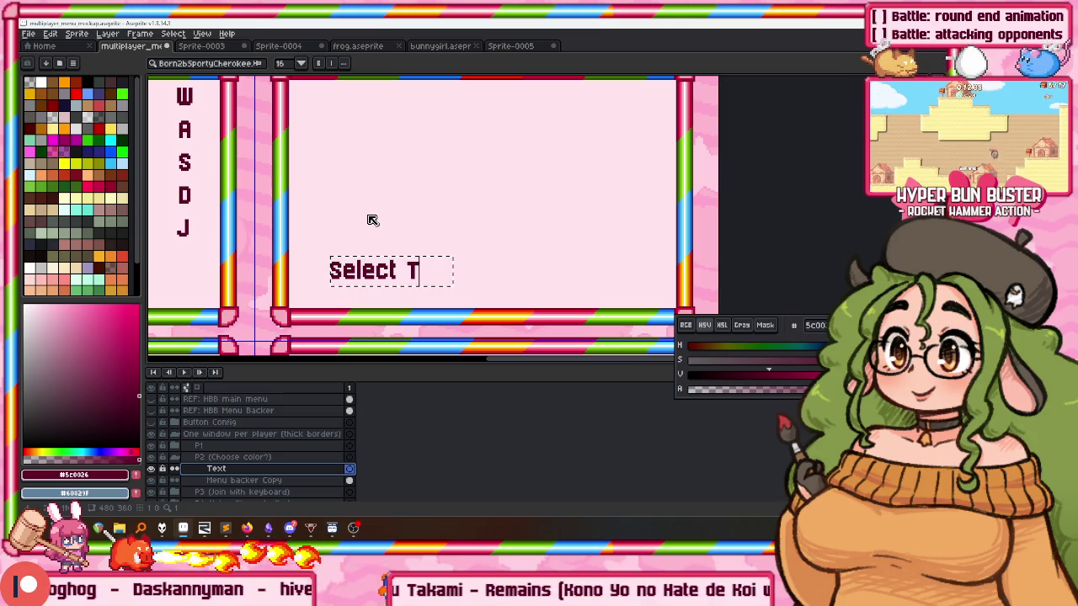
pyautogui.write('eam')
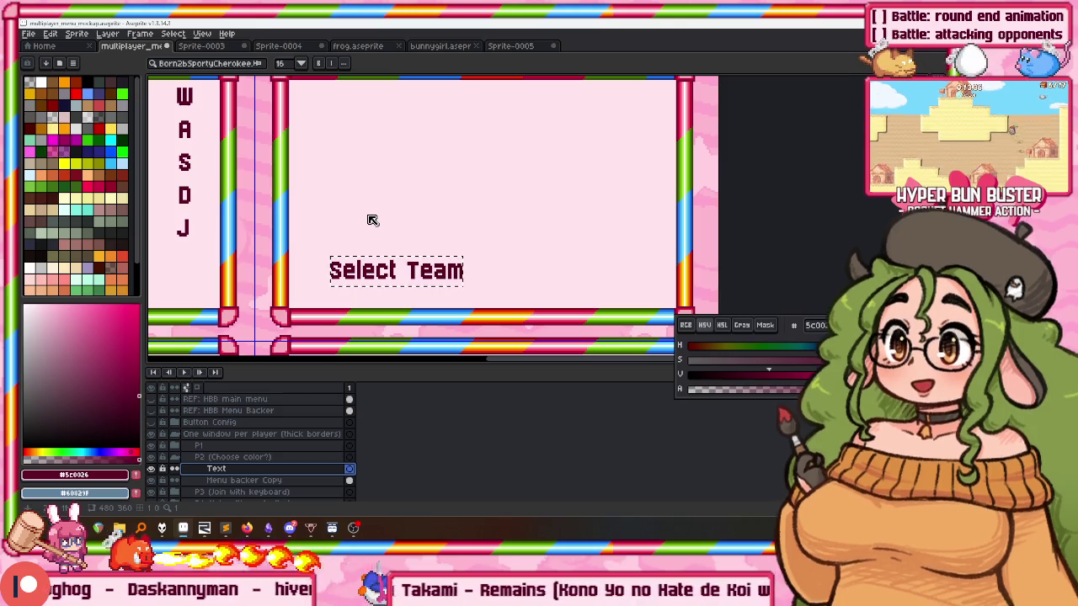
pyautogui.press('Home')
pyautogui.write('<')
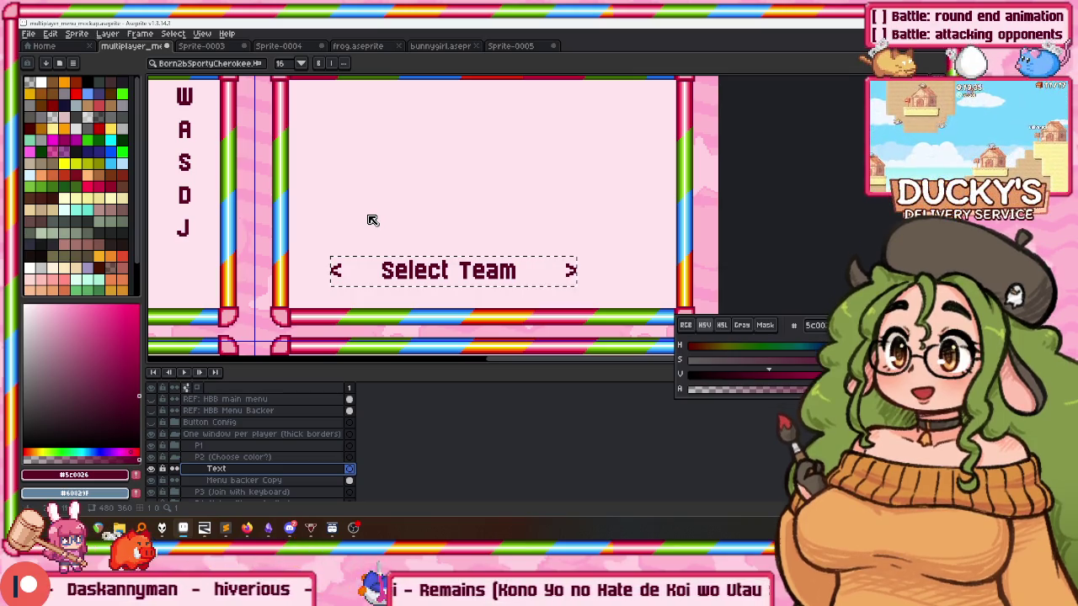
pyautogui.press('Escape')
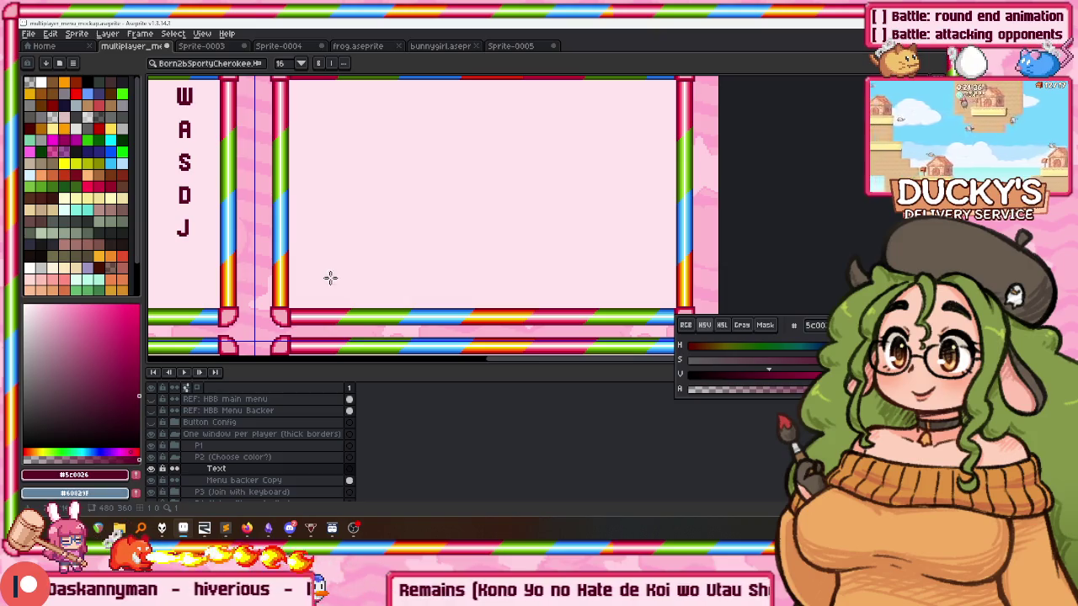
# Discard a trial '< Select Color' label and type 'Ready' near the window bottom.
pyautogui.moveTo(332, 278); pyautogui.dragTo(443, 308)
pyautogui.moveTo(309, 264); pyautogui.dragTo(433, 294)
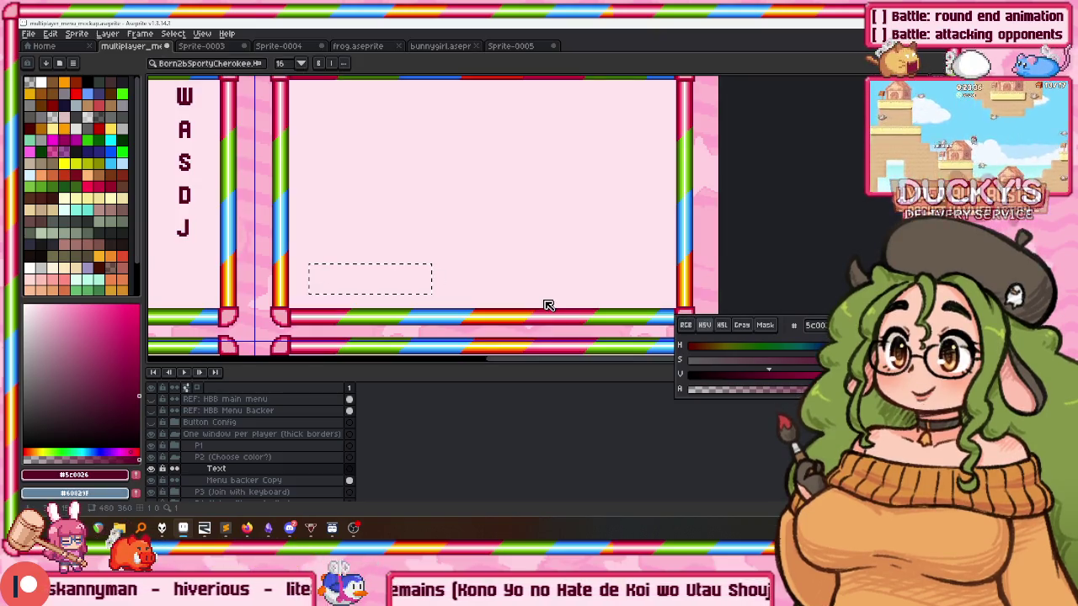
pyautogui.write('< Select C')
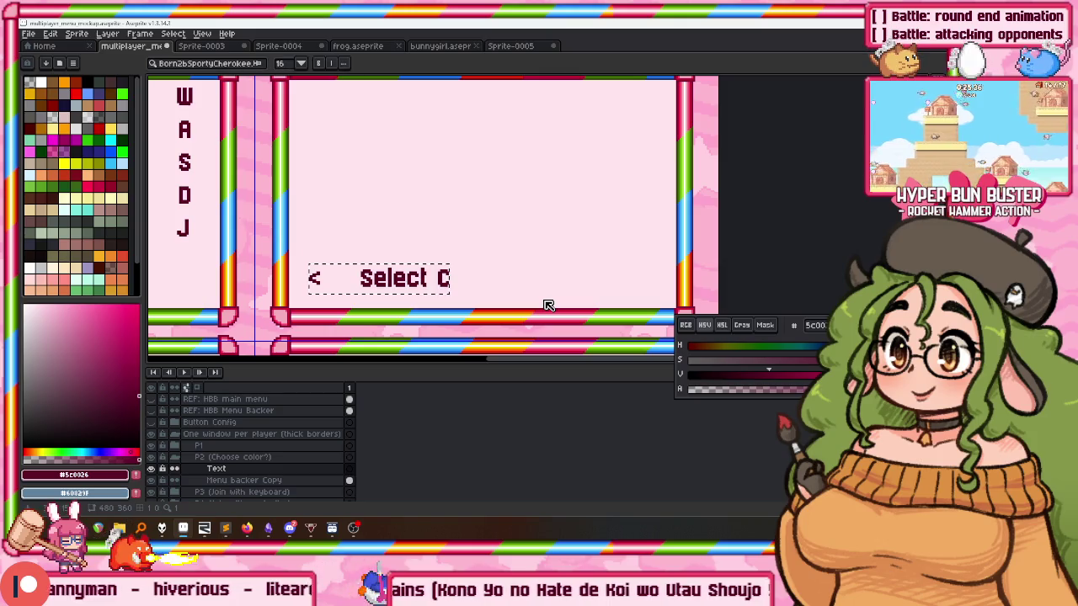
pyautogui.write('olor >')
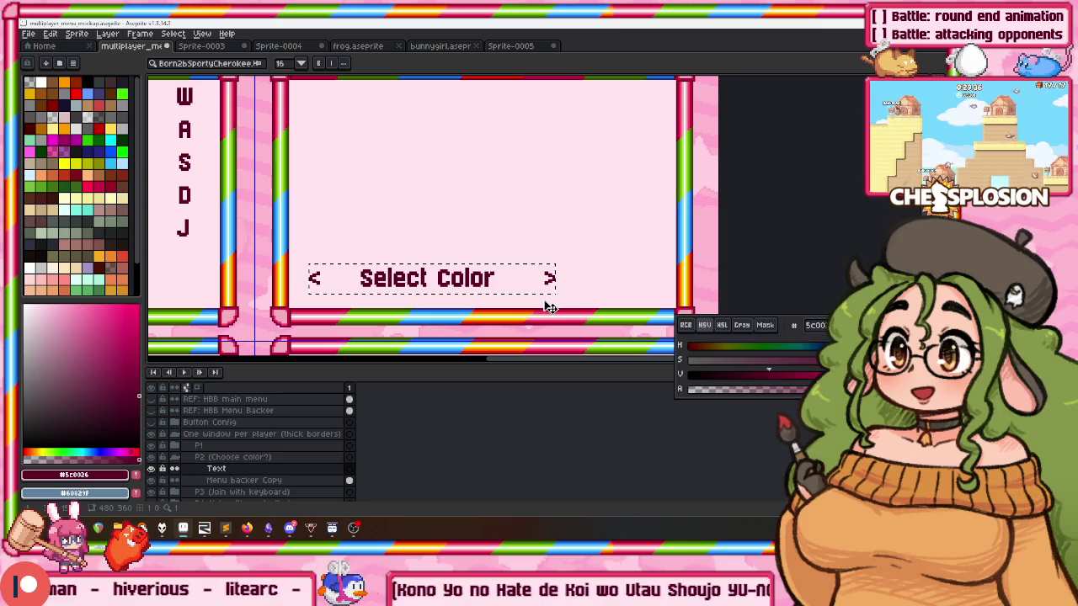
pyautogui.press('Escape')
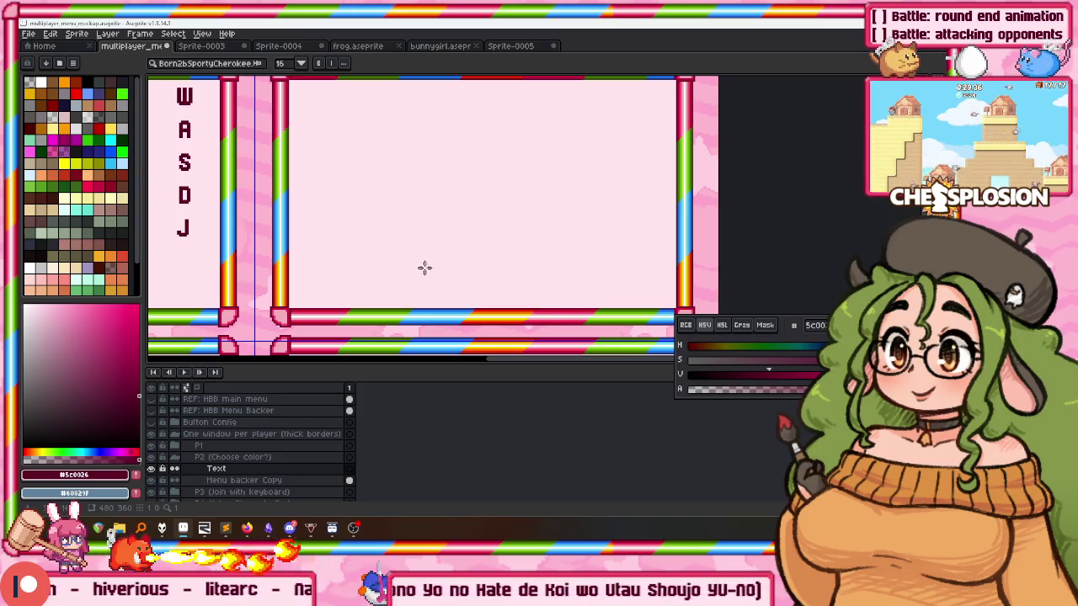
pyautogui.click(360, 278)
pyautogui.write('Read')
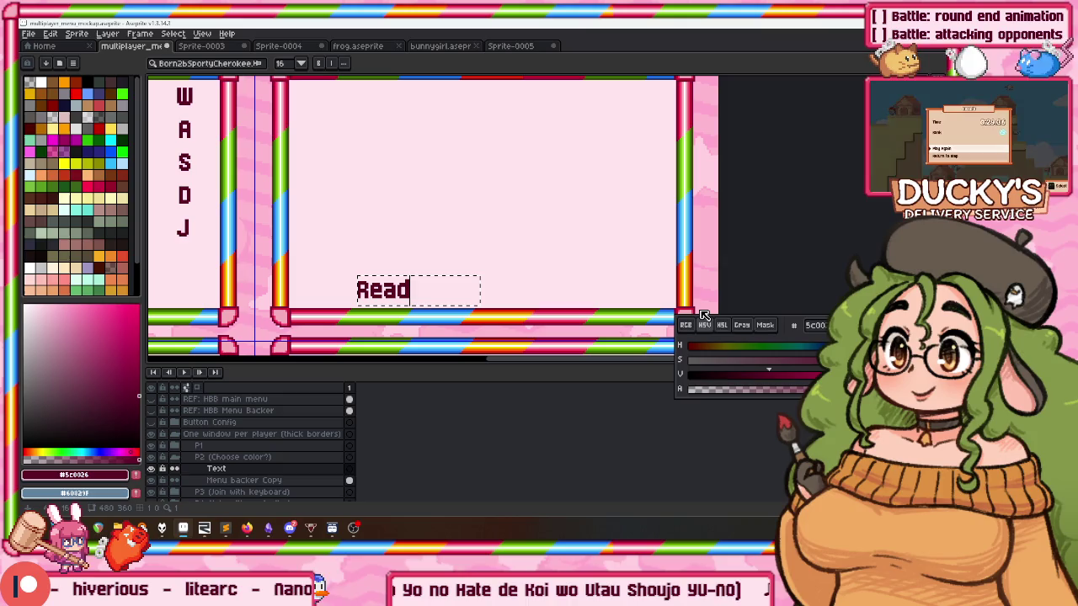
pyautogui.write('y')
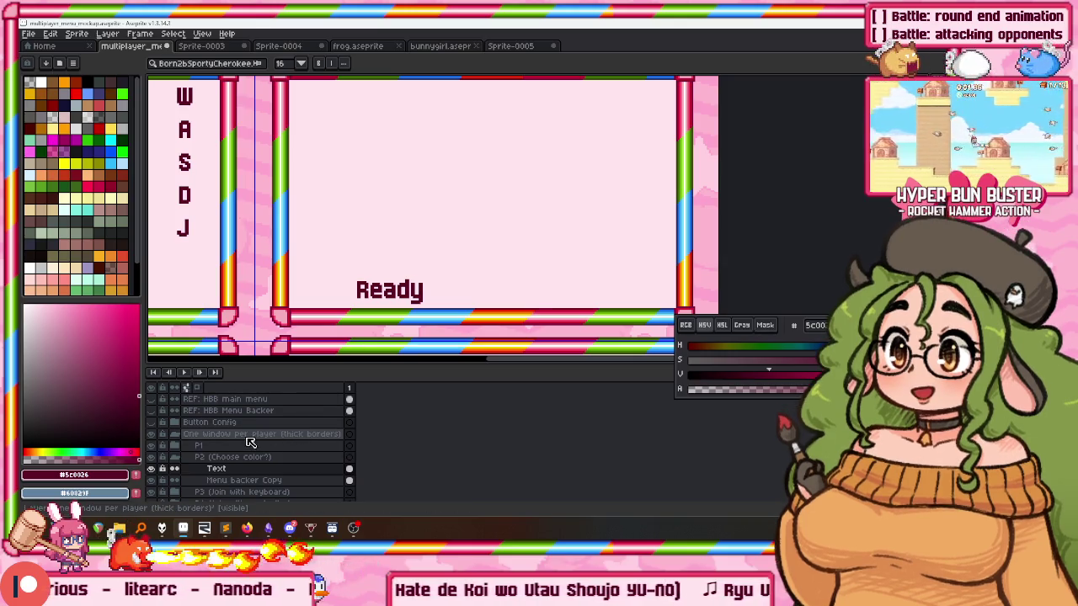
# Move the blue P2 bunny layer from the Bunnygirl sprites group into the P2 group.
pyautogui.scroll(-3, 249, 442)
pyautogui.click(174, 461)
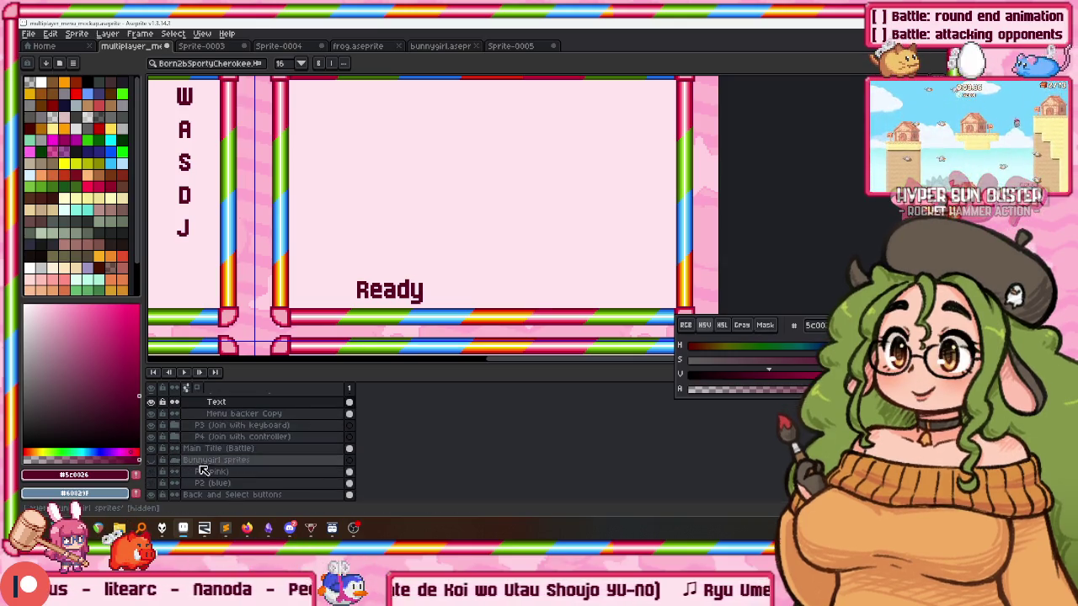
pyautogui.click(216, 483)
pyautogui.moveTo(217, 485); pyautogui.dragTo(277, 471)
# Rename the blue bunny layer to 'Bunnygirl Sprite'.
pyautogui.doubleClick(244, 469)
pyautogui.write('Buu')
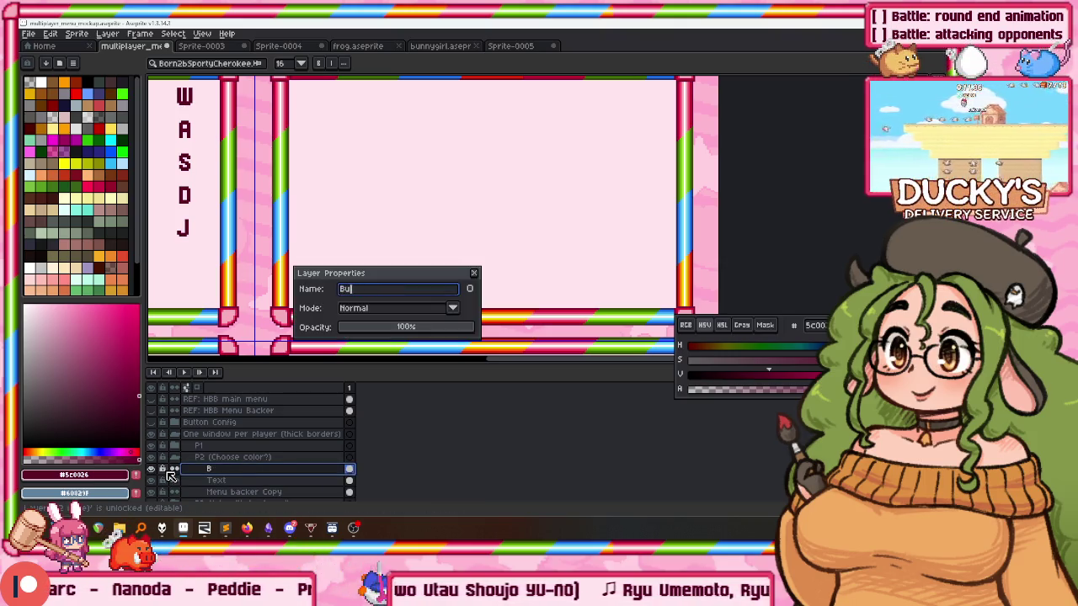
pyautogui.press('BackSpace')
pyautogui.press('BackSpace')
pyautogui.press('BackSpace')
pyautogui.write('nygirl')
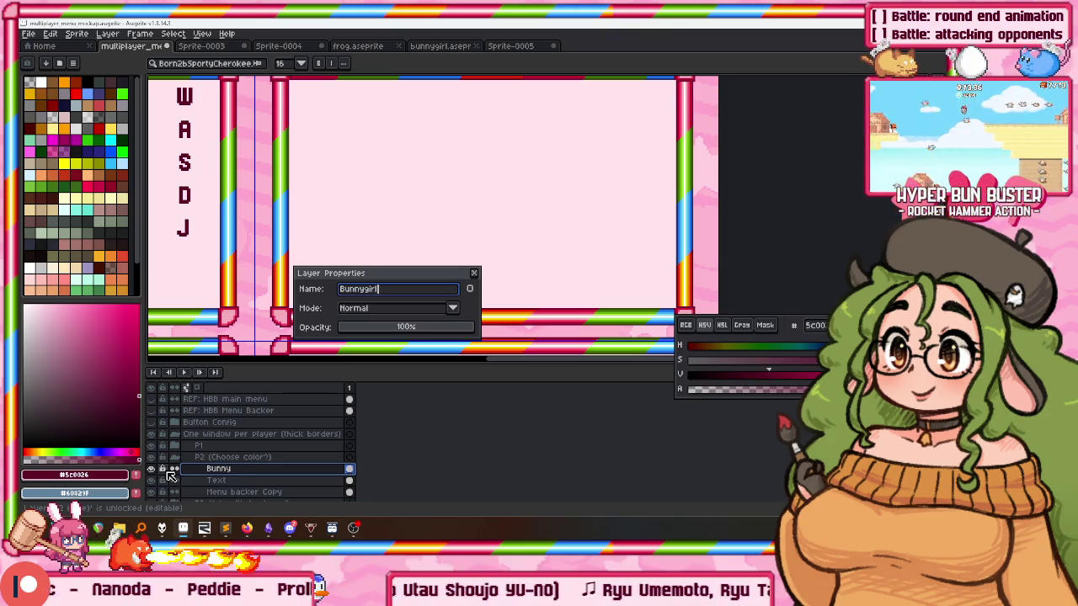
pyautogui.write('te')
pyautogui.press('Return')
# Place the Text layer above Bunnygirl Sprite and pan to view all four player windows.
pyautogui.click(216, 480)
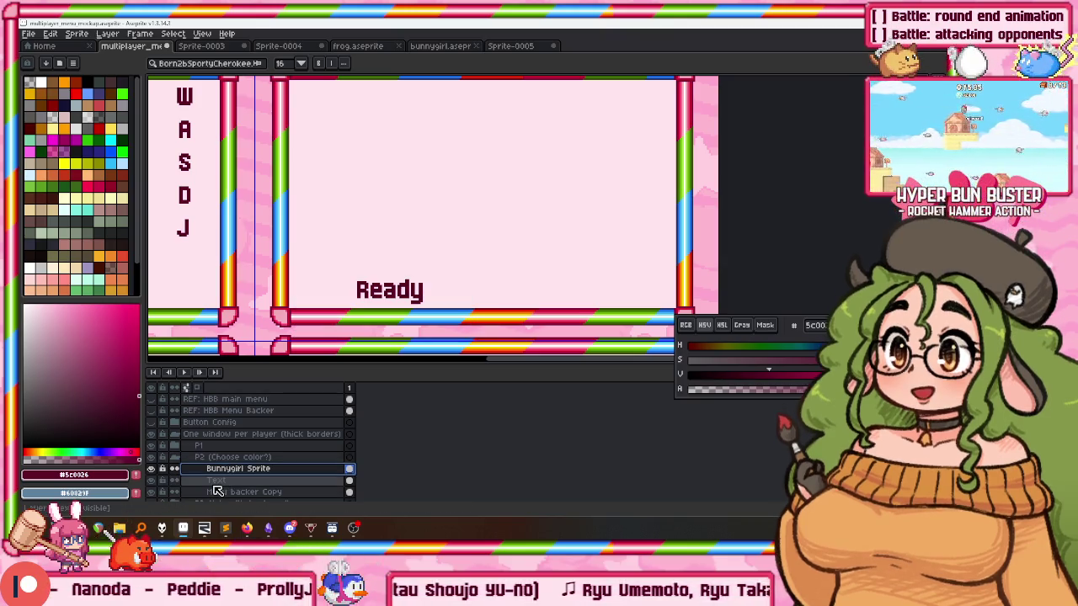
pyautogui.moveTo(214, 487); pyautogui.dragTo(218, 478)
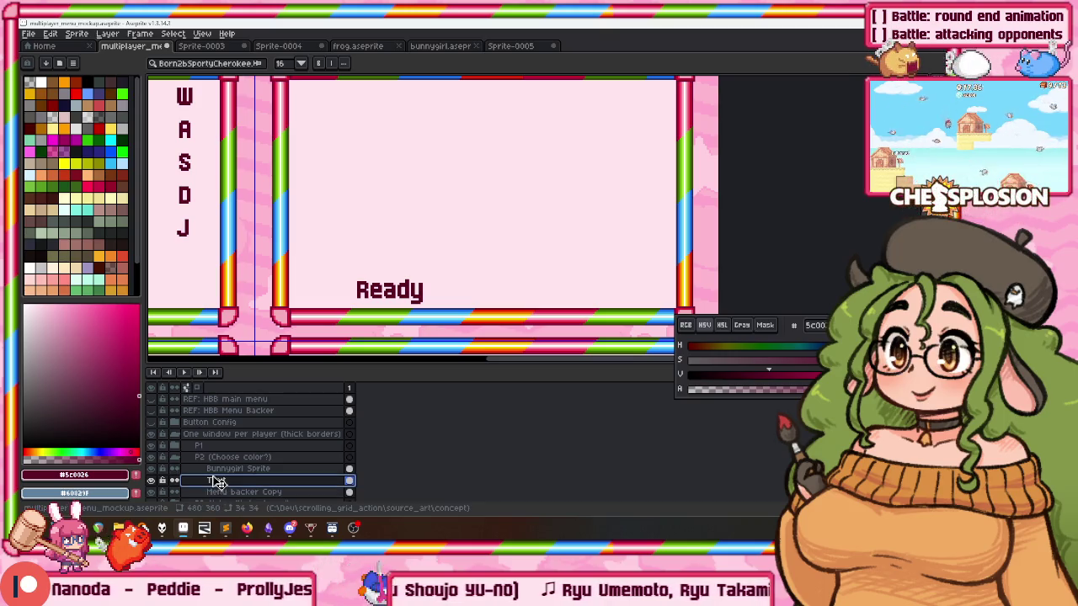
pyautogui.click(218, 479)
pyautogui.scroll(-2, 425, 215)
pyautogui.press('v')
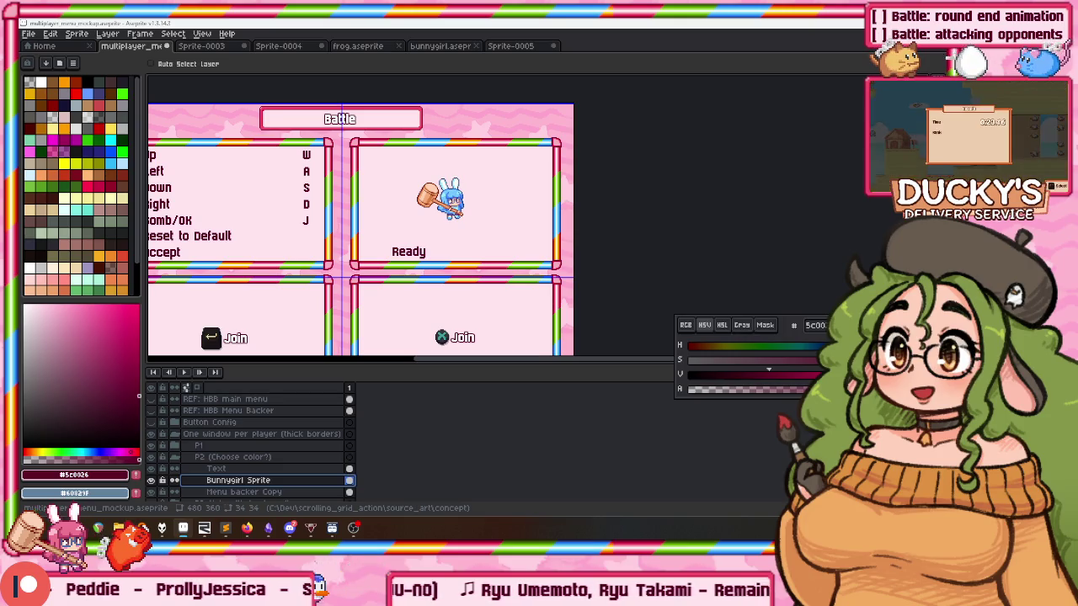
pyautogui.moveTo(306, 174)
pyautogui.mouseDown()
pyautogui.moveTo(356, 116)
pyautogui.moveTo(379, 130)
pyautogui.mouseUp()
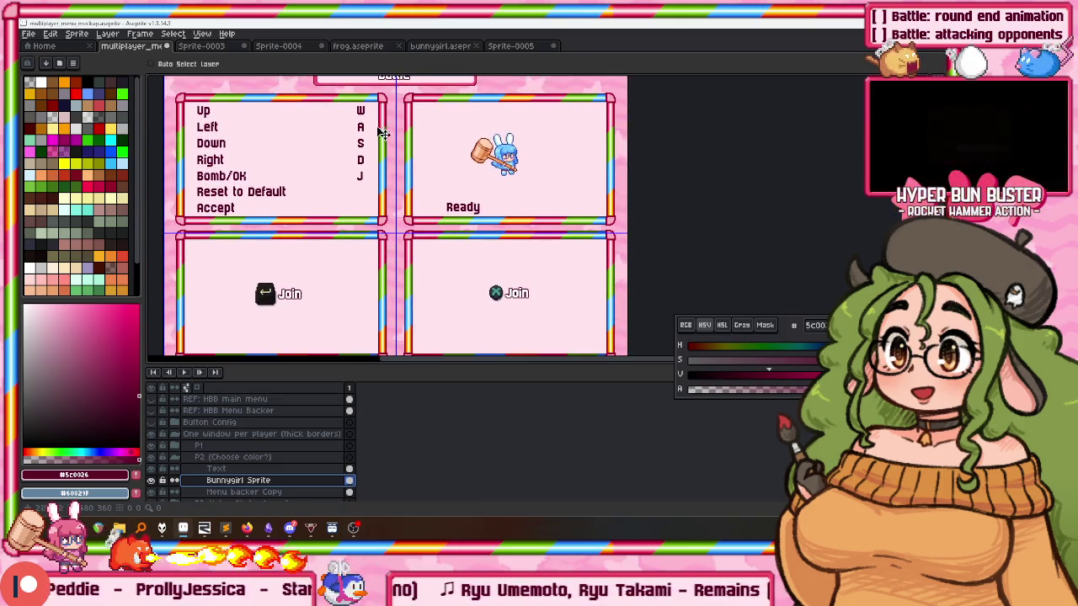
pyautogui.doubleClick(248, 481)
pyautogui.press('Escape')
pyautogui.click(231, 468)
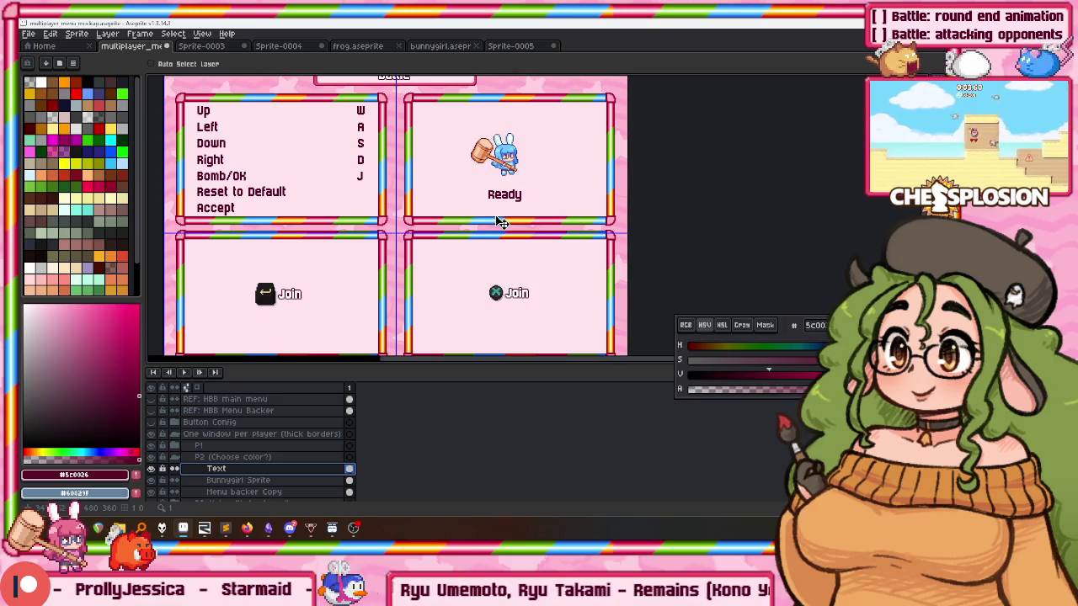
# Sample white and the dark maroon outline colour from the Join lettering.
pyautogui.scroll(-1, 498, 221)
pyautogui.scroll(2, 500, 221)
pyautogui.scroll(-1, 493, 197)
pyautogui.scroll(3, 498, 232)
pyautogui.press('i')
pyautogui.click(482, 210)
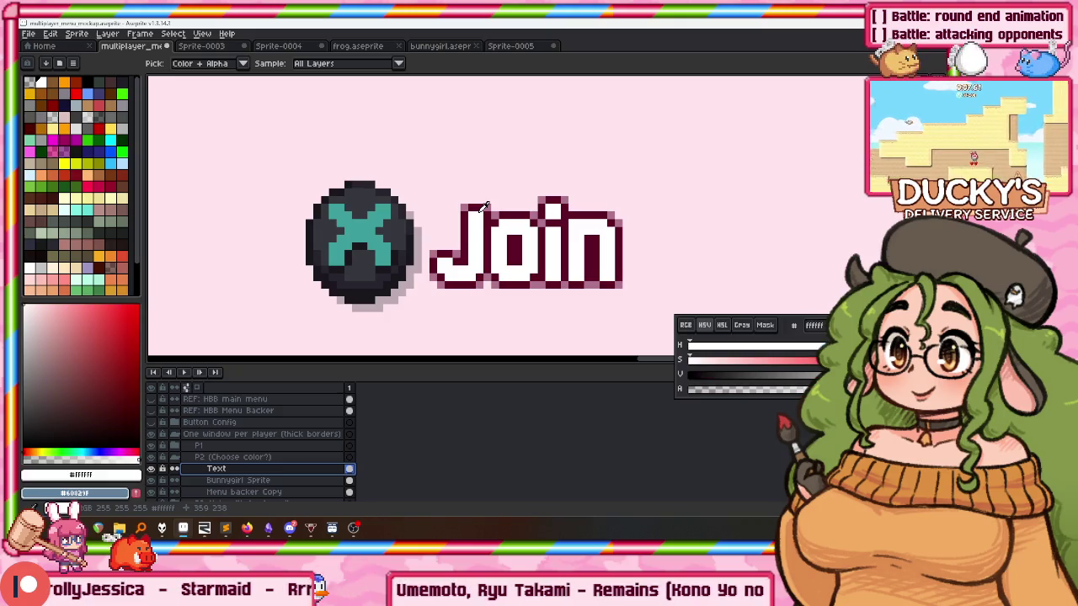
pyautogui.press('g')
pyautogui.scroll(-2, 481, 210)
pyautogui.scroll(2, 452, 293)
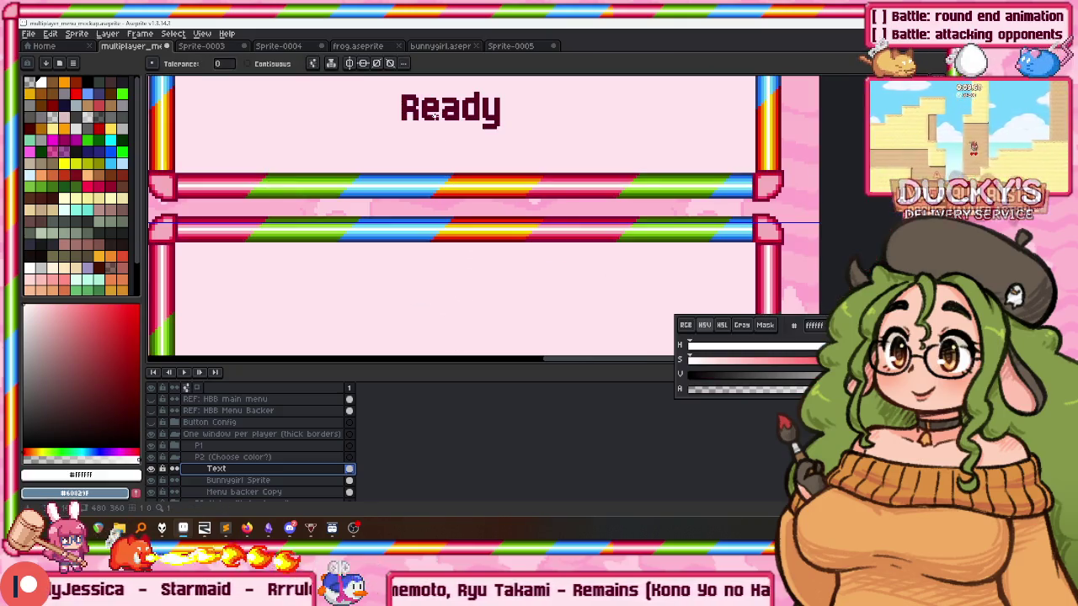
pyautogui.scroll(-2, 445, 235)
pyautogui.scroll(2, 445, 234)
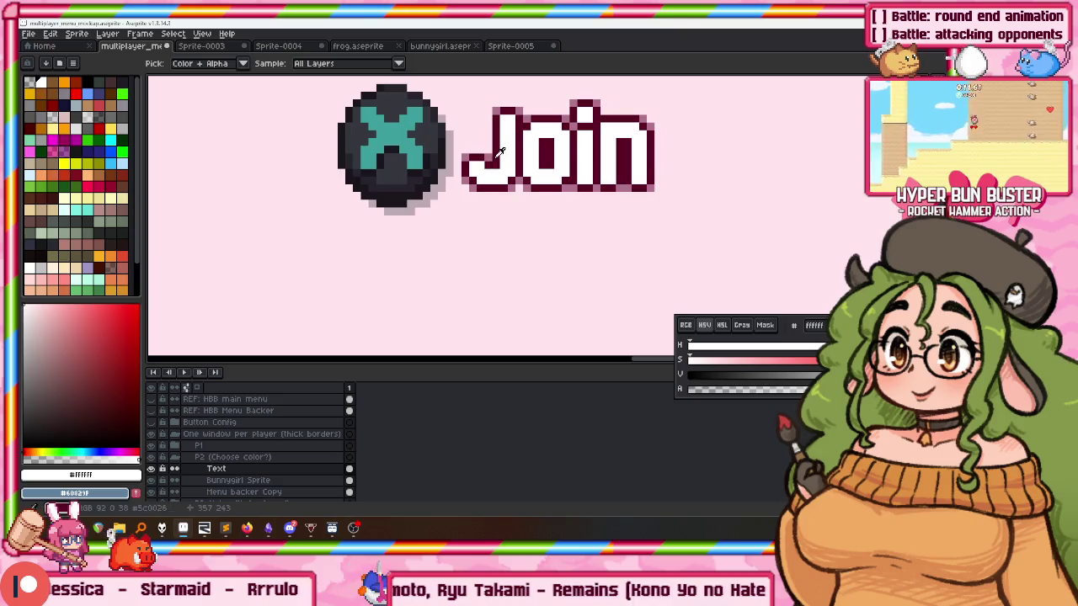
pyautogui.keyDown('alt'); pyautogui.click(478, 149); pyautogui.keyUp('alt')
pyautogui.scroll(-2, 478, 149)
pyautogui.scroll(2, 396, 304)
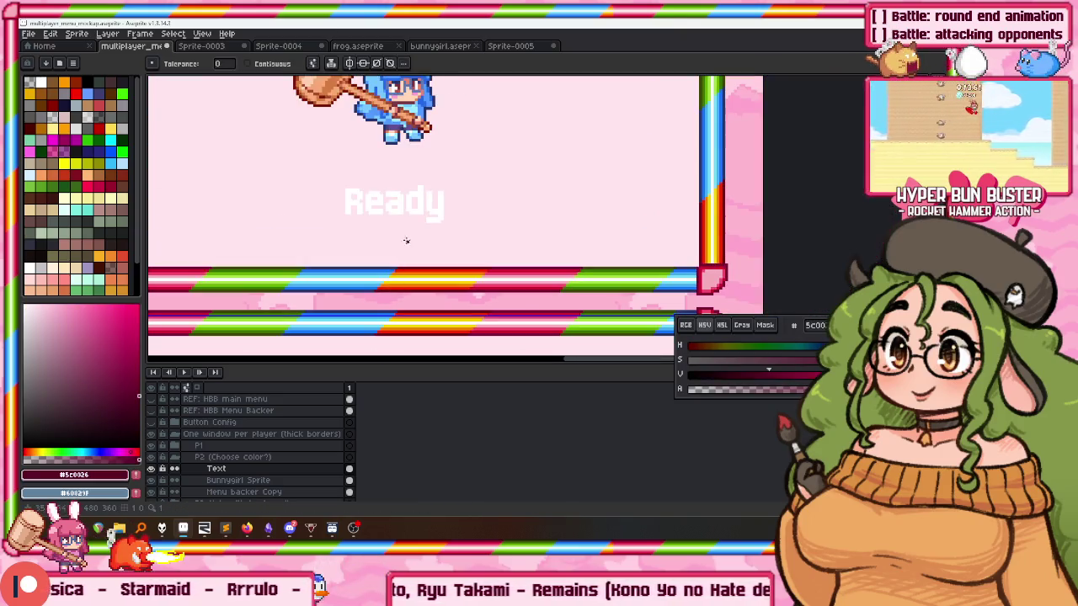
# Apply a dark maroon outline to the Ready text.
pyautogui.hotkey('shift', 'o')
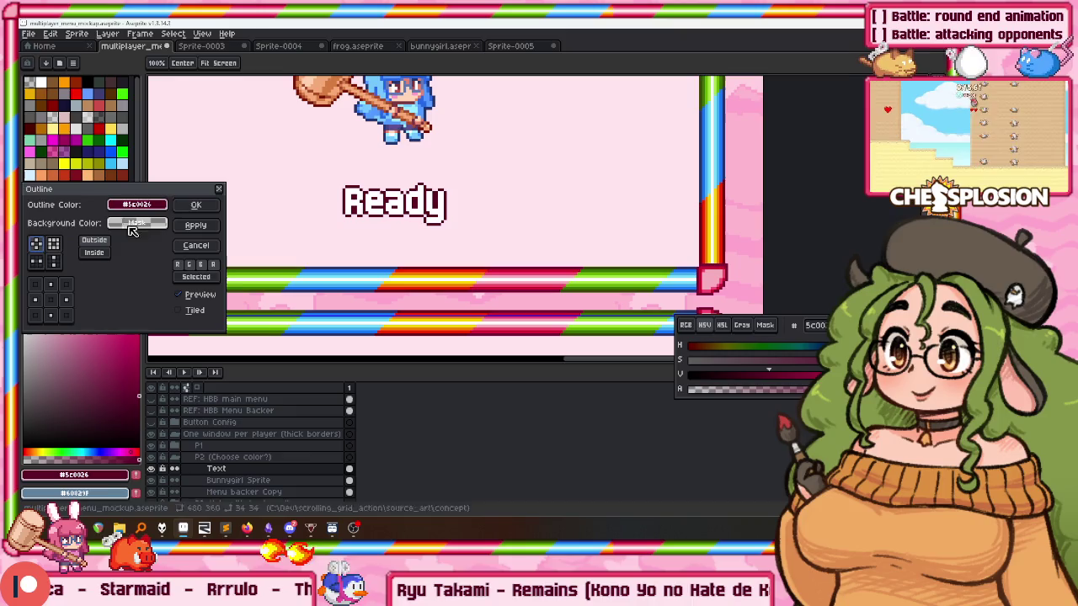
pyautogui.click(192, 205)
pyautogui.scroll(1, 396, 202)
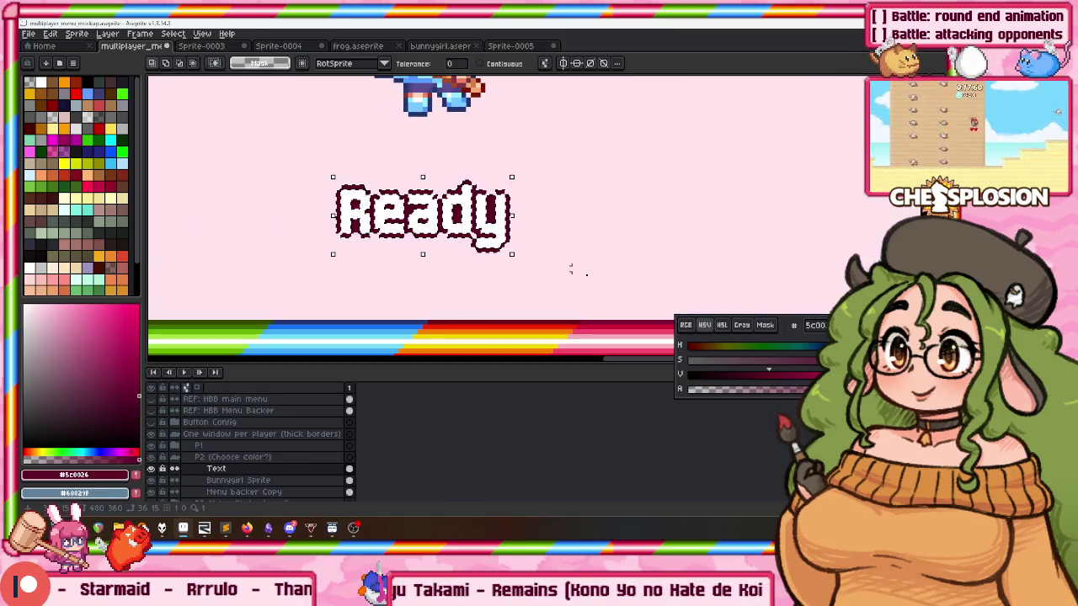
pyautogui.click(800, 391)
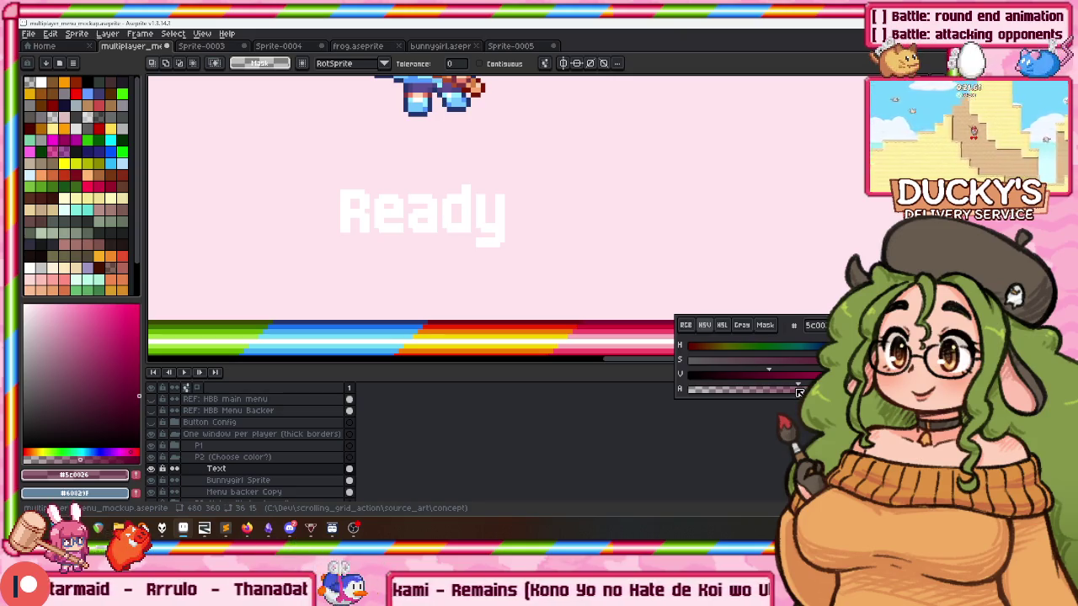
pyautogui.hotkey('shift', 'o')
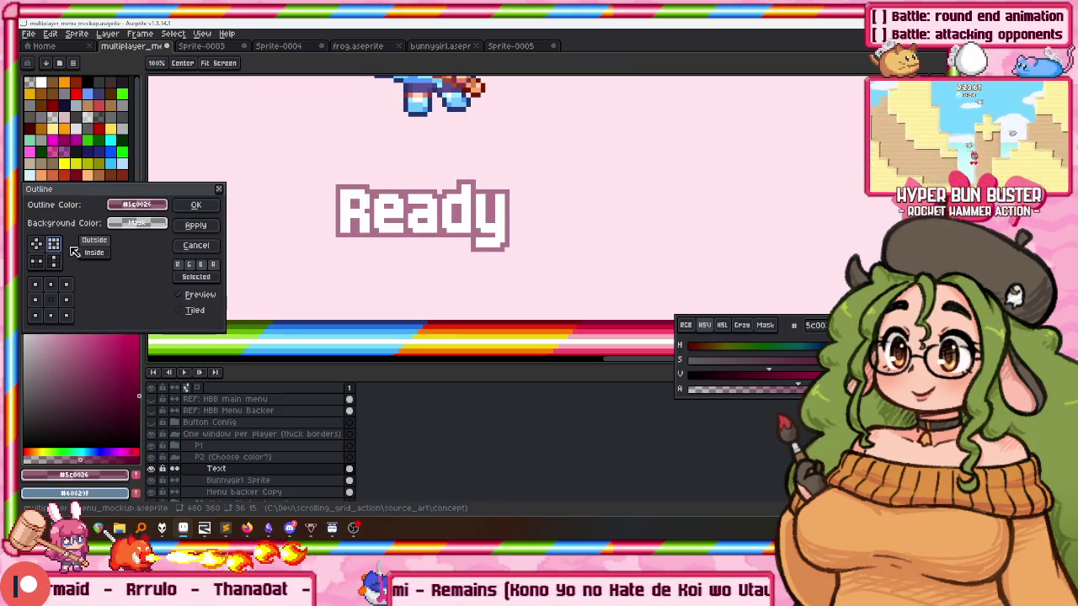
pyautogui.click(196, 205)
# Shift the bunny and Ready text slightly left.
pyautogui.press('v')
pyautogui.scroll(-3, 250, 212)
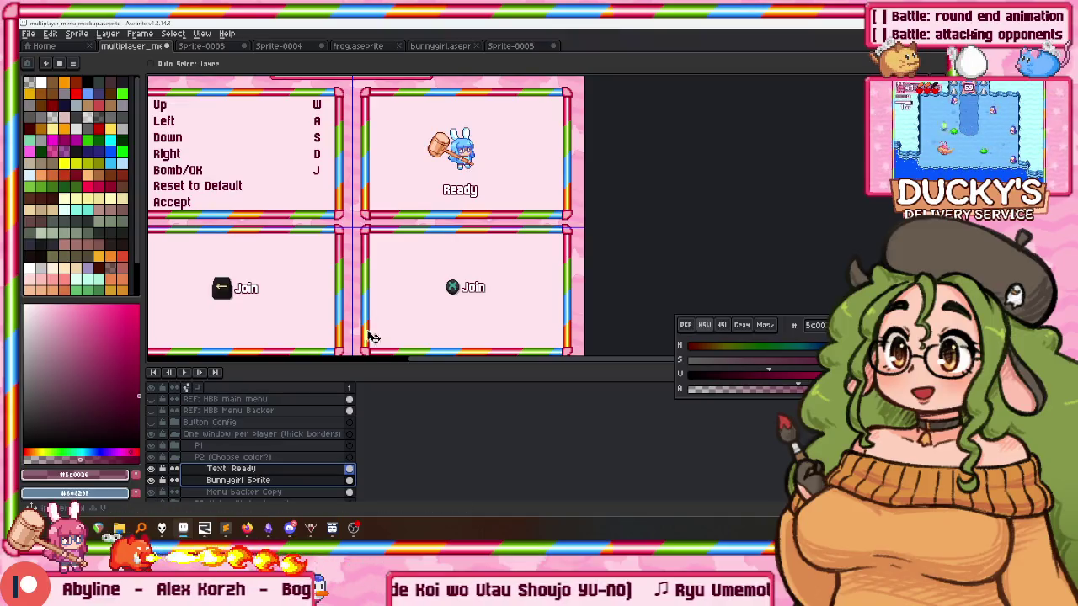
pyautogui.moveTo(437, 250); pyautogui.dragTo(431, 250)
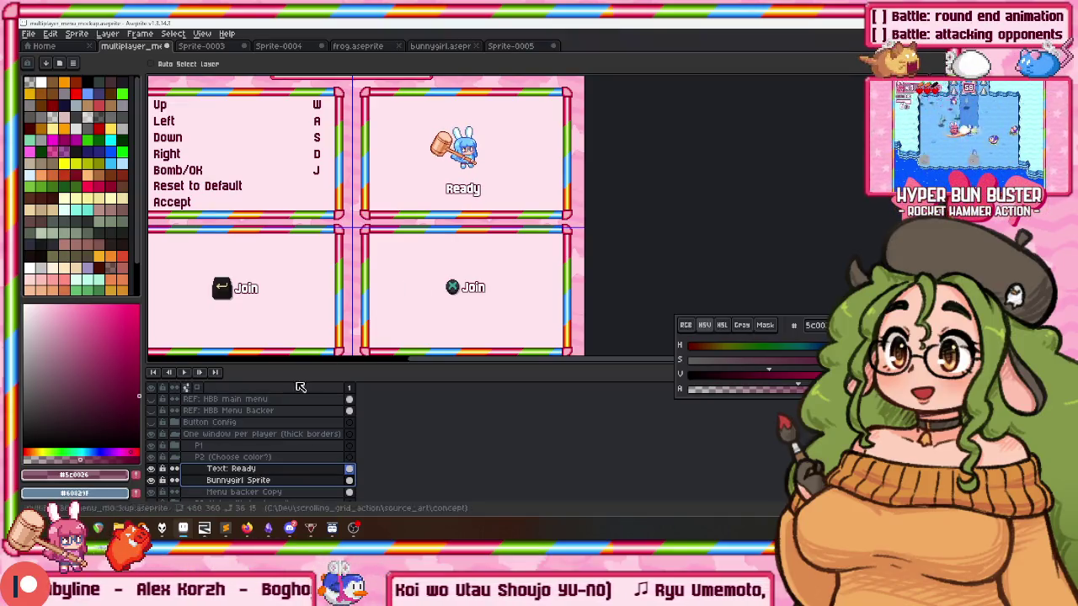
pyautogui.scroll(3, 472, 189)
pyautogui.scroll(2, 522, 233)
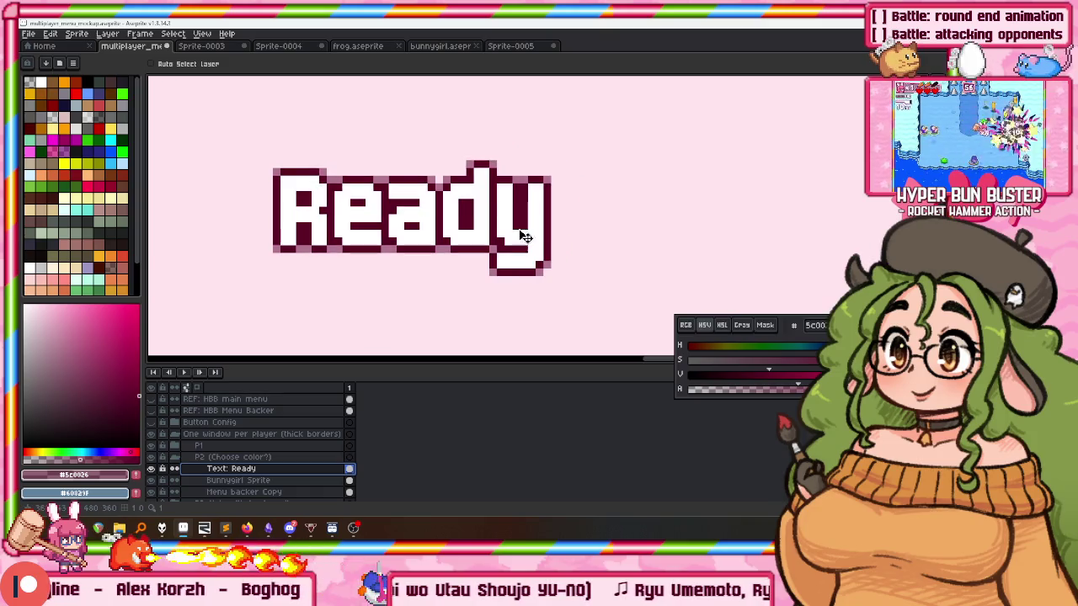
# Add a '!' text and move it right beside Ready.
pyautogui.press('b')
pyautogui.click(599, 221)
pyautogui.write('!')
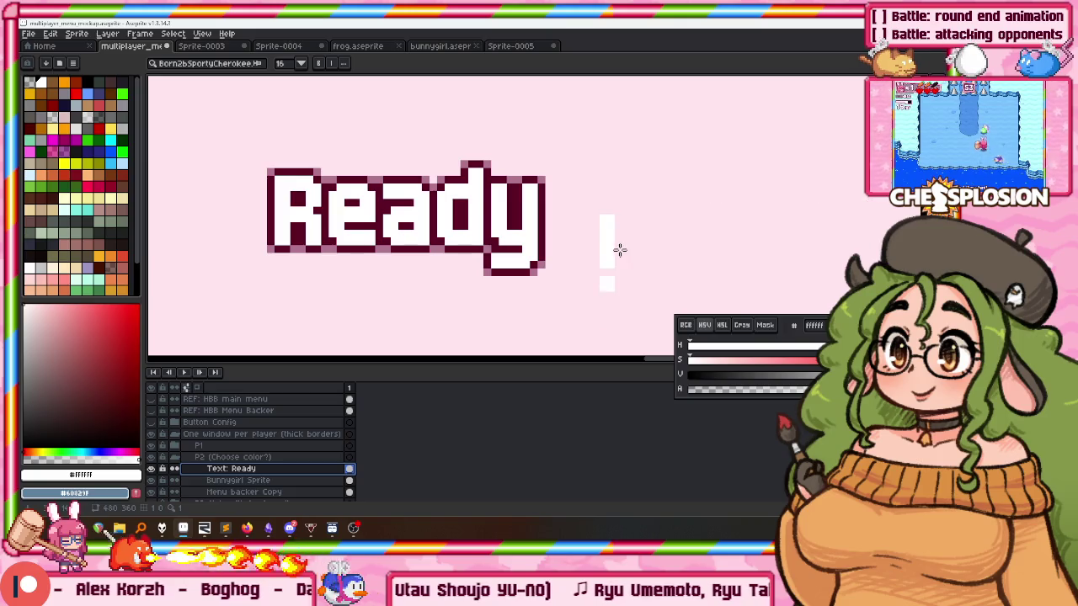
pyautogui.press('Return')
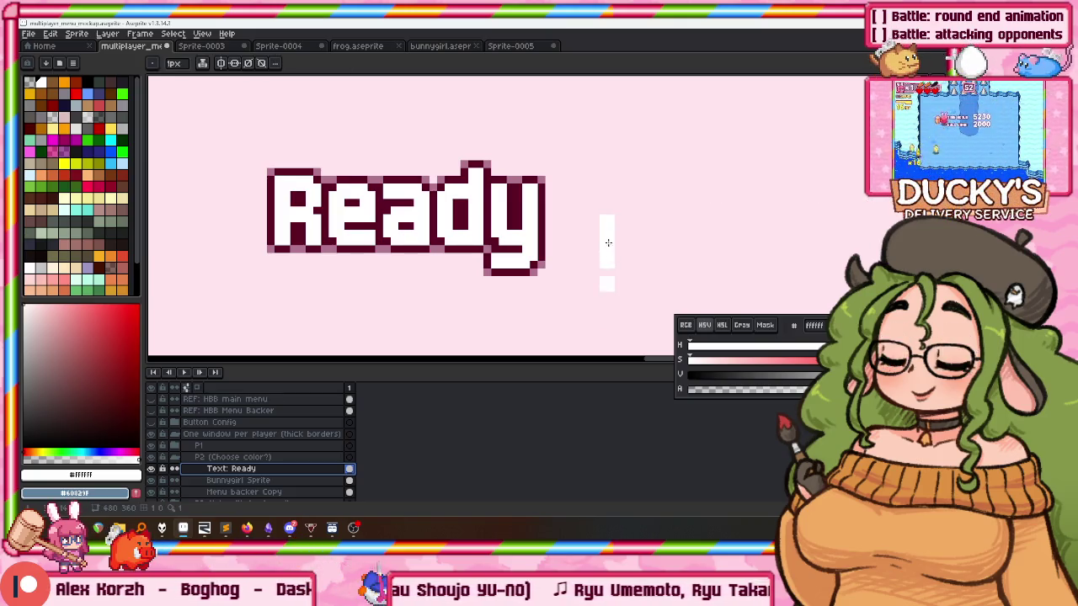
pyautogui.press('m')
pyautogui.moveTo(578, 192); pyautogui.dragTo(664, 325)
pyautogui.moveTo(606, 279)
pyautogui.mouseDown()
pyautogui.moveTo(522, 226)
pyautogui.moveTo(560, 230)
pyautogui.mouseUp()
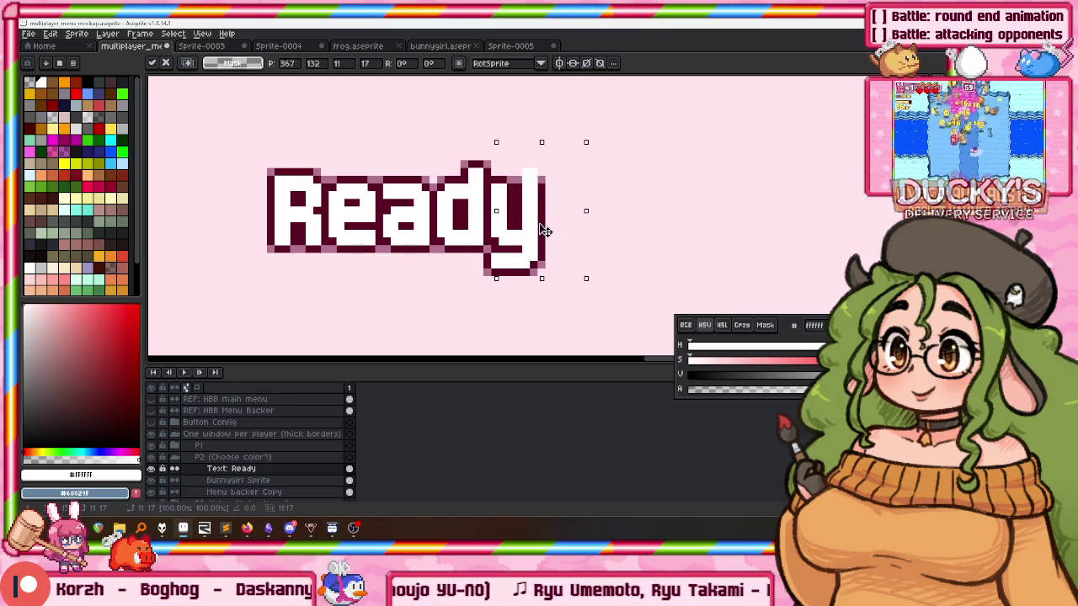
# Outline the exclamation mark with dark maroon pixels using the Pencil.
pyautogui.scroll(1, 549, 225)
pyautogui.press('b')
pyautogui.keyDown('alt'); pyautogui.click(553, 163); pyautogui.keyUp('alt')
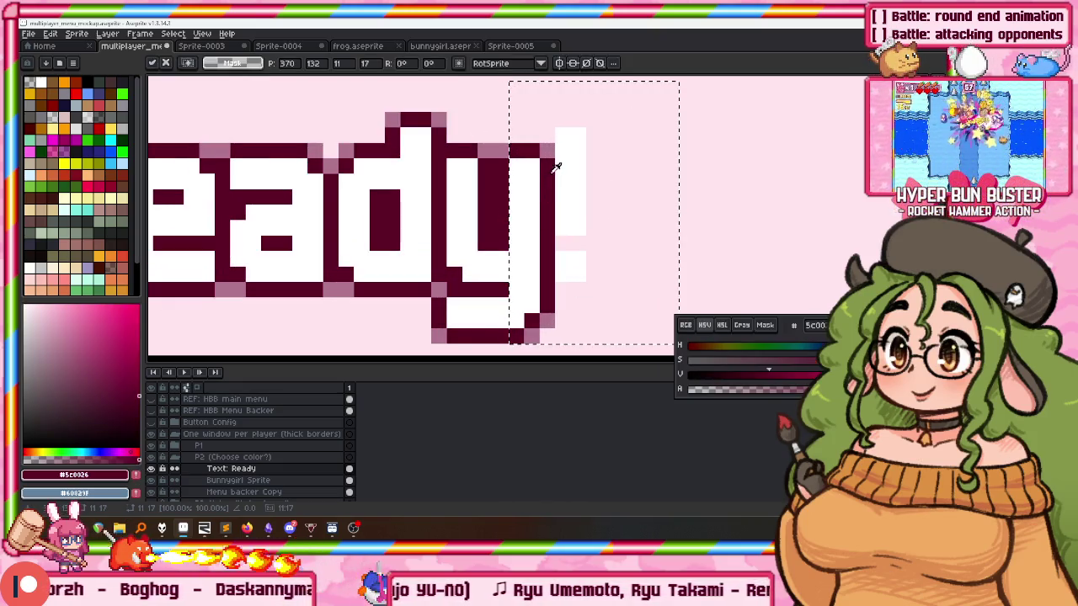
pyautogui.scroll(1, 510, 193)
pyautogui.click(518, 180)
pyautogui.moveTo(535, 160)
pyautogui.mouseDown()
pyautogui.moveTo(563, 192)
pyautogui.moveTo(557, 266)
pyautogui.mouseUp()
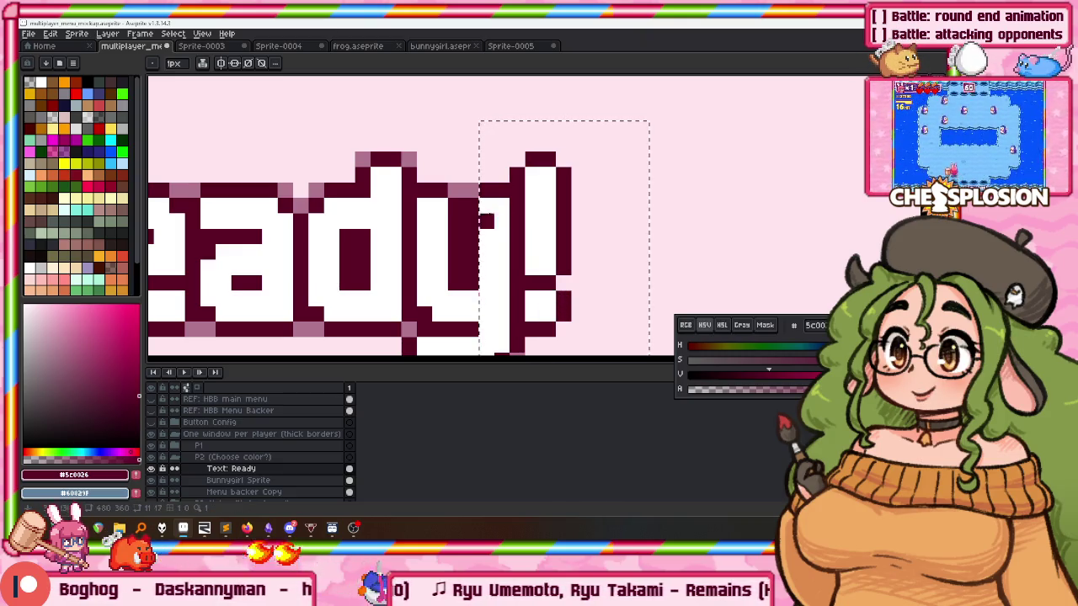
pyautogui.keyDown('alt'); pyautogui.click(470, 191); pyautogui.keyUp('alt')
pyautogui.keyDown('alt'); pyautogui.click(563, 252); pyautogui.keyUp('alt')
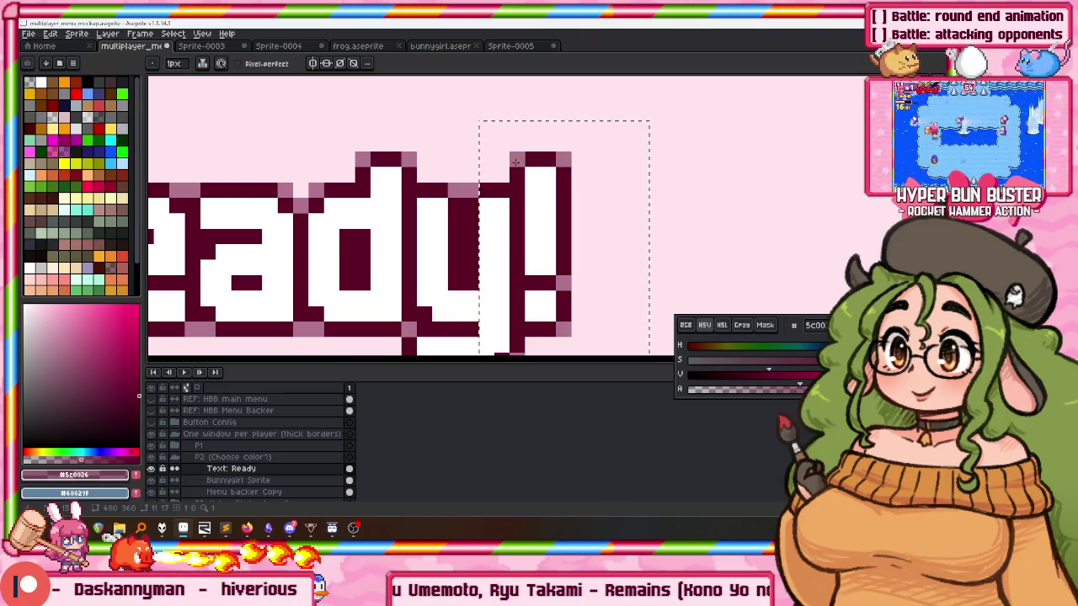
pyautogui.scroll(-3, 513, 173)
pyautogui.scroll(-1, 353, 140)
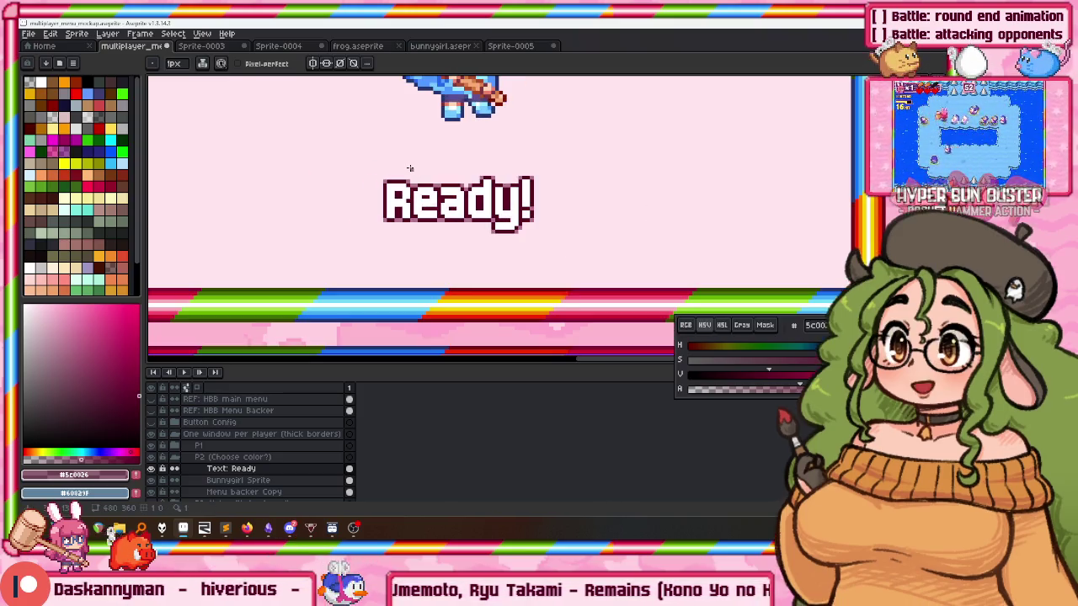
# Nudge 'Ready!' slightly up and right.
pyautogui.press('v')
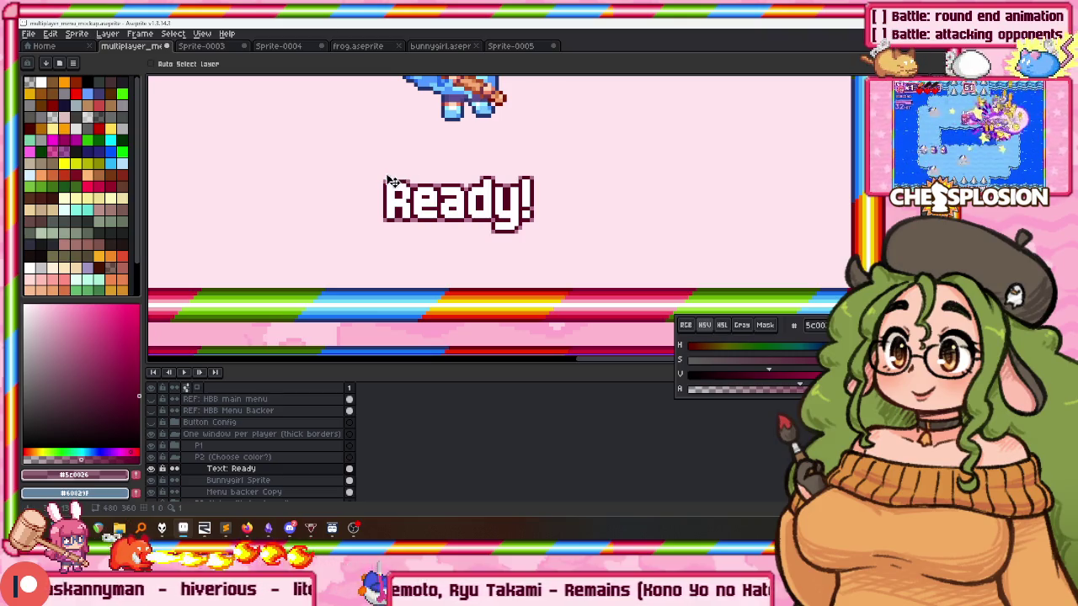
pyautogui.scroll(-1, 390, 182)
pyautogui.scroll(-1, 396, 185)
pyautogui.scroll(-1, 421, 210)
pyautogui.scroll(-1, 452, 230)
pyautogui.scroll(1, 452, 230)
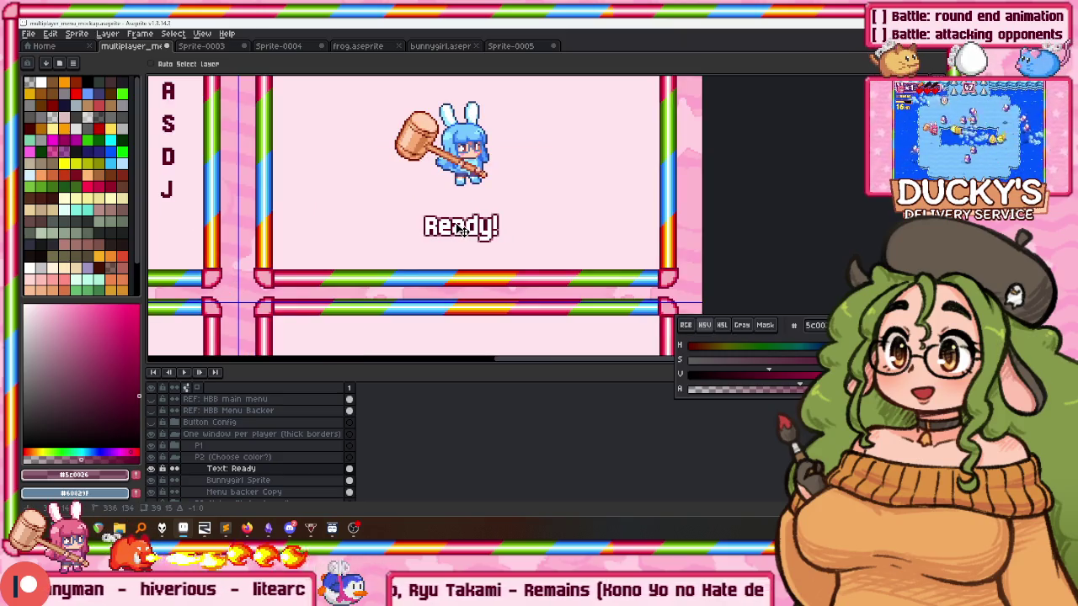
pyautogui.moveTo(462, 233); pyautogui.dragTo(466, 230)
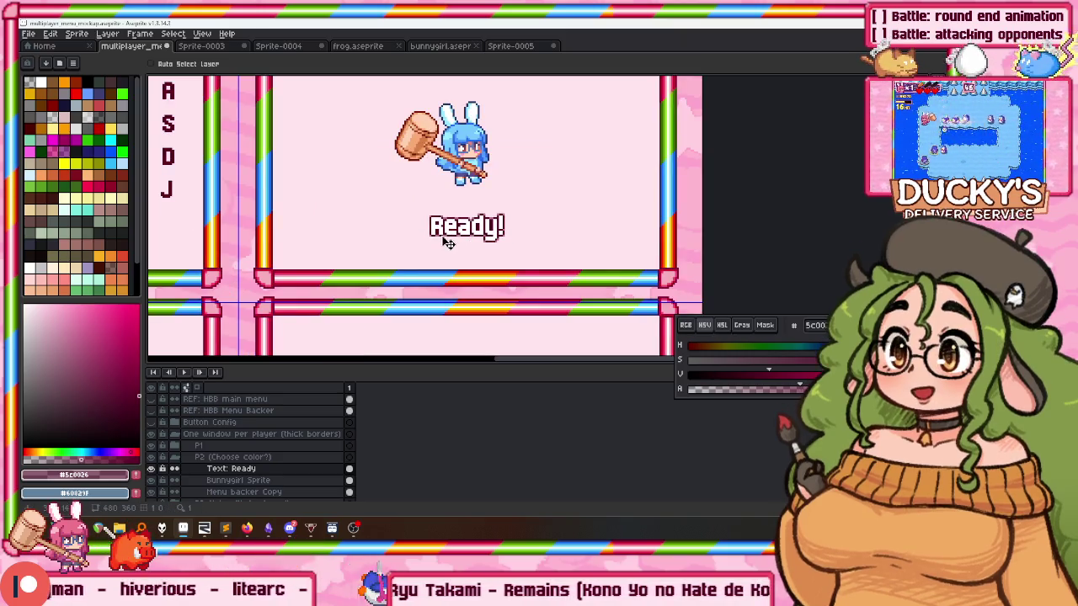
pyautogui.scroll(-3, 503, 219)
pyautogui.scroll(2, 483, 217)
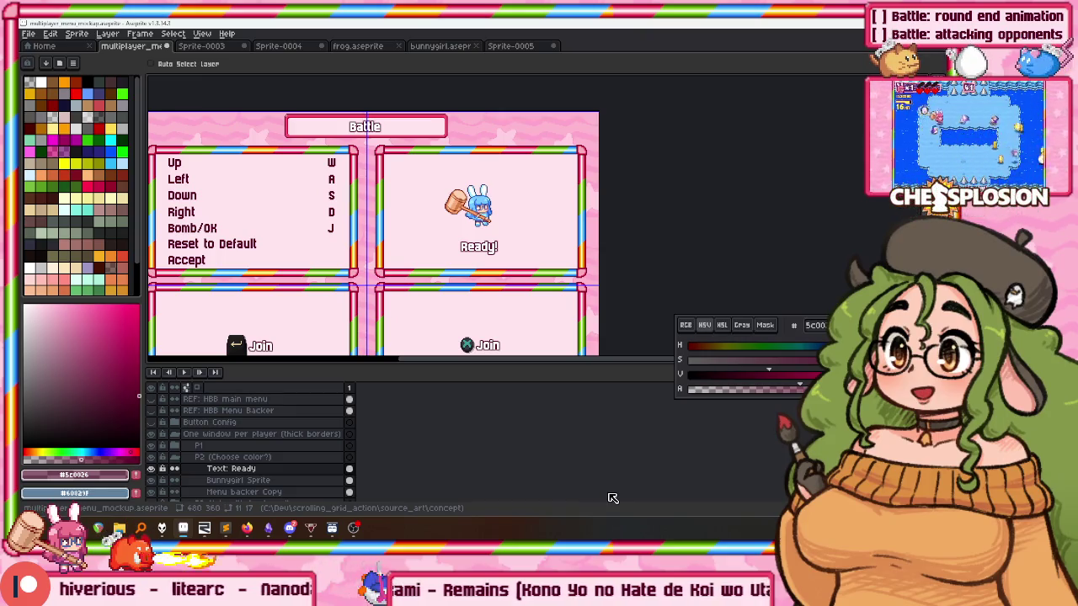
# Move the bunny and 'Ready!' together slightly down in the panel.
pyautogui.press('b')
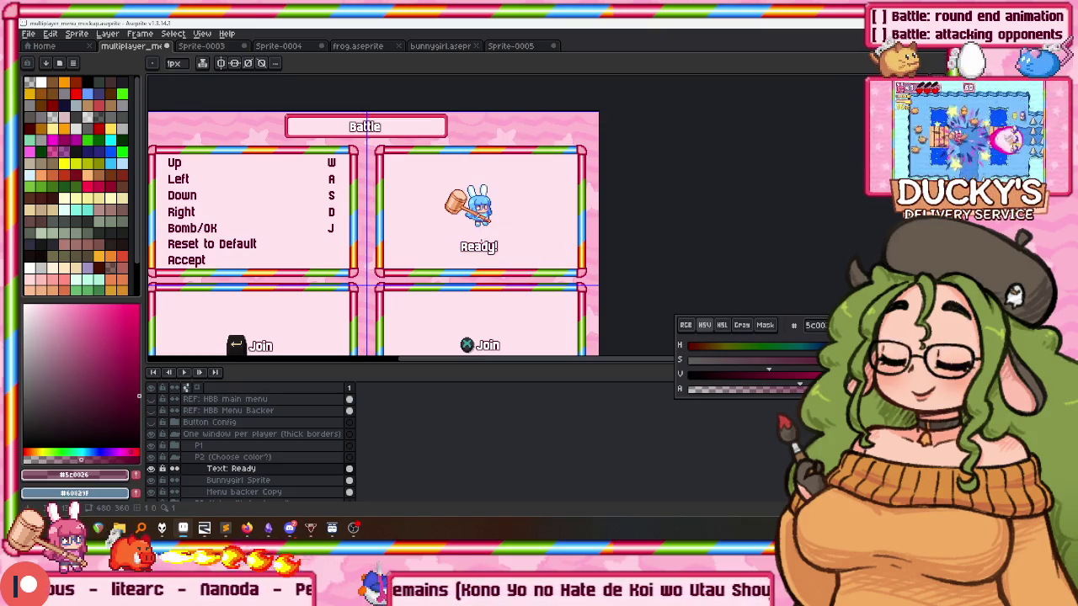
pyautogui.press('m')
pyautogui.scroll(2, 478, 258)
pyautogui.scroll(-2, 478, 258)
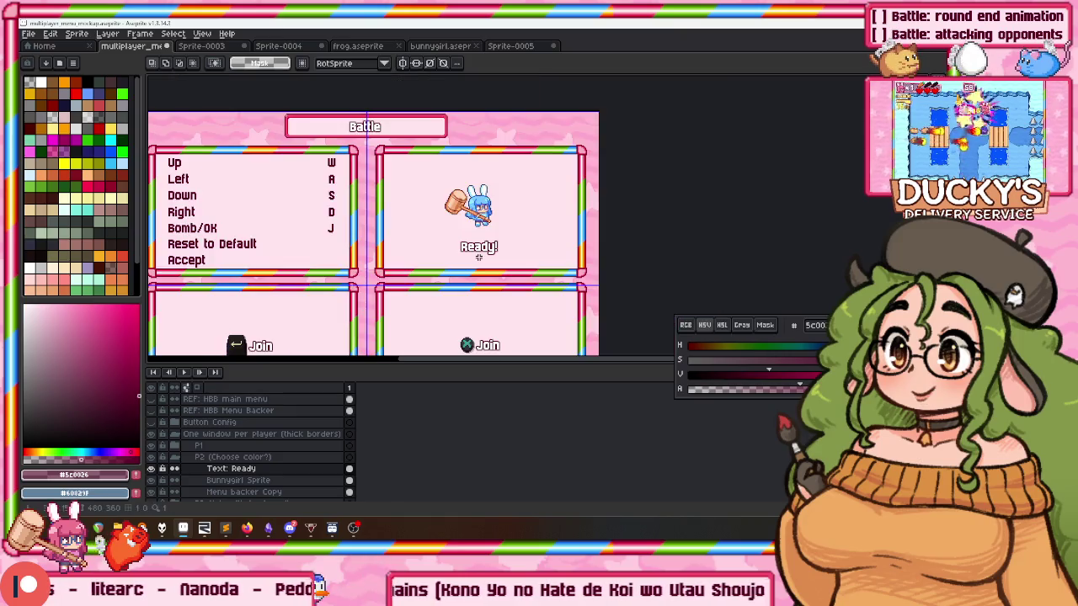
pyautogui.press('v')
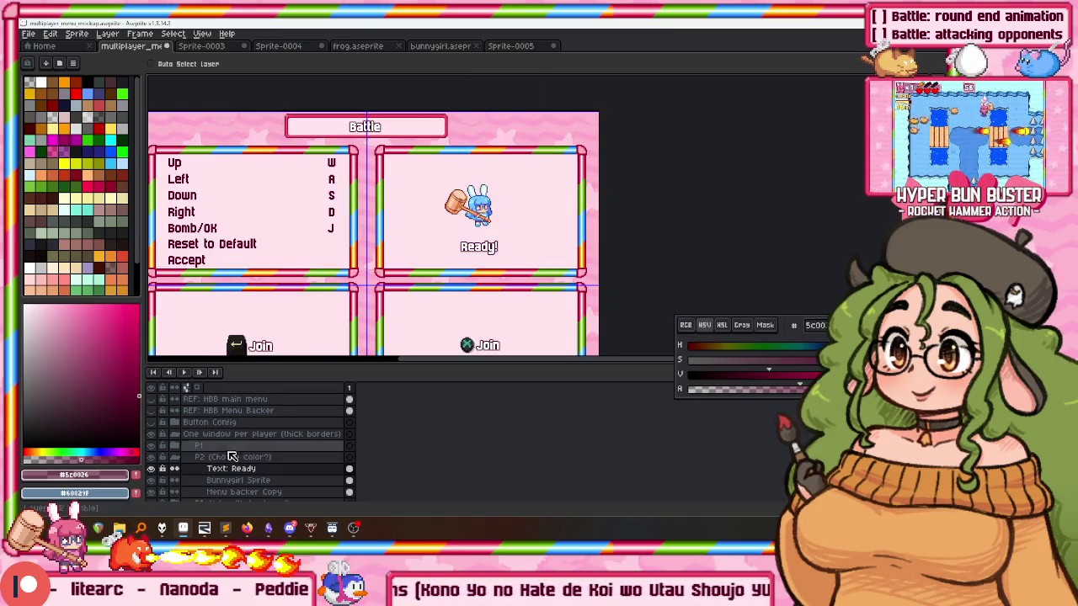
pyautogui.keyDown('shift'); pyautogui.click(239, 480); pyautogui.keyUp('shift')
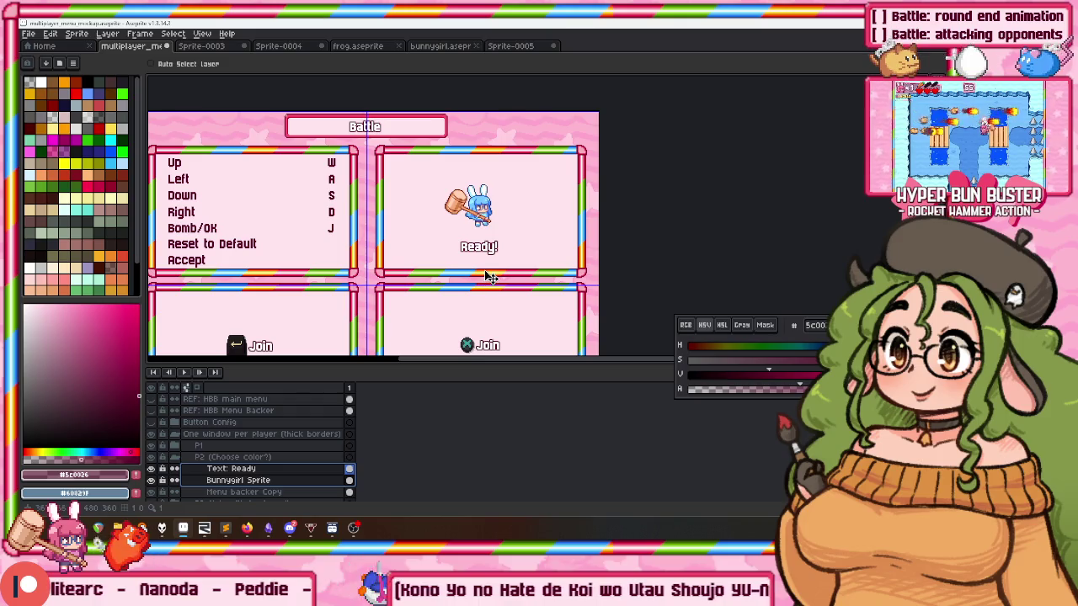
pyautogui.moveTo(492, 270); pyautogui.dragTo(493, 275)
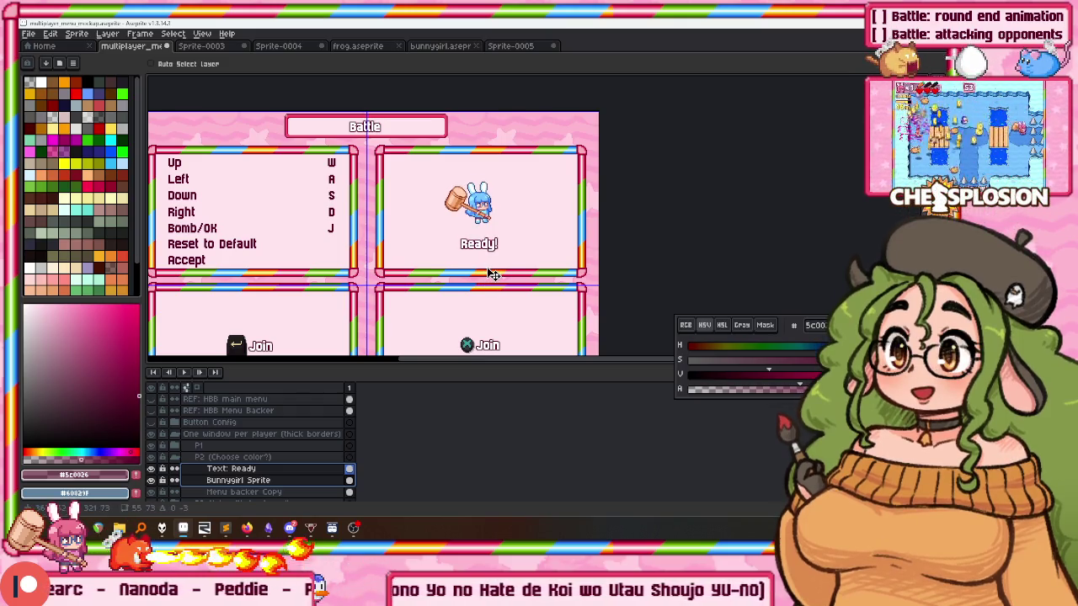
pyautogui.scroll(-2, 378, 192)
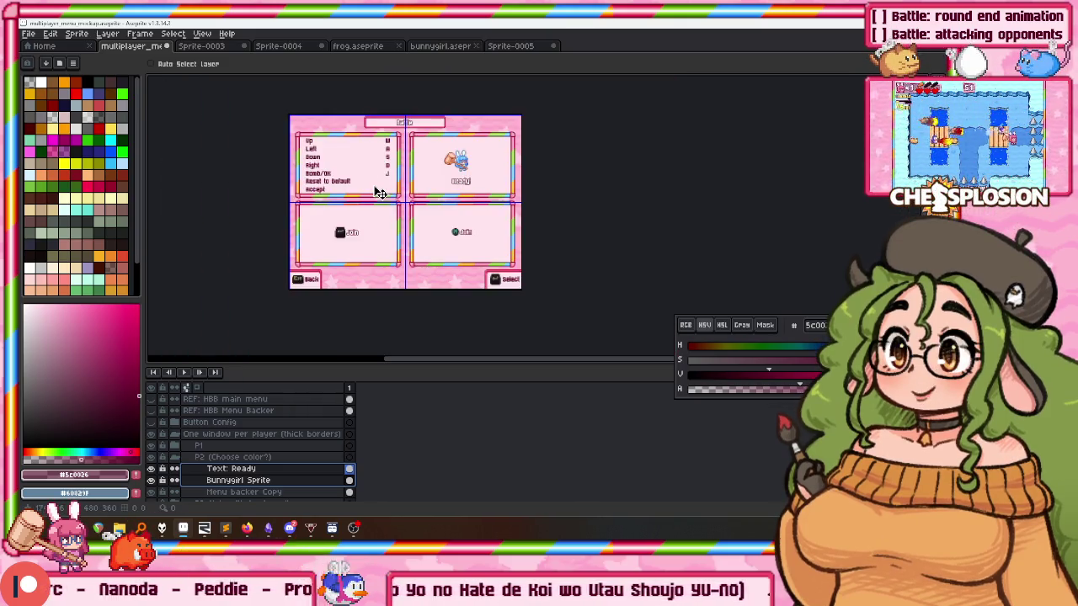
pyautogui.scroll(2, 464, 202)
pyautogui.scroll(-2, 278, 455)
pyautogui.scroll(-1, 283, 457)
pyautogui.click(244, 459)
# Rename the P4 group to 'P4 (Join)' by removing 'with controller'.
pyautogui.doubleClick(223, 463)
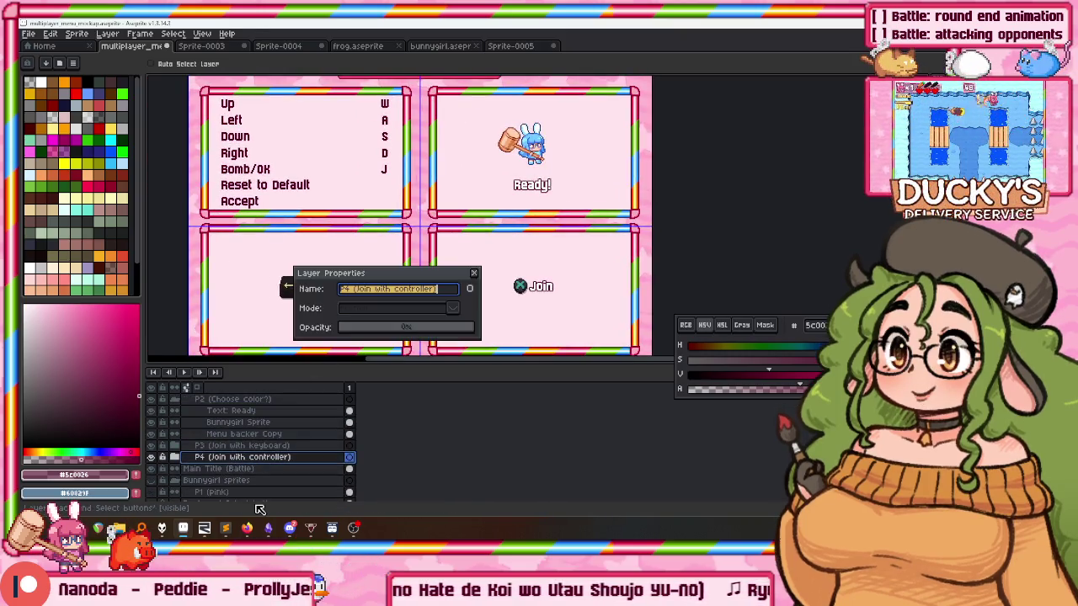
pyautogui.moveTo(373, 288); pyautogui.dragTo(433, 289)
pyautogui.press('BackSpace')
pyautogui.press('Return')
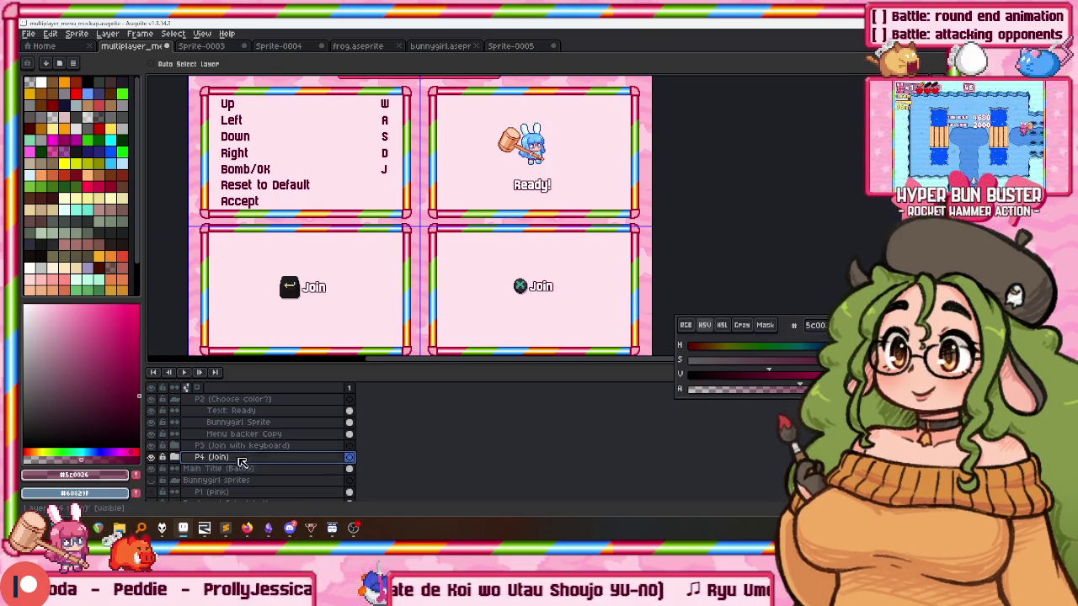
# Move the Join (Enter key) layer into P4 (Join), hide it, and collapse the group.
pyautogui.click(186, 459)
pyautogui.click(188, 448)
pyautogui.click(242, 457)
pyautogui.moveTo(242, 457); pyautogui.dragTo(245, 488)
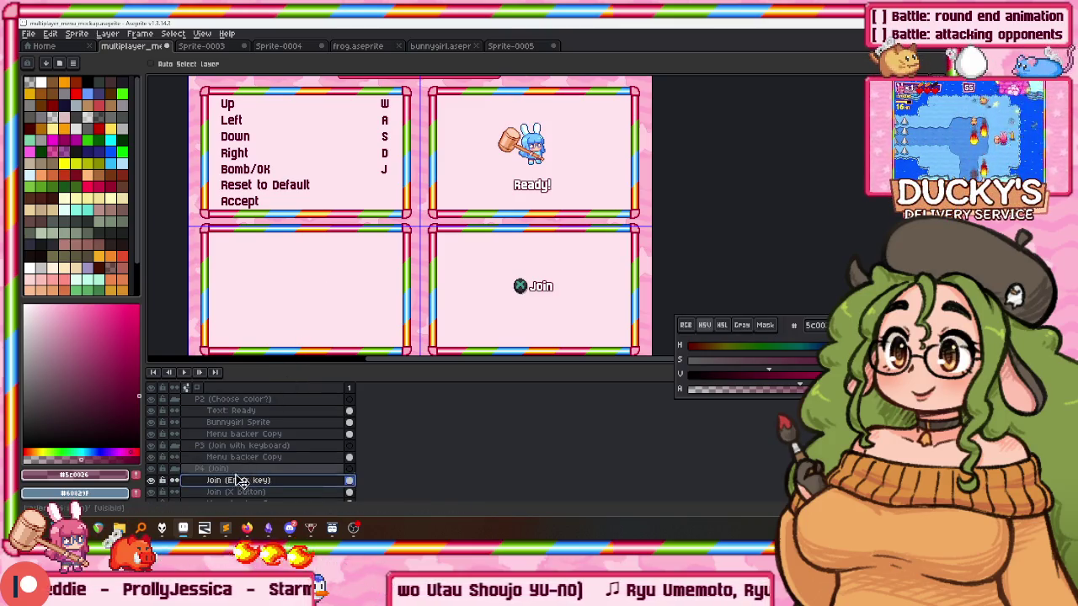
pyautogui.scroll(2, 603, 309)
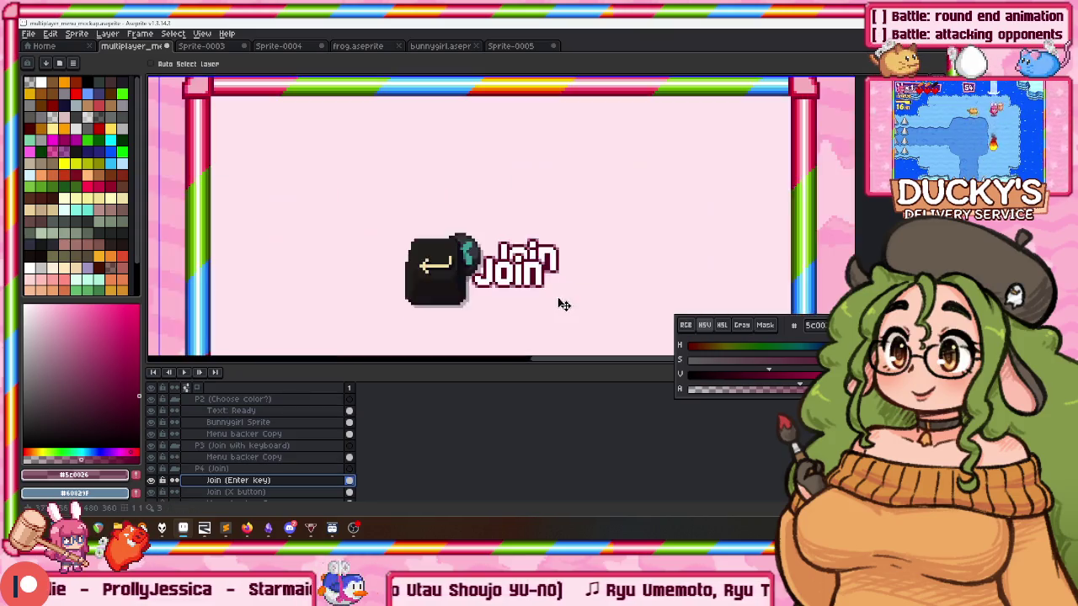
pyautogui.scroll(2, 558, 300)
pyautogui.scroll(-3, 565, 260)
pyautogui.click(151, 480)
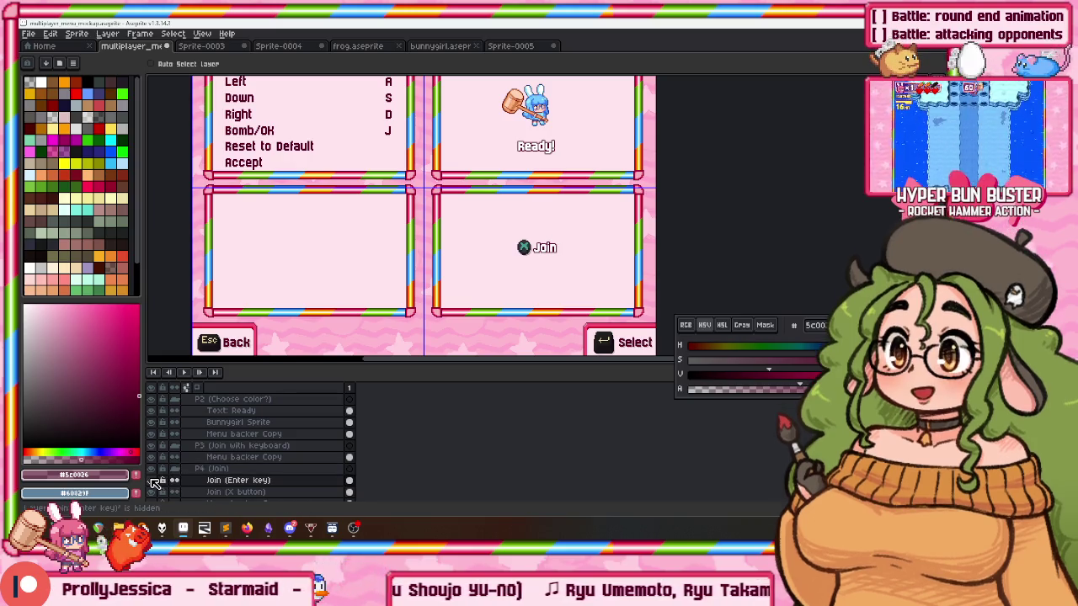
pyautogui.click(174, 468)
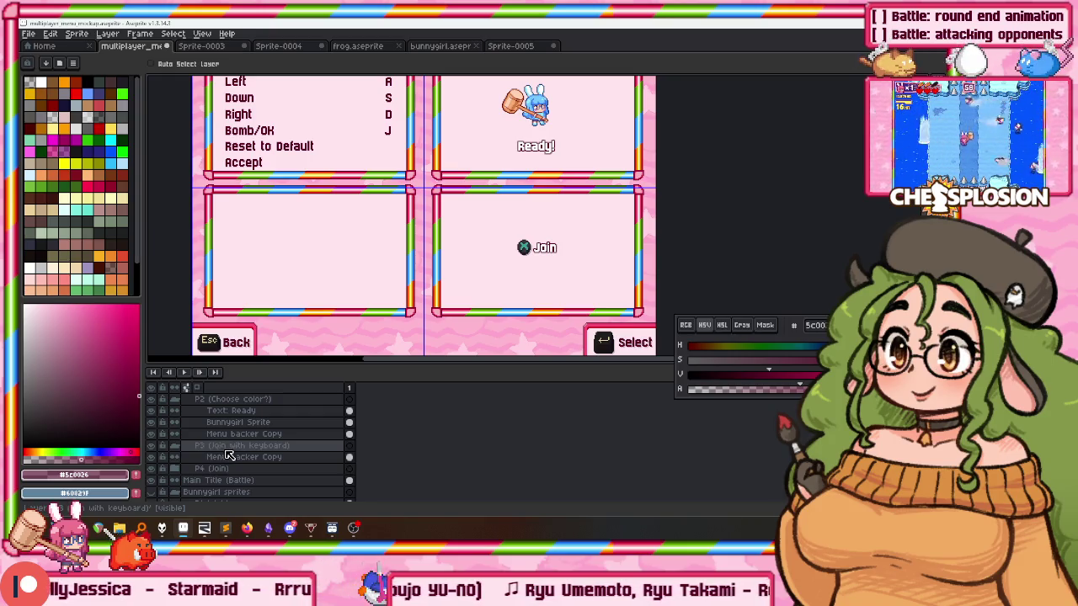
# Rename the P3 group to 'P3 (Ready)' after trying 'Select Character' as its name.
pyautogui.doubleClick(225, 448)
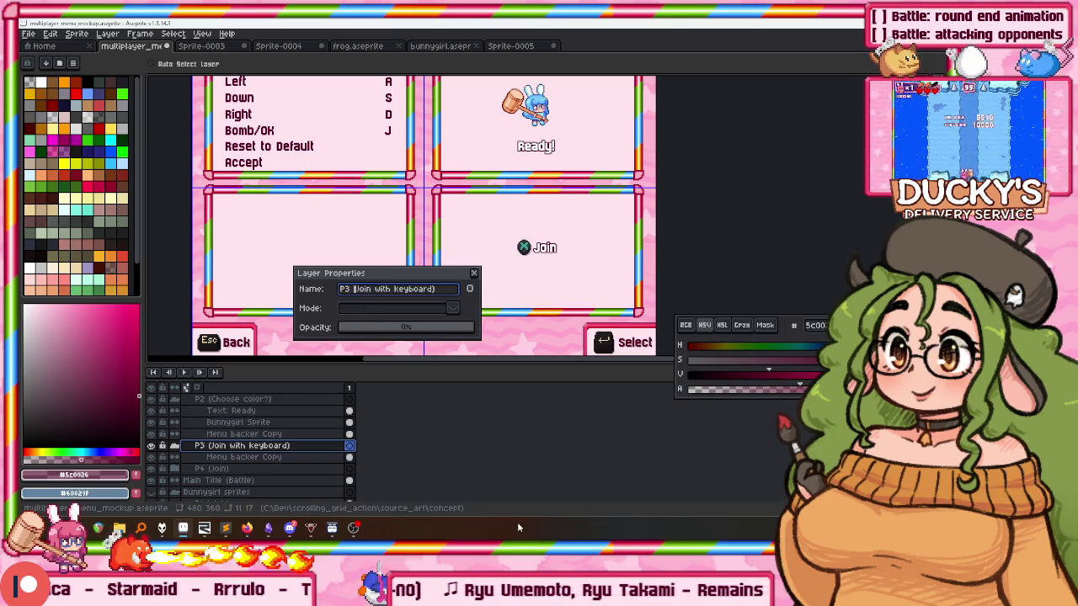
pyautogui.hotkey('shift', 'End')
pyautogui.write('Select Caghr')
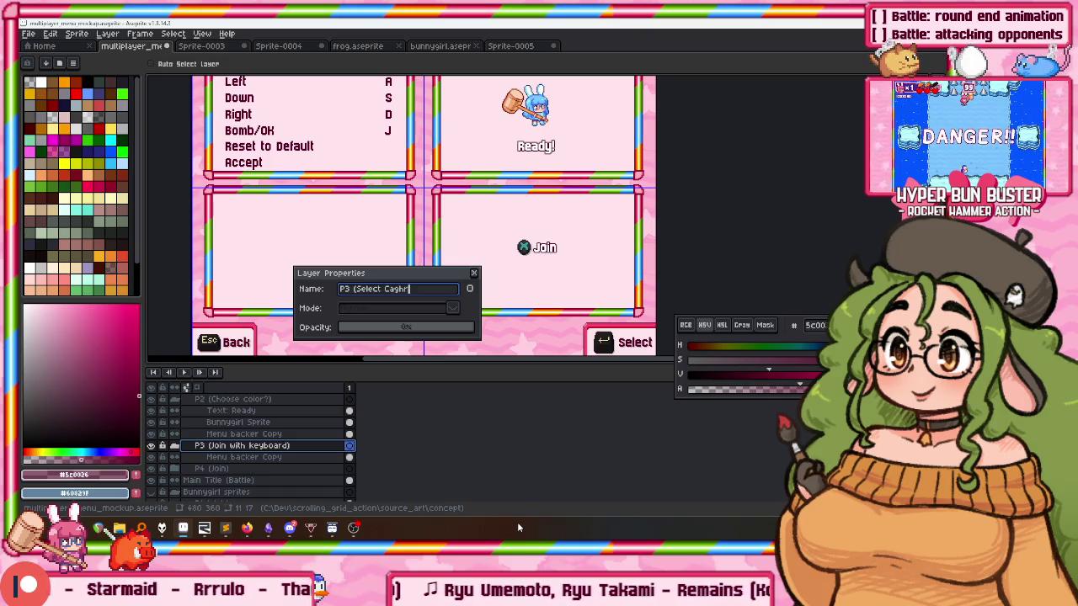
pyautogui.press('BackSpace')
pyautogui.press('BackSpace')
pyautogui.press('BackSpace')
pyautogui.press('BackSpace')
pyautogui.write('hracter')
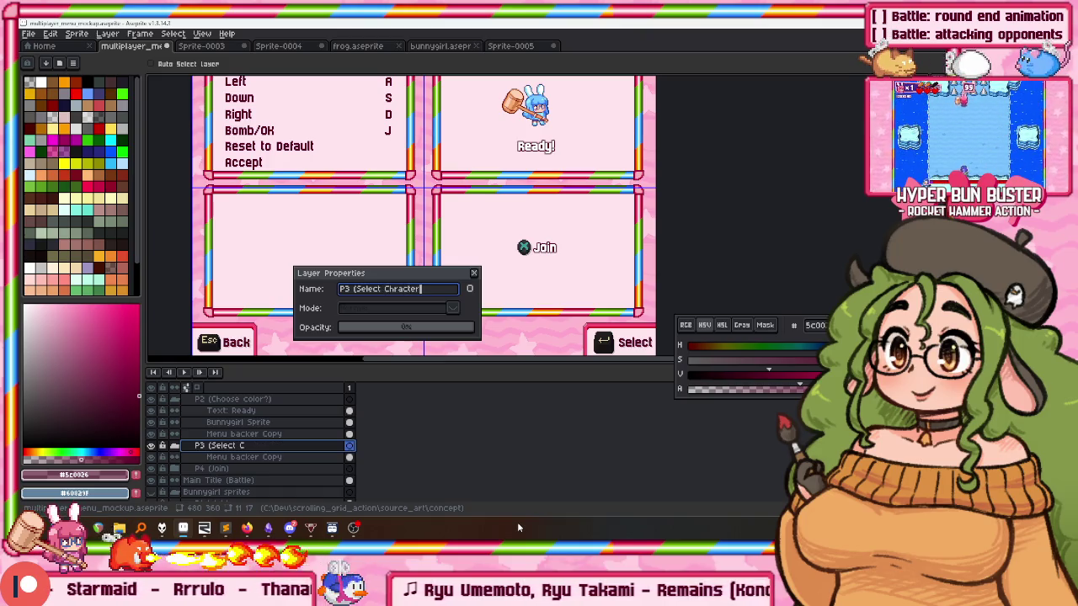
pyautogui.press('BackSpace')
pyautogui.press('BackSpace')
pyautogui.press('BackSpace')
pyautogui.press('BackSpace')
pyautogui.press('BackSpace')
pyautogui.press('BackSpace')
pyautogui.write('aracter')
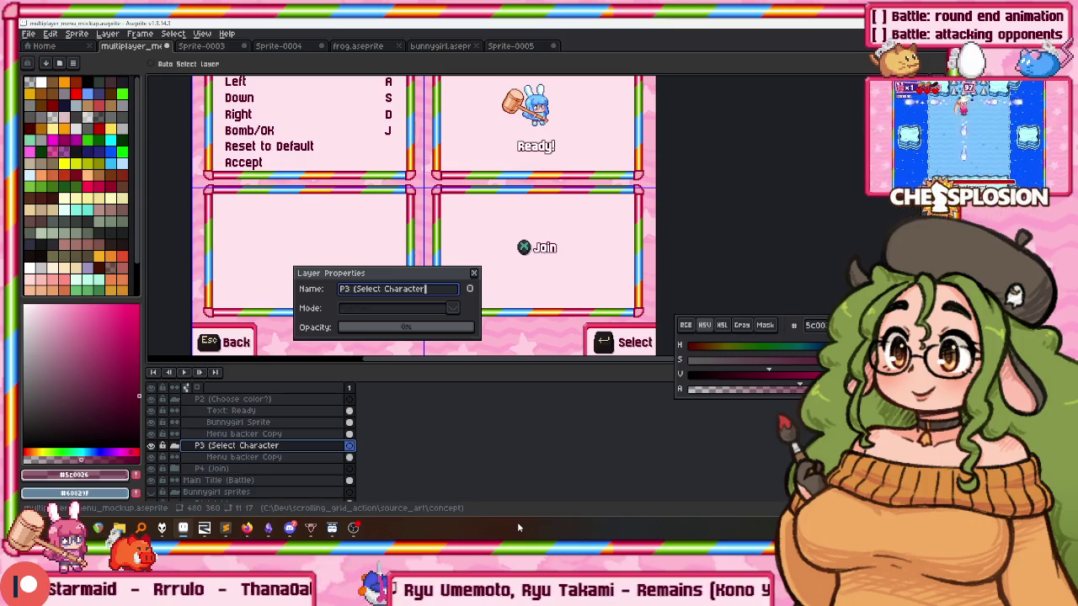
pyautogui.write('?')
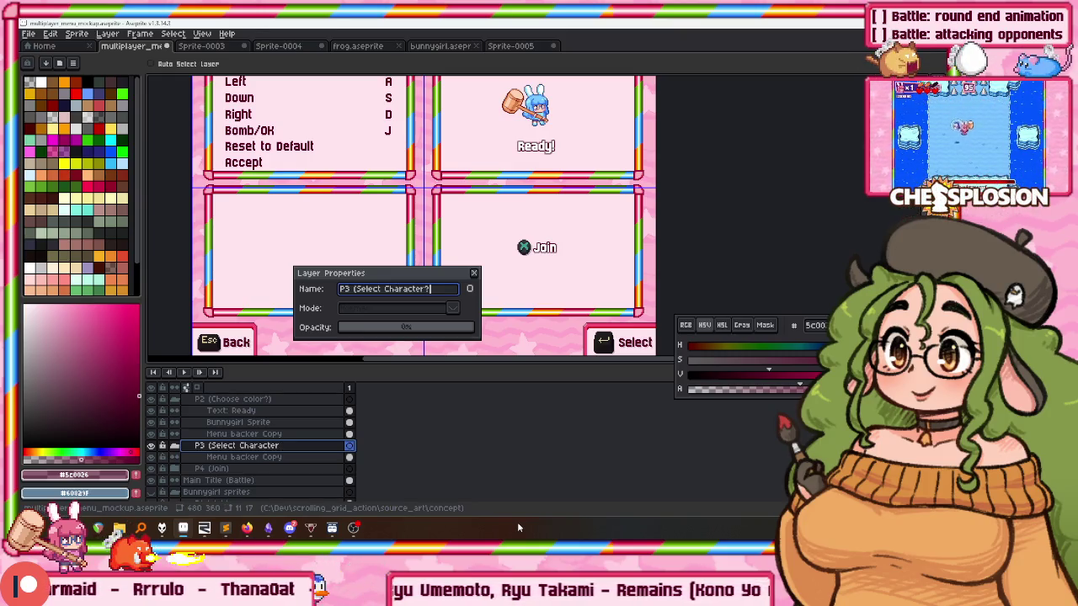
pyautogui.press('BackSpace')
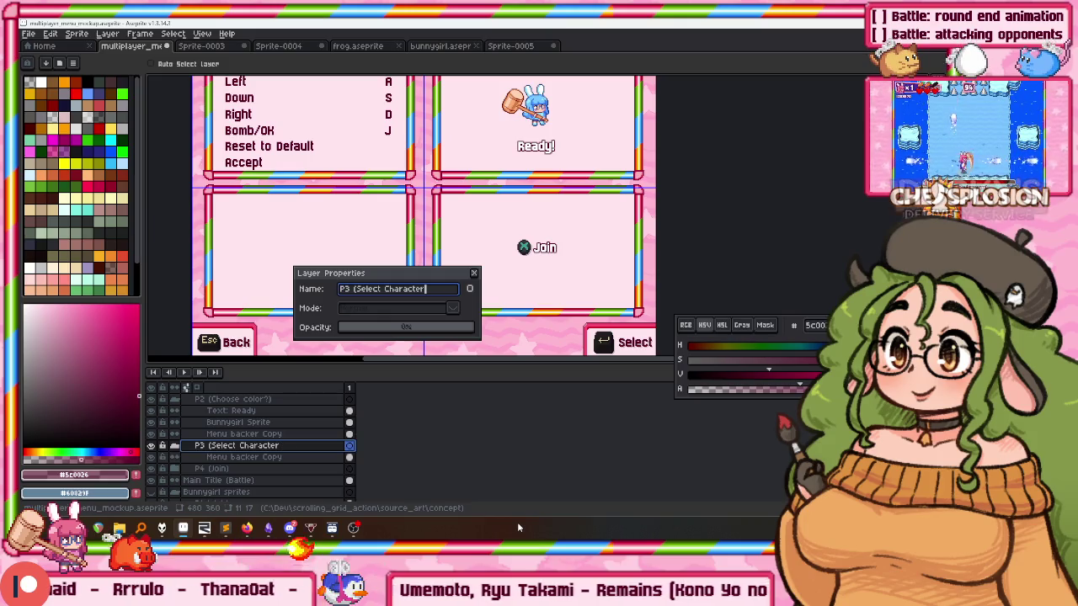
pyautogui.hotkey('shift', 'Home')
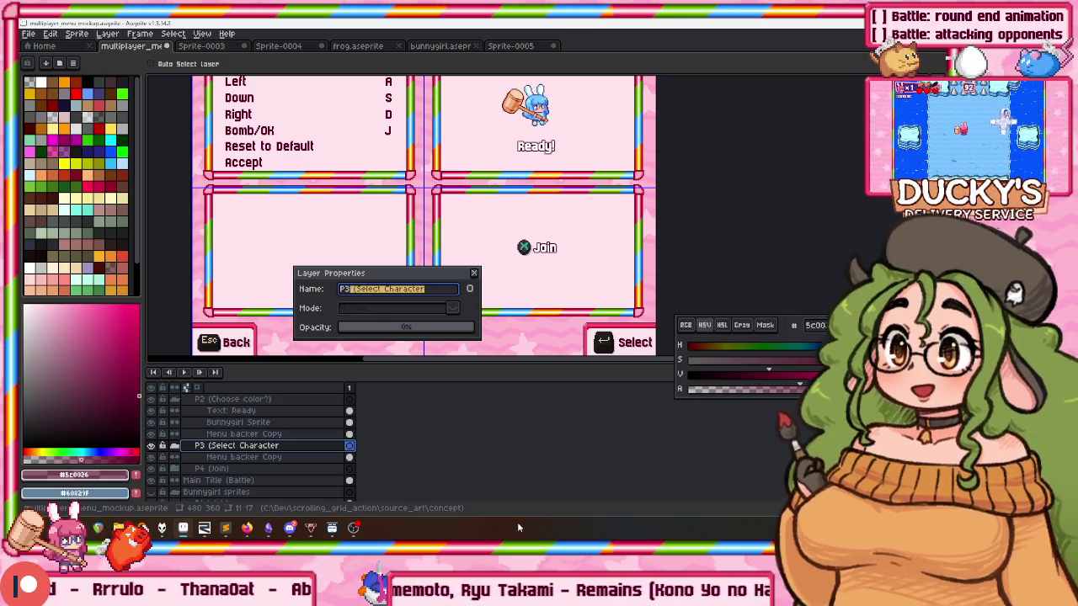
pyautogui.write('(Ready')
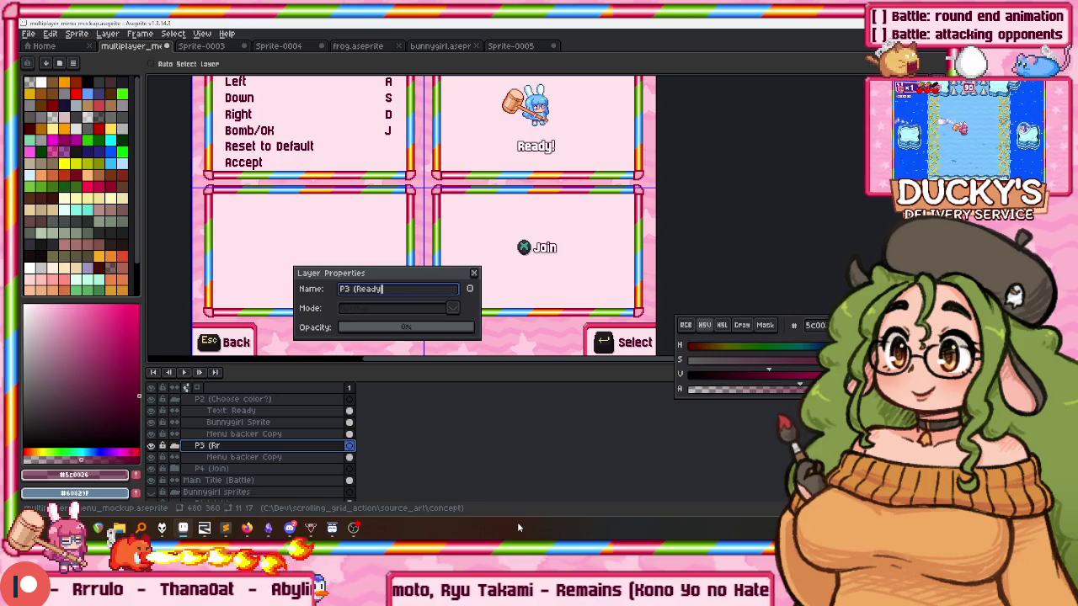
pyautogui.write(')')
pyautogui.press('Return')
pyautogui.click(244, 423)
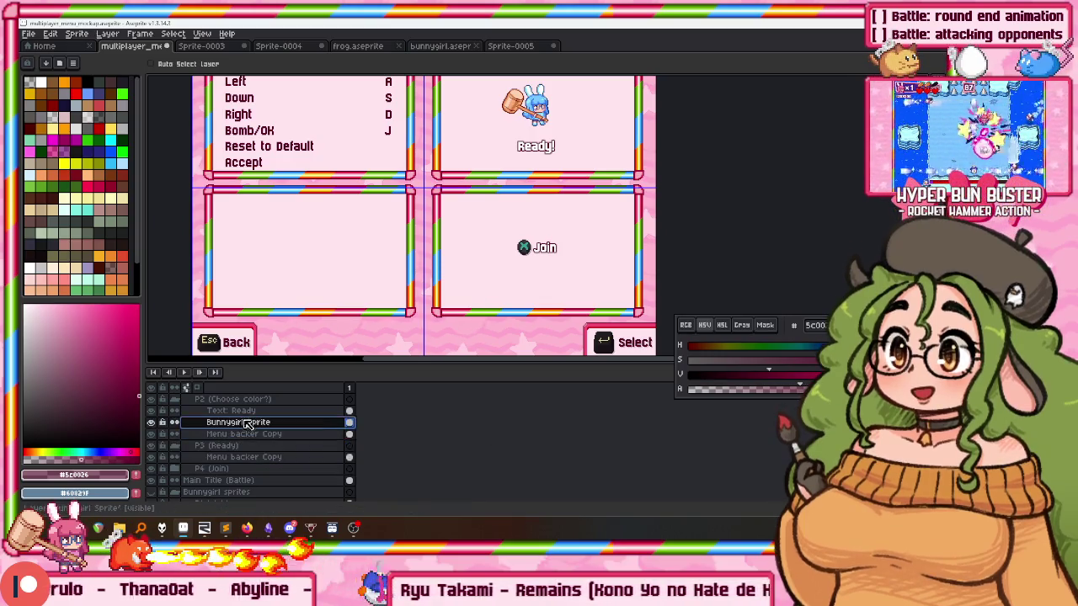
# Duplicate the Text: Ready and Bunnygirl Sprite layers and put both copies in the P3 (Ready) group.
pyautogui.scroll(2, 244, 423)
pyautogui.scroll(2, 242, 442)
pyautogui.scroll(2, 242, 455)
pyautogui.scroll(1, 241, 472)
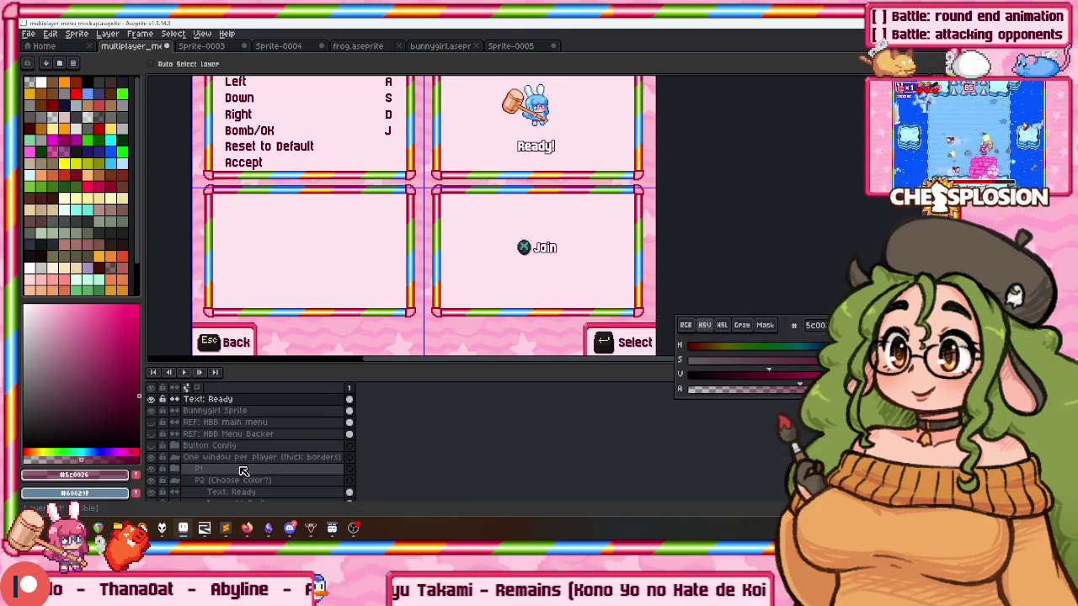
pyautogui.scroll(-5, 240, 459)
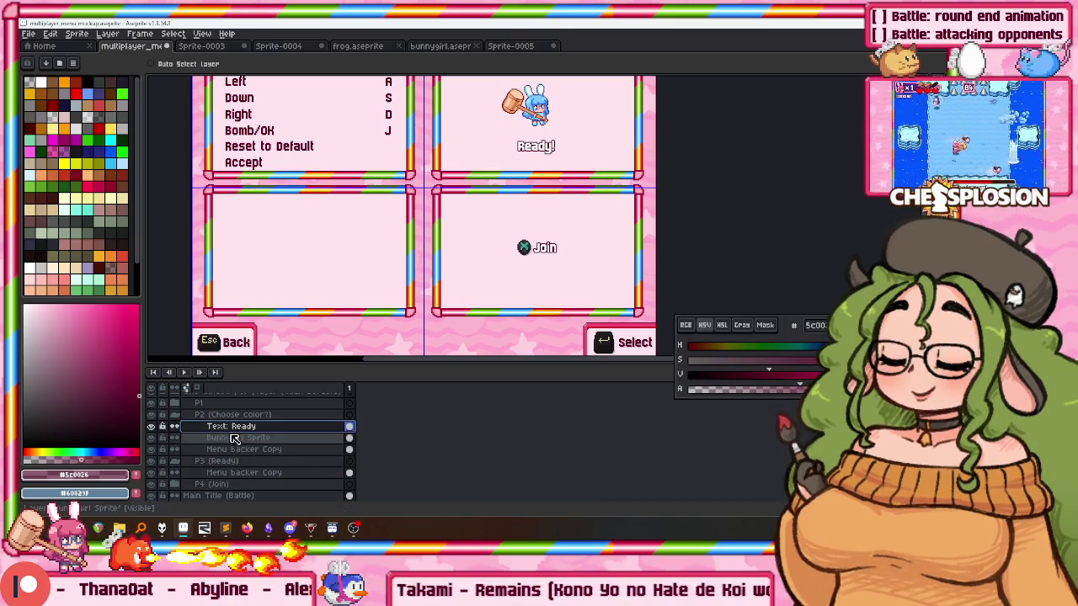
pyautogui.rightClick(237, 436)
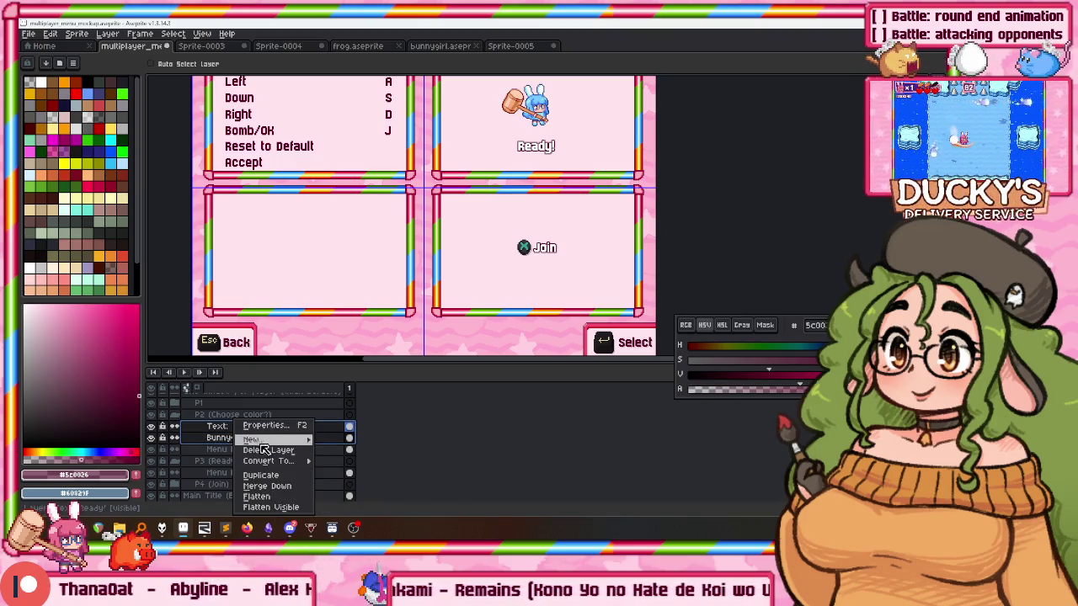
pyautogui.click(267, 476)
pyautogui.click(229, 449)
pyautogui.rightClick(249, 448)
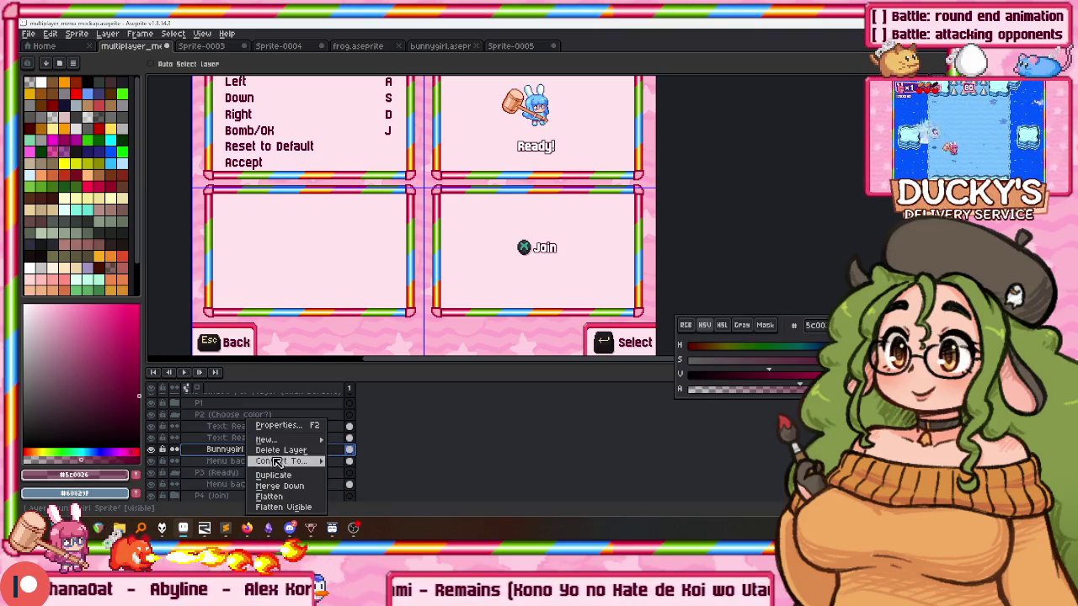
pyautogui.click(277, 477)
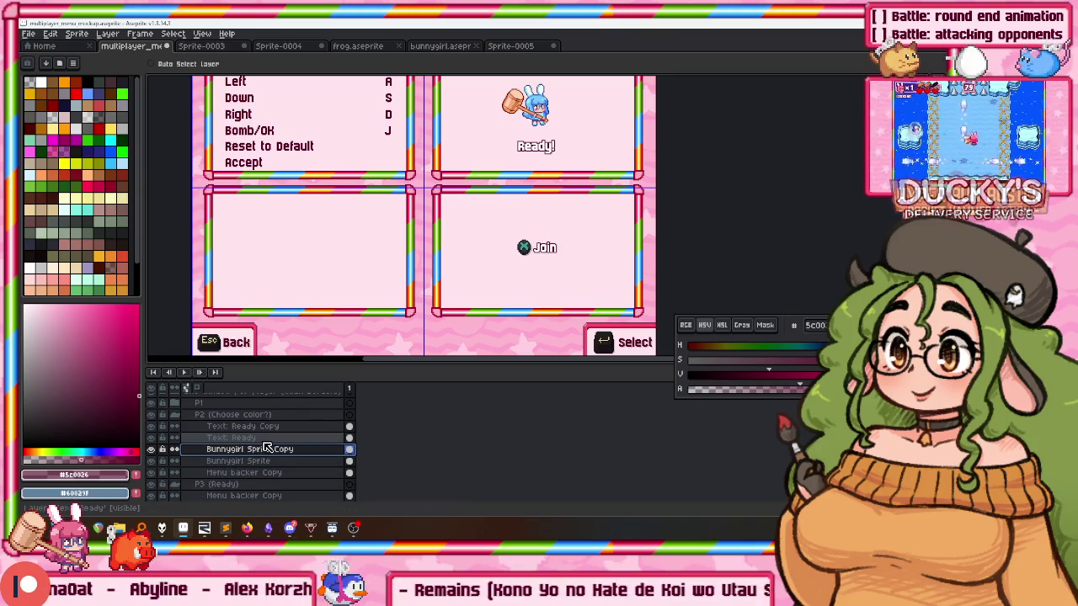
pyautogui.moveTo(262, 493); pyautogui.dragTo(263, 488)
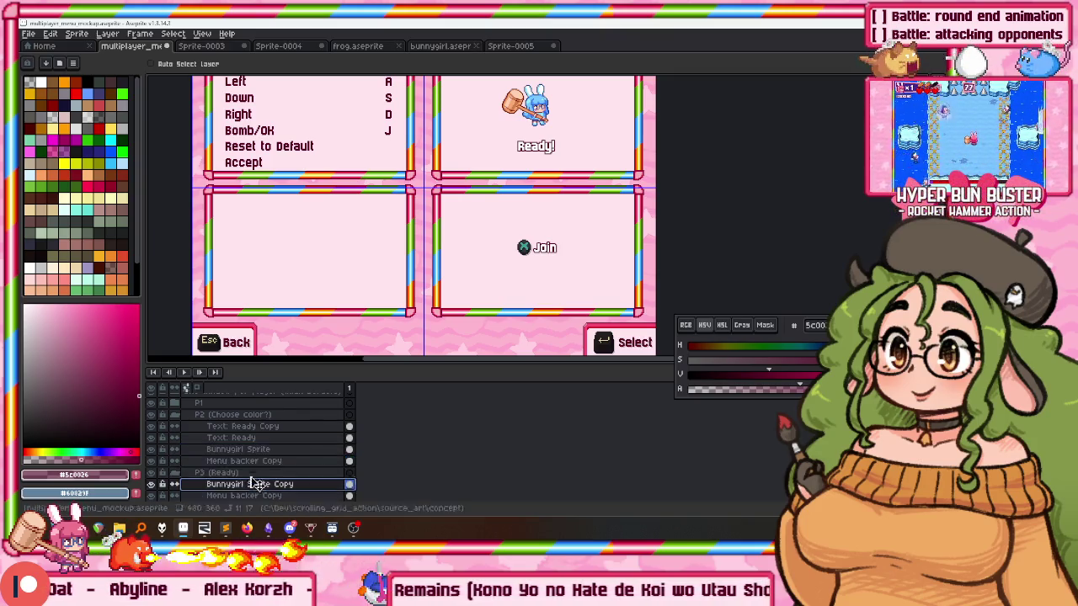
pyautogui.click(270, 426)
pyautogui.moveTo(269, 426); pyautogui.dragTo(265, 487)
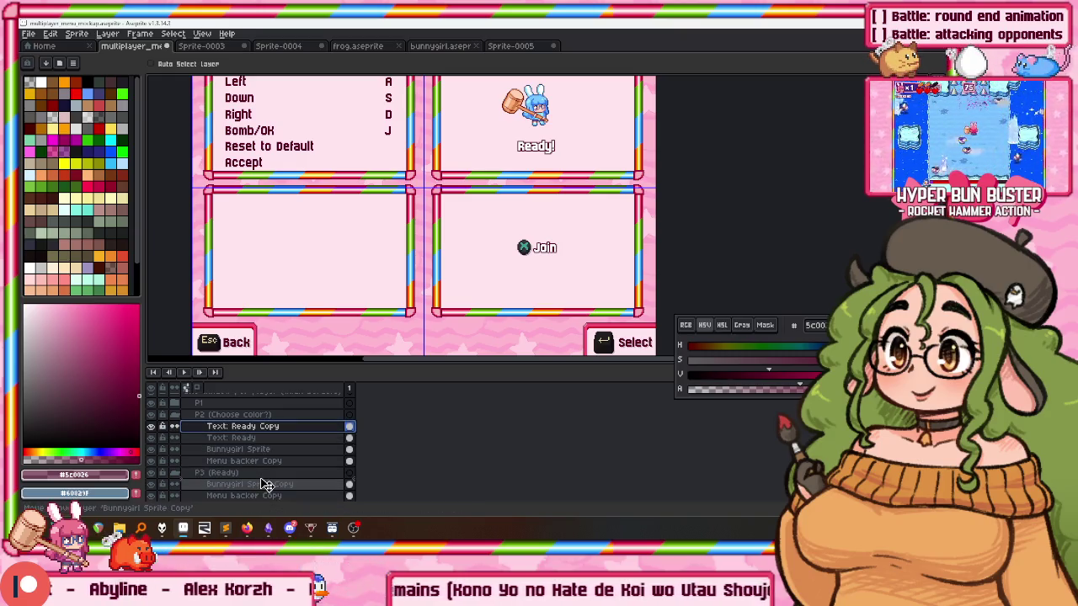
# Move the copied bunny and Ready! label into the bottom-left window, then collapse the P3 and P2 groups.
pyautogui.moveTo(536, 145); pyautogui.dragTo(304, 273)
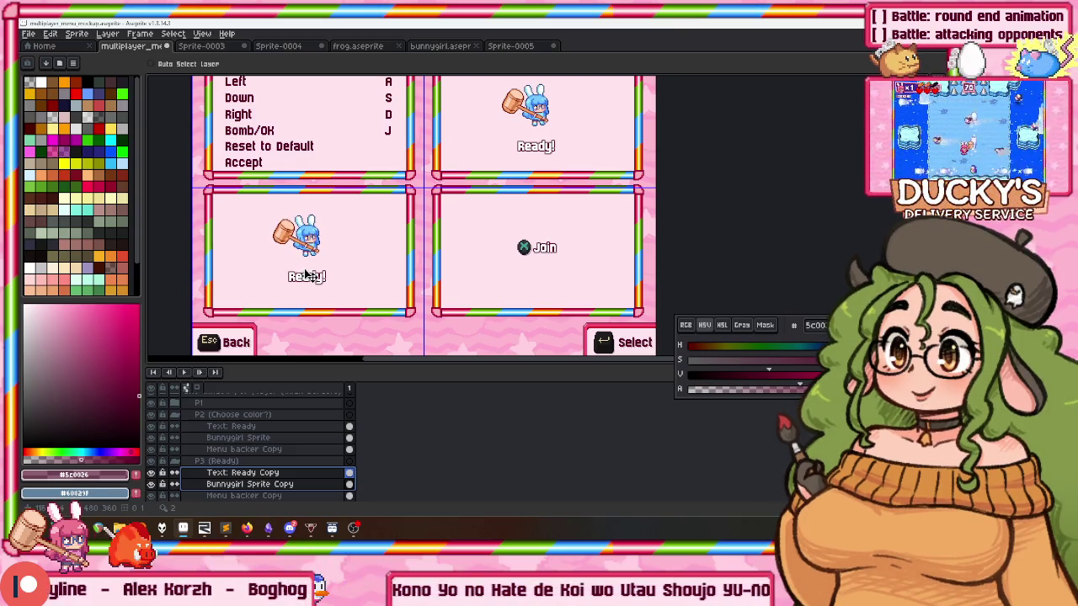
pyautogui.moveTo(338, 268); pyautogui.dragTo(366, 235)
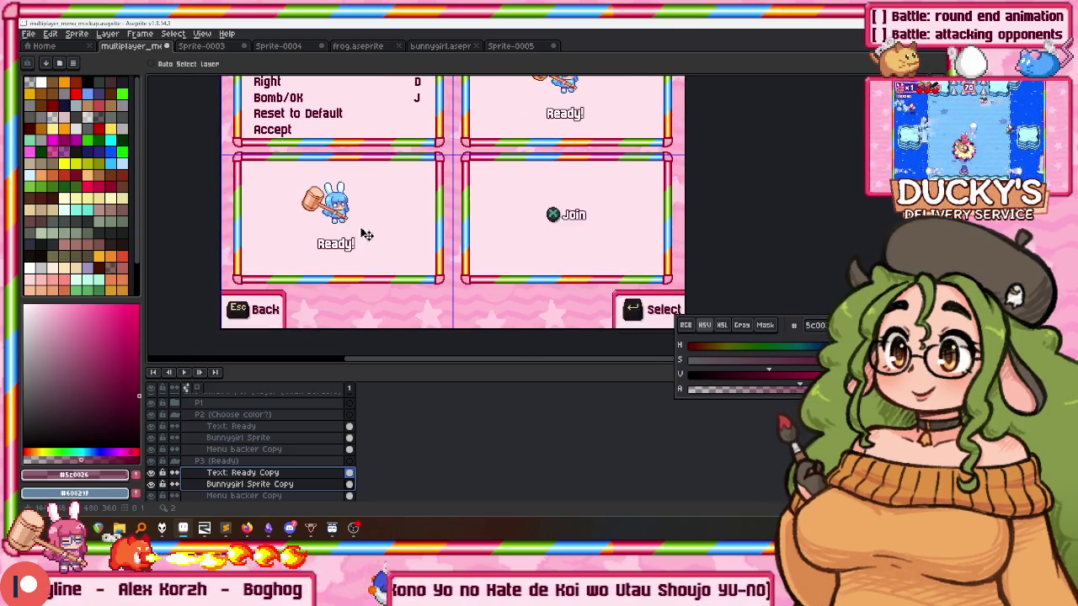
pyautogui.doubleClick(249, 484)
pyautogui.press('Return')
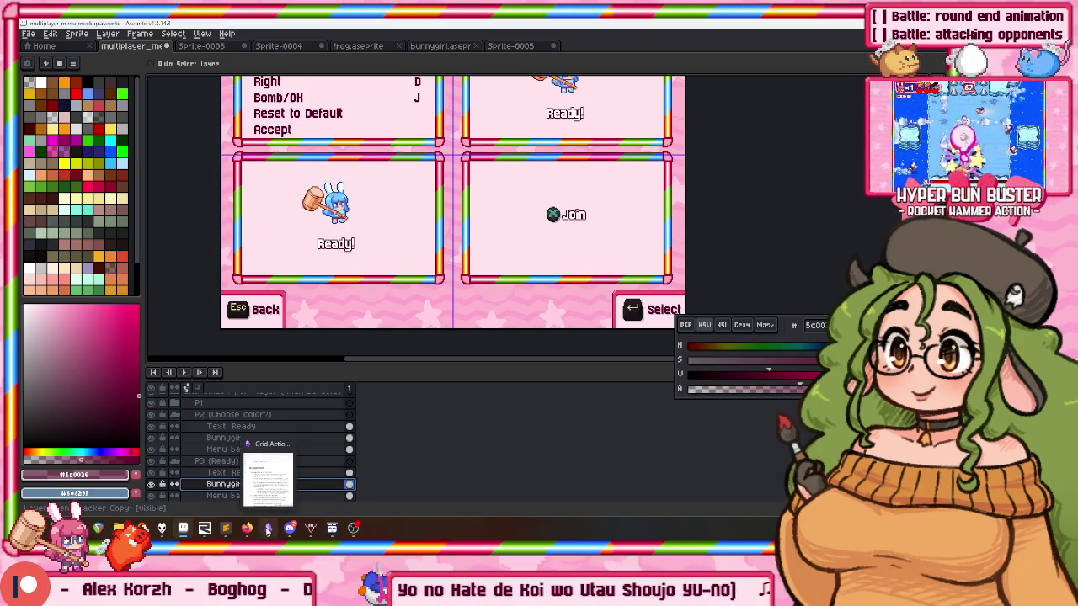
pyautogui.press('Up')
pyautogui.hotkey('shift', 'p')
pyautogui.press('Return')
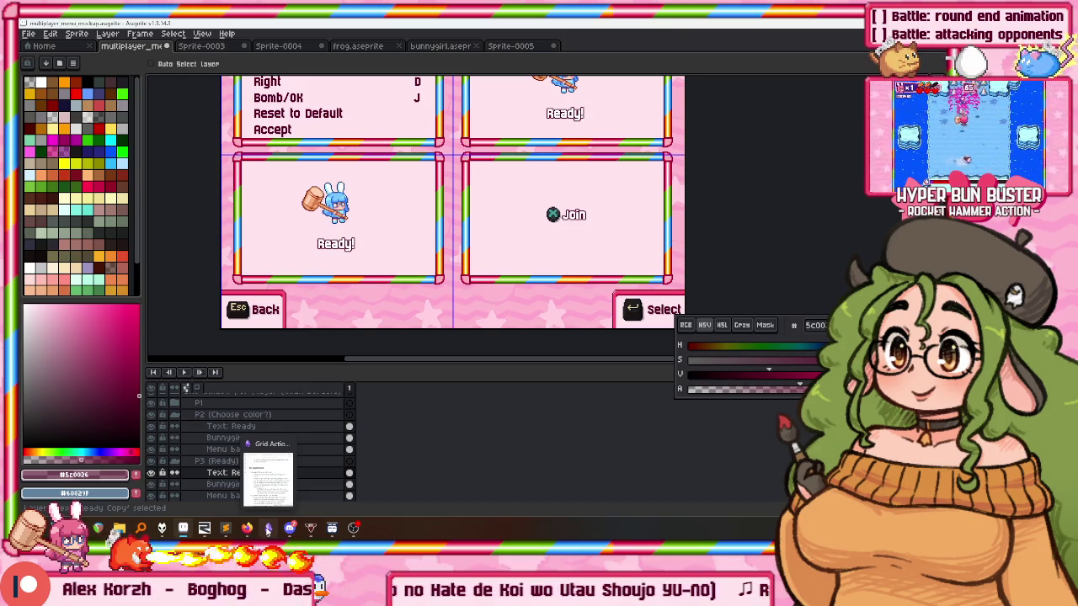
pyautogui.click(174, 460)
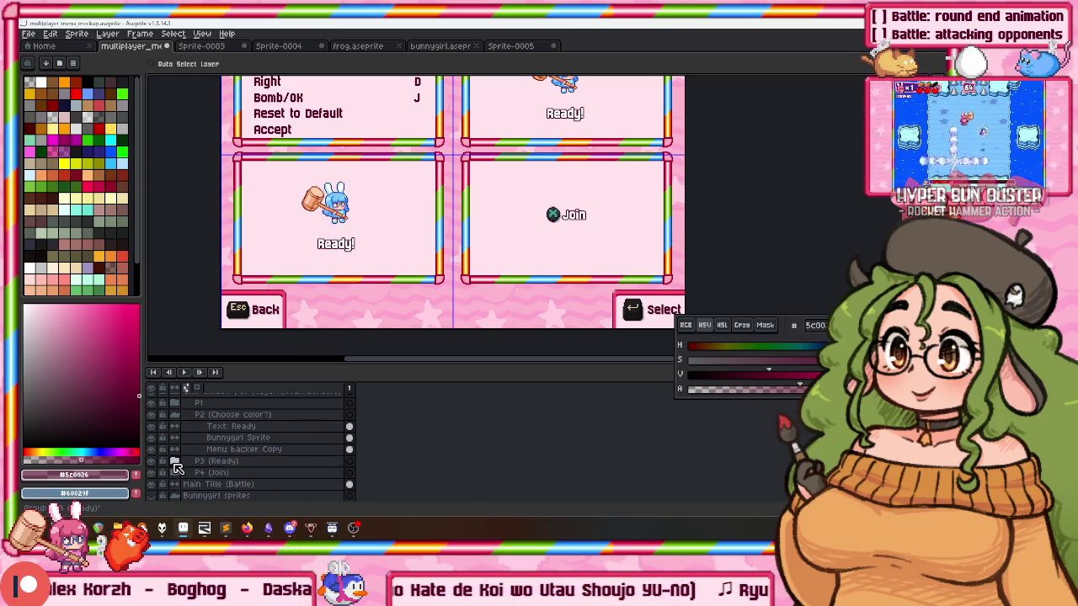
pyautogui.click(174, 414)
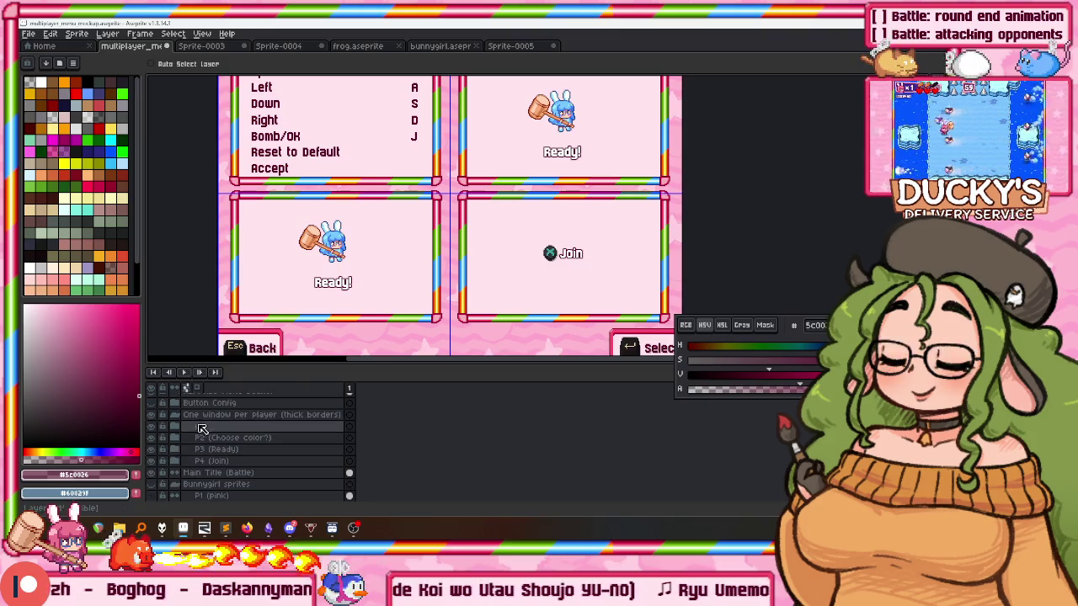
# Show the Button Config key list in the top-right window and hide the key lists in the bottom windows.
pyautogui.scroll(2, 185, 429)
pyautogui.moveTo(144, 427); pyautogui.dragTo(147, 427)
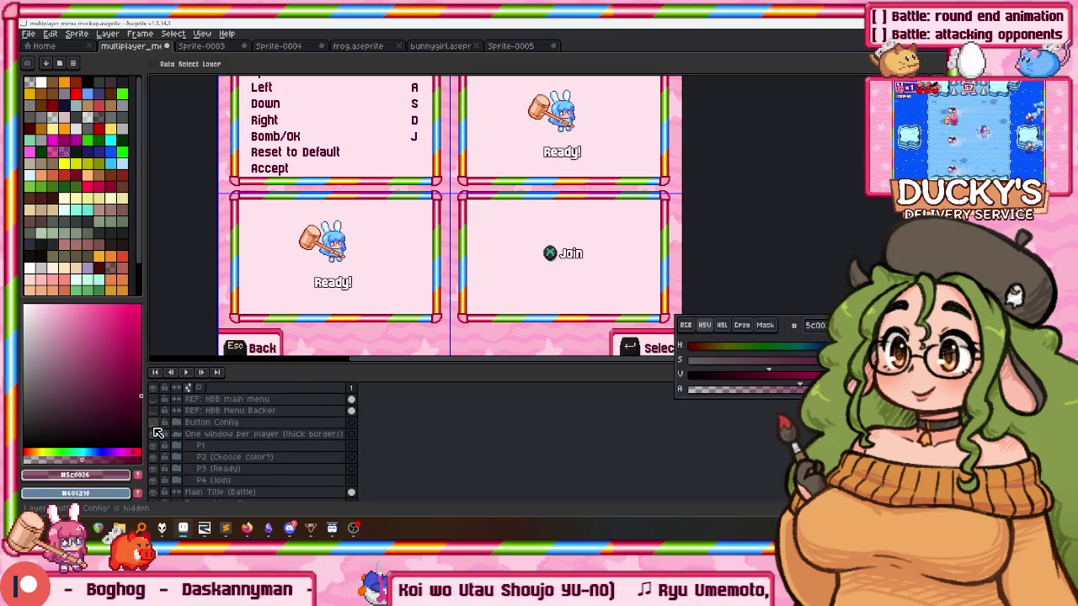
pyautogui.click(153, 422)
pyautogui.click(176, 422)
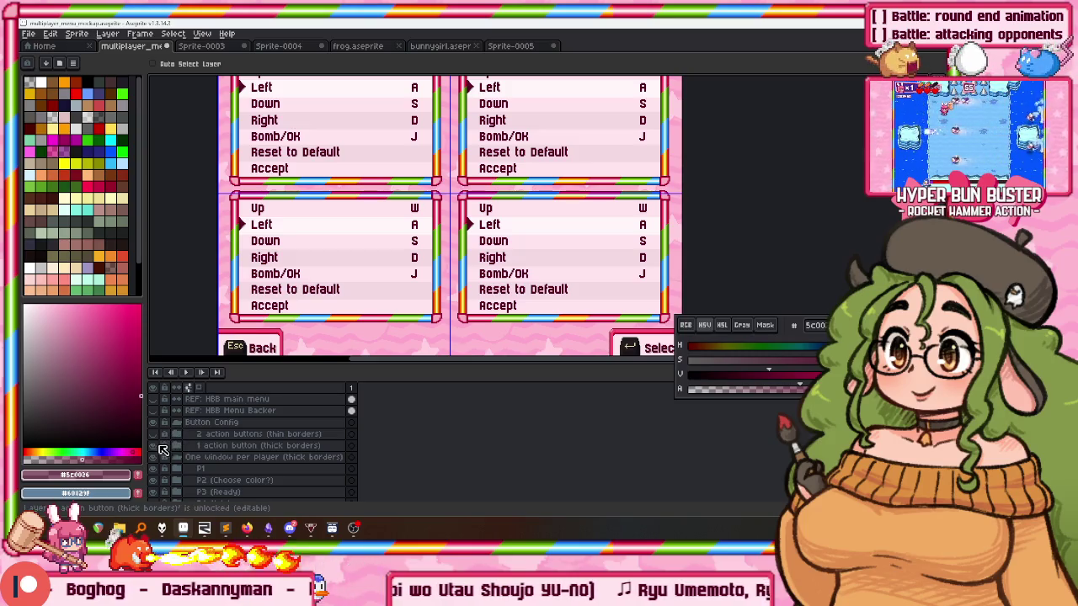
pyautogui.click(162, 460)
pyautogui.click(157, 485)
pyautogui.scroll(3, 426, 252)
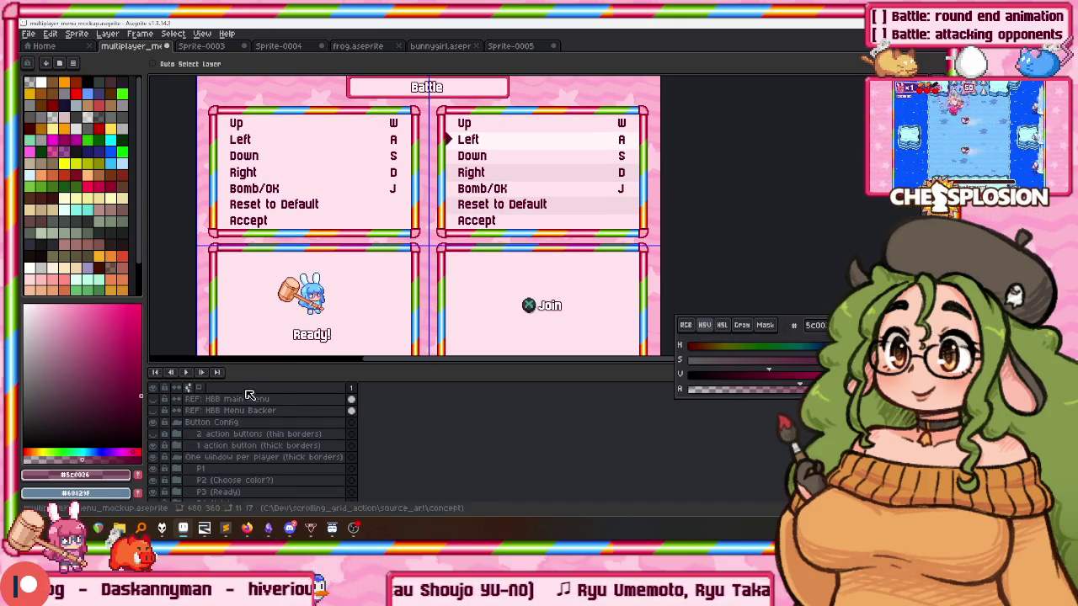
pyautogui.moveTo(343, 285); pyautogui.dragTo(359, 255)
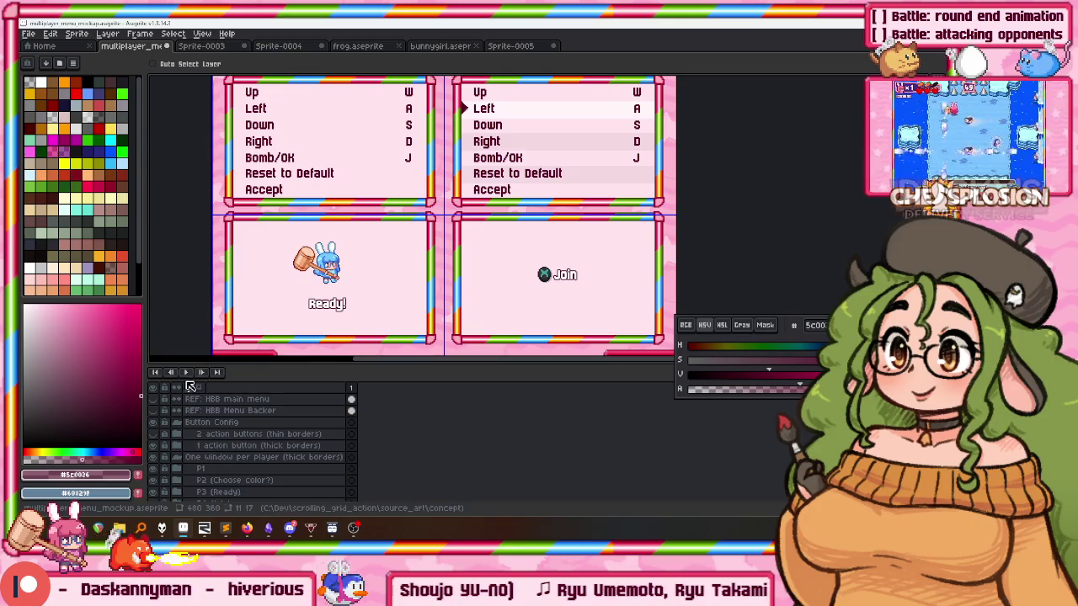
pyautogui.scroll(3, 316, 291)
pyautogui.moveTo(323, 288); pyautogui.dragTo(328, 262)
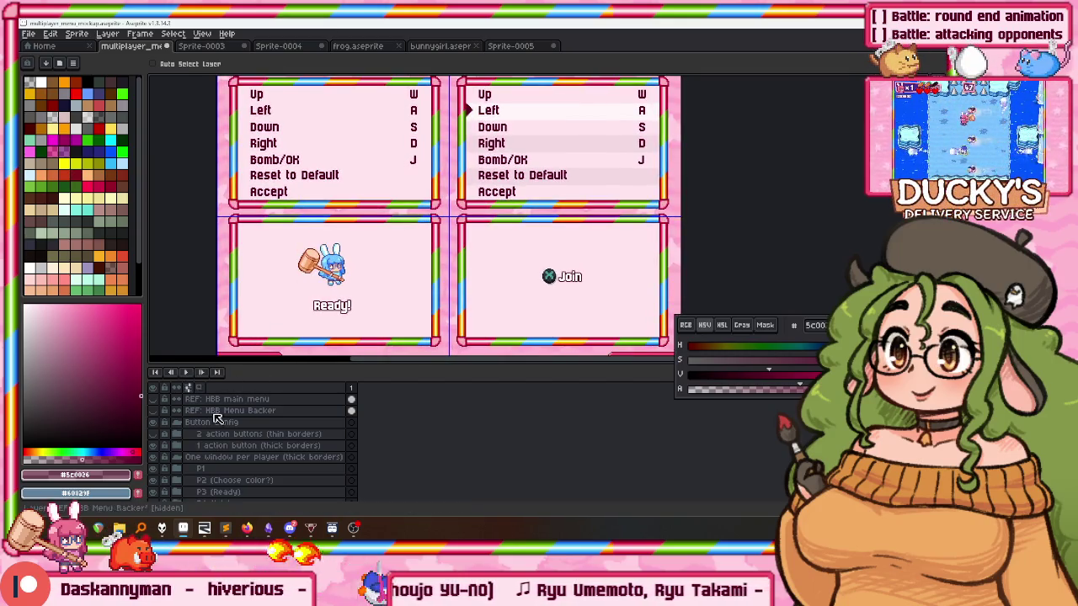
pyautogui.click(175, 423)
# Rename the P2 group to 'P2 (button config open)'.
pyautogui.doubleClick(201, 459)
pyautogui.click(388, 289)
pyautogui.write('P2 (buutton config')
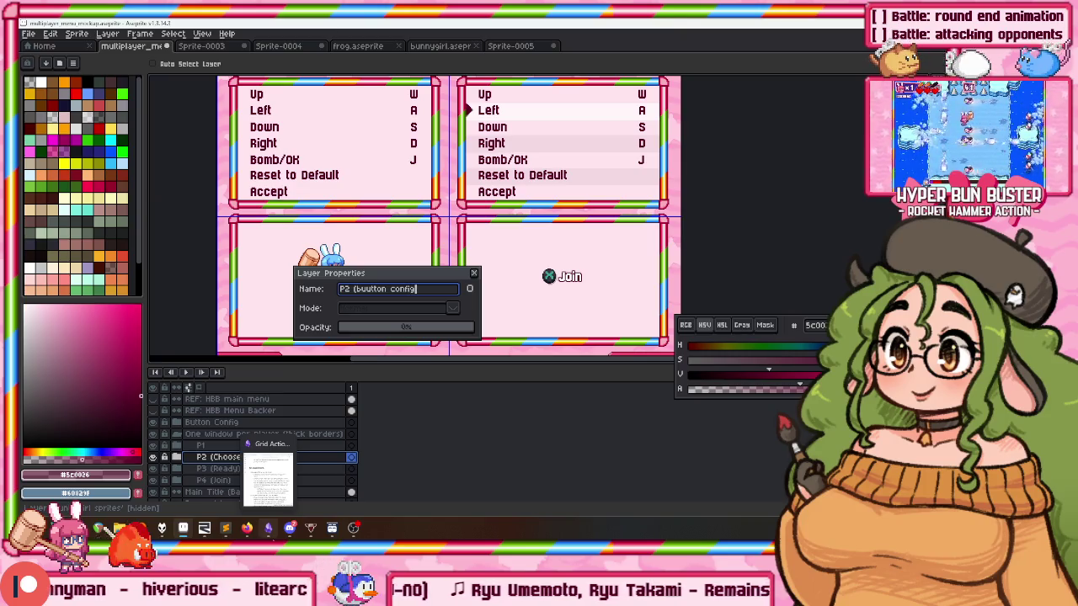
pyautogui.write('open')
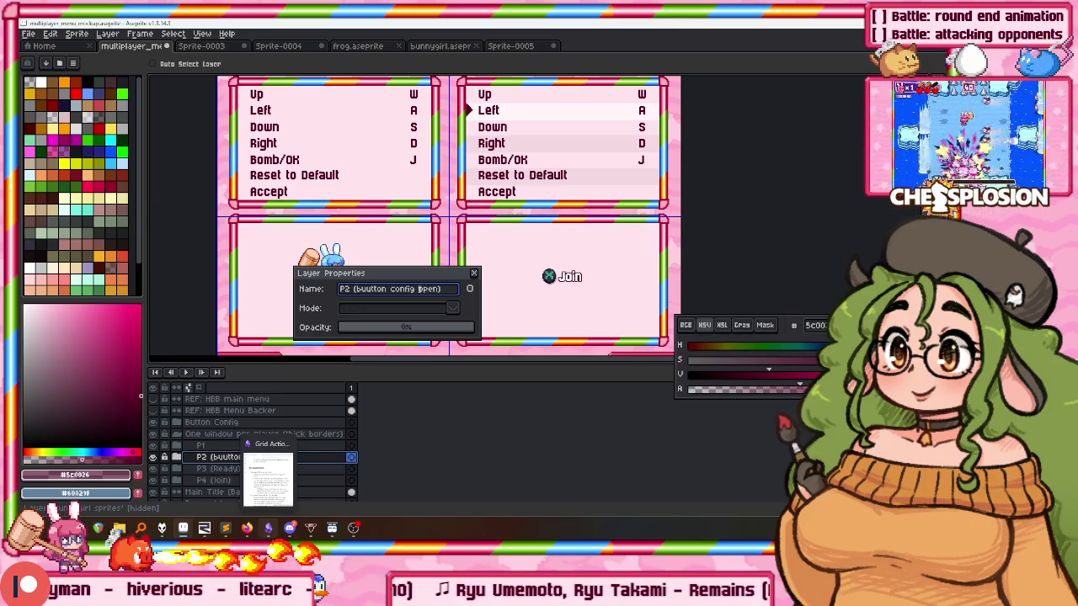
pyautogui.press('BackSpace')
pyautogui.press('Return')
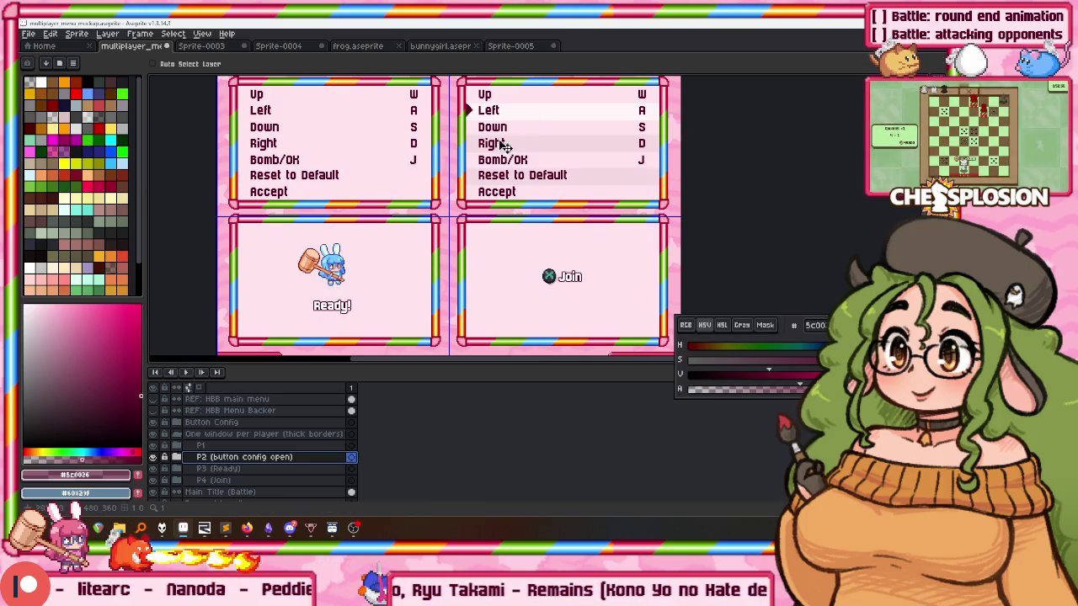
# Collapse the 'One window per player (thick borders)' group and select the Main Title (Battle) layer.
pyautogui.scroll(3, 508, 137)
pyautogui.scroll(2, 425, 76)
pyautogui.scroll(1, 357, 147)
pyautogui.scroll(1, 356, 150)
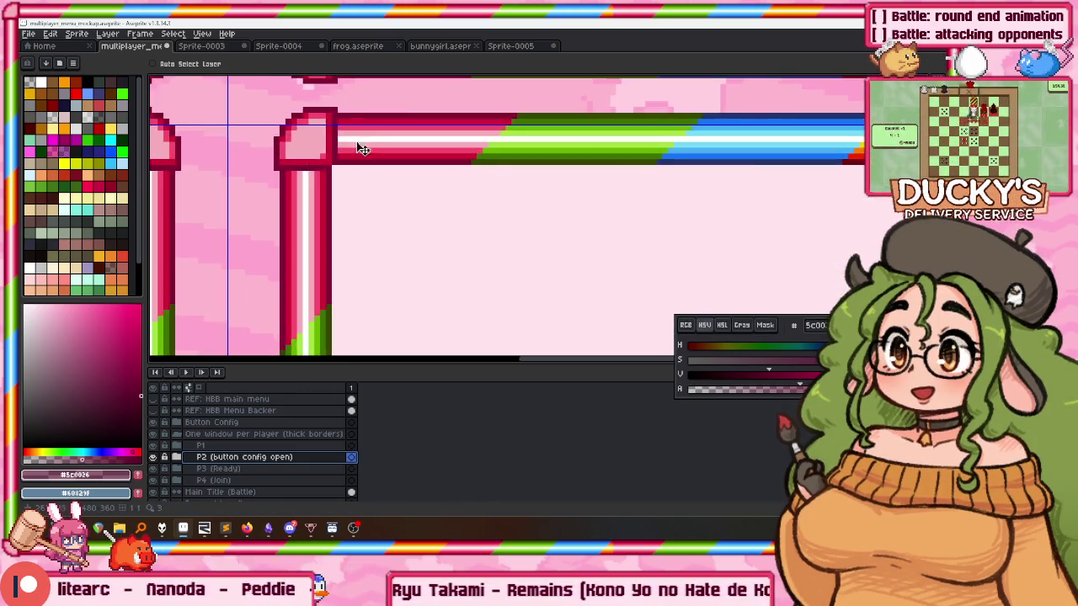
pyautogui.scroll(1, 394, 146)
pyautogui.scroll(-1, 367, 161)
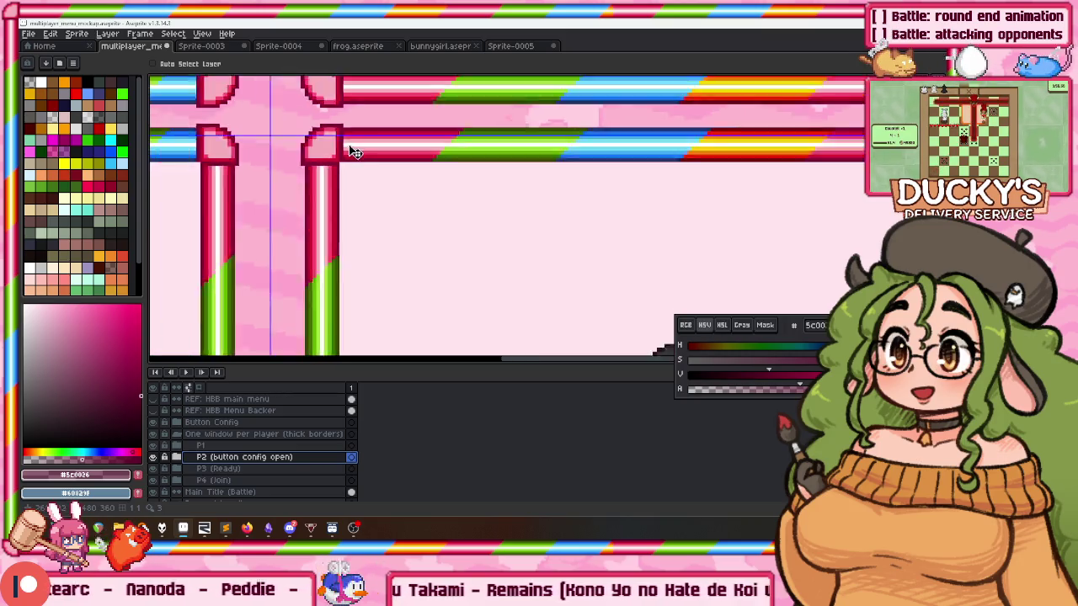
pyautogui.scroll(-2, 396, 181)
pyautogui.scroll(-2, 421, 202)
pyautogui.scroll(-1, 442, 213)
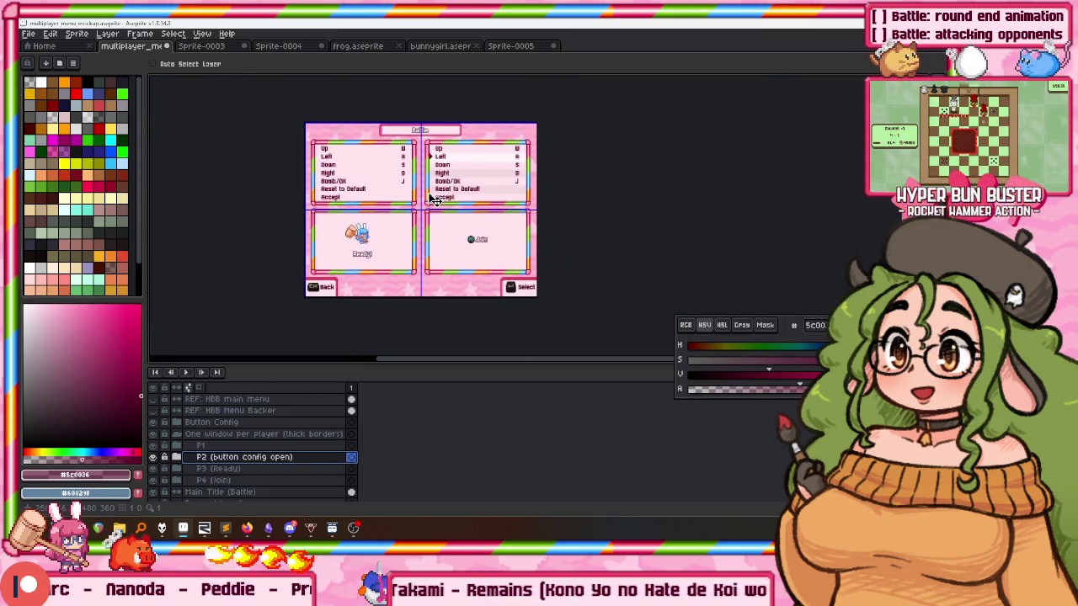
pyautogui.scroll(1, 431, 182)
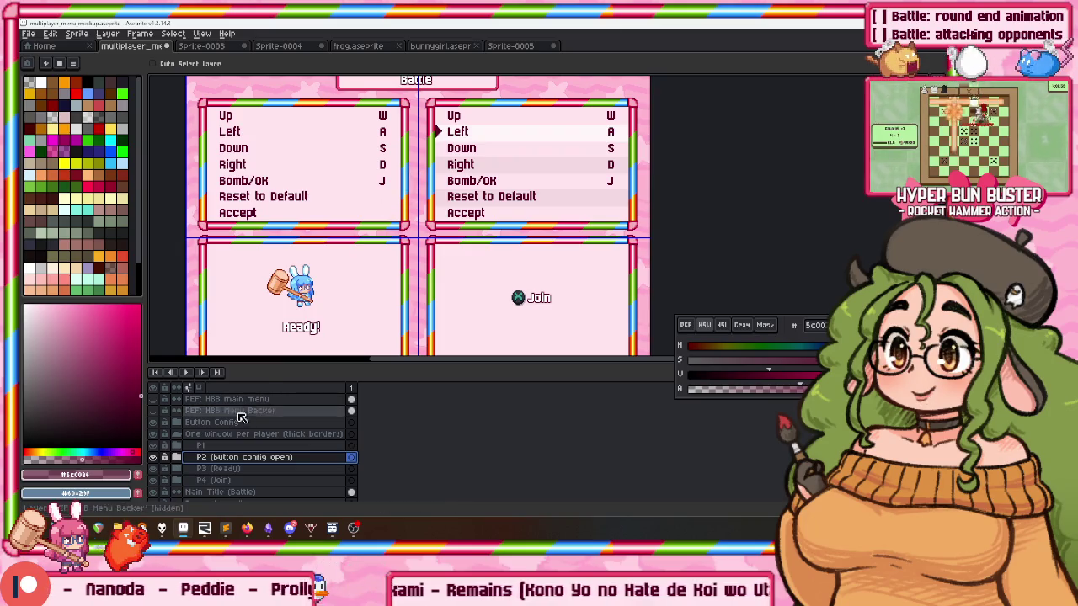
pyautogui.scroll(1, 344, 220)
pyautogui.scroll(-1, 346, 219)
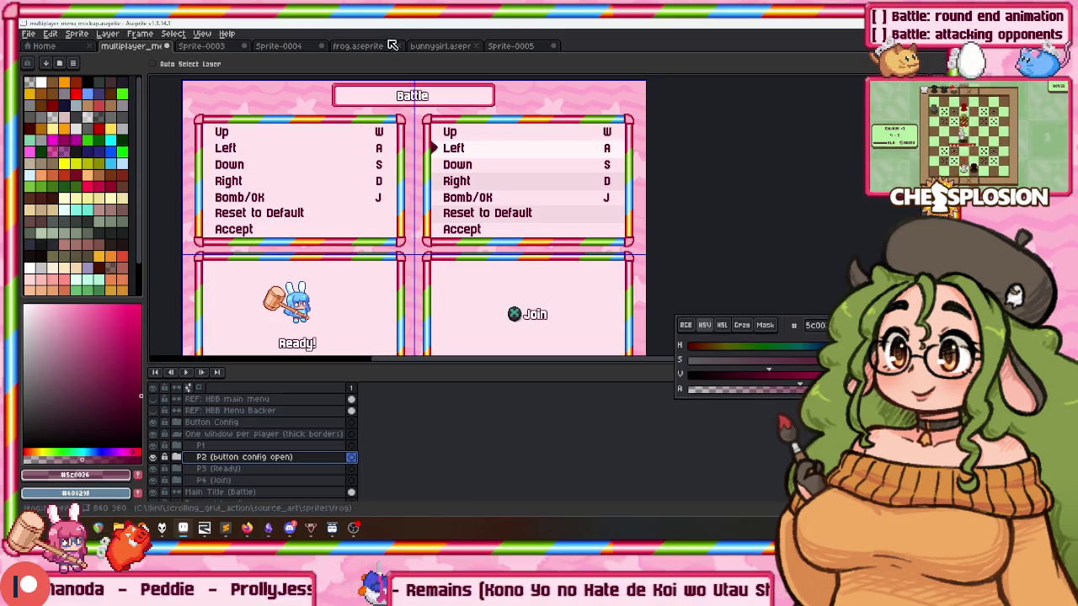
pyautogui.scroll(1, 402, 109)
pyautogui.scroll(-1, 380, 177)
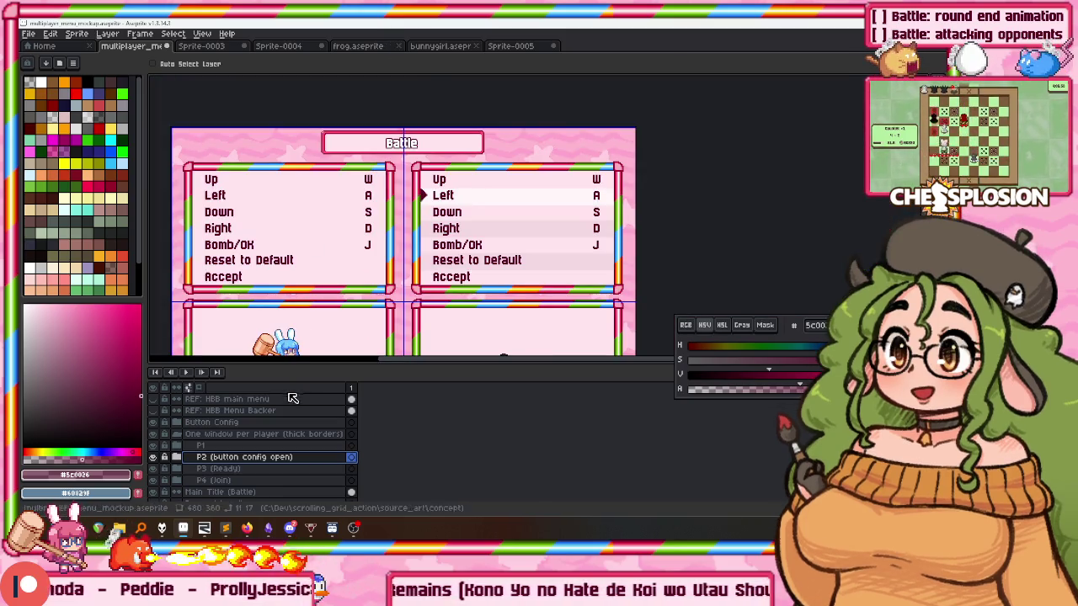
pyautogui.click(177, 434)
pyautogui.click(192, 447)
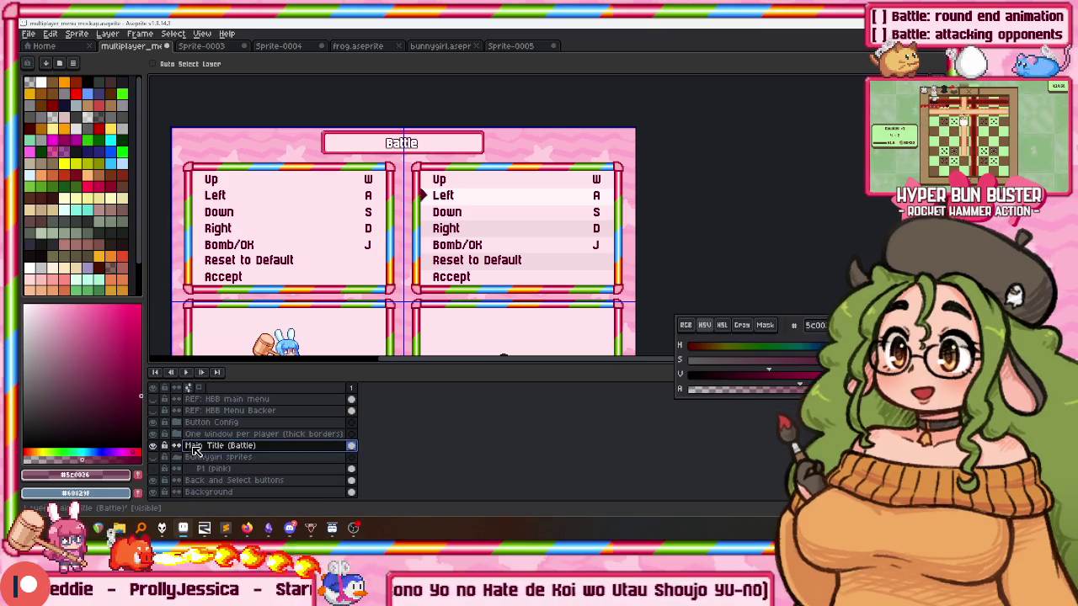
# Preview the mockup without the Battle title, restore it, and save multiplayer_menu_mockup.aseprite.
pyautogui.click(153, 445)
pyautogui.moveTo(422, 194)
pyautogui.mouseDown()
pyautogui.moveTo(435, 172)
pyautogui.moveTo(405, 157)
pyautogui.mouseUp()
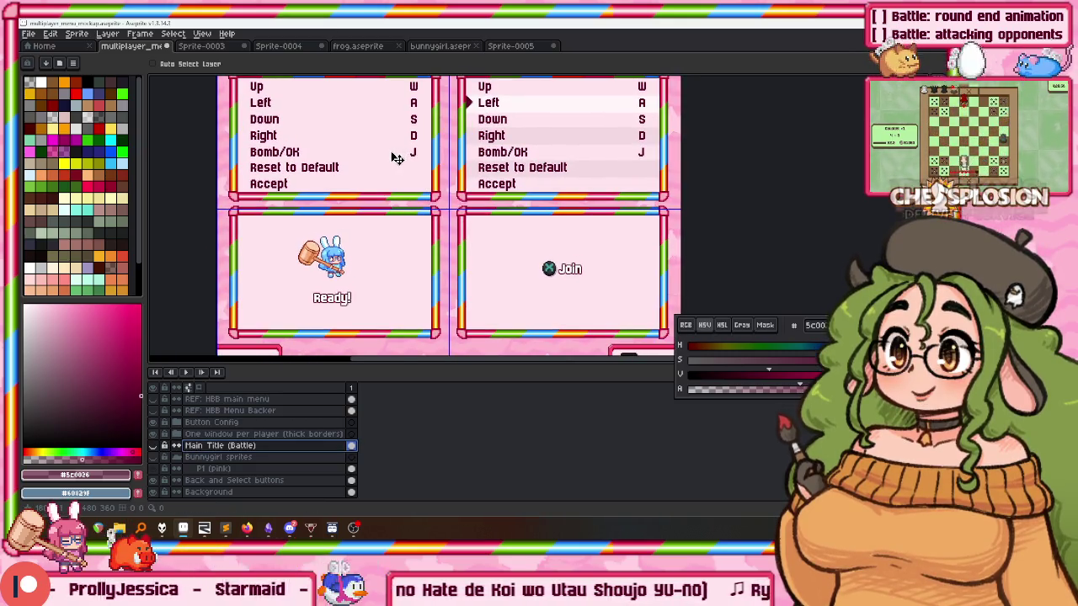
pyautogui.click(153, 446)
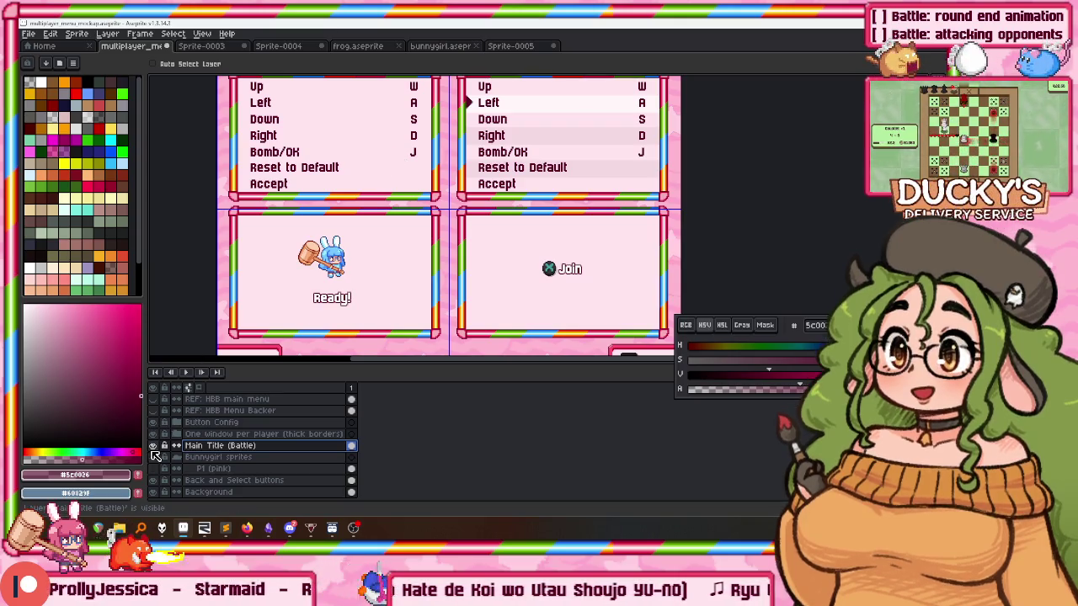
pyautogui.hotkey('ctrl', 's')
pyautogui.moveTo(409, 234)
pyautogui.mouseDown()
pyautogui.moveTo(445, 132)
pyautogui.moveTo(417, 162)
pyautogui.mouseUp()
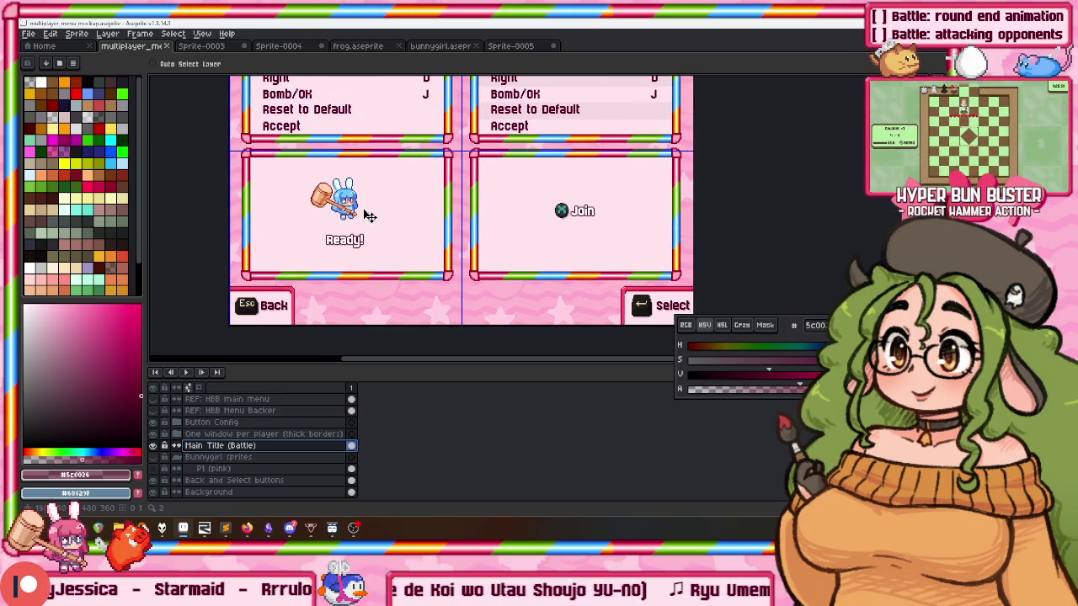
pyautogui.scroll(-3, 320, 278)
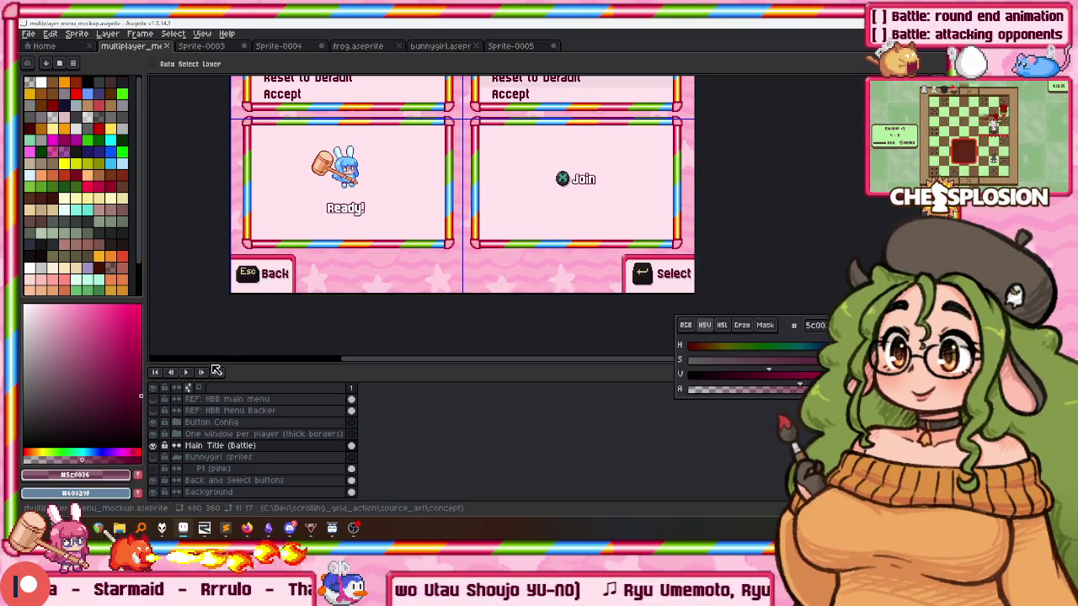
pyautogui.click(234, 472)
pyautogui.moveTo(400, 279); pyautogui.dragTo(443, 261)
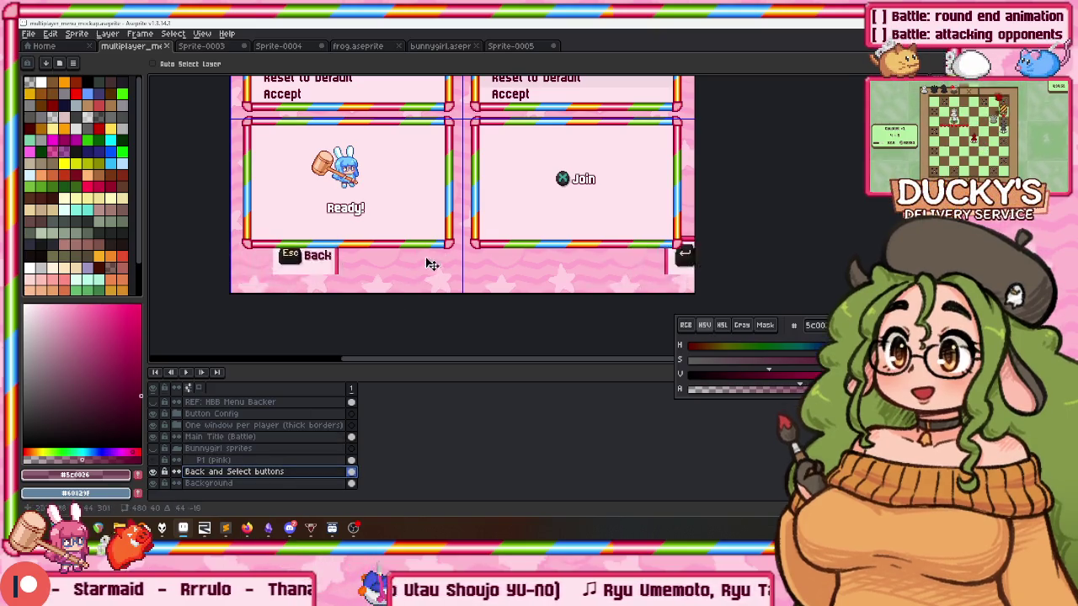
pyautogui.hotkey('ctrl', 'z')
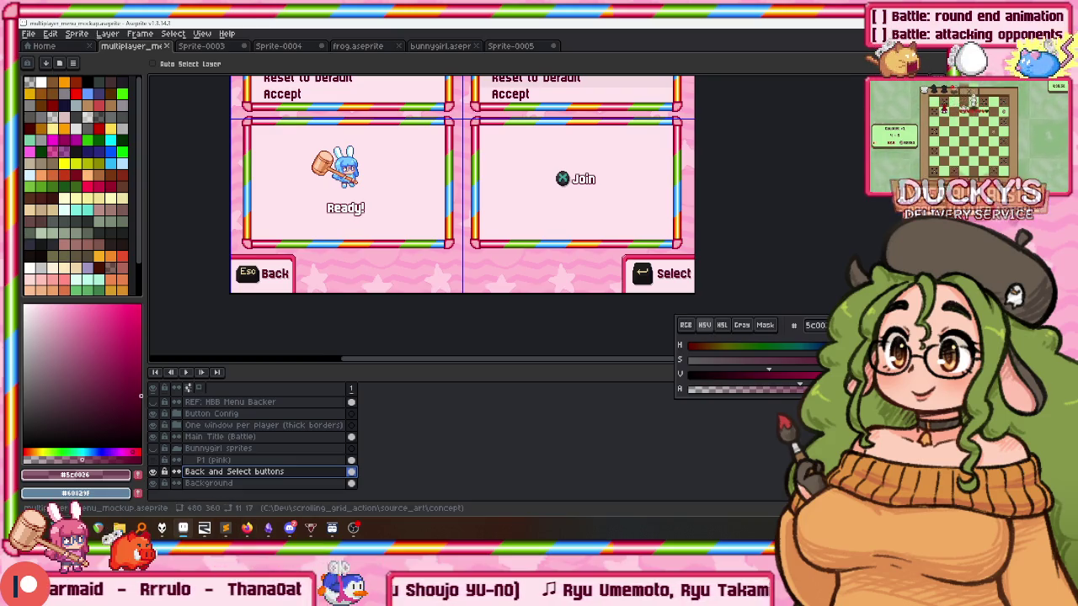
pyautogui.scroll(2, 336, 230)
pyautogui.scroll(-1, 336, 230)
pyautogui.scroll(-3, 336, 230)
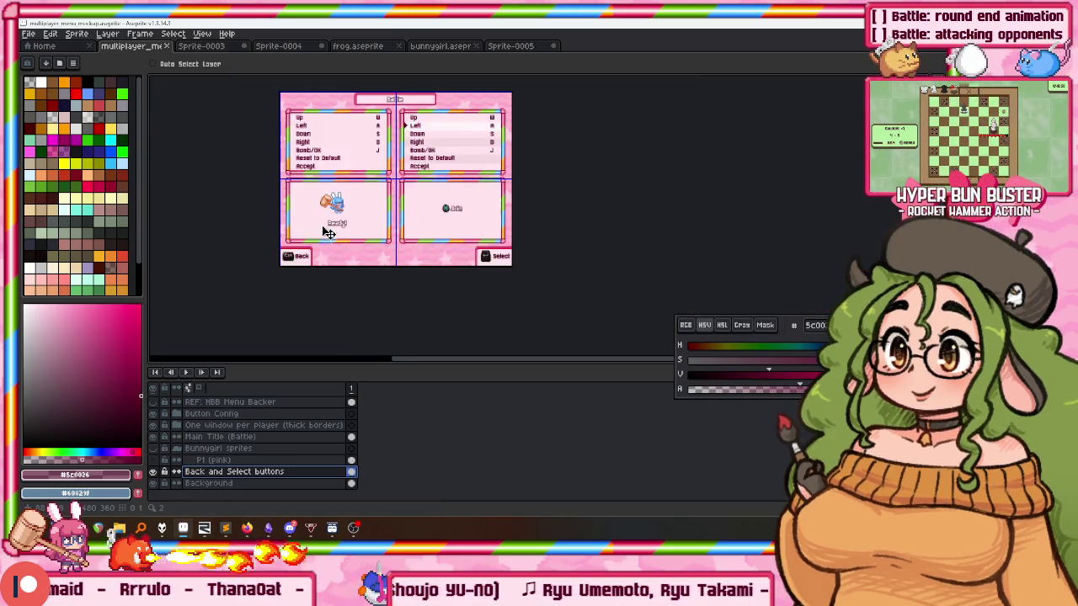
pyautogui.scroll(1, 339, 233)
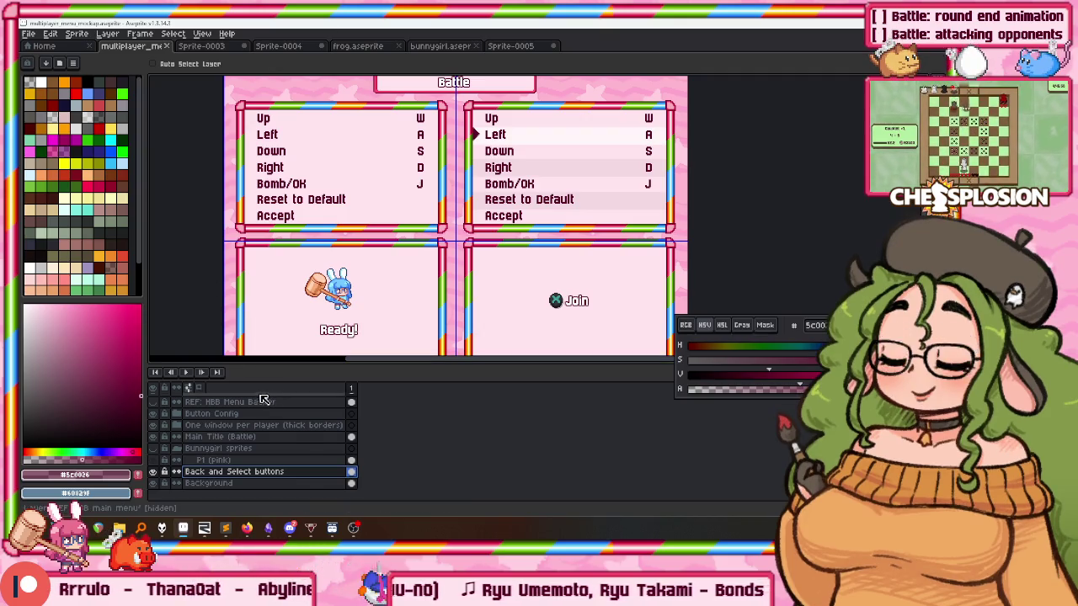
pyautogui.scroll(1, 265, 400)
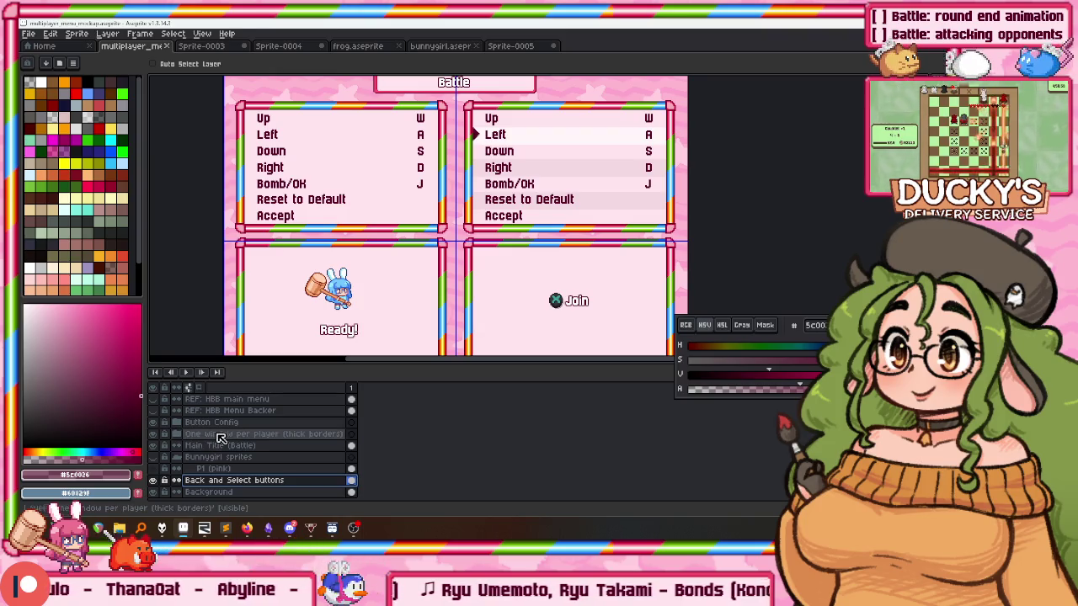
# Expand the One window per player group and delete the text layer in the P1 group.
pyautogui.click(210, 435)
pyautogui.click(176, 433)
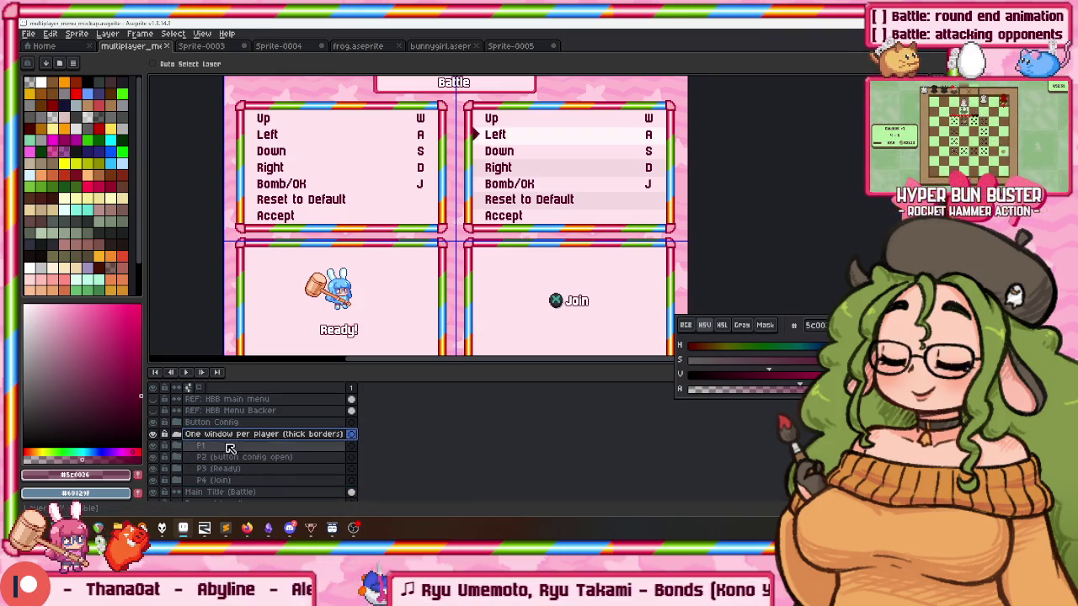
pyautogui.click(217, 457)
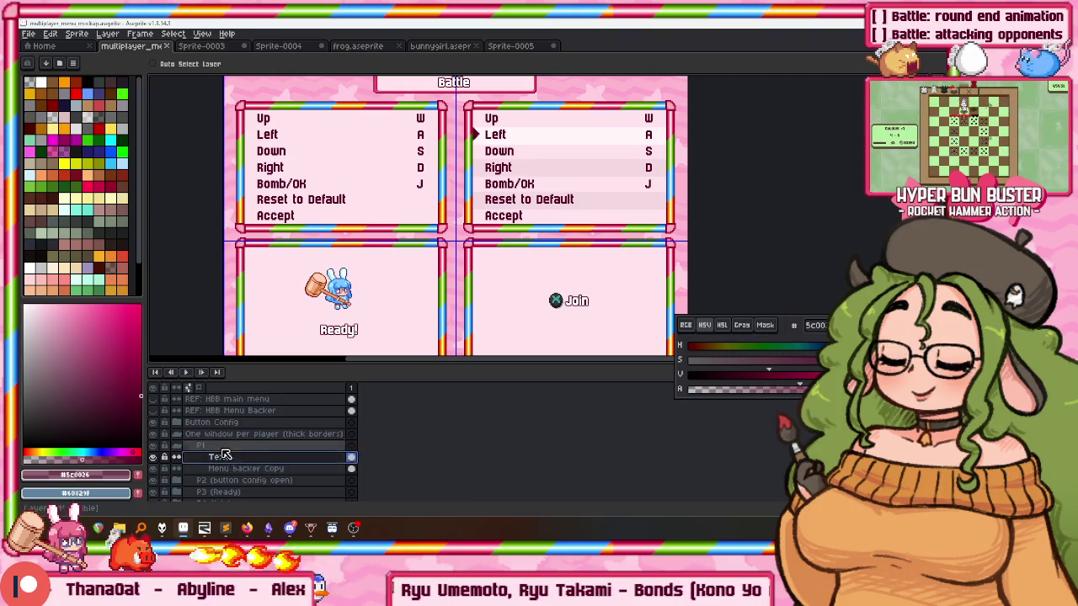
pyautogui.press('Delete')
pyautogui.moveTo(338, 219)
pyautogui.mouseDown()
pyautogui.moveTo(385, 147)
pyautogui.moveTo(377, 163)
pyautogui.mouseUp()
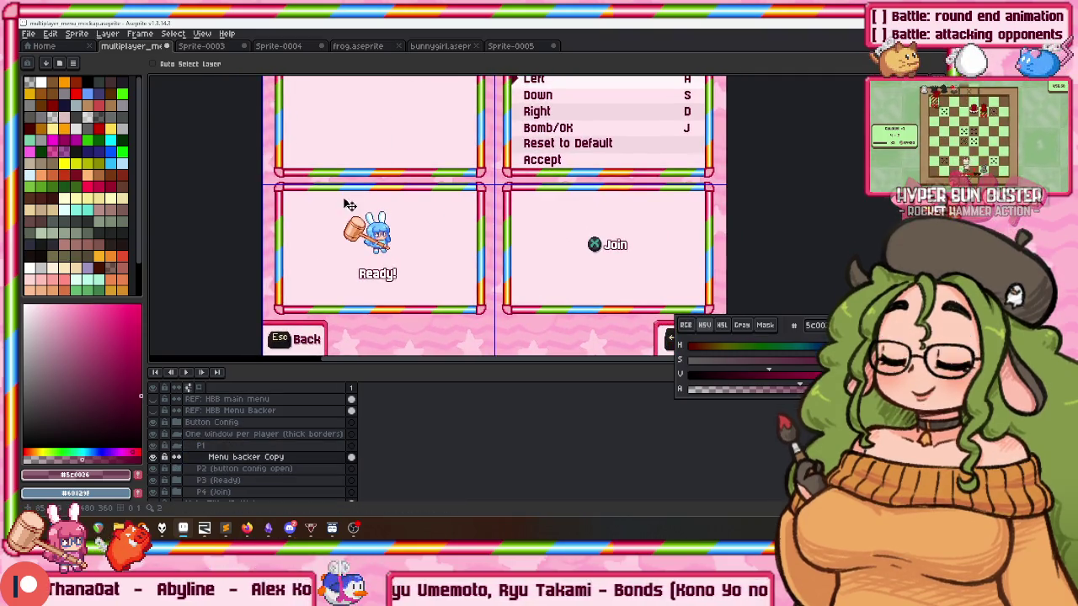
pyautogui.scroll(-2, 242, 442)
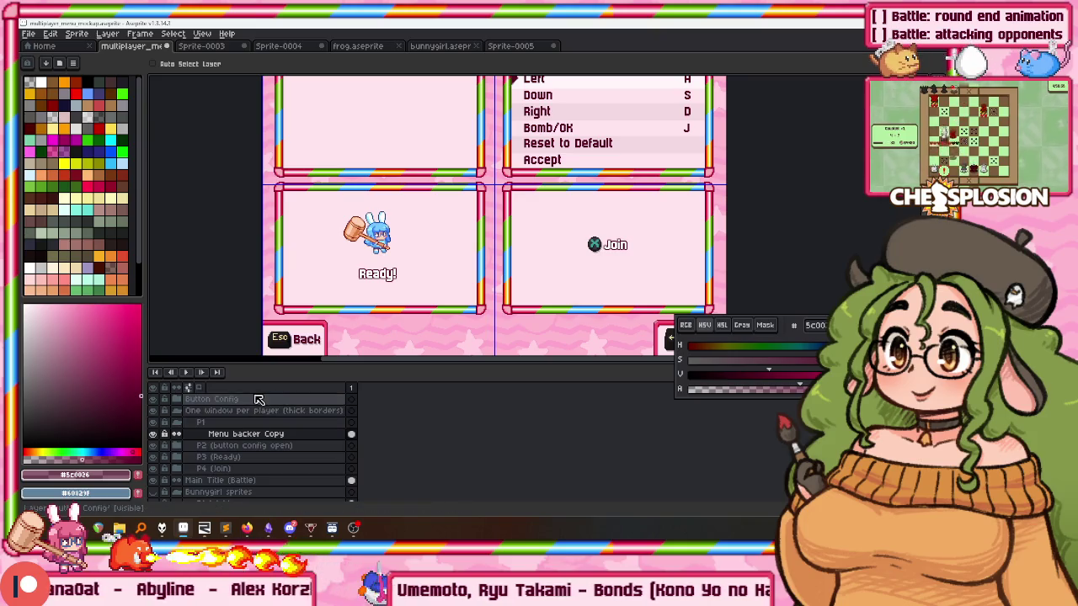
pyautogui.scroll(-2, 242, 475)
# Move the P1 (pink) sprite layer into the P1 group and save the mockup.
pyautogui.click(236, 483)
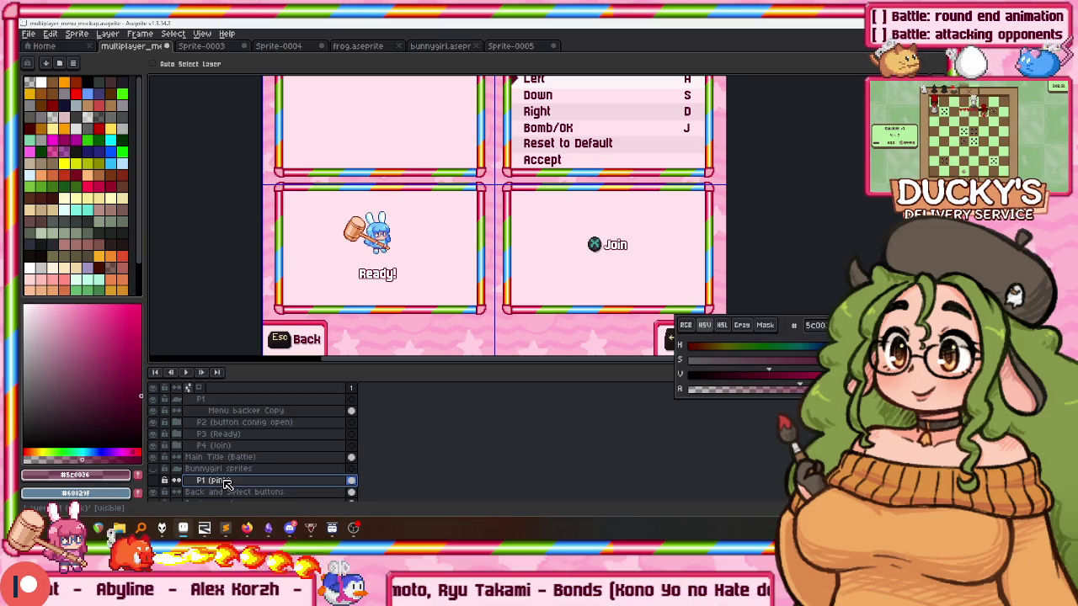
pyautogui.scroll(3, 240, 459)
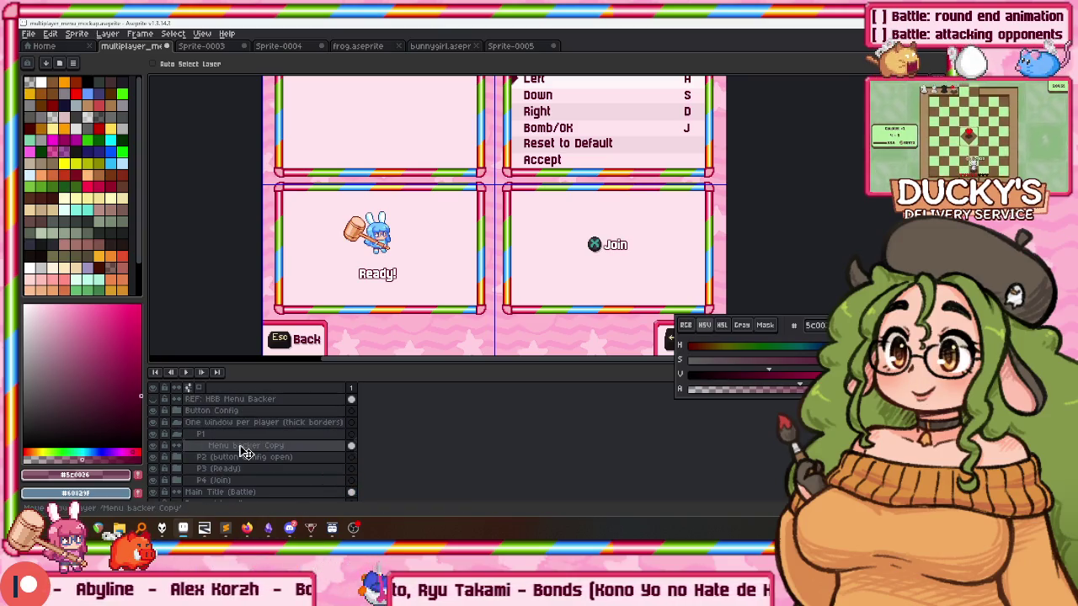
pyautogui.moveTo(249, 443); pyautogui.dragTo(250, 445)
pyautogui.scroll(2, 569, 336)
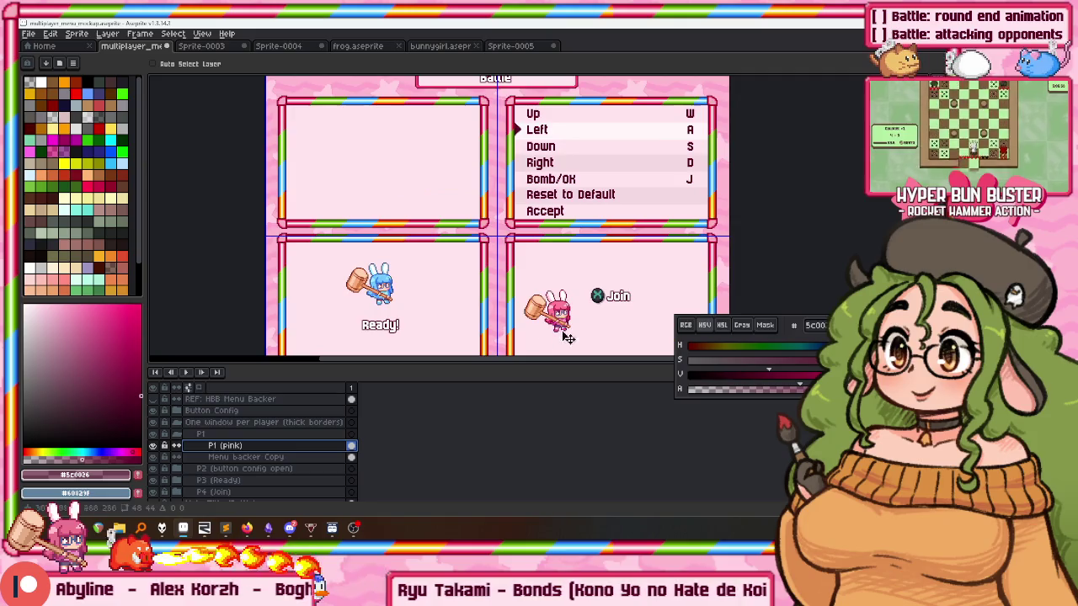
pyautogui.scroll(2, 374, 296)
pyautogui.scroll(-2, 437, 318)
pyautogui.scroll(2, 438, 319)
pyautogui.scroll(-1, 446, 172)
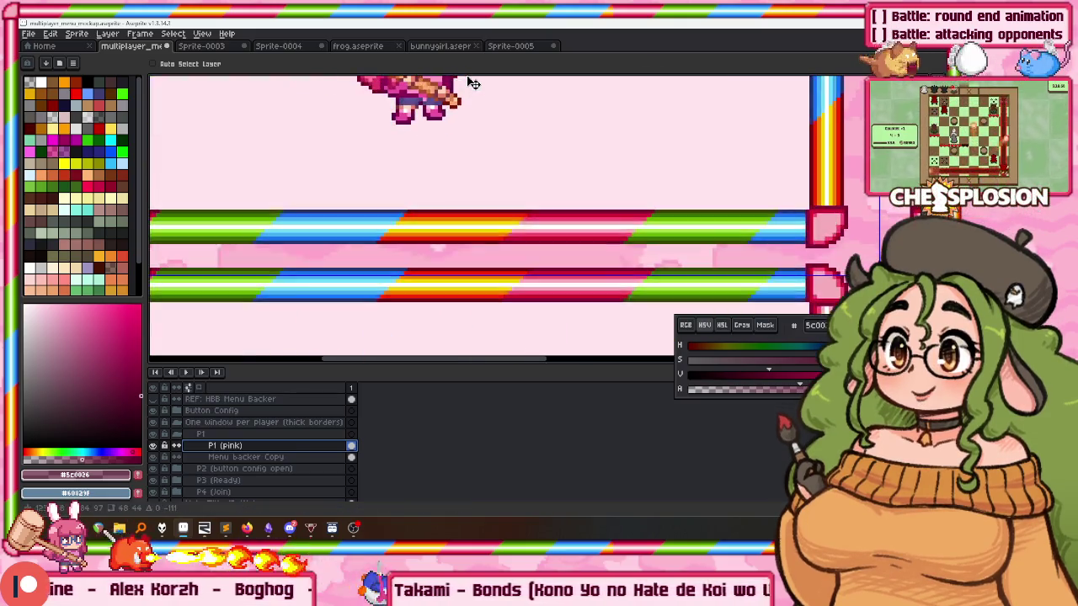
pyautogui.scroll(-1, 446, 172)
pyautogui.scroll(-1, 426, 270)
pyautogui.scroll(1, 431, 198)
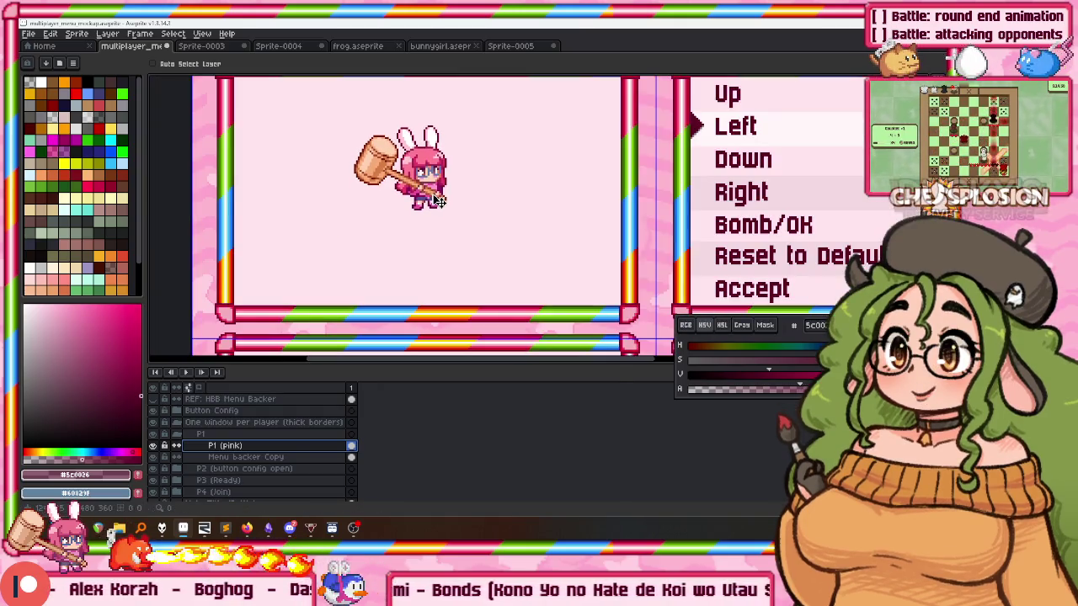
pyautogui.scroll(-1, 354, 248)
pyautogui.hotkey('ctrl', 's')
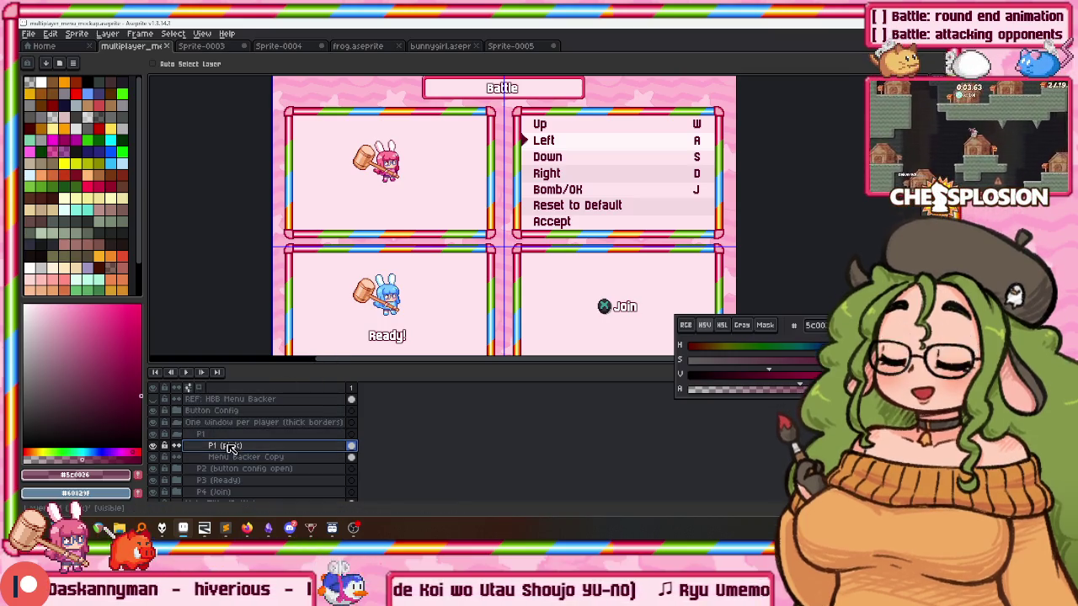
# Add a new layer named 'Select Team' above the Menu backer Copy layer.
pyautogui.click(238, 458)
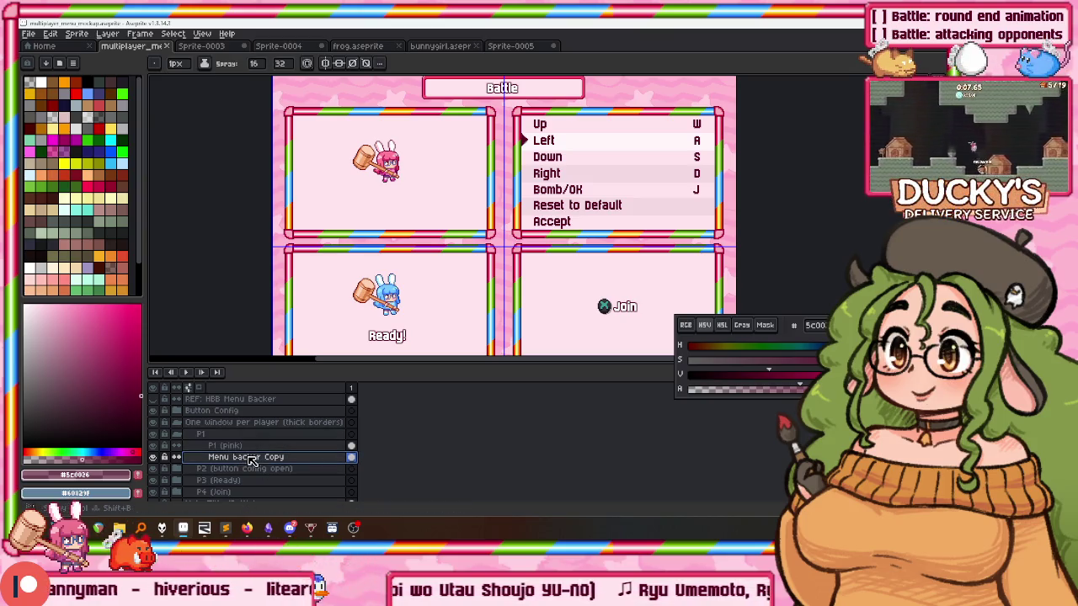
pyautogui.press('Escape')
pyautogui.hotkey('shift', 'n')
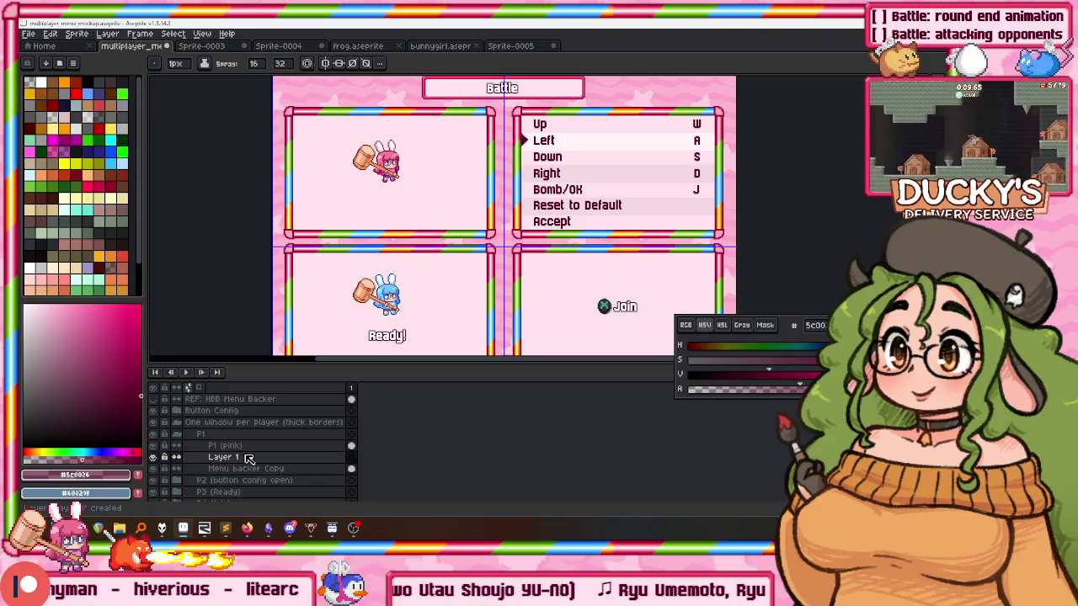
pyautogui.doubleClick(244, 457)
pyautogui.write('elec')
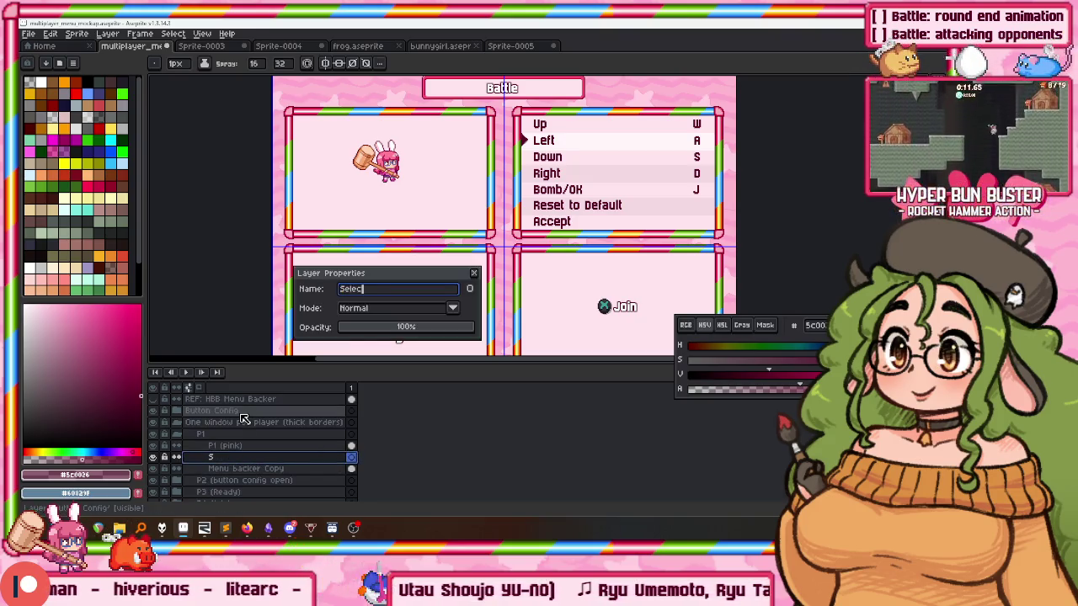
pyautogui.write('t Team')
pyautogui.press('Return')
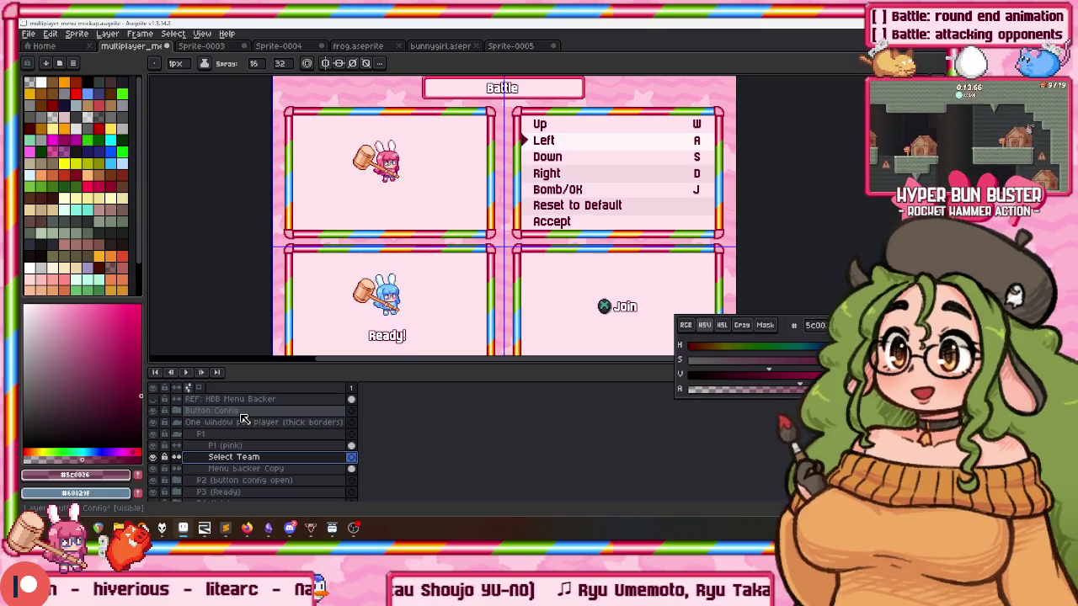
# Pick the Ready! text's white and write 'Select Color' below the pink bunny.
pyautogui.scroll(4, 328, 334)
pyautogui.press('i')
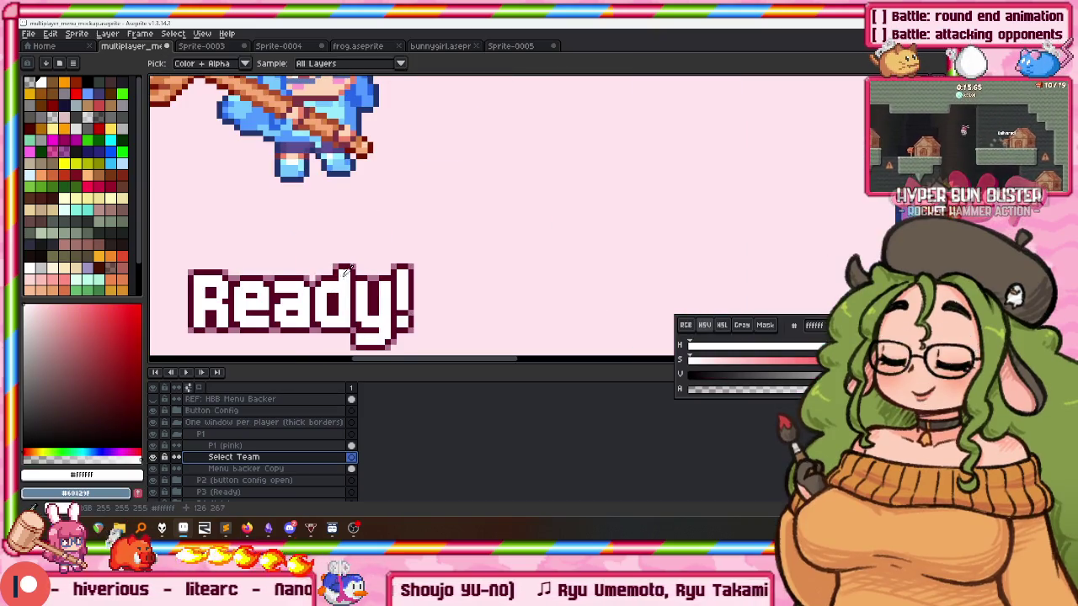
pyautogui.click(350, 273)
pyautogui.scroll(-1, 349, 274)
pyautogui.scroll(-1, 350, 253)
pyautogui.scroll(1, 405, 252)
pyautogui.press('t')
pyautogui.scroll(1, 407, 267)
pyautogui.moveTo(378, 280); pyautogui.dragTo(563, 325)
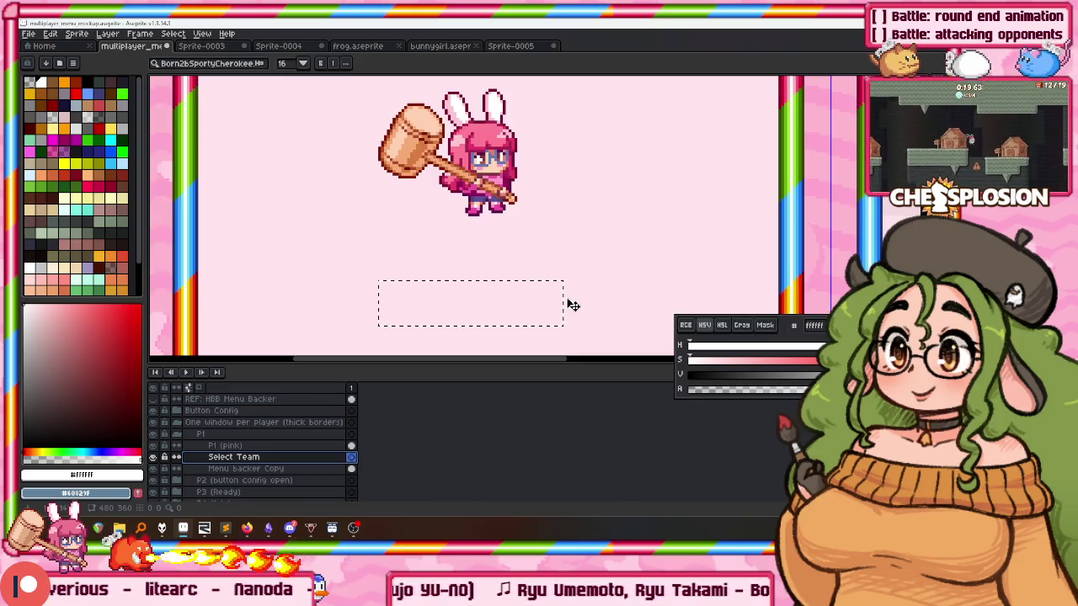
pyautogui.write('Select Color')
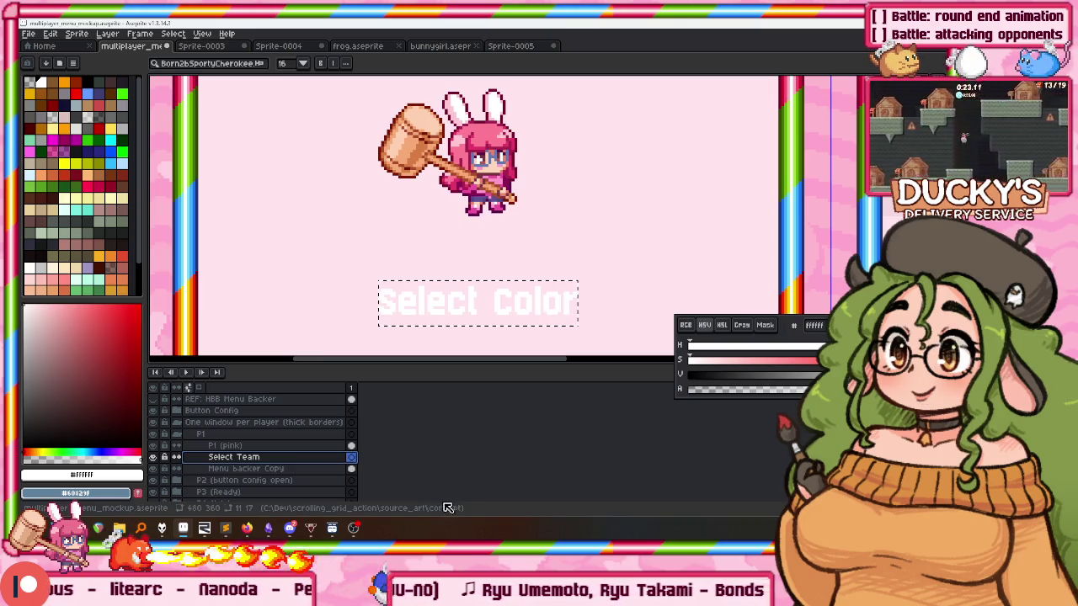
pyautogui.press('Return')
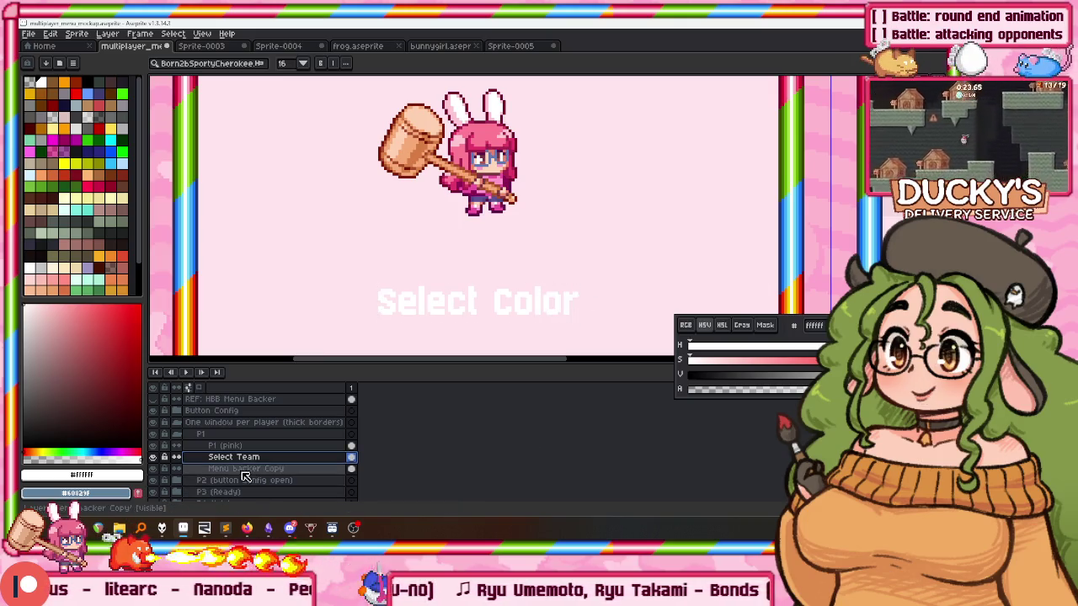
# Rename the layer to 'Select Color' and sample the Ready! text's dark outline colour for an outline.
pyautogui.doubleClick(263, 457)
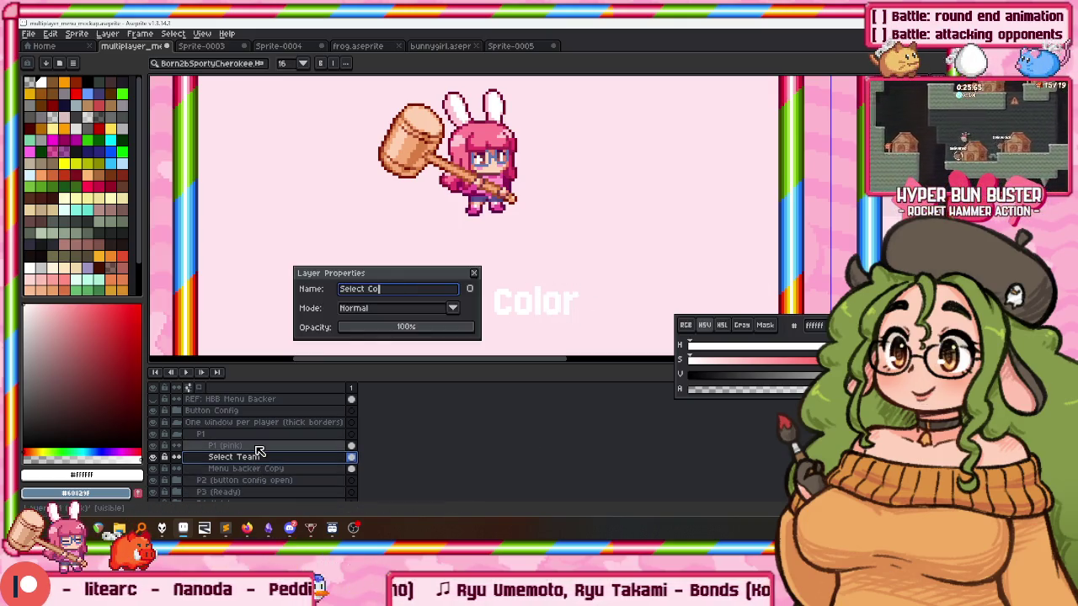
pyautogui.write('lor')
pyautogui.press('Return')
pyautogui.scroll(-5, 370, 312)
pyautogui.scroll(-4, 396, 278)
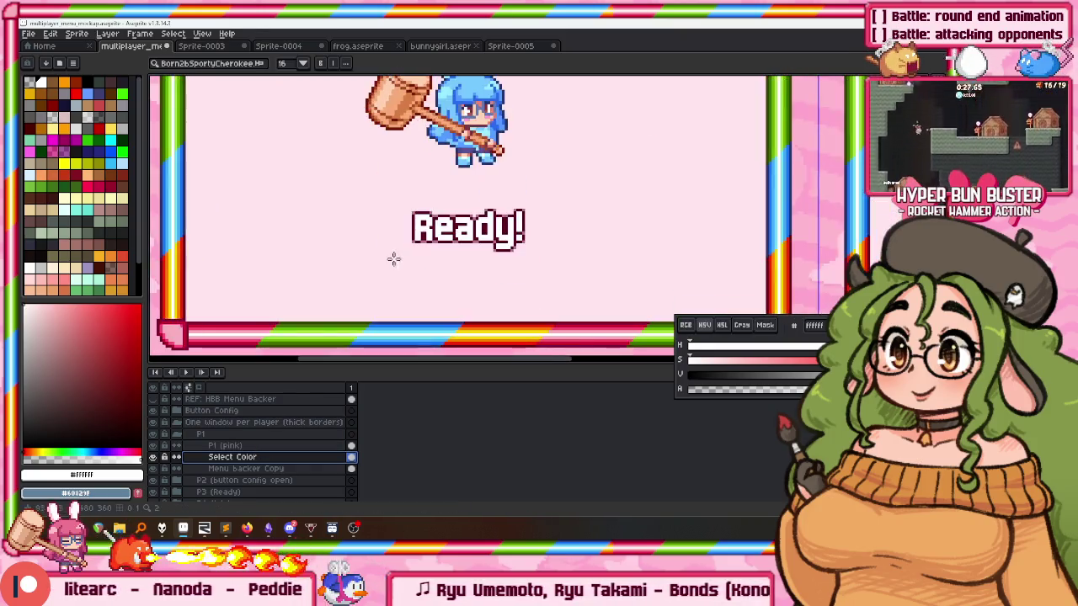
pyautogui.scroll(2, 392, 252)
pyautogui.keyDown('alt'); pyautogui.click(436, 183); pyautogui.keyUp('alt')
pyautogui.scroll(-3, 402, 183)
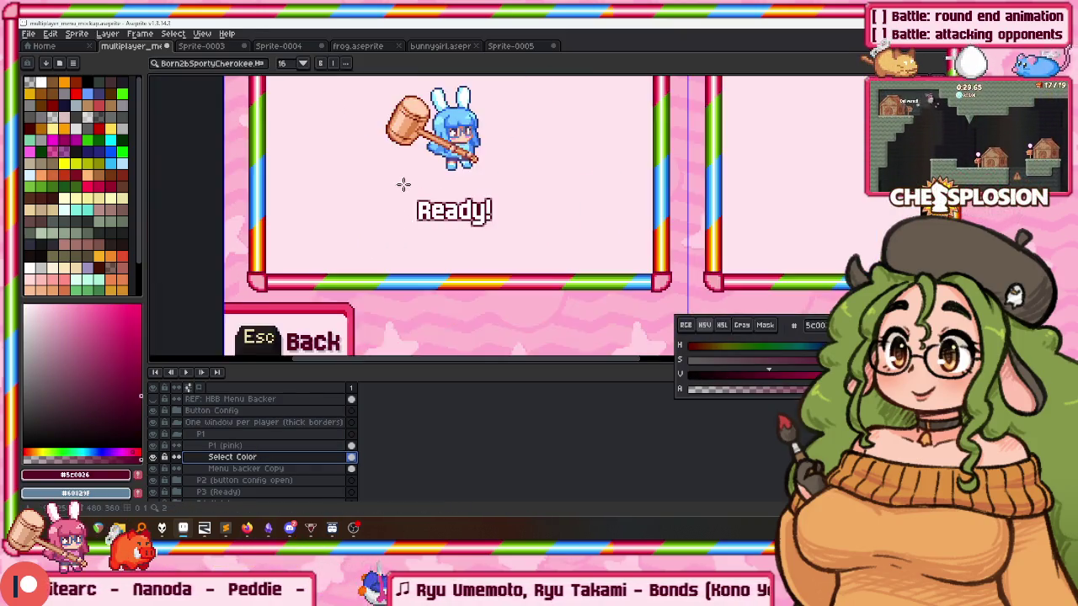
pyautogui.scroll(3, 305, 215)
pyautogui.scroll(2, 305, 214)
pyautogui.hotkey('shift', 'o')
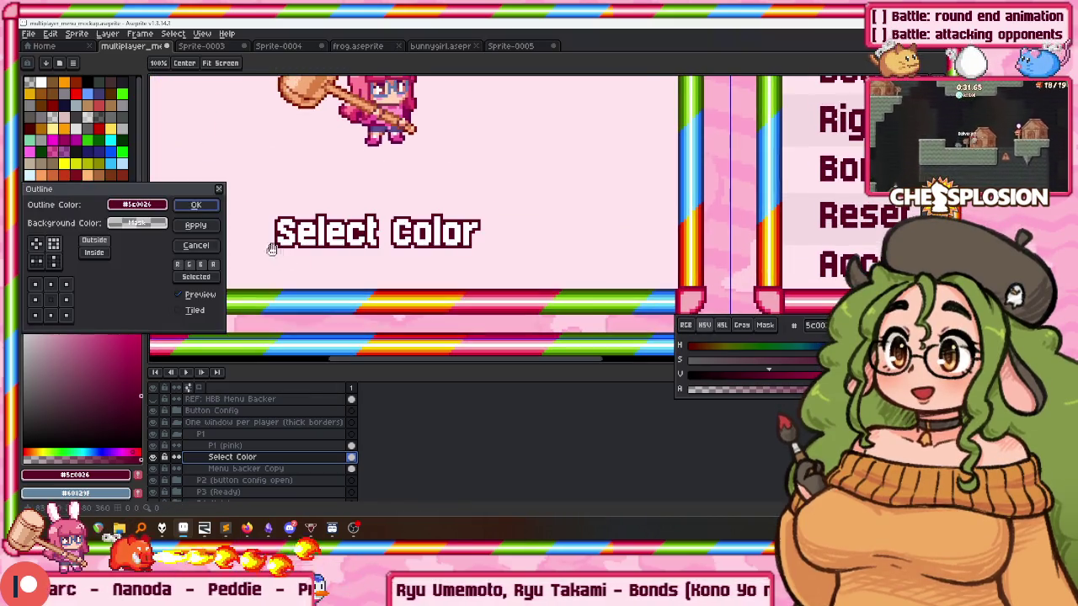
# Apply a rounded dark maroon #5C0026 outline to the Select Color text, redoing it once.
pyautogui.click(35, 243)
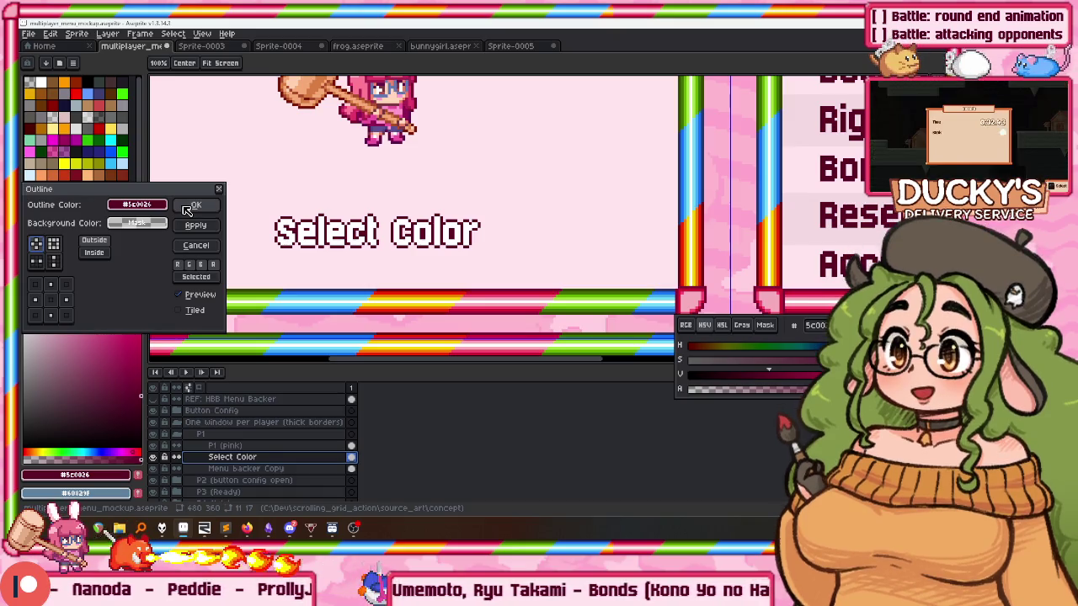
pyautogui.click(188, 208)
pyautogui.scroll(3, 282, 240)
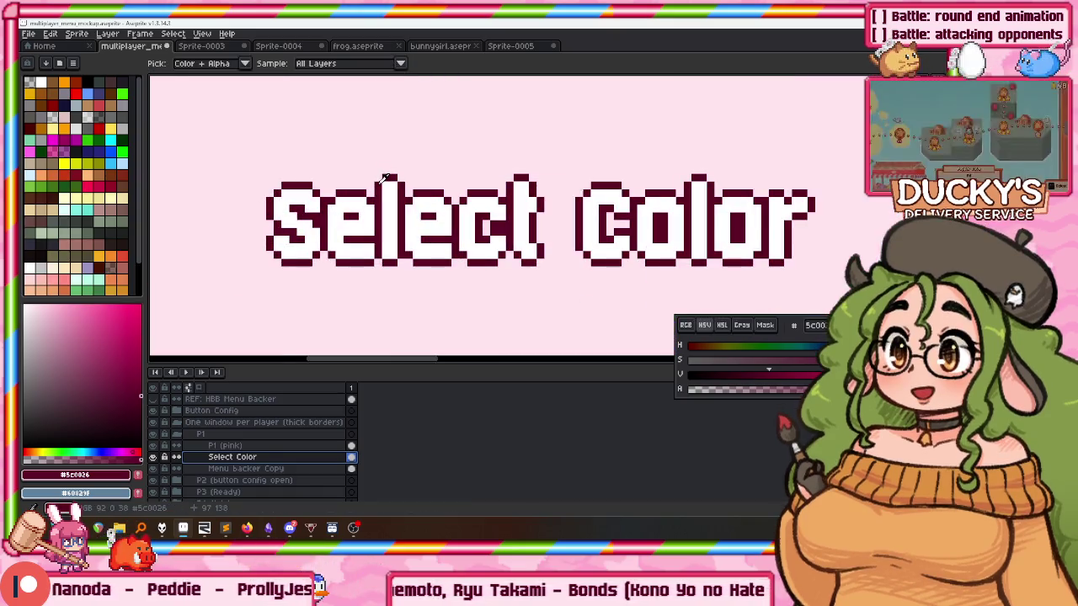
pyautogui.moveTo(383, 177); pyautogui.dragTo(364, 209)
pyautogui.press('w')
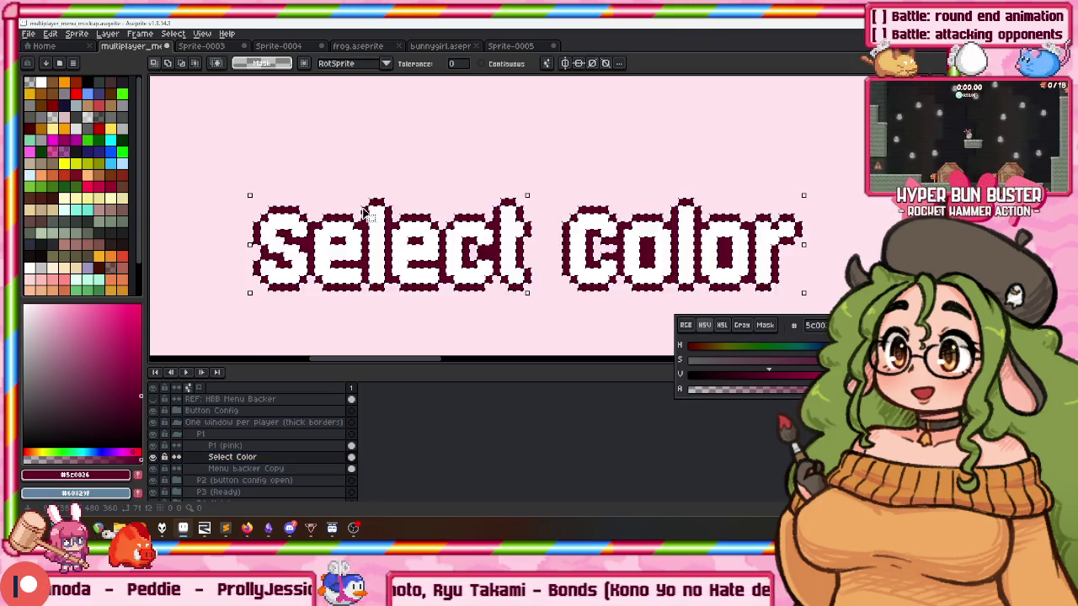
pyautogui.hotkey('ctrl', 'z')
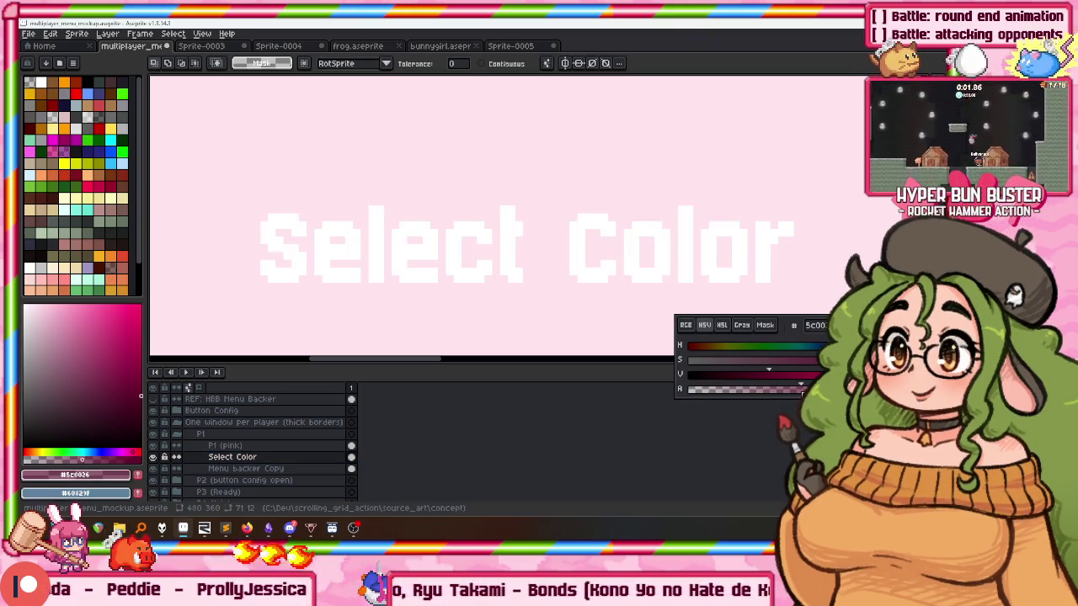
pyautogui.hotkey('shift', 'o')
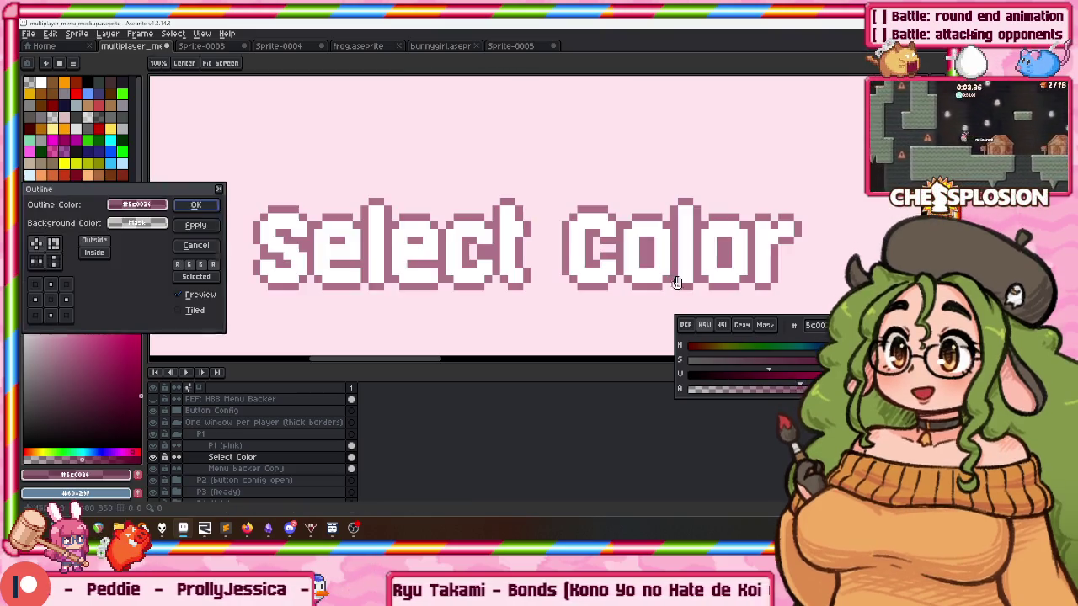
pyautogui.click(195, 204)
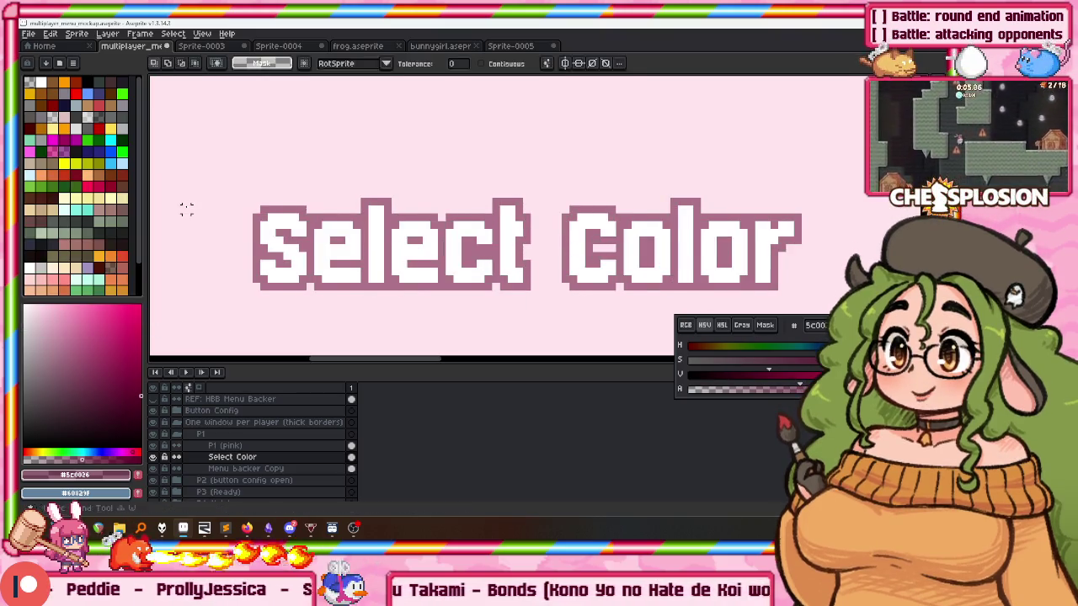
# Move the Select Color label up so it sits just under the pink bunny.
pyautogui.scroll(-2, 178, 209)
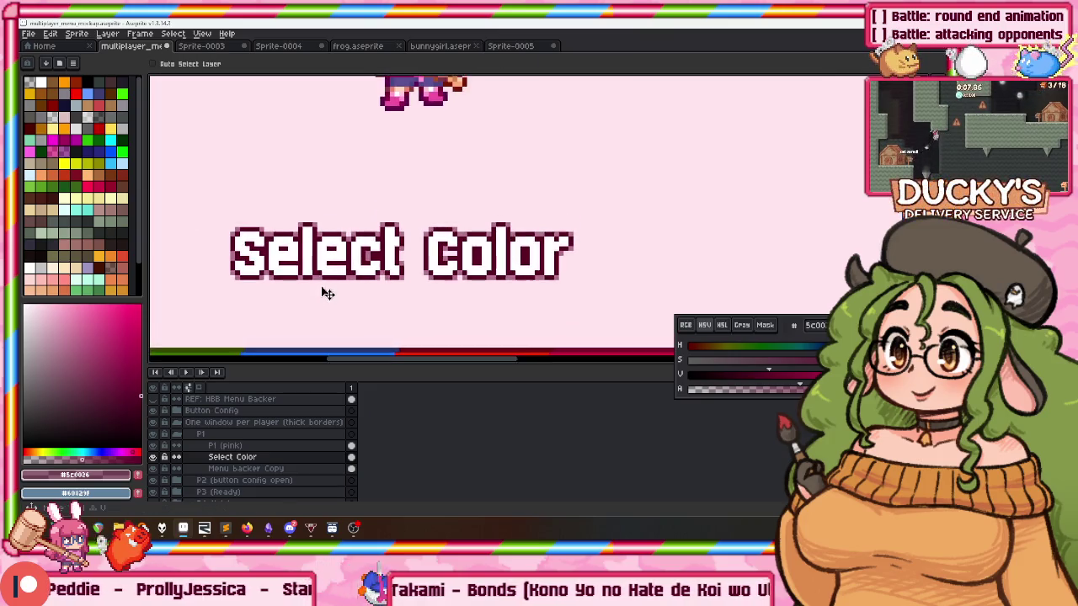
pyautogui.scroll(-2, 329, 286)
pyautogui.moveTo(345, 278); pyautogui.dragTo(349, 261)
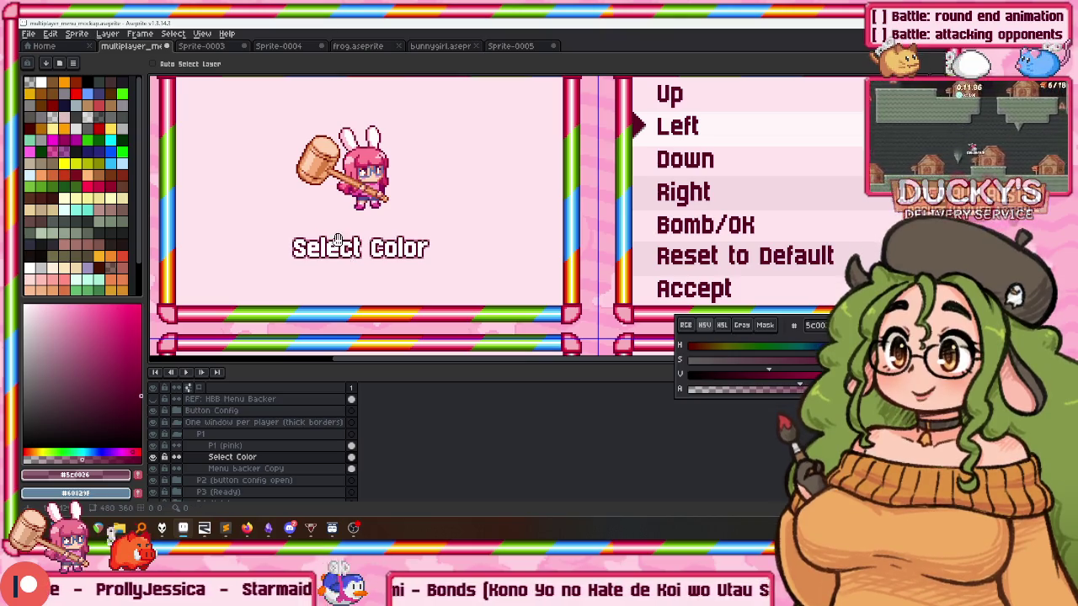
pyautogui.scroll(-3, 344, 210)
pyautogui.scroll(3, 344, 209)
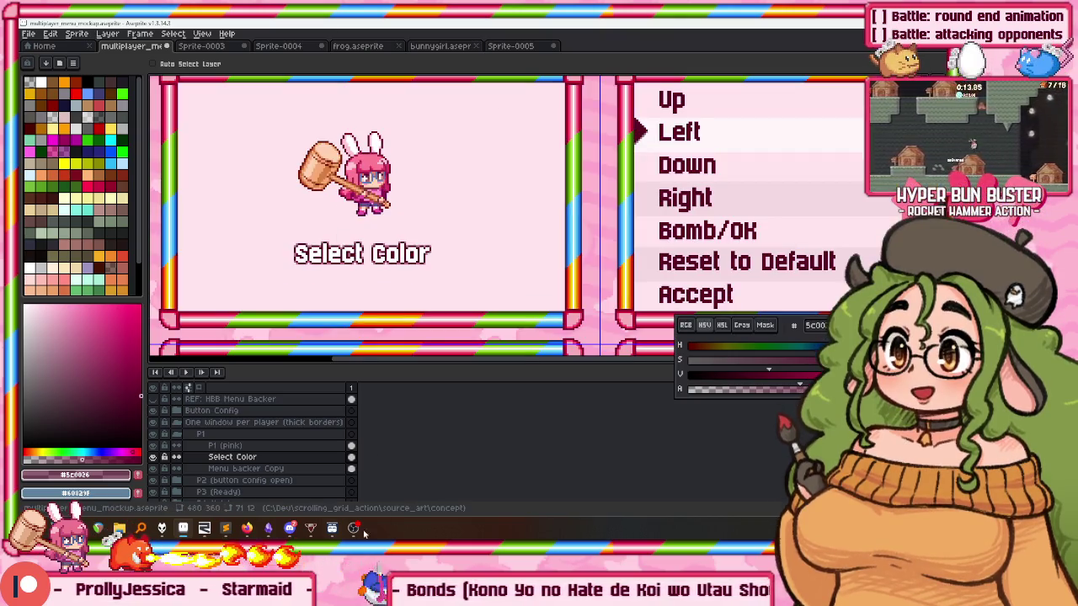
pyautogui.click(204, 528)
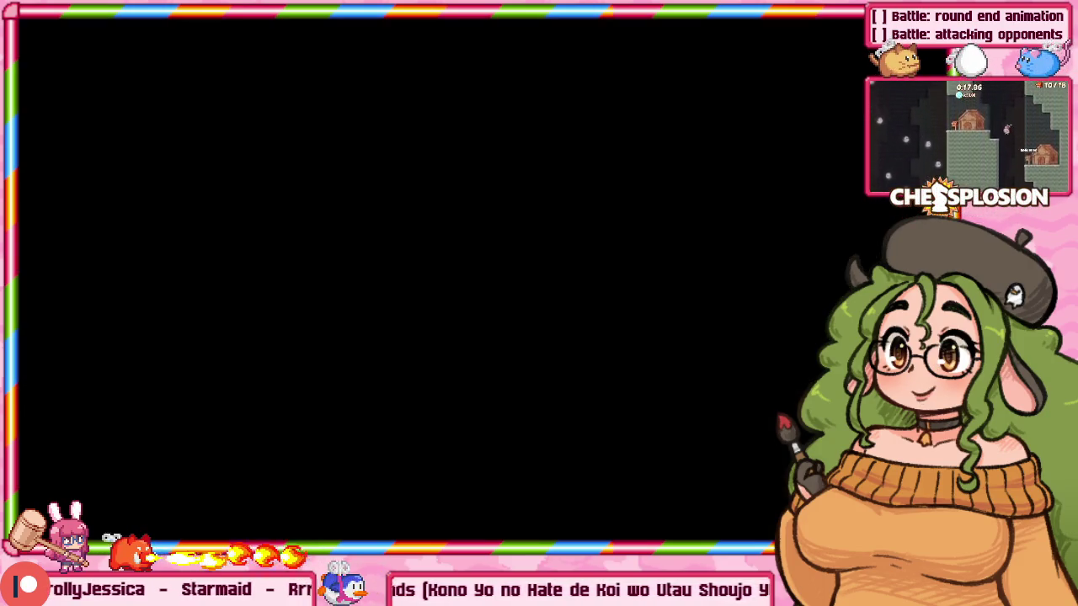
# In the game's Options, cycle Language through Español (latino) and Français back to English.
pyautogui.press('Down')
pyautogui.press('Down')
pyautogui.press('Down')
pyautogui.press('Down')
pyautogui.press('Return')
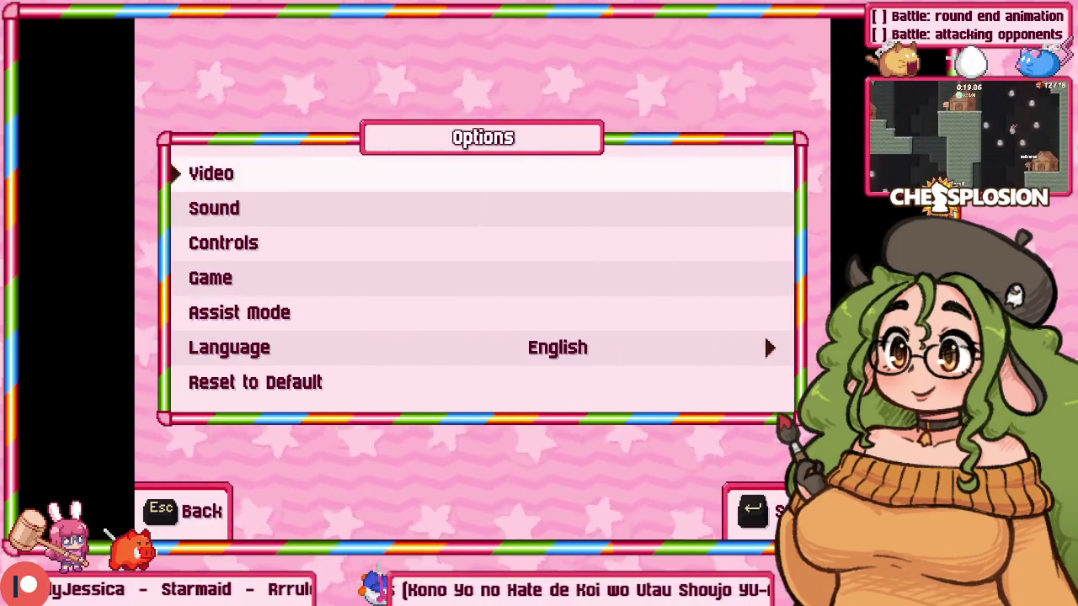
pyautogui.press('Down')
pyautogui.press('Down')
pyautogui.press('Down')
pyautogui.press('Down')
pyautogui.press('Down')
pyautogui.press('Right')
pyautogui.press('Right')
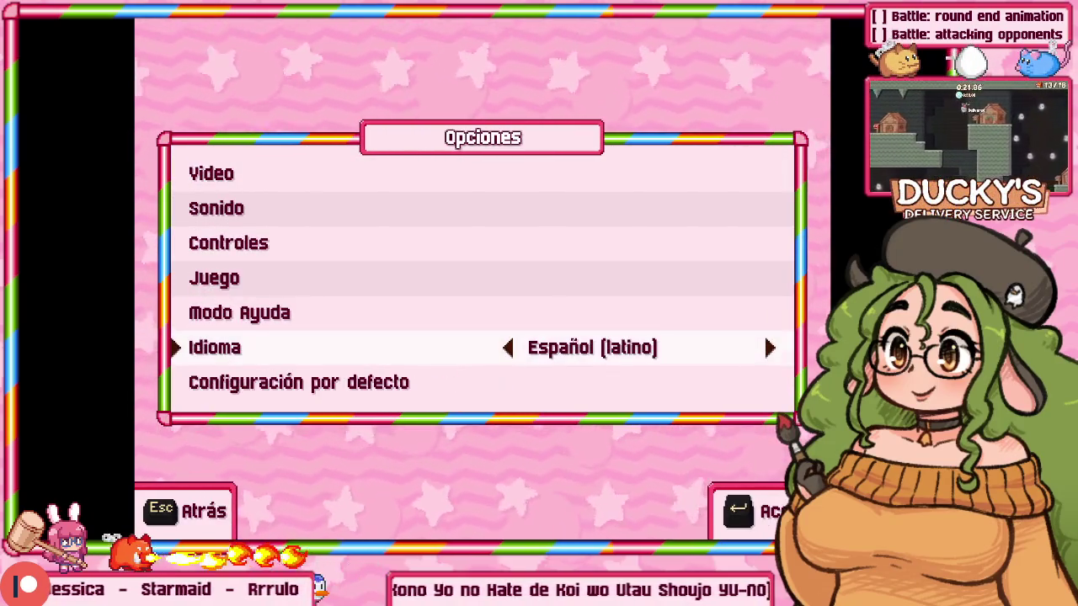
pyautogui.press('Right')
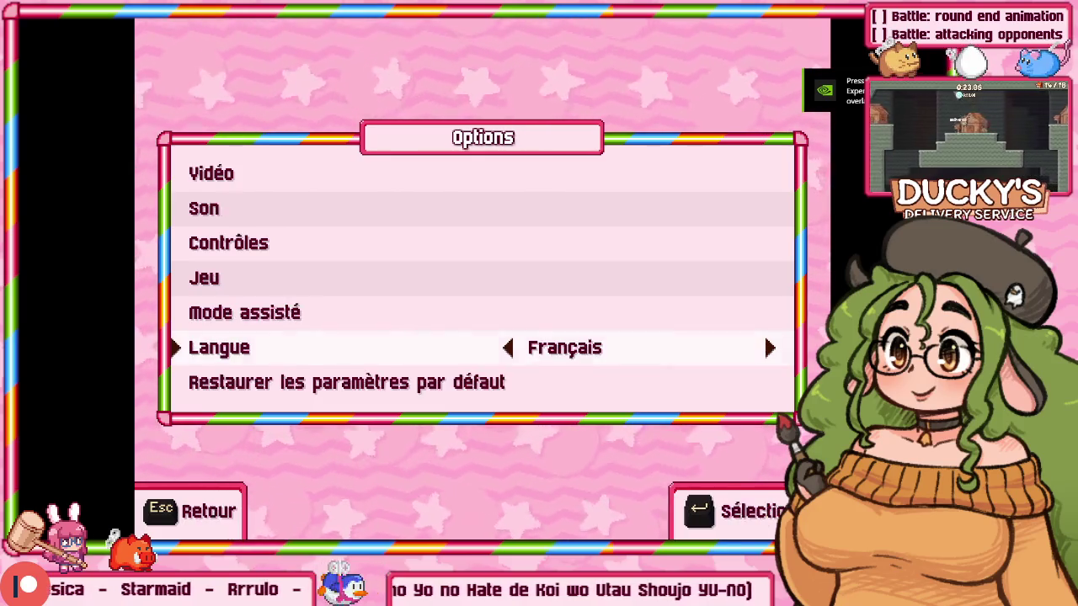
pyautogui.press('Right')
pyautogui.hotkey('alt', 'Tab')
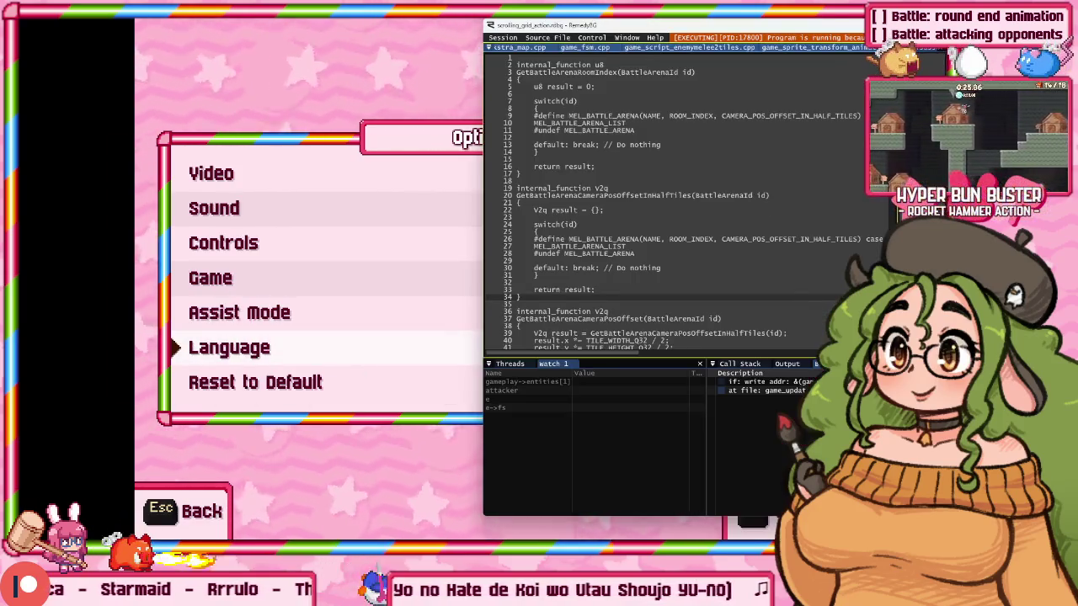
pyautogui.press('super')
pyautogui.press('super')
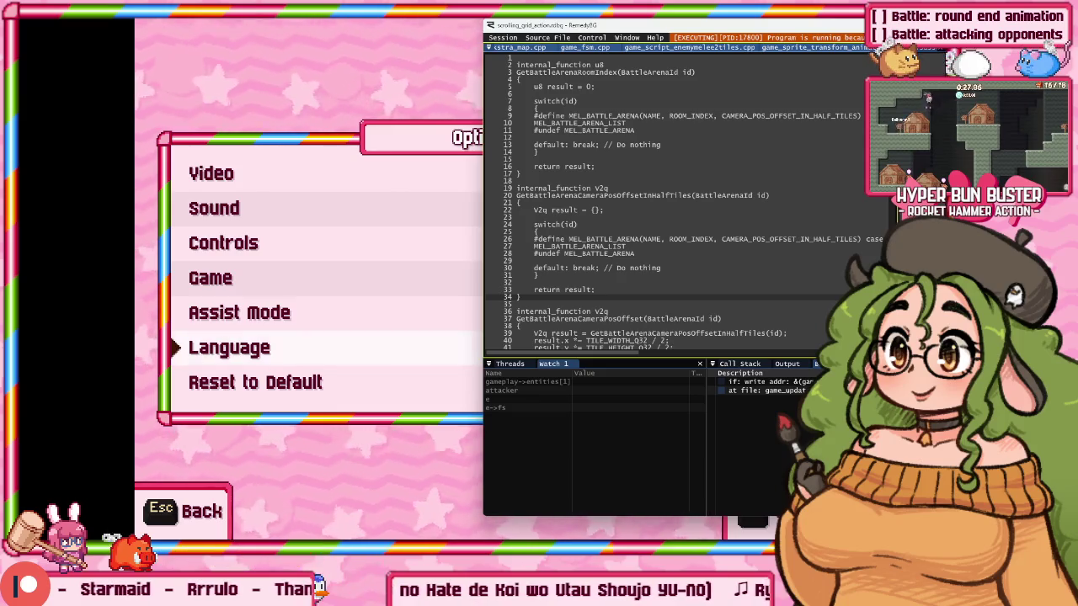
pyautogui.hotkey('alt', 'Tab')
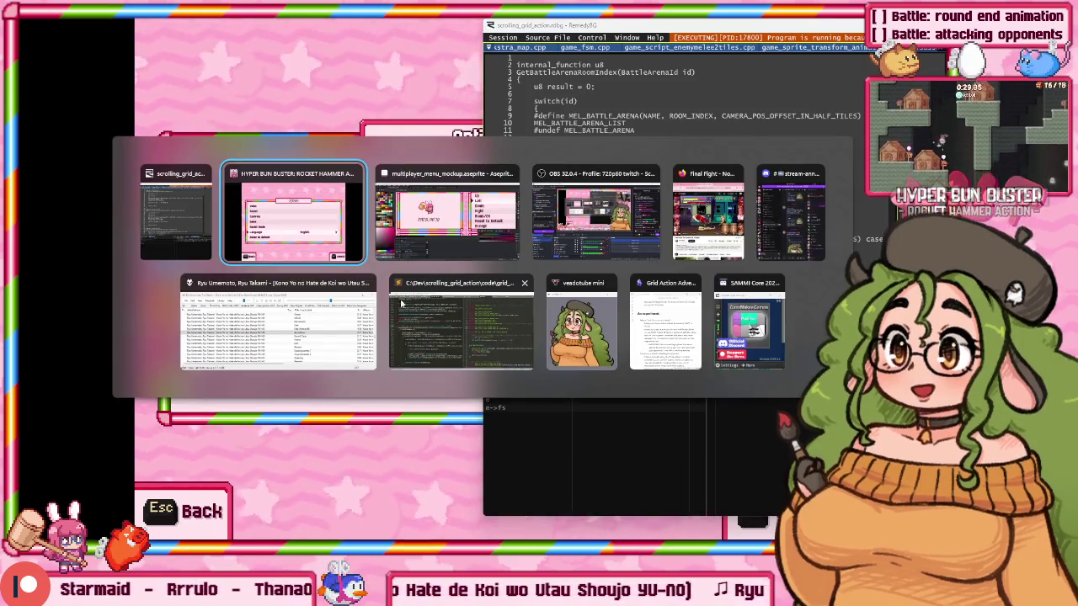
# Paste the Spanish game options screenshot as new sprite Sprite-0006 and inspect it.
pyautogui.click(430, 225)
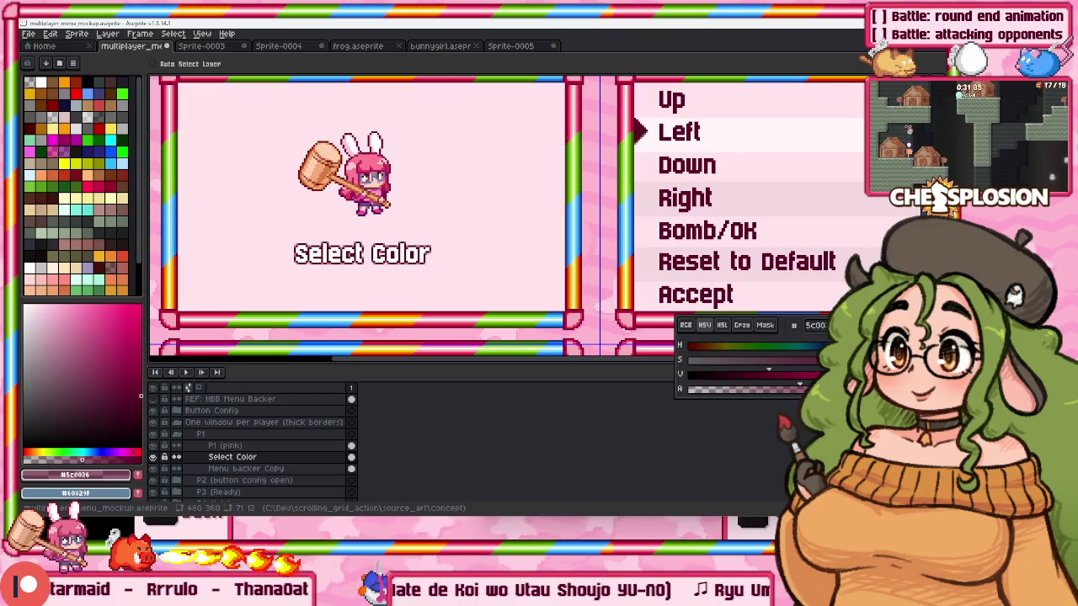
pyautogui.hotkey('ctrl', 'alt', 'n')
pyautogui.scroll(3, 356, 193)
pyautogui.scroll(2, 355, 193)
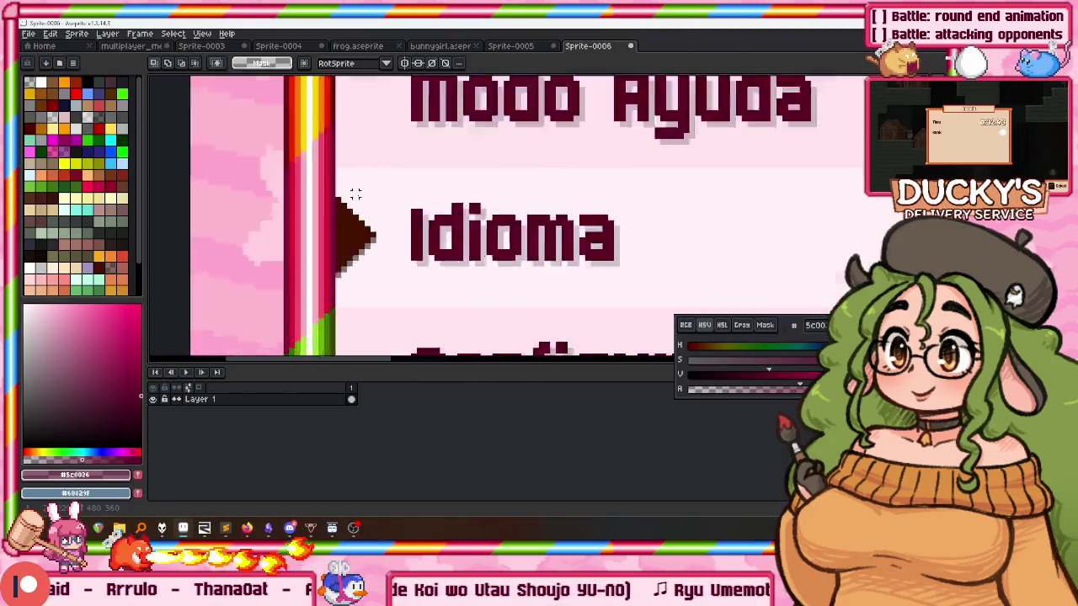
pyautogui.scroll(2, 356, 193)
pyautogui.scroll(-1, 367, 201)
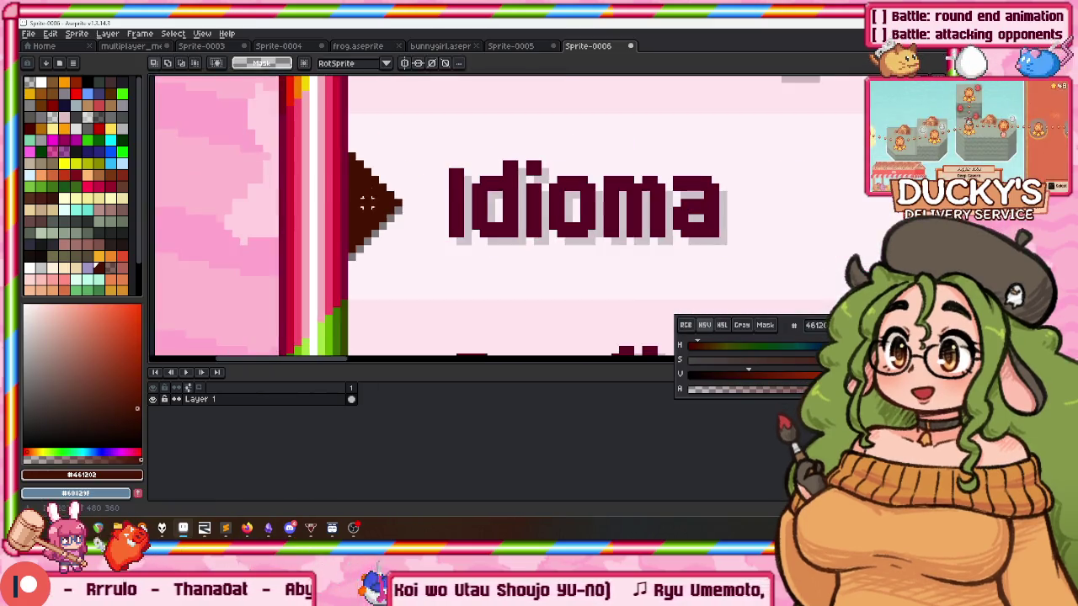
pyautogui.scroll(-2, 367, 201)
pyautogui.hscroll(5, 236, 231)
pyautogui.scroll(2, 337, 231)
pyautogui.hscroll(2, 266, 217)
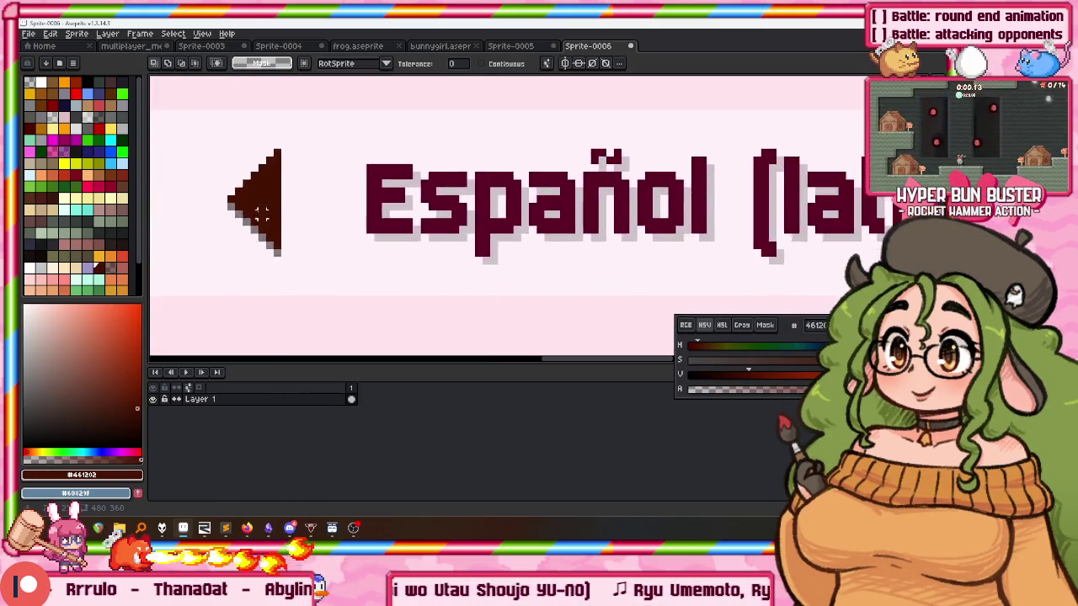
pyautogui.scroll(-1, 266, 217)
pyautogui.scroll(-1, 266, 211)
pyautogui.scroll(2, 264, 202)
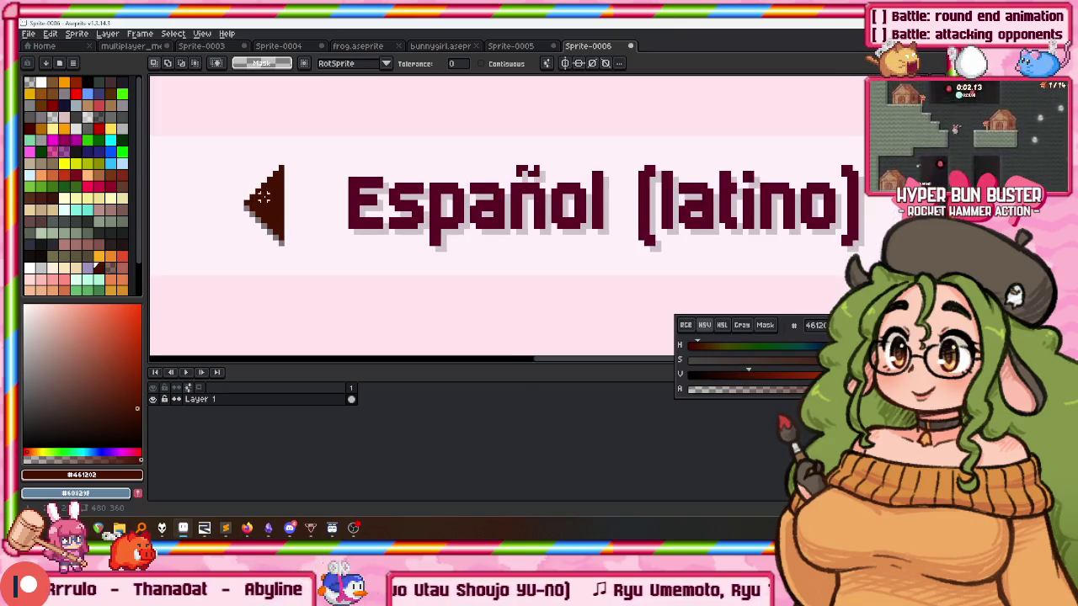
# Marquee-select the left arrow sprite and return to the multiplayer_menu_mockup file.
pyautogui.moveTo(234, 143); pyautogui.dragTo(300, 255)
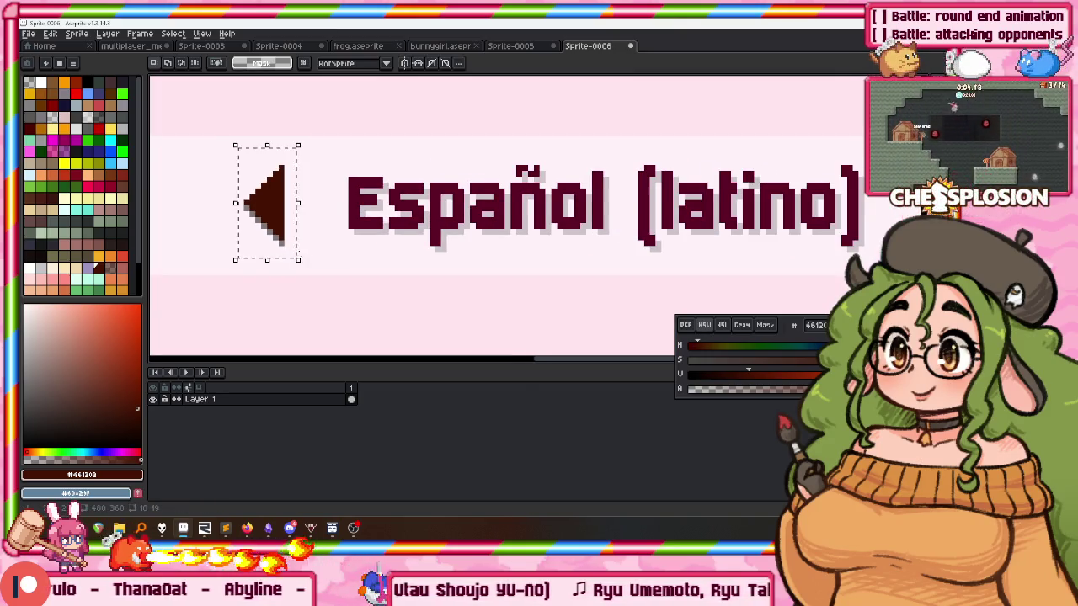
pyautogui.hscroll(4, 594, 225)
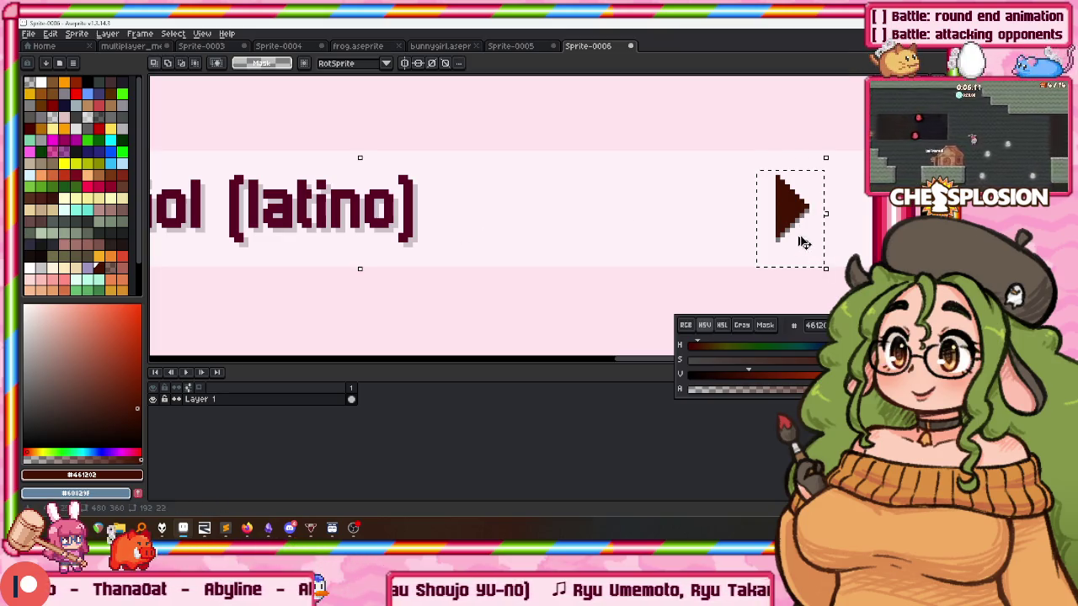
pyautogui.click(130, 46)
pyautogui.scroll(-1, 464, 303)
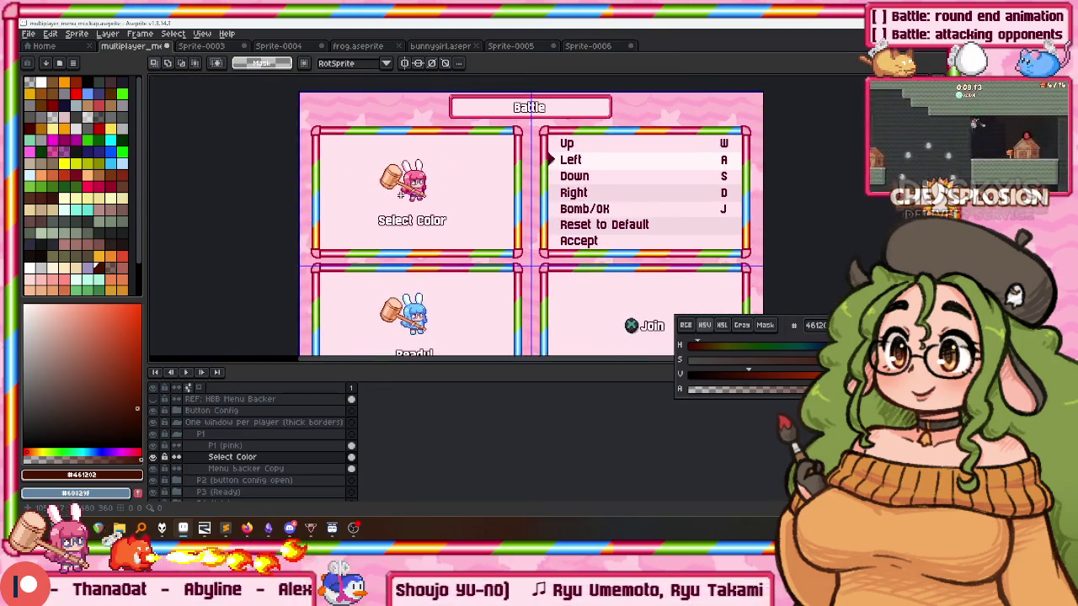
# Move the pasted arrows up and slightly left and commit their position.
pyautogui.scroll(1, 396, 320)
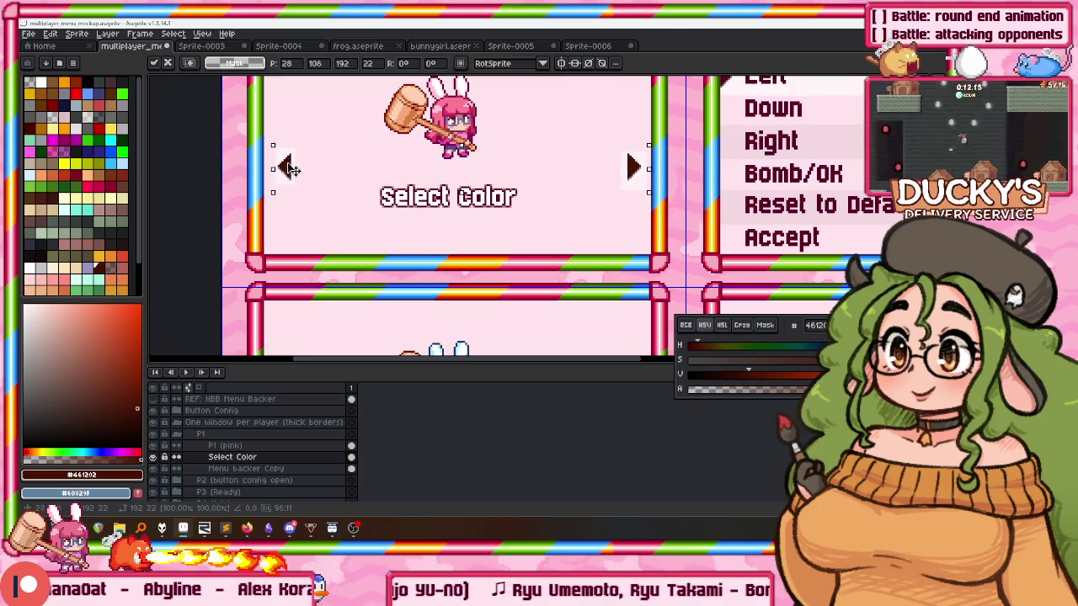
pyautogui.moveTo(289, 169); pyautogui.dragTo(280, 147)
pyautogui.press('Return')
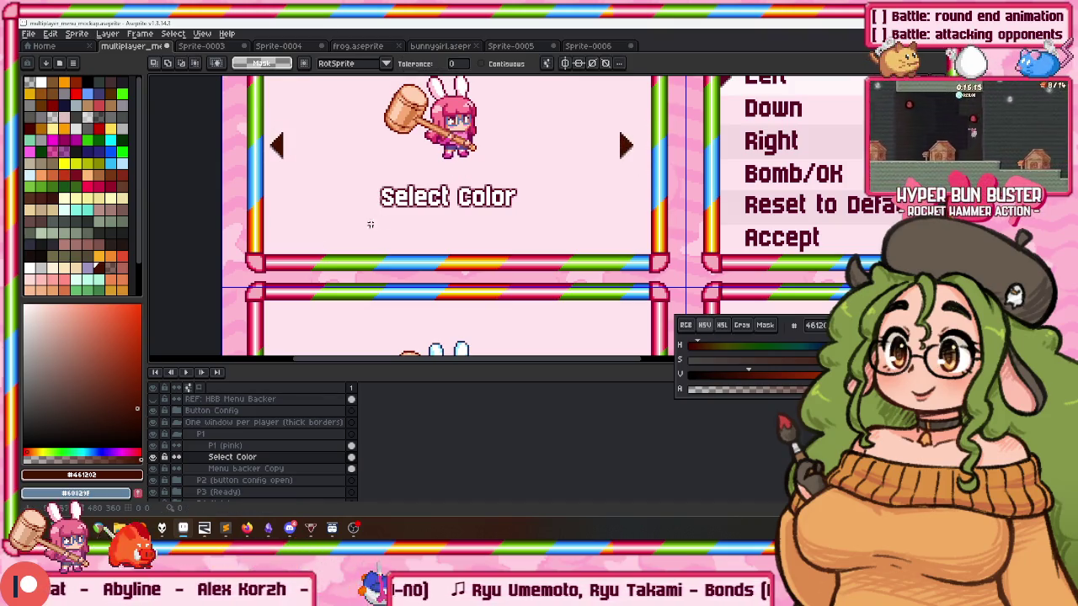
pyautogui.scroll(3, 378, 202)
pyautogui.scroll(1, 428, 154)
pyautogui.scroll(-2, 423, 173)
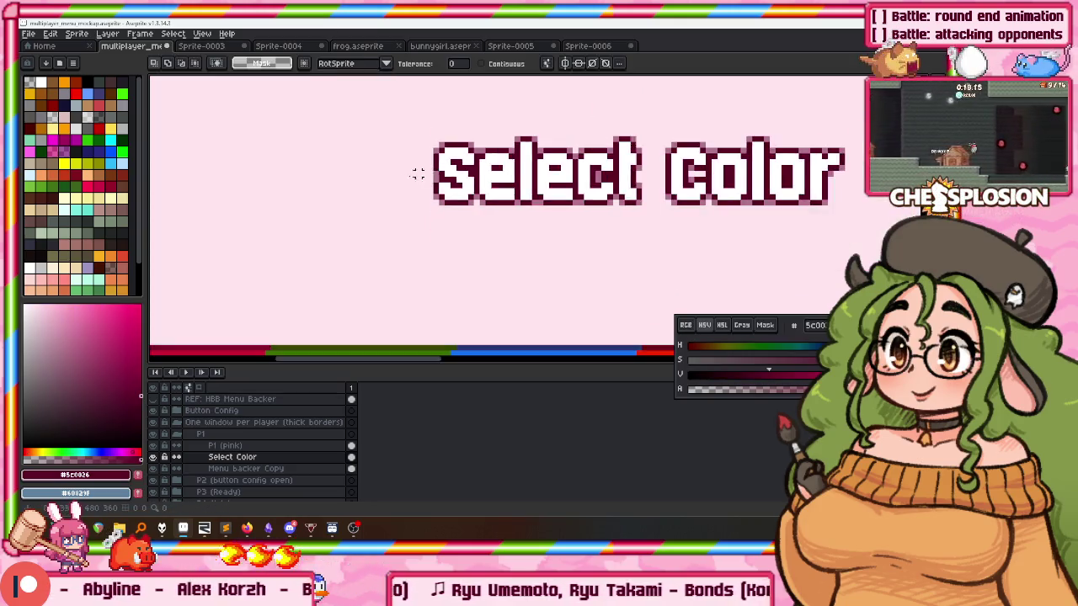
pyautogui.scroll(-1, 417, 269)
pyautogui.scroll(-2, 305, 221)
pyautogui.scroll(2, 269, 194)
pyautogui.scroll(-1, 252, 187)
pyautogui.scroll(-1, 236, 181)
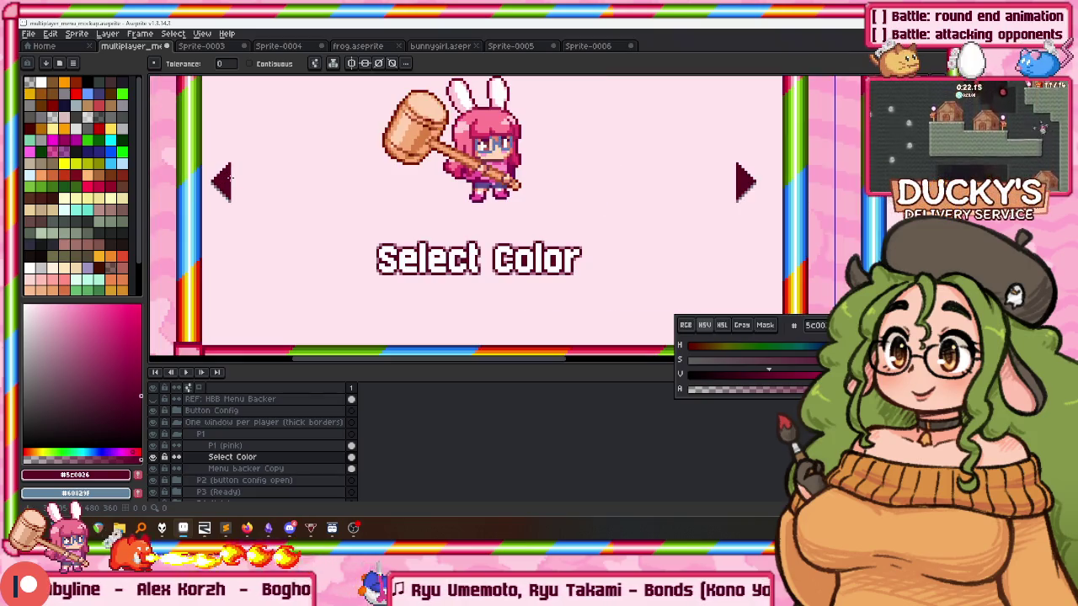
# Bring the right arrow next to the left one, then move both down beside Select Color.
pyautogui.press('m')
pyautogui.moveTo(677, 143); pyautogui.dragTo(791, 247)
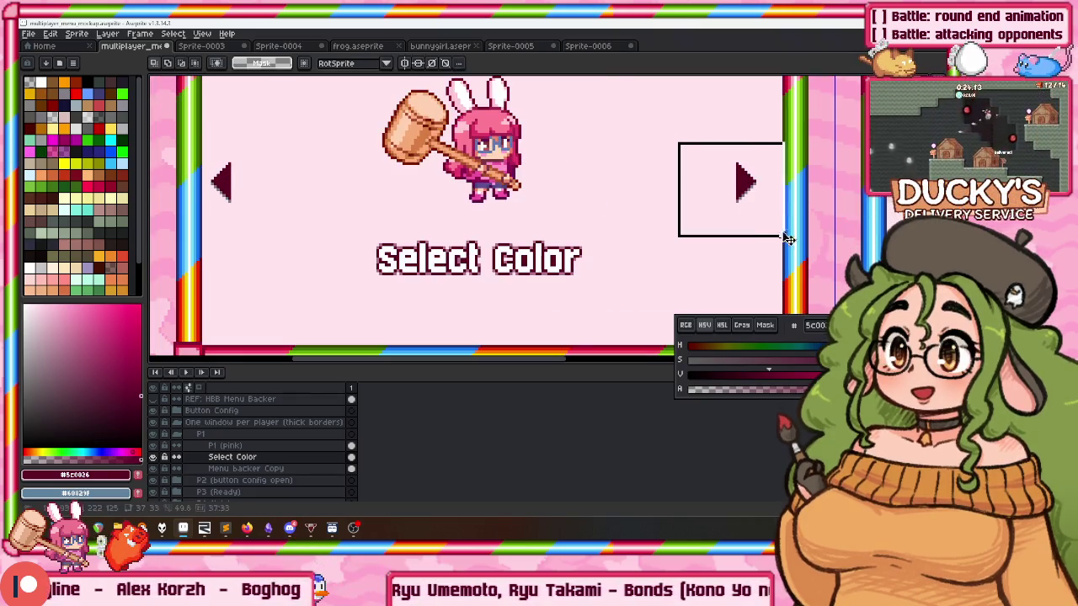
pyautogui.moveTo(754, 193); pyautogui.dragTo(535, 194)
pyautogui.moveTo(150, 125); pyautogui.dragTo(418, 233)
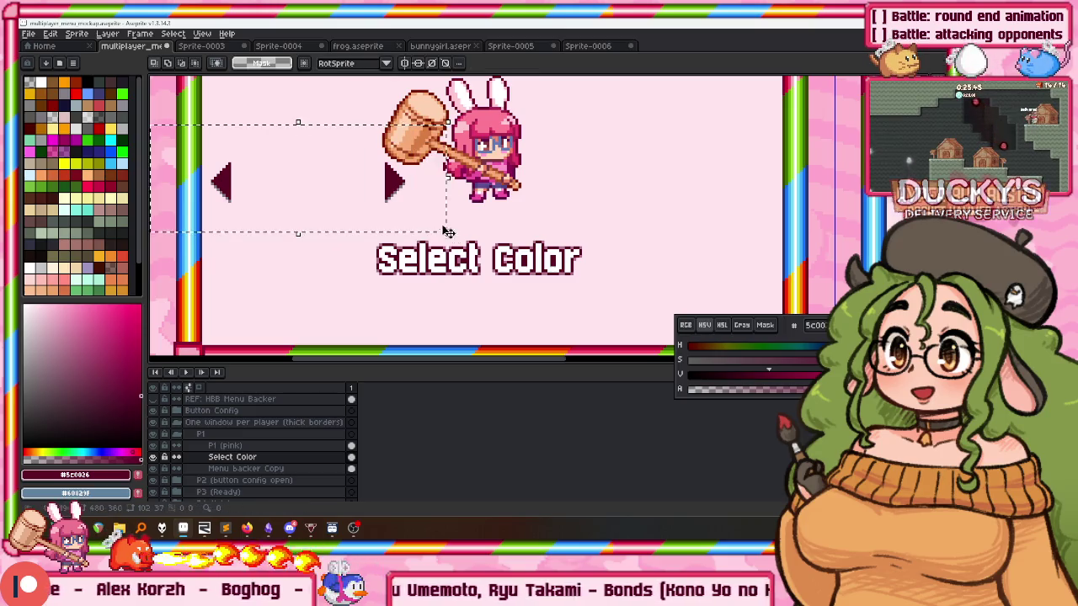
pyautogui.moveTo(383, 191); pyautogui.dragTo(524, 268)
pyautogui.scroll(2, 472, 244)
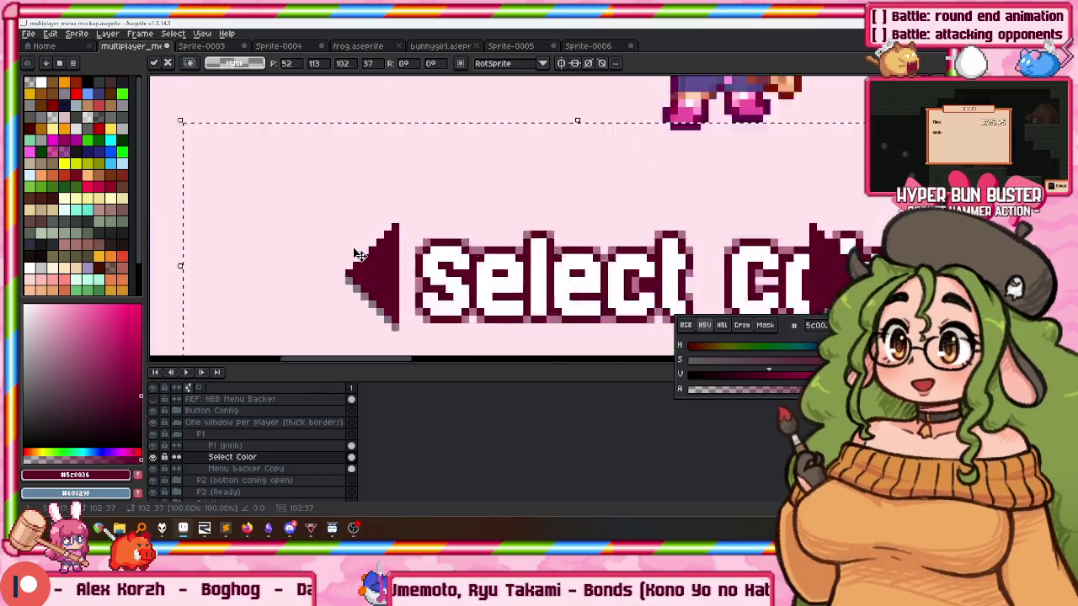
pyautogui.scroll(1, 459, 234)
pyautogui.moveTo(459, 232); pyautogui.dragTo(436, 224)
pyautogui.scroll(-1, 505, 231)
pyautogui.scroll(-1, 553, 236)
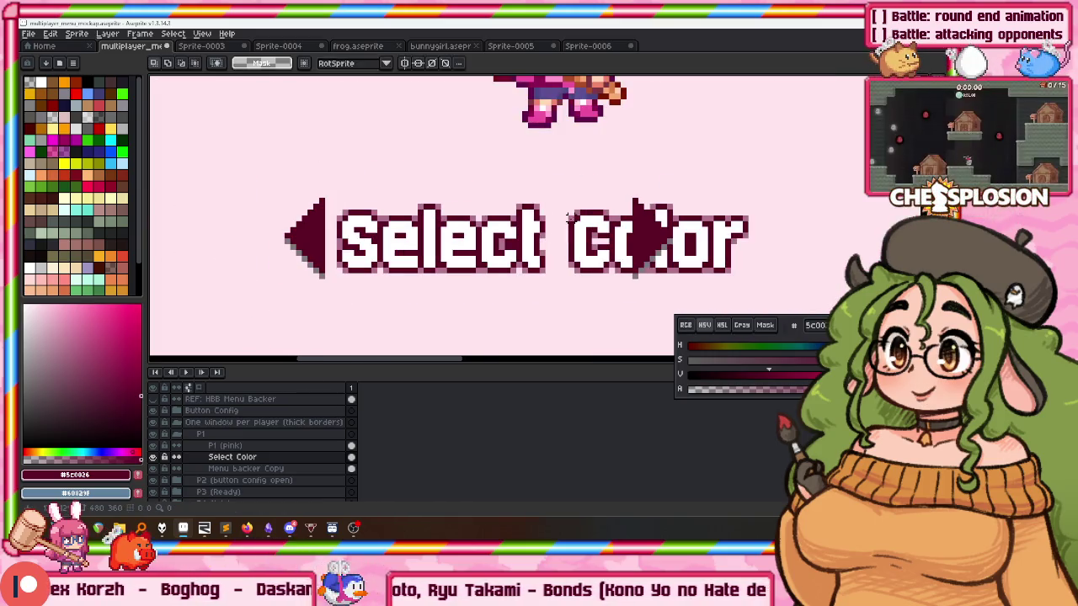
# Undo the stray moves, shift the right arrow about 134 px right, and reselect both arrows.
pyautogui.moveTo(566, 180); pyautogui.dragTo(732, 316)
pyautogui.moveTo(644, 246); pyautogui.dragTo(742, 246)
pyautogui.hotkey('ctrl', 'z')
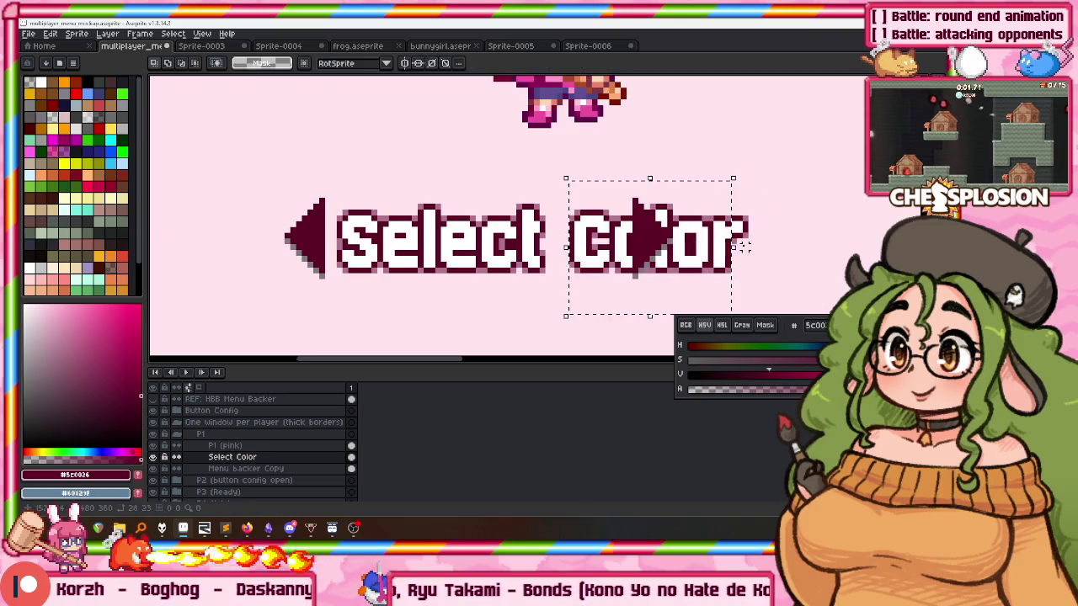
pyautogui.hotkey('ctrl', 'z')
pyautogui.scroll(-1, 554, 211)
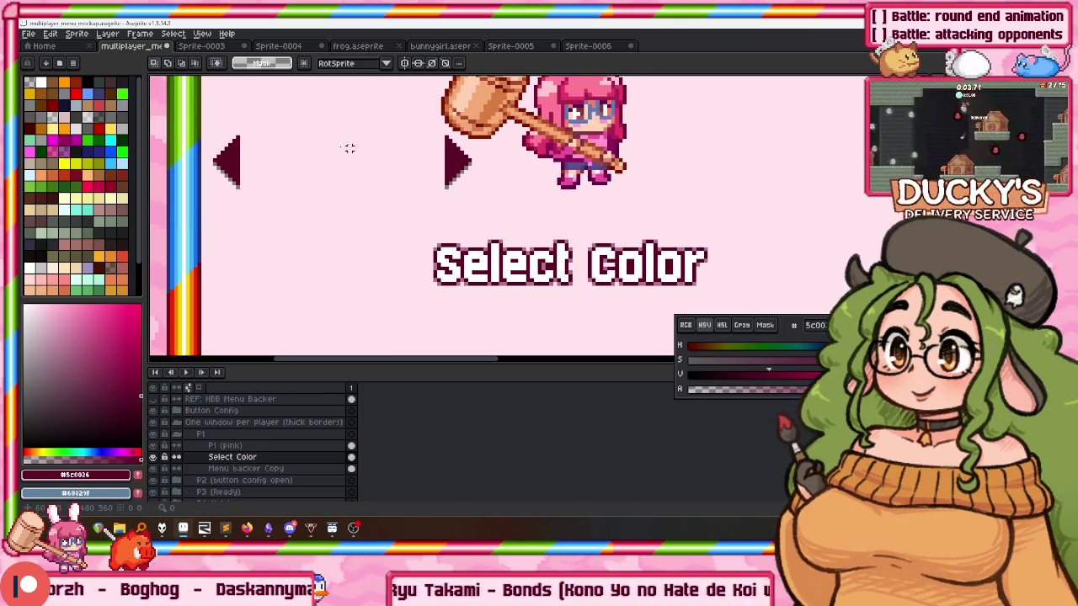
pyautogui.moveTo(357, 112)
pyautogui.mouseDown()
pyautogui.moveTo(618, 202)
pyautogui.moveTo(707, 194)
pyautogui.mouseUp()
pyautogui.moveTo(226, 191); pyautogui.dragTo(702, 84)
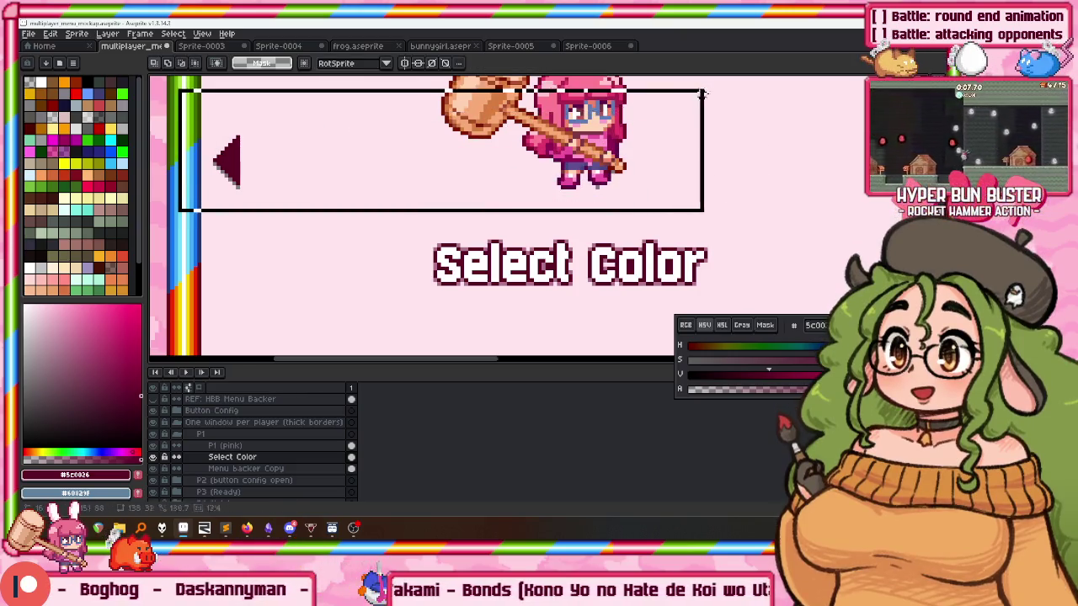
# Place both arrows beside Select Color and nudge the left arrow toward the text.
pyautogui.moveTo(529, 132); pyautogui.dragTo(696, 248)
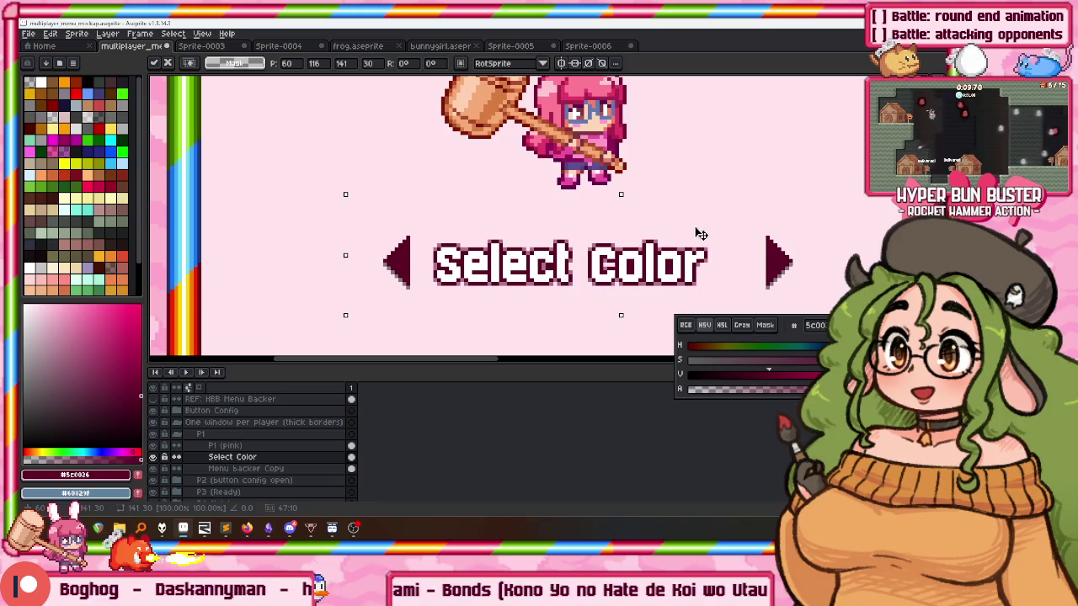
pyautogui.scroll(2, 693, 233)
pyautogui.press('Right')
pyautogui.press('Right')
pyautogui.press('Right')
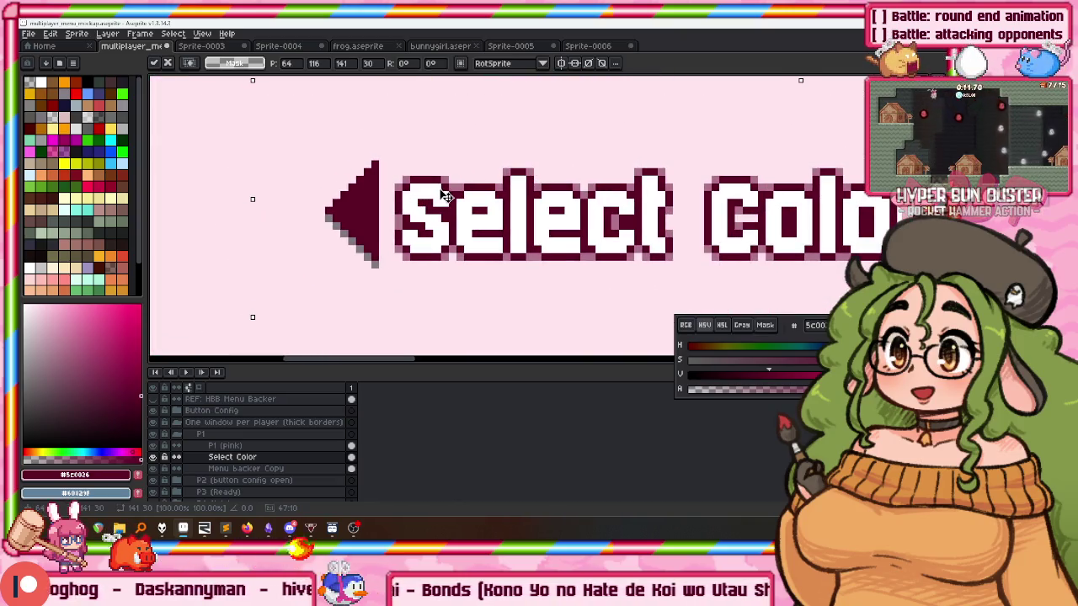
pyautogui.press('Right')
pyautogui.press('Up')
pyautogui.press('Left')
pyautogui.press('Left')
pyautogui.press('Left')
pyautogui.press('Left')
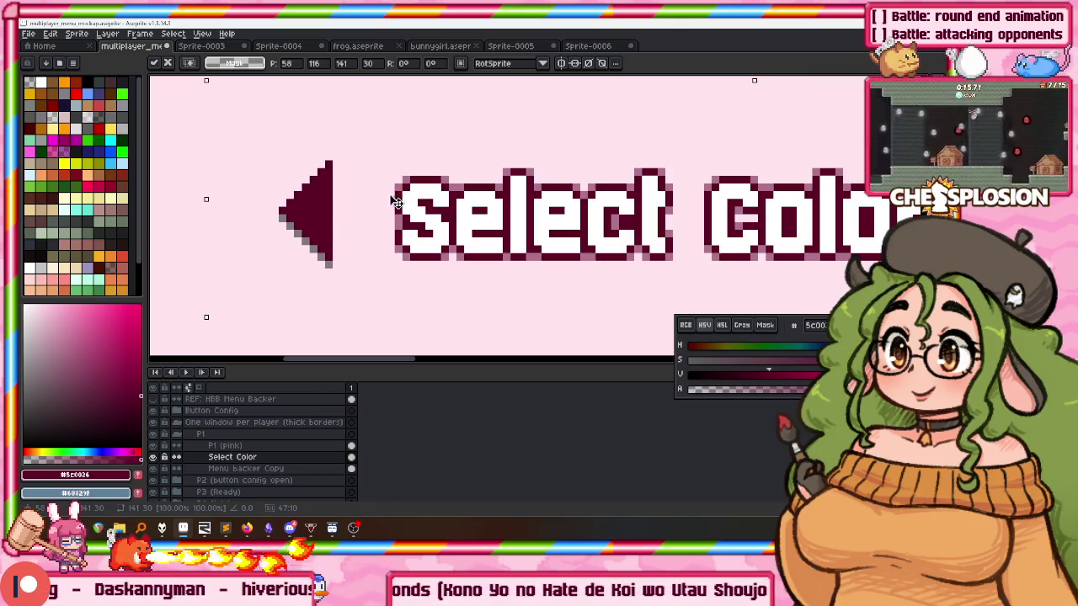
pyautogui.press('Left')
pyautogui.scroll(-2, 383, 204)
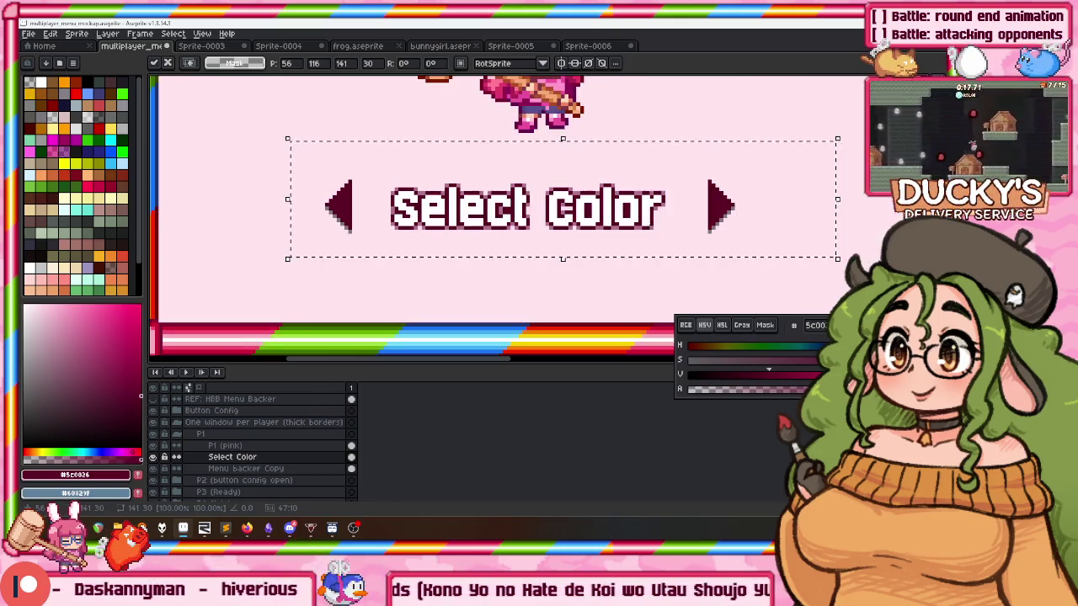
# Move the right arrow closer to the text, nudge it to match spacing, and commit.
pyautogui.press('m')
pyautogui.moveTo(697, 132); pyautogui.dragTo(782, 259)
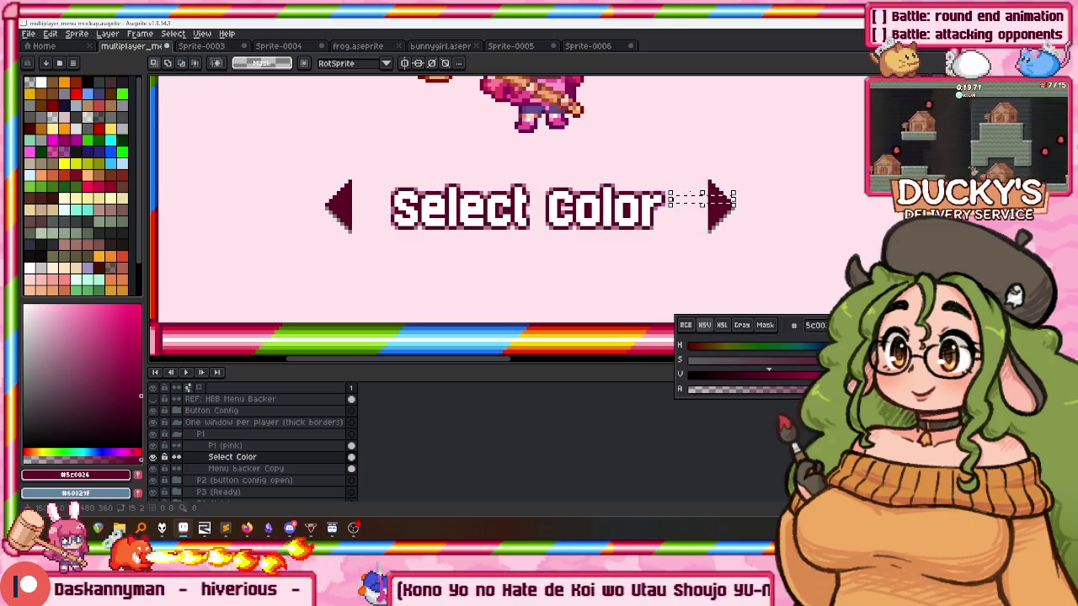
pyautogui.moveTo(685, 158); pyautogui.dragTo(765, 275)
pyautogui.moveTo(727, 226); pyautogui.dragTo(688, 226)
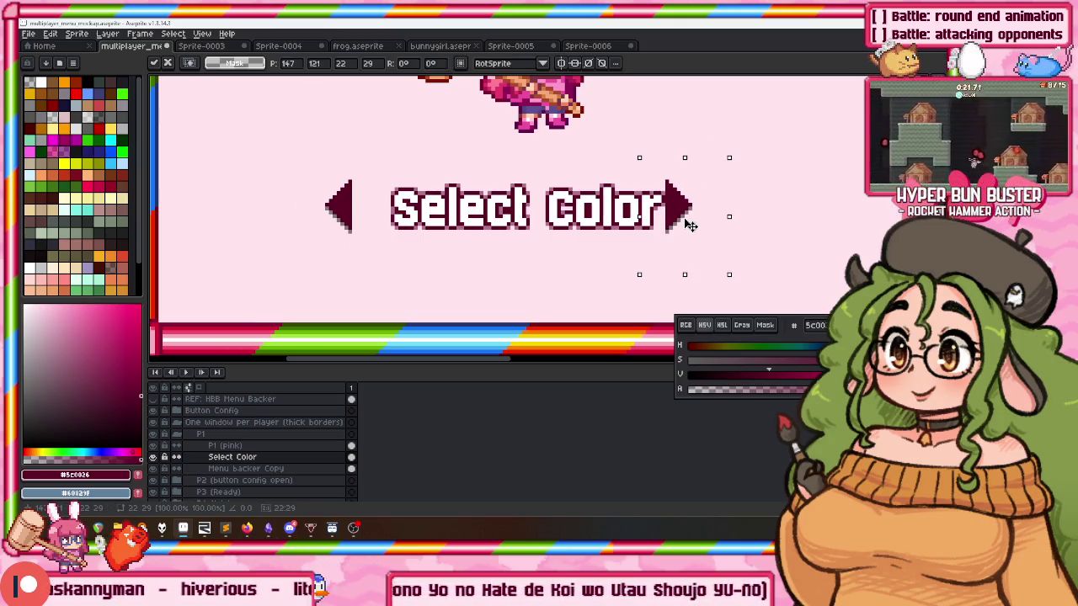
pyautogui.press('Right')
pyautogui.scroll(1, 683, 226)
pyautogui.scroll(1, 676, 228)
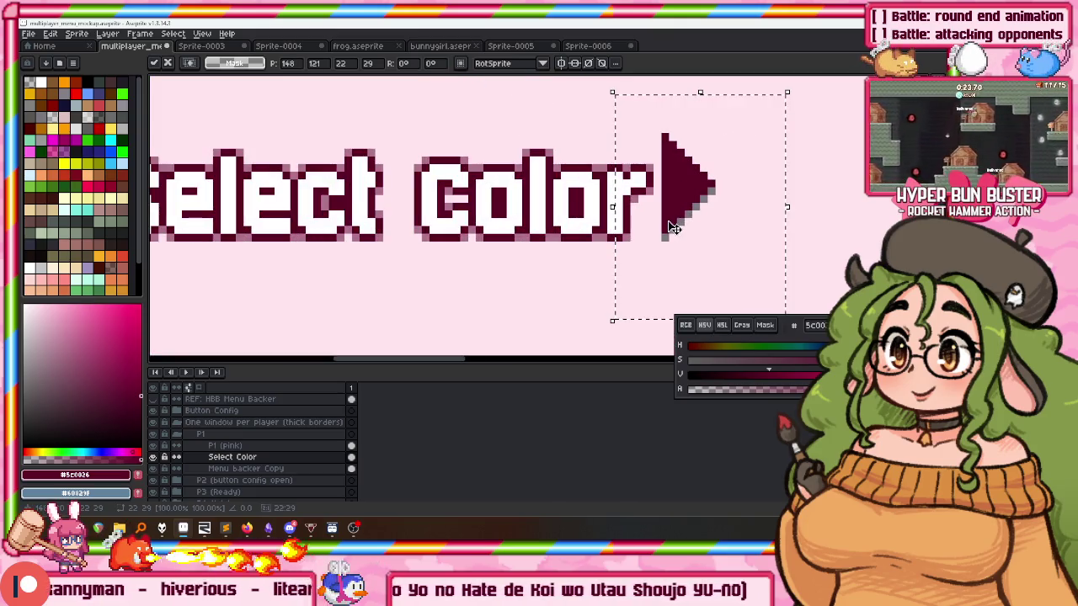
pyautogui.press('Right')
pyautogui.press('Right')
pyautogui.press('Right')
pyautogui.press('Up')
pyautogui.hscroll(-5, 662, 222)
pyautogui.hscroll(-3, 662, 221)
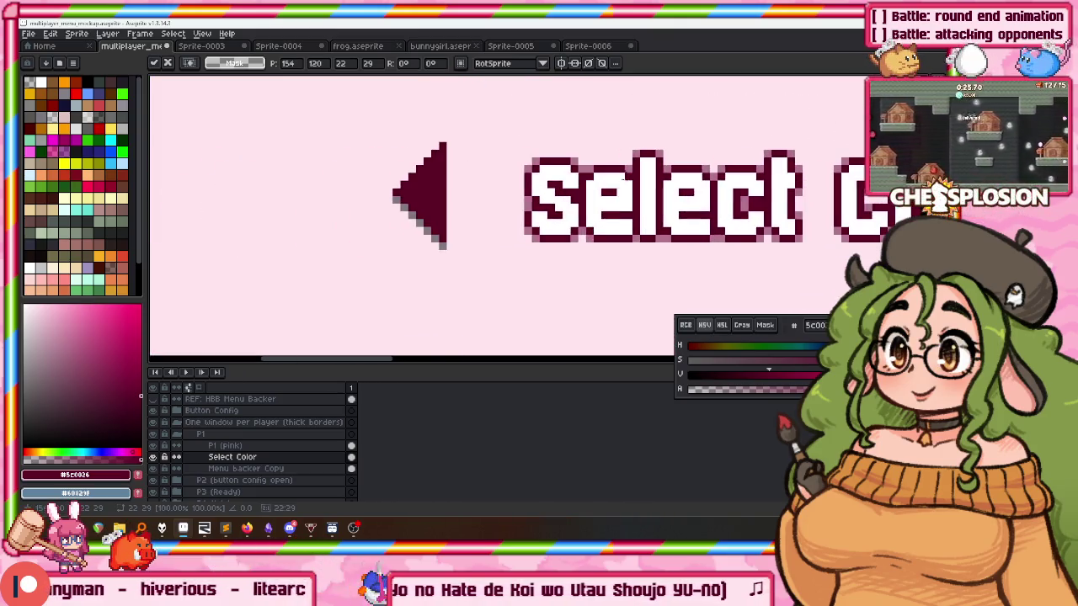
pyautogui.scroll(2, 522, 219)
pyautogui.scroll(-2, 449, 273)
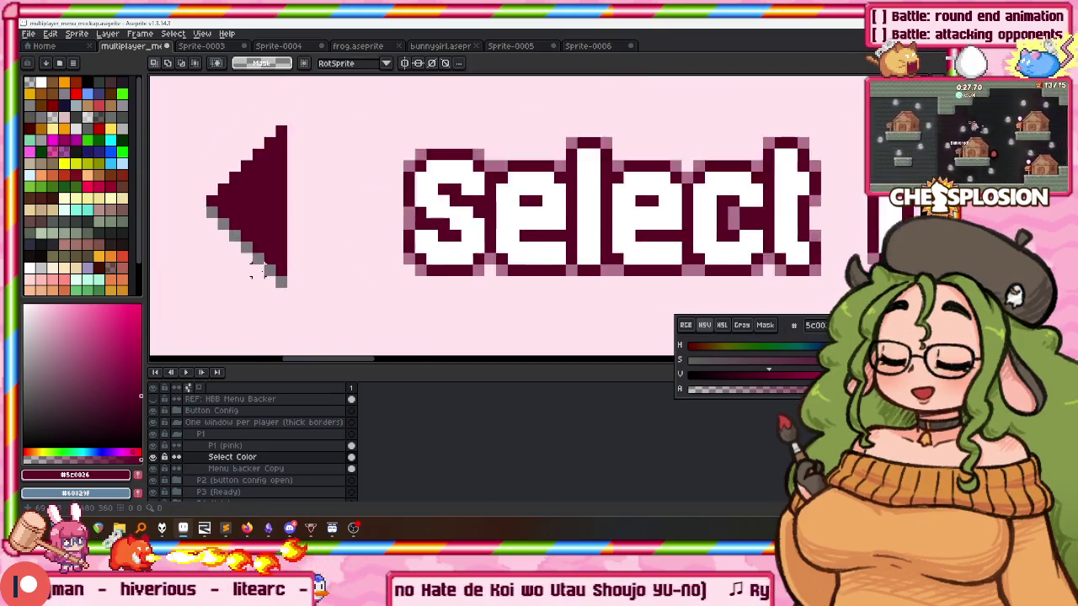
pyautogui.scroll(-1, 404, 252)
pyautogui.press('Return')
pyautogui.scroll(-1, 328, 172)
# Select both arrows together and commit their final placement around Select Color.
pyautogui.hotkey('ctrl', 'd')
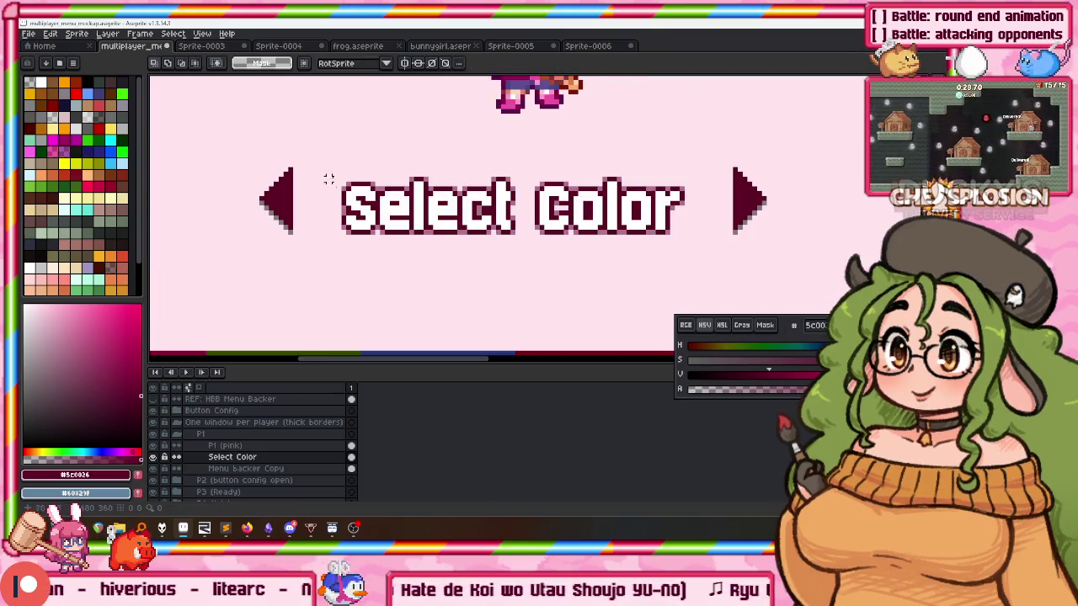
pyautogui.moveTo(796, 168); pyautogui.dragTo(791, 156)
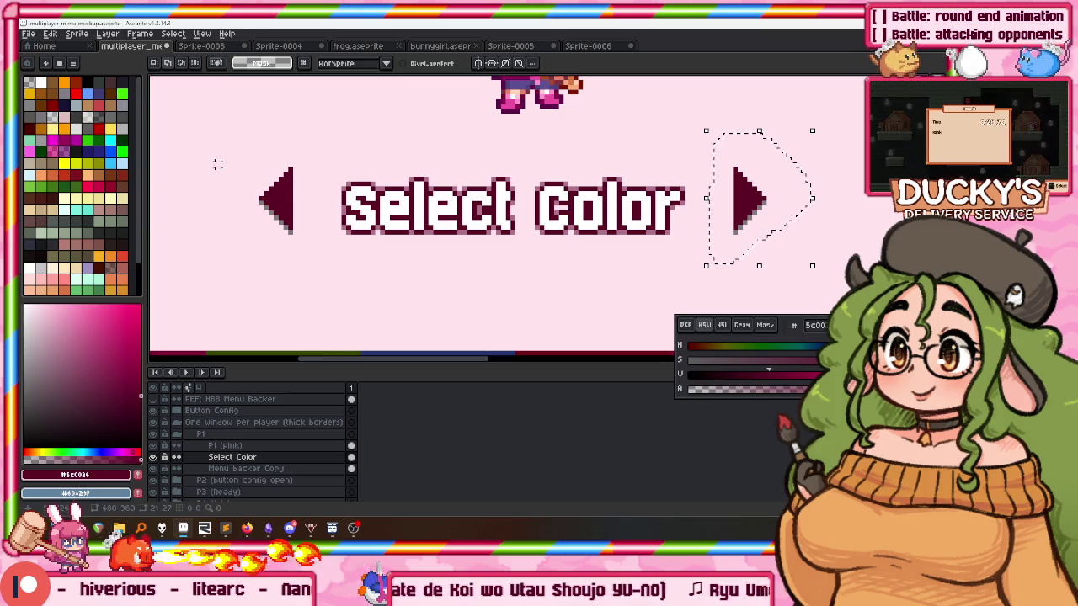
pyautogui.moveTo(269, 133); pyautogui.dragTo(336, 175)
pyautogui.press('v')
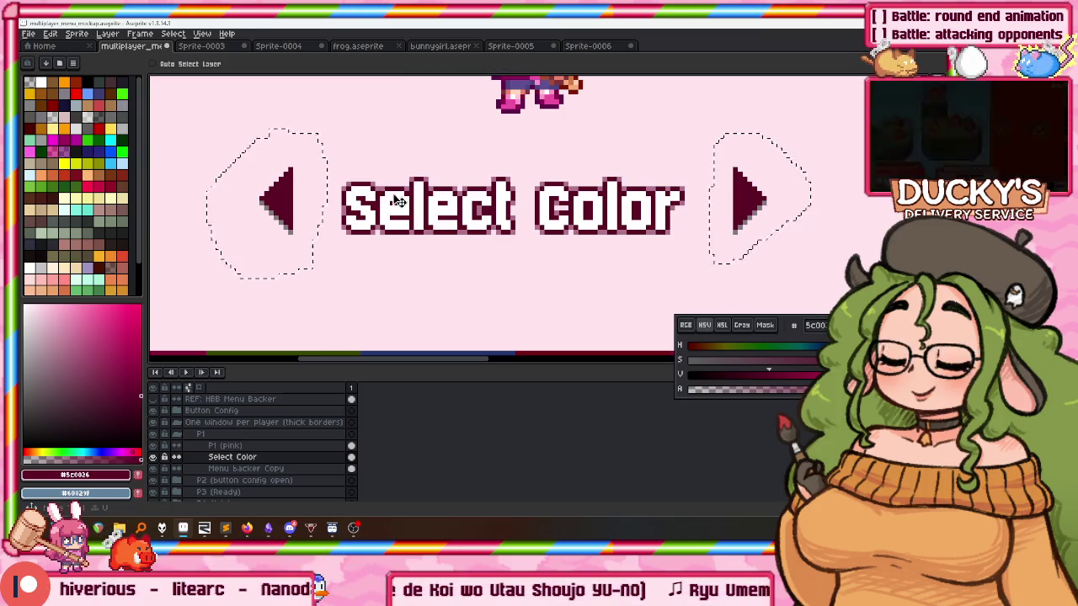
pyautogui.hotkey('ctrl', 't')
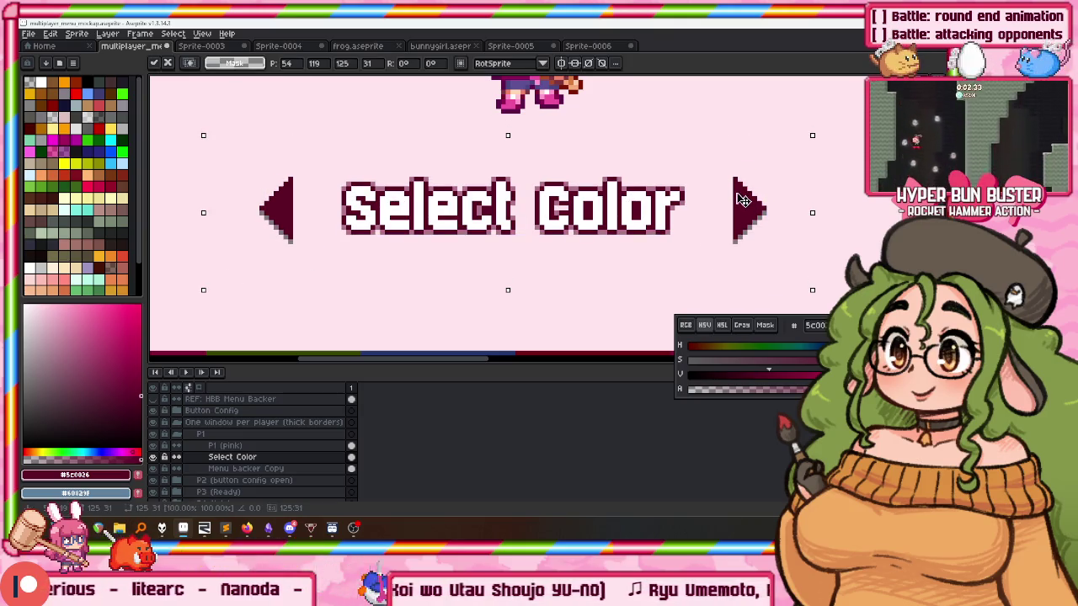
pyautogui.press('Return')
pyautogui.scroll(-5, 741, 200)
pyautogui.scroll(2, 674, 185)
pyautogui.scroll(2, 640, 177)
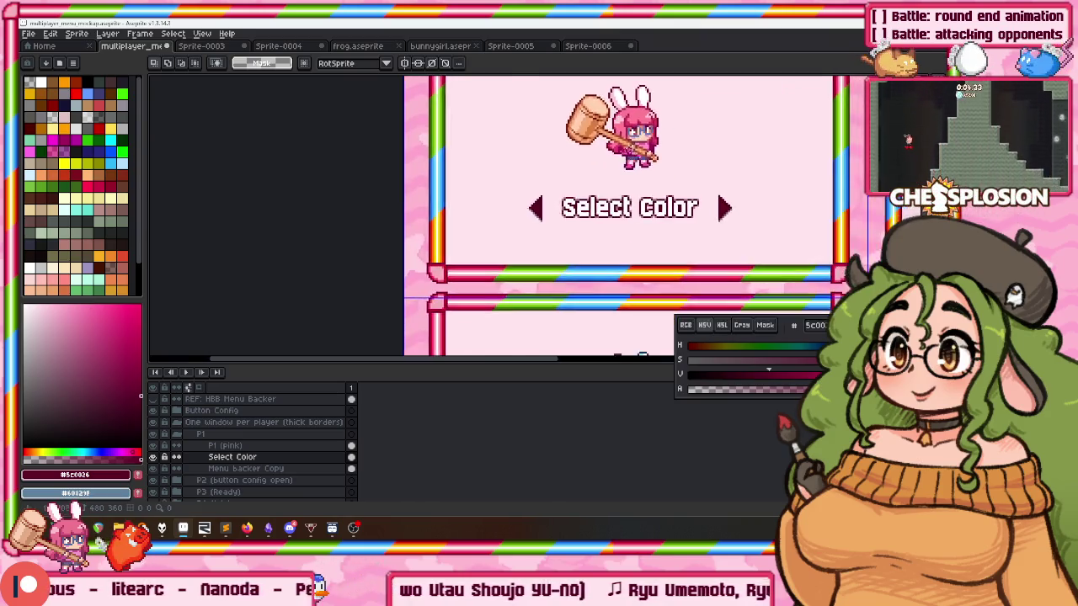
pyautogui.scroll(-2, 616, 173)
pyautogui.moveTo(616, 173); pyautogui.dragTo(499, 158)
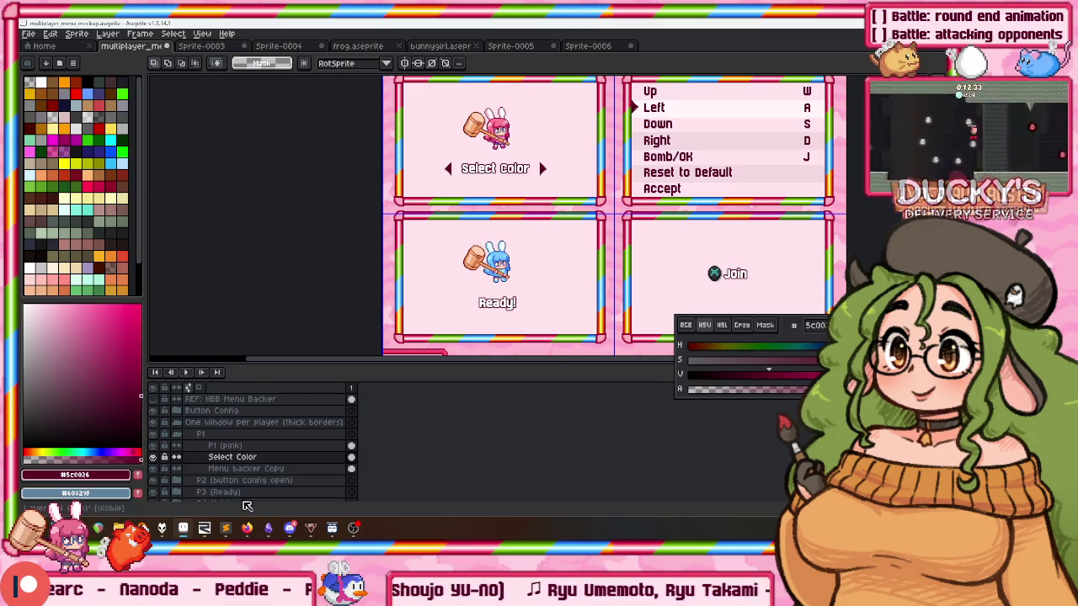
# Rename the pink P1 layer to Bunnygirl Sprite and select it with the Select Color layer.
pyautogui.click(238, 457)
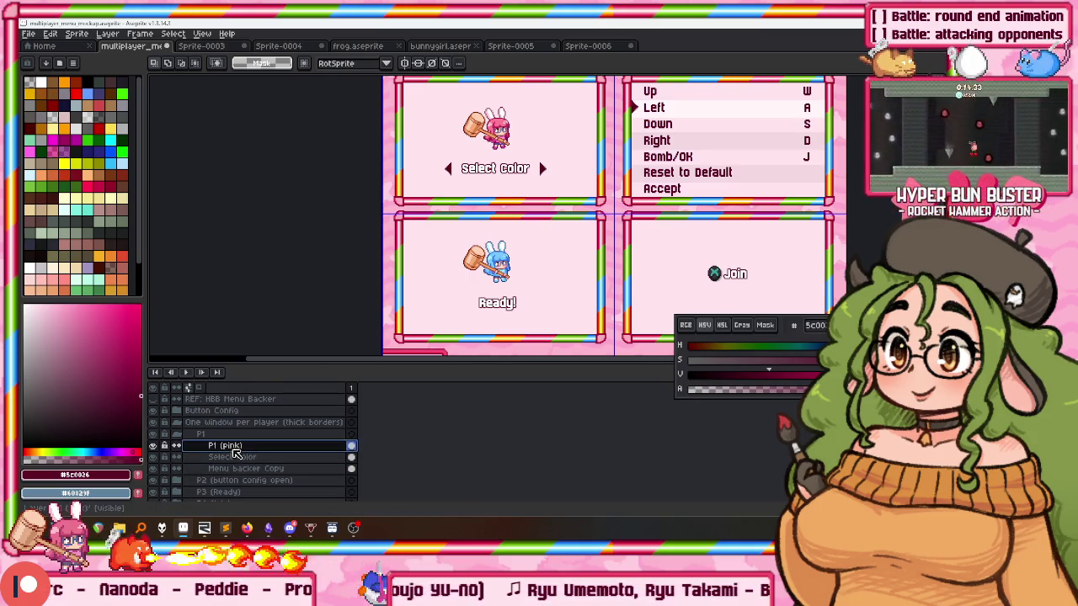
pyautogui.doubleClick(234, 446)
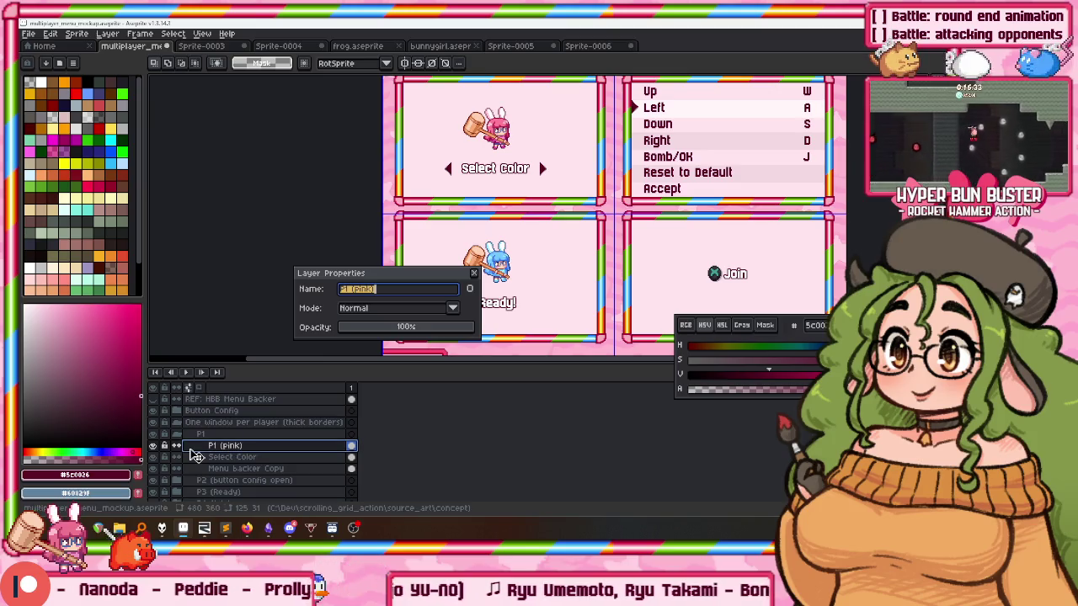
pyautogui.write('Buunygirl Spr')
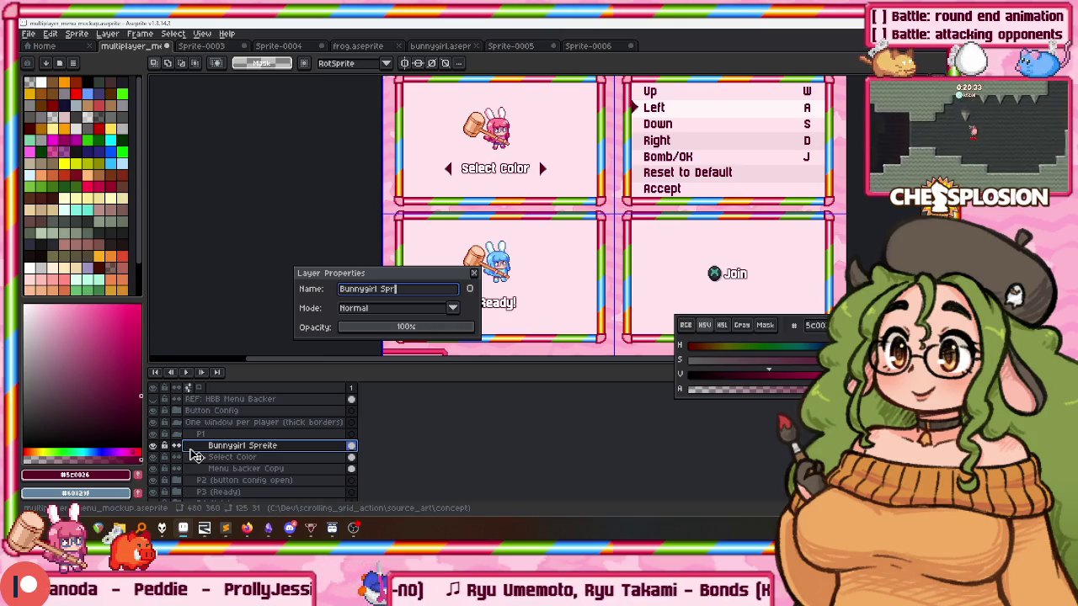
pyautogui.write('ite')
pyautogui.press('Return')
pyautogui.click(272, 457)
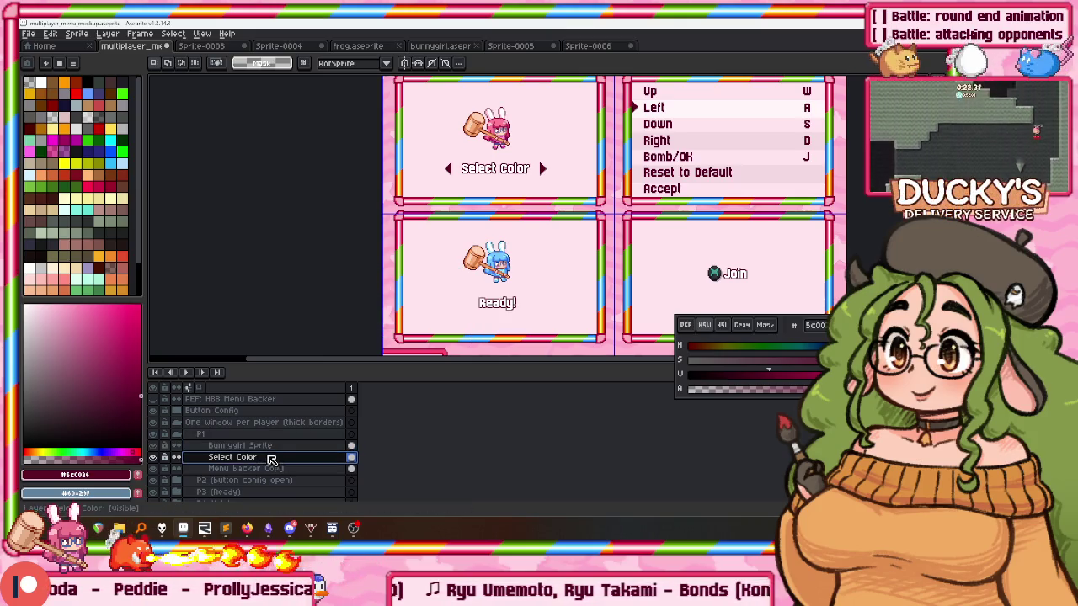
pyautogui.keyDown('ctrl'); pyautogui.click(266, 446); pyautogui.keyUp('ctrl')
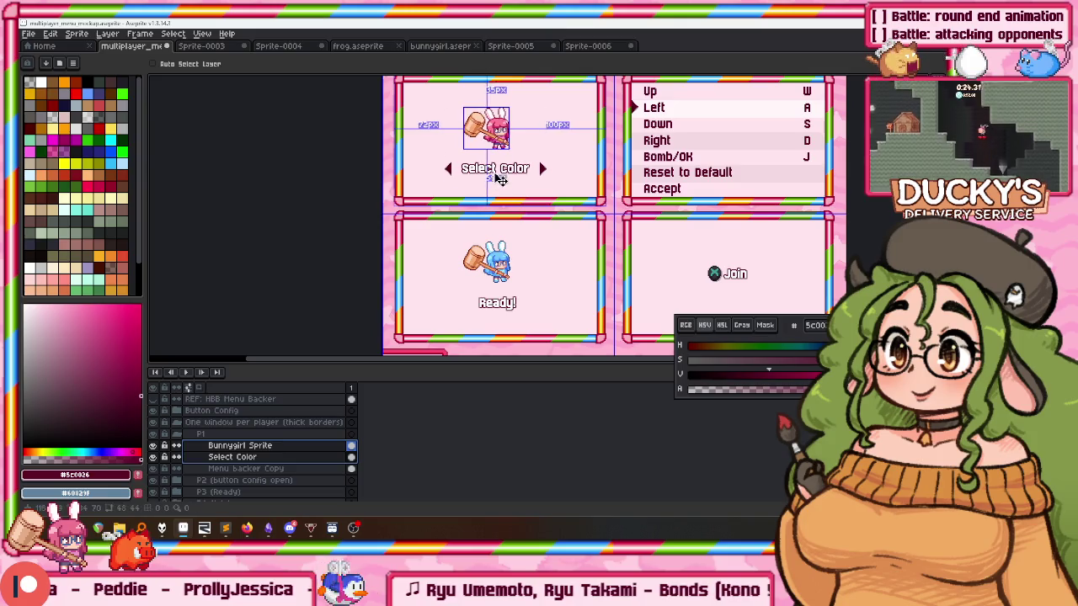
# Lower the P1 bunny with Select Color and the P3 bunny with Ready!, then save.
pyautogui.moveTo(502, 162); pyautogui.dragTo(502, 188)
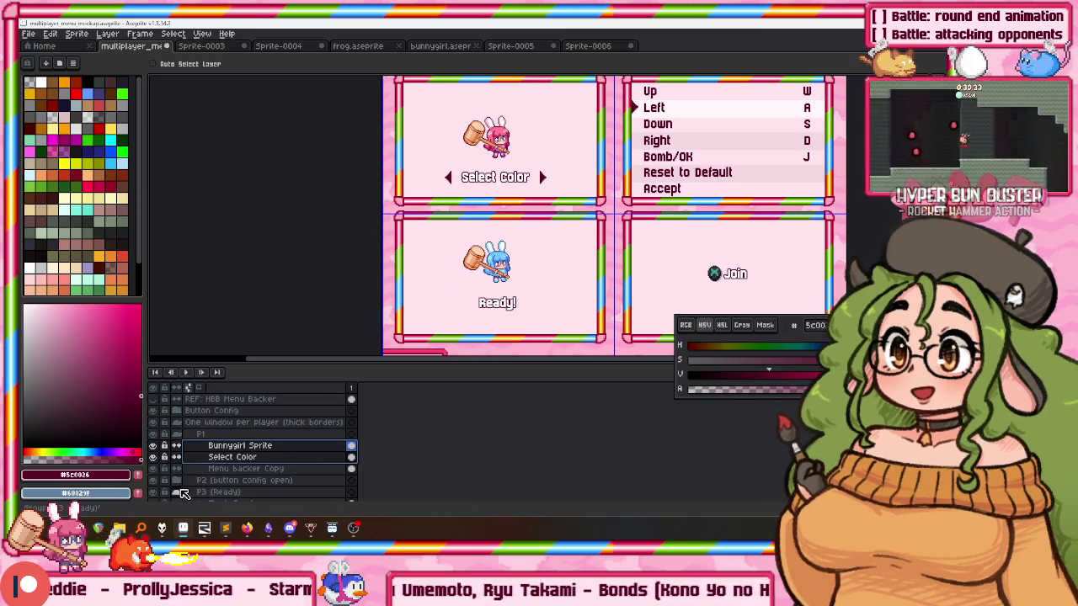
pyautogui.scroll(-3, 244, 476)
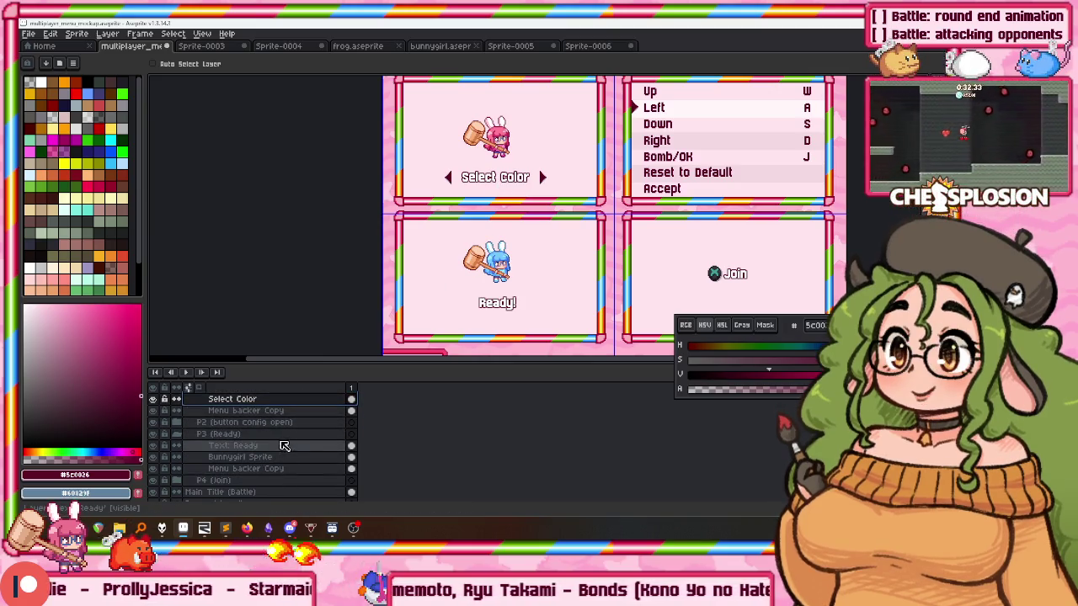
pyautogui.moveTo(274, 446); pyautogui.dragTo(270, 456)
pyautogui.moveTo(500, 316); pyautogui.dragTo(500, 327)
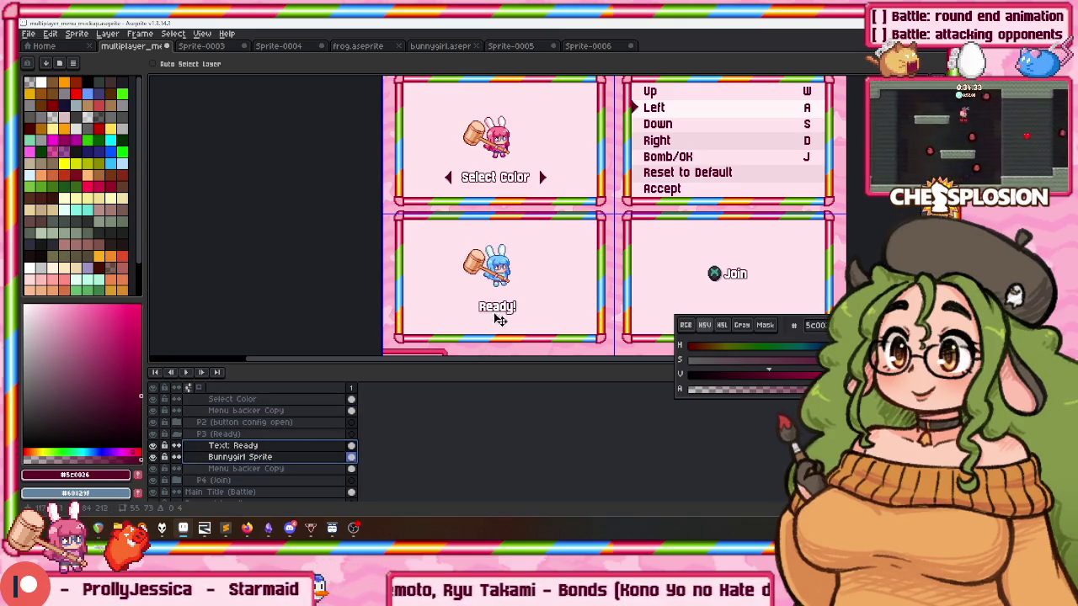
pyautogui.hotkey('ctrl', 's')
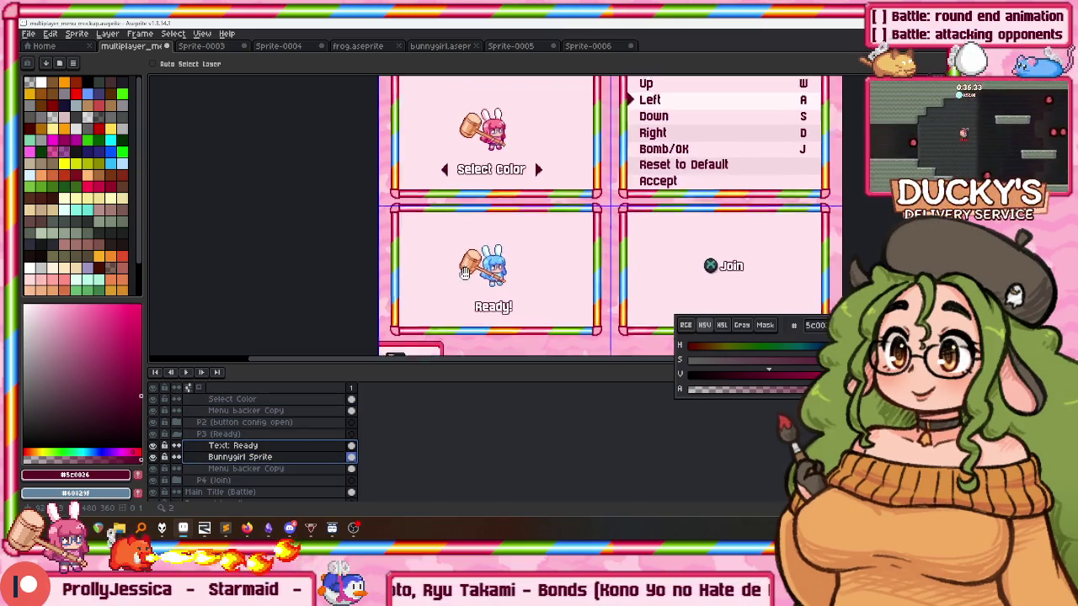
# Switch to the running game and highlight the Battle option on the title menu.
pyautogui.scroll(1, 416, 244)
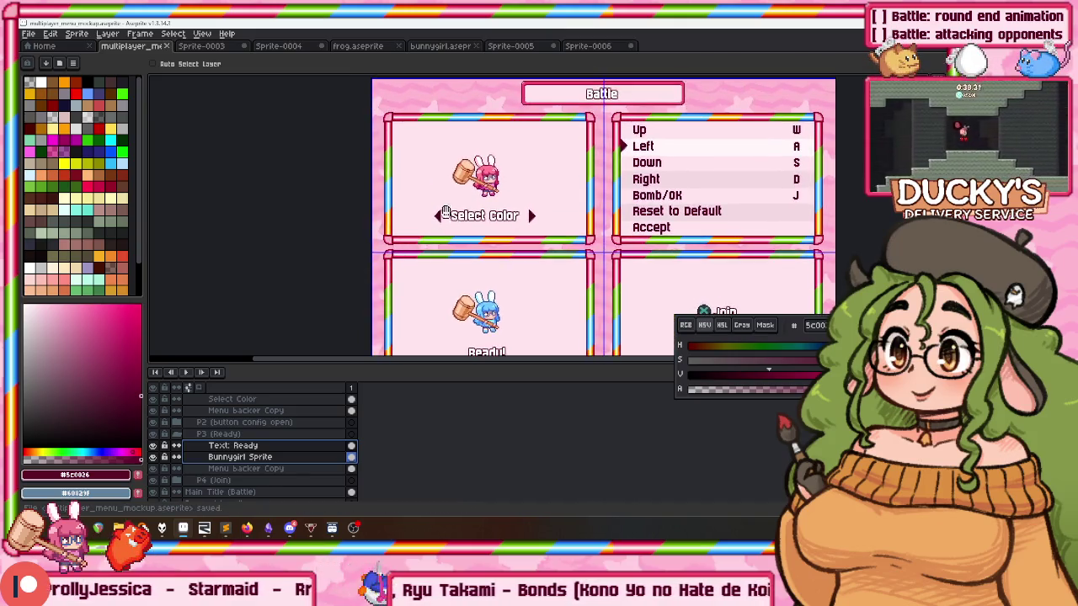
pyautogui.scroll(-2, 419, 253)
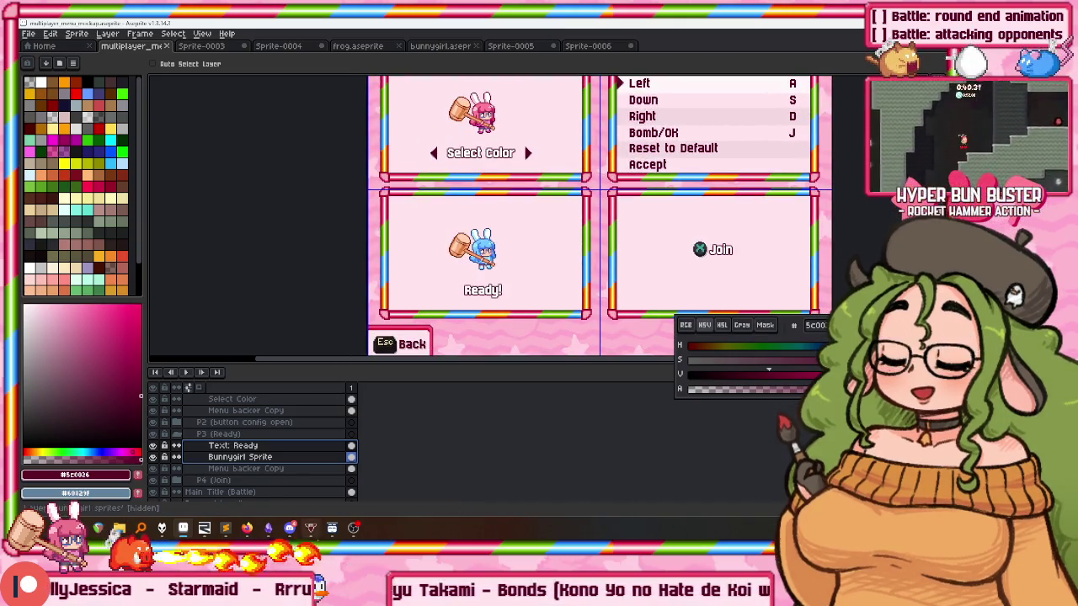
pyautogui.hotkey('alt', 'Tab')
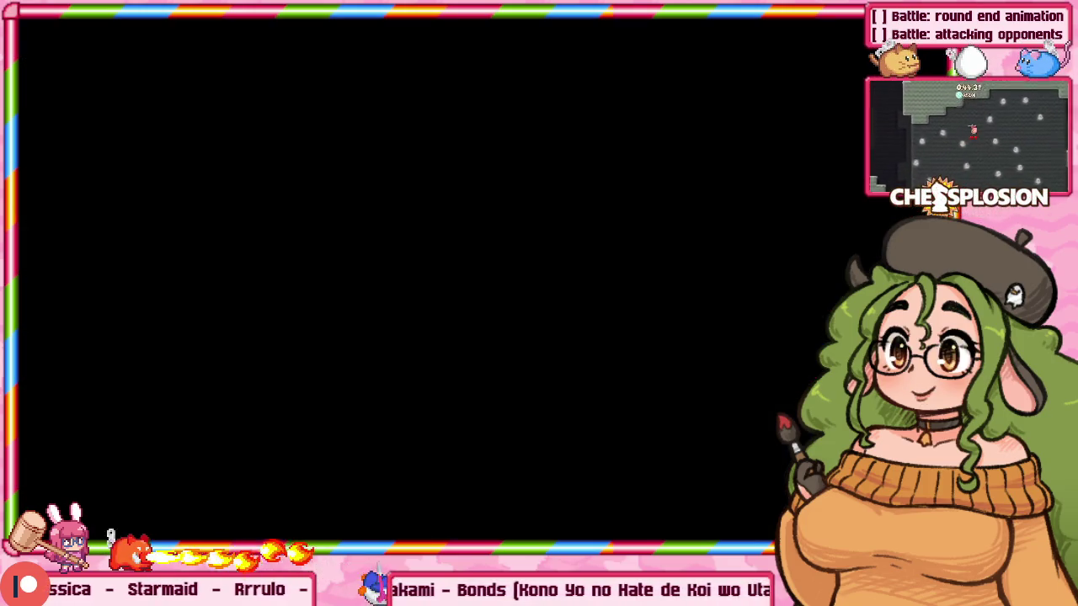
pyautogui.press('Down')
pyautogui.press('Down')
pyautogui.press('Down')
# Start Battle mode, pause to show the Paused (P1) menu, and return to Aseprite.
pyautogui.press('Return')
pyautogui.press('Escape')
pyautogui.hotkey('alt', 'Tab')
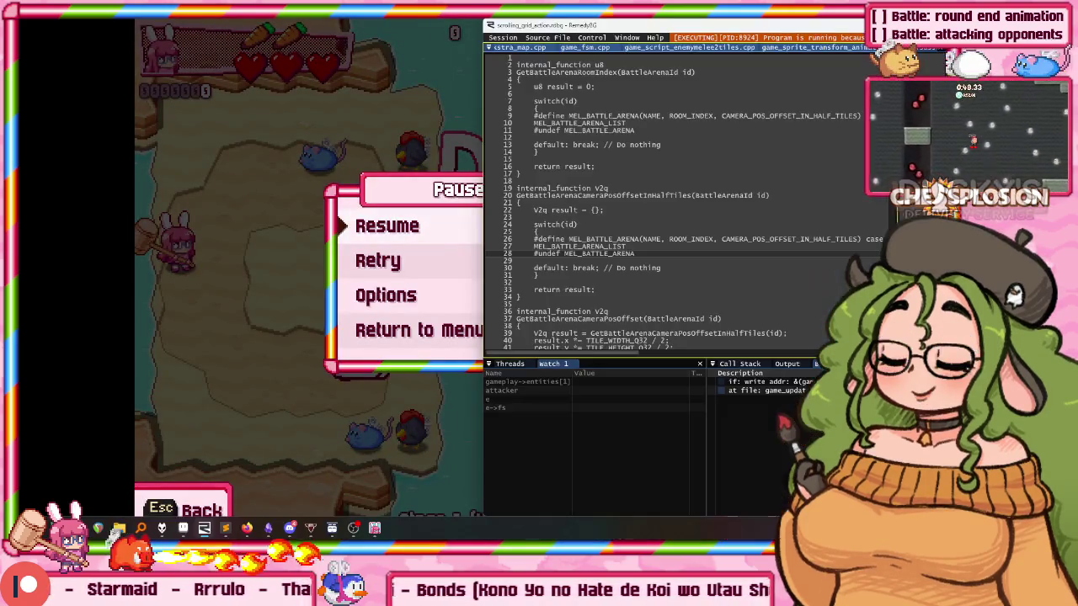
pyautogui.hotkey('alt', 'Tab')
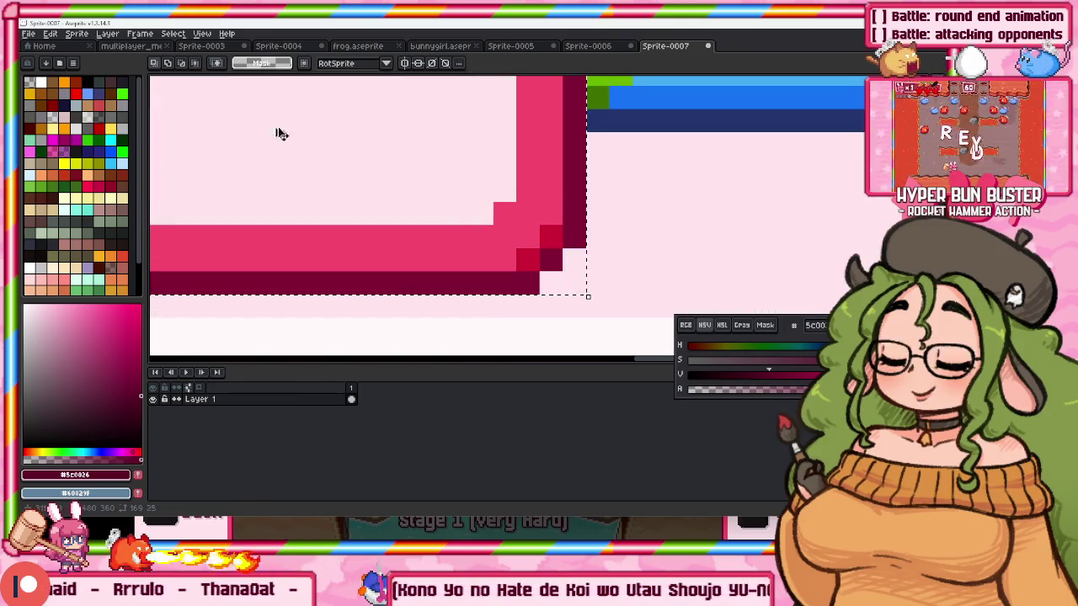
# Paste the Paused (P1) banner as a new sprite, inspect its corners, and return to the mockup.
pyautogui.hotkey('ctrl', 'alt', 'v')
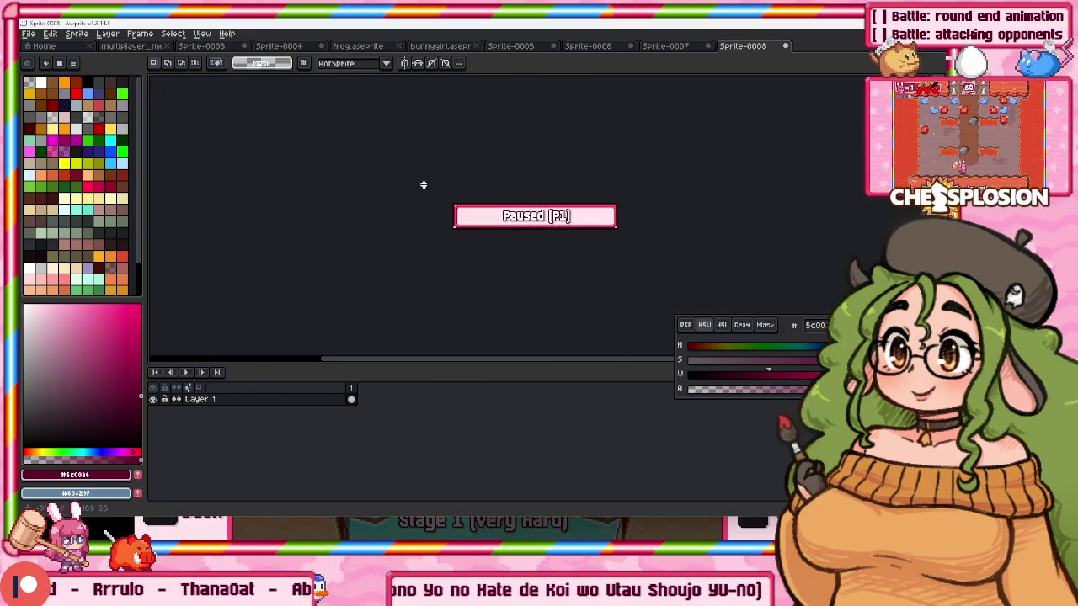
pyautogui.scroll(3, 399, 161)
pyautogui.scroll(3, 399, 161)
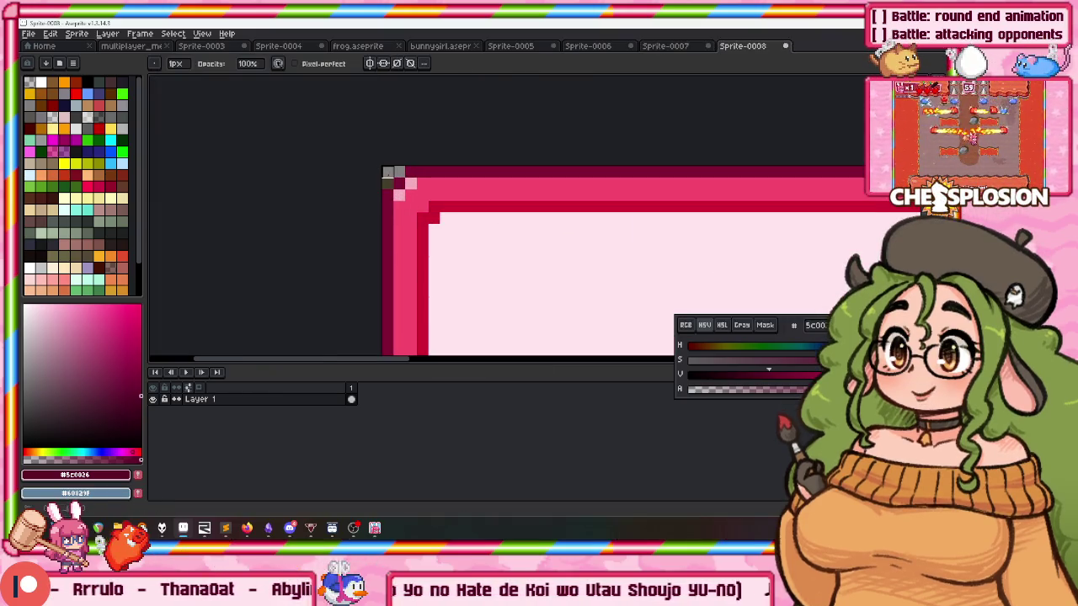
pyautogui.scroll(-3, 388, 182)
pyautogui.scroll(-3, 316, 197)
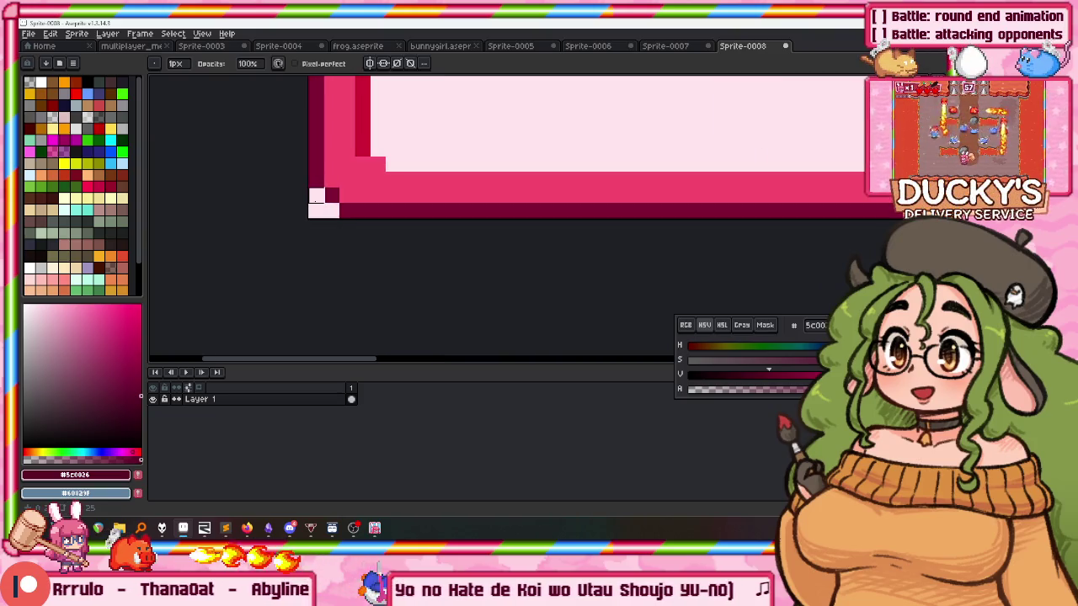
pyautogui.scroll(-5, 330, 210)
pyautogui.scroll(3, 505, 185)
pyautogui.scroll(2, 583, 136)
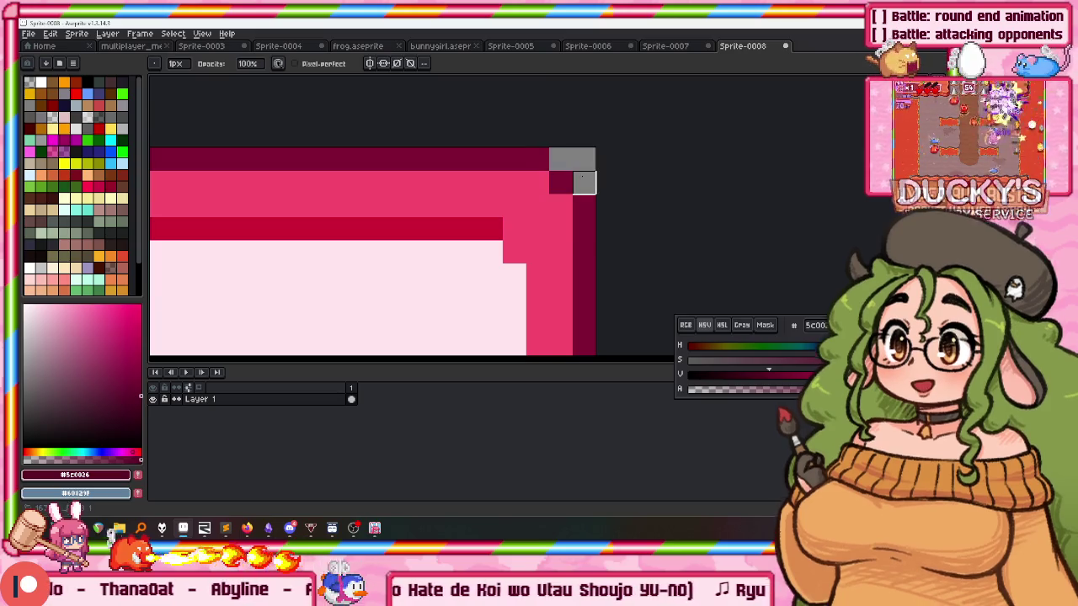
pyautogui.scroll(-4, 572, 181)
pyautogui.scroll(2, 550, 177)
pyautogui.scroll(1, 651, 293)
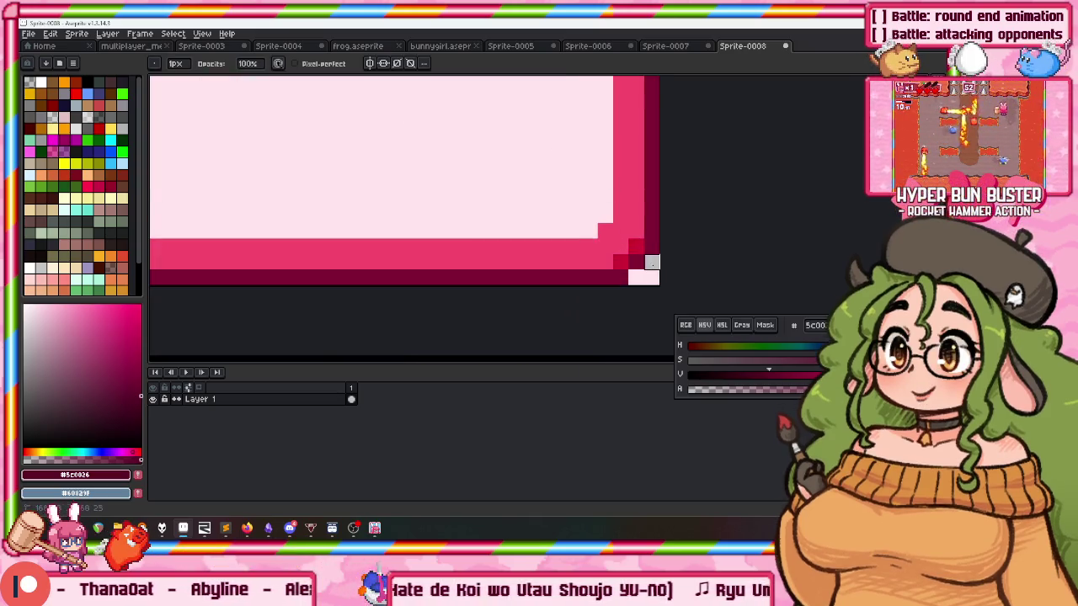
pyautogui.press('m')
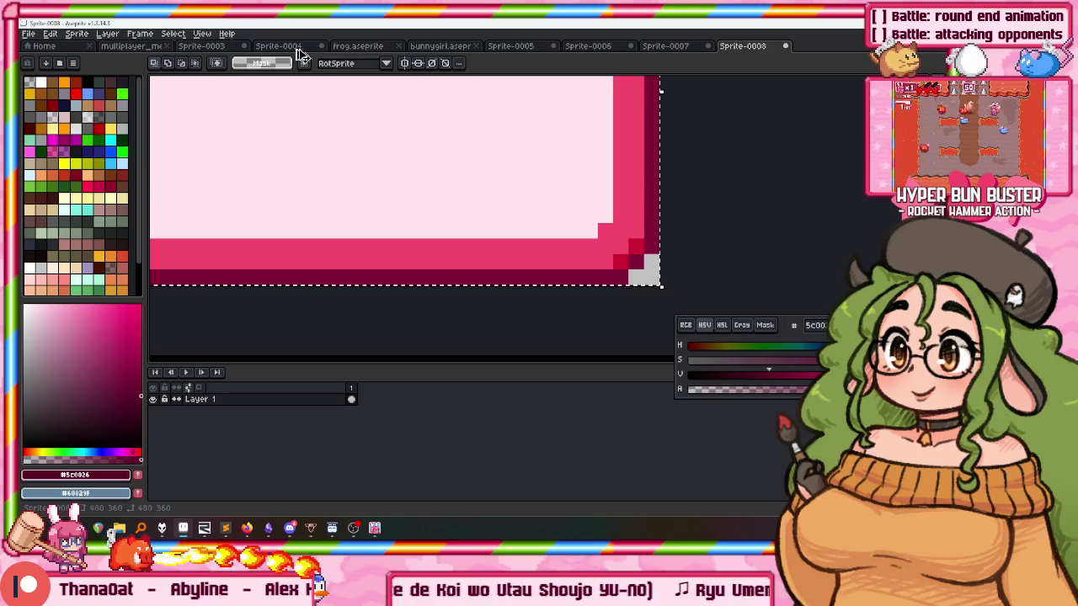
pyautogui.click(131, 46)
# Add a new layer named Nameplate above Bunnygirl Sprite in the P1 group.
pyautogui.scroll(3, 428, 289)
pyautogui.scroll(1, 428, 289)
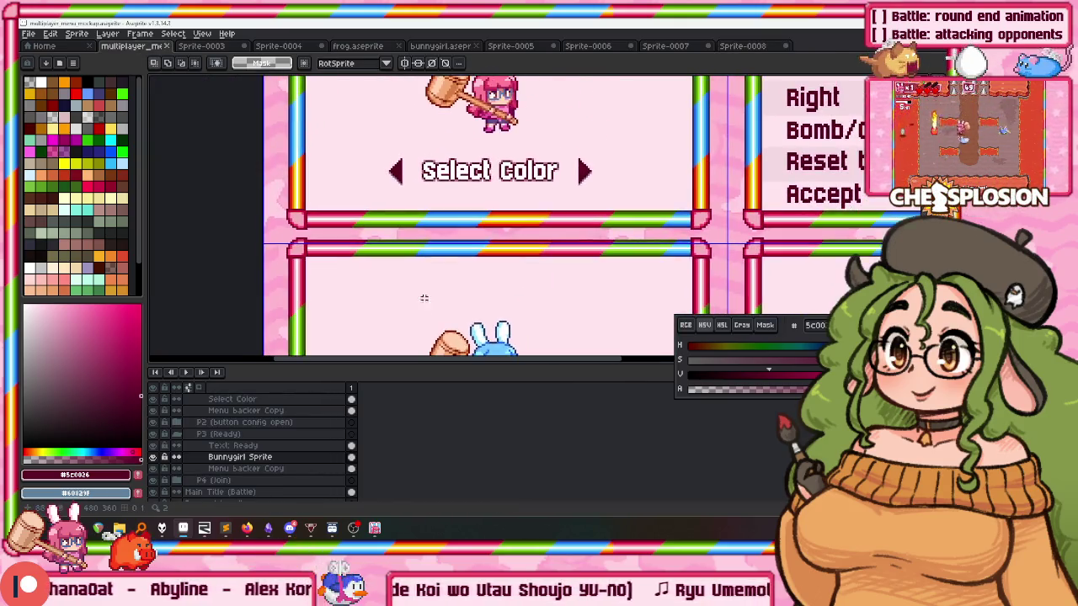
pyautogui.scroll(3, 428, 289)
pyautogui.moveTo(240, 457); pyautogui.dragTo(250, 446)
pyautogui.hotkey('shift', 'n')
pyautogui.doubleClick(235, 446)
pyautogui.write('Nameplay')
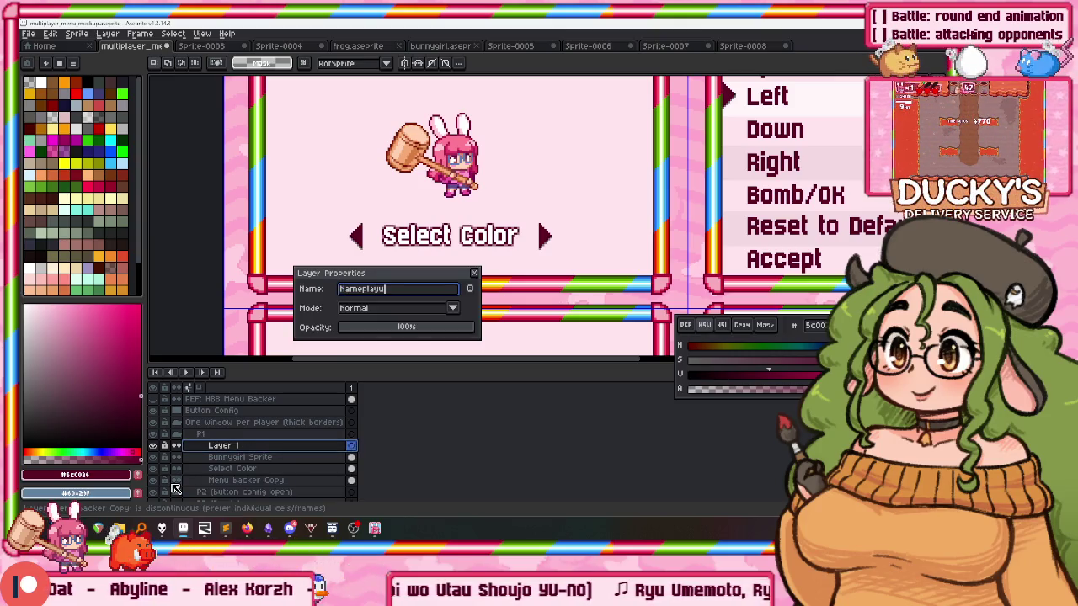
pyautogui.press('BackSpace')
pyautogui.write('te')
pyautogui.press('Return')
pyautogui.scroll(3, 493, 360)
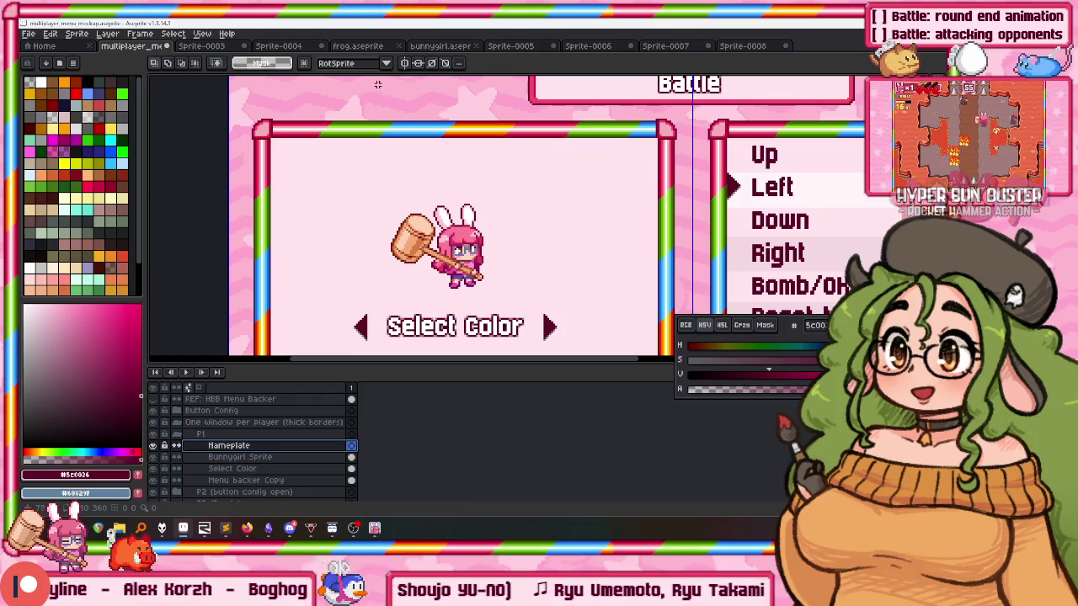
pyautogui.scroll(-2, 374, 86)
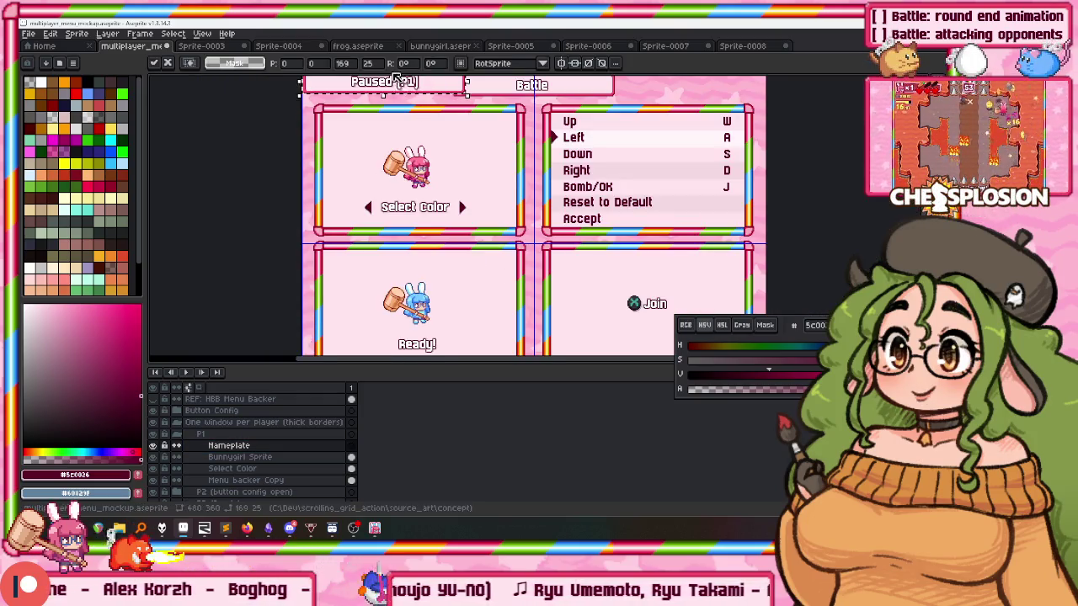
# Place the pasted banner above the Player 1 panel and deselect it.
pyautogui.scroll(2, 396, 80)
pyautogui.moveTo(488, 131)
pyautogui.mouseDown()
pyautogui.moveTo(553, 215)
pyautogui.moveTo(558, 205)
pyautogui.mouseUp()
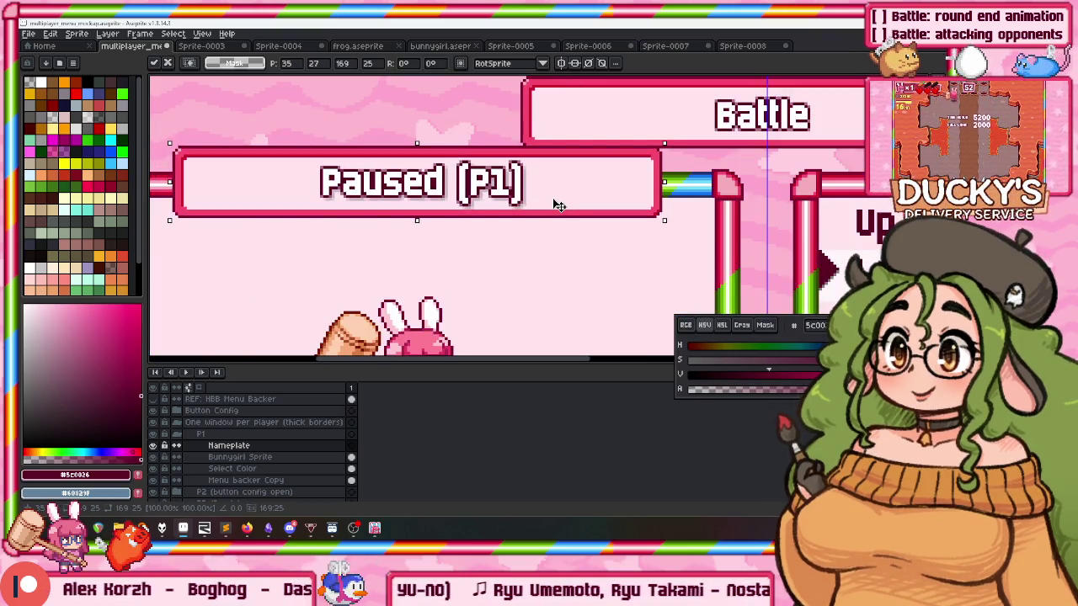
pyautogui.scroll(-1, 558, 190)
pyautogui.scroll(-2, 556, 185)
pyautogui.scroll(2, 547, 179)
pyautogui.hotkey('ctrl', 'd')
pyautogui.scroll(1, 533, 187)
pyautogui.scroll(2, 405, 184)
# Cover the banner's Paused (P1) text with a rectangle of its pale pink fill.
pyautogui.press('i')
pyautogui.click(291, 182)
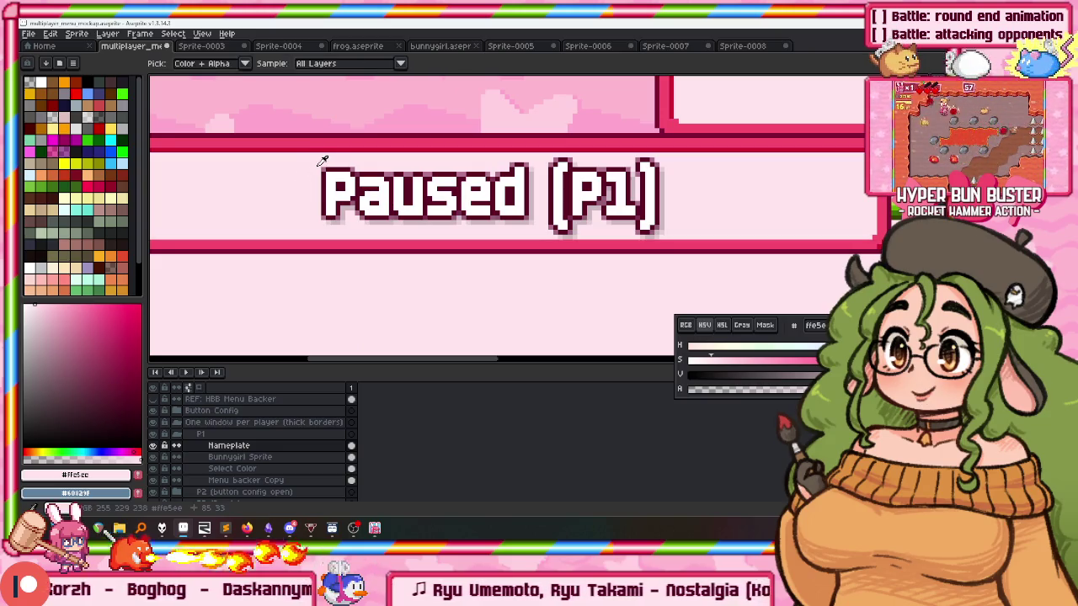
pyautogui.press('u')
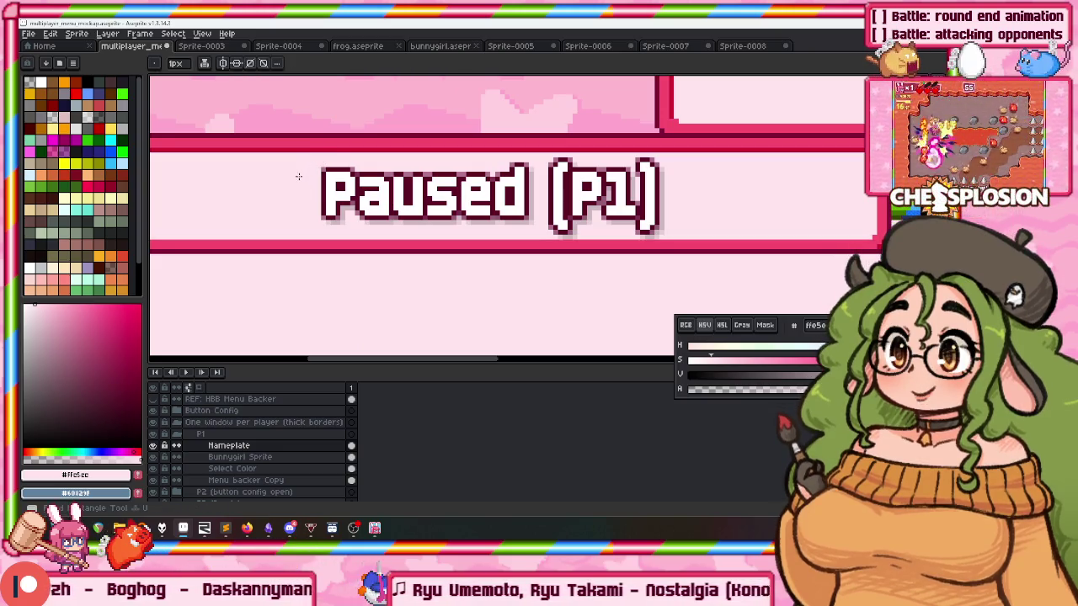
pyautogui.moveTo(325, 156); pyautogui.dragTo(651, 217)
pyautogui.scroll(-3, 680, 235)
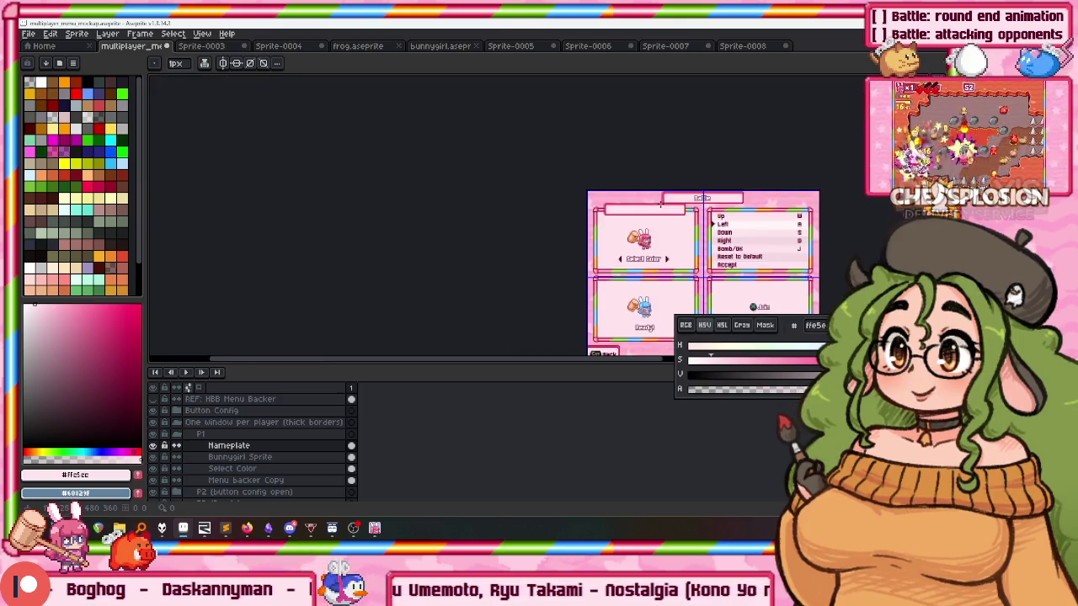
pyautogui.scroll(2, 462, 191)
pyautogui.scroll(1, 461, 190)
pyautogui.scroll(1, 462, 190)
pyautogui.scroll(1, 462, 191)
# With white as the colour, add a new layer above the Nameplate layer.
pyautogui.keyDown('alt'); pyautogui.click(446, 221); pyautogui.keyUp('alt')
pyautogui.click(263, 447)
pyautogui.hotkey('shift', 'n')
pyautogui.scroll(-2, 386, 267)
pyautogui.scroll(1, 397, 298)
# Mark out a text box inside the empty nameplate banner.
pyautogui.press('t')
pyautogui.scroll(1, 375, 176)
pyautogui.scroll(1, 375, 176)
pyautogui.click(366, 173)
pyautogui.moveTo(365, 173); pyautogui.dragTo(303, 159)
pyautogui.click(300, 147)
pyautogui.moveTo(295, 146); pyautogui.dragTo(277, 139)
pyautogui.press('t')
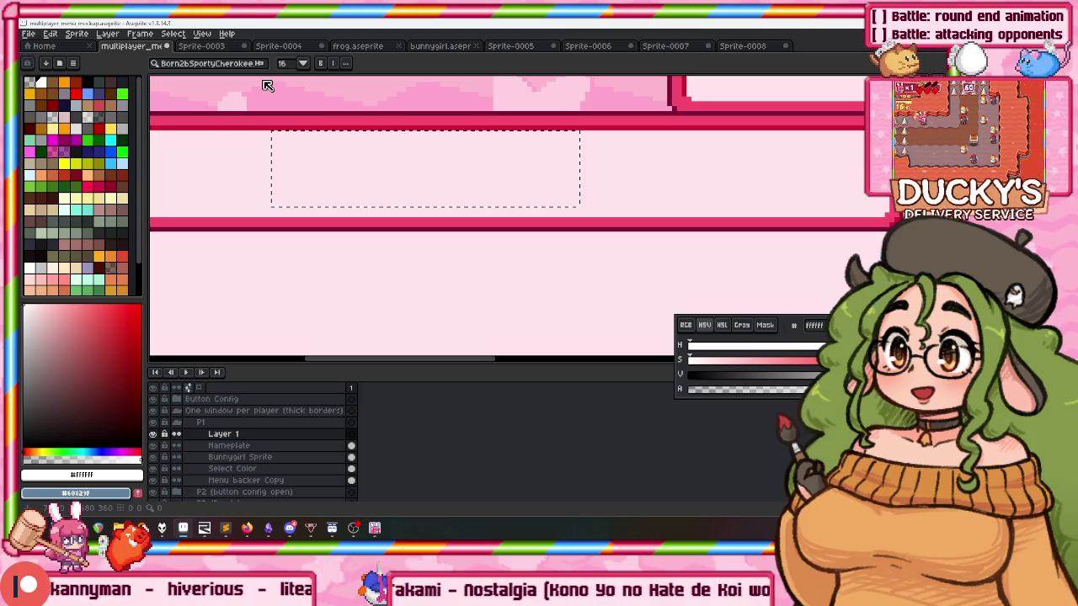
# Enter the Player 1 label text in the banner and commit it.
pyautogui.write('Player 1')
pyautogui.press('Return')
pyautogui.scroll(-2, 381, 98)
pyautogui.scroll(-1, 382, 98)
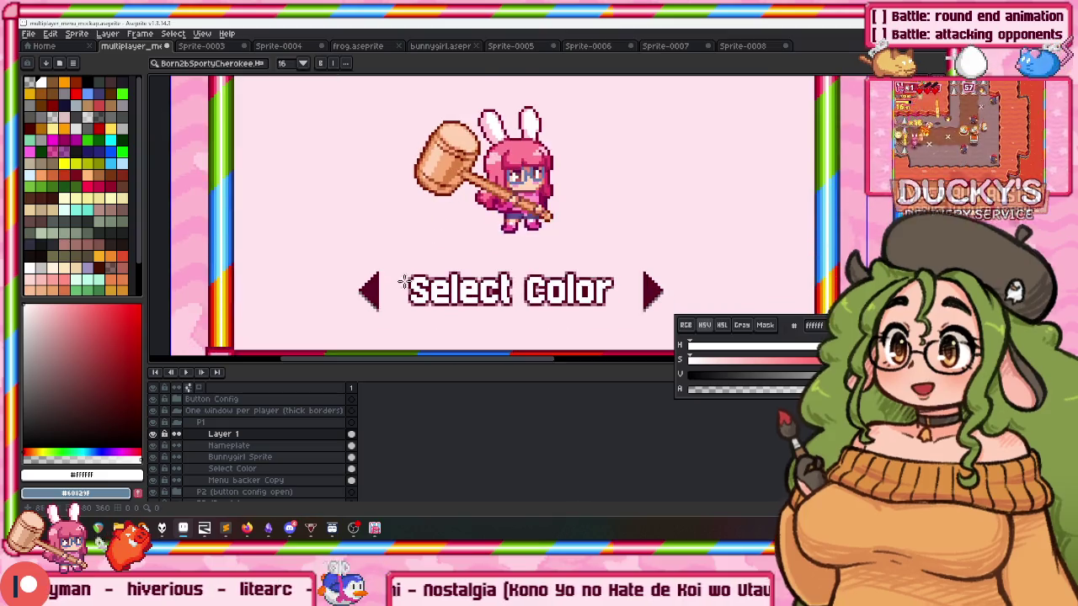
pyautogui.scroll(4, 401, 252)
# Outline the Player 1 text with dark maroon sampled from the Select Color lettering.
pyautogui.keyDown('alt'); pyautogui.click(410, 230); pyautogui.keyUp('alt')
pyautogui.scroll(-3, 410, 229)
pyautogui.scroll(-1, 349, 274)
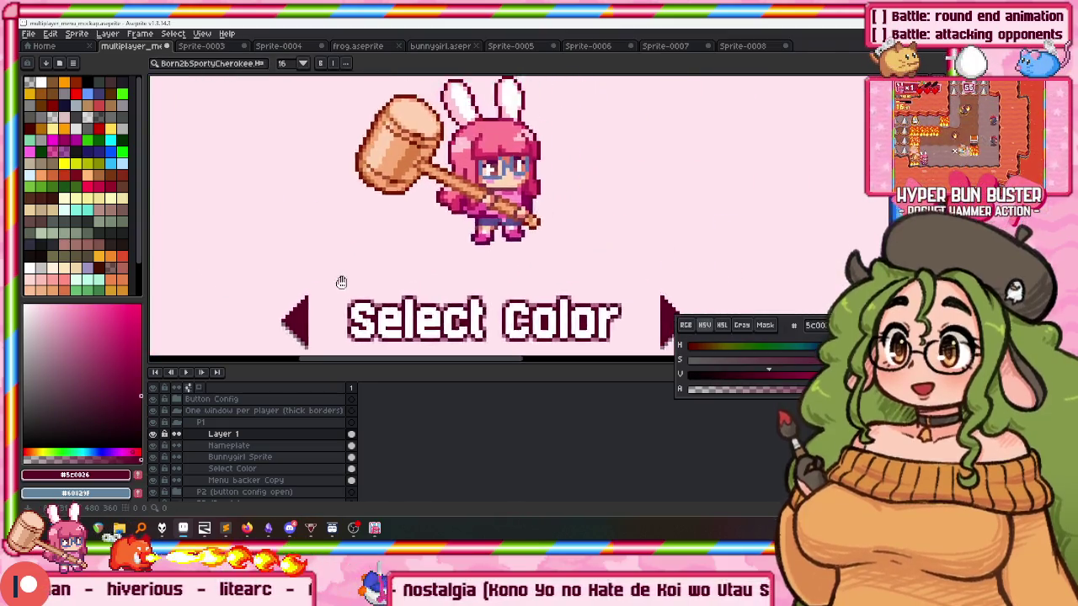
pyautogui.scroll(1, 269, 304)
pyautogui.scroll(-1, 349, 109)
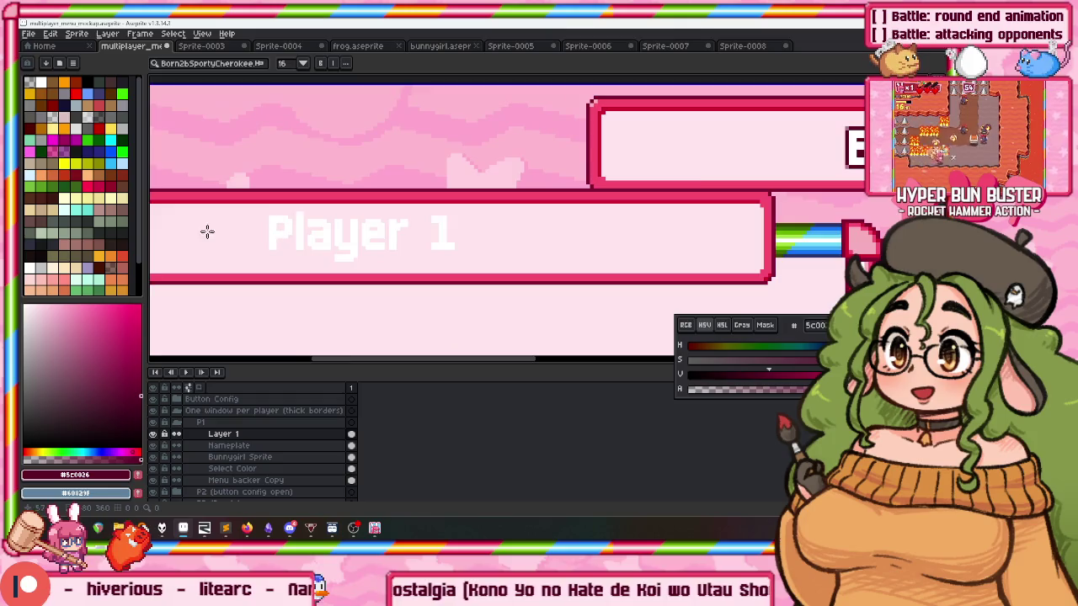
pyautogui.scroll(2, 270, 180)
pyautogui.scroll(1, 186, 169)
pyautogui.hotkey('shift', 'o')
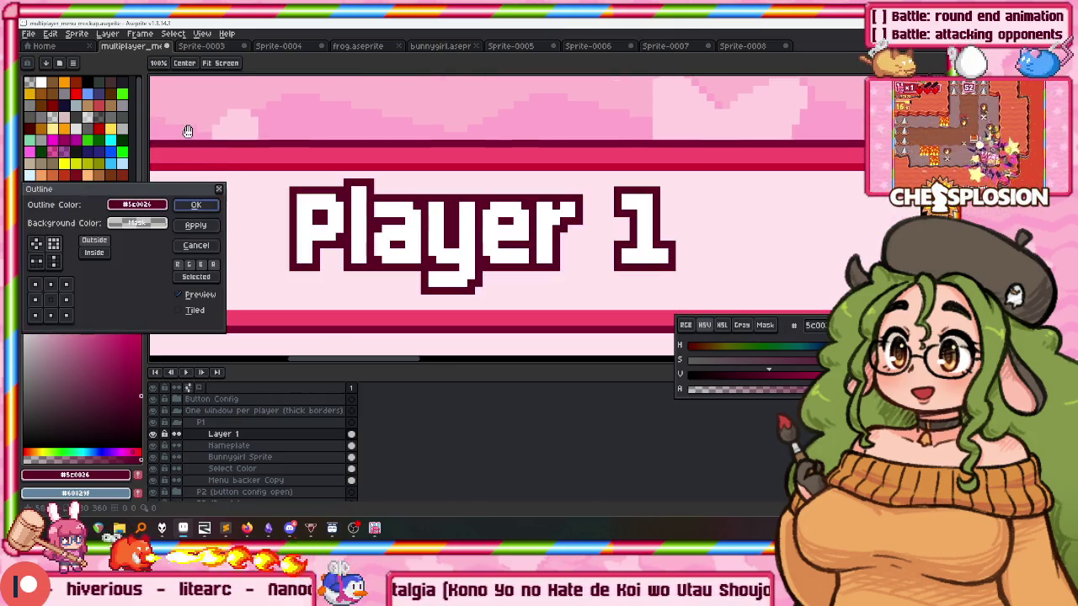
pyautogui.click(195, 205)
pyautogui.scroll(1, 471, 244)
# Clear the first outline attempt and reapply the dark outline to the Player 1 lettering.
pyautogui.press('w')
pyautogui.click(549, 266)
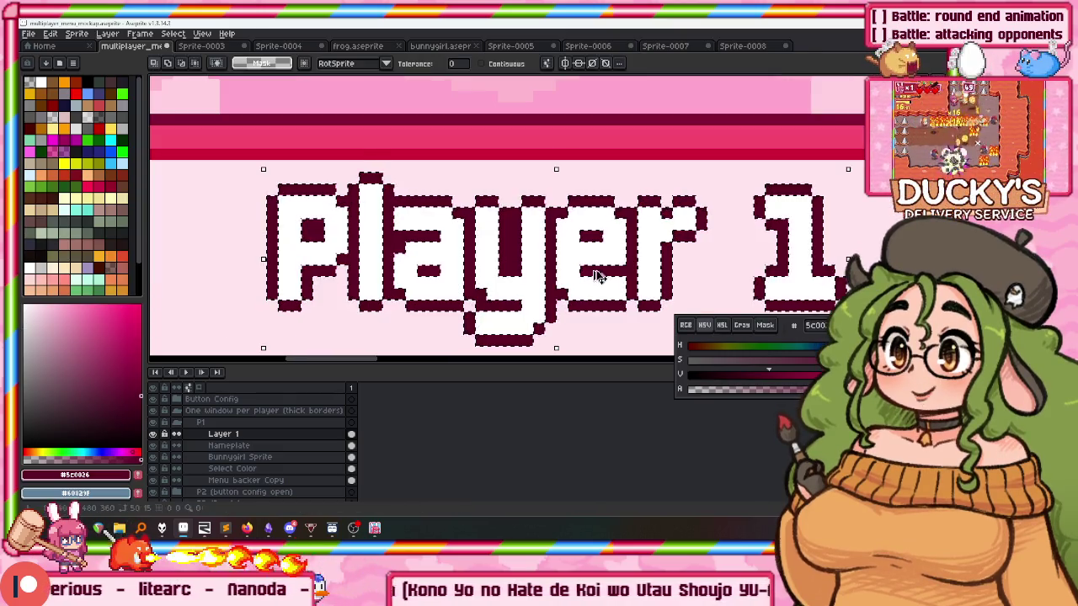
pyautogui.press('Delete')
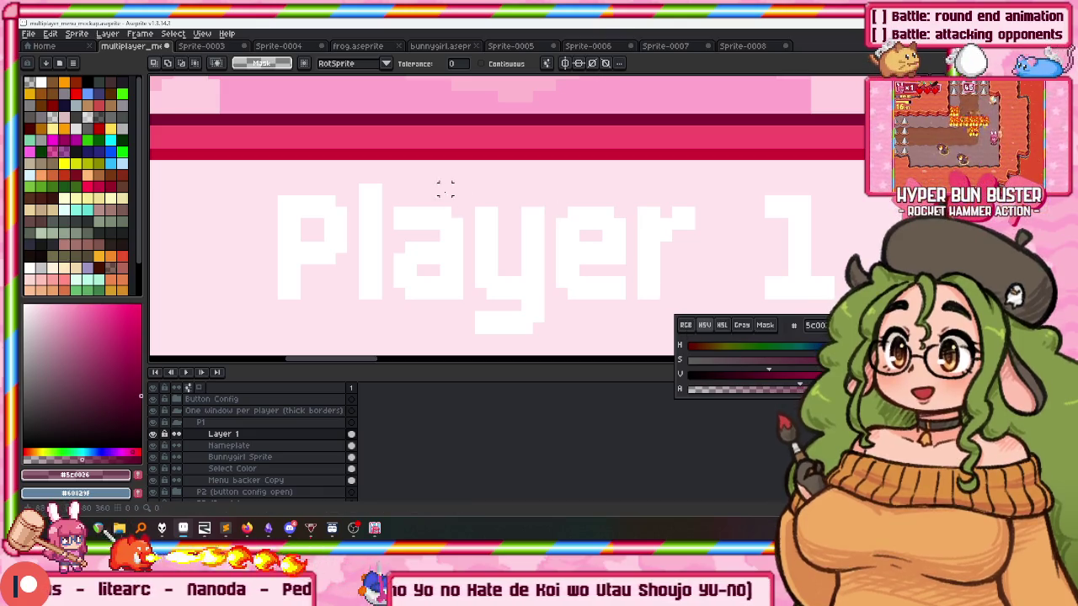
pyautogui.scroll(-1, 457, 199)
pyautogui.hotkey('shift', 'o')
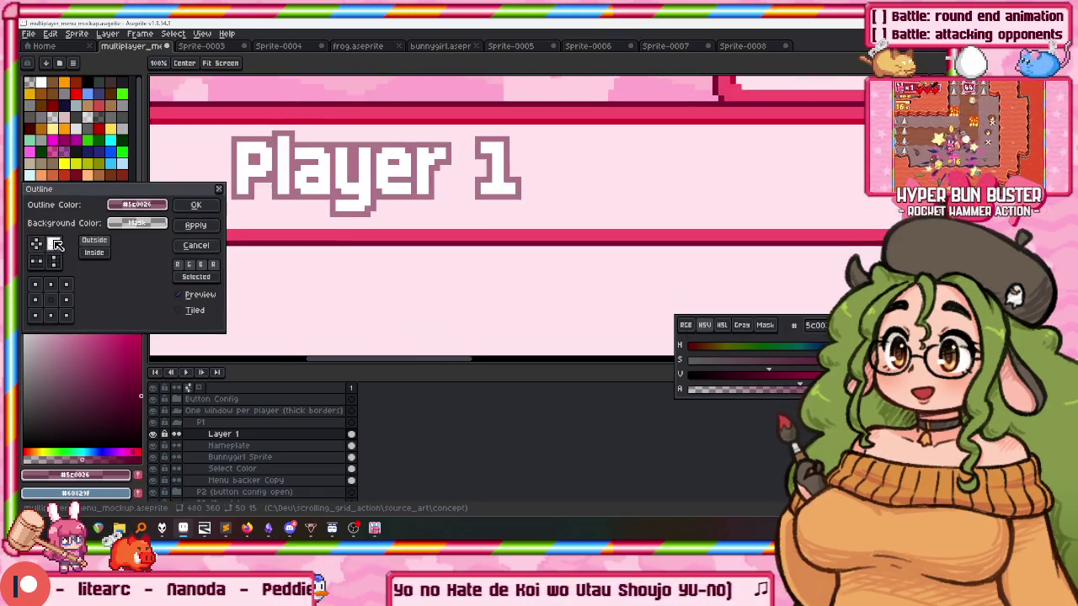
pyautogui.click(194, 206)
pyautogui.press('v')
pyautogui.scroll(-1, 368, 162)
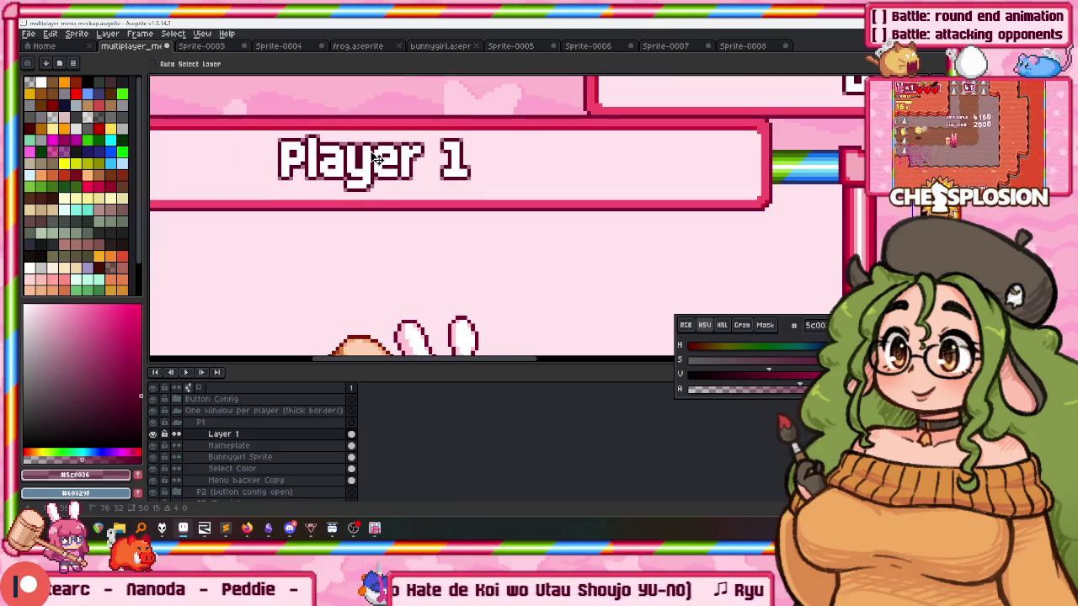
# Shift the Player 1 text about 10 px to the right.
pyautogui.scroll(-3, 396, 163)
pyautogui.scroll(3, 401, 162)
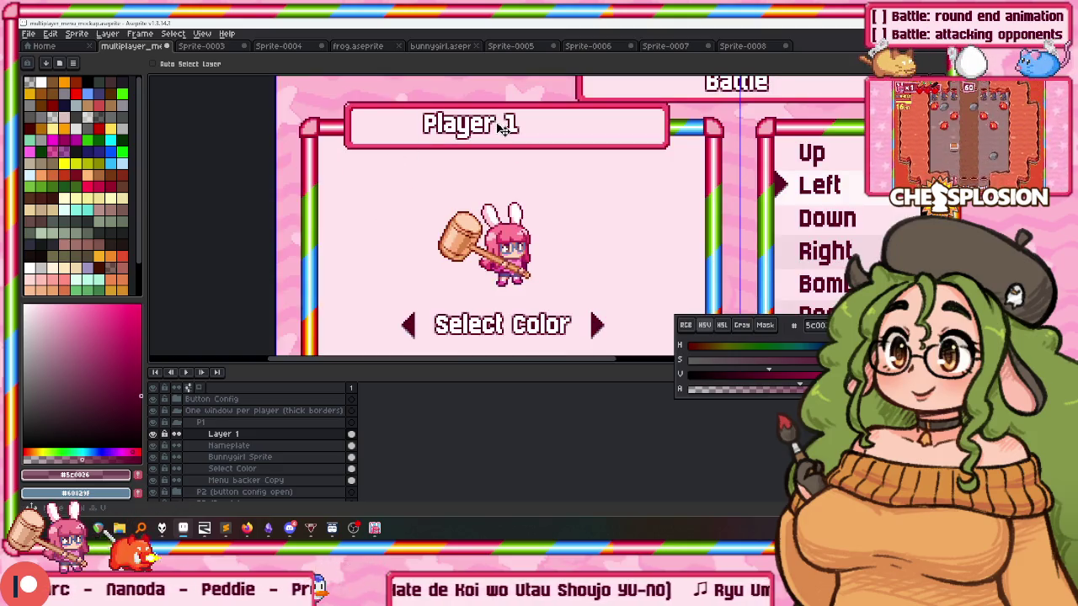
pyautogui.moveTo(522, 132); pyautogui.dragTo(528, 134)
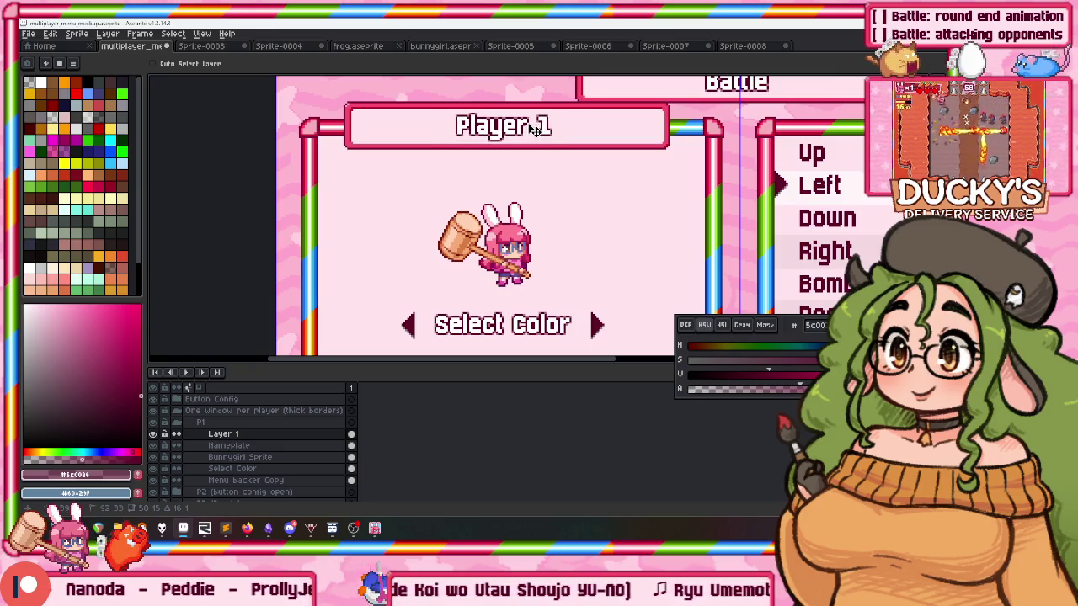
# Select and move part of the Nameplate box, undoing an accidental shortening.
pyautogui.click(281, 444)
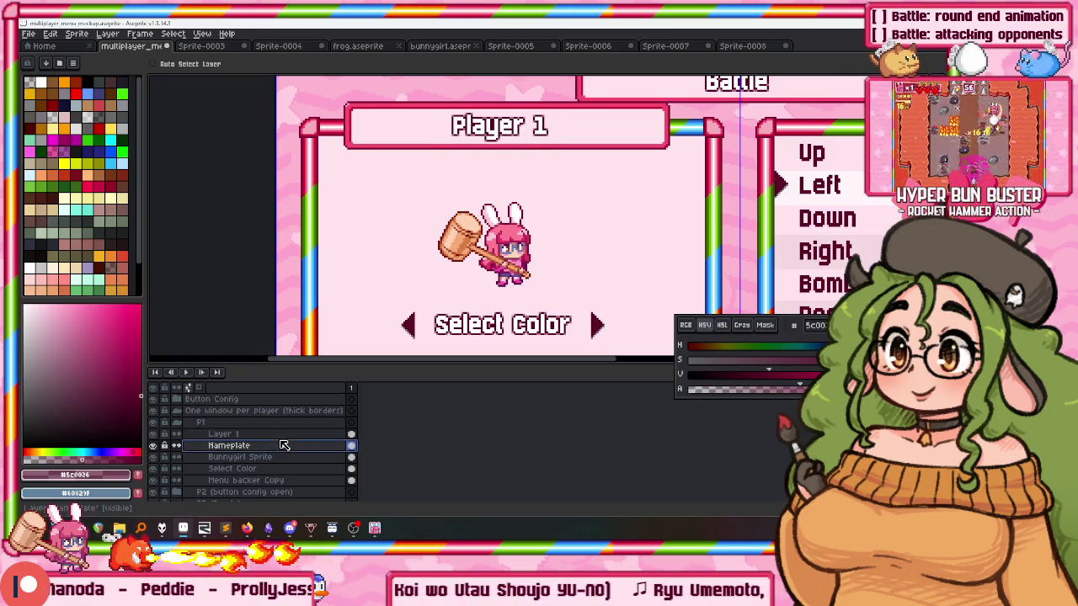
pyautogui.press('m')
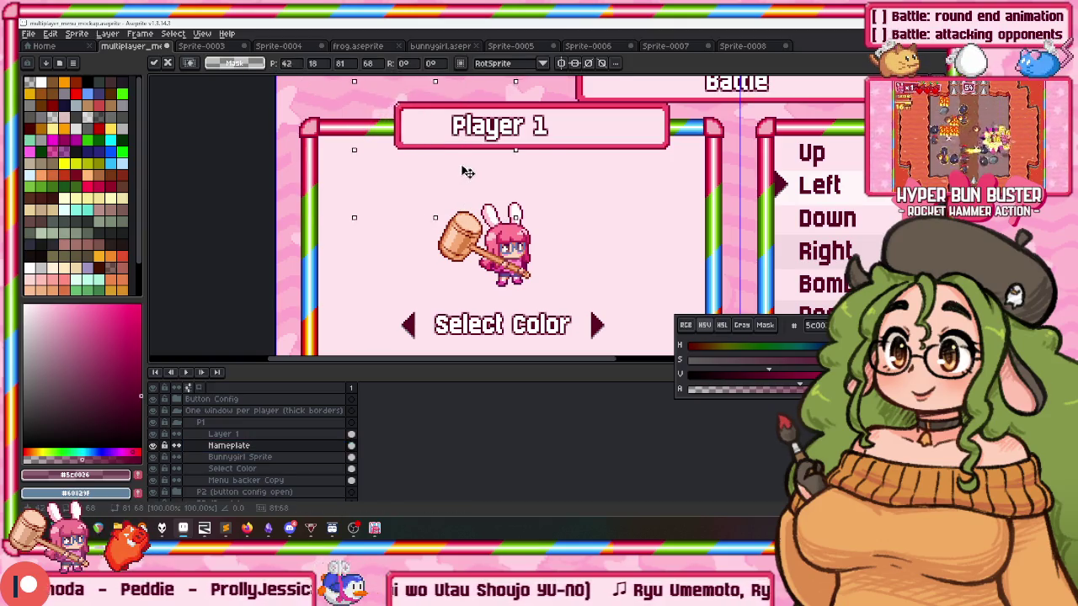
pyautogui.moveTo(444, 203); pyautogui.dragTo(500, 168)
pyautogui.moveTo(573, 97)
pyautogui.mouseDown()
pyautogui.moveTo(683, 179)
pyautogui.moveTo(608, 145)
pyautogui.moveTo(555, 142)
pyautogui.mouseUp()
pyautogui.hotkey('ctrl', 'z')
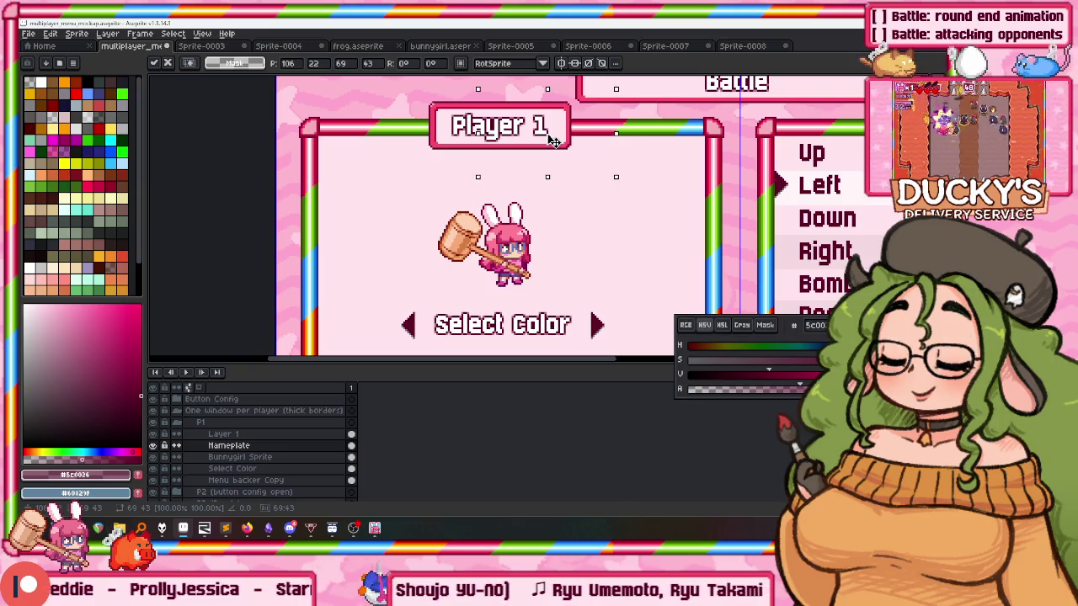
pyautogui.press('Return')
# Stretch the Player 1 nameplate box wider on both sides.
pyautogui.scroll(-3, 530, 108)
pyautogui.scroll(1, 530, 108)
pyautogui.scroll(2, 530, 108)
pyautogui.scroll(-1, 531, 108)
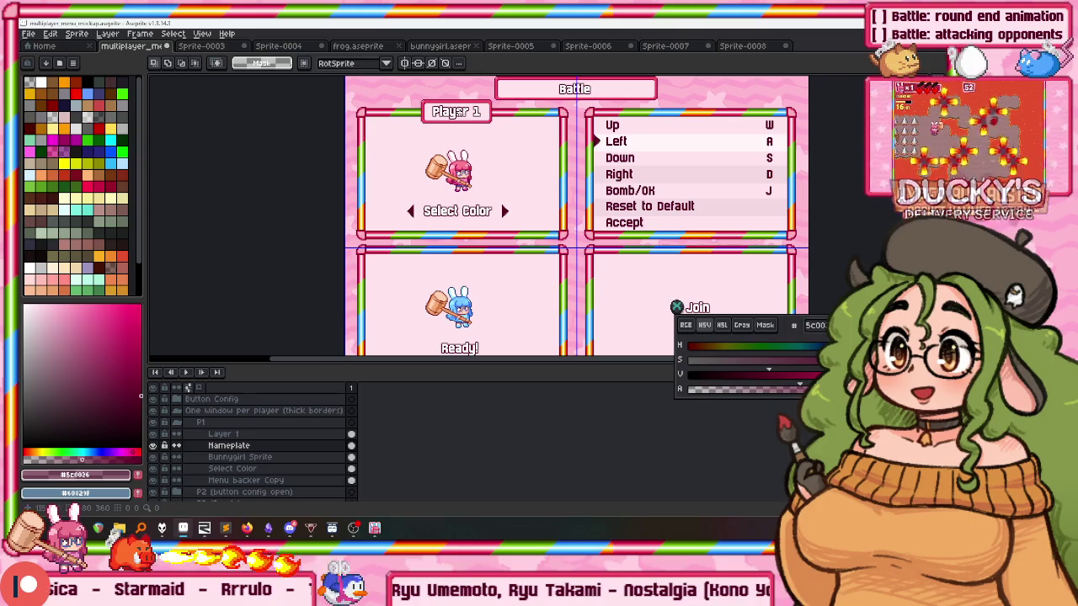
pyautogui.scroll(3, 493, 95)
pyautogui.scroll(-3, 493, 95)
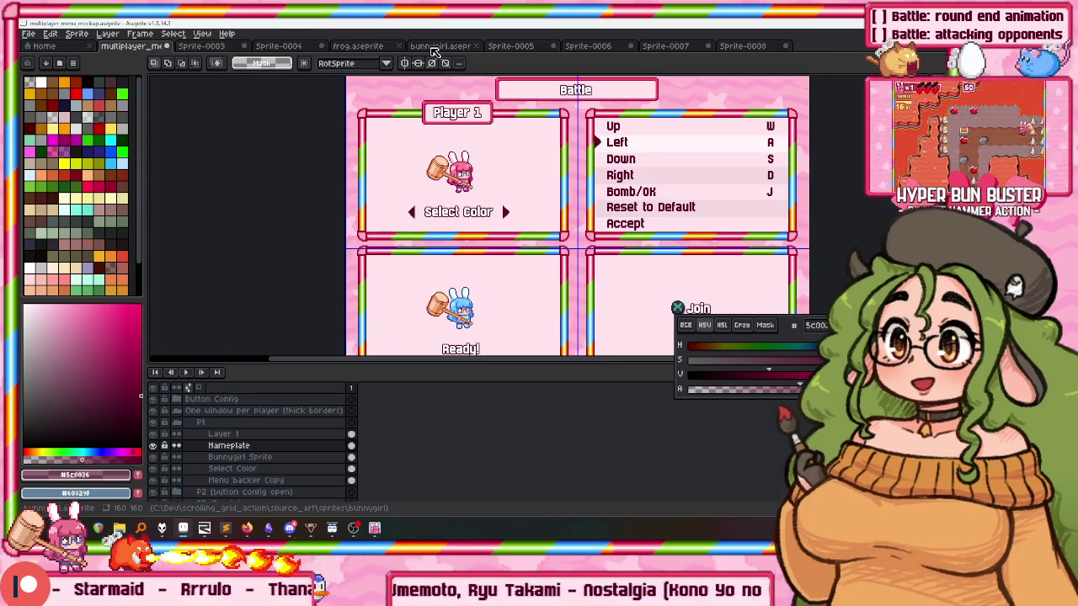
pyautogui.scroll(2, 463, 134)
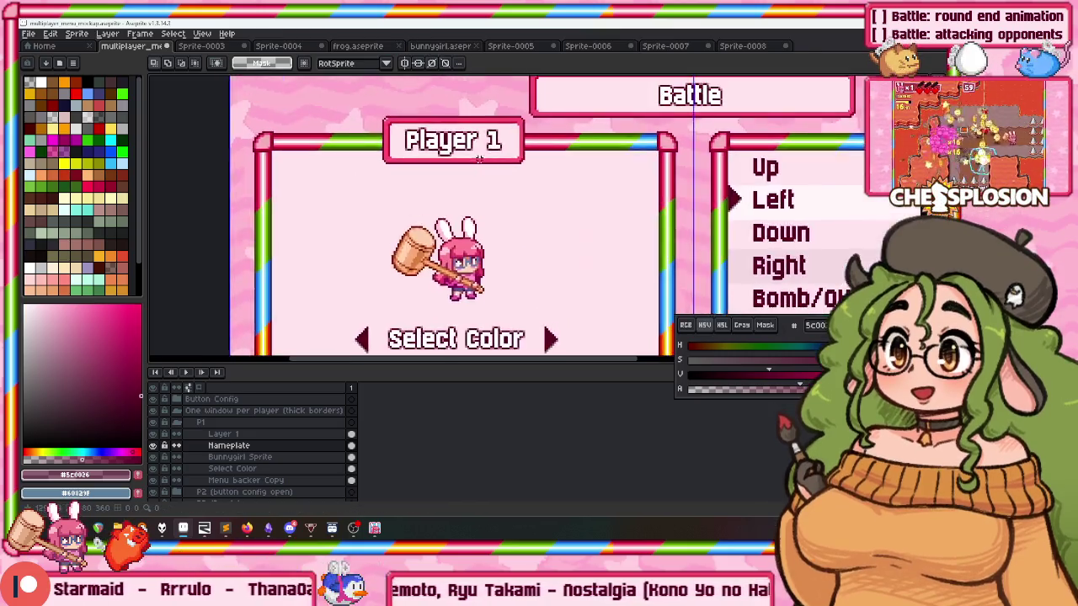
pyautogui.scroll(2, 471, 150)
pyautogui.scroll(1, 463, 151)
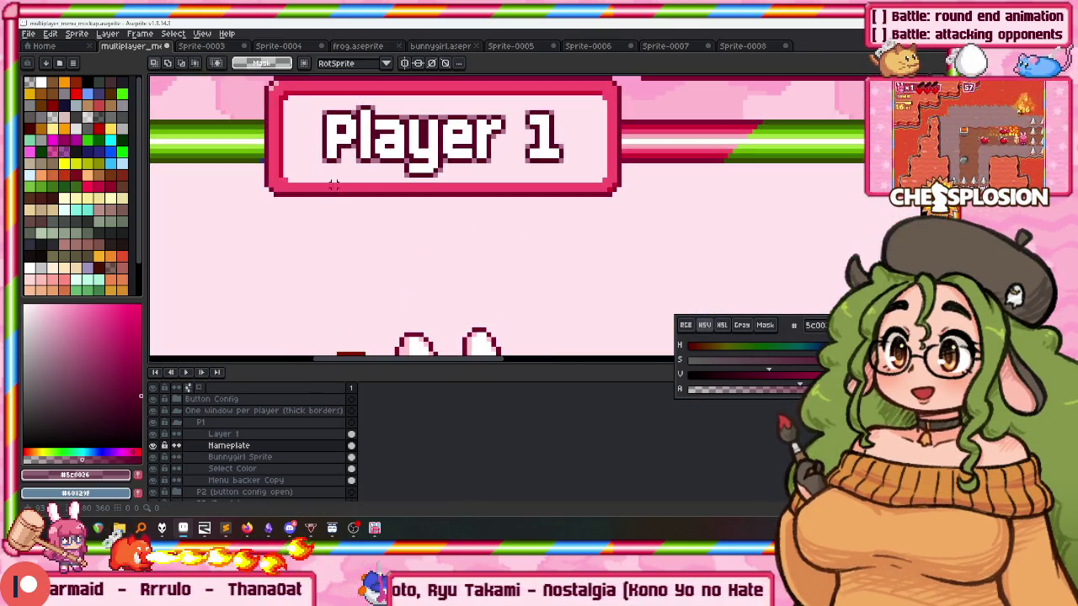
pyautogui.hotkey('ctrl', 'z')
pyautogui.hotkey('ctrl', 'z')
pyautogui.hotkey('ctrl', 'z')
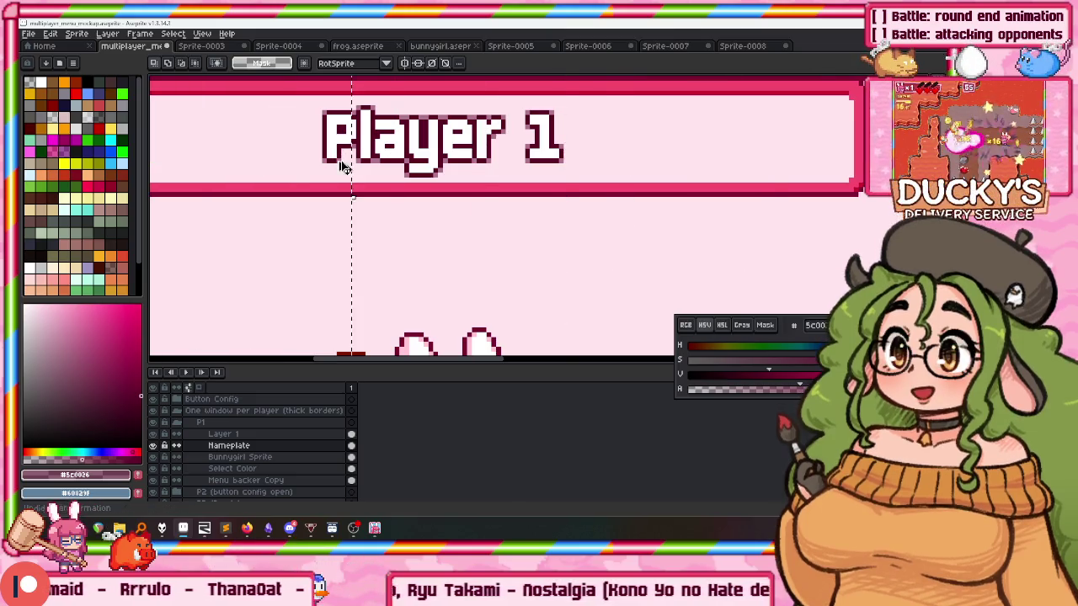
# Delete the Nameplate layer.
pyautogui.press('v')
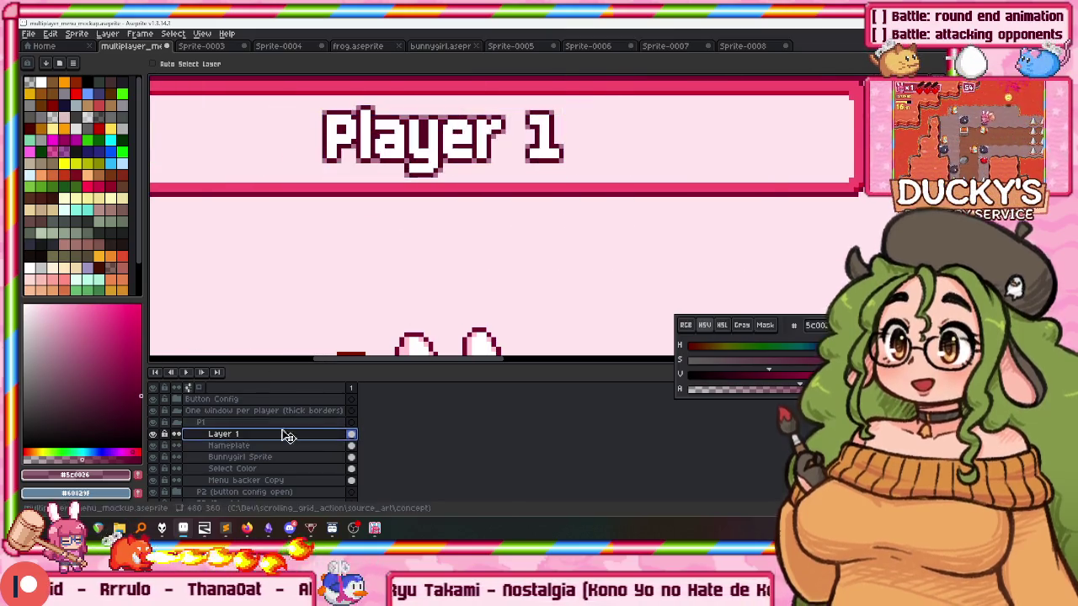
pyautogui.rightClick(262, 452)
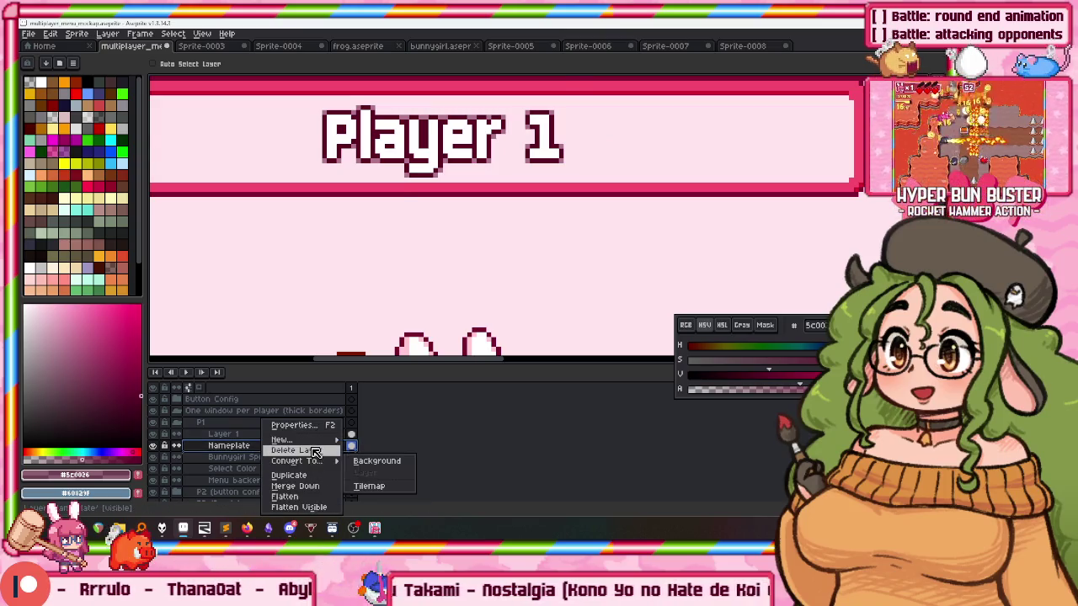
pyautogui.click(270, 461)
# Move the Player 1 text down into the panel and rename Layer 1 to 'Player 1'.
pyautogui.click(223, 433)
pyautogui.moveTo(444, 221); pyautogui.dragTo(451, 300)
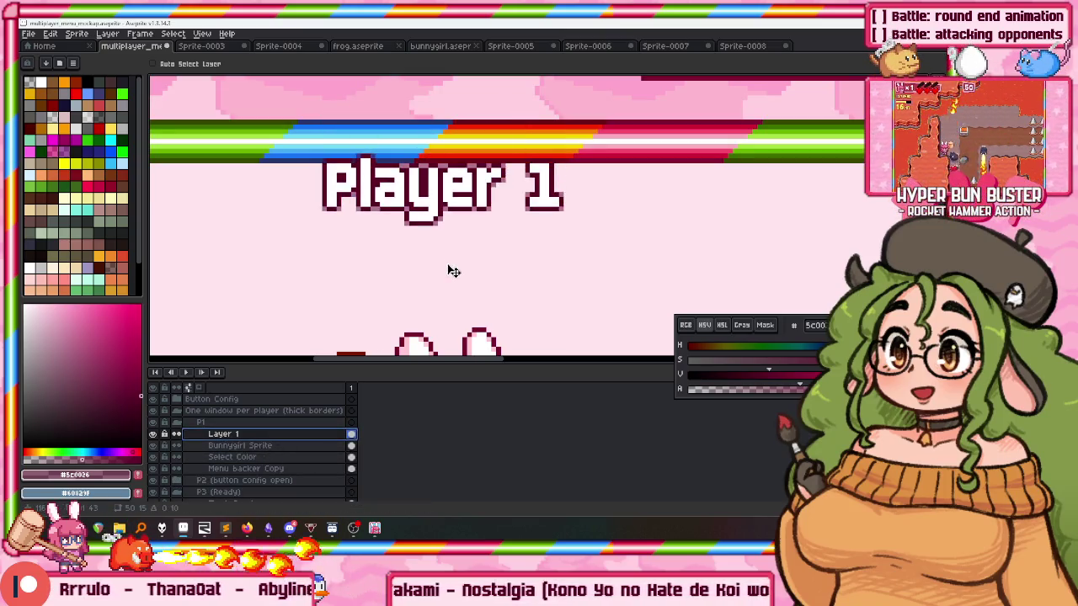
pyautogui.doubleClick(271, 434)
pyautogui.write('Player 1')
pyautogui.press('Return')
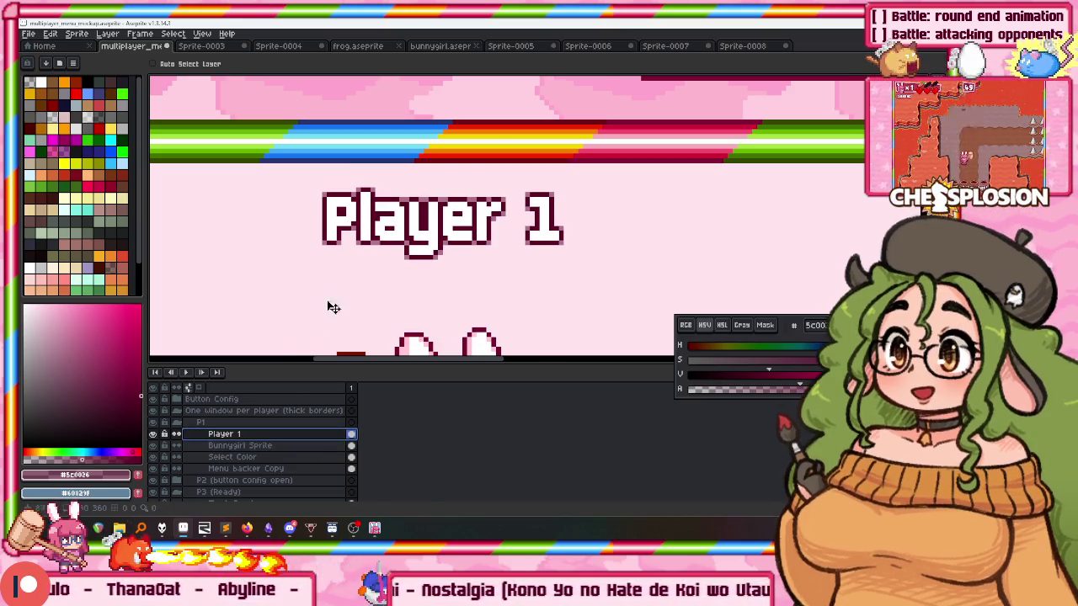
pyautogui.scroll(-2, 312, 337)
pyautogui.scroll(1, 461, 177)
pyautogui.moveTo(460, 177); pyautogui.dragTo(461, 183)
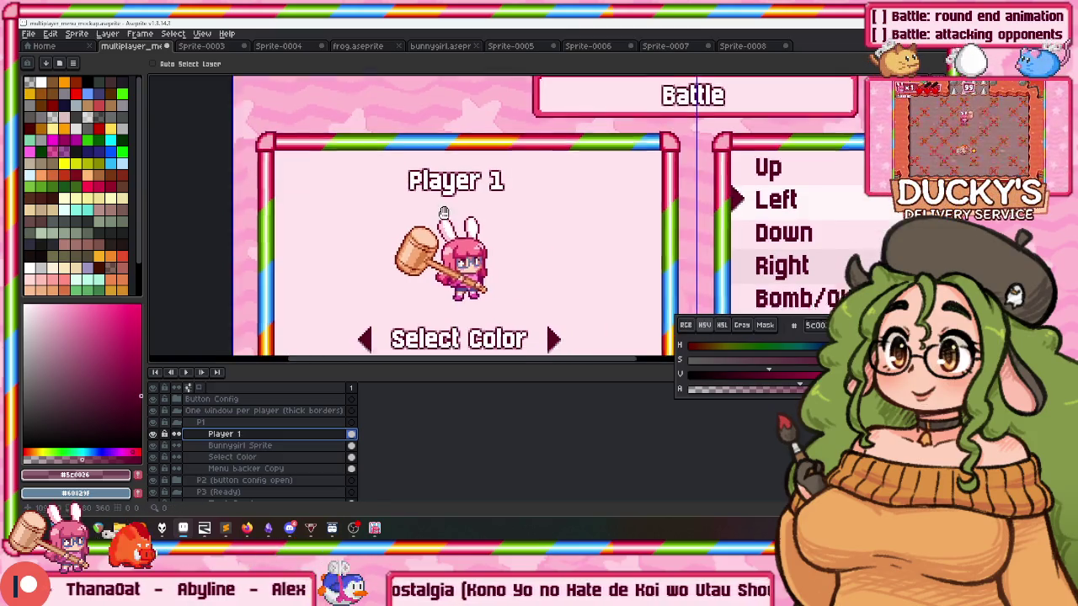
# Sample the light pink from the controls menu as the drawing colour.
pyautogui.moveTo(443, 225); pyautogui.dragTo(438, 143)
pyautogui.scroll(-2, 437, 128)
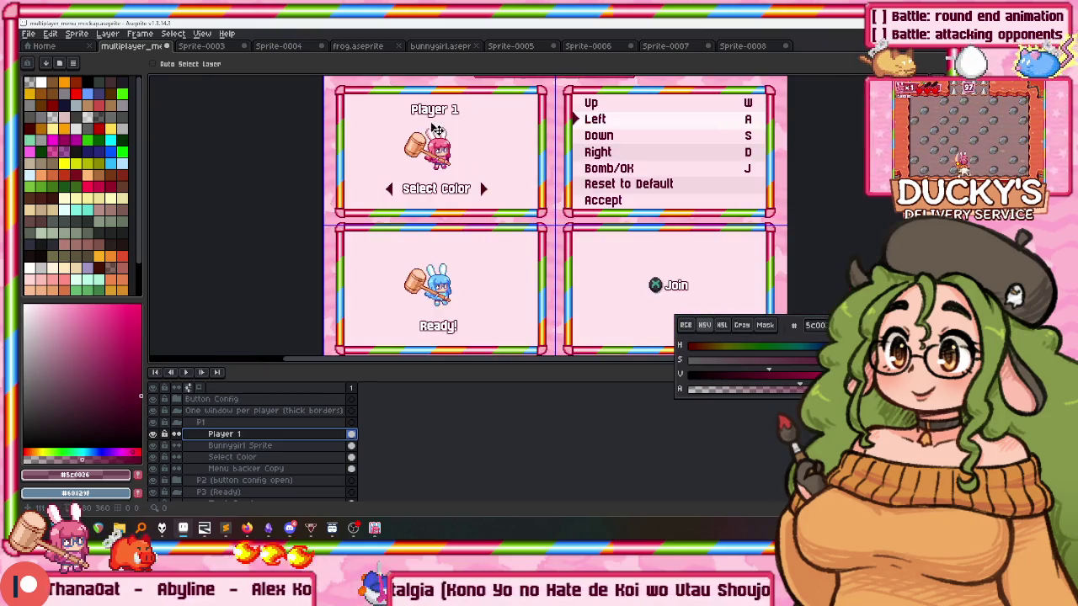
pyautogui.scroll(3, 579, 115)
pyautogui.scroll(-1, 650, 169)
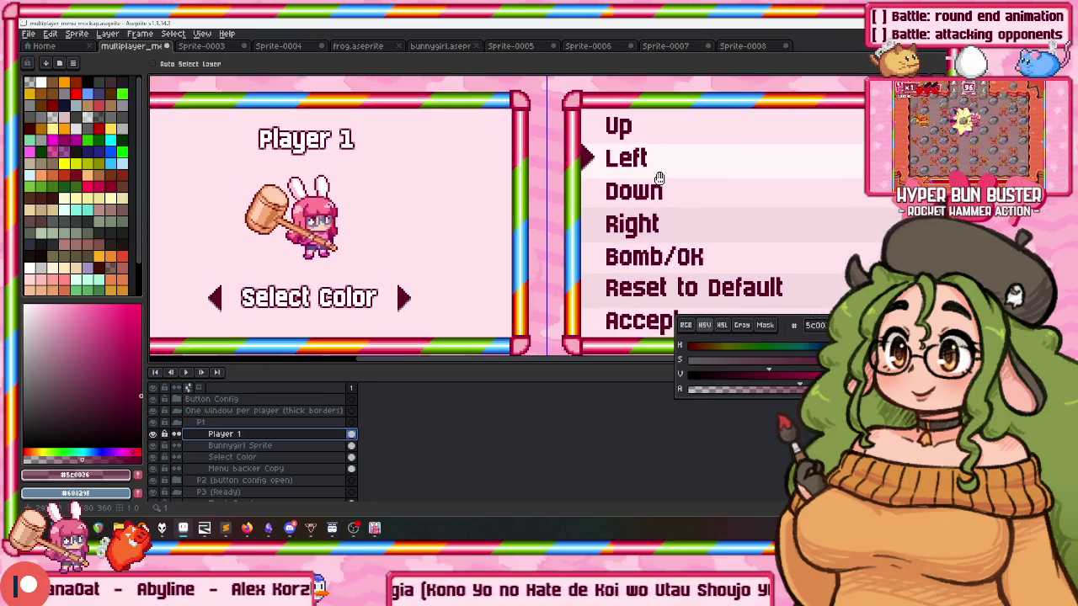
pyautogui.press('i')
pyautogui.click(682, 157)
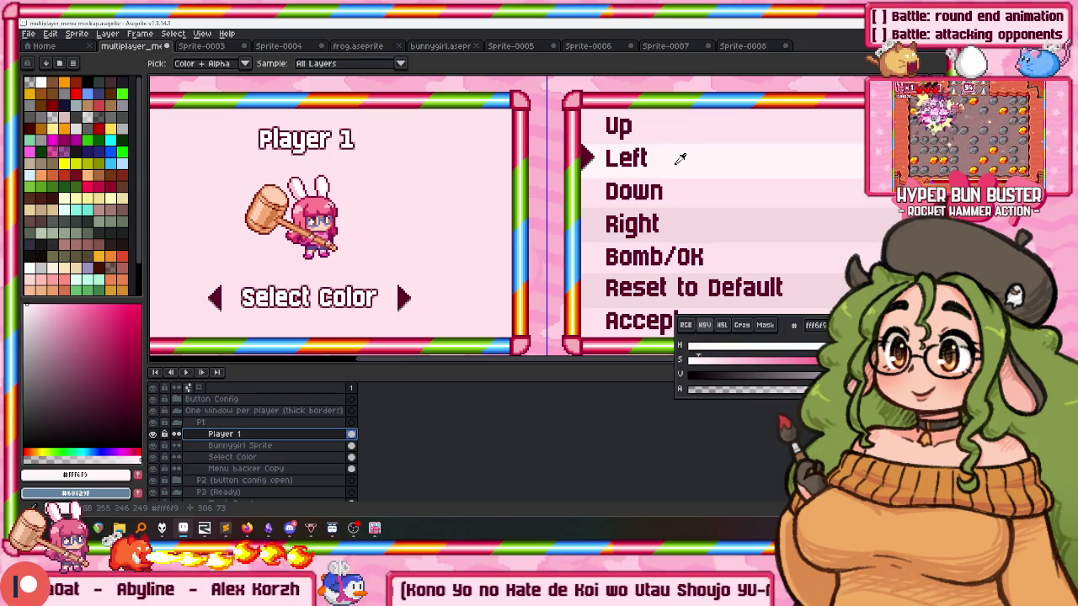
pyautogui.press('v')
# Make Menu backer Copy the active layer, with the Rectangle tool, over the Player 1 bunny area.
pyautogui.moveTo(293, 272); pyautogui.dragTo(365, 229)
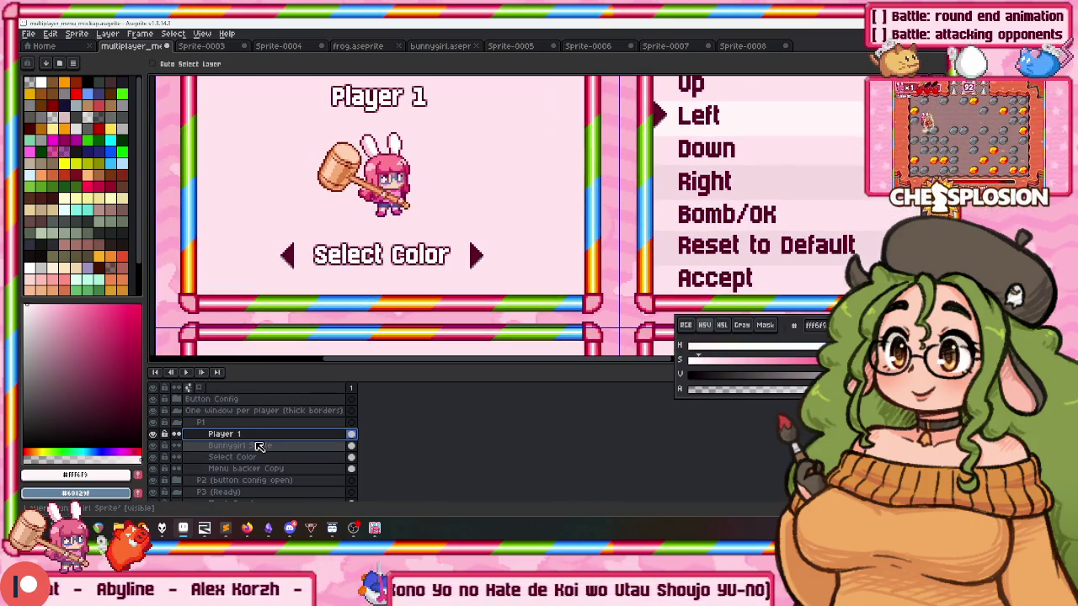
pyautogui.click(262, 469)
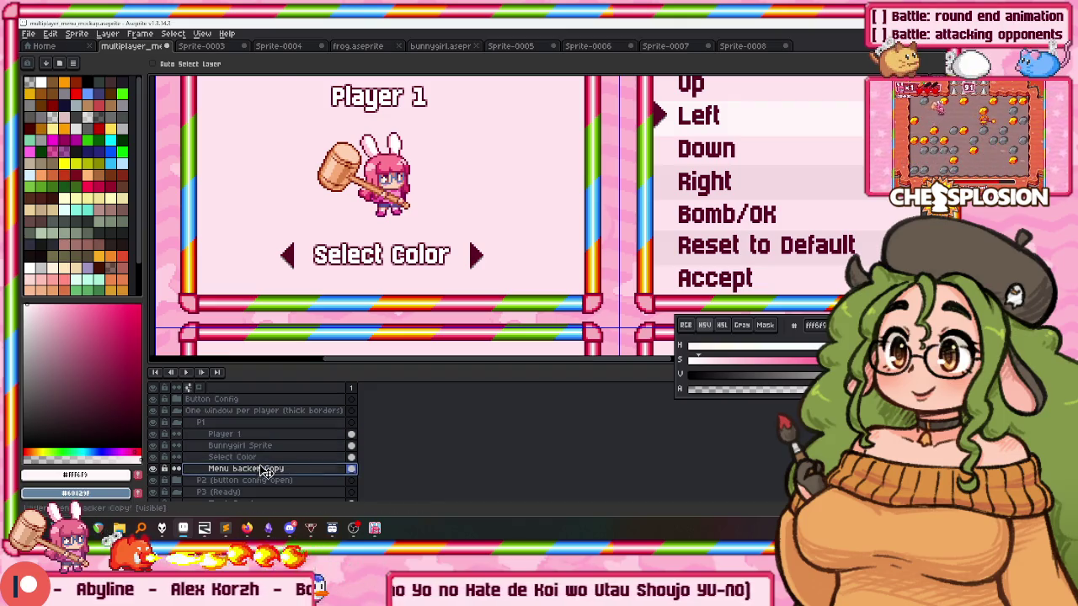
pyautogui.press('u')
pyautogui.scroll(2, 573, 282)
pyautogui.scroll(1, 626, 301)
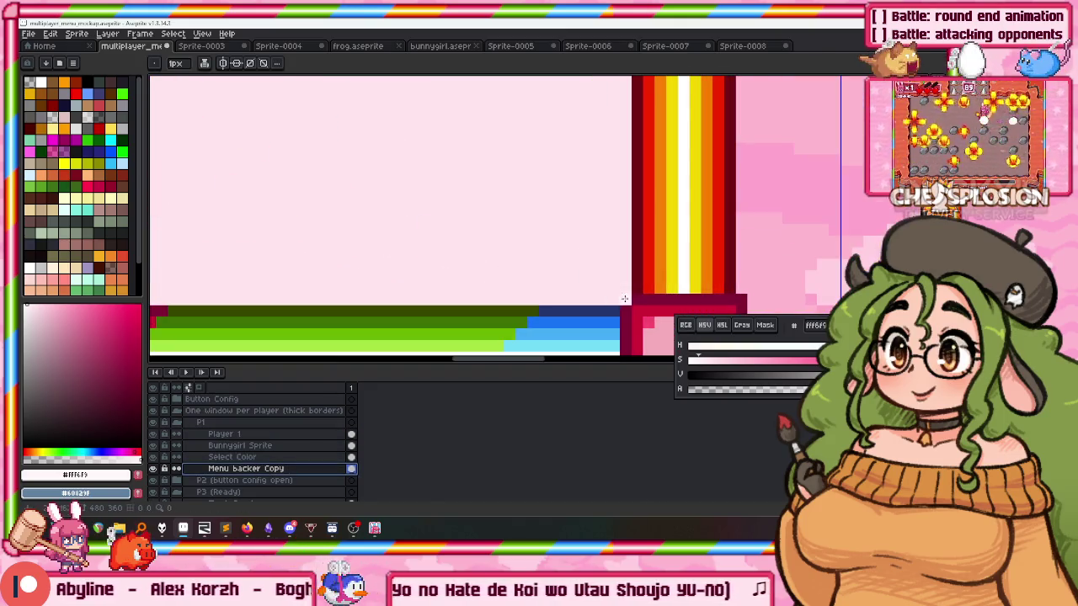
pyautogui.scroll(-1, 627, 301)
pyautogui.moveTo(252, 252)
pyautogui.mouseDown()
pyautogui.moveTo(511, 149)
pyautogui.moveTo(506, 163)
pyautogui.mouseUp()
pyautogui.scroll(1, 511, 149)
pyautogui.scroll(1, 509, 156)
pyautogui.scroll(-1, 506, 164)
pyautogui.hscroll(1, 579, 214)
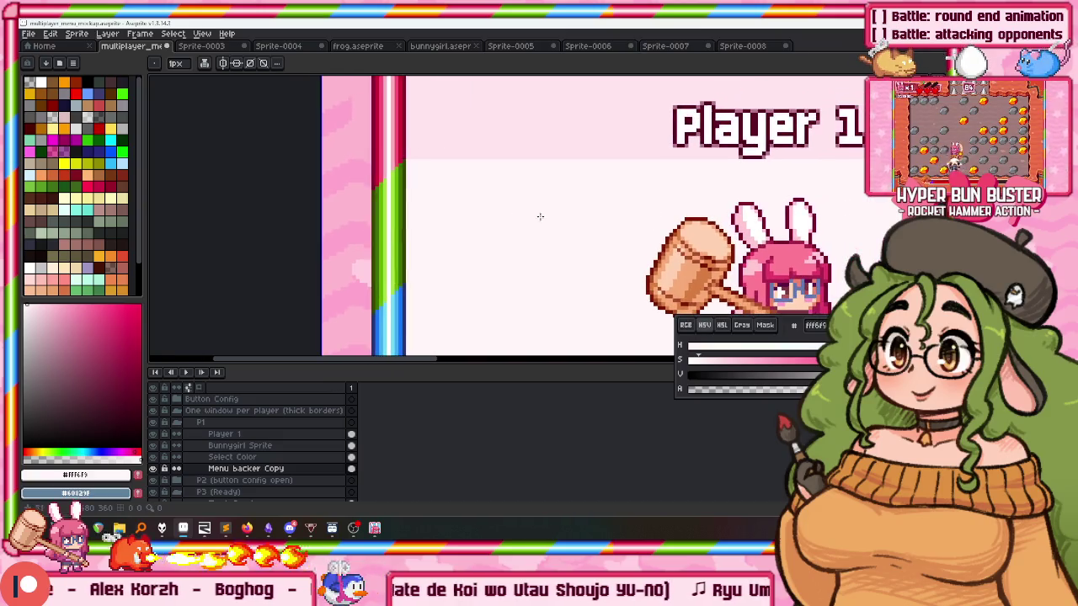
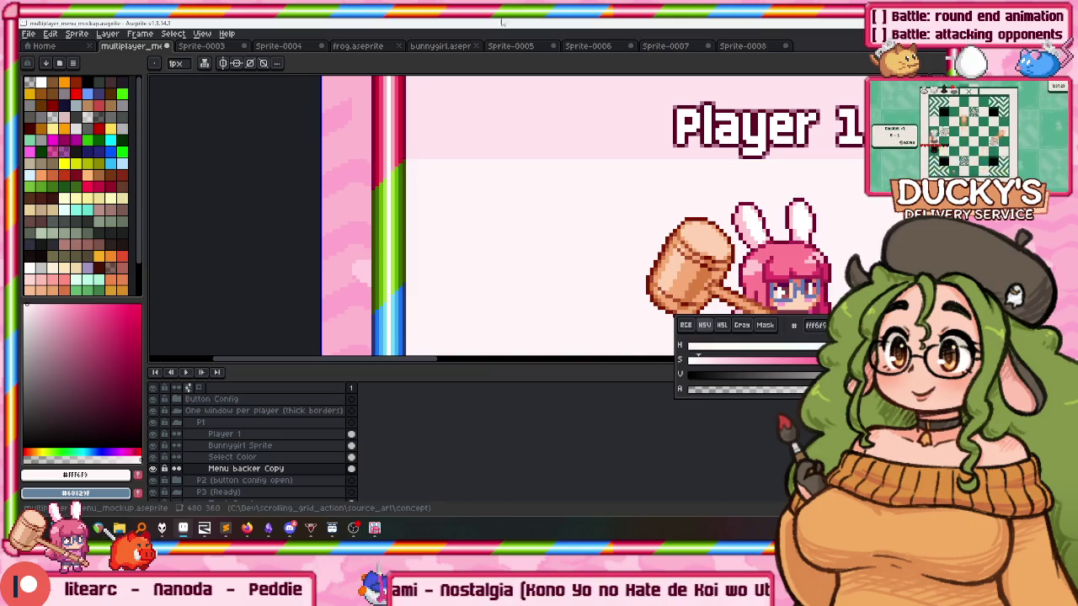
# Raise the Player 1 title about 14 px inside its panel.
pyautogui.scroll(-2, 547, 133)
pyautogui.scroll(-2, 547, 133)
pyautogui.scroll(-1, 548, 133)
pyautogui.scroll(2, 499, 156)
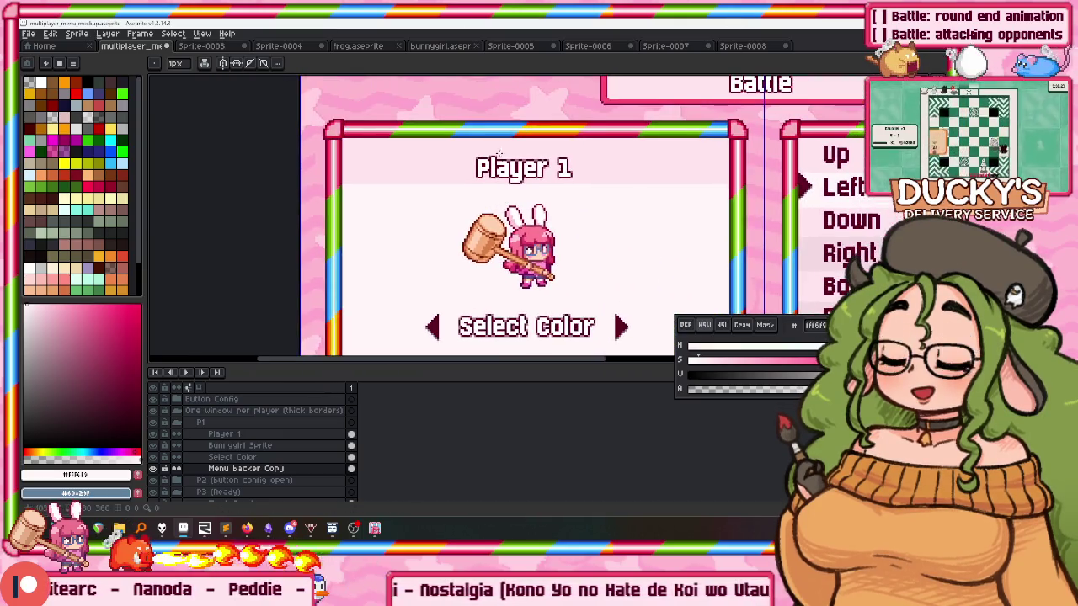
pyautogui.click(256, 434)
pyautogui.moveTo(586, 241)
pyautogui.mouseDown()
pyautogui.moveTo(593, 229)
pyautogui.moveTo(561, 127)
pyautogui.moveTo(567, 183)
pyautogui.mouseUp()
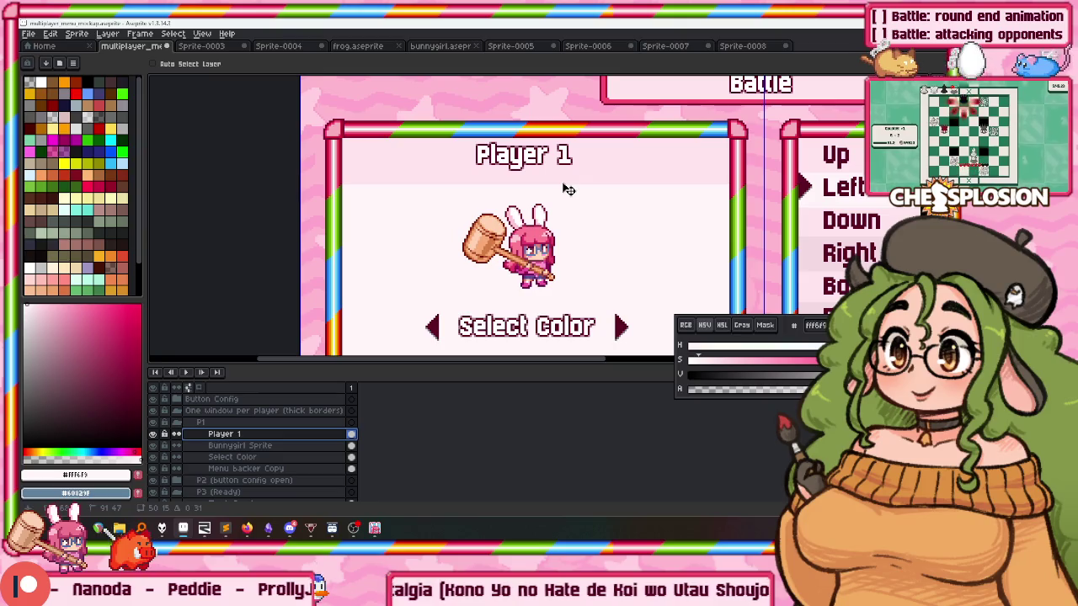
pyautogui.moveTo(471, 251); pyautogui.dragTo(449, 224)
# Switch to the brush, reselect Menu backer Copy, and pan across the mockup header.
pyautogui.press('b')
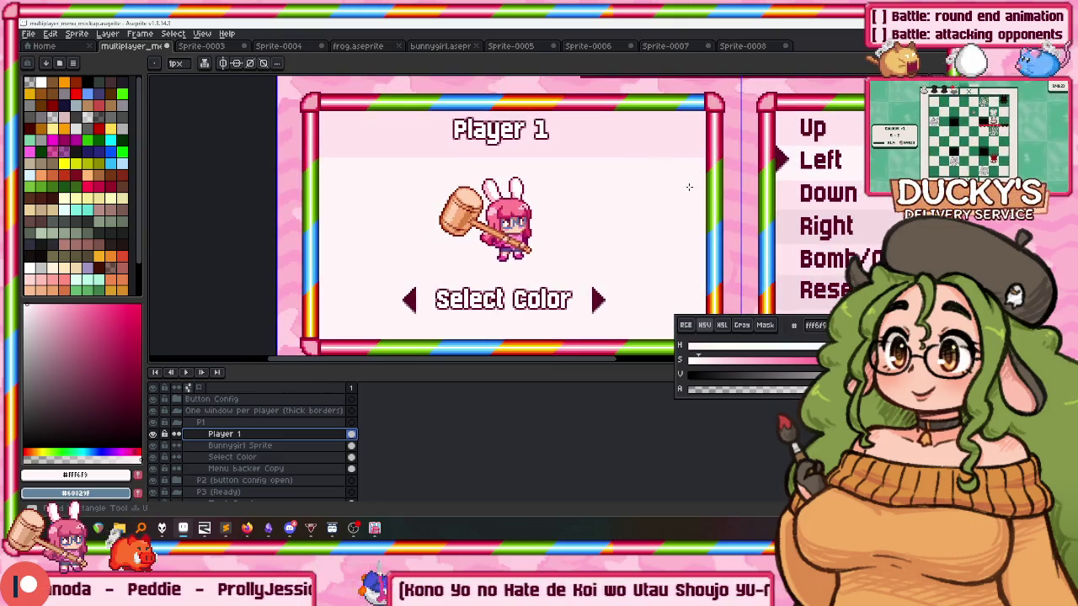
pyautogui.click(259, 469)
pyautogui.scroll(1, 691, 164)
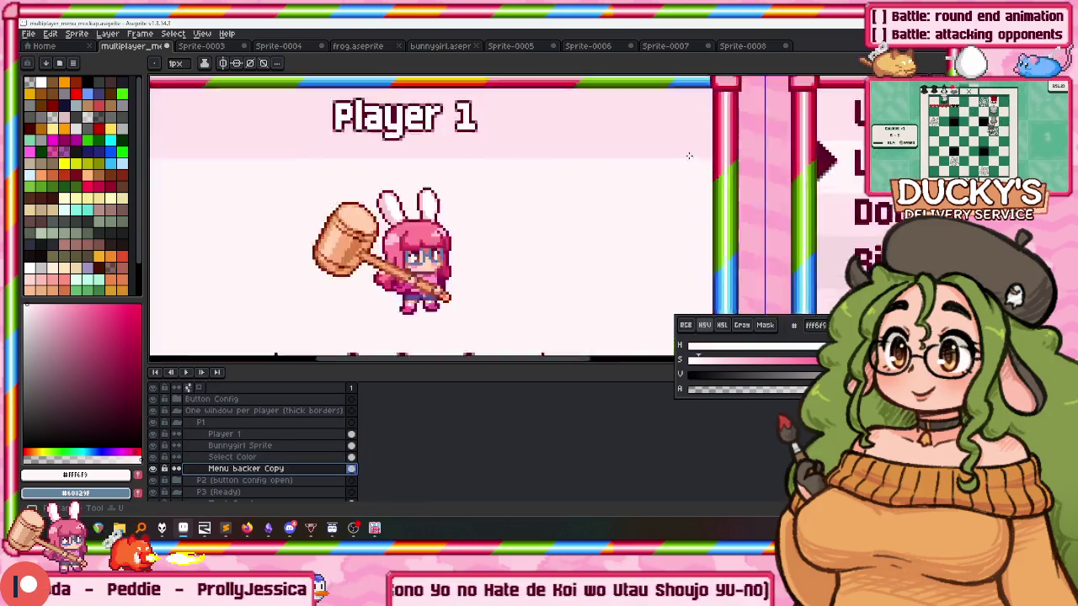
pyautogui.scroll(2, 721, 170)
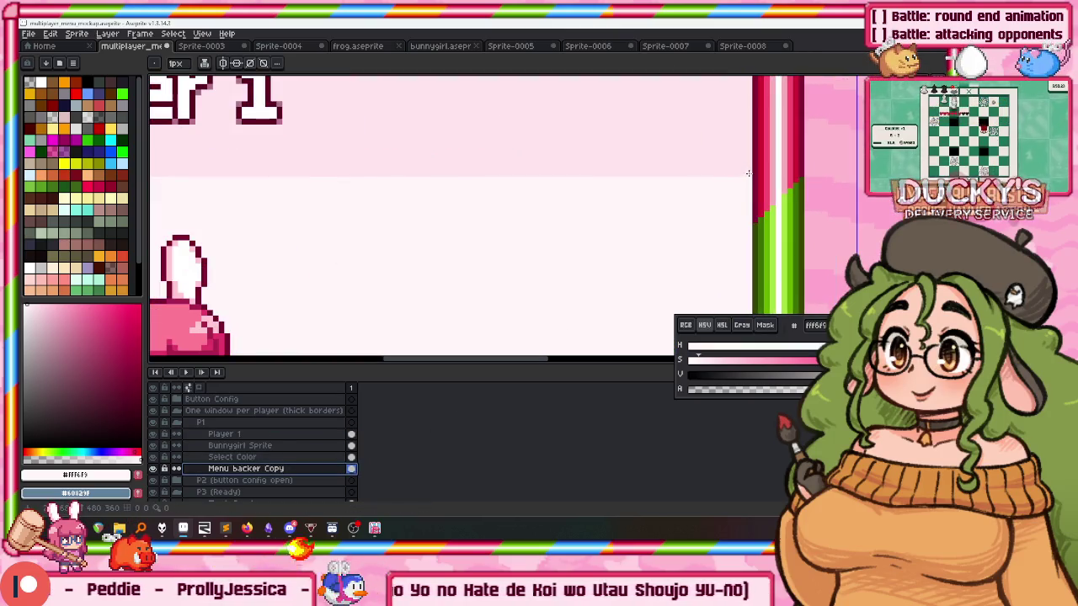
pyautogui.moveTo(632, 185); pyautogui.dragTo(715, 199)
pyautogui.scroll(-1, 716, 199)
pyautogui.hscroll(-5, 195, 192)
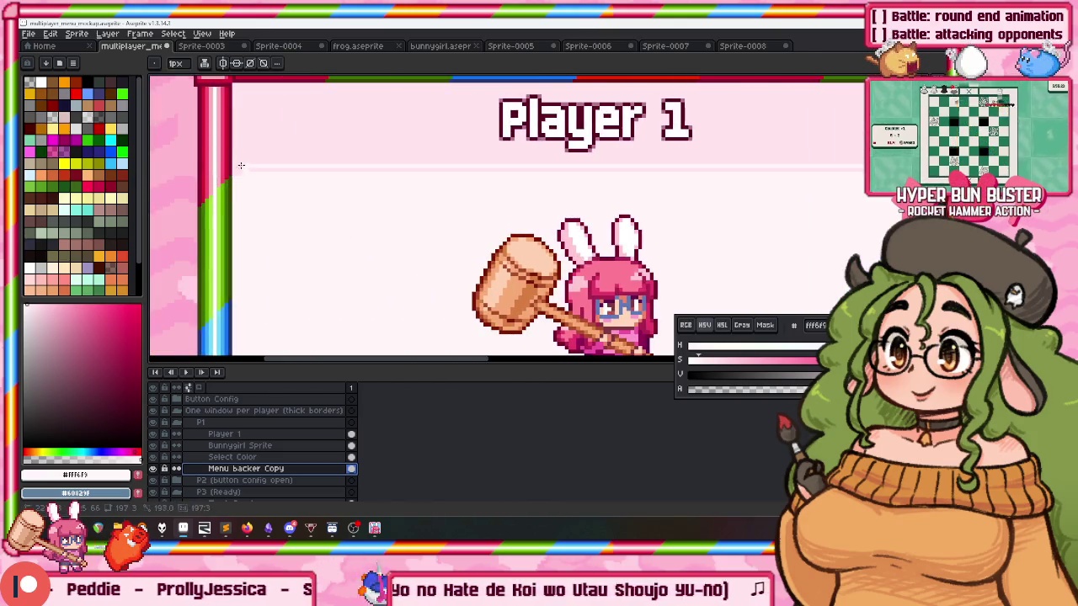
pyautogui.scroll(-2, 337, 168)
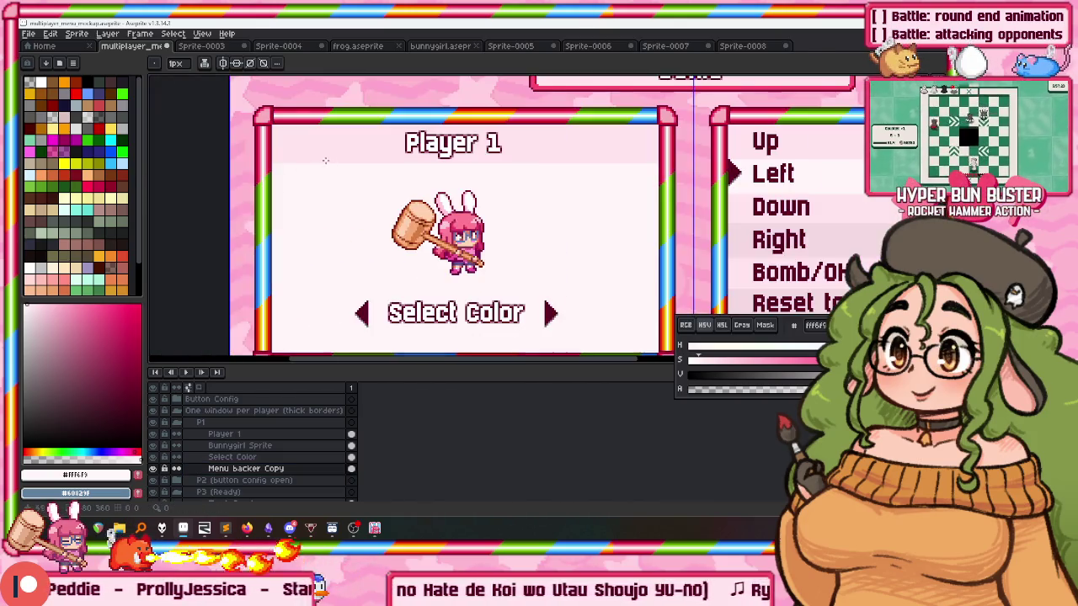
pyautogui.scroll(-2, 404, 160)
pyautogui.scroll(-1, 415, 155)
pyautogui.hscroll(-1, 415, 155)
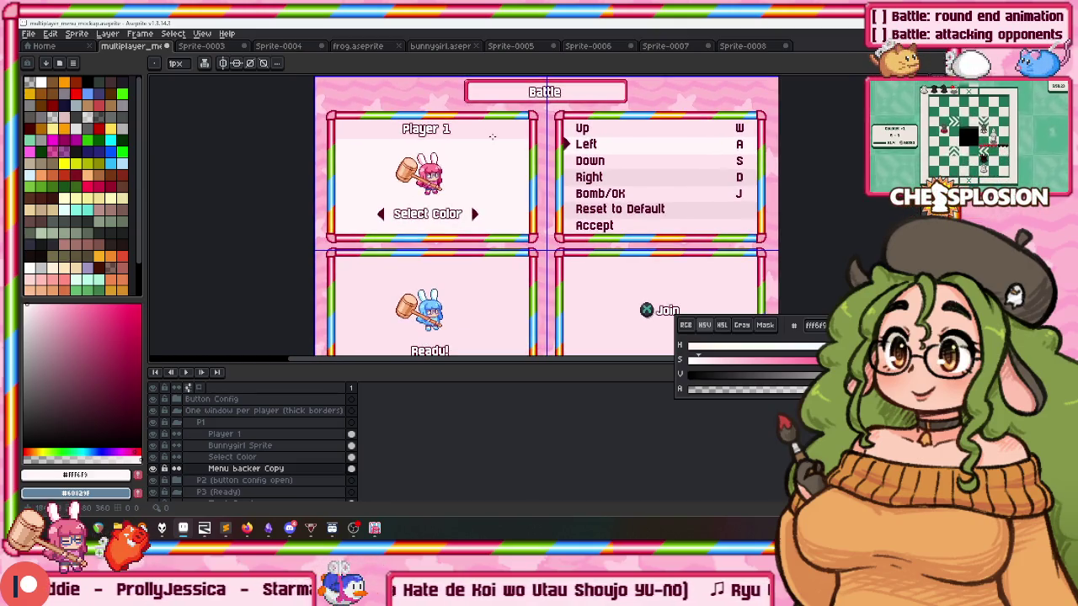
pyautogui.moveTo(500, 161); pyautogui.dragTo(503, 152)
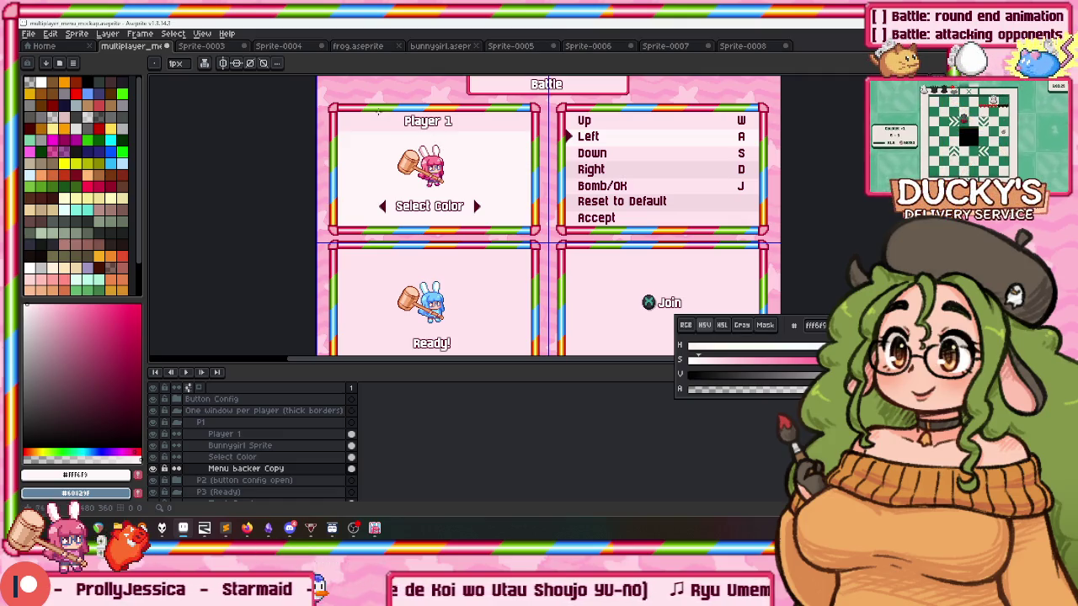
# Fill the strip below the Player 1 header darker pink with the Paint Bucket.
pyautogui.press('g')
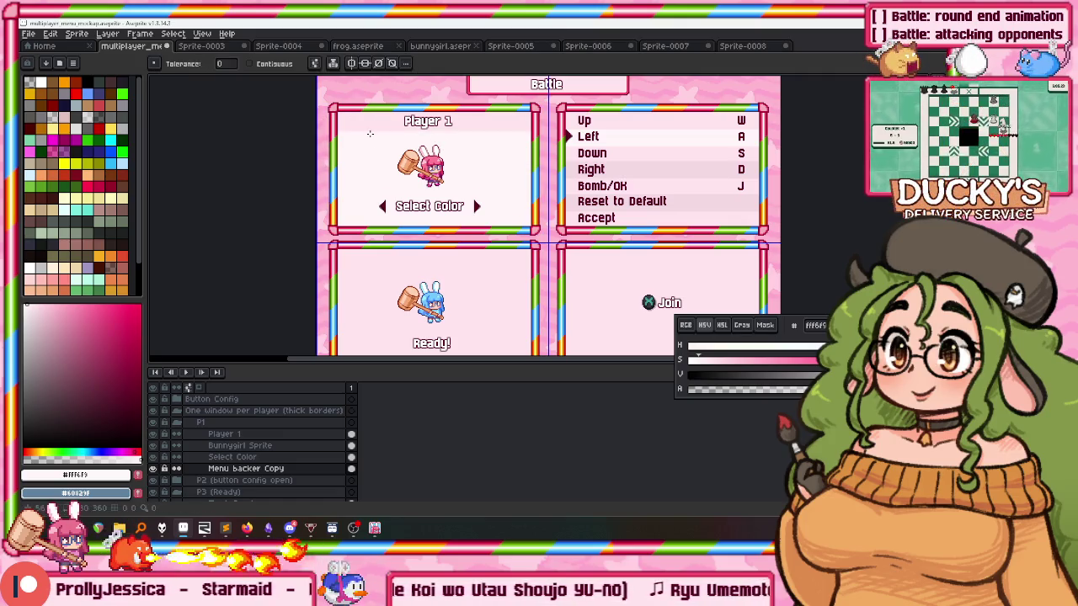
pyautogui.scroll(2, 371, 134)
pyautogui.scroll(-1, 407, 147)
pyautogui.click(404, 139)
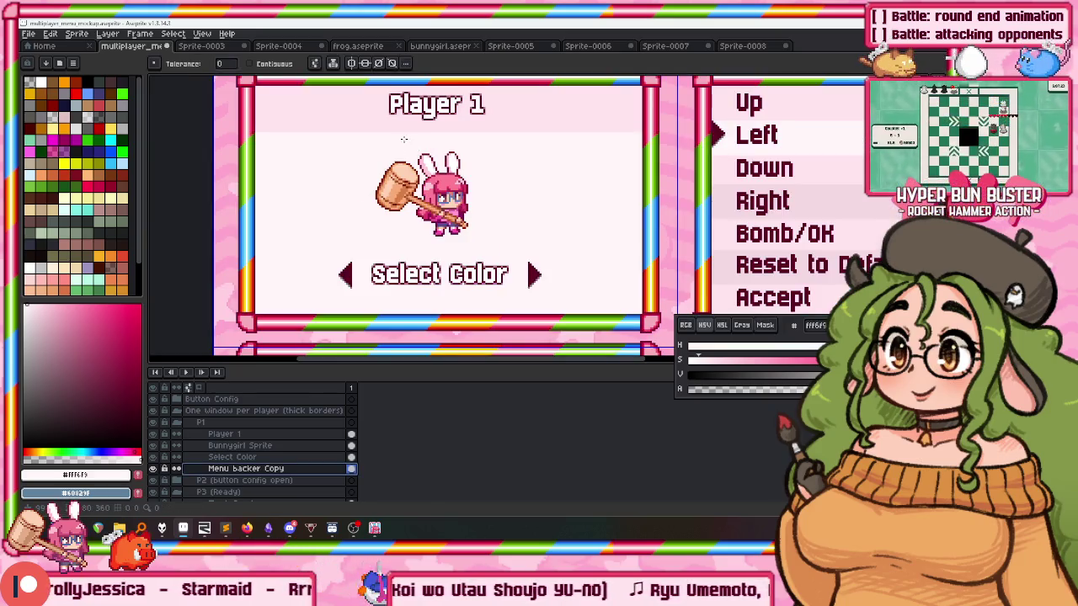
# Lower the Player 1 title about 5 px so it sits in the header.
pyautogui.click(295, 434)
pyautogui.press('v')
pyautogui.moveTo(453, 202); pyautogui.dragTo(455, 206)
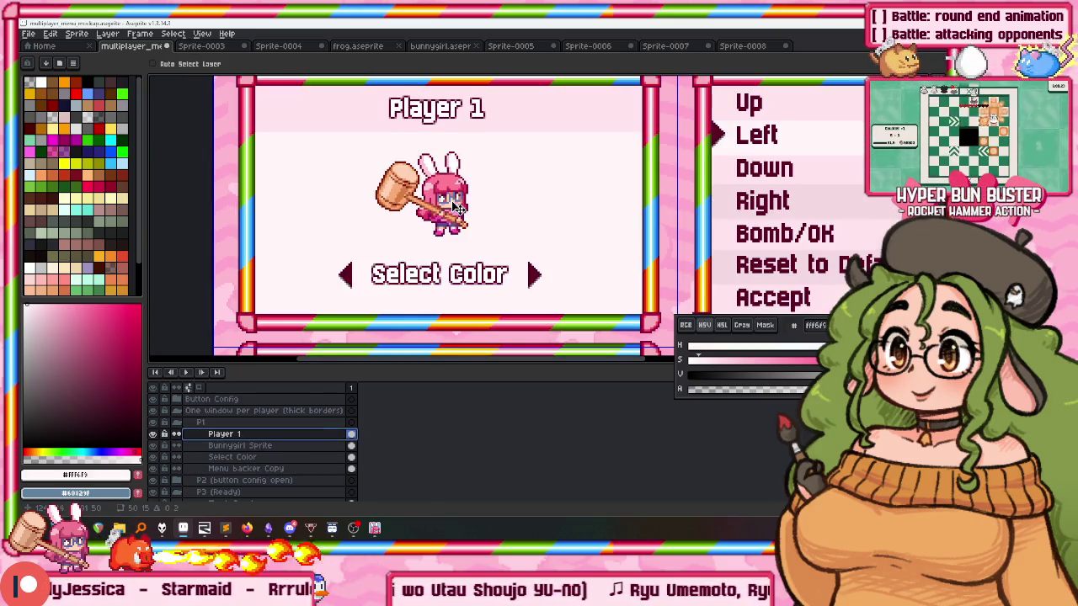
pyautogui.scroll(-3, 455, 206)
pyautogui.scroll(1, 494, 200)
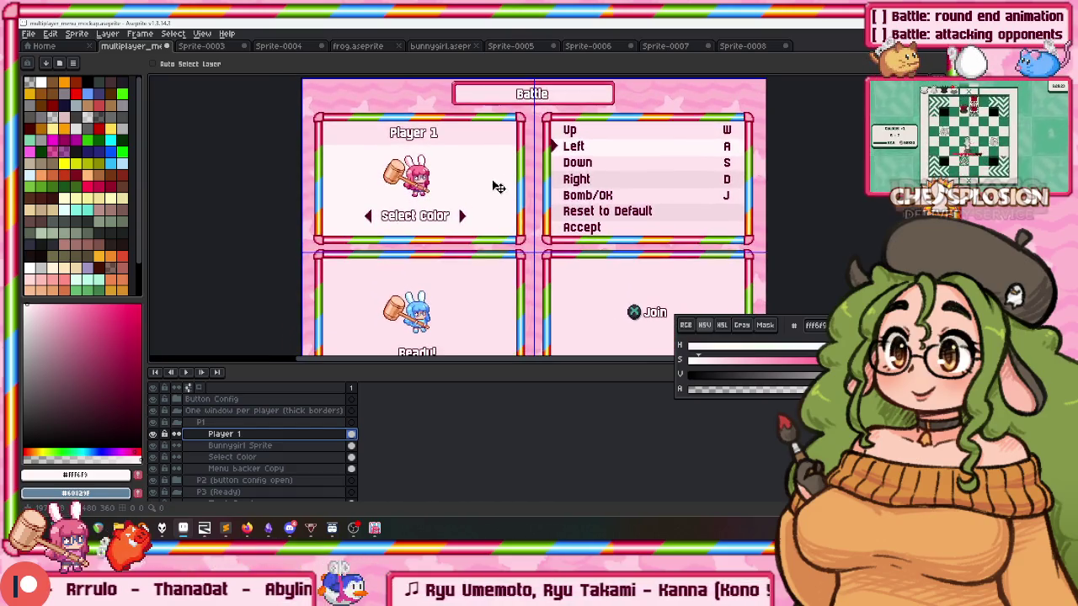
pyautogui.scroll(-2, 487, 122)
pyautogui.moveTo(373, 357); pyautogui.dragTo(373, 391)
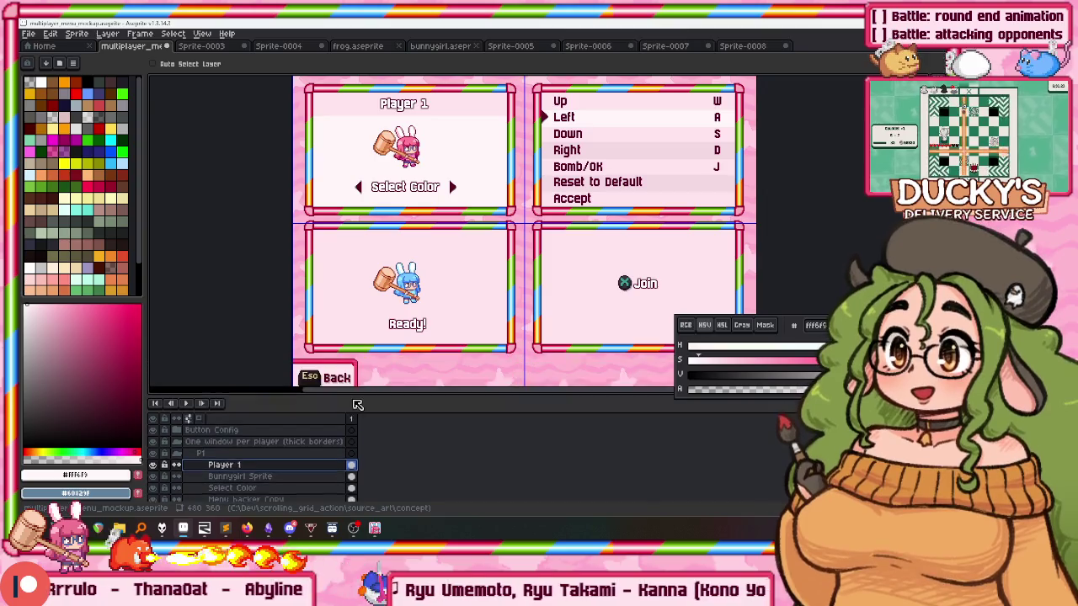
pyautogui.moveTo(427, 219); pyautogui.dragTo(407, 224)
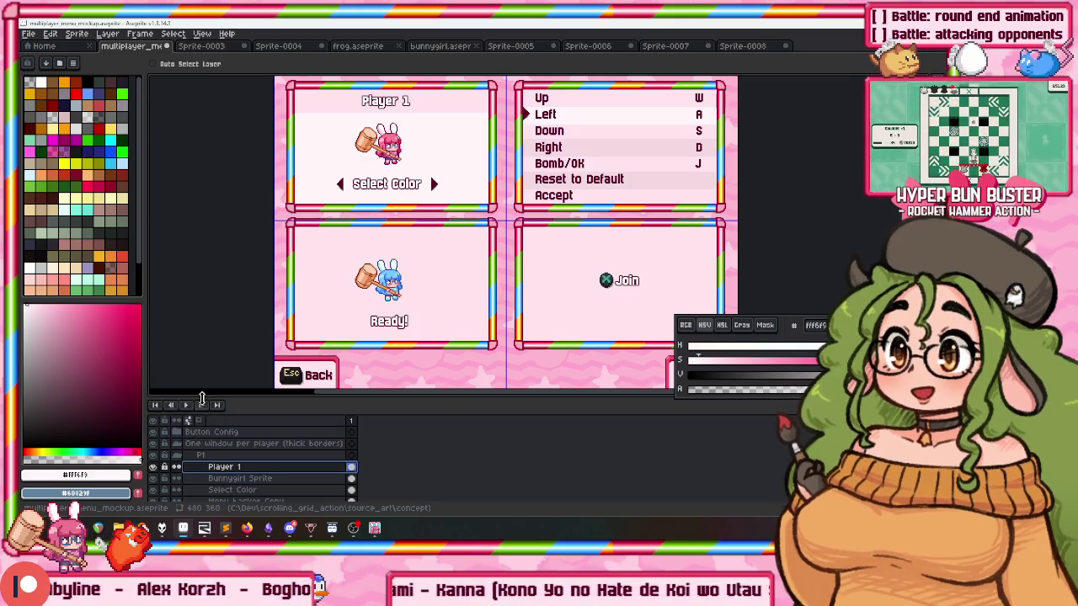
pyautogui.moveTo(201, 397); pyautogui.dragTo(201, 378)
pyautogui.moveTo(372, 287); pyautogui.dragTo(313, 300)
# Expand the P4 (Join) group and hide its Menu backer Copy layer.
pyautogui.scroll(-3, 231, 457)
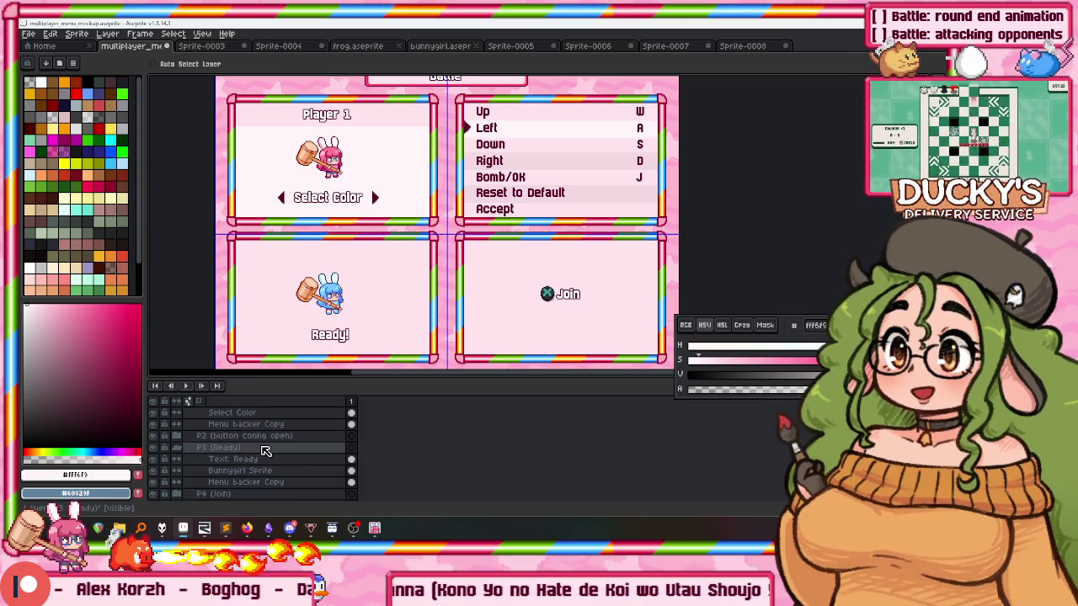
pyautogui.scroll(-1, 270, 448)
pyautogui.scroll(-4, 277, 452)
pyautogui.scroll(1, 209, 452)
pyautogui.click(180, 452)
pyautogui.scroll(-2, 270, 467)
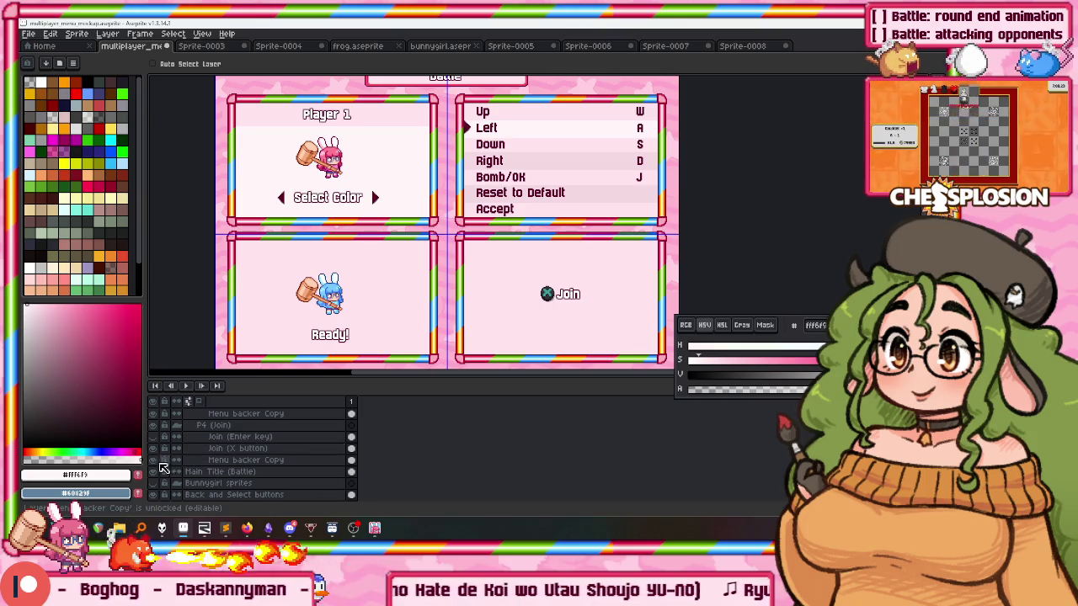
pyautogui.click(153, 460)
# Pan from the lower panels and Esc Back up to the Battle header, then switch to rectangular marquee.
pyautogui.moveTo(423, 299); pyautogui.dragTo(442, 249)
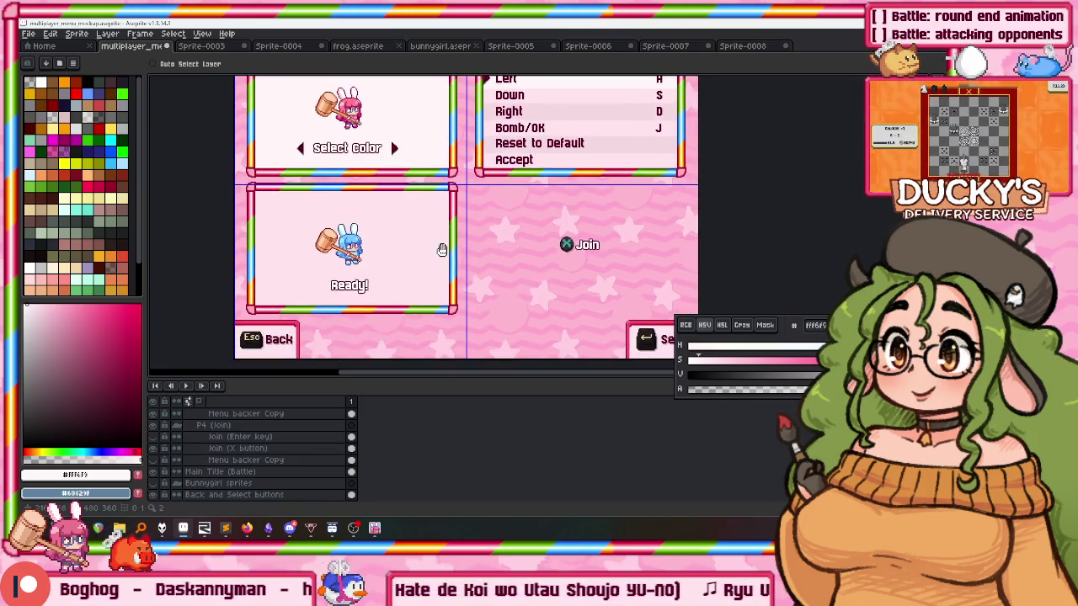
pyautogui.scroll(2, 456, 257)
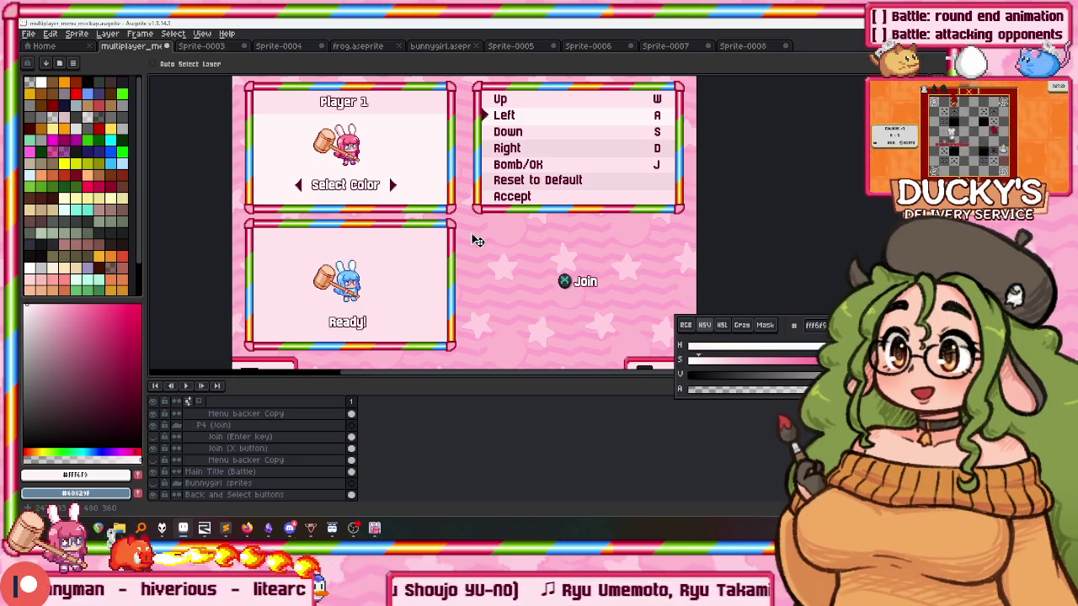
pyautogui.scroll(-2, 474, 226)
pyautogui.scroll(2, 488, 198)
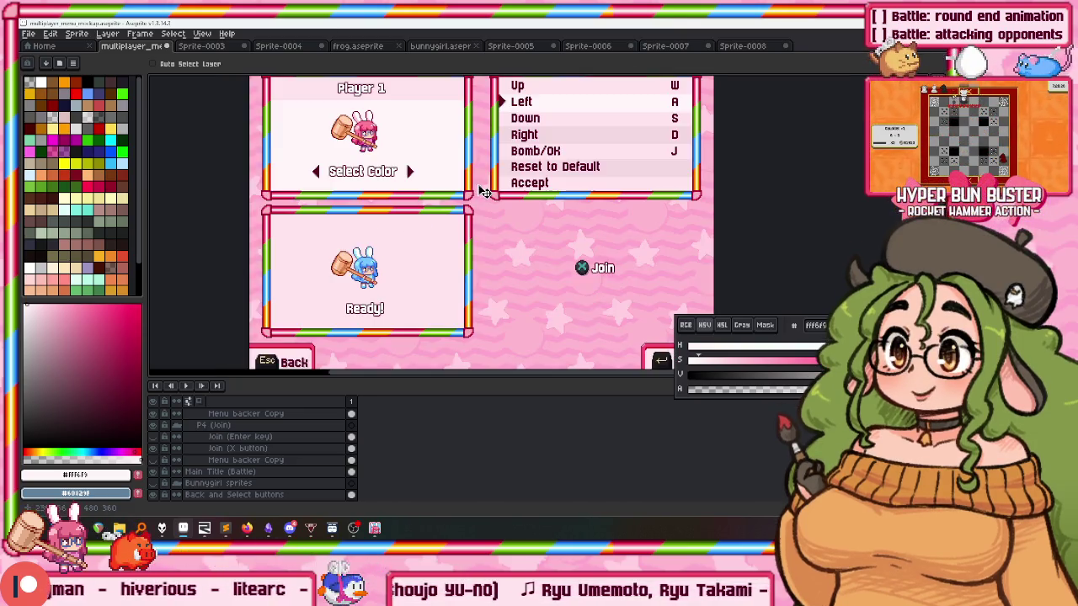
pyautogui.moveTo(492, 189); pyautogui.dragTo(496, 203)
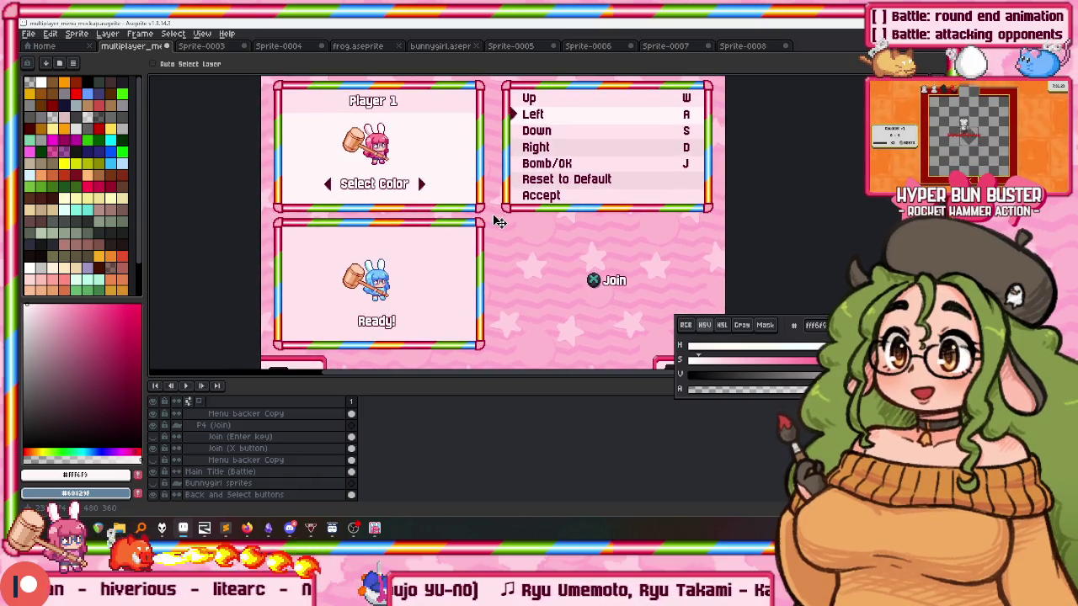
pyautogui.moveTo(497, 251); pyautogui.dragTo(499, 277)
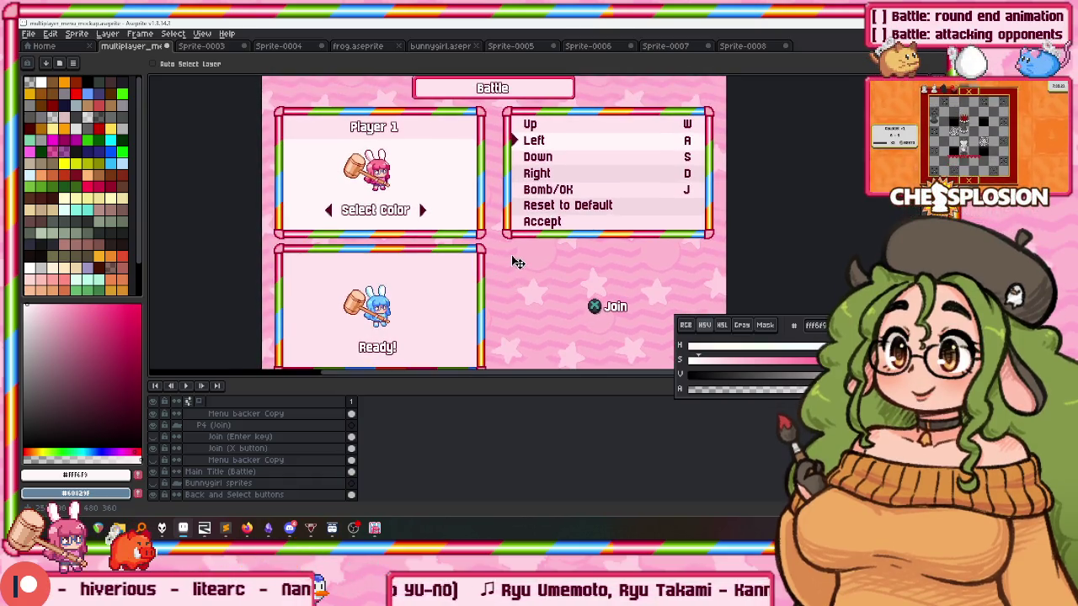
pyautogui.press('m')
pyautogui.scroll(1, 615, 124)
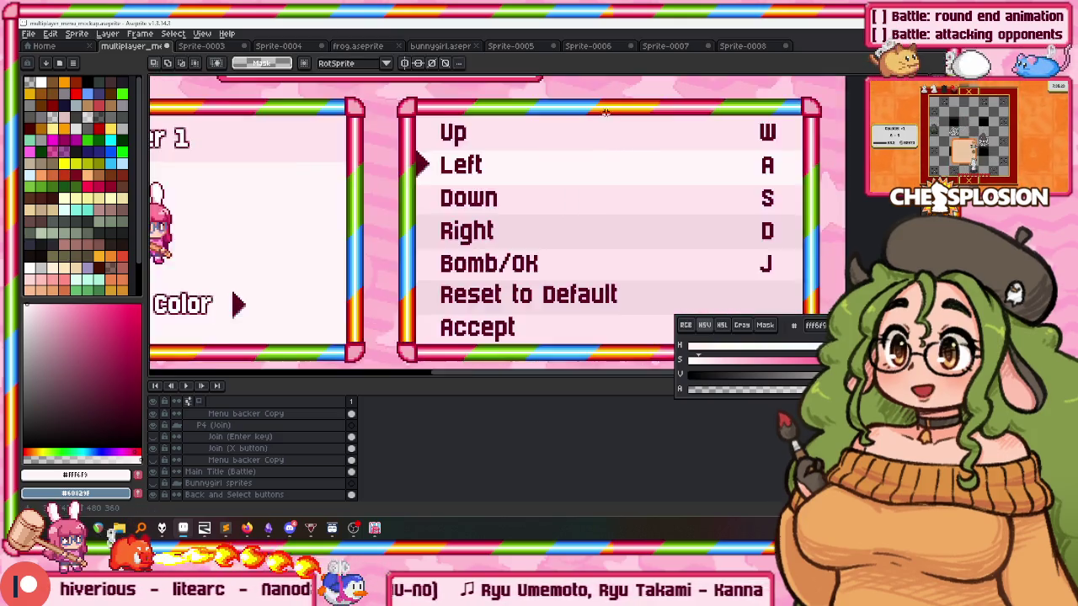
pyautogui.scroll(1, 608, 107)
pyautogui.moveTo(611, 104); pyautogui.dragTo(616, 257)
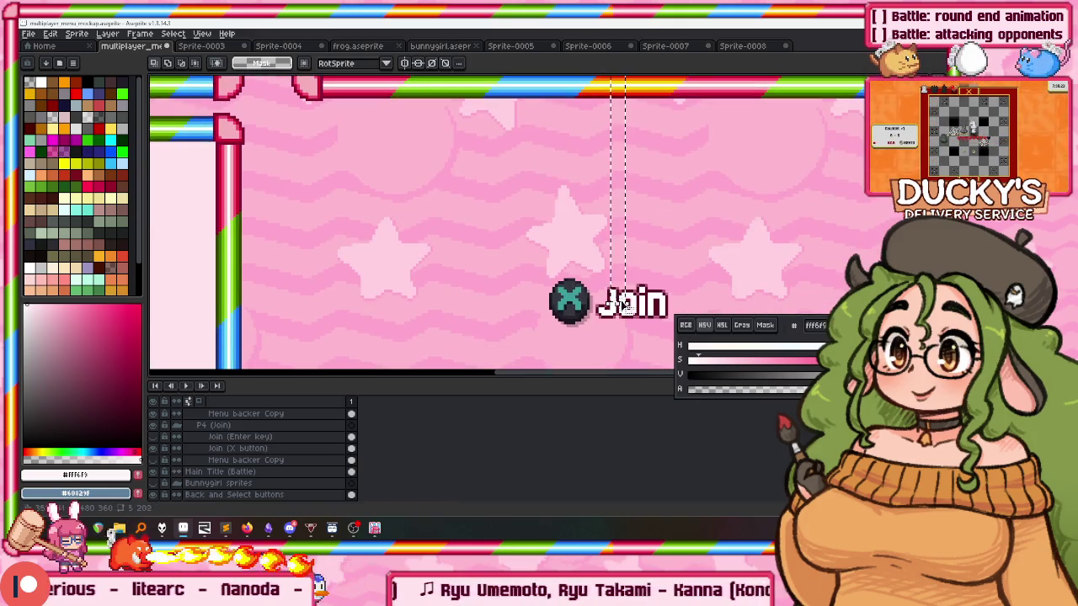
pyautogui.moveTo(623, 303); pyautogui.dragTo(622, 304)
pyautogui.scroll(-1, 621, 305)
pyautogui.scroll(-1, 606, 299)
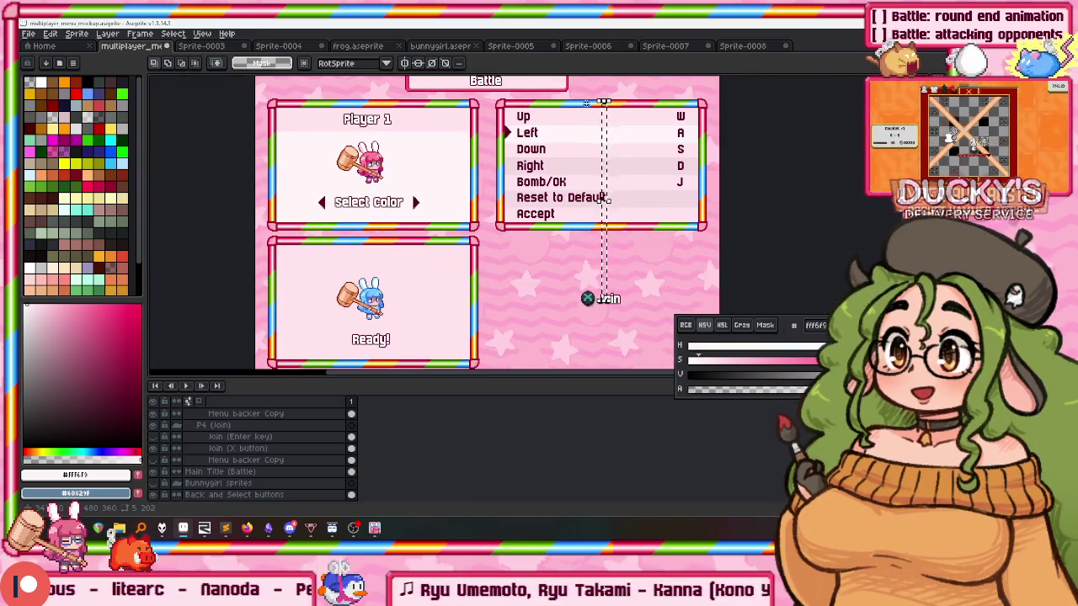
pyautogui.scroll(1, 603, 198)
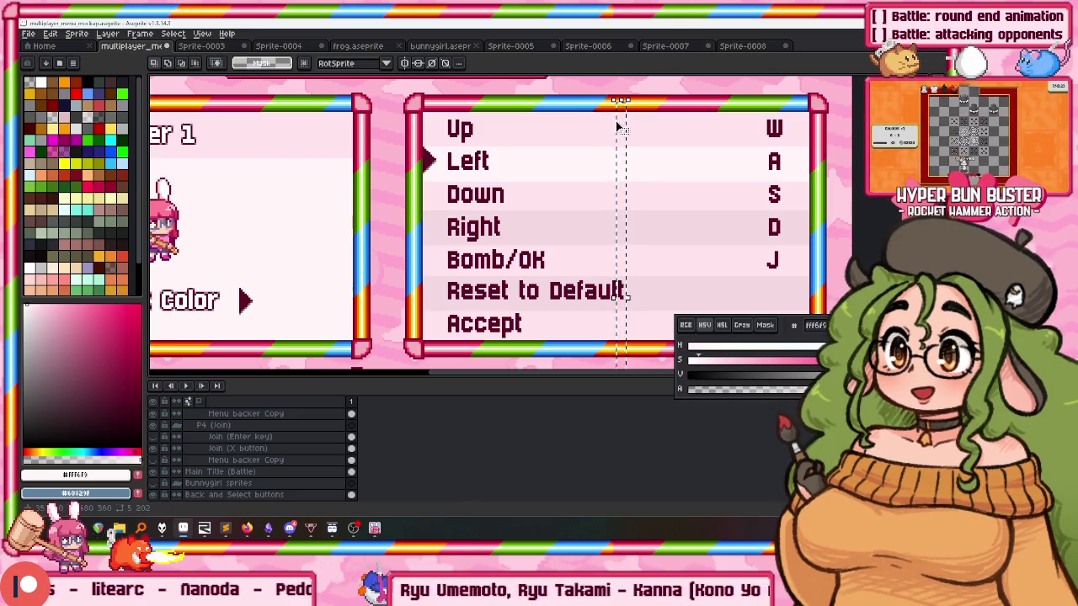
pyautogui.moveTo(596, 107)
pyautogui.mouseDown()
pyautogui.moveTo(570, 149)
pyautogui.moveTo(570, 101)
pyautogui.mouseUp()
pyautogui.scroll(-2, 575, 275)
pyautogui.scroll(2, 587, 221)
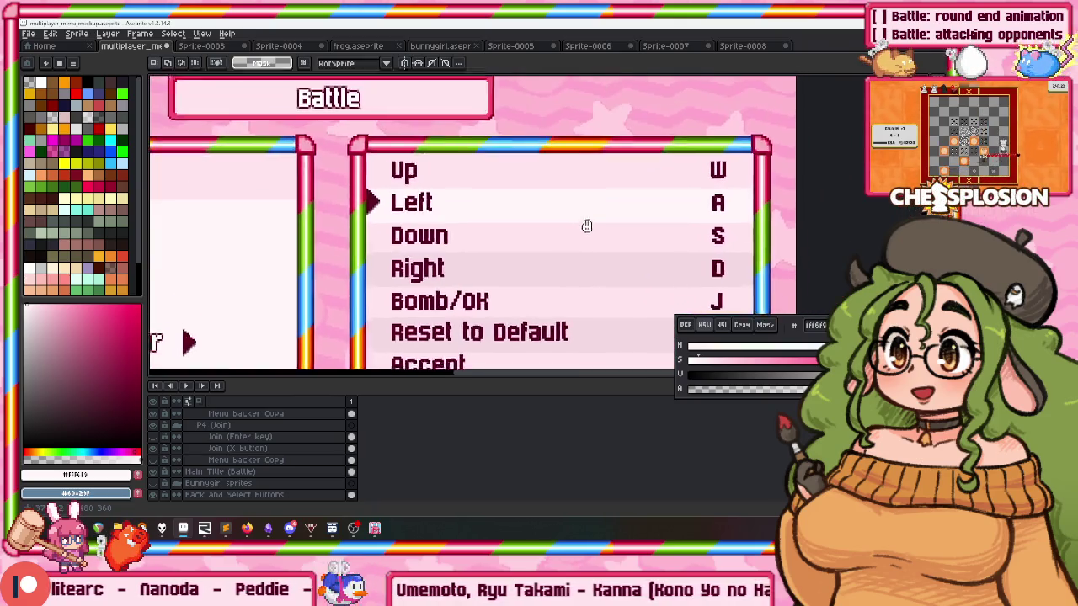
pyautogui.scroll(-2, 587, 221)
pyautogui.moveTo(546, 288); pyautogui.dragTo(525, 249)
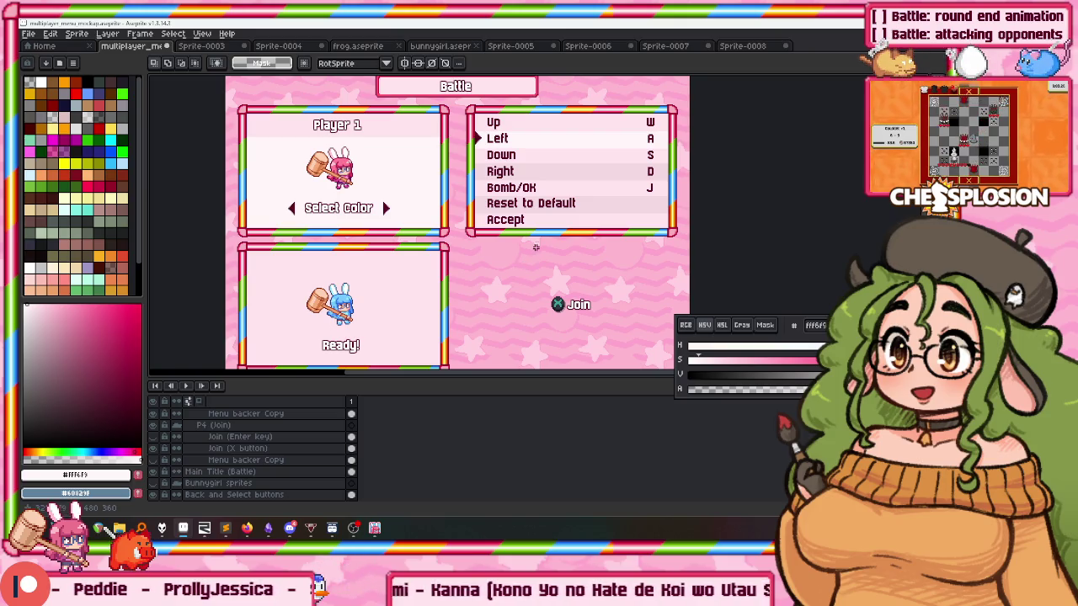
pyautogui.scroll(1, 521, 167)
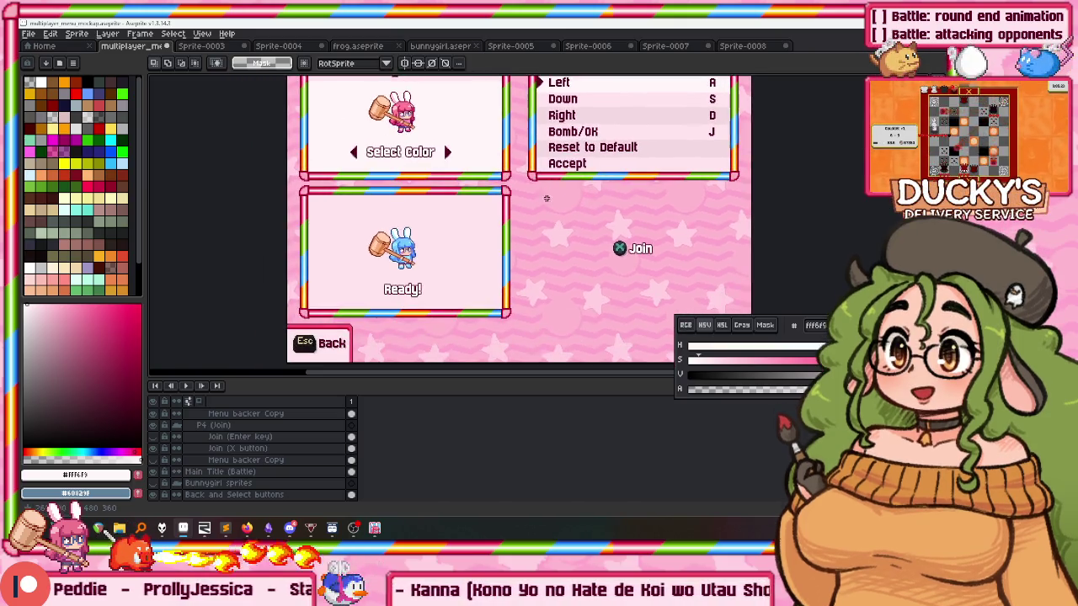
pyautogui.scroll(1, 520, 167)
pyautogui.scroll(-2, 470, 223)
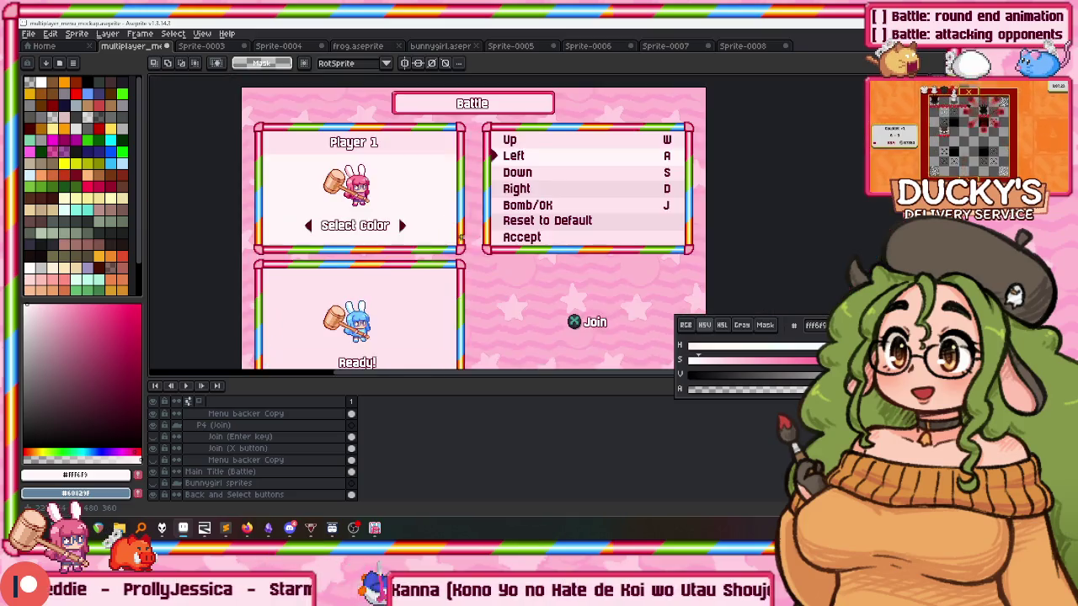
pyautogui.moveTo(470, 223); pyautogui.dragTo(489, 174)
pyautogui.moveTo(446, 205); pyautogui.dragTo(502, 190)
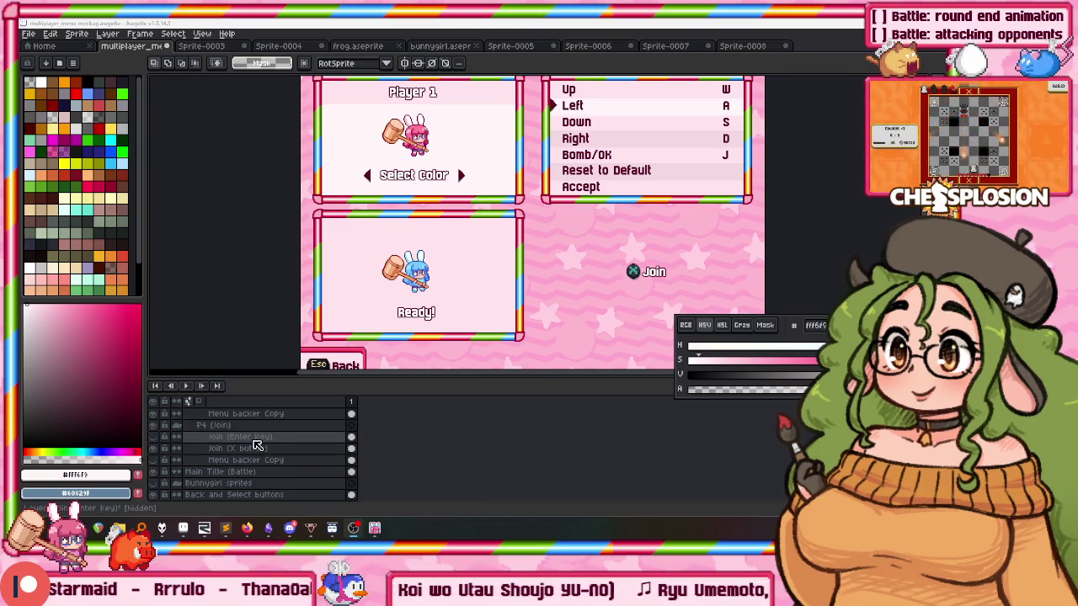
# Select the lower Menu backer Copy layer and move the backer down into the Ready! panel.
pyautogui.click(244, 459)
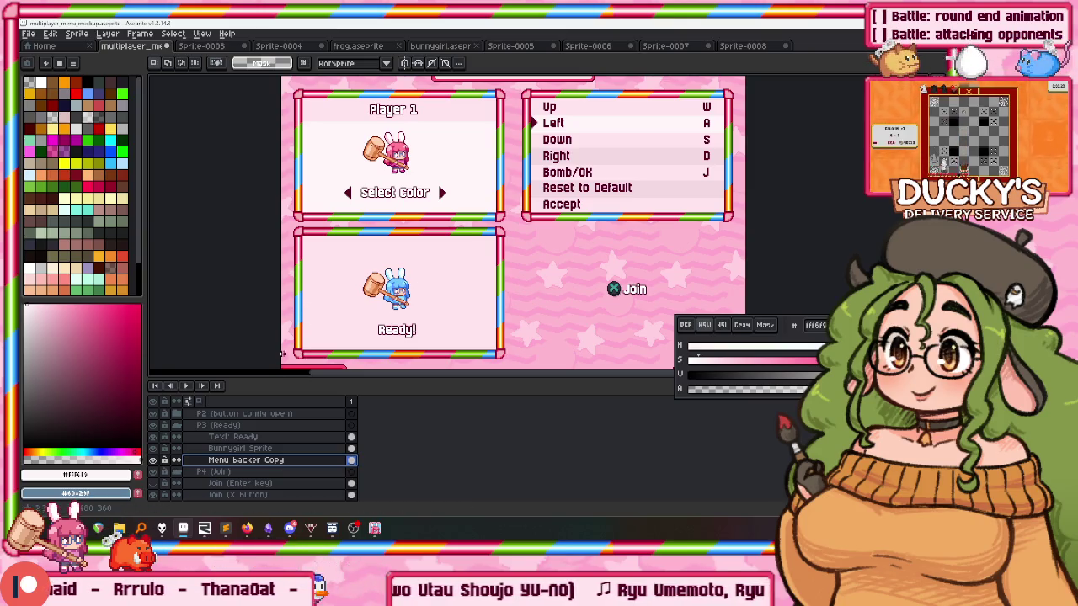
pyautogui.scroll(1, 257, 428)
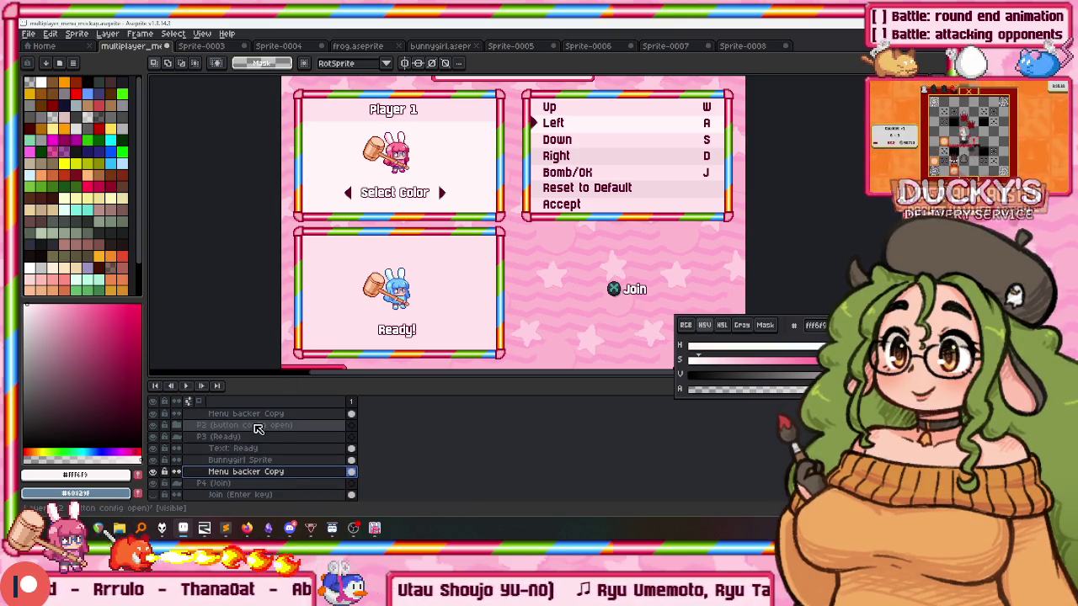
pyautogui.scroll(1, 259, 429)
pyautogui.click(259, 426)
pyautogui.click(437, 182)
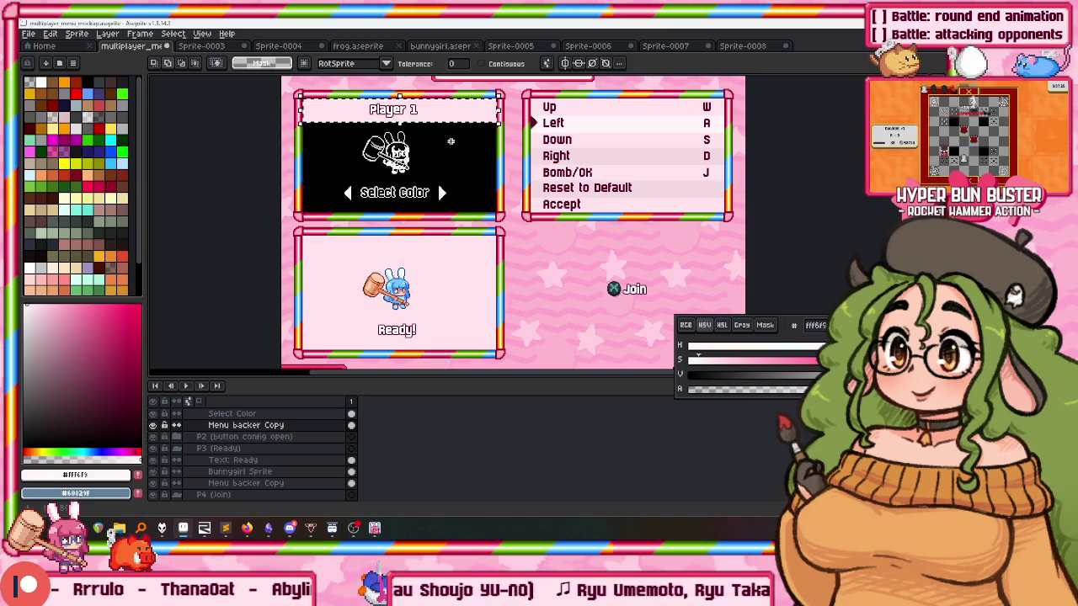
pyautogui.click(271, 485)
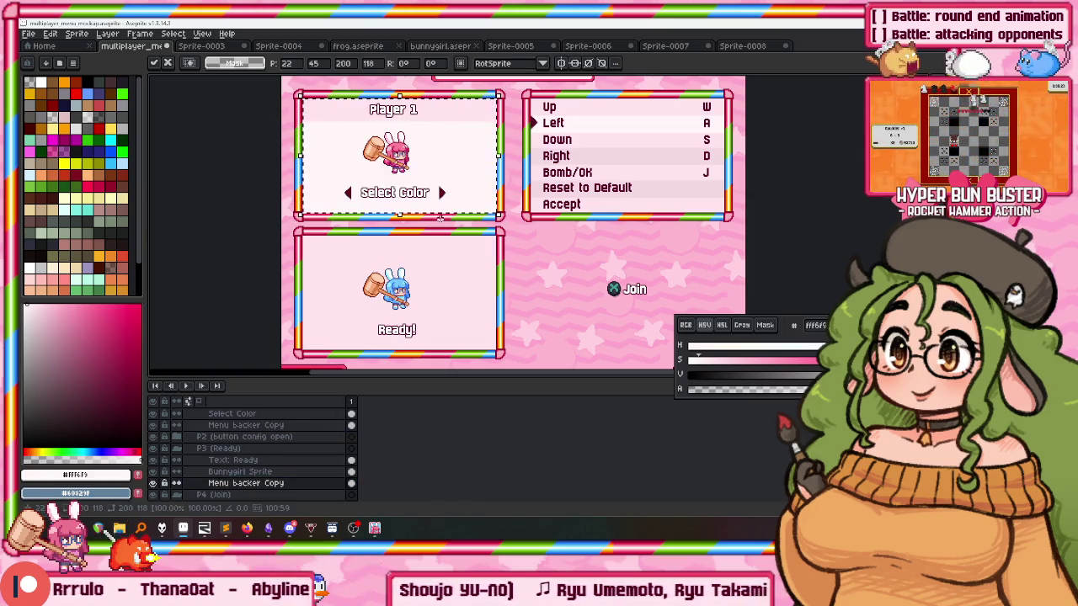
pyautogui.moveTo(440, 217); pyautogui.dragTo(484, 249)
# Toggle between Magic Wand and Move to refine the backer selection.
pyautogui.scroll(2, 496, 240)
pyautogui.scroll(2, 497, 249)
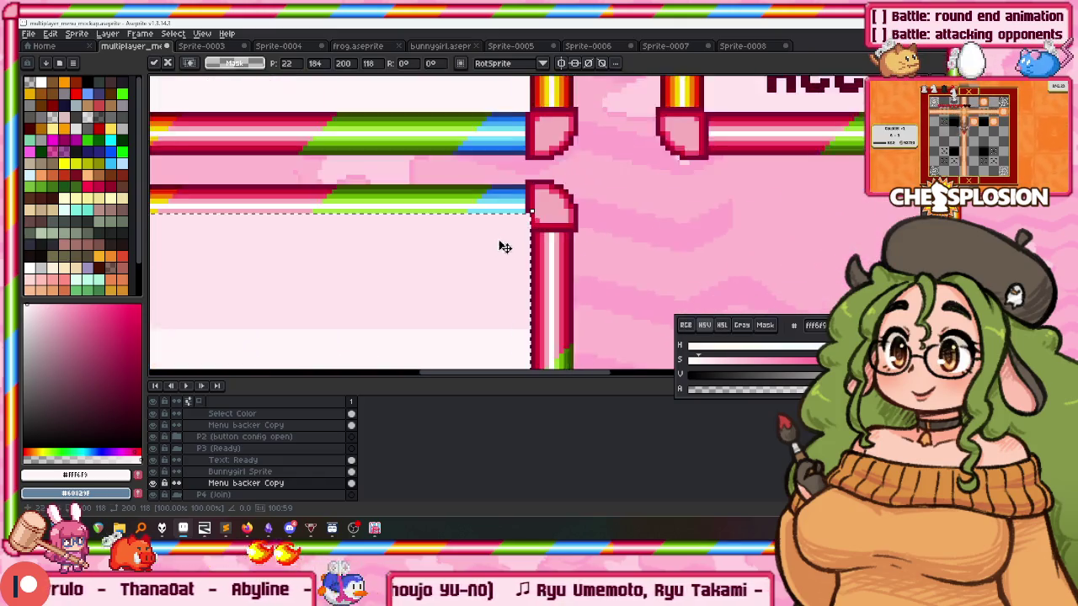
pyautogui.scroll(-2, 493, 226)
pyautogui.scroll(3, 493, 226)
pyautogui.press('w')
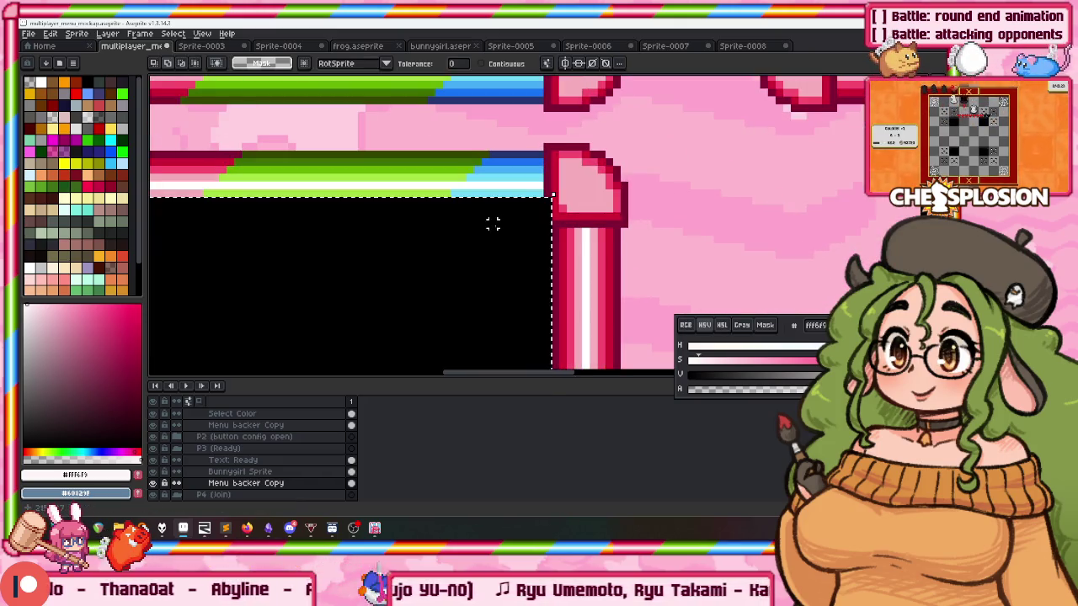
pyautogui.press('v')
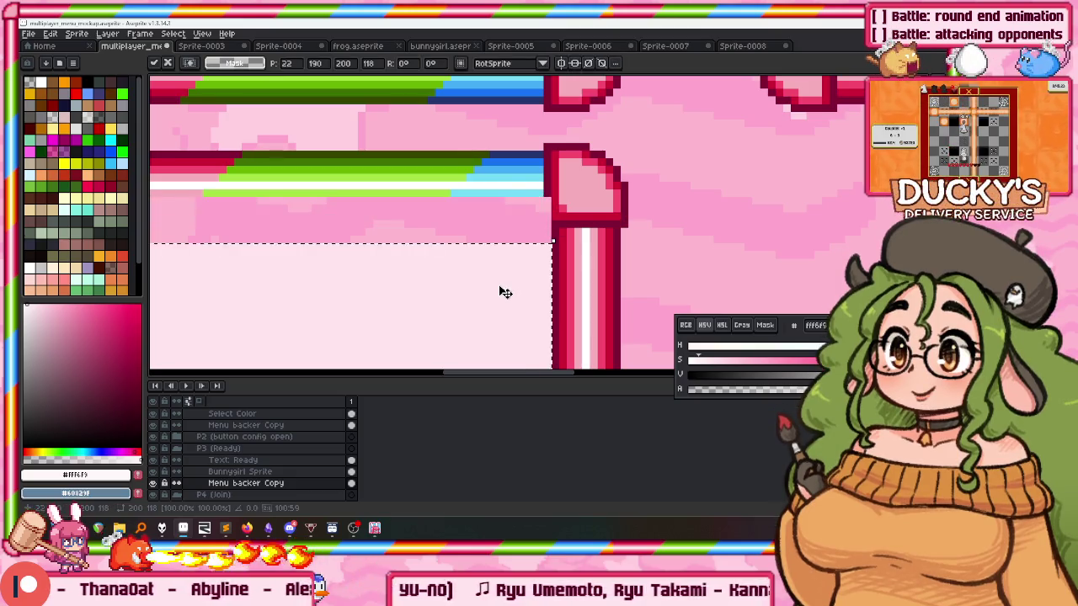
pyautogui.press('w')
# Nudge the backer a few pixels to align it inside the Ready! panel.
pyautogui.scroll(-2, 498, 194)
pyautogui.scroll(-2, 508, 169)
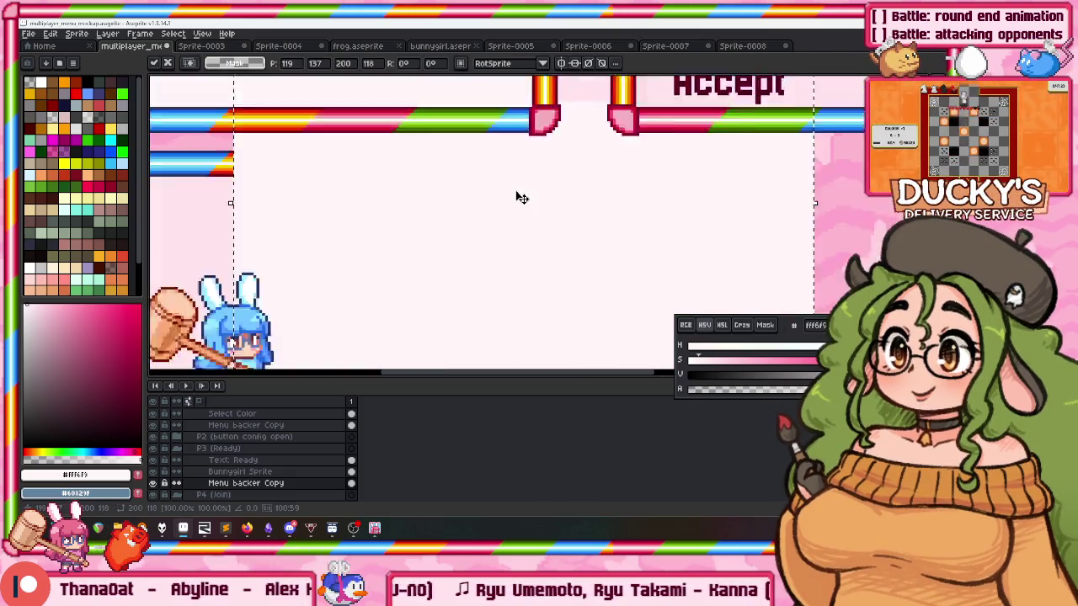
pyautogui.scroll(-2, 514, 198)
pyautogui.scroll(1, 487, 236)
pyautogui.press('v')
pyautogui.scroll(3, 486, 237)
pyautogui.scroll(2, 721, 248)
pyautogui.moveTo(722, 248); pyautogui.dragTo(740, 221)
pyautogui.scroll(-3, 744, 220)
pyautogui.scroll(2, 627, 216)
pyautogui.scroll(-2, 619, 213)
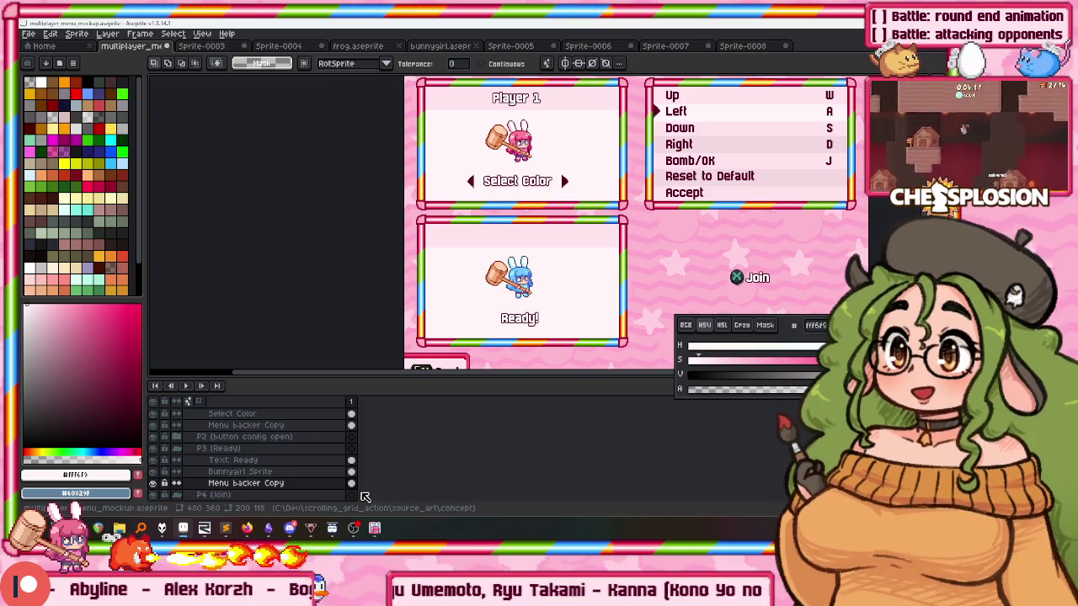
pyautogui.click(373, 528)
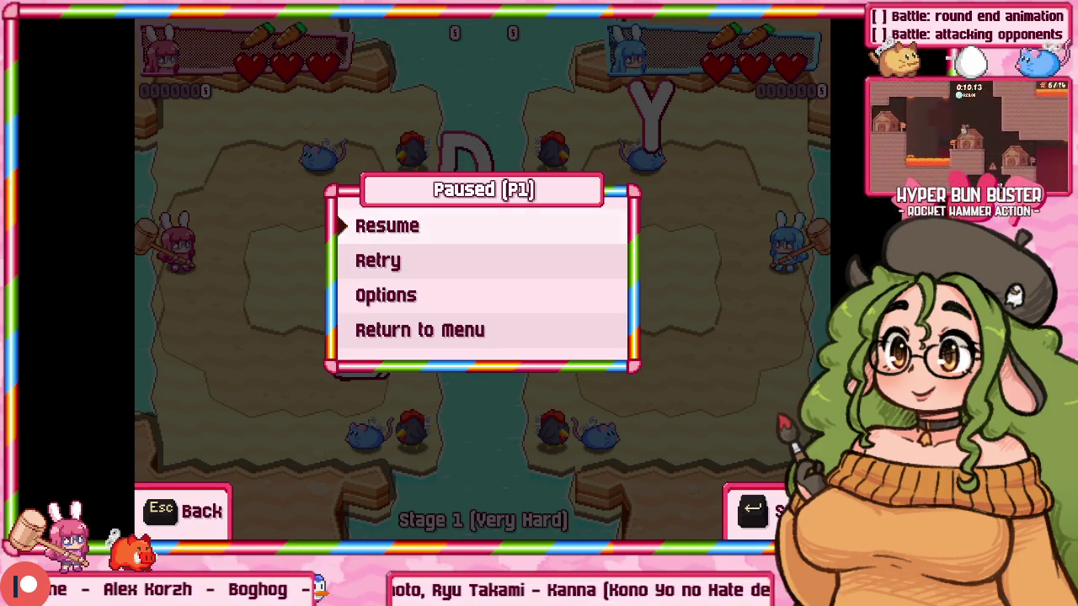
# Quit the paused match to the title menu via Return to Menu.
pyautogui.press('Down')
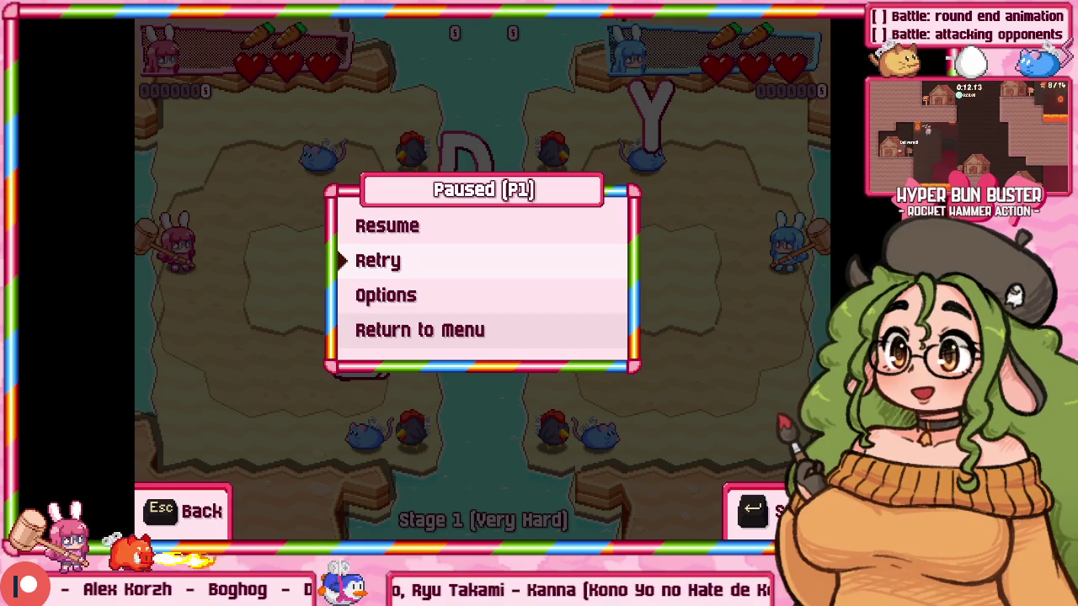
pyautogui.press('Down')
pyautogui.press('Down')
pyautogui.press('Return')
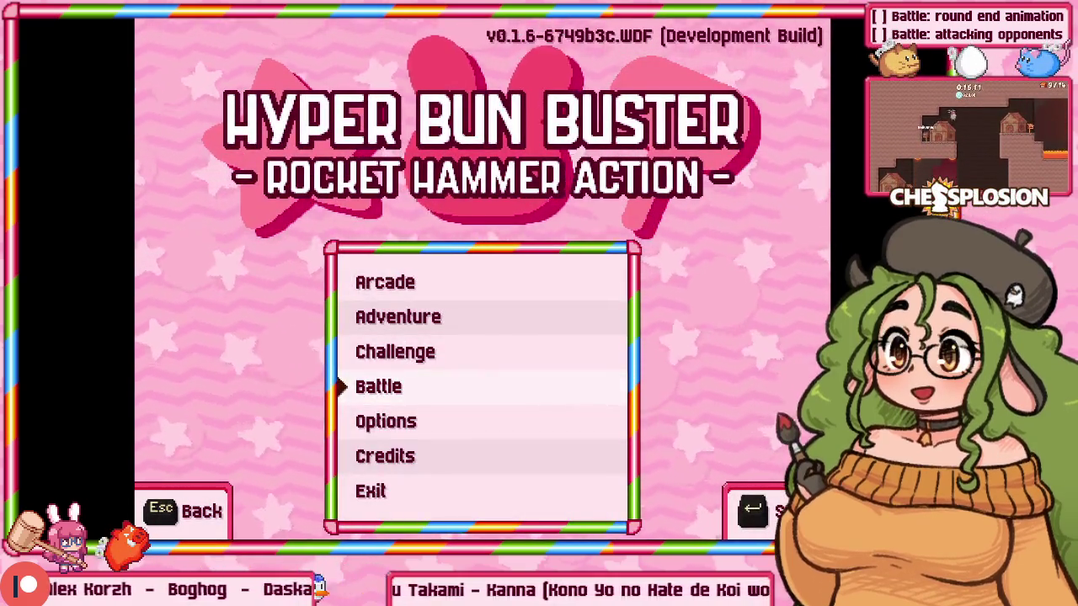
# Peek at the Options > Video settings, then back out to the main menu.
pyautogui.press('Up')
pyautogui.press('Up')
pyautogui.press('Up')
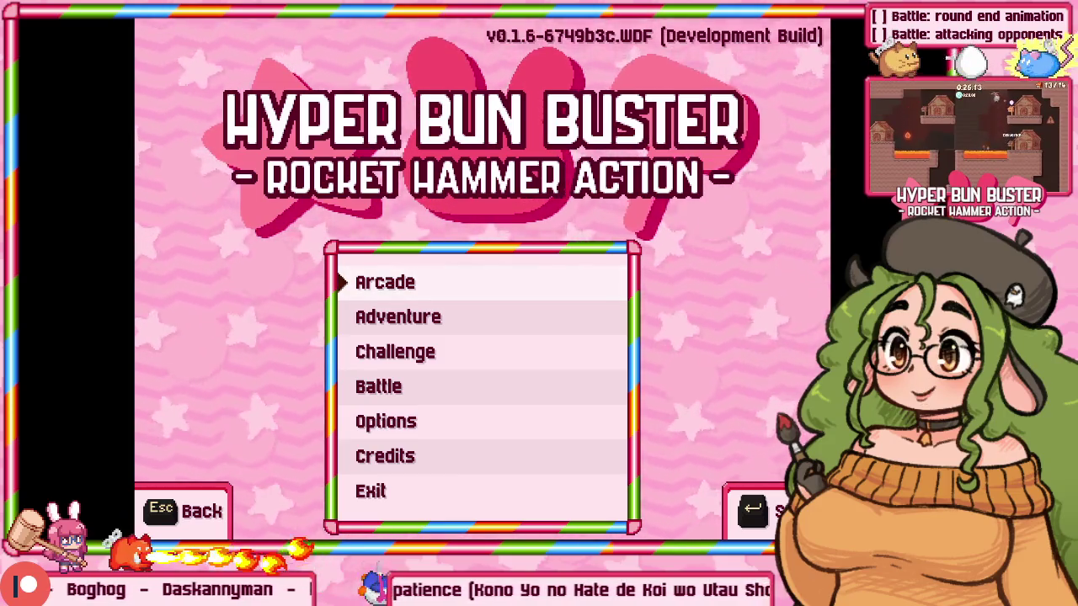
pyautogui.press('Down')
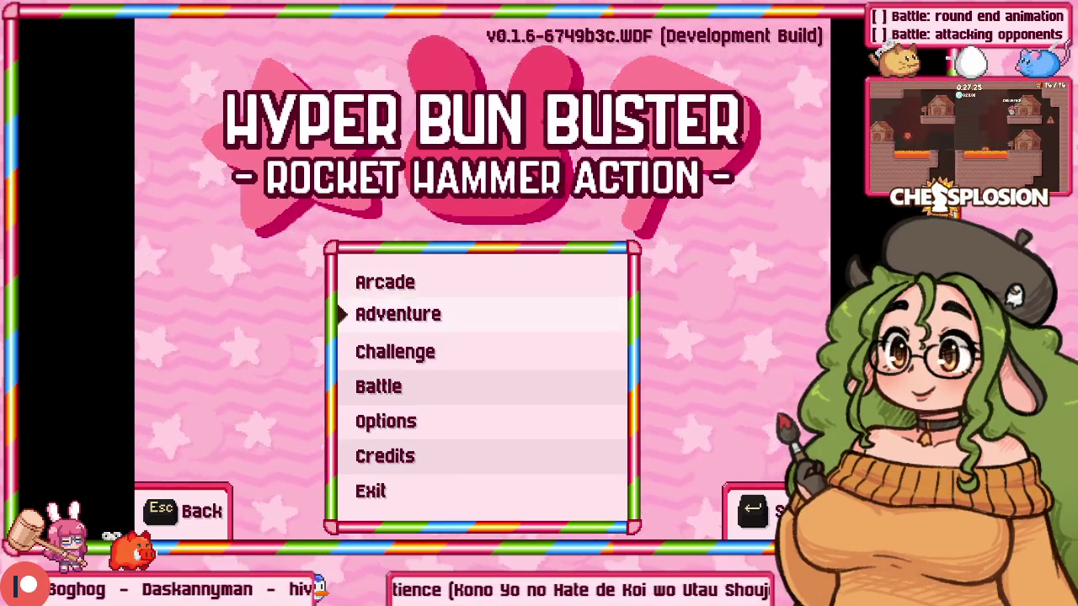
pyautogui.press('Up')
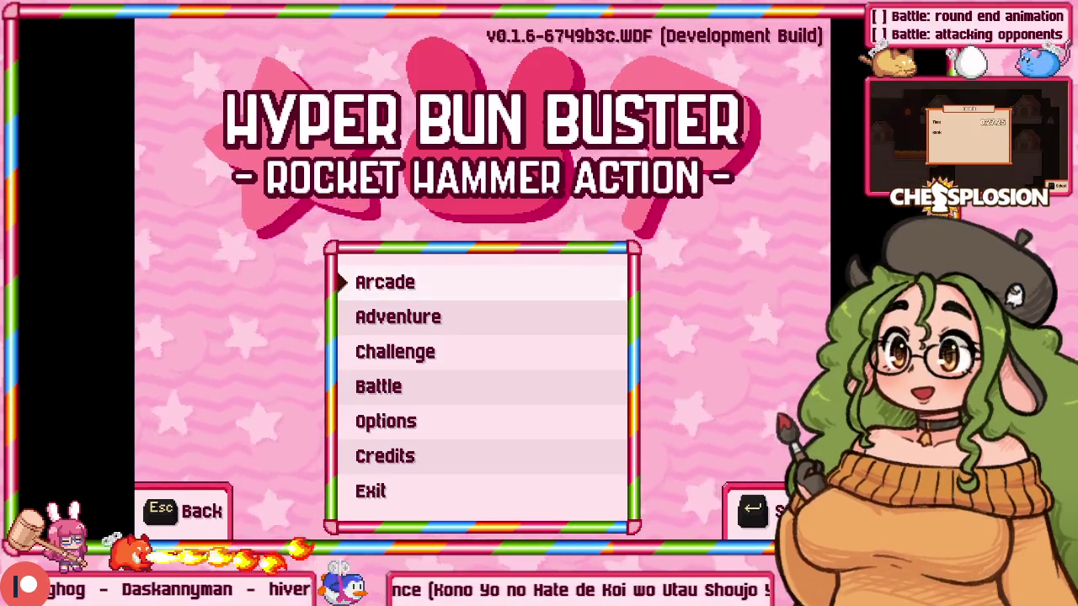
pyautogui.press('Down')
pyautogui.press('Down')
pyautogui.press('Down')
pyautogui.press('Up')
pyautogui.press('Up')
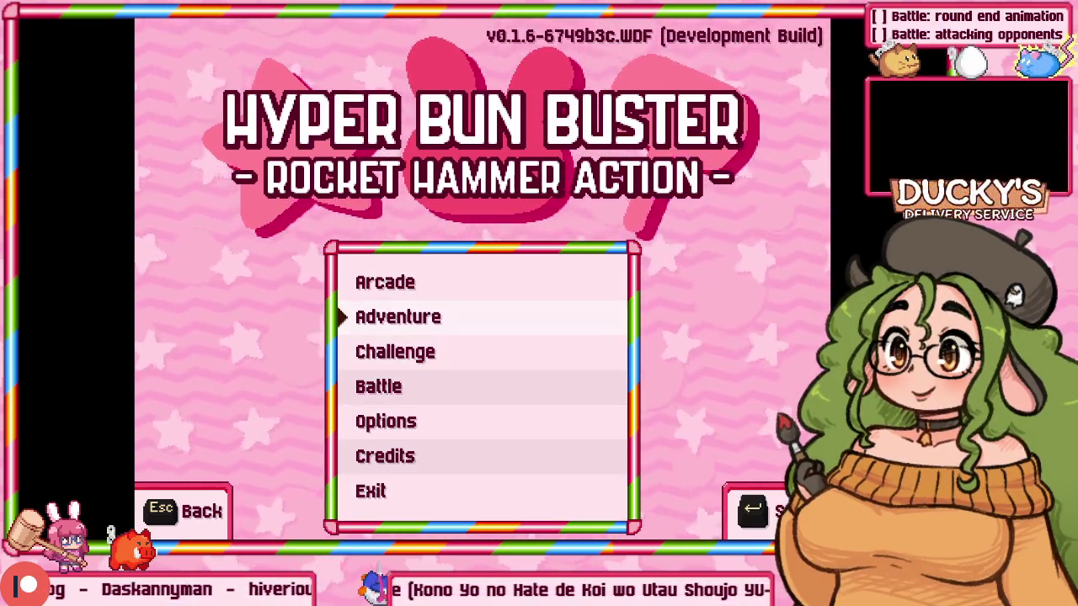
pyautogui.press('Down')
pyautogui.press('Down')
pyautogui.press('Down')
pyautogui.press('Return')
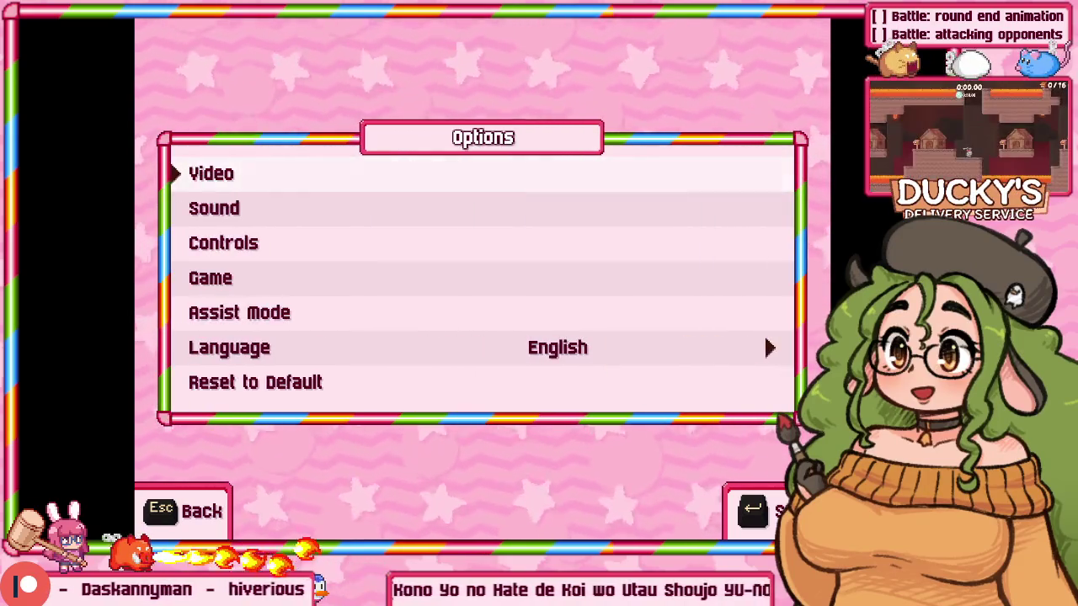
pyautogui.press('Return')
pyautogui.press('Down')
pyautogui.press('Down')
pyautogui.press('Down')
pyautogui.press('Down')
pyautogui.press('Escape')
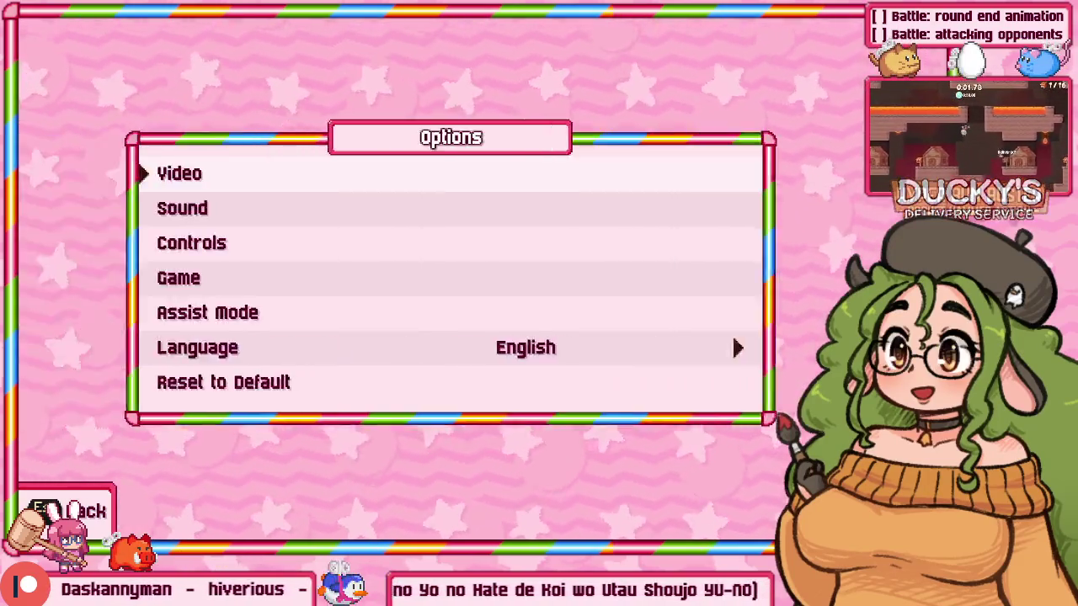
pyautogui.press('Escape')
# Open Arcade > Select Stage, choose Very Hard and launch Stage 1.
pyautogui.press('Up')
pyautogui.press('Up')
pyautogui.press('Up')
pyautogui.press('Up')
pyautogui.press('Return')
pyautogui.press('Up')
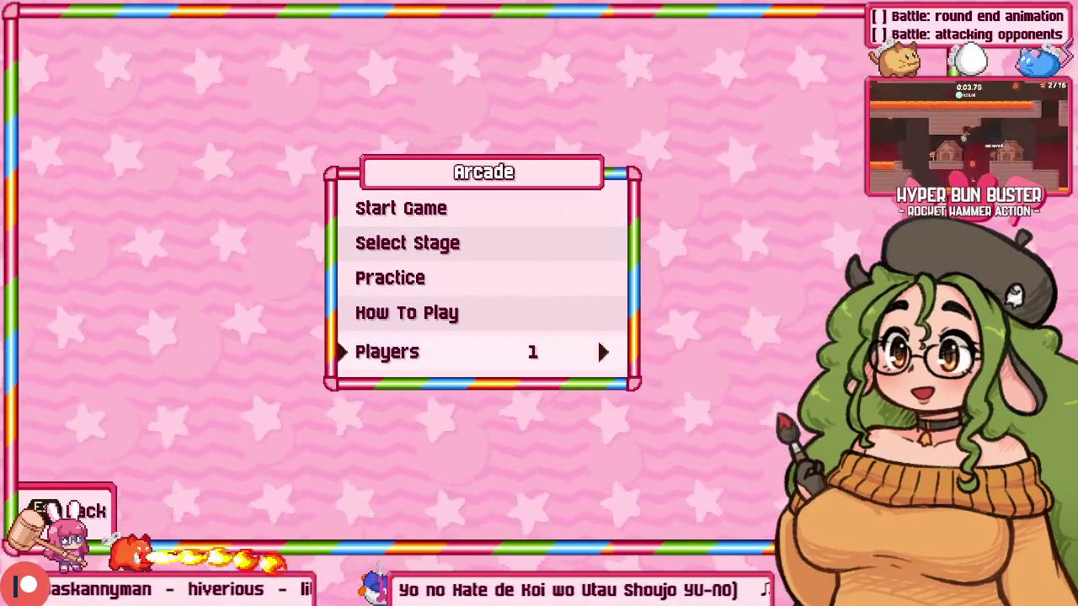
pyautogui.press('Up')
pyautogui.press('Up')
pyautogui.press('Up')
pyautogui.press('Return')
pyautogui.press('Return')
pyautogui.press('Right')
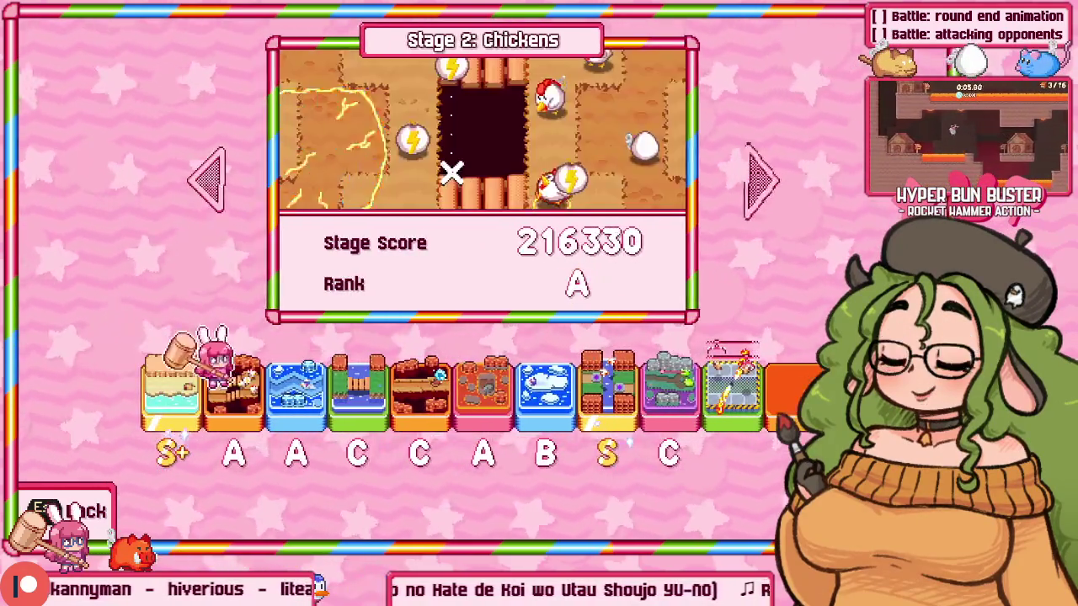
pyautogui.press('Right')
pyautogui.press('Left')
pyautogui.press('Left')
pyautogui.press('Return')
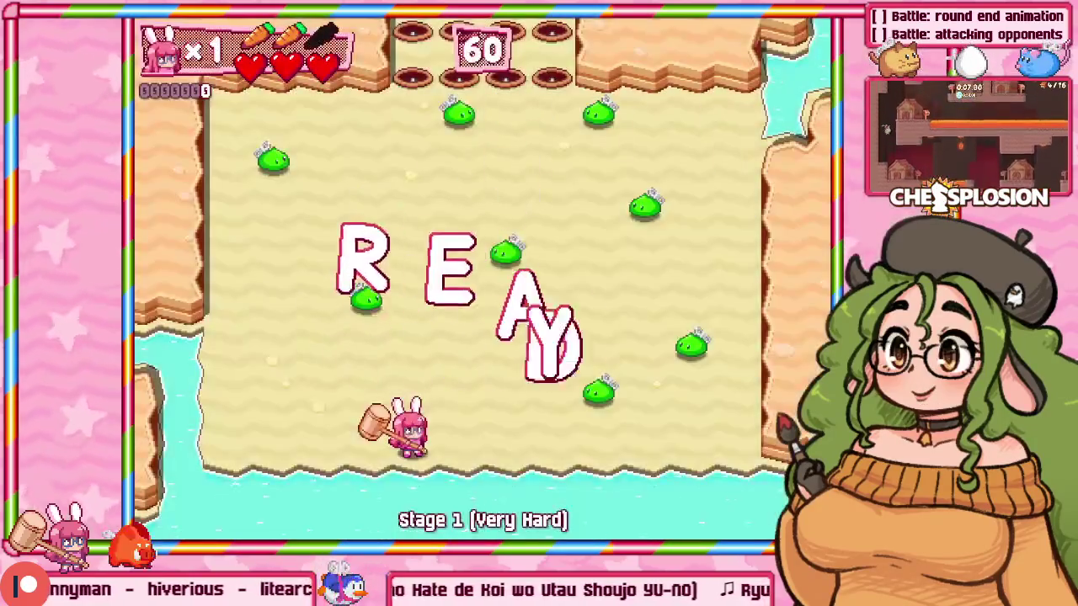
# Fight through the first enemy wave of Stage 1 with movement and hammer attacks.
pyautogui.press('Left')
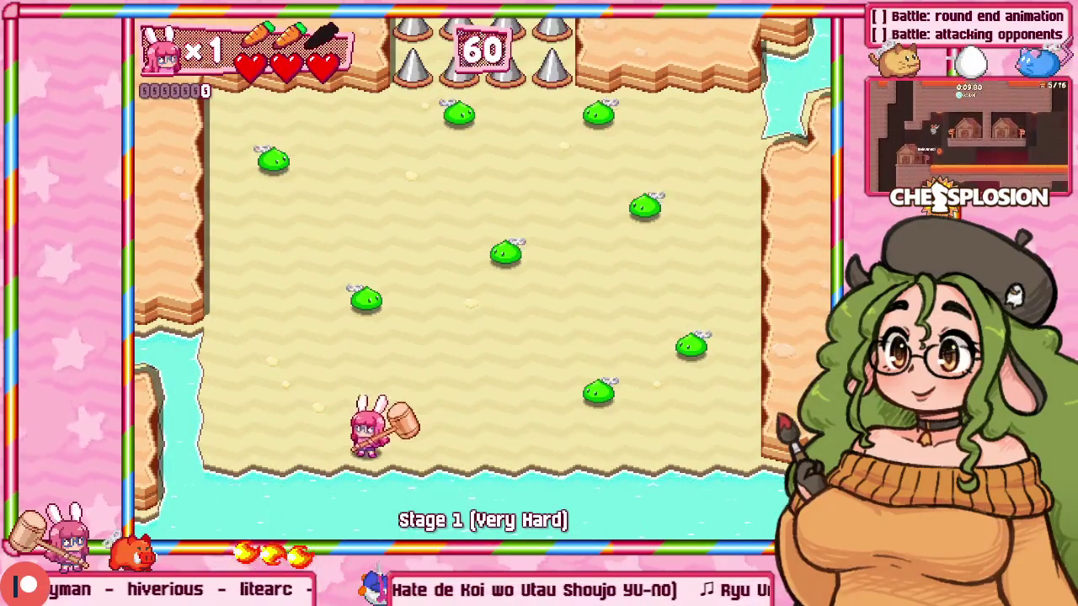
pyautogui.press('Up')
pyautogui.press('z')
pyautogui.press('Left')
pyautogui.press('Down')
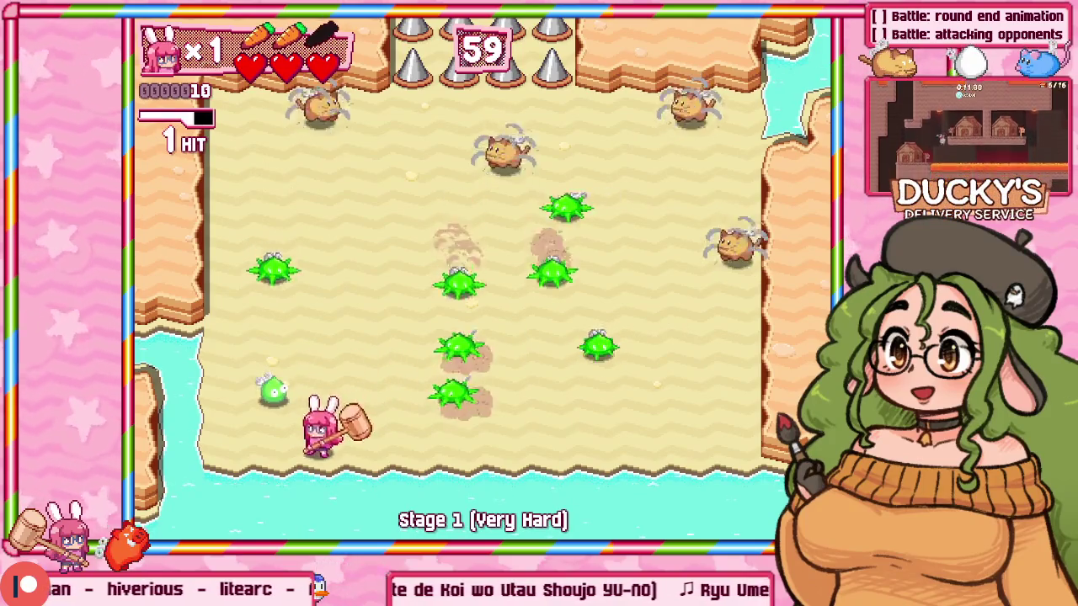
pyautogui.press('Left')
pyautogui.press('z')
pyautogui.press('Right')
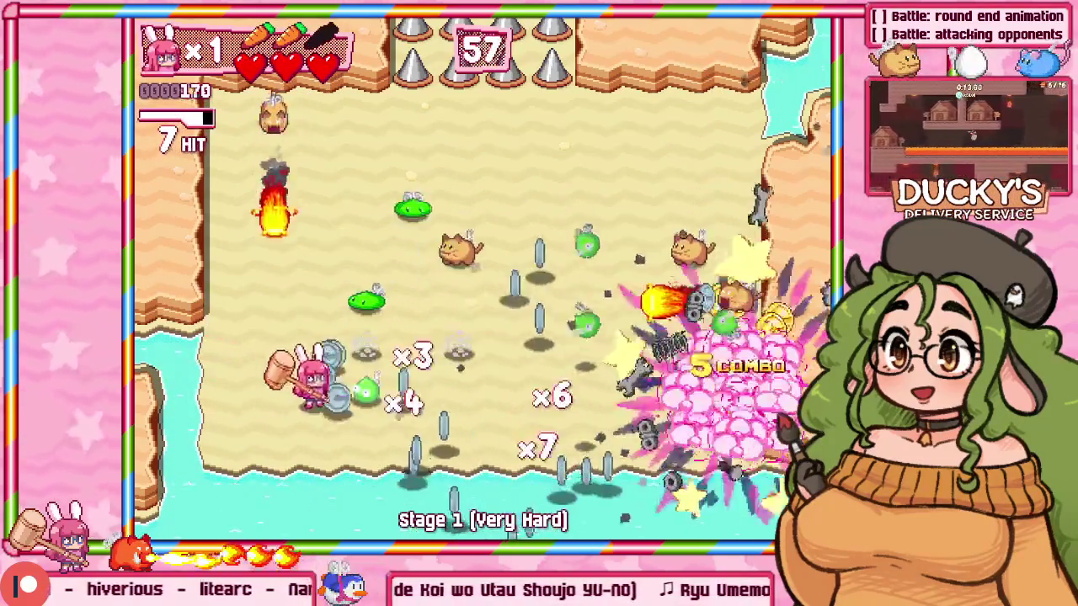
pyautogui.press('z')
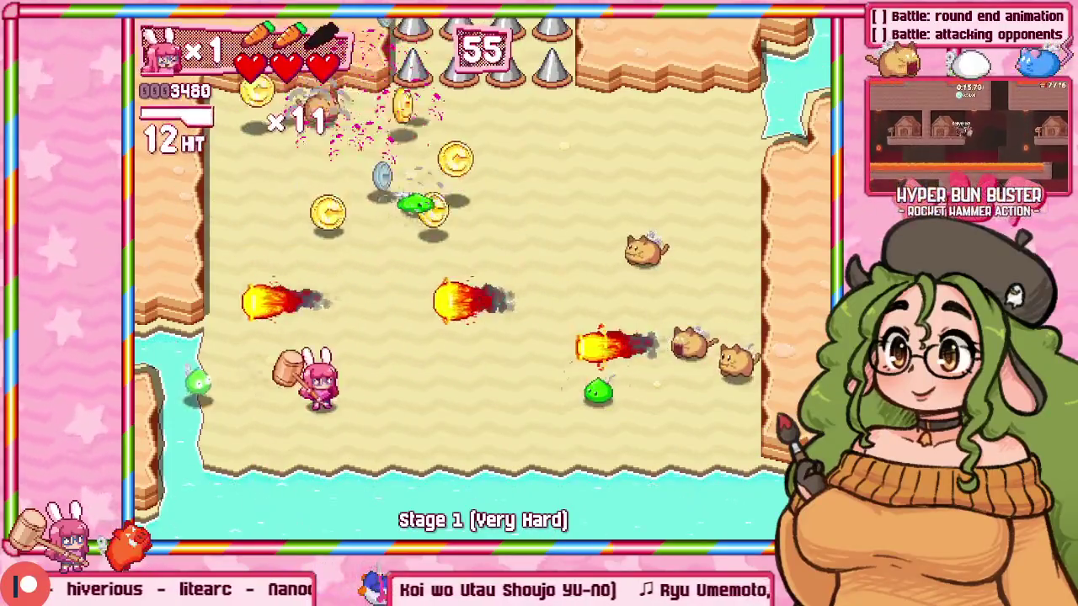
pyautogui.press('Right')
pyautogui.press('Right')
pyautogui.press('z')
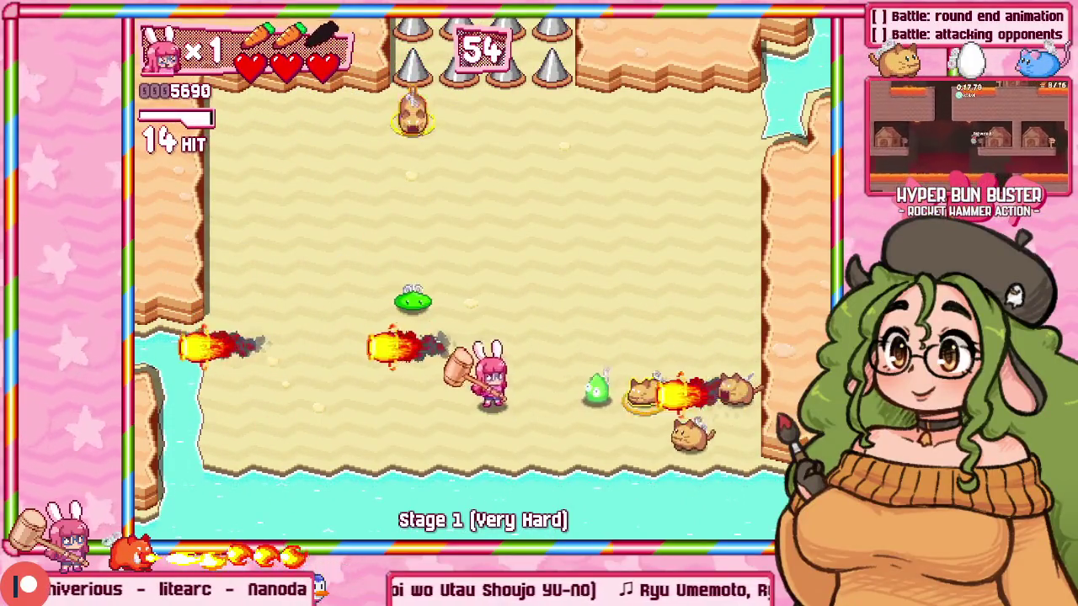
pyautogui.press('Right')
pyautogui.press('z')
pyautogui.press('Left')
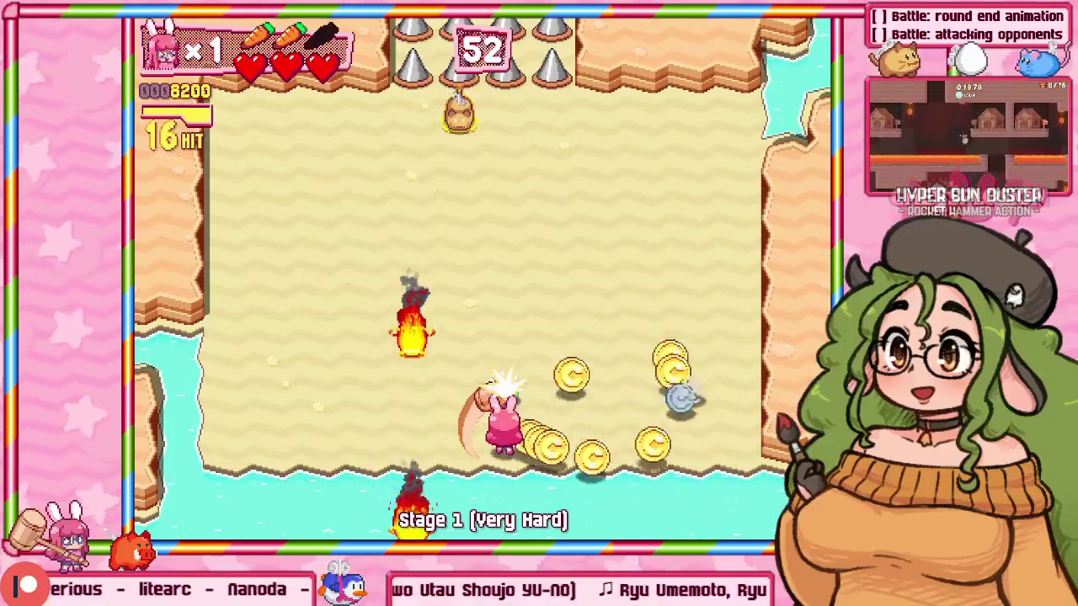
pyautogui.press('Up')
pyautogui.press('z')
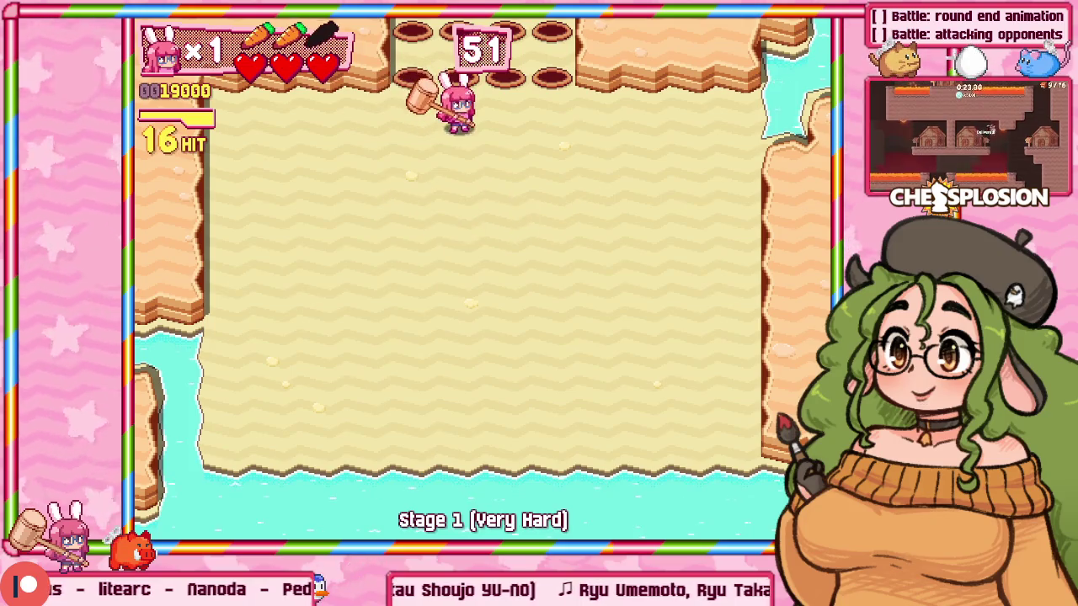
# Advance toward the chest, hammering the enemies at the top of the arena.
pyautogui.press('Up')
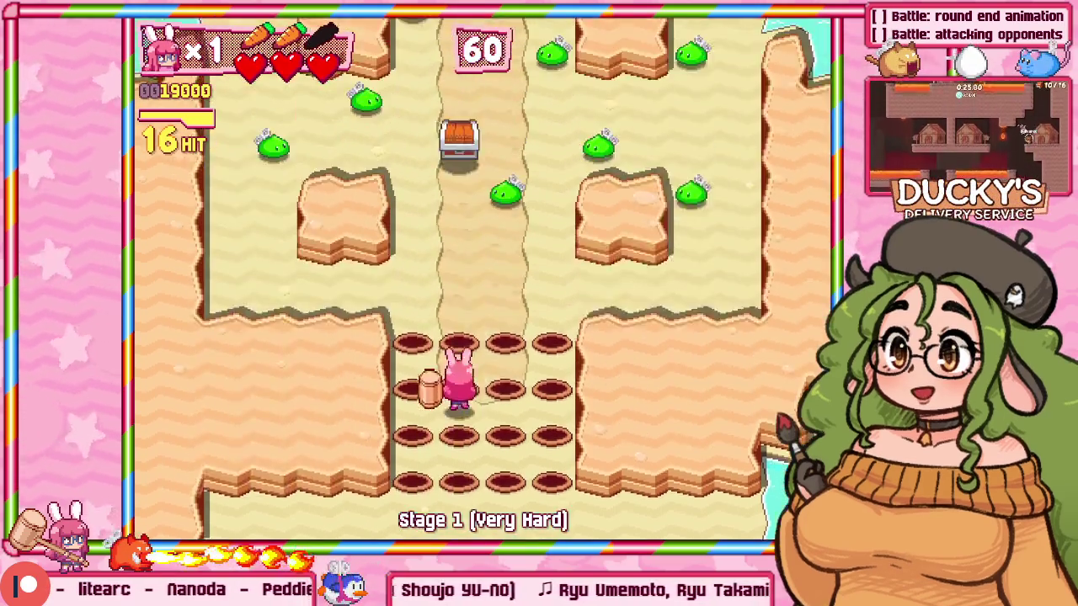
pyautogui.press('Up')
pyautogui.press('z')
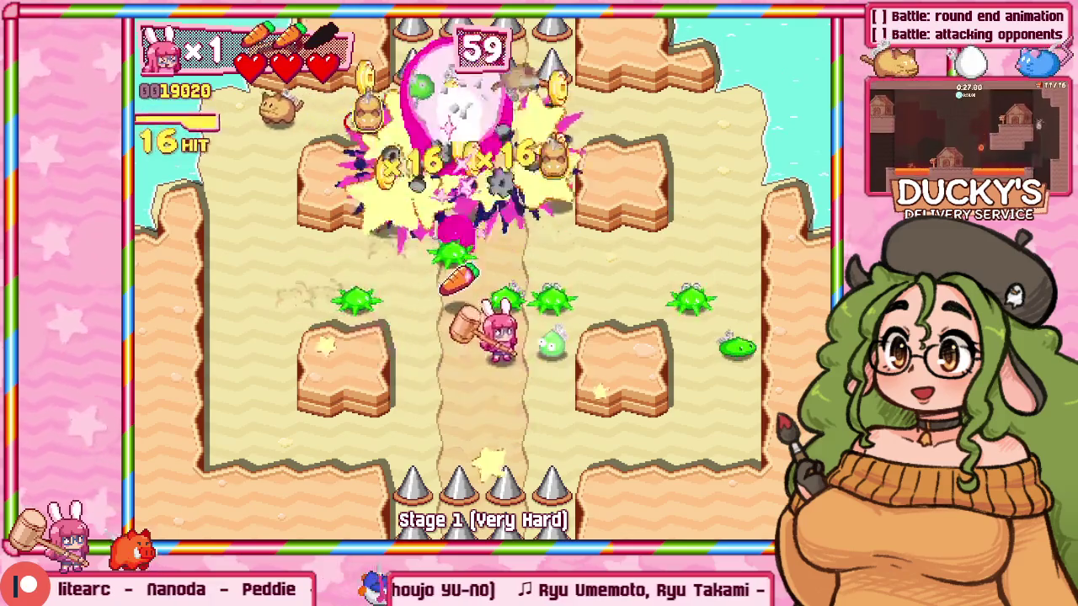
pyautogui.press('Down')
pyautogui.press('z')
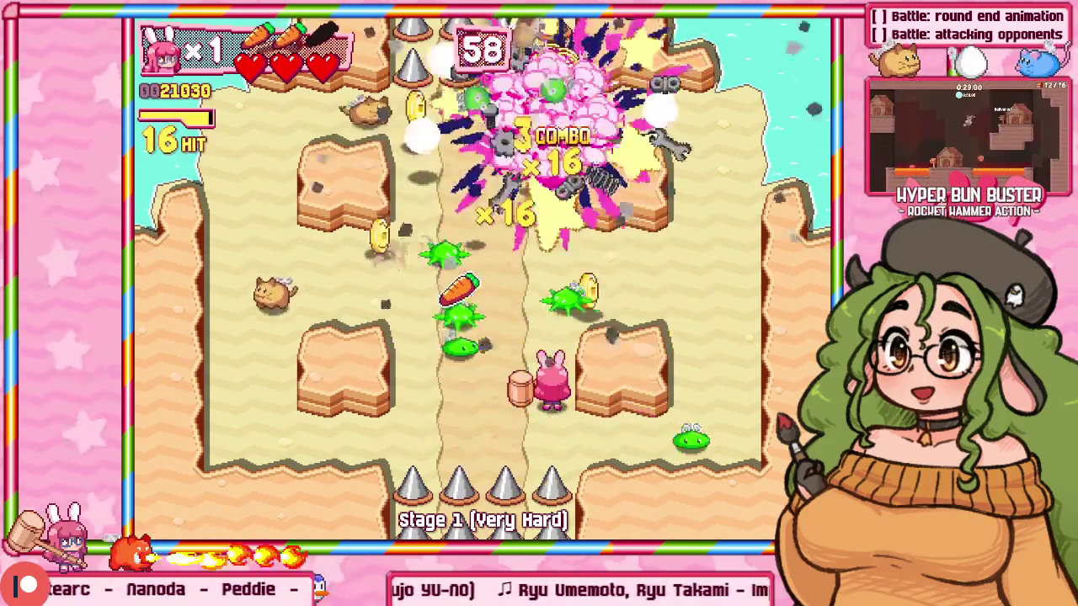
pyautogui.press('Up')
pyautogui.press('z')
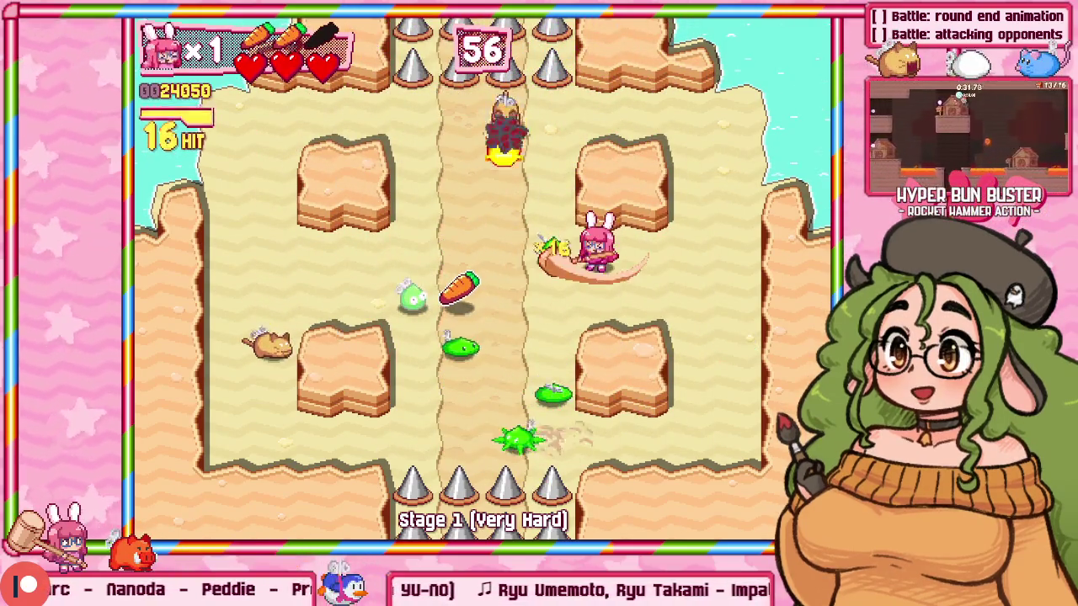
pyautogui.press('Up')
pyautogui.press('Left')
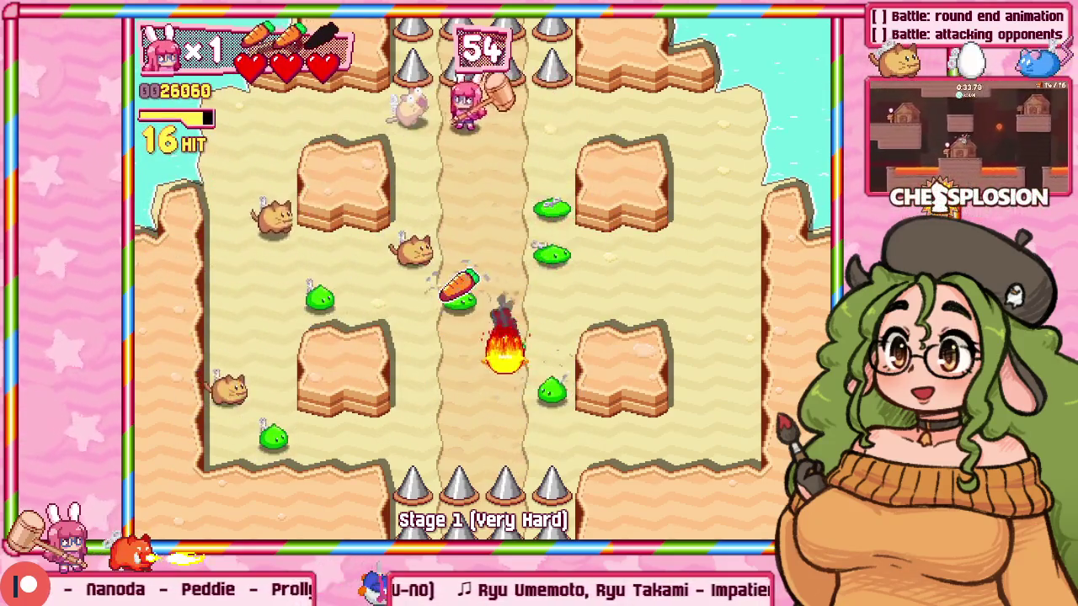
pyautogui.press('z')
pyautogui.press('z')
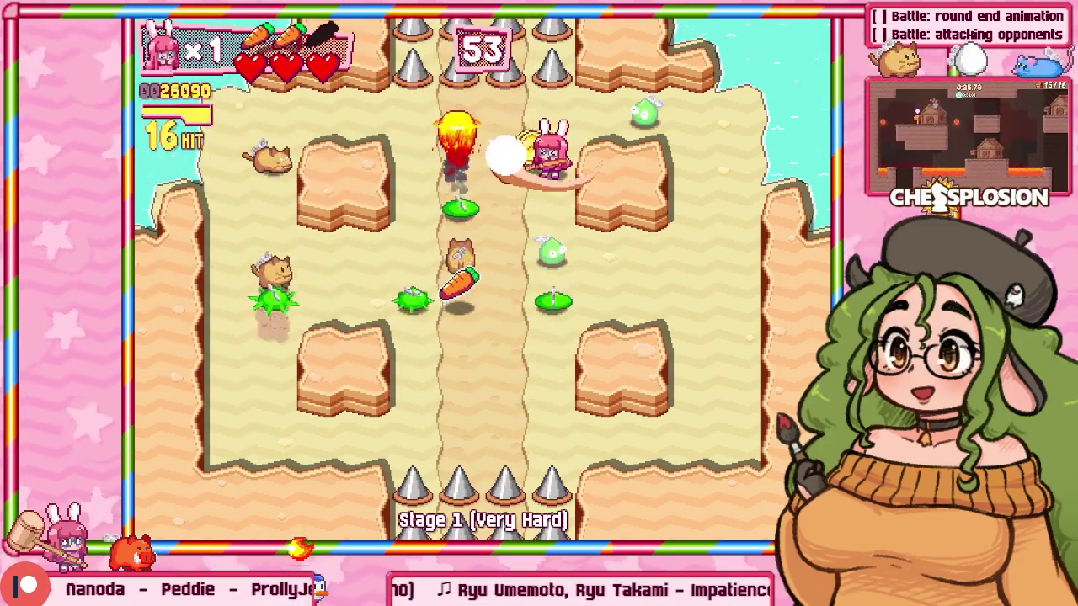
pyautogui.press('Down')
# Smash the last enemies for the 4670 time bonus, then pause and return to the menu.
pyautogui.press('z')
pyautogui.press('Left')
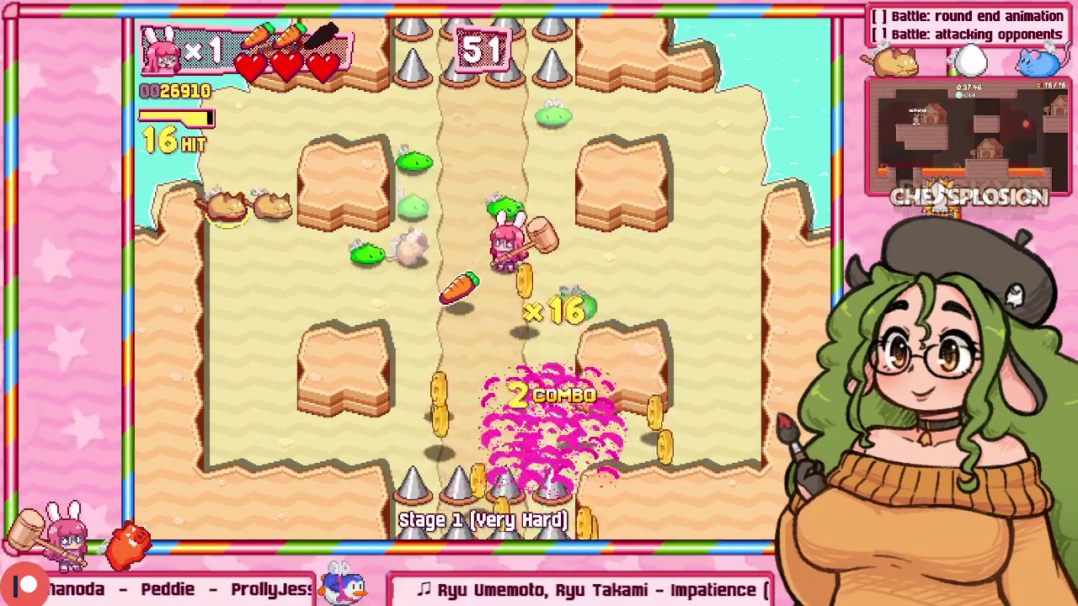
pyautogui.press('Up')
pyautogui.press('z')
pyautogui.press('Right')
pyautogui.press('z')
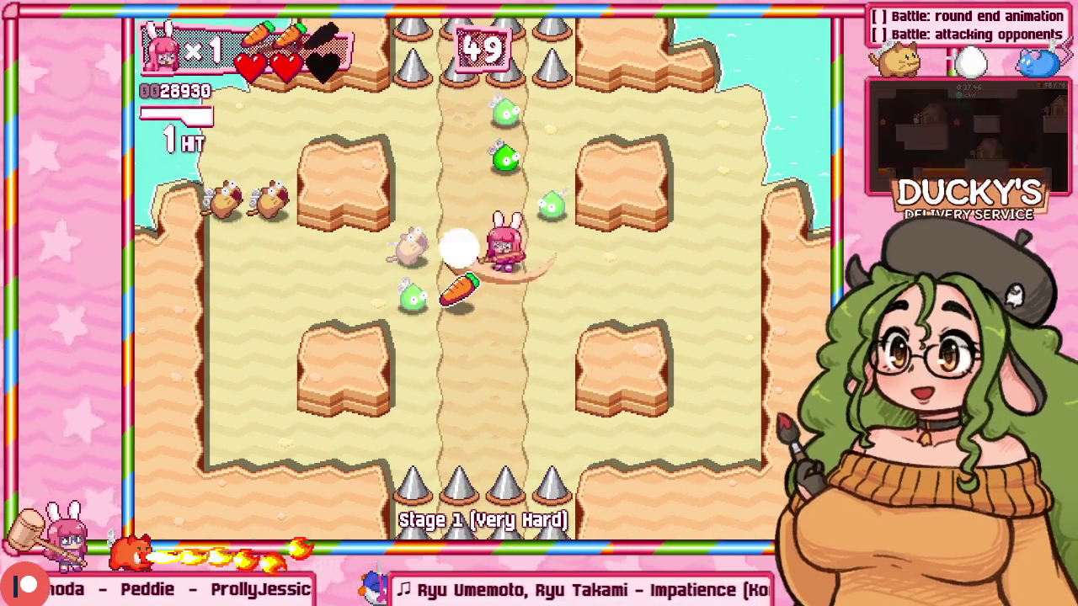
pyautogui.press('z')
pyautogui.press('Down')
pyautogui.press('z')
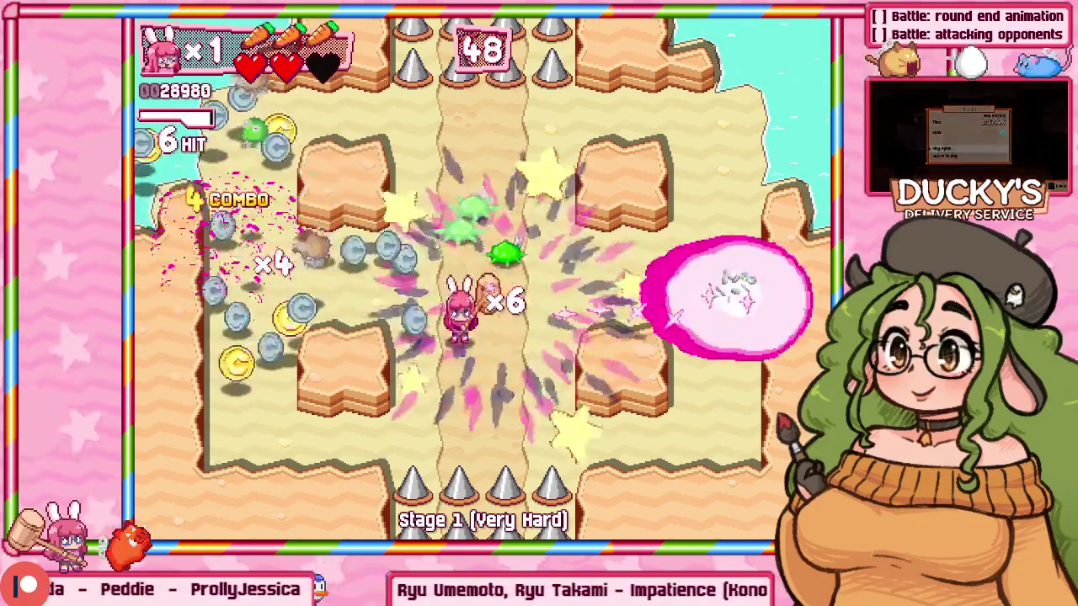
pyautogui.press('Up')
pyautogui.press('z')
pyautogui.press('Left')
pyautogui.press('z')
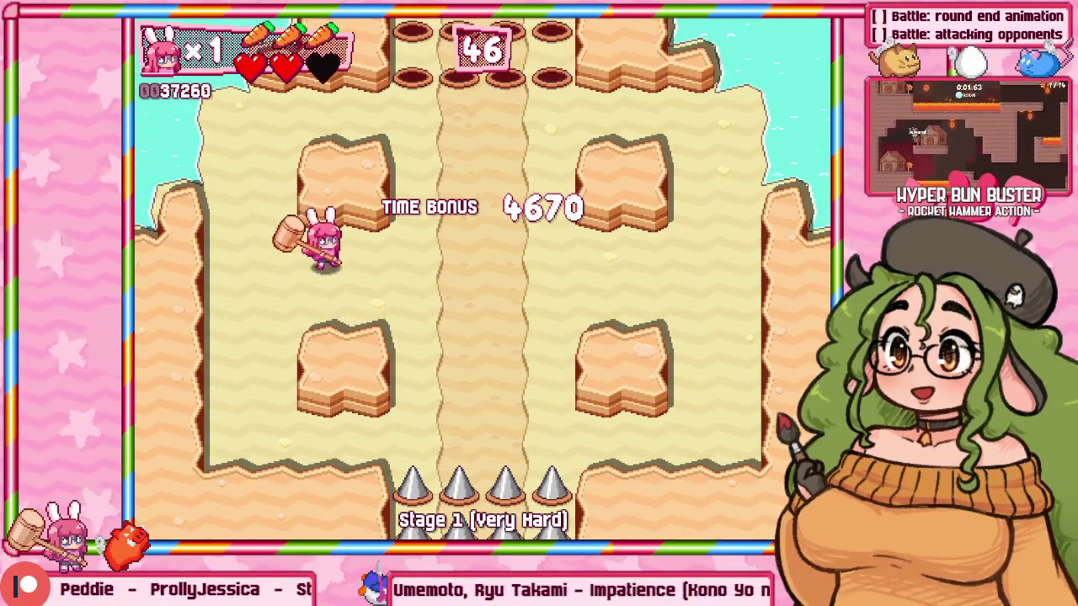
pyautogui.press('Escape')
pyautogui.press('Up')
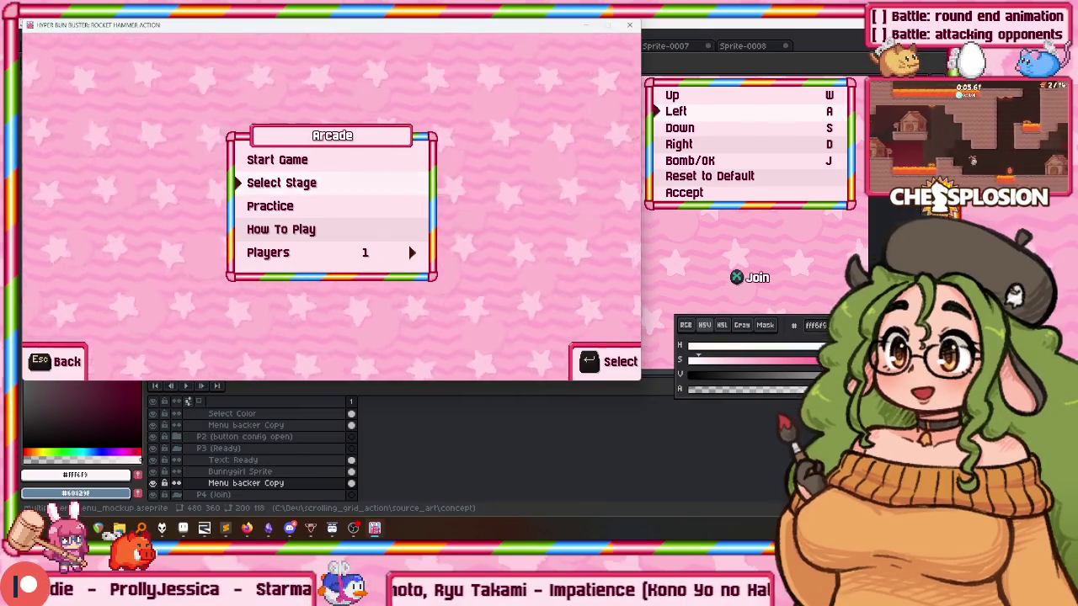
# Start Stage 9 on Very Hard, then pause and retry it from the beginning.
pyautogui.press('Up')
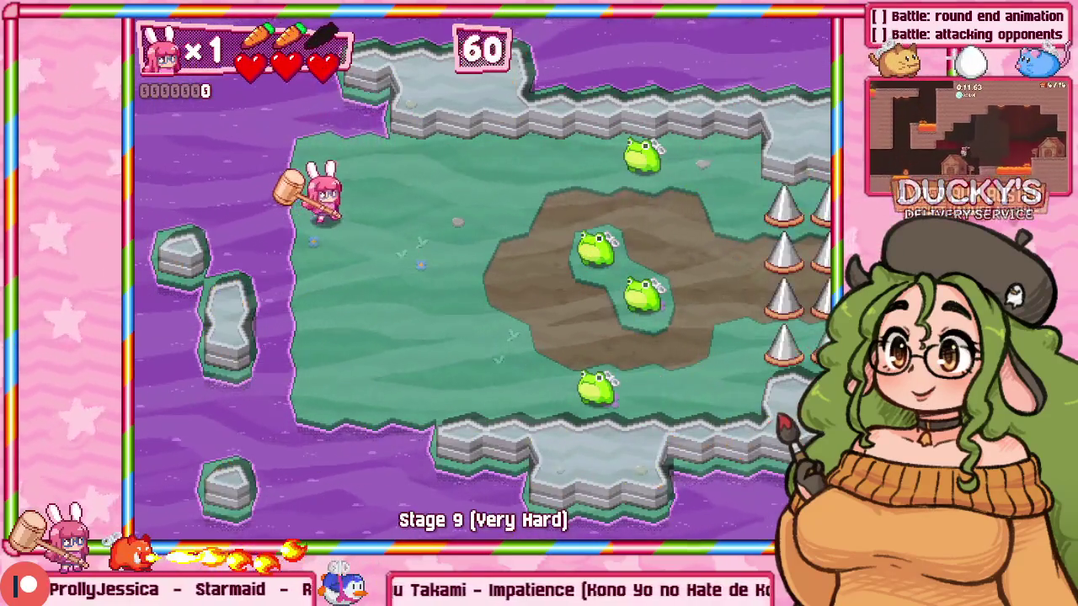
pyautogui.press('Right')
pyautogui.press('Down')
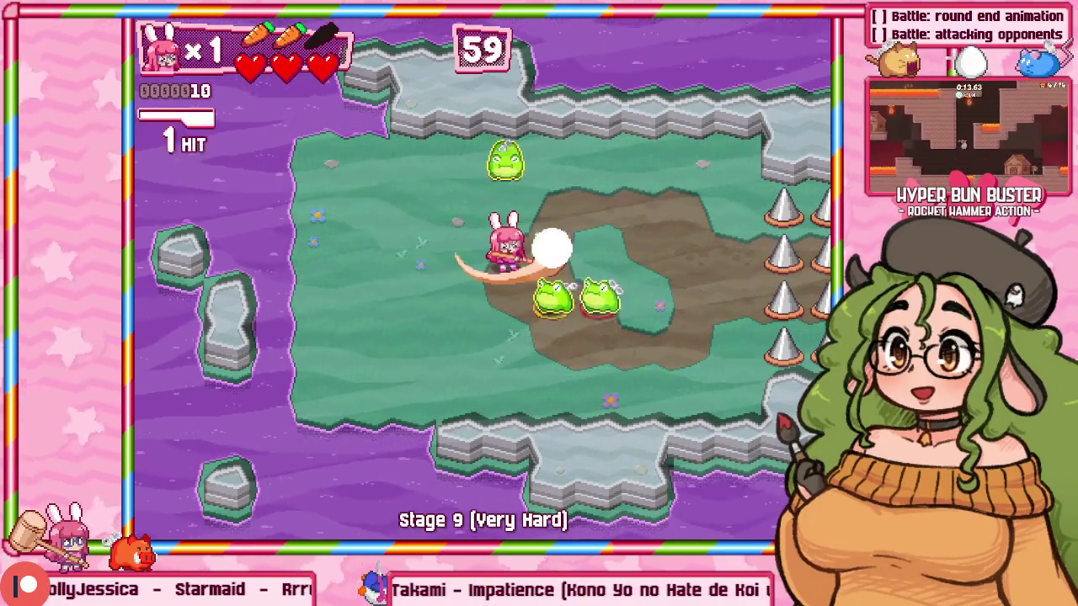
pyautogui.press('Down')
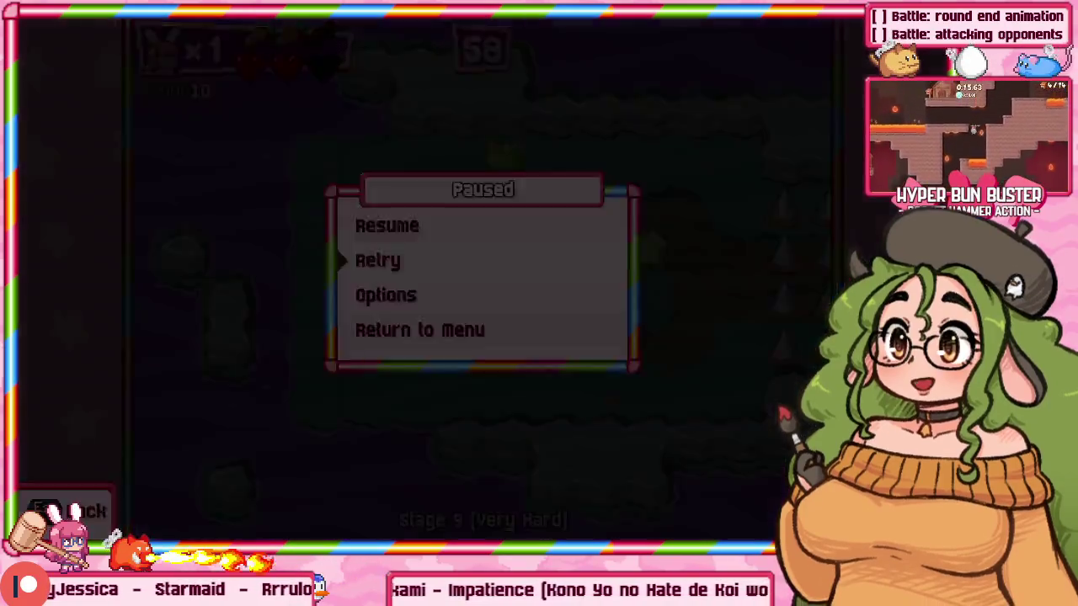
pyautogui.press('Return')
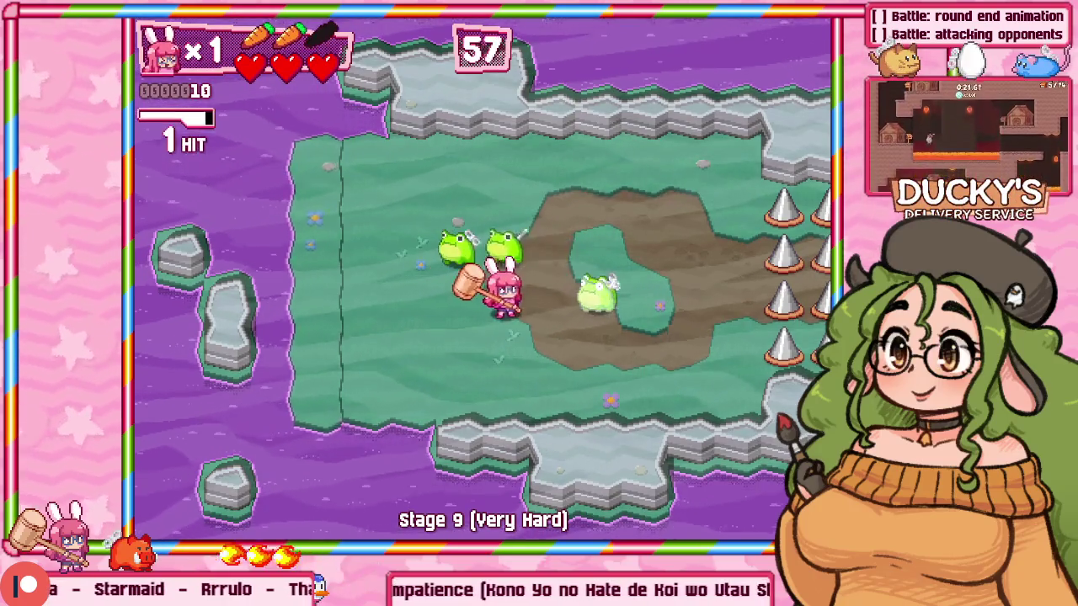
# Clear all the frogs in Stage 9 with hammer attacks.
pyautogui.press('z')
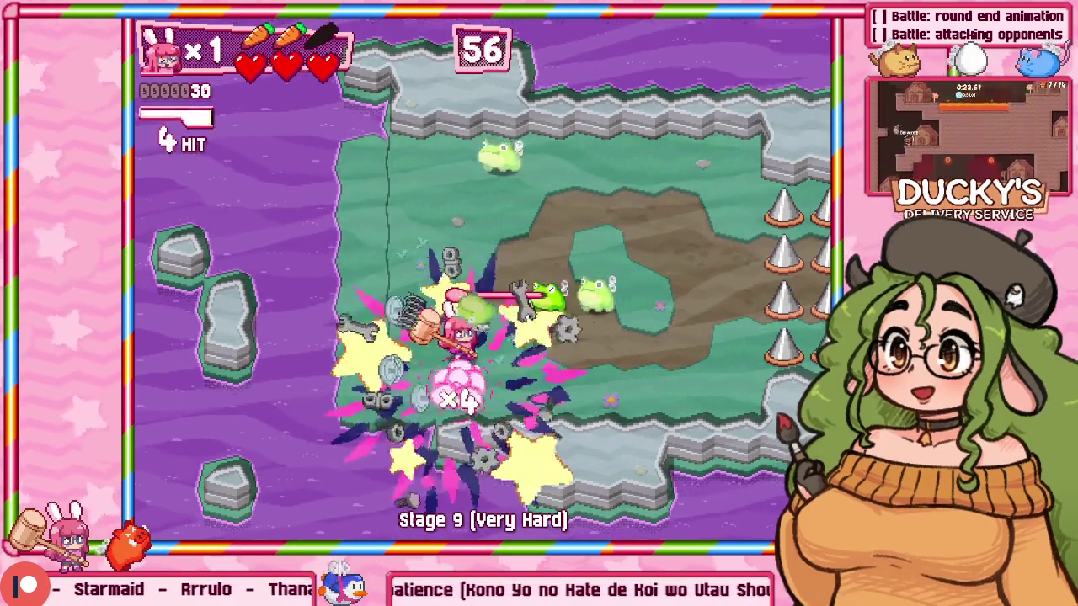
pyautogui.press('Up')
pyautogui.press('Right')
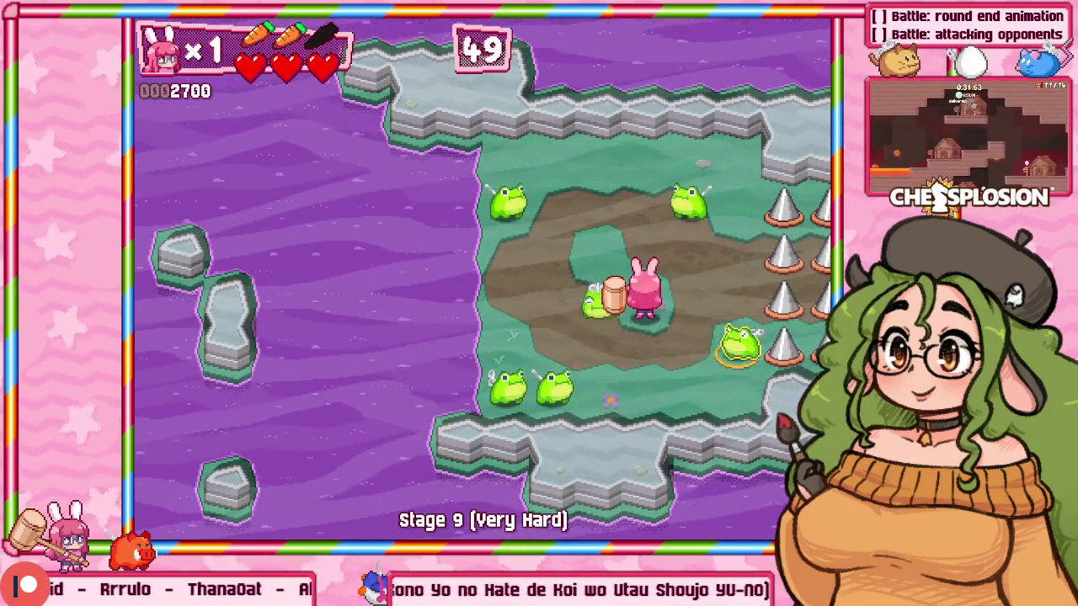
pyautogui.press('Down')
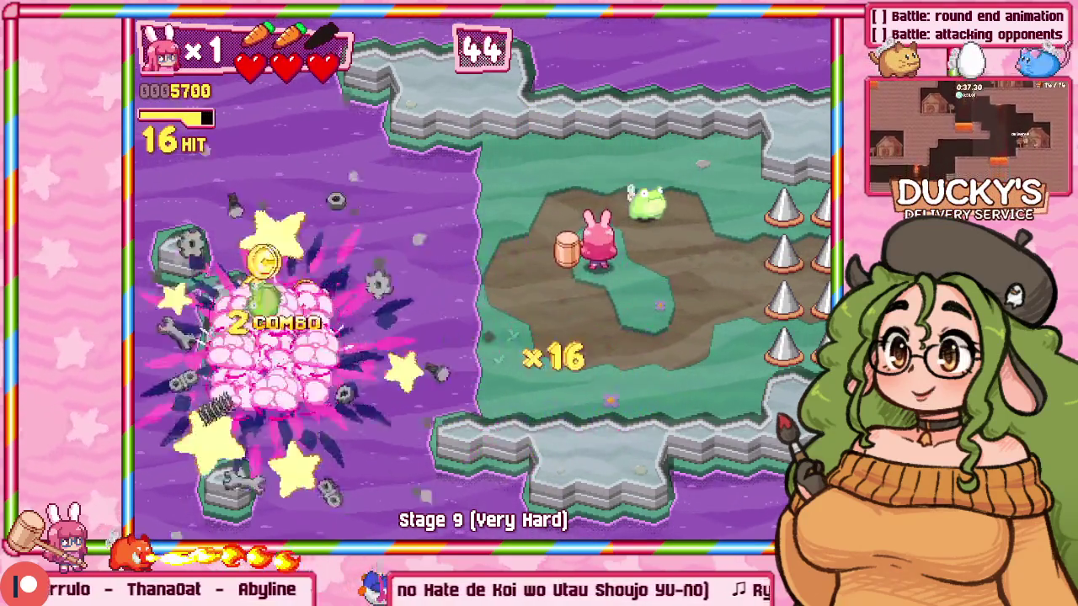
pyautogui.press('Up')
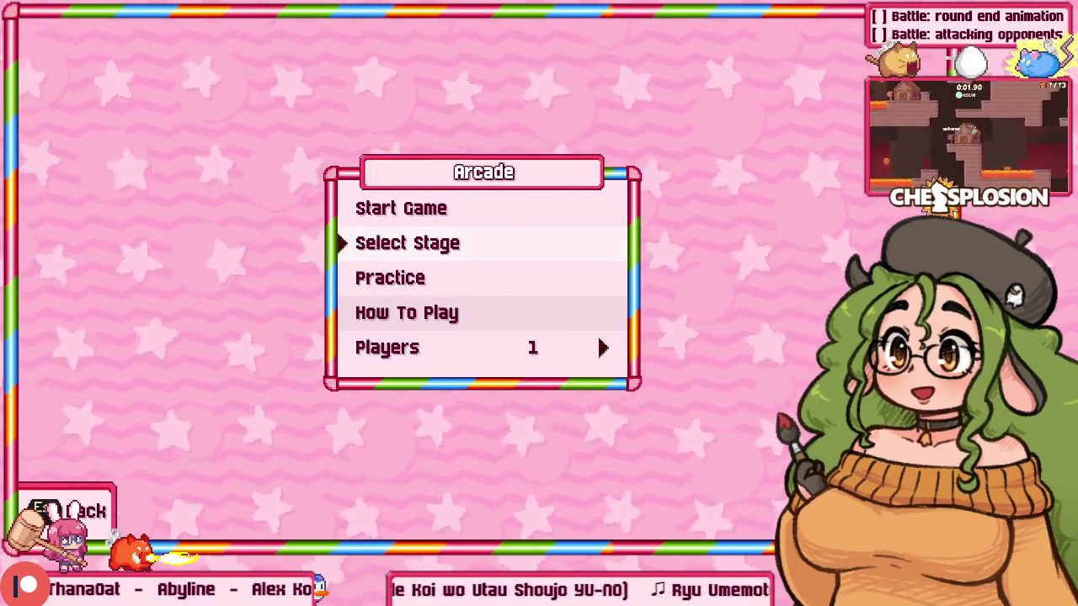
# Leave the Arcade options and start a Battle match from the main menu.
pyautogui.press('Escape')
pyautogui.press('Down')
pyautogui.press('Down')
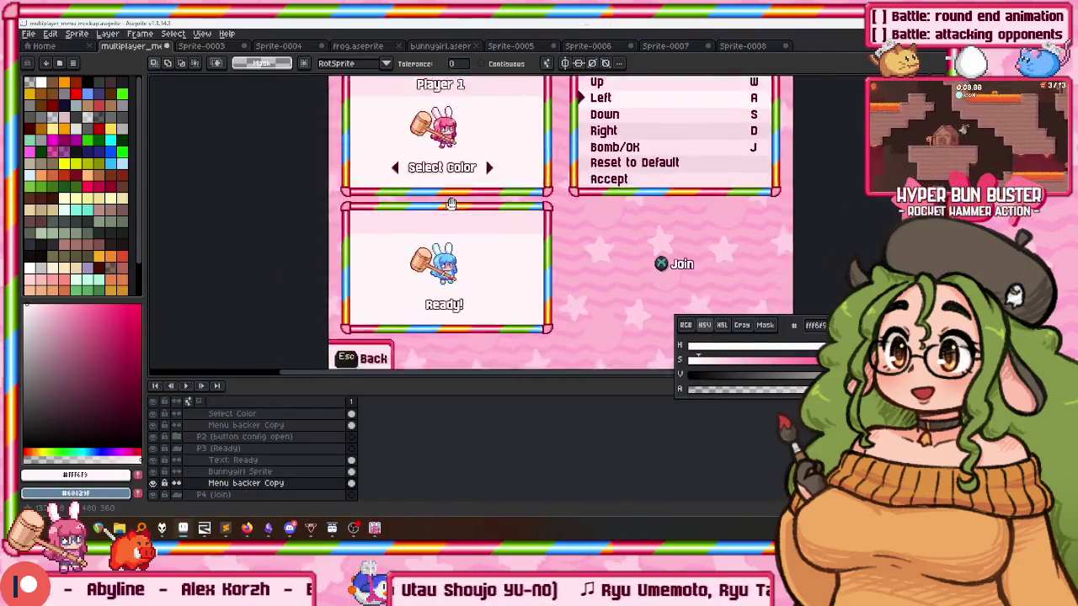
pyautogui.moveTo(451, 204); pyautogui.dragTo(461, 224)
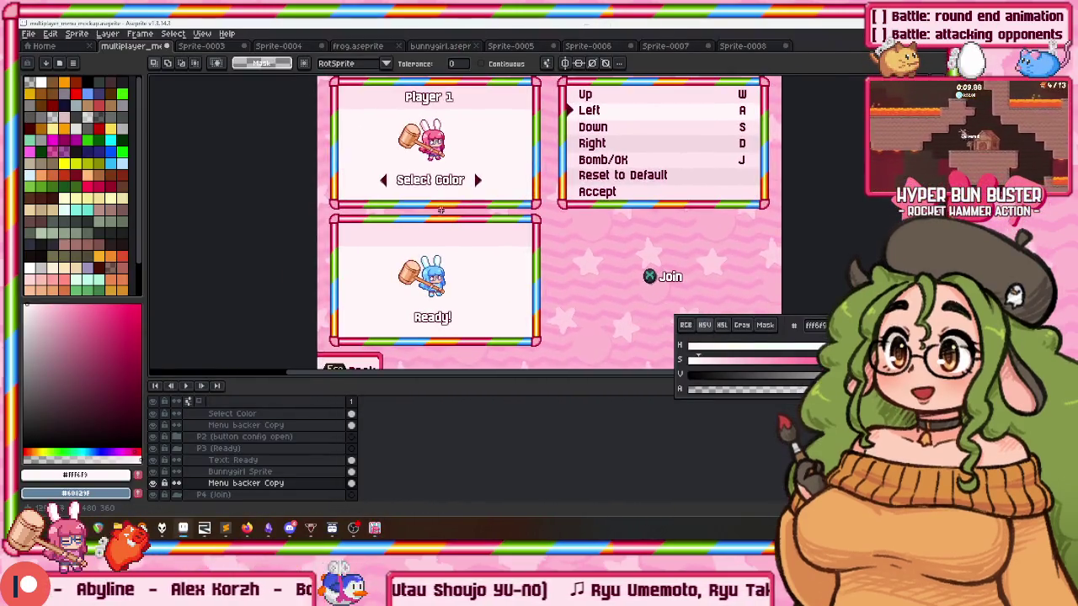
pyautogui.hotkey('alt', 'Tab')
pyautogui.press('Down')
pyautogui.press('Down')
pyautogui.press('Down')
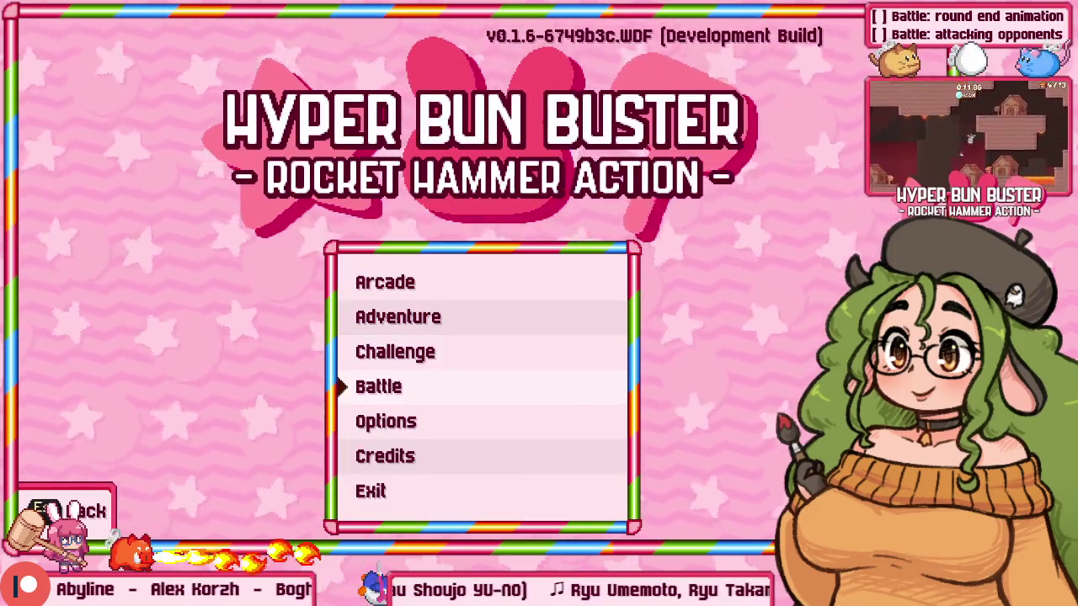
pyautogui.press('Return')
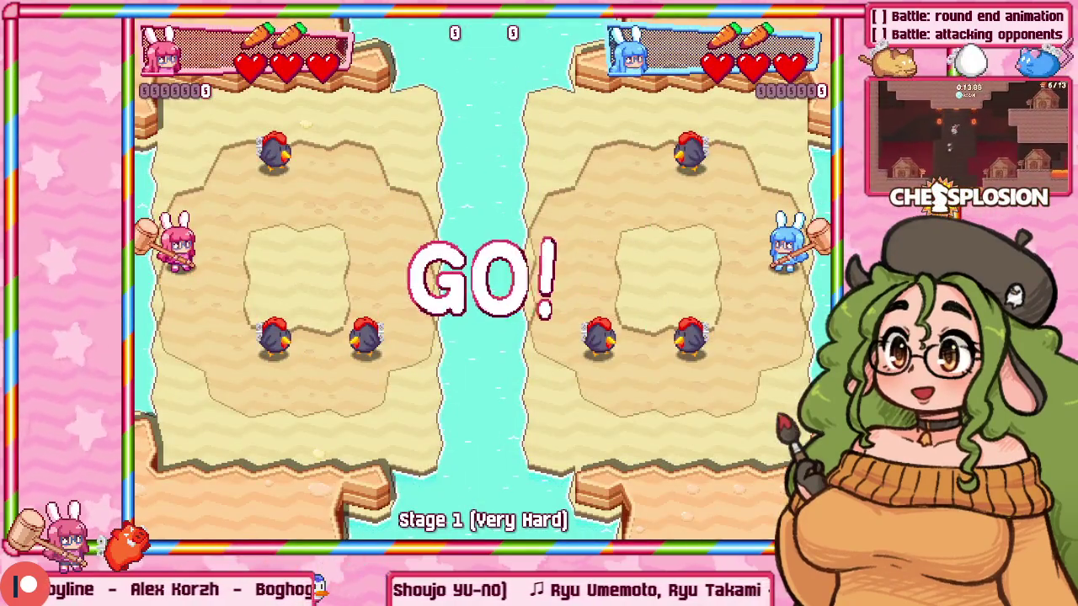
# Move the pink bunny around, hammering enemies to start a combo.
pyautogui.press('Right')
pyautogui.press('z')
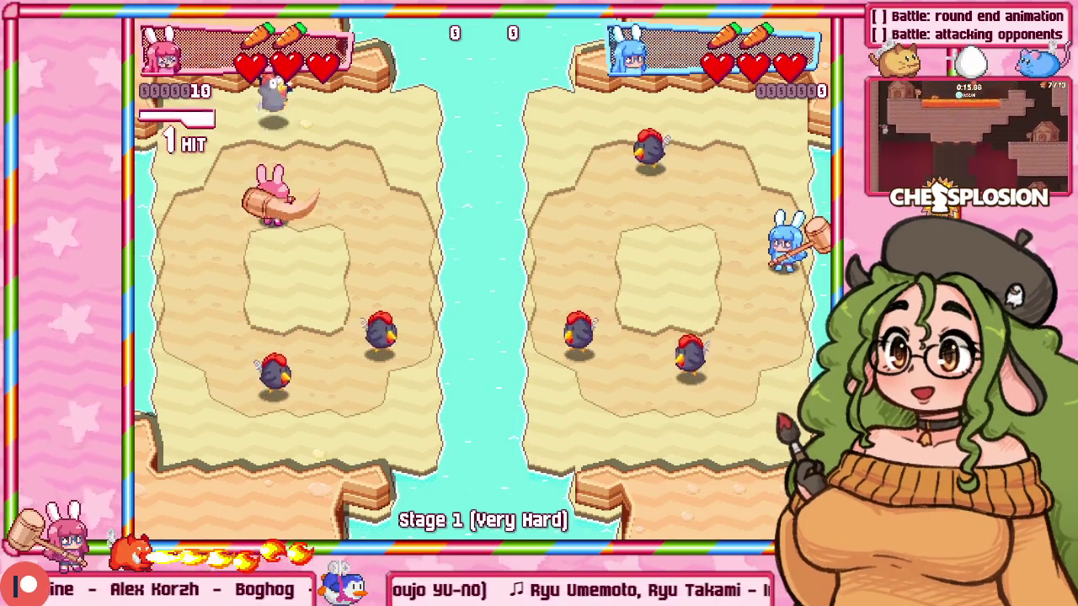
pyautogui.press('Down')
pyautogui.press('z')
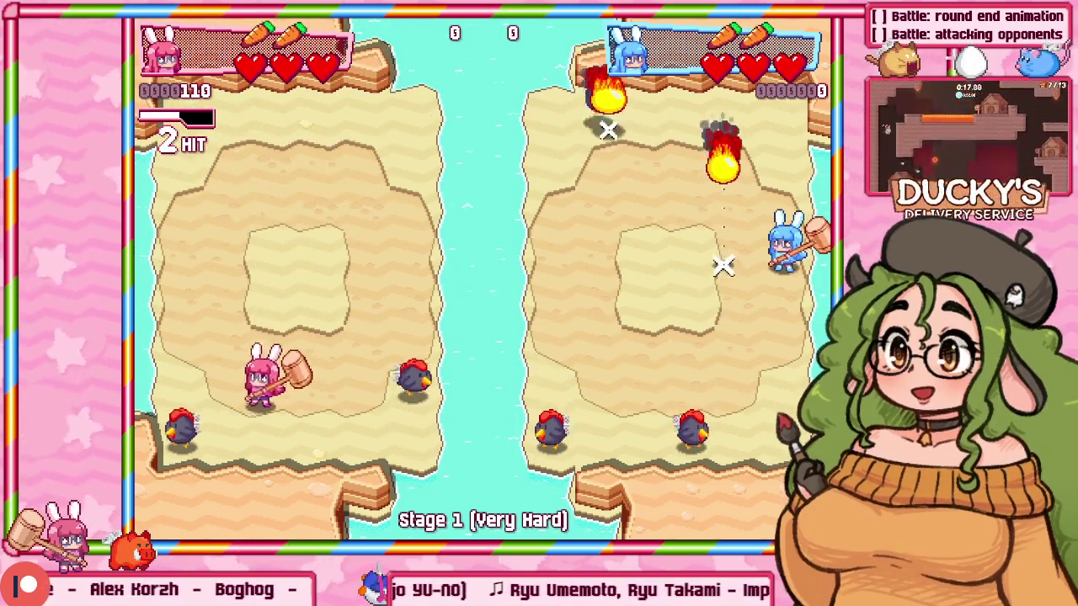
pyautogui.press('Left')
pyautogui.press('Up')
pyautogui.press('z')
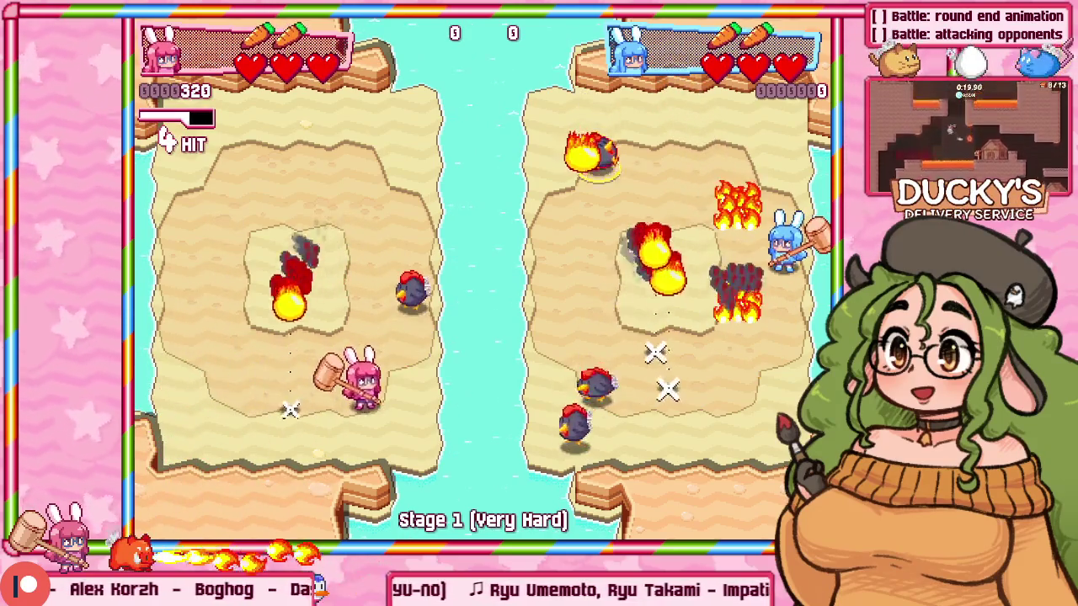
# Show the debug panels and keep hammering enemies and collecting coins to extend the combo.
pyautogui.press('F1')
pyautogui.press('Up')
pyautogui.press('Left')
pyautogui.press('z')
pyautogui.press('Left')
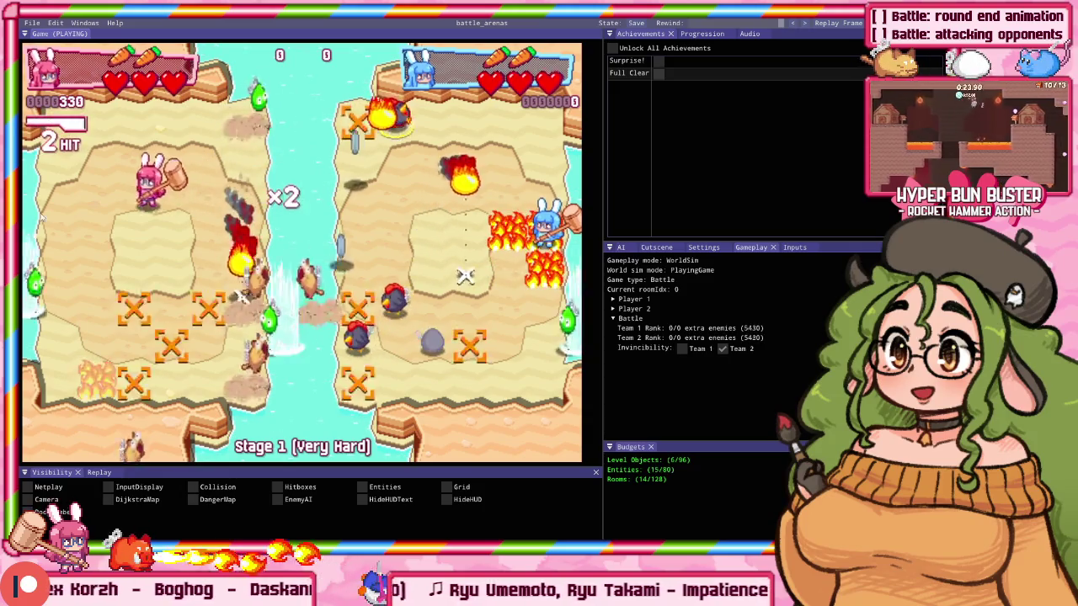
pyautogui.press('Down')
pyautogui.press('Right')
pyautogui.press('z')
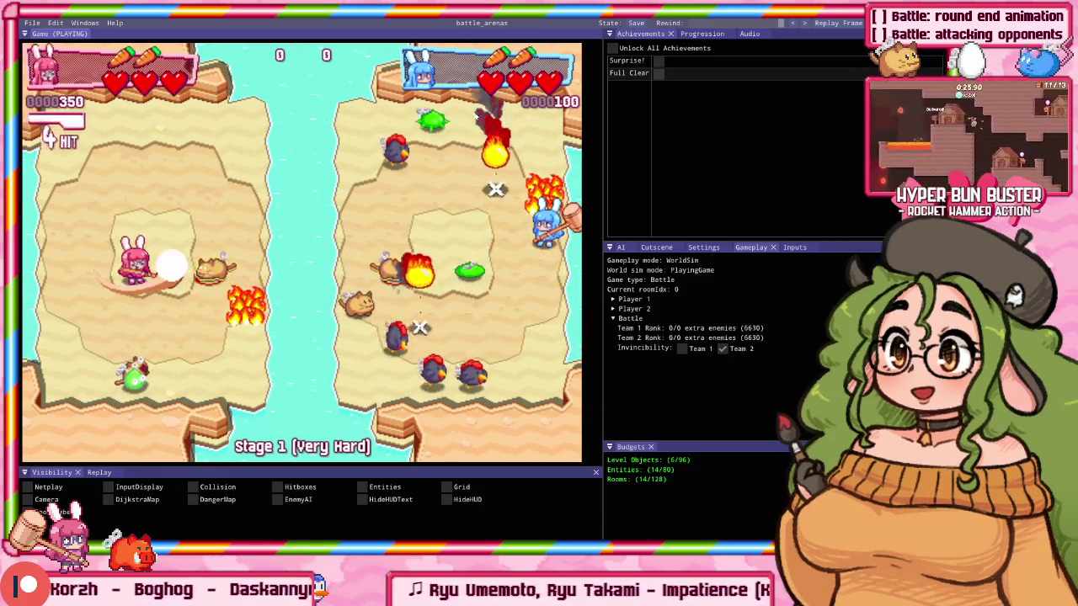
pyautogui.press('Right')
pyautogui.press('Up')
pyautogui.press('z')
pyautogui.press('Left')
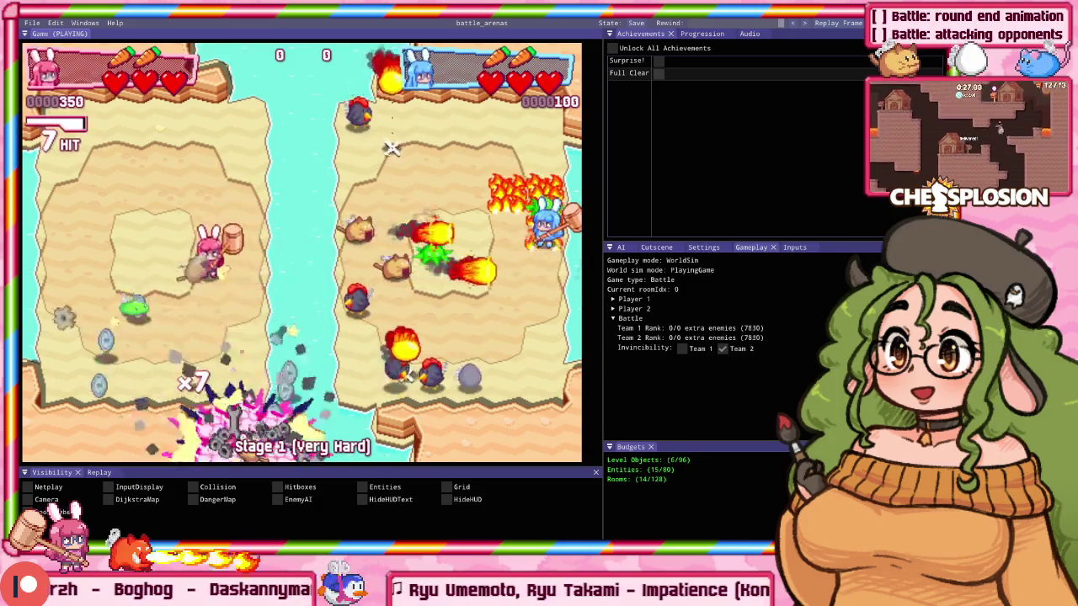
pyautogui.press('z')
pyautogui.press('Down')
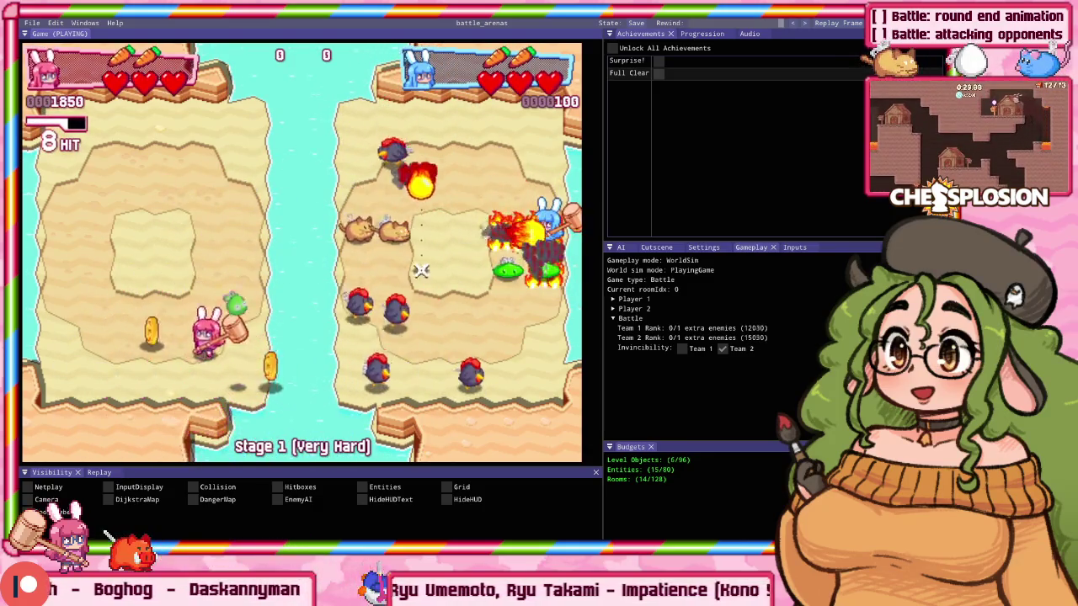
pyautogui.press('Left')
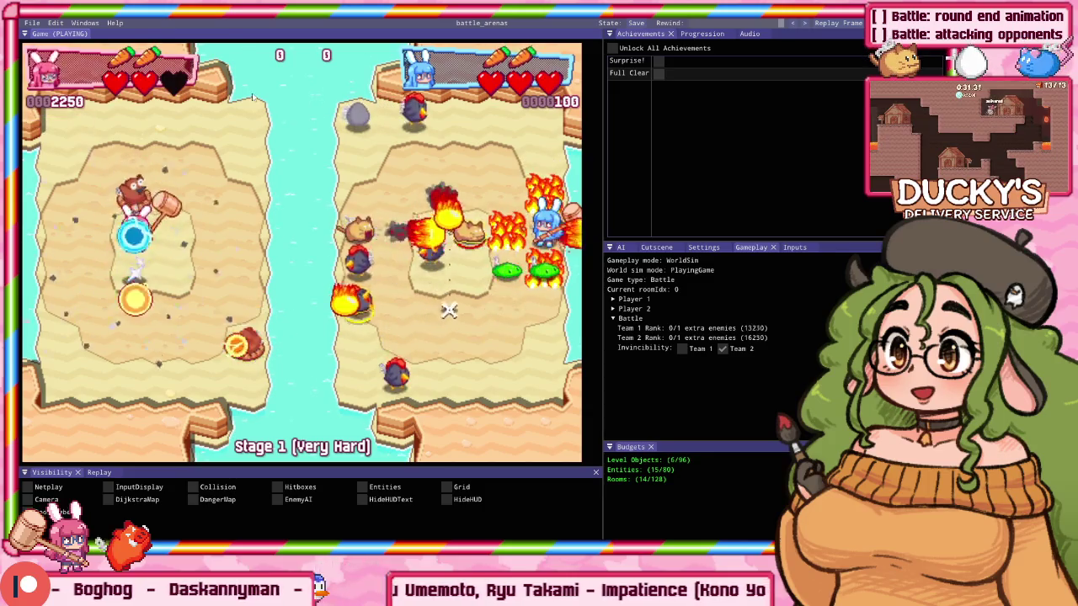
pyautogui.press('Right')
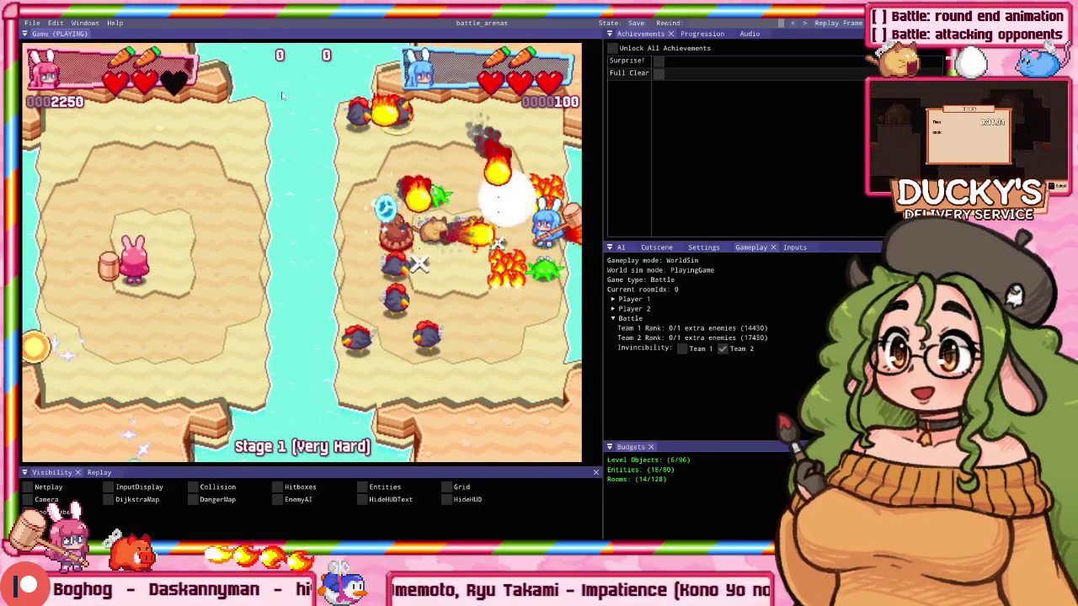
pyautogui.press('Up')
pyautogui.press('Up')
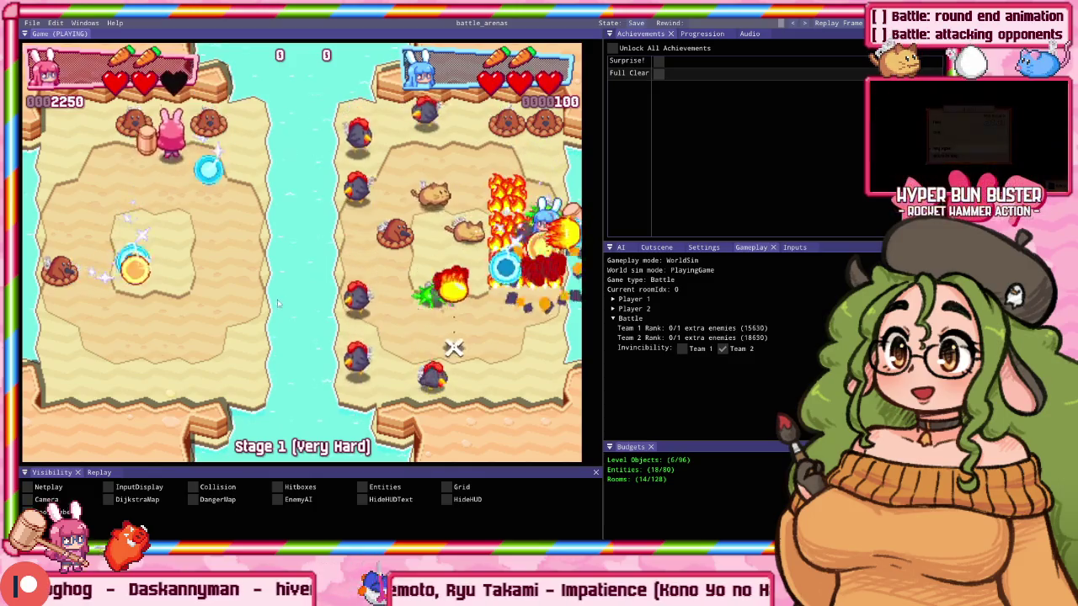
pyautogui.press('Down')
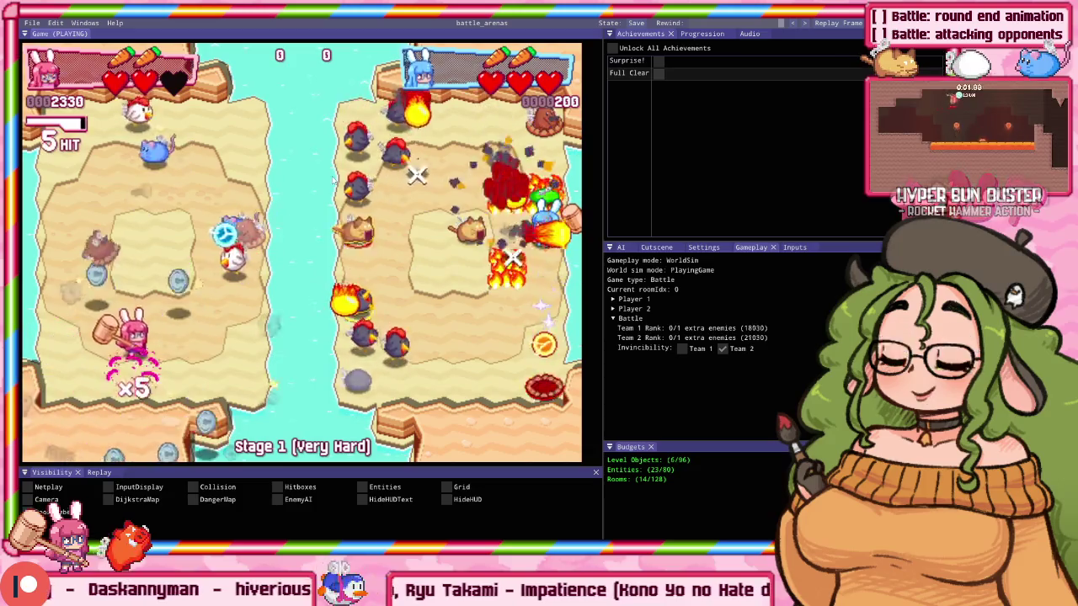
# Hide the debug panels and set off big hammer bursts across the island.
pyautogui.press('Right')
pyautogui.press('Up')
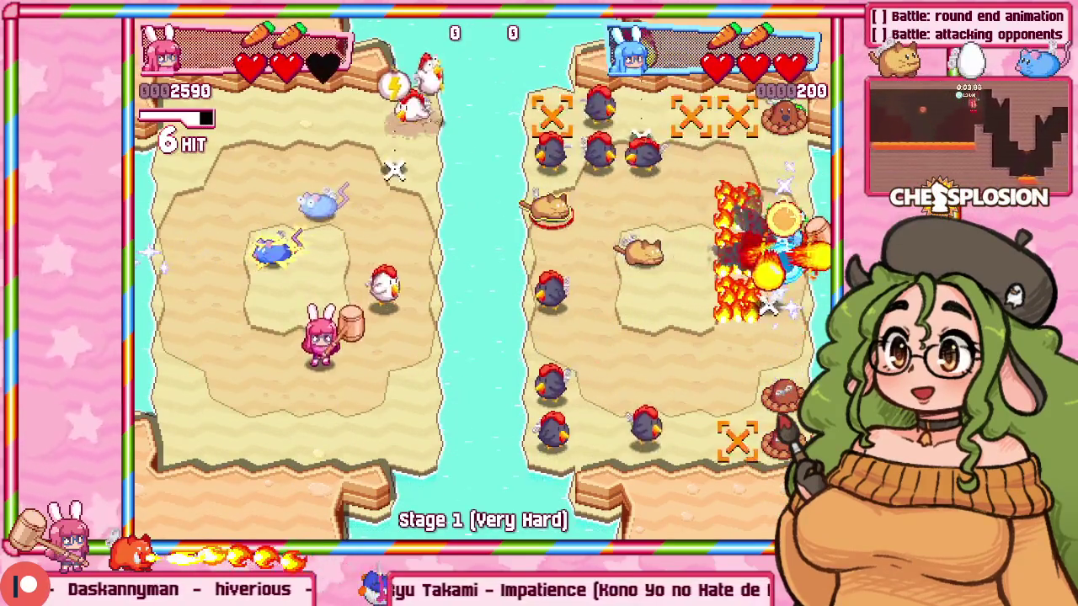
pyautogui.press('Down')
pyautogui.press('Up')
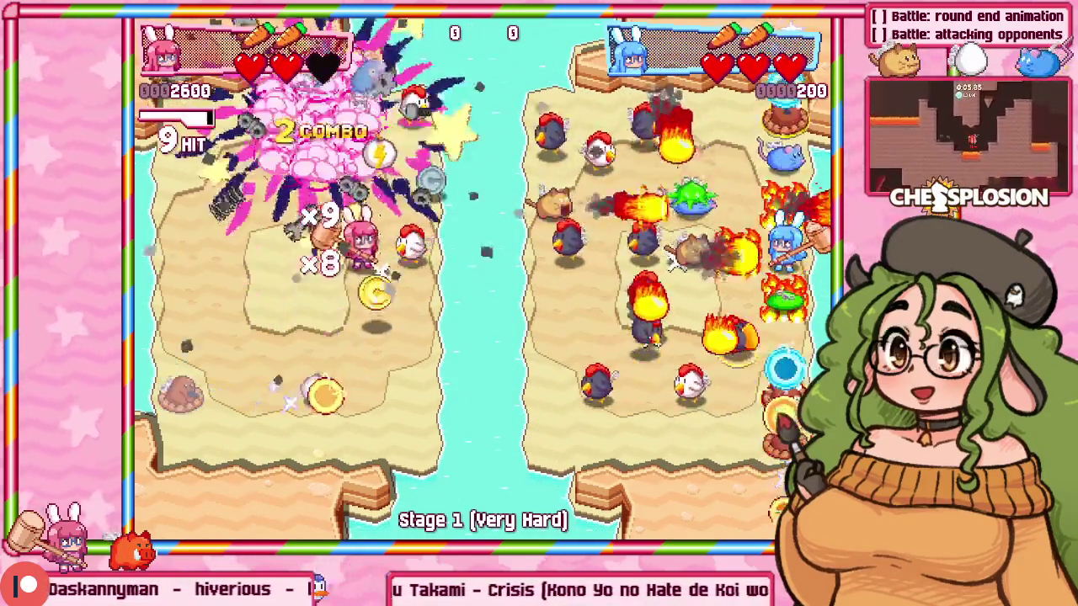
pyautogui.press('Up')
pyautogui.press('Down')
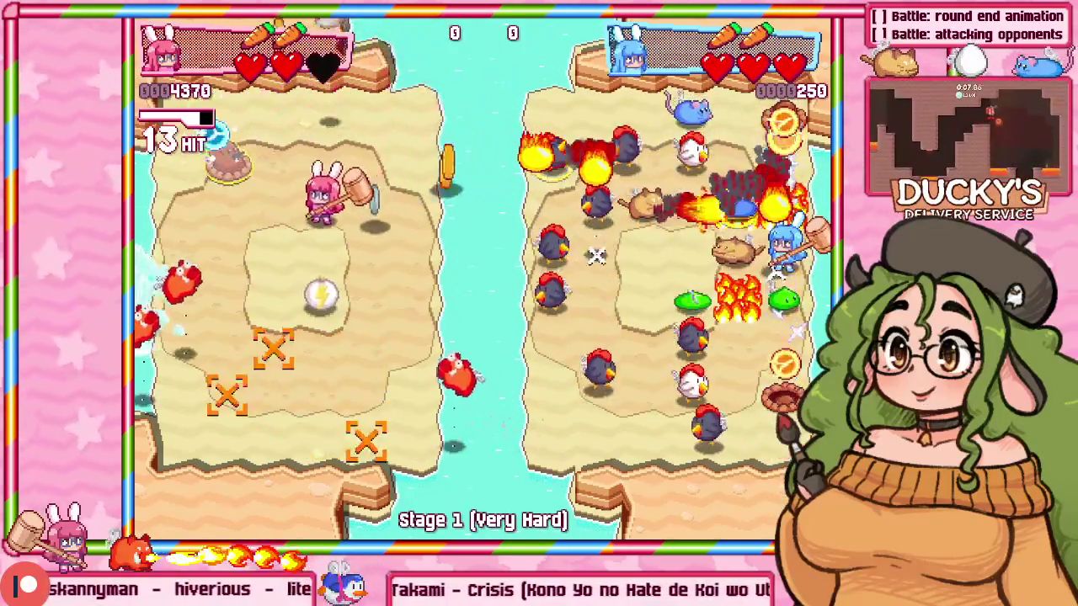
pyautogui.press('Left')
pyautogui.press('Up')
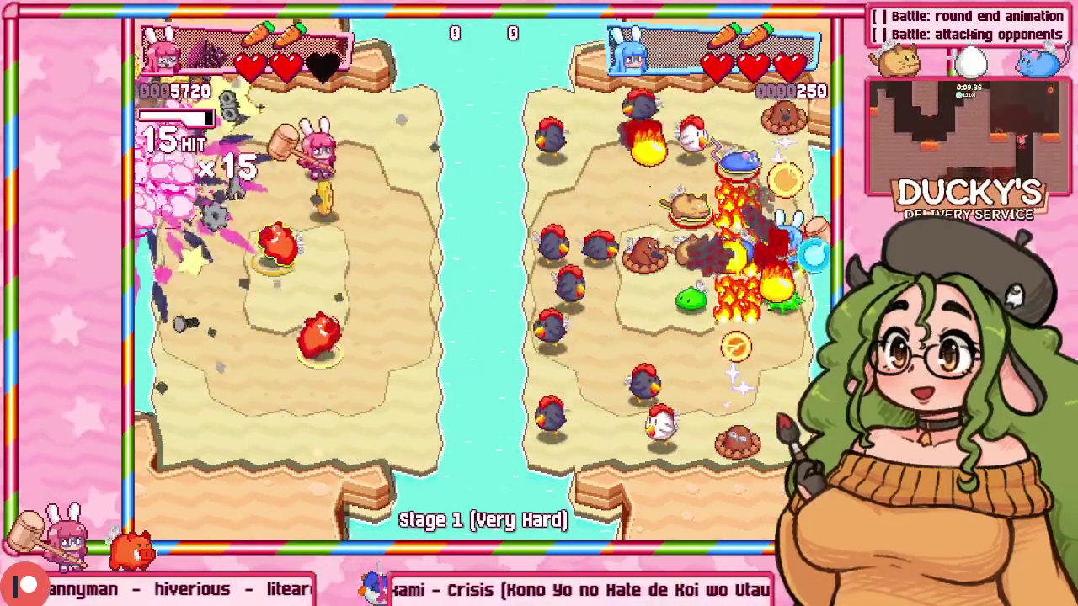
pyautogui.press('Down')
pyautogui.press('Left')
pyautogui.press('Down')
pyautogui.press('Right')
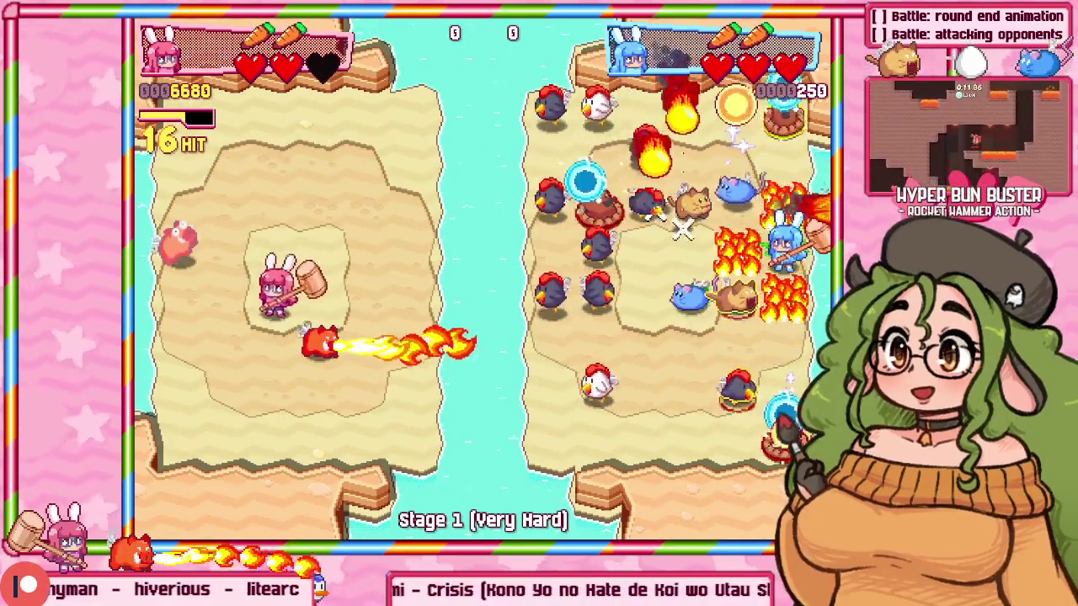
pyautogui.press('Right')
pyautogui.press('Up')
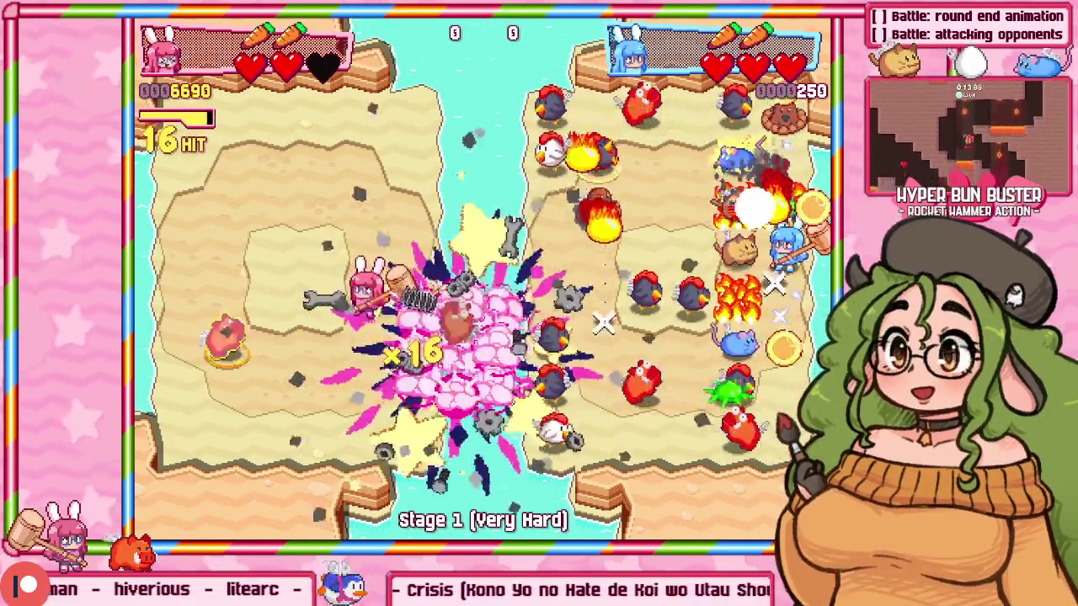
pyautogui.press('Left')
pyautogui.press('Down')
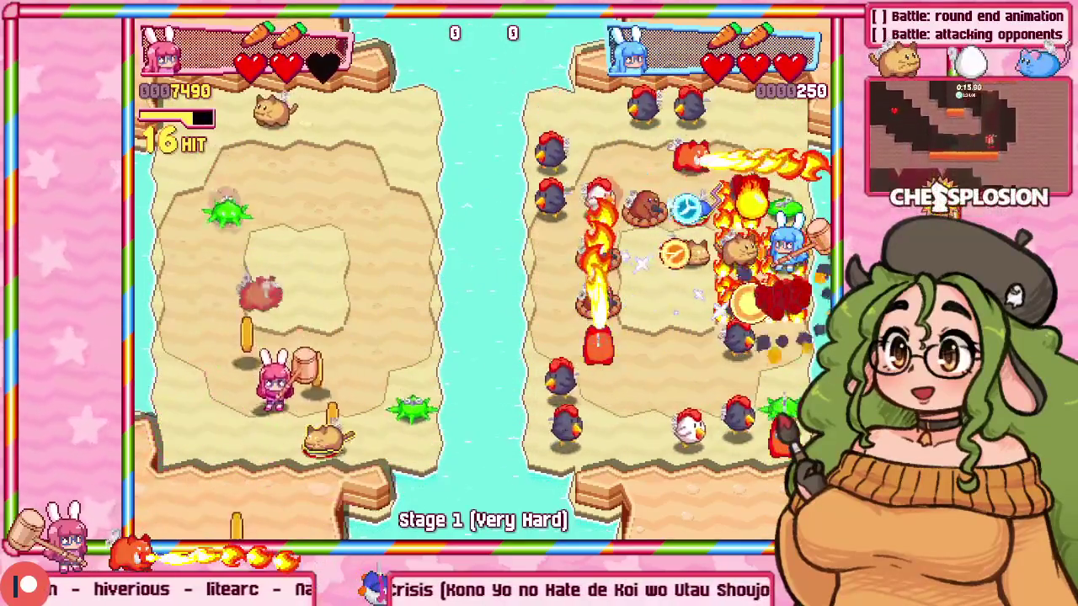
pyautogui.press('Right')
pyautogui.press('Up')
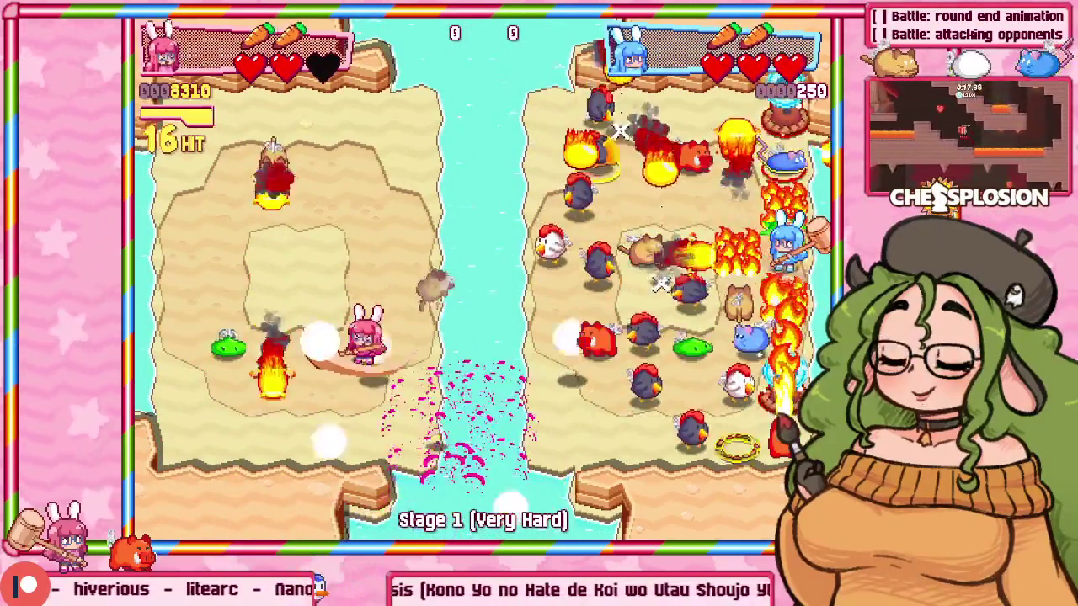
pyautogui.press('Left')
pyautogui.press('Down')
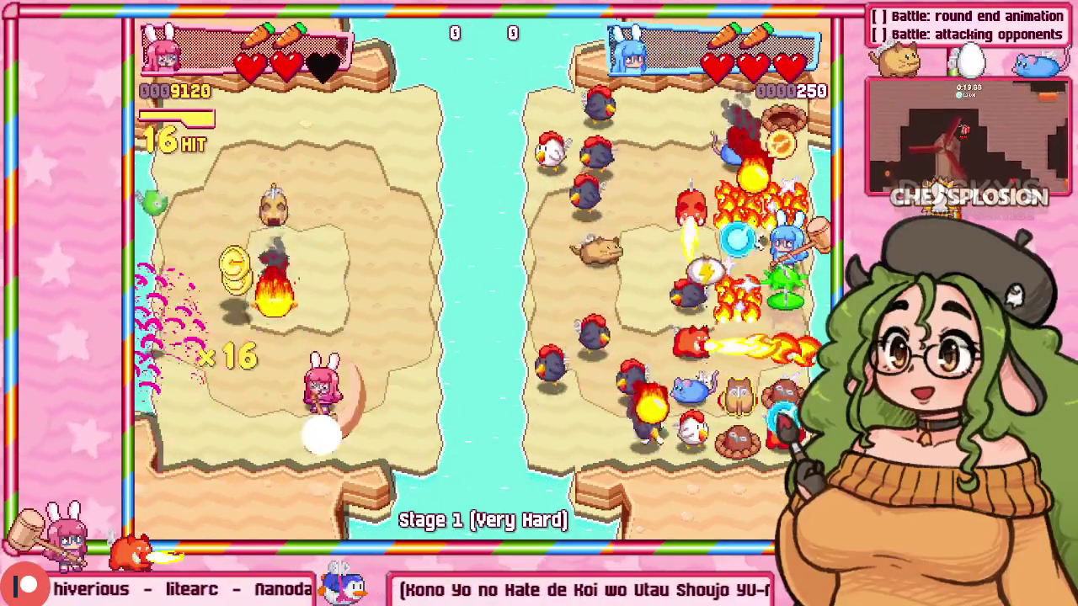
# Keep bursting enemies around the island until Player 1's score reaches 26840.
pyautogui.press('Up')
pyautogui.press('Up')
pyautogui.press('Left')
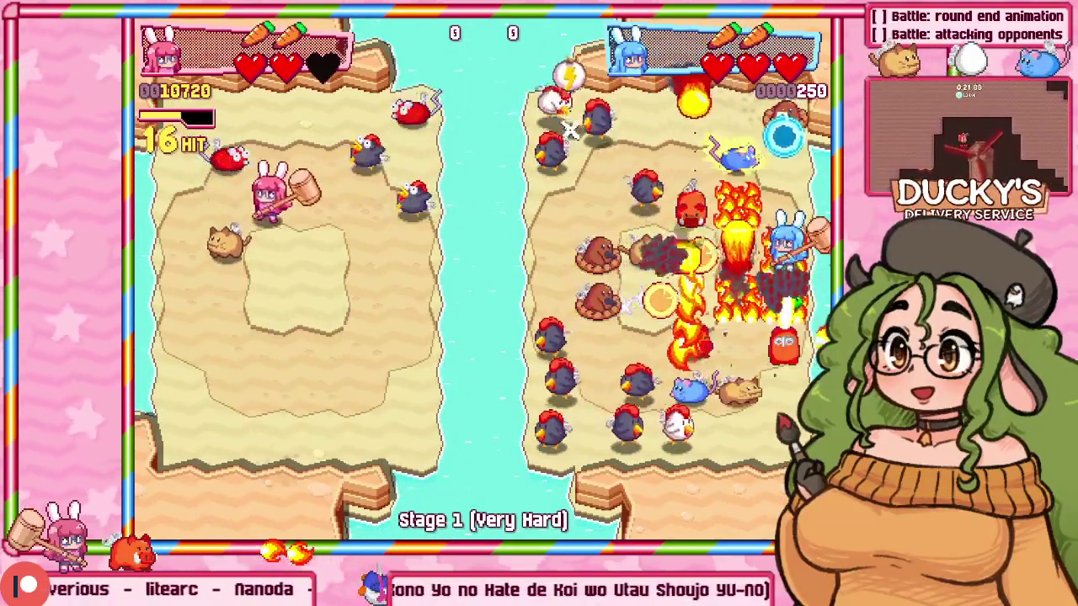
pyautogui.press('Down')
pyautogui.press('Right')
pyautogui.press('Up')
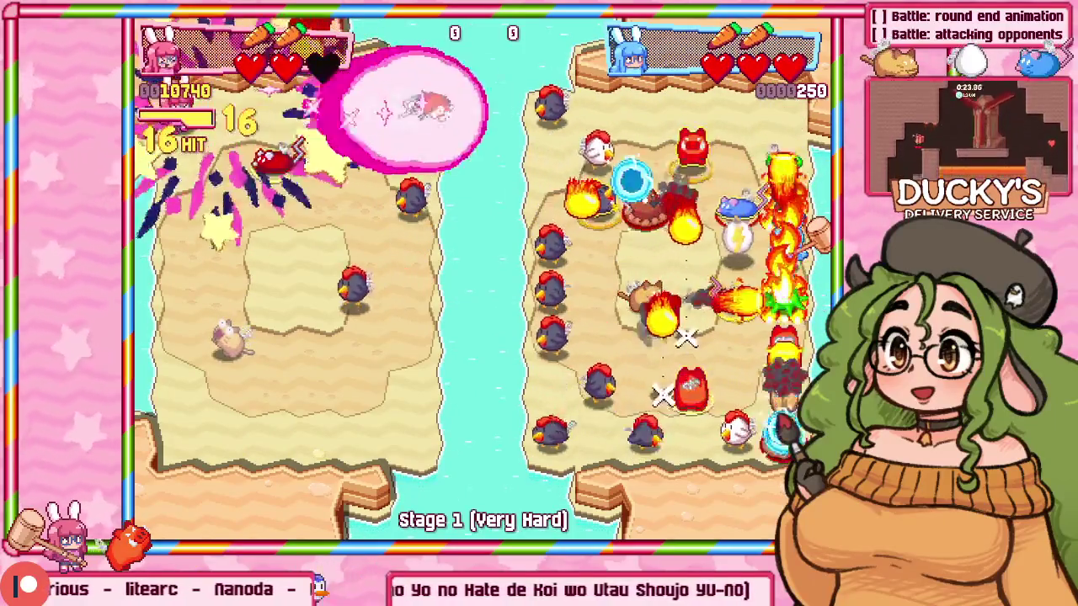
pyautogui.press('Down')
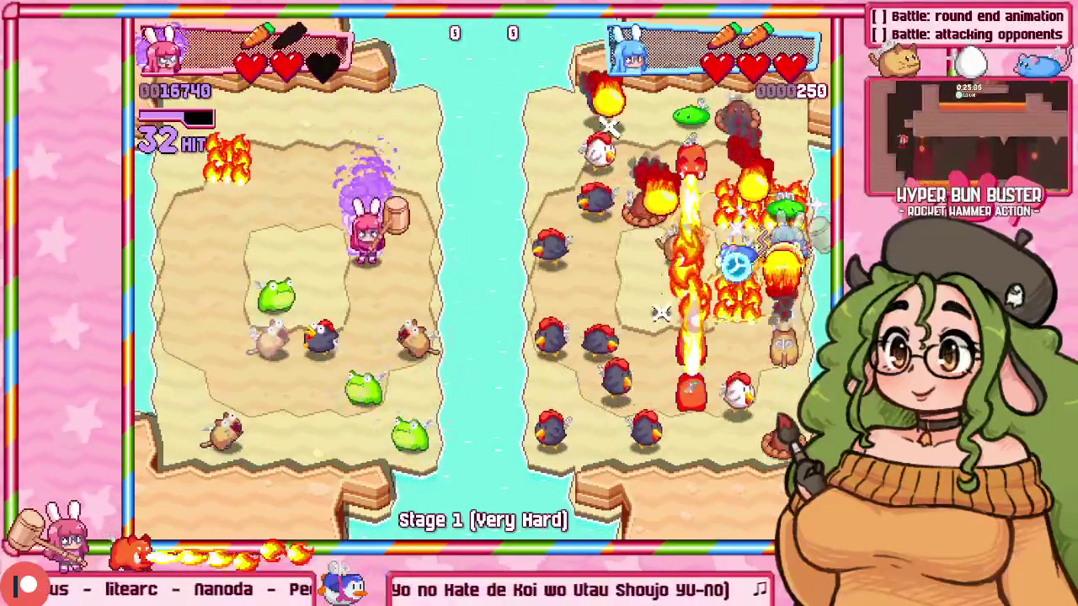
pyautogui.press('Down')
pyautogui.press('Left')
pyautogui.press('Left')
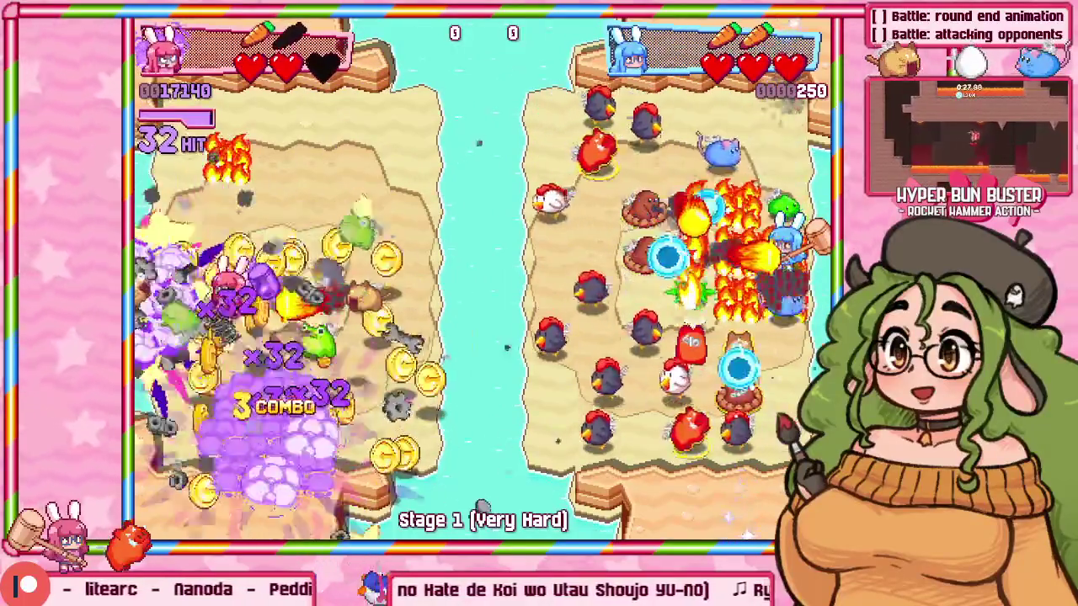
pyautogui.press('Up')
pyautogui.press('Right')
pyautogui.press('Up')
pyautogui.press('Left')
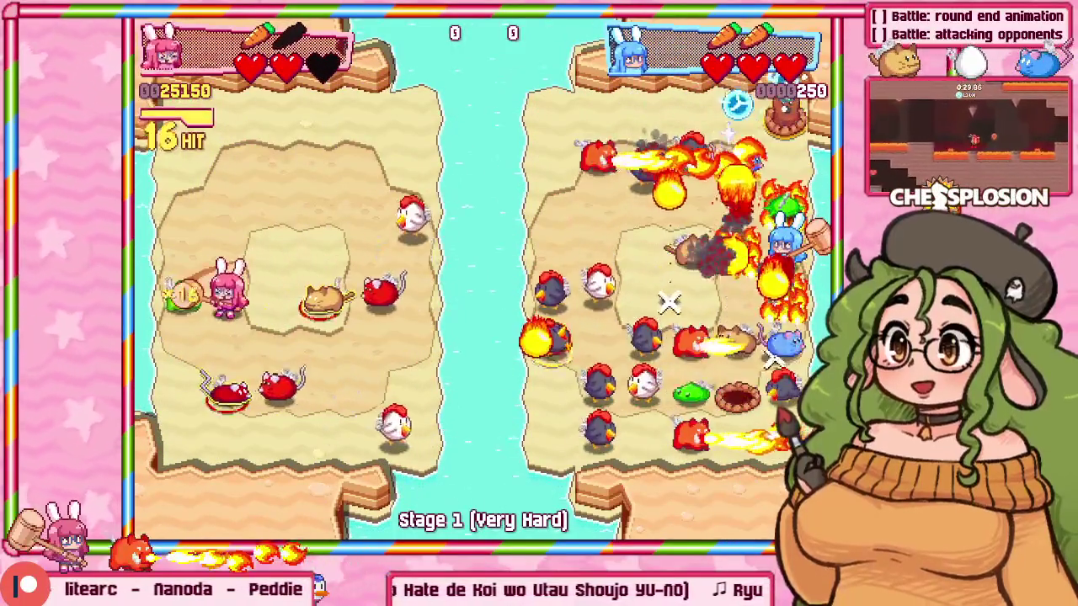
pyautogui.press('Left')
pyautogui.press('Down')
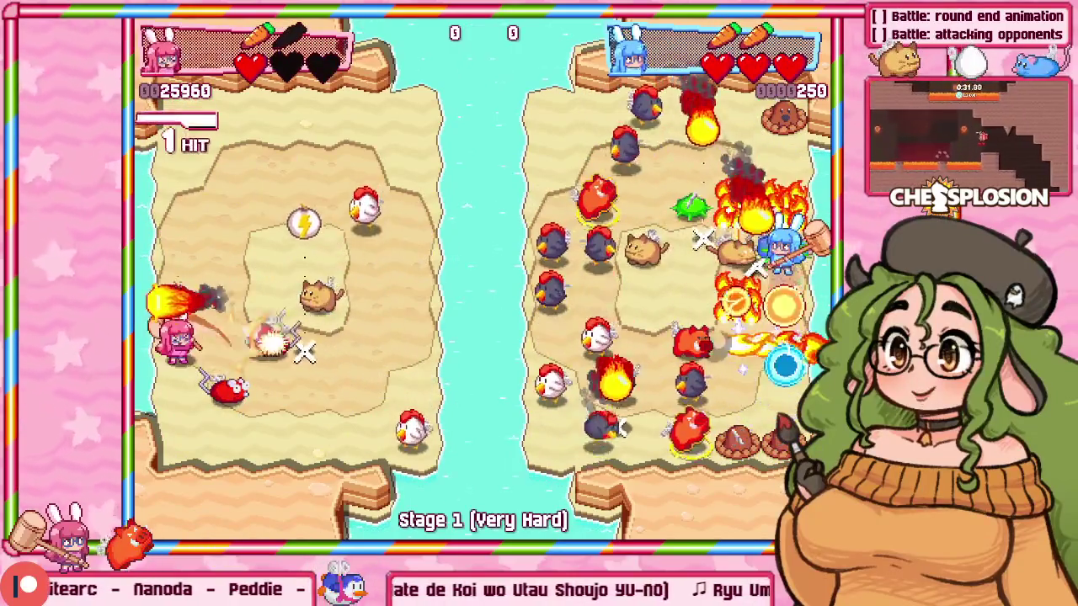
pyautogui.press('Right')
pyautogui.press('Right')
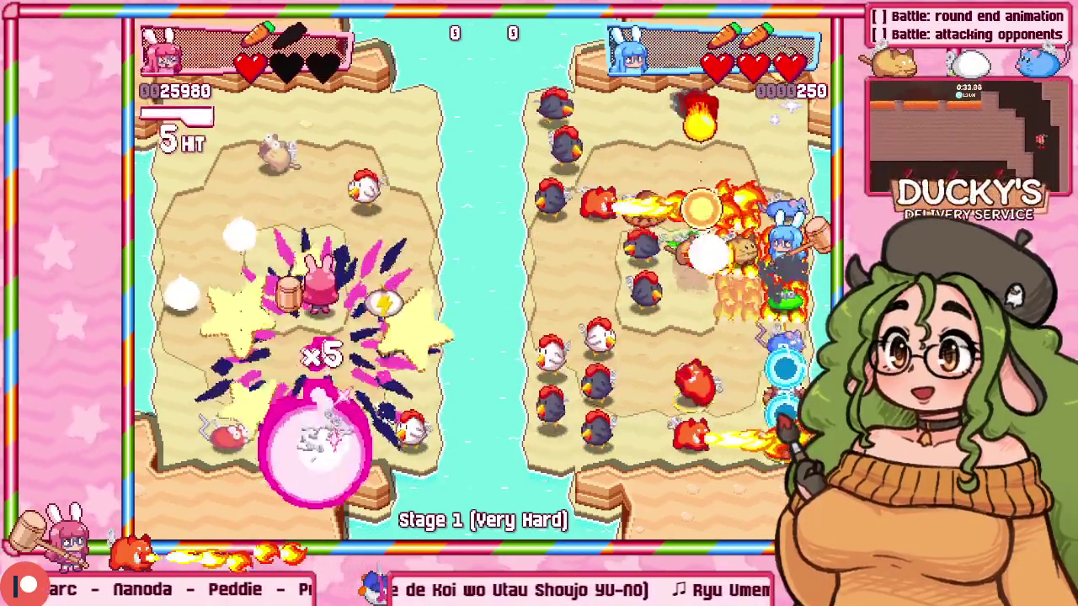
pyautogui.press('Up')
pyautogui.press('Right')
pyautogui.press('Left')
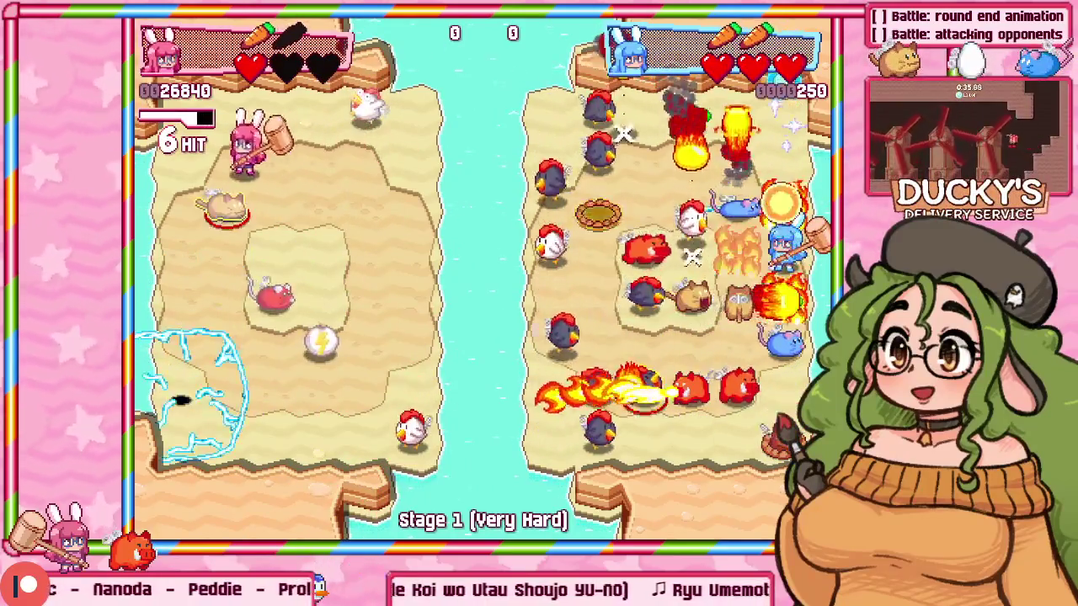
pyautogui.press('Right')
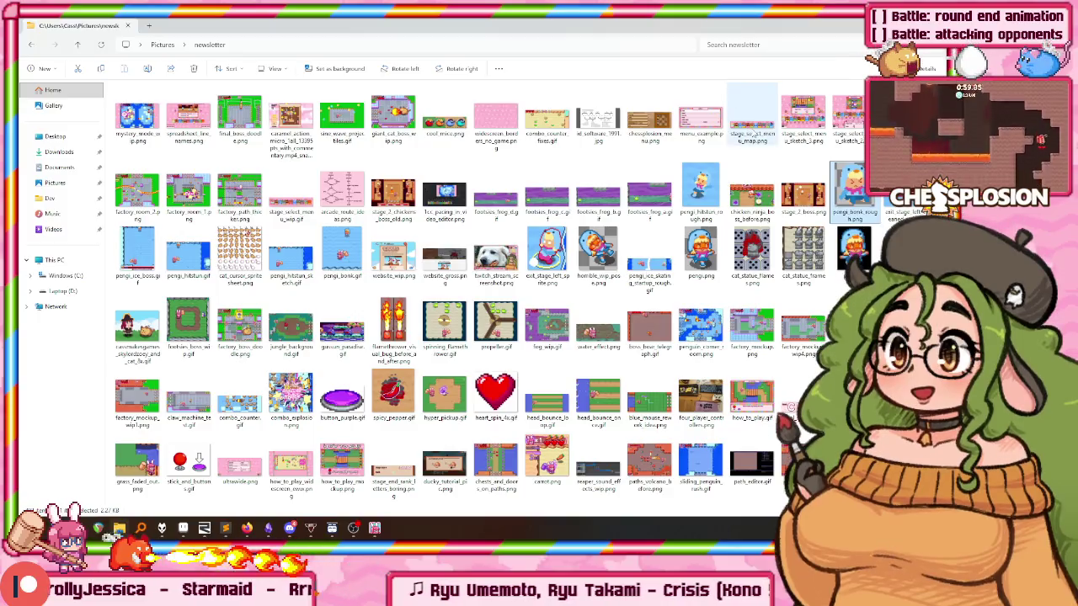
# Preview the pirate girl and cat GIF, close it, and scroll the newsletter folder.
pyautogui.doubleClick(139, 330)
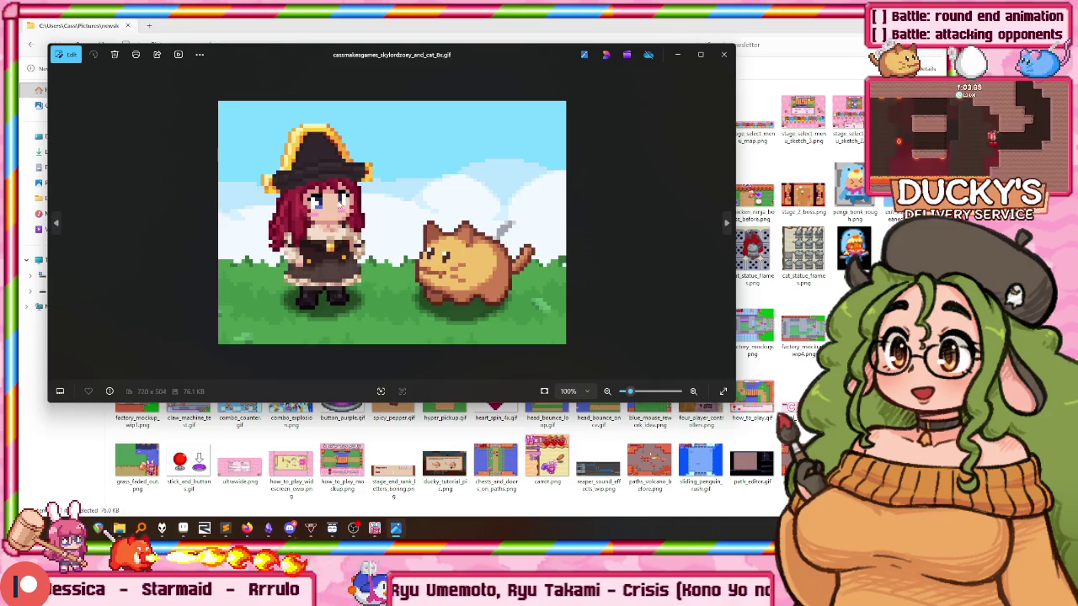
pyautogui.click(727, 55)
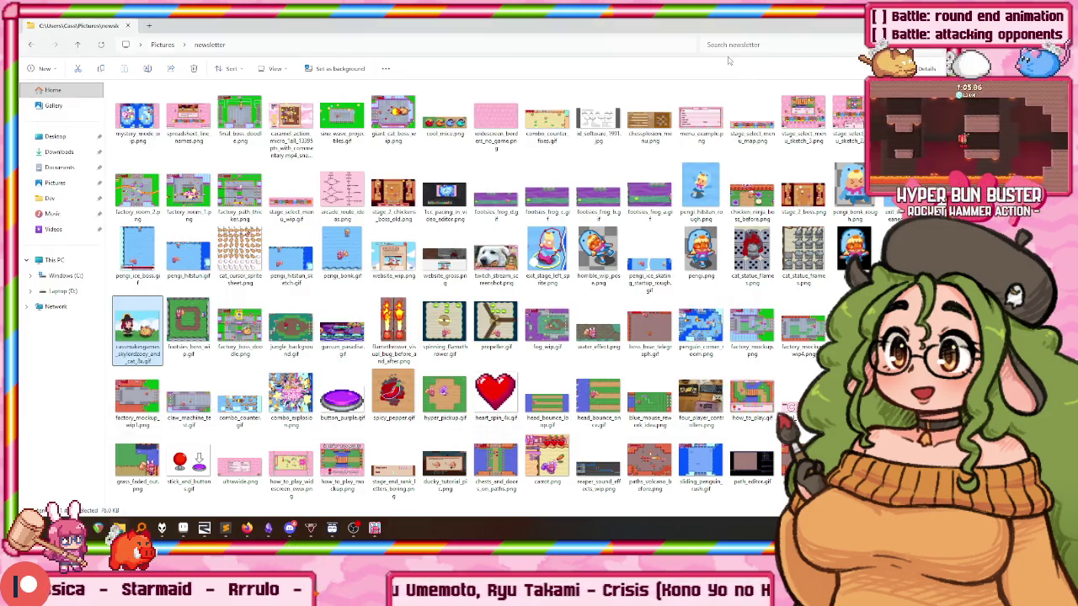
pyautogui.scroll(-10, 684, 133)
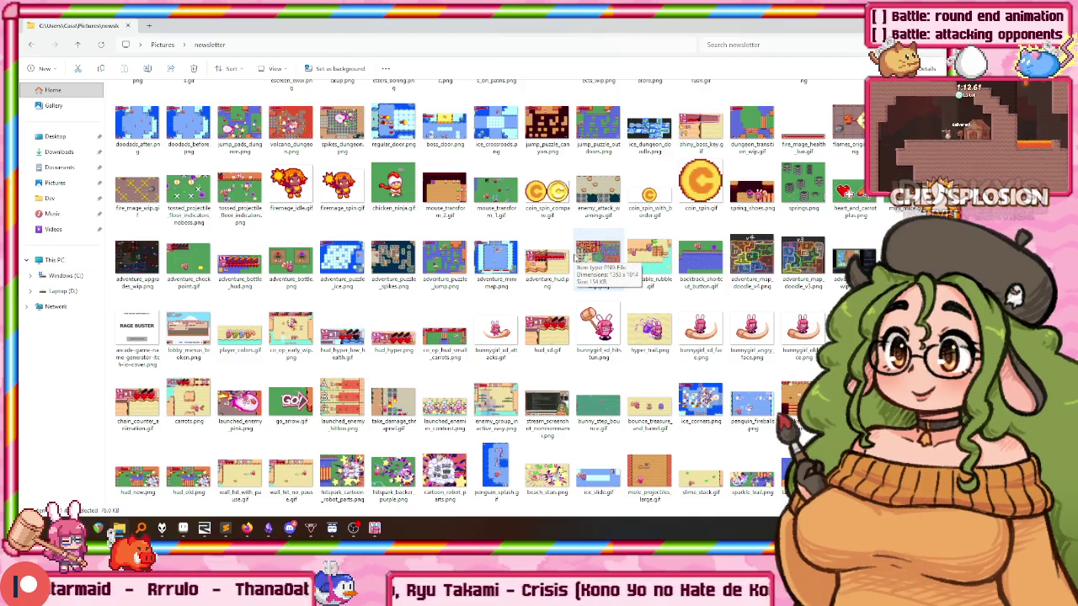
pyautogui.scroll(3, 555, 265)
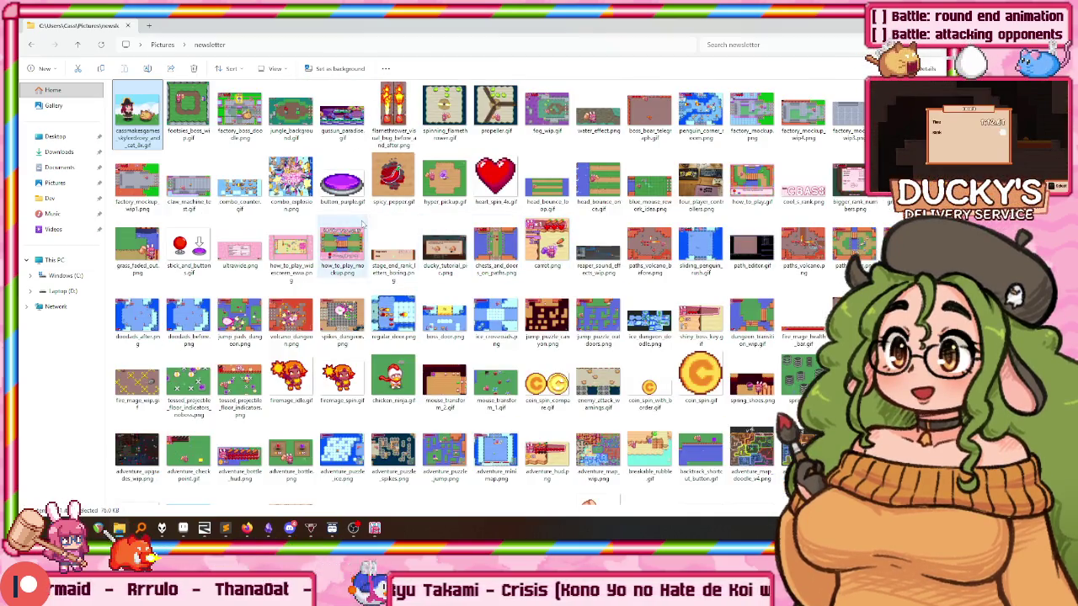
pyautogui.scroll(3, 362, 222)
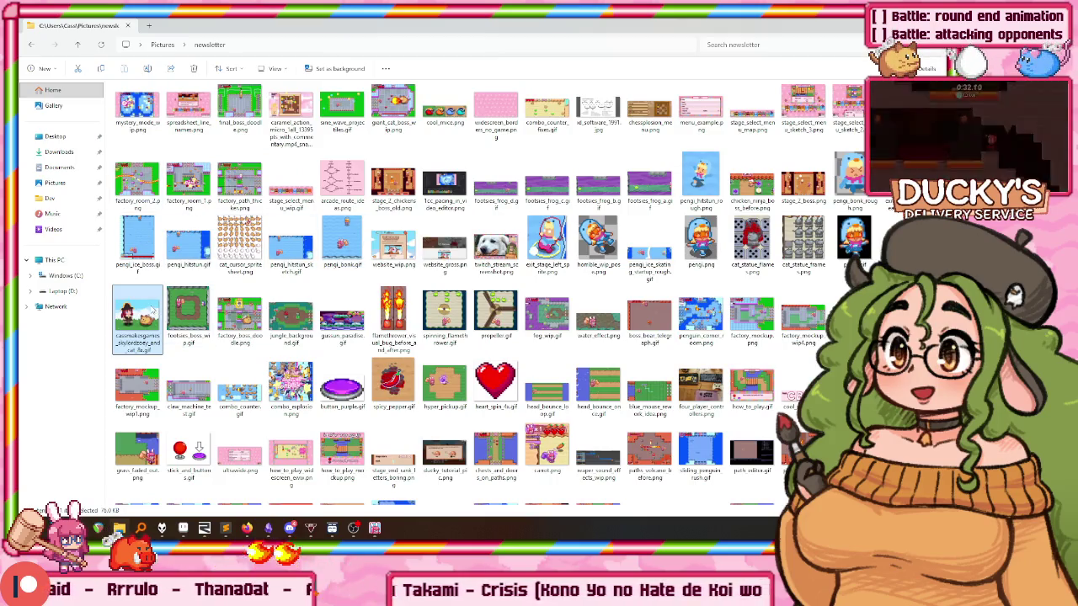
# Reopen and close the GIF preview, then put the File Explorer folder away.
pyautogui.press('Return')
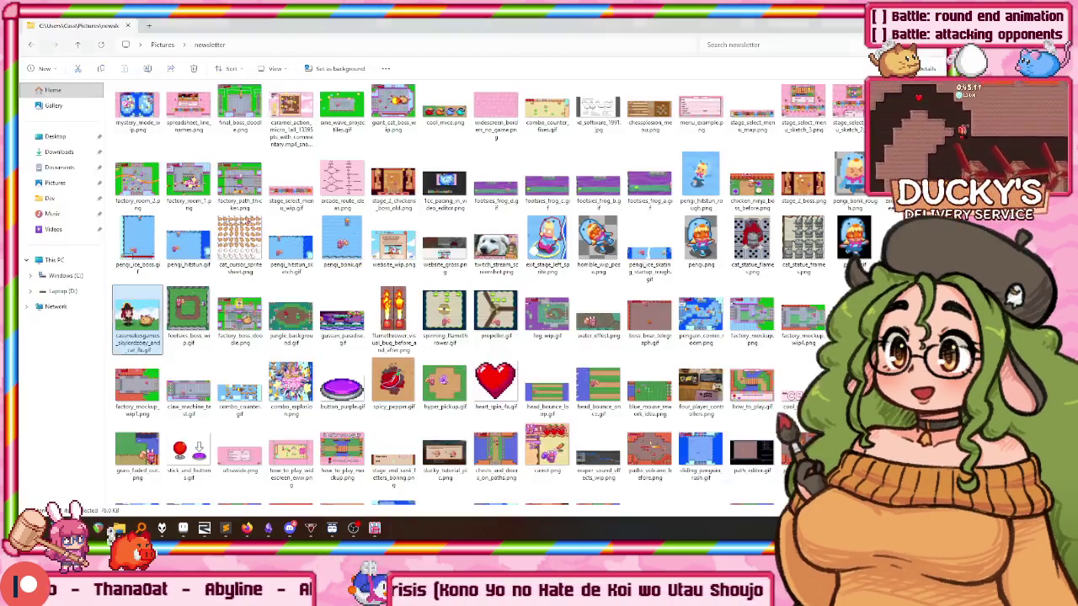
pyautogui.click(1053, 25)
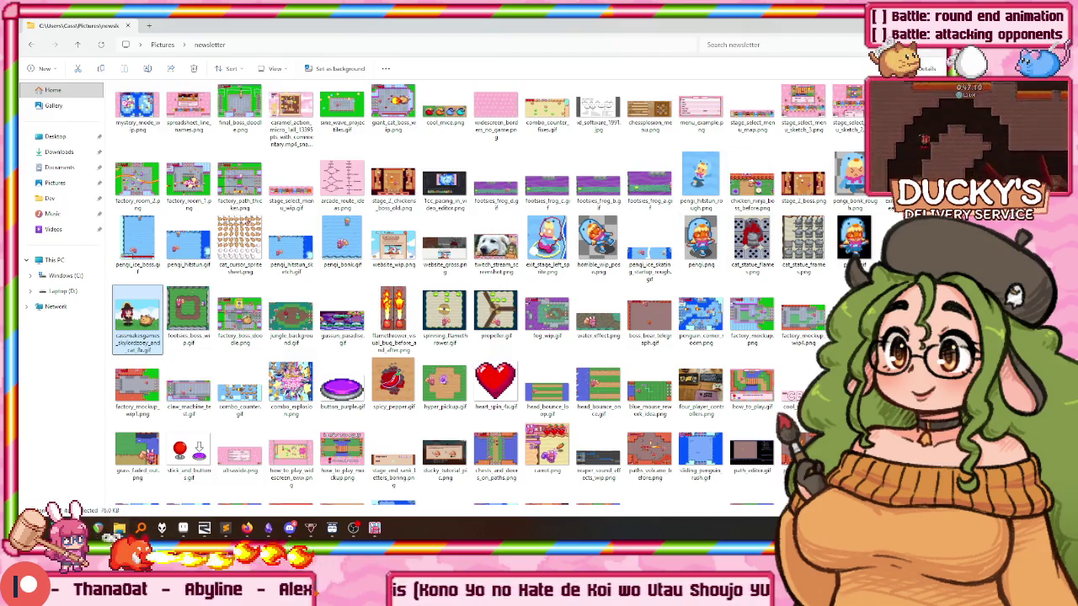
pyautogui.hotkey('alt', 'F4')
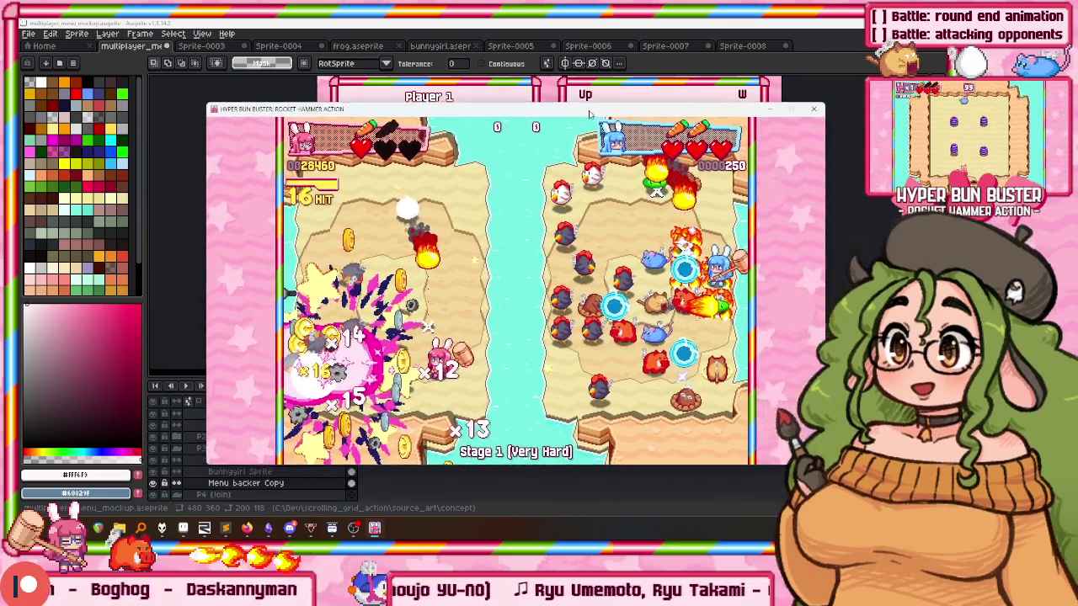
# Nudge the game window right, hide it, and launch Capcom Arcade 2nd Stadium from Steam.
pyautogui.moveTo(421, 104); pyautogui.dragTo(449, 99)
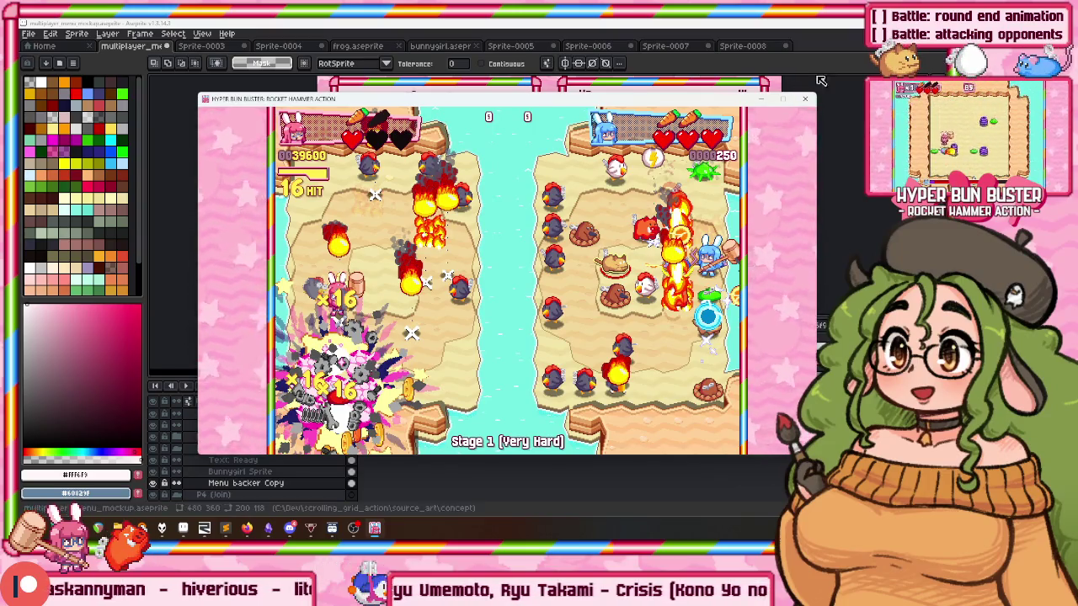
pyautogui.hotkey('alt', 'F4')
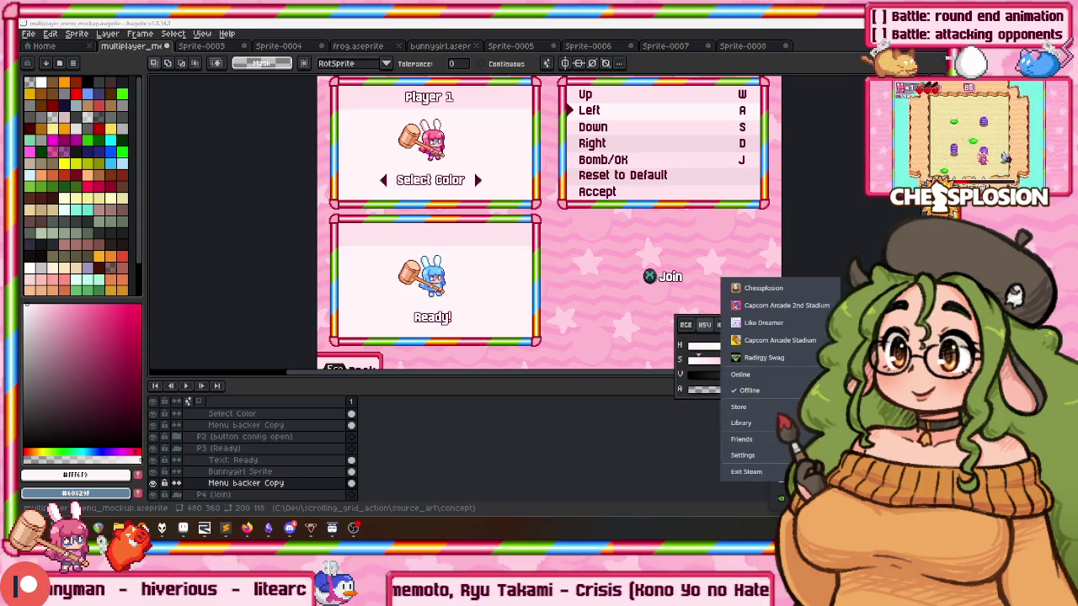
pyautogui.click(776, 305)
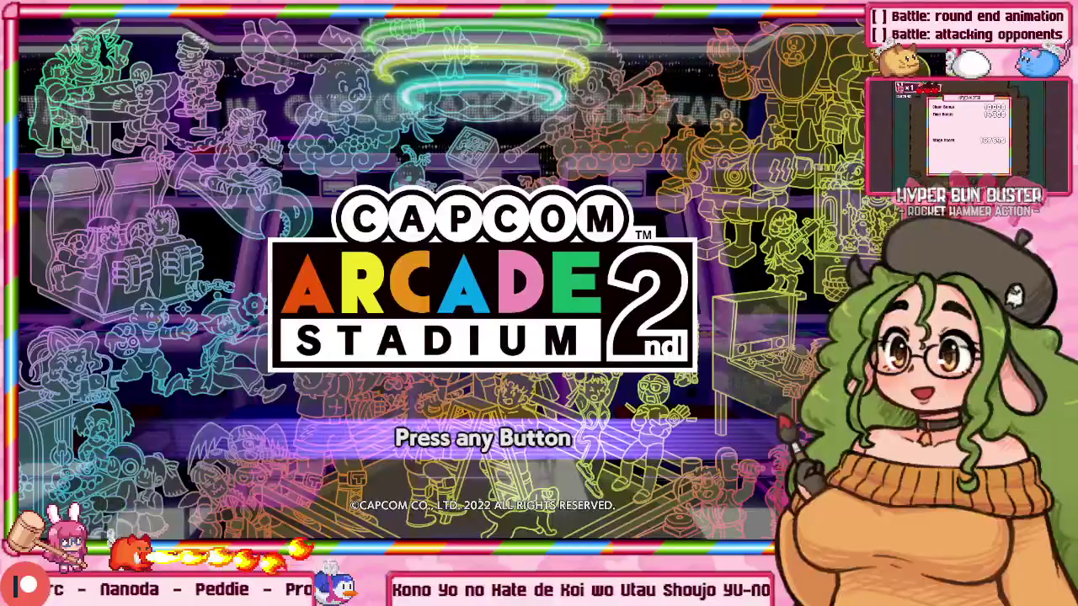
# Show The King of Dragons' Special Challenge 1 rules: difficulty 7, single player, 100,000-point minimum.
pyautogui.press('Return')
pyautogui.press('Return')
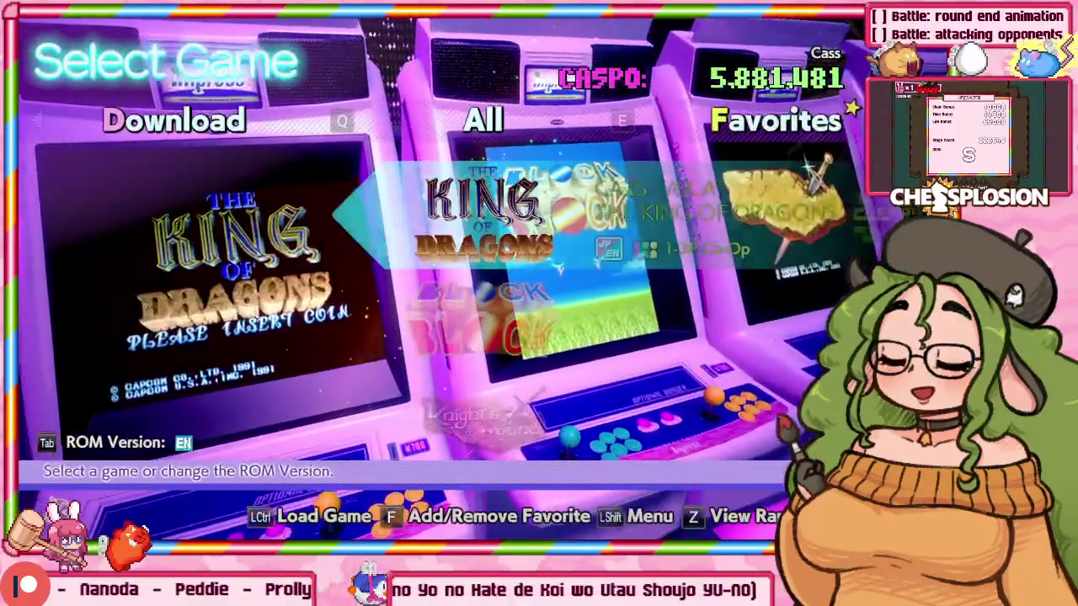
pyautogui.press('Left')
pyautogui.press('Left')
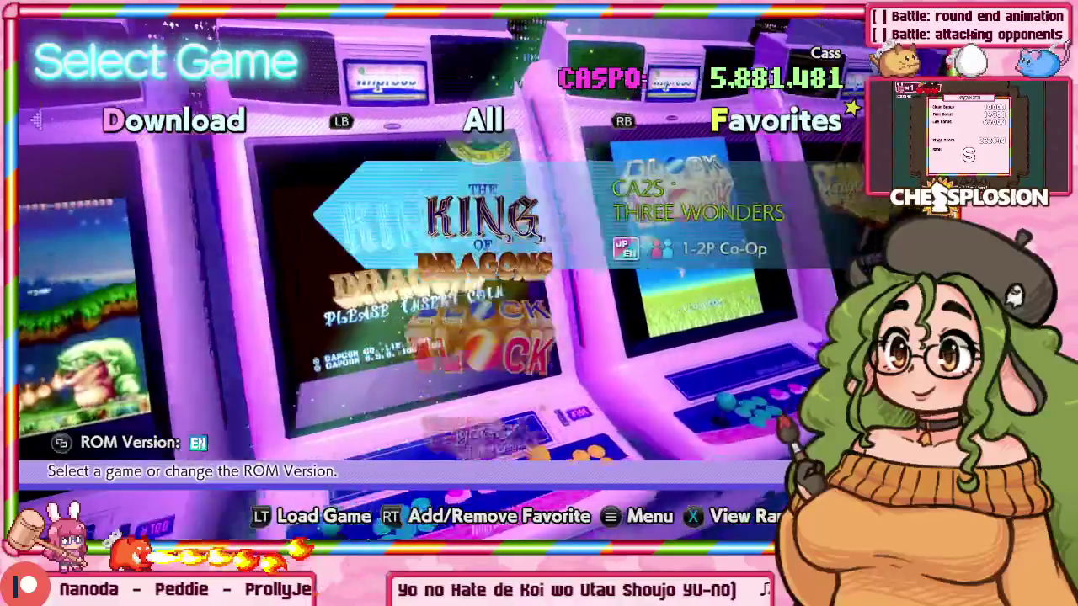
pyautogui.press('ctrl')
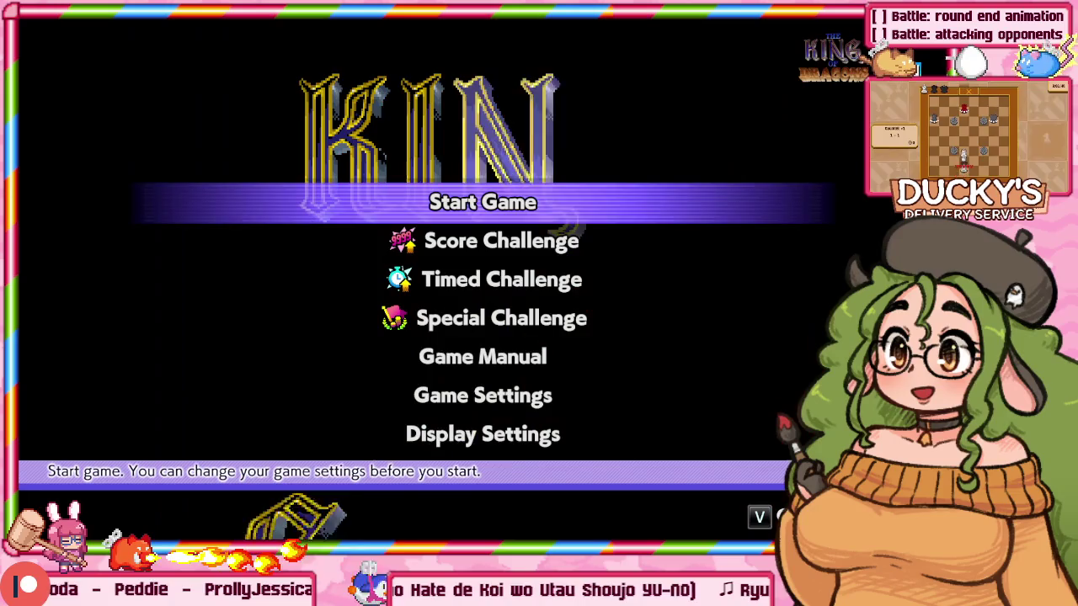
pyautogui.press('Down')
pyautogui.press('Down')
pyautogui.press('Down')
pyautogui.press('ctrl')
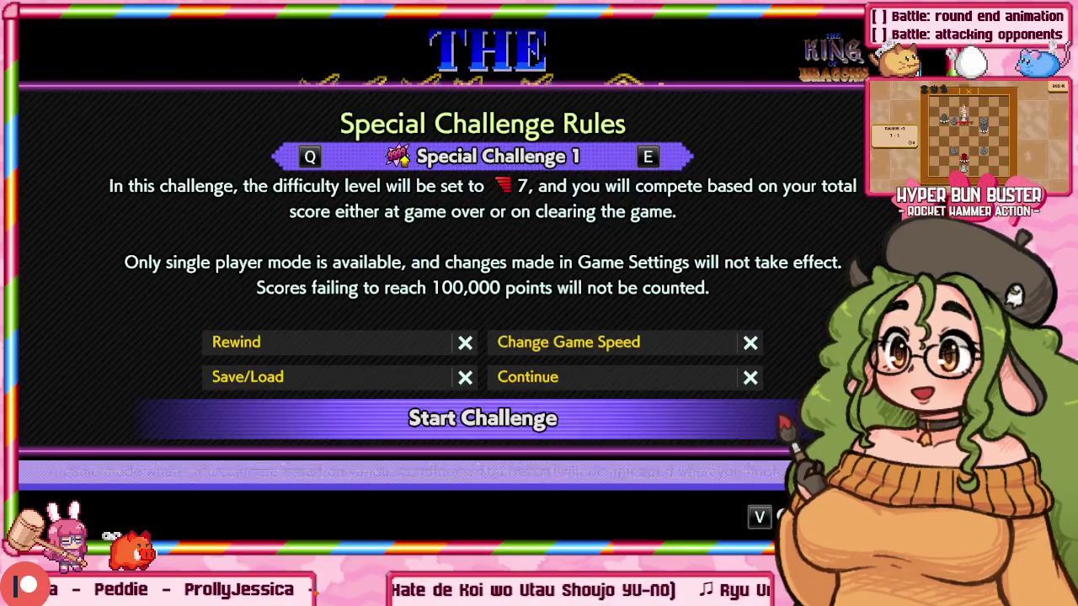
# Start the Special Challenge as player 1 Wizard and break open the first treasure chest.
pyautogui.press('ctrl')
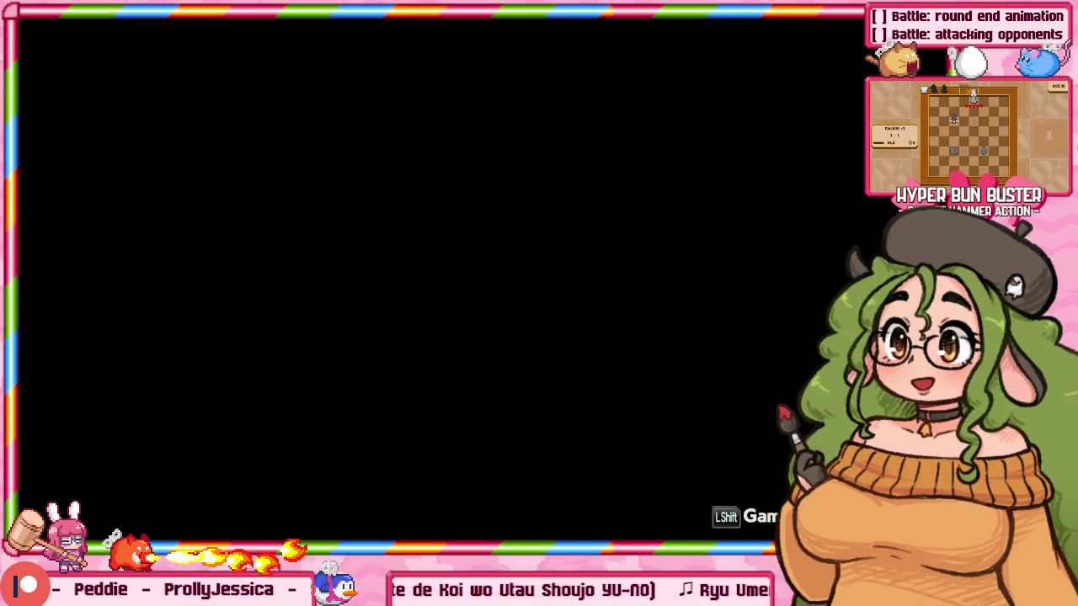
pyautogui.press('Return')
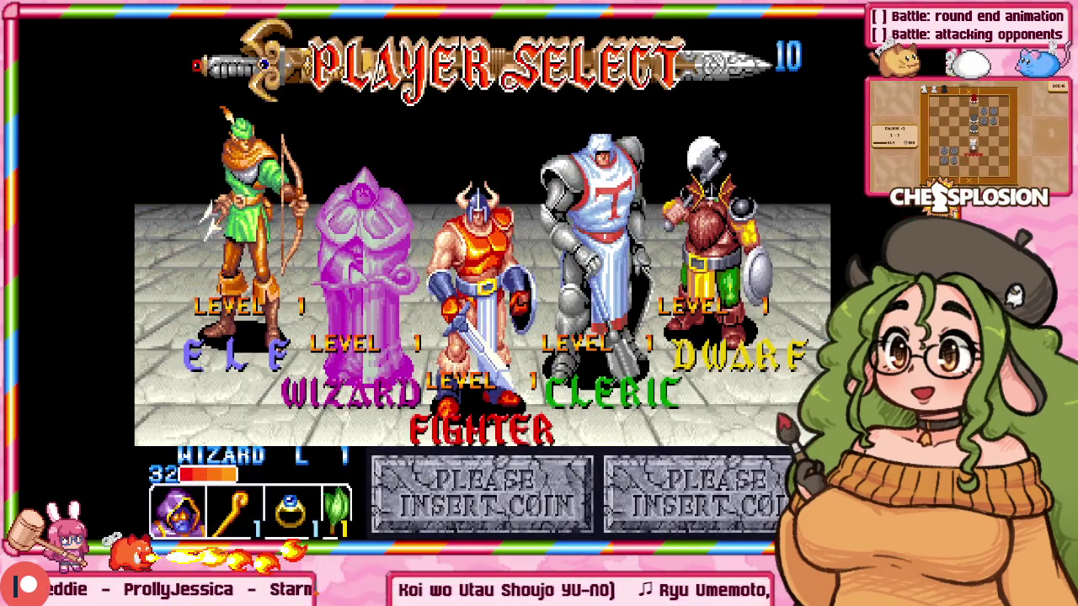
pyautogui.press('ctrl')
pyautogui.press('Right')
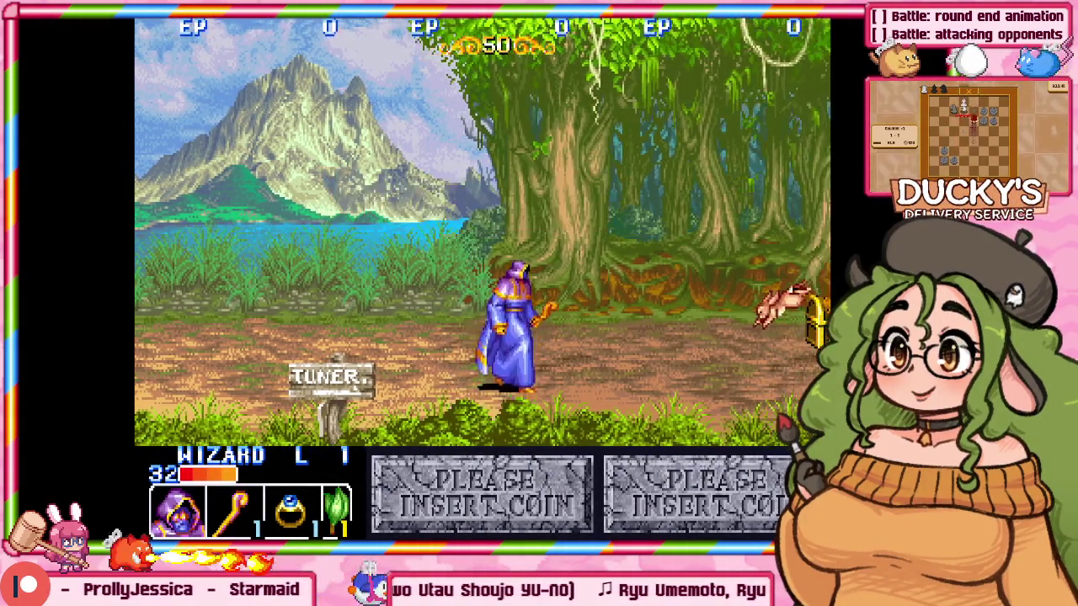
pyautogui.press('ctrl')
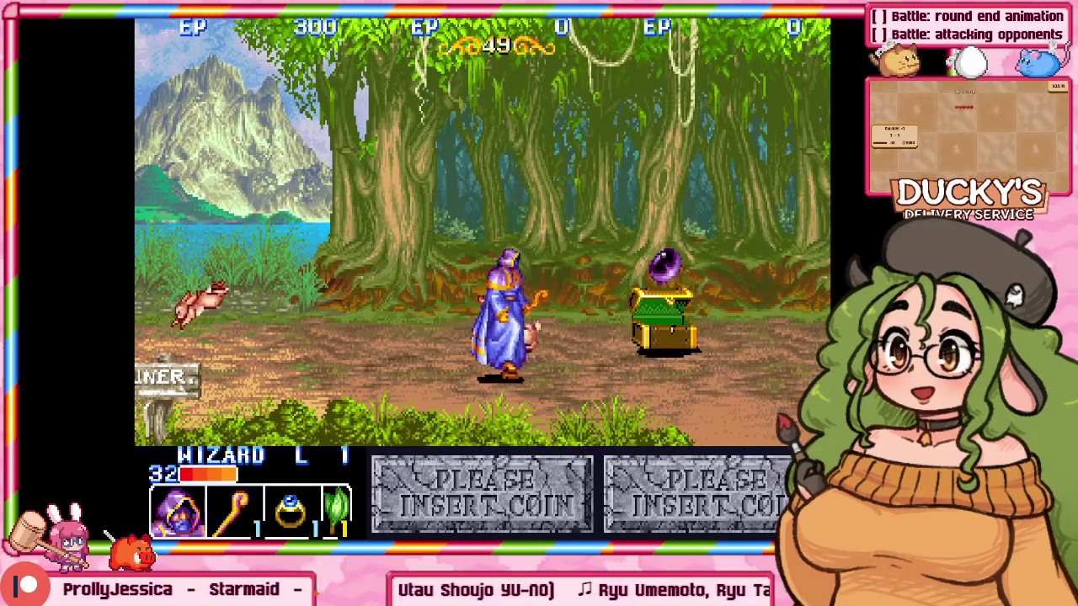
pyautogui.press('Right')
# Cast fireballs at nearby orcs and knock down the armored enemy.
pyautogui.press('Left')
pyautogui.press('ctrl')
pyautogui.press('Right')
pyautogui.press('ctrl')
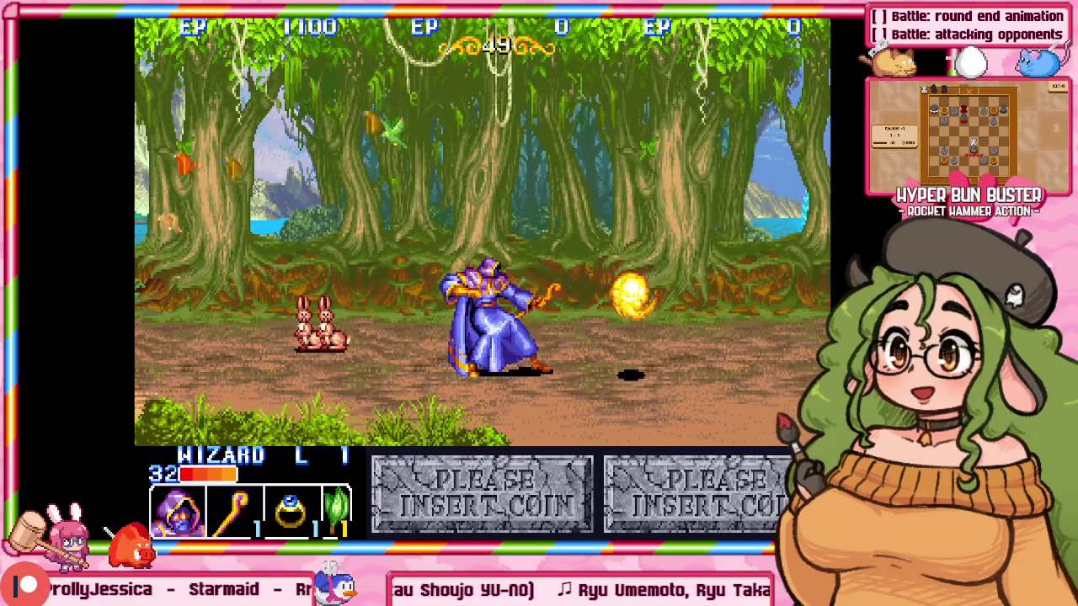
pyautogui.press('Right')
pyautogui.press('ctrl')
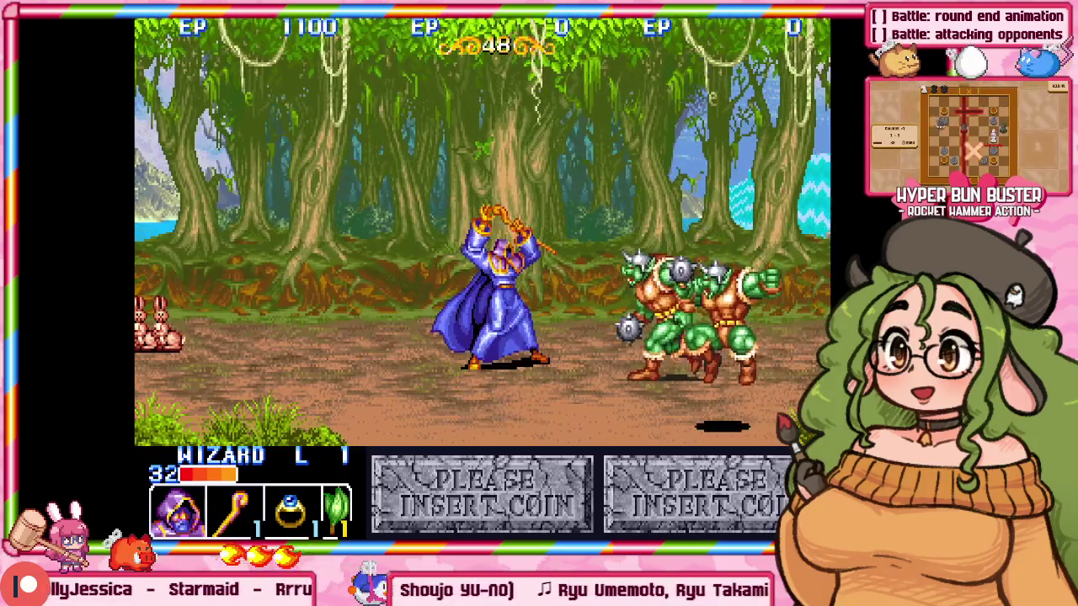
pyautogui.press('ctrl')
pyautogui.press('Right')
pyautogui.press('Up')
pyautogui.press('Left')
pyautogui.press('Down')
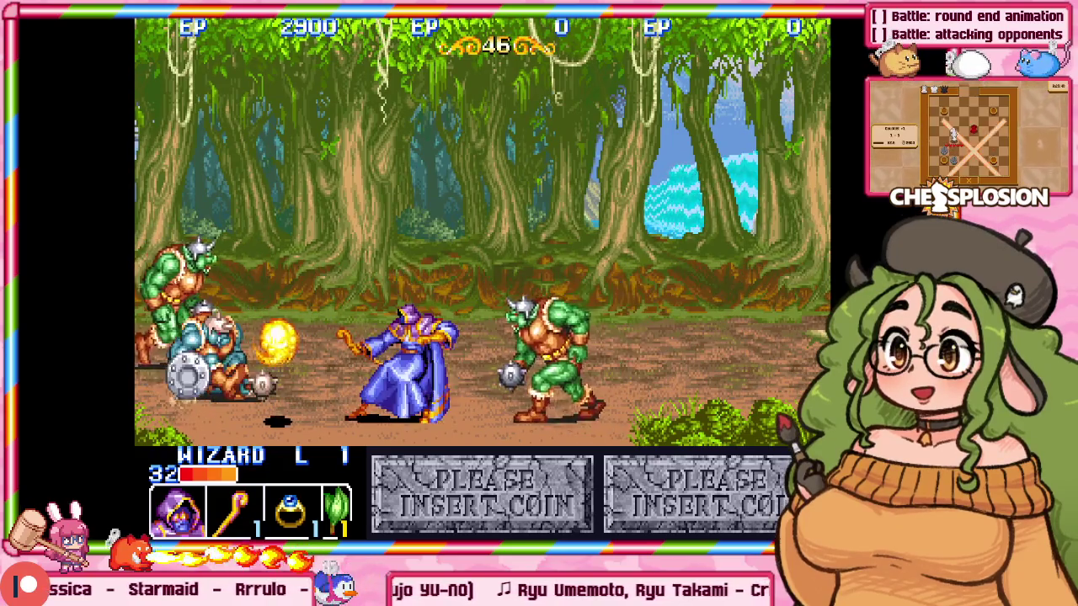
# Beat the orcs and armored enemy, break a chest, and clear the next orc group.
pyautogui.press('Left')
pyautogui.press('ctrl')
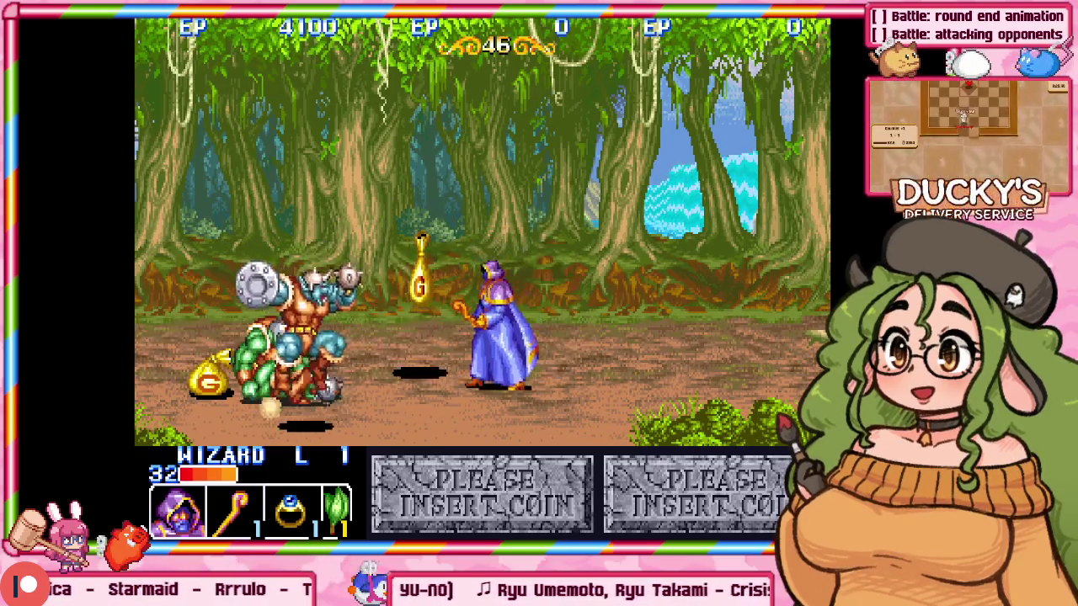
pyautogui.press('Left')
pyautogui.press('ctrl')
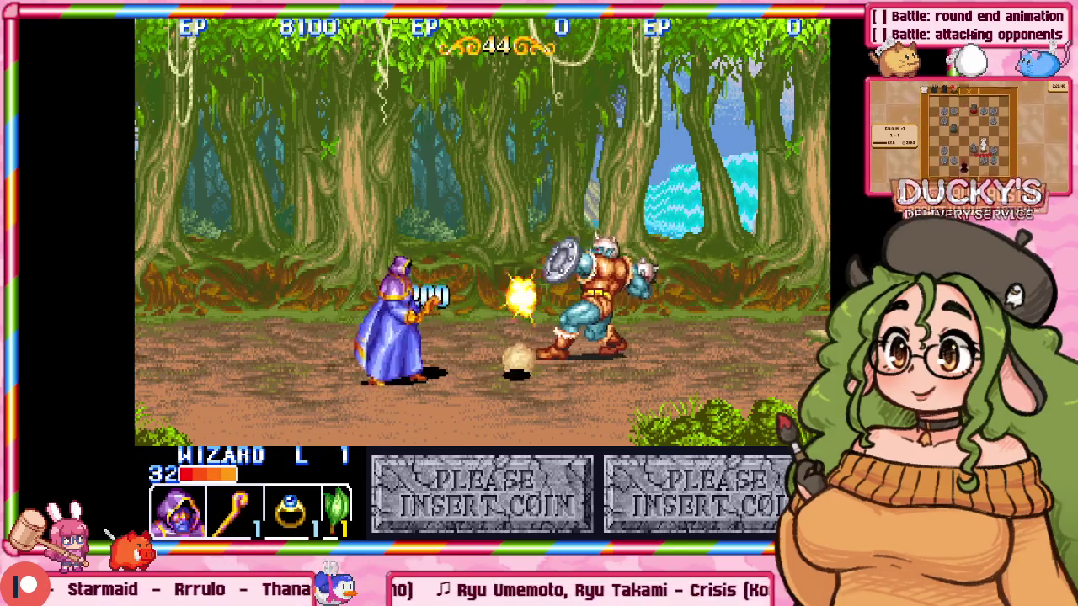
pyautogui.press('Right')
pyautogui.press('ctrl')
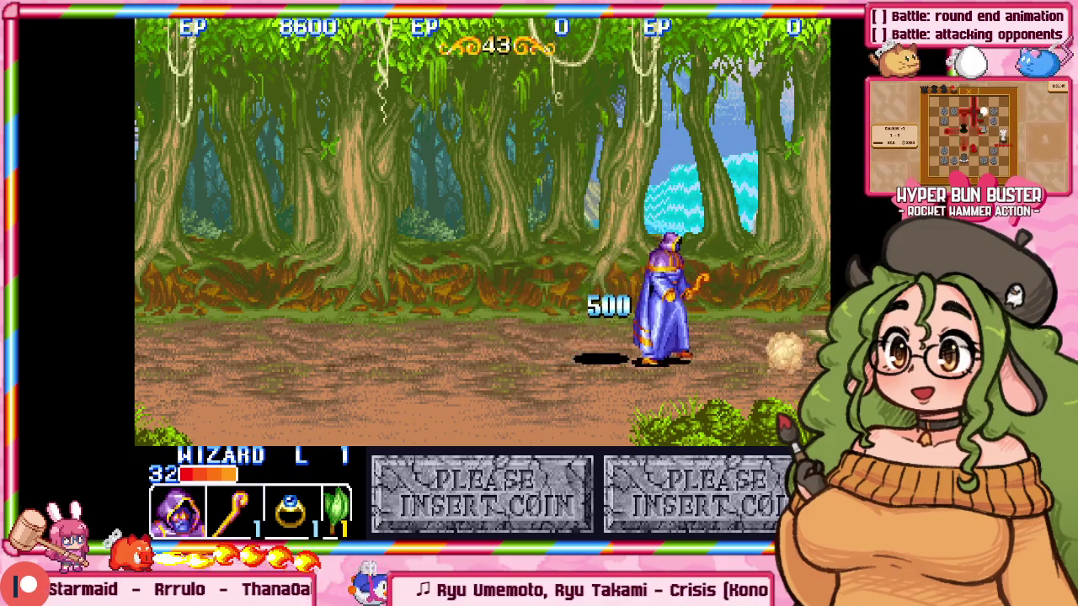
pyautogui.press('Right')
pyautogui.press('ctrl')
pyautogui.press('ctrl')
pyautogui.press('Right')
pyautogui.press('ctrl')
pyautogui.press('ctrl')
pyautogui.press('Right')
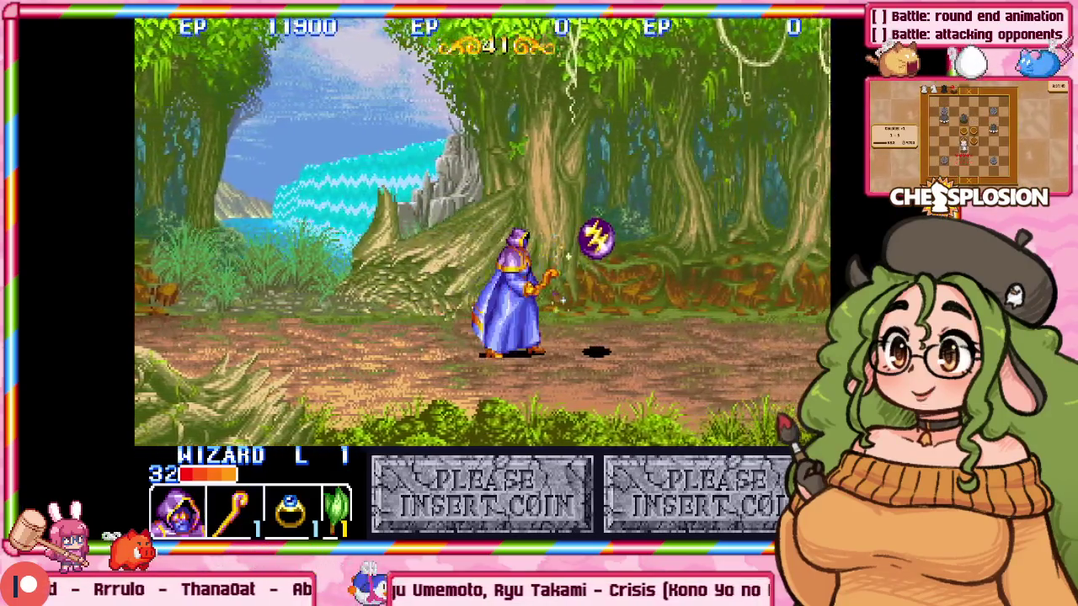
pyautogui.press('Right')
# Hit the chest-carrying orc with lightning magic and fight the new orcs to 16000 points.
pyautogui.press('Right')
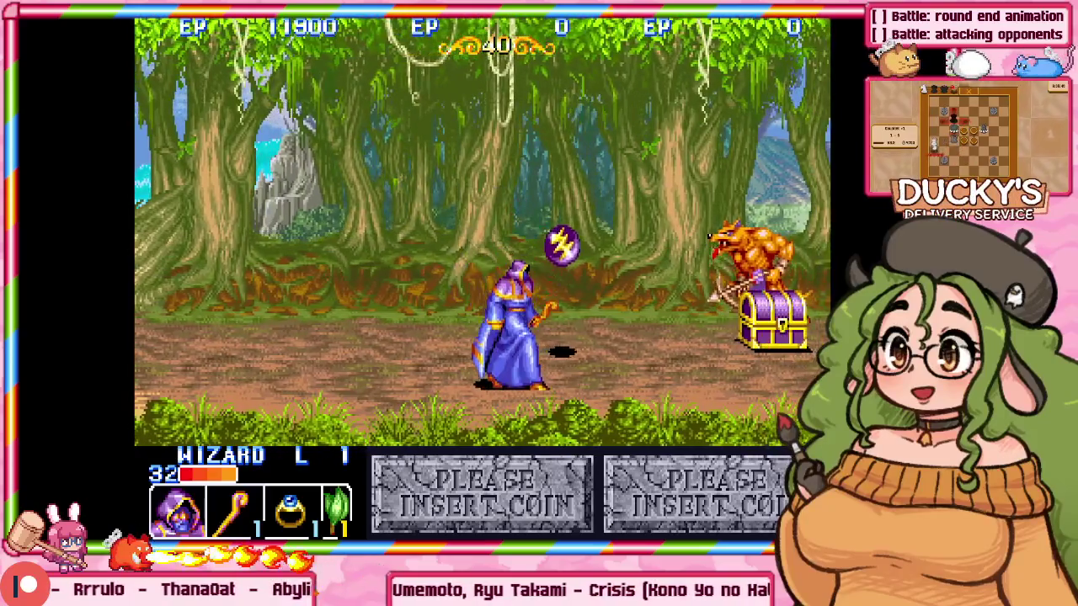
pyautogui.press('ctrl')
pyautogui.press('Right')
pyautogui.press('ctrl')
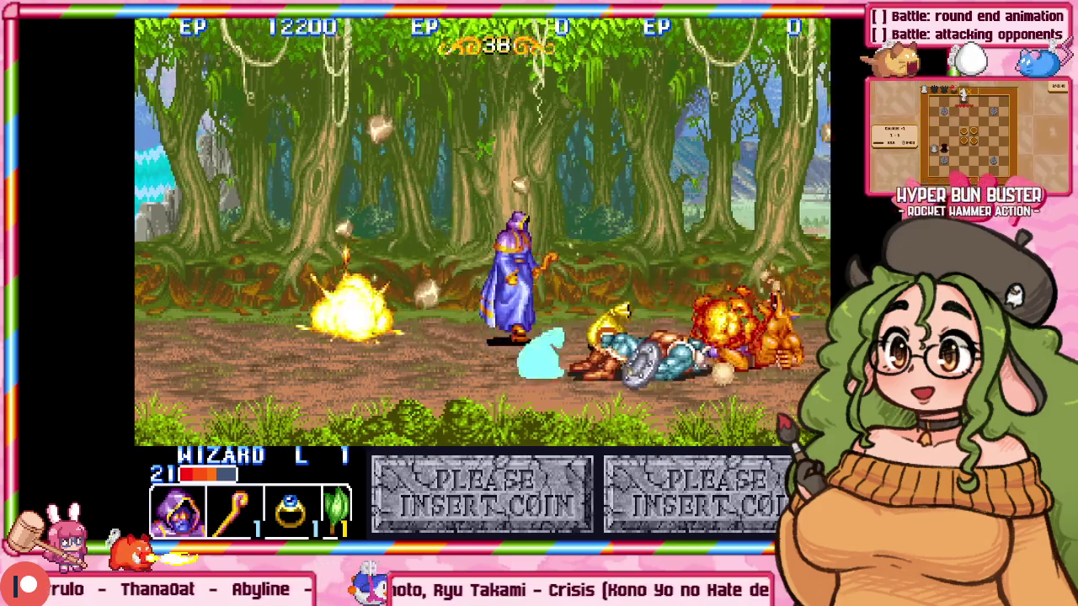
pyautogui.press('Right')
pyautogui.press('Right')
pyautogui.press('ctrl')
pyautogui.press('Right')
pyautogui.press('Right')
pyautogui.press('ctrl')
pyautogui.press('ctrl')
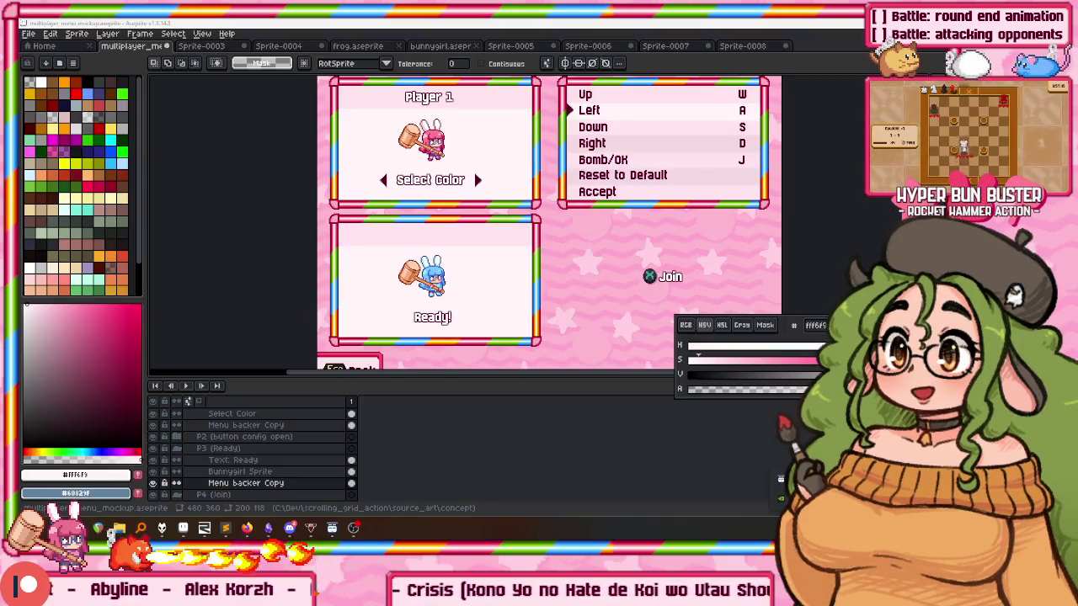
# Open the Steam library full-screen and go to the Capcom Arcade 2nd Stadium page.
pyautogui.rightClick(777, 480)
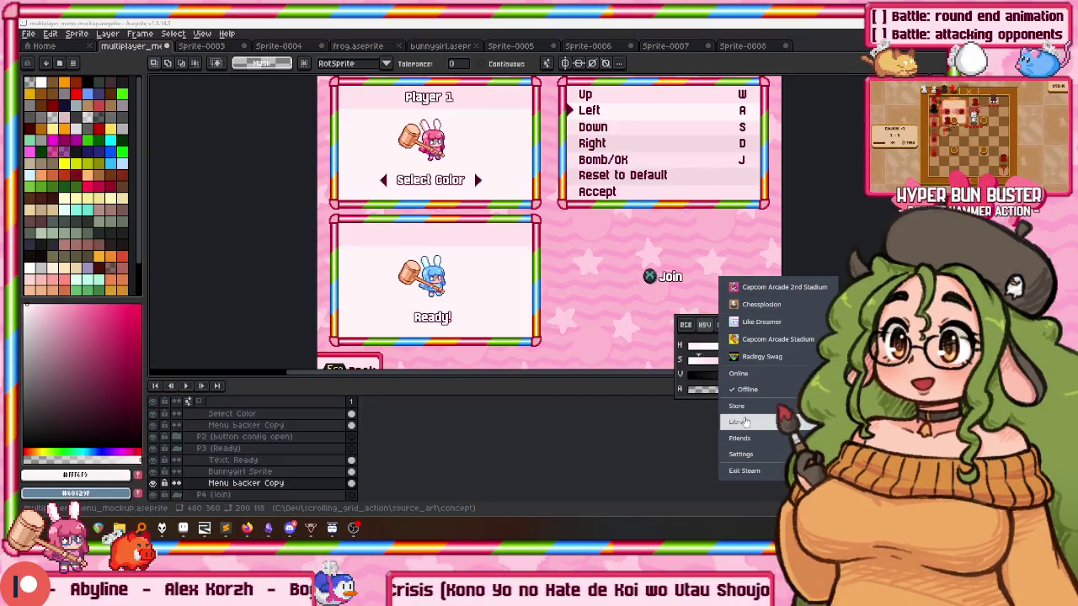
pyautogui.click(745, 425)
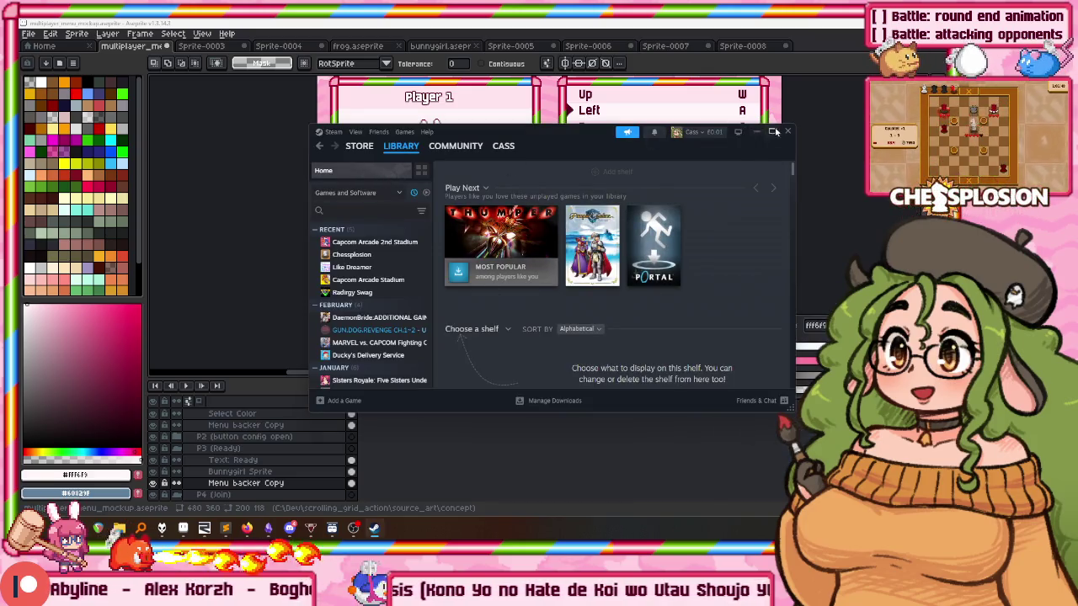
pyautogui.click(773, 132)
pyautogui.click(99, 177)
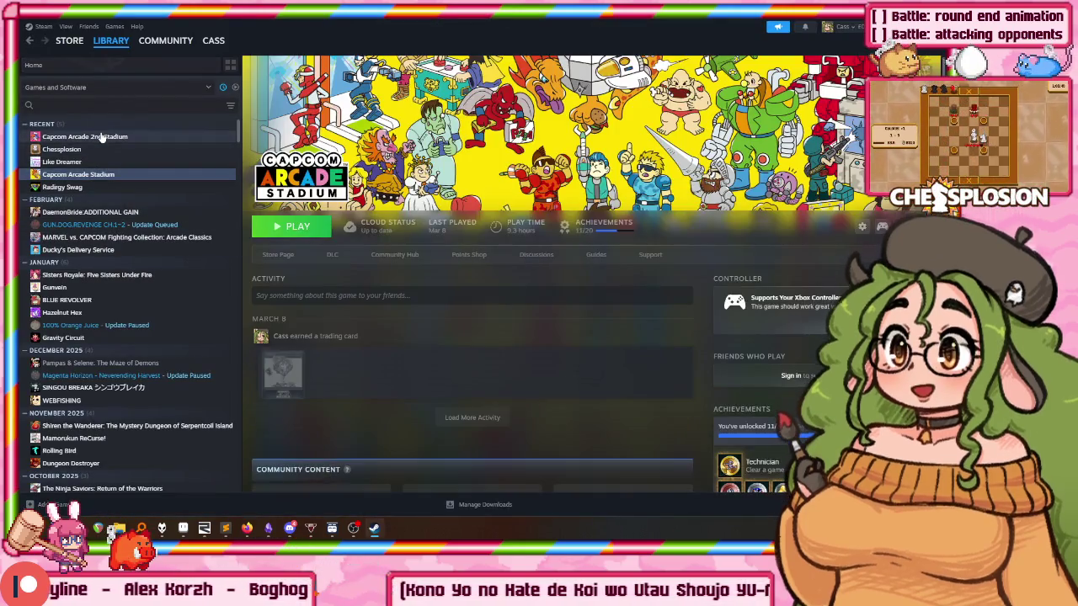
pyautogui.click(105, 137)
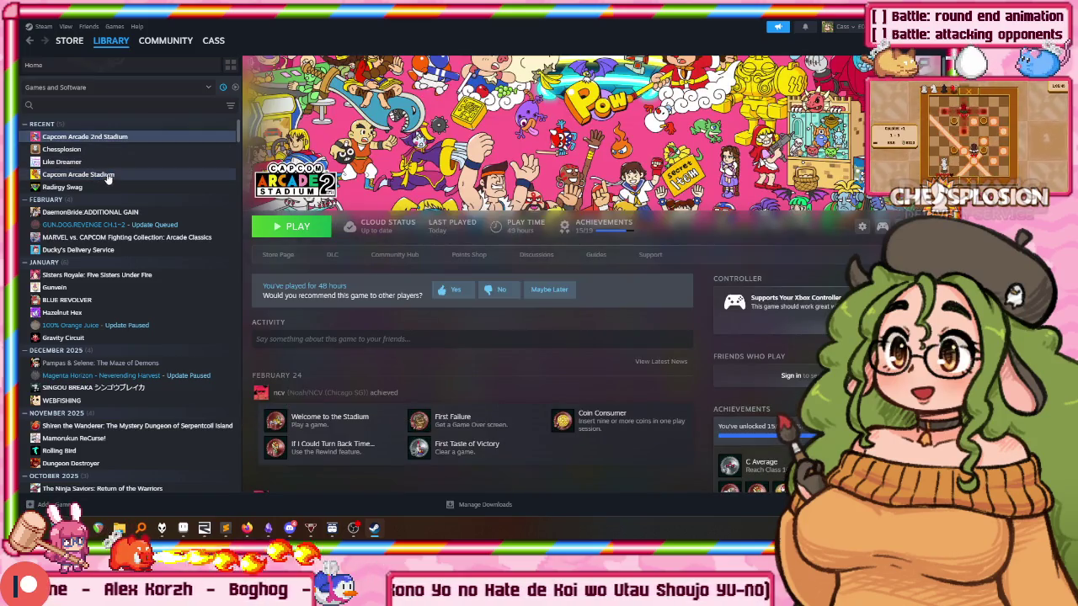
# Switch between the Capcom Arcade Stadium and 2nd Stadium pages, ending on 2nd Stadium.
pyautogui.click(108, 175)
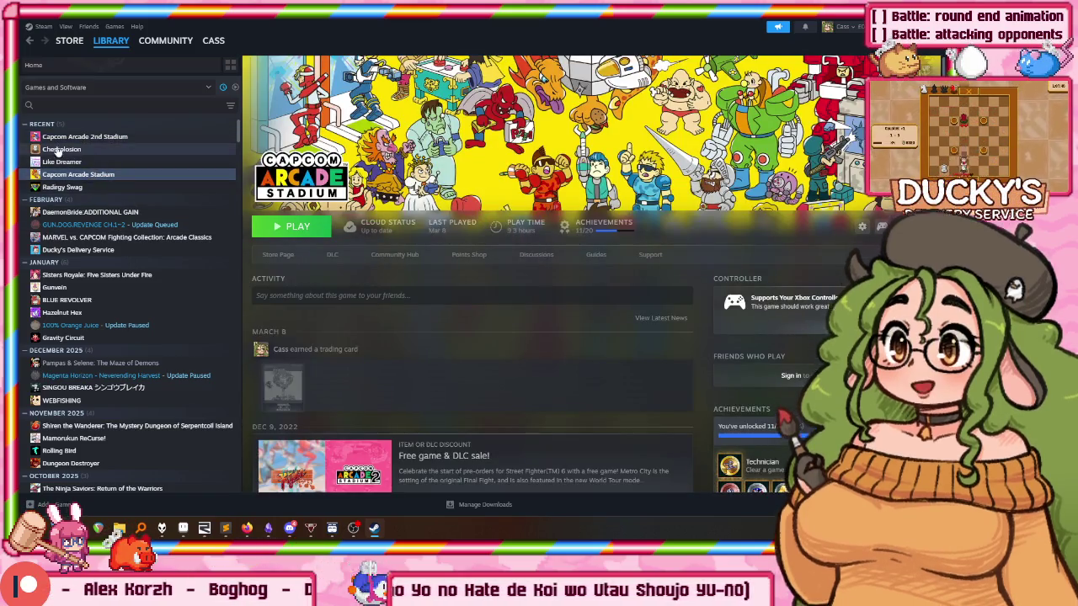
pyautogui.click(84, 138)
pyautogui.click(80, 162)
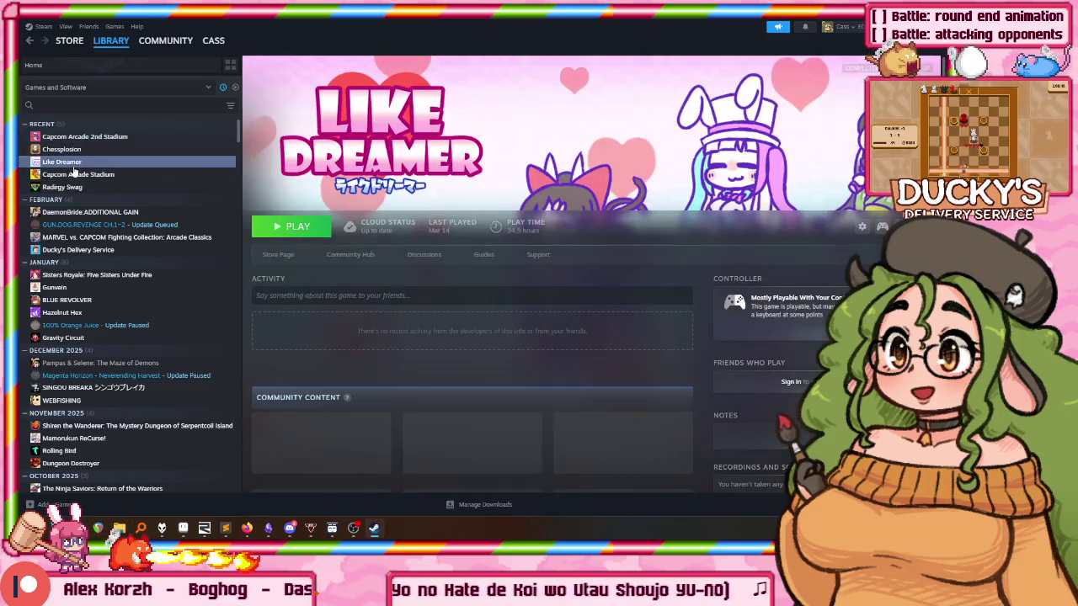
pyautogui.click(85, 137)
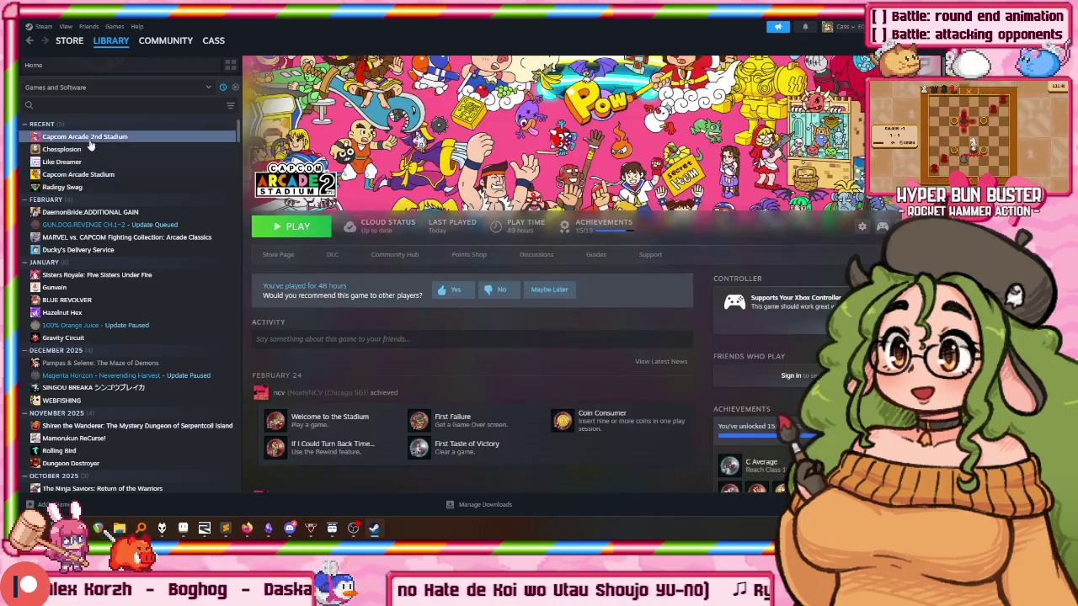
pyautogui.click(113, 176)
pyautogui.click(109, 138)
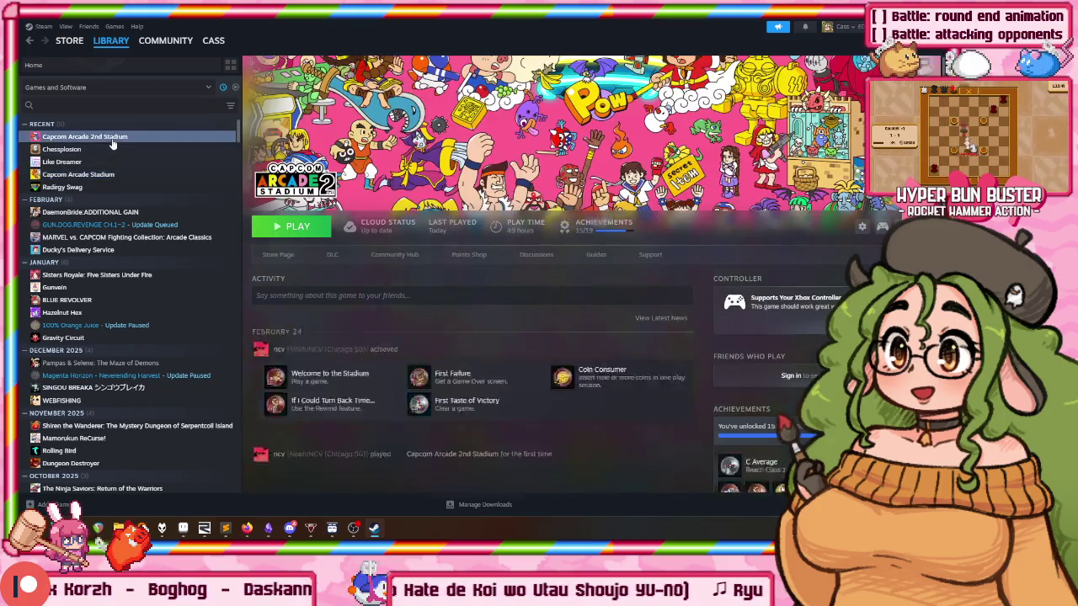
pyautogui.click(88, 163)
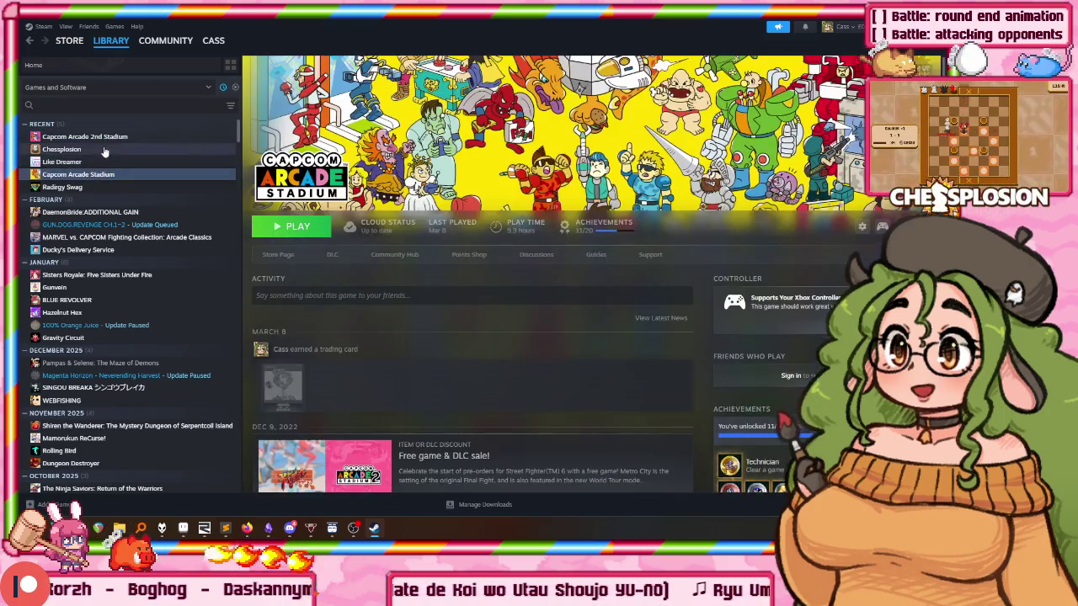
pyautogui.click(113, 139)
# Scroll through the 2nd Stadium page's news and activity, then close Steam with Alt+F4.
pyautogui.scroll(-5, 402, 285)
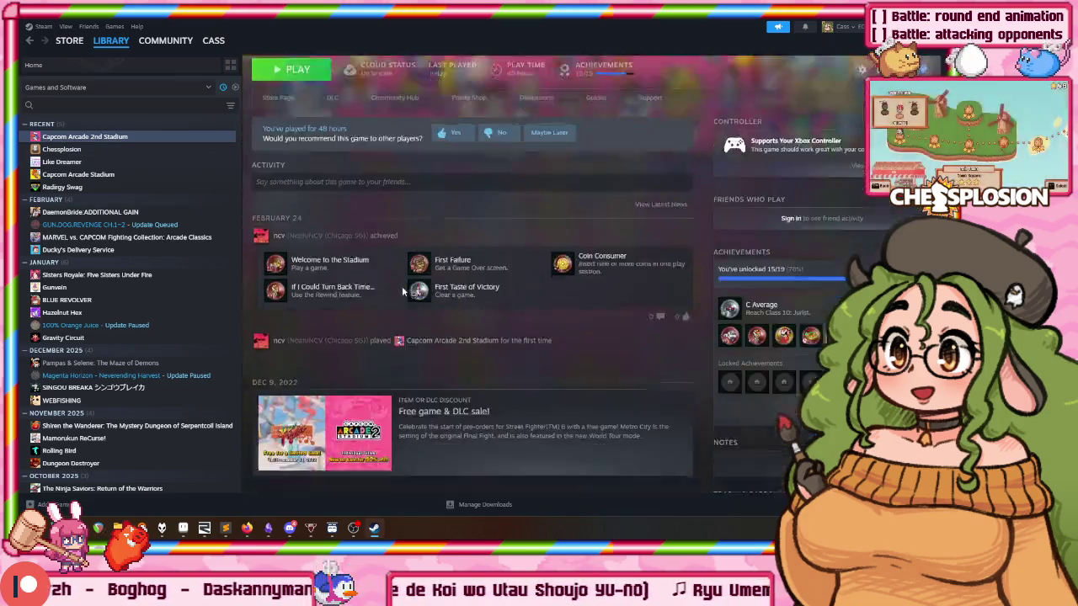
pyautogui.scroll(-5, 337, 278)
pyautogui.scroll(-3, 306, 272)
pyautogui.scroll(3, 421, 261)
pyautogui.hotkey('alt', 'F4')
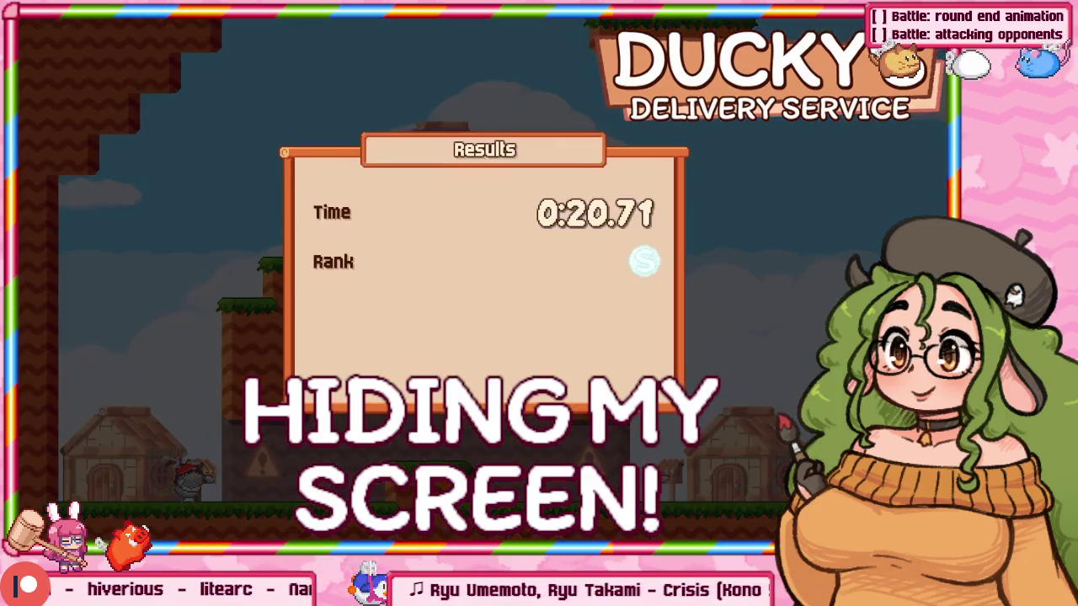
# Launch Violent Storm in MAME so its RAM ROM CHECK boot screen appears.
pyautogui.press('Down')
pyautogui.press('Return')
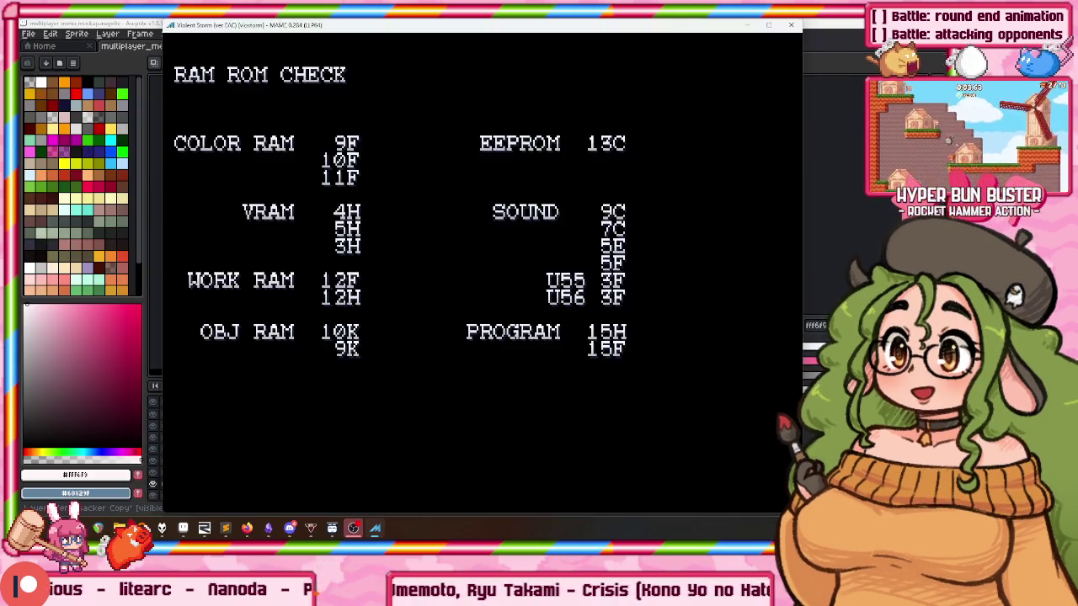
# Insert a credit, start as Player 1 and pick Boris instead of Wade.
pyautogui.press('`')
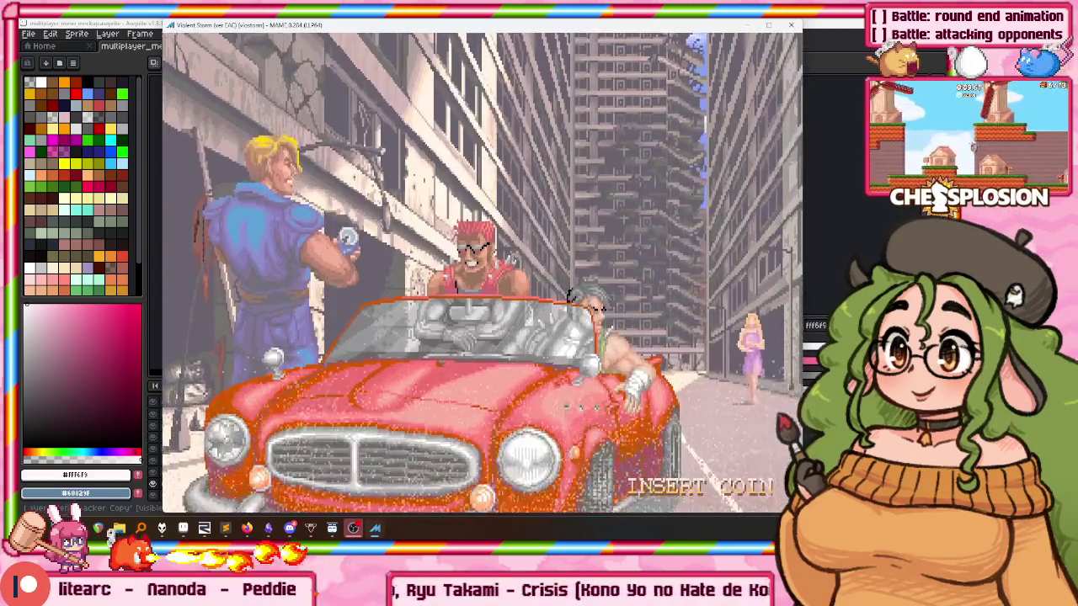
pyautogui.press('5')
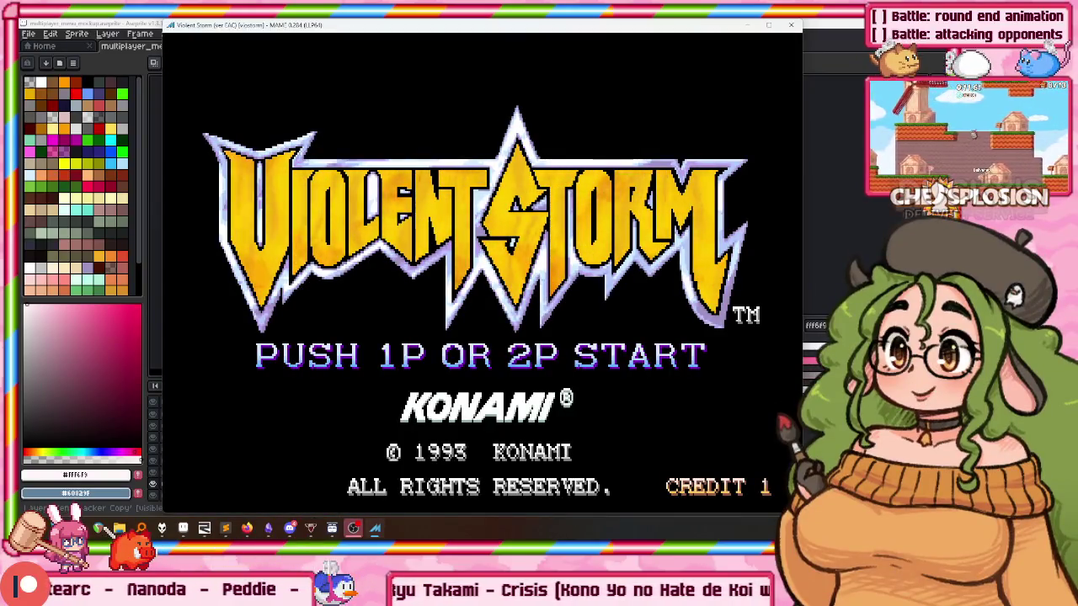
pyautogui.press('1')
pyautogui.press('Right')
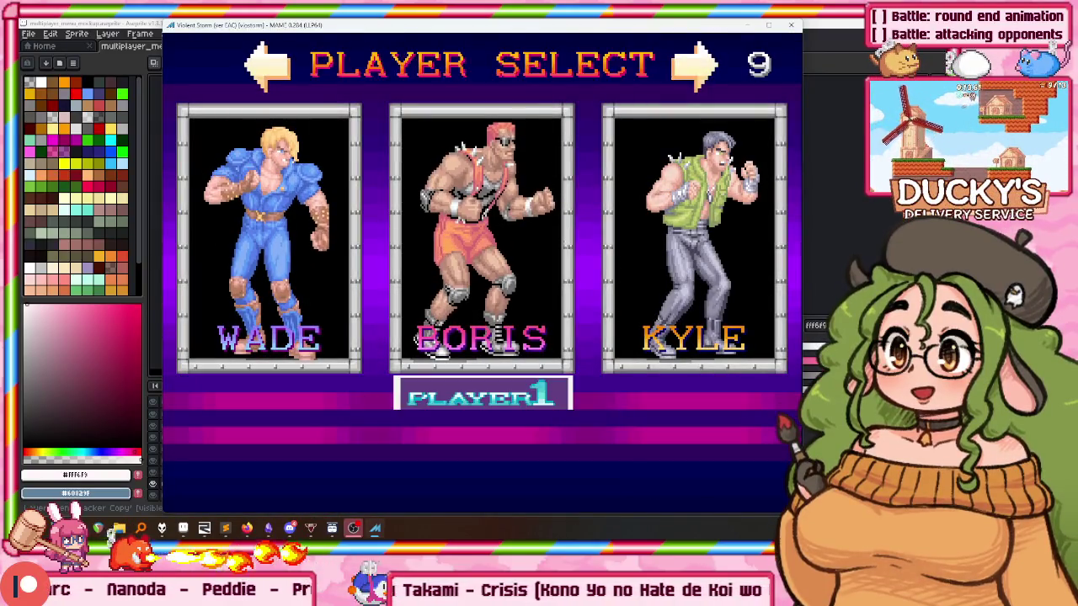
pyautogui.press('ctrl')
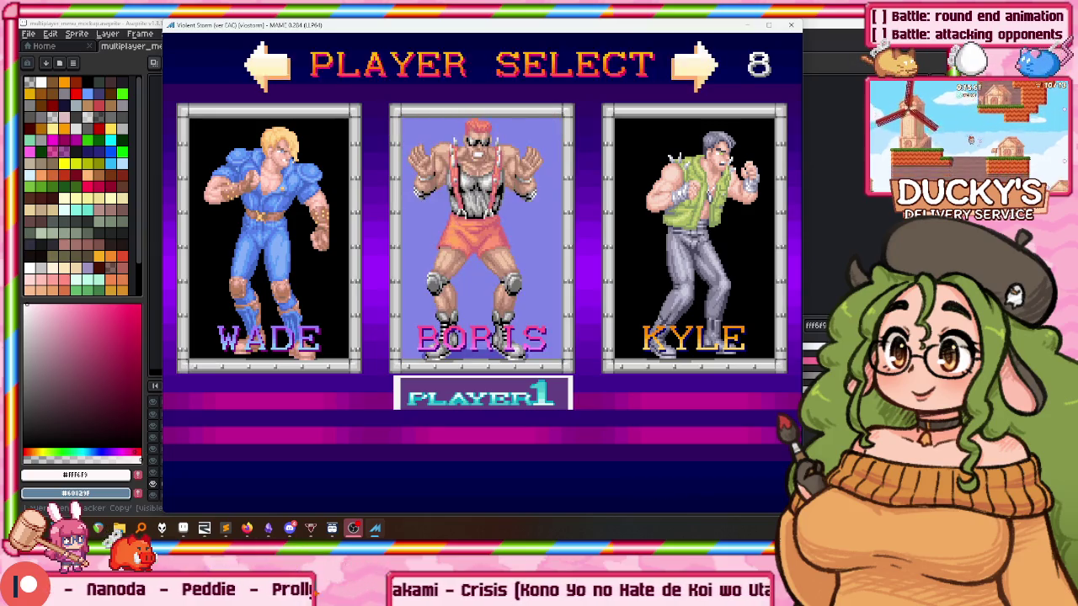
# Look at MAME's DIP Switches settings down to Flip Screen, then close the menu.
pyautogui.press('Tab')
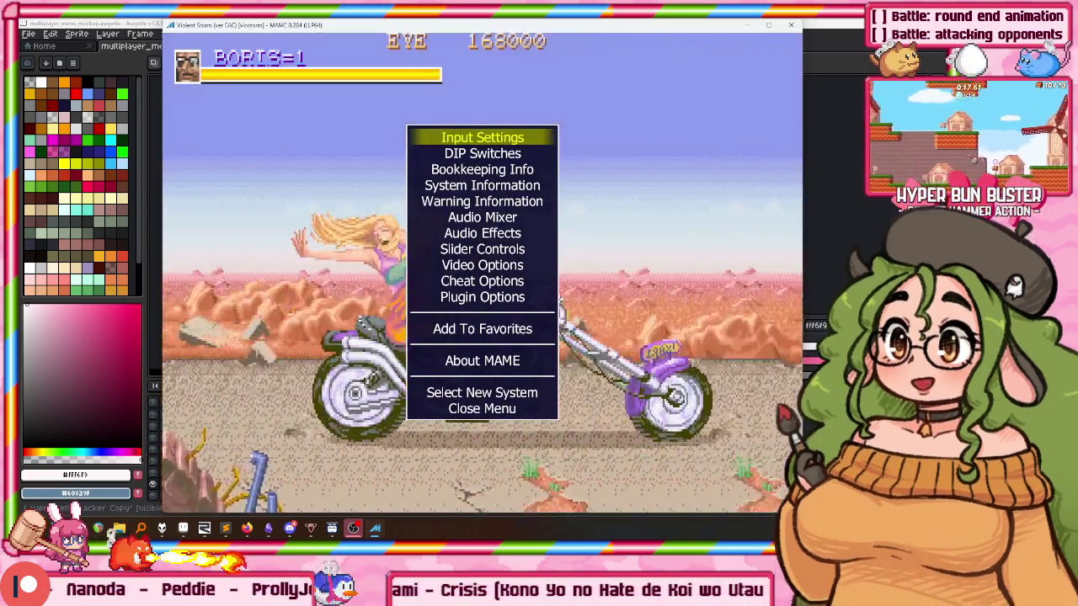
pyautogui.press('Down')
pyautogui.press('Return')
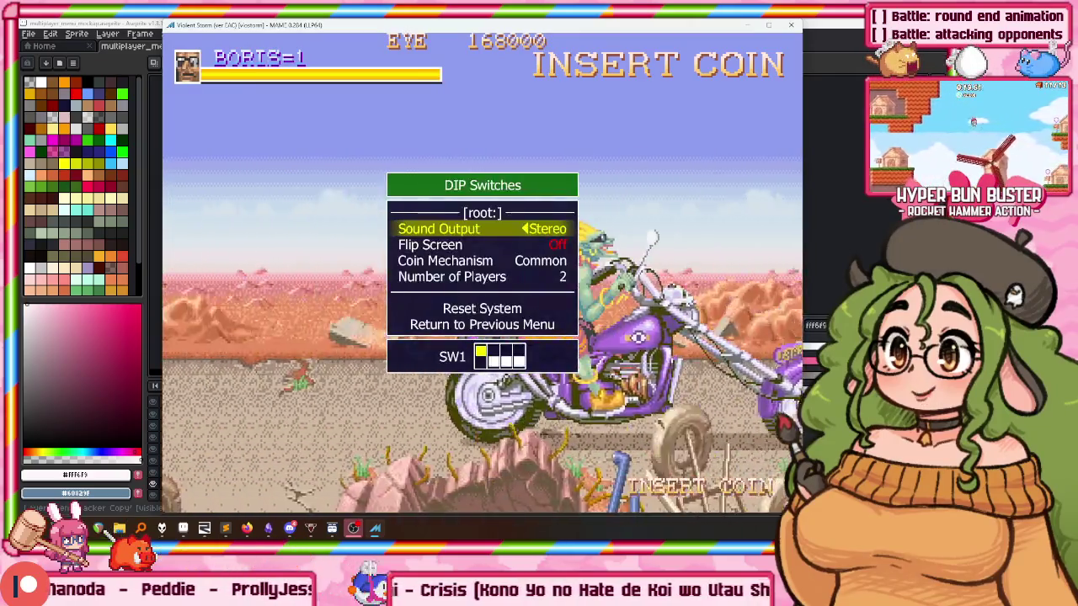
pyautogui.press('Down')
pyautogui.press('Tab')
# In service mode, open GAME OPTIONS and leave the difficulty level unchanged.
pyautogui.press('F2')
pyautogui.press('Down')
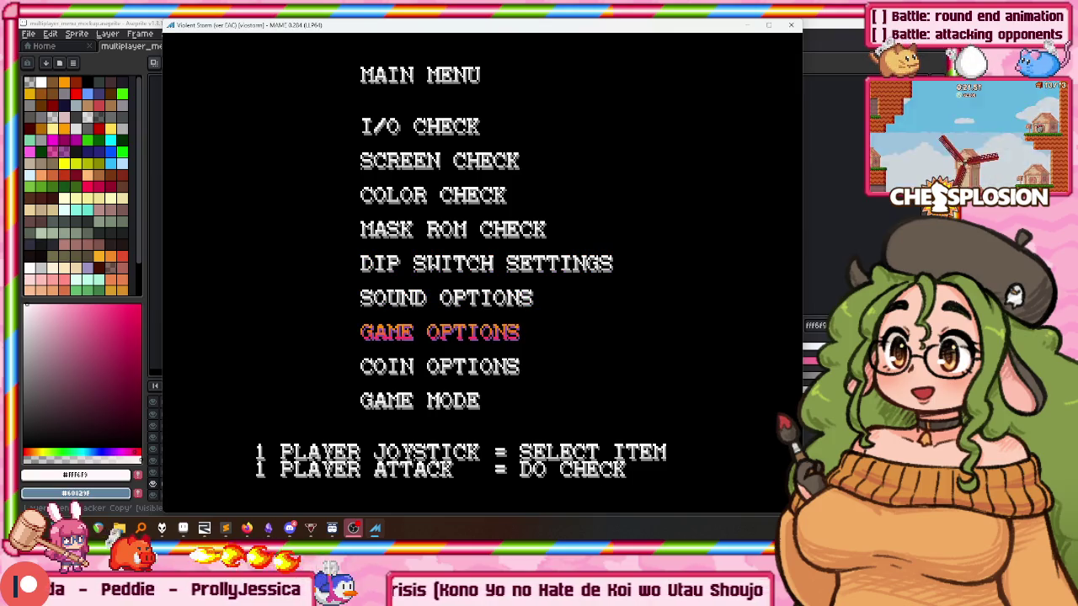
pyautogui.press('ctrl')
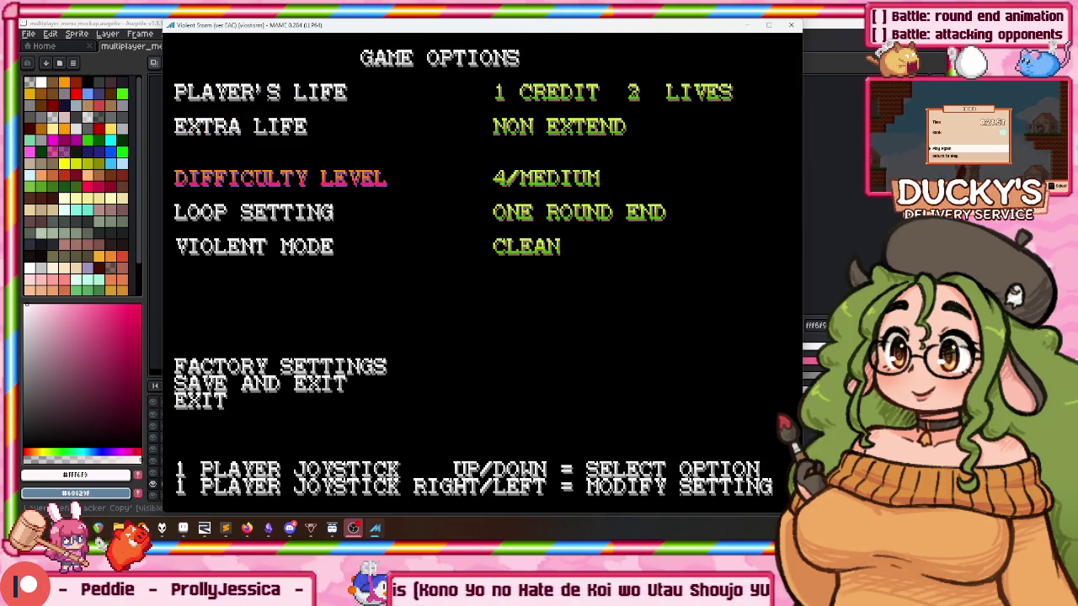
pyautogui.press('Right')
pyautogui.press('Left')
pyautogui.press('Down')
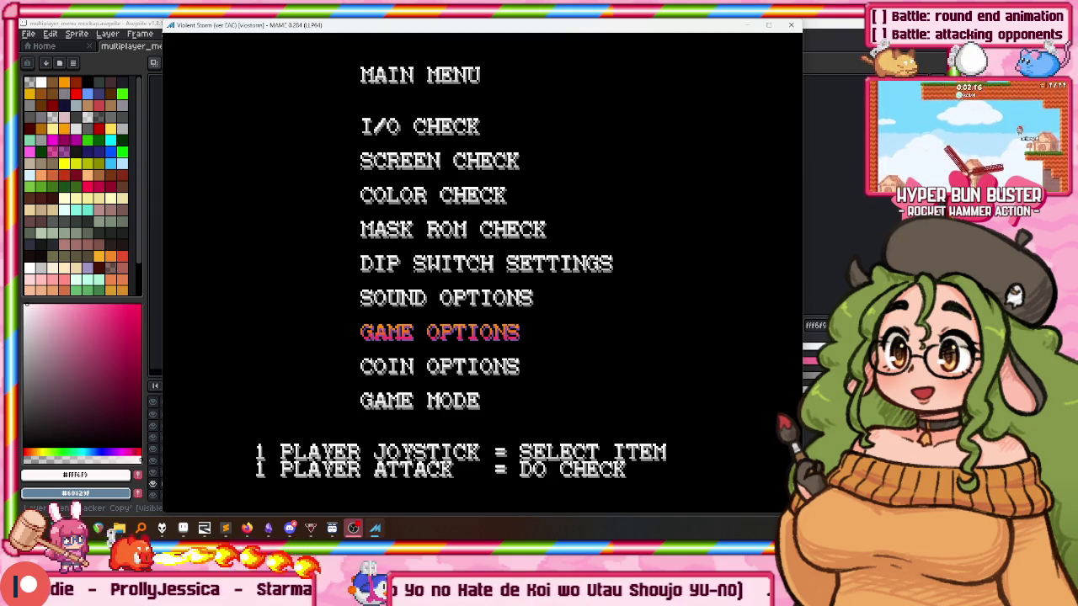
# Exit the service menu to reboot, then start a one-player game as Boris.
pyautogui.press('ctrl')
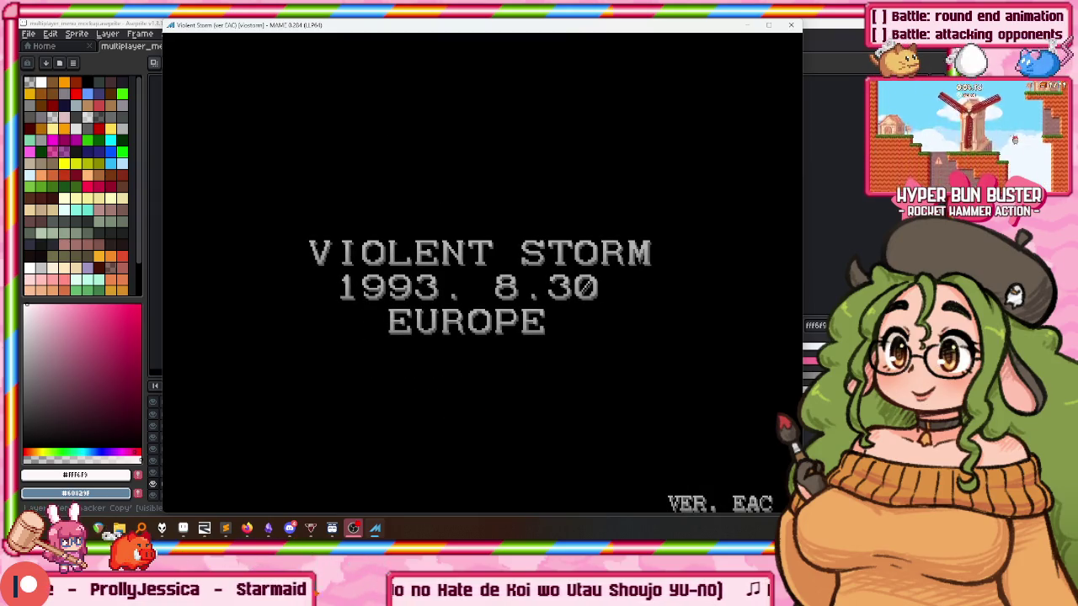
pyautogui.press('5')
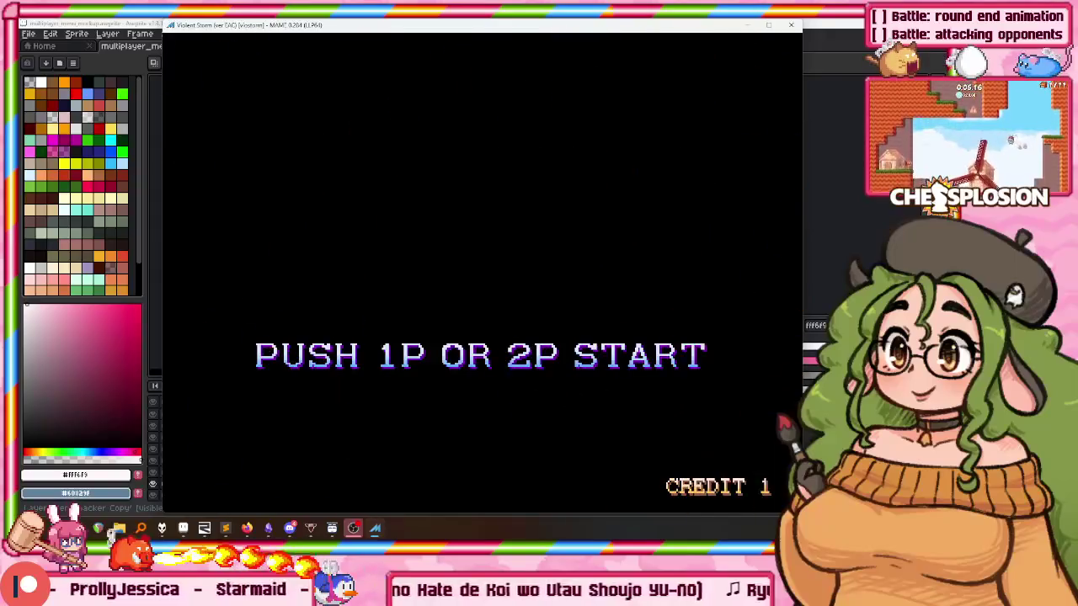
pyautogui.press('1')
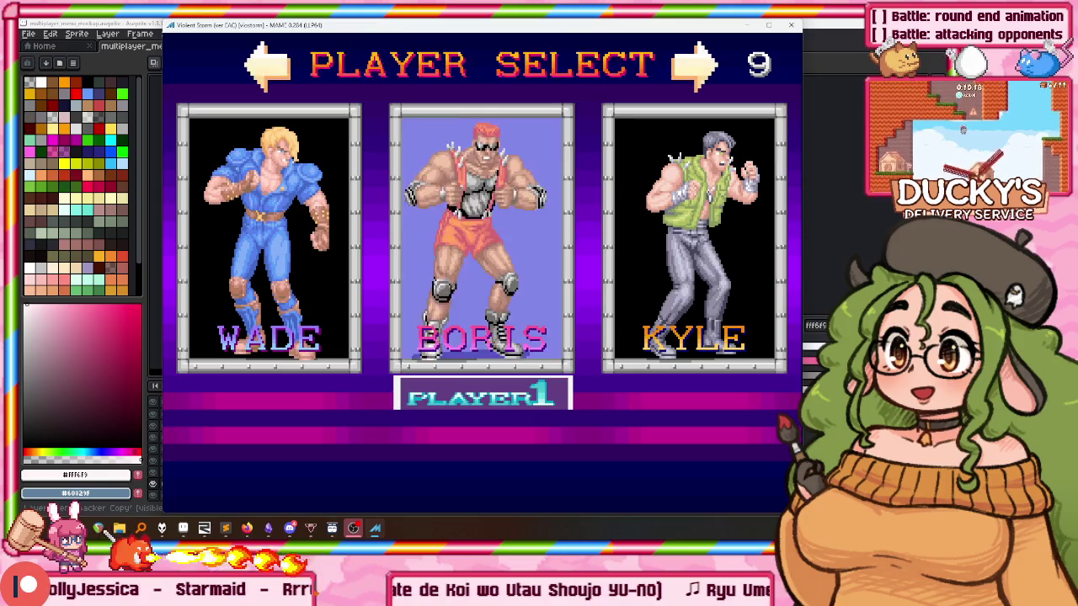
pyautogui.press('ctrl')
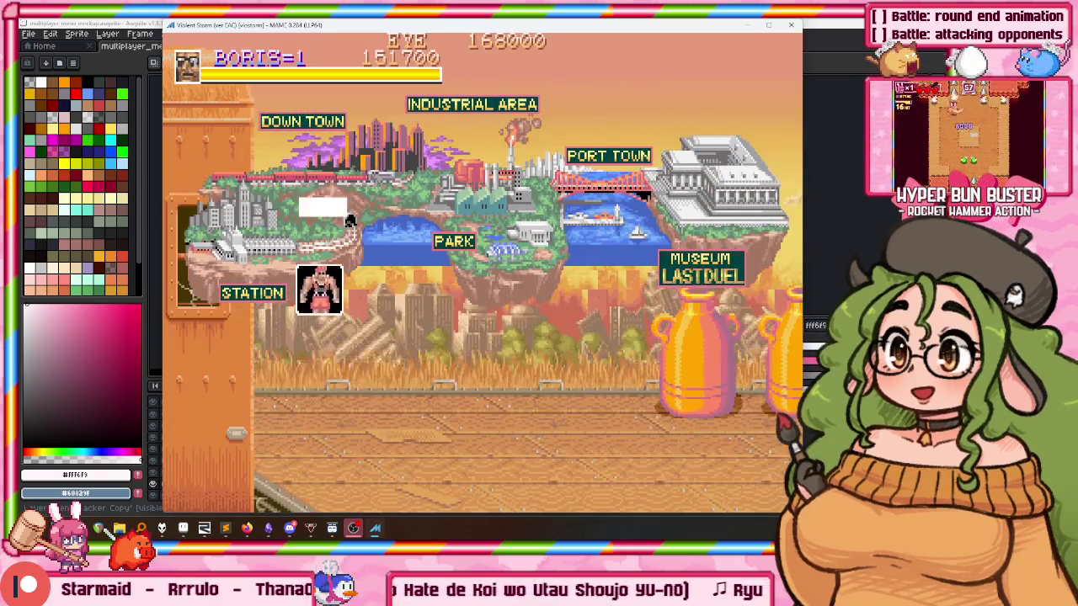
# Continue from the stage map showing the city areas and Museum after clearing the stage.
pyautogui.press('super')
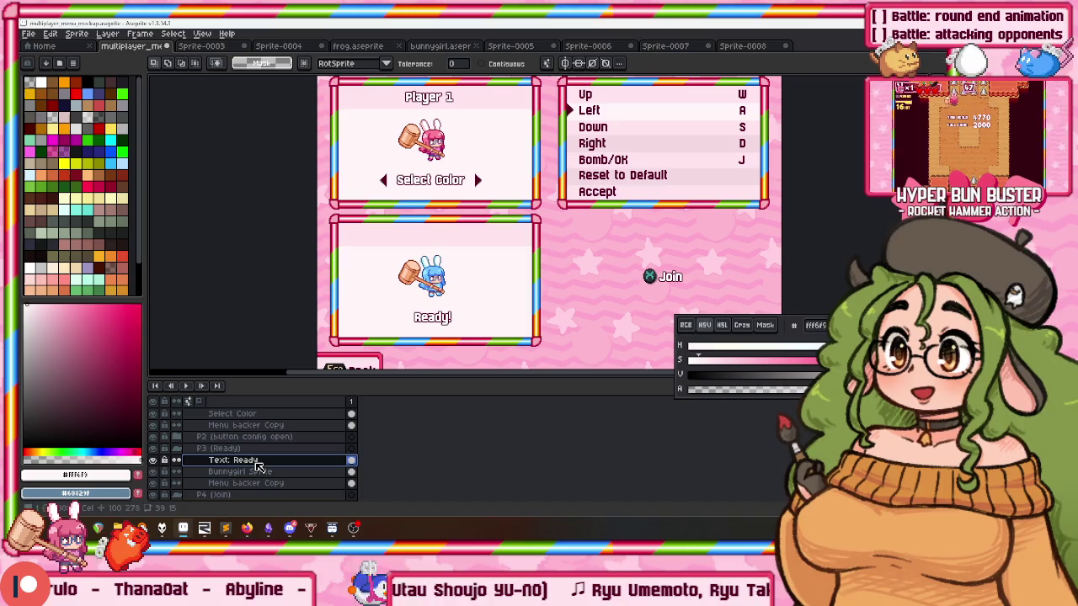
# Duplicate the Player 1 heading layer and select the resulting Player 1 Copy layer.
pyautogui.moveTo(437, 280); pyautogui.dragTo(474, 256)
pyautogui.scroll(2, 269, 433)
pyautogui.click(259, 437)
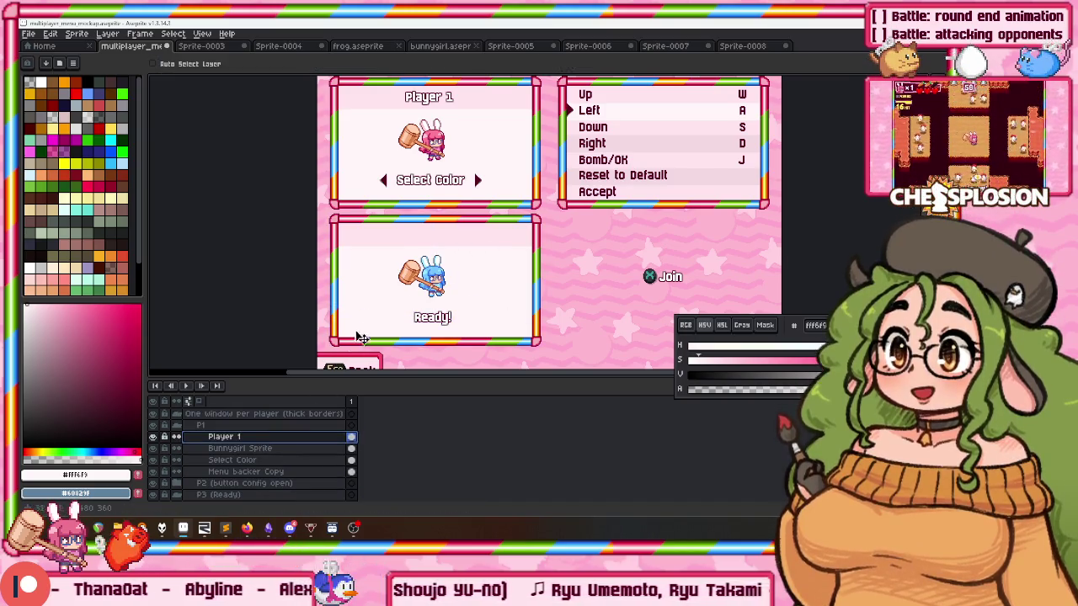
pyautogui.moveTo(430, 181); pyautogui.dragTo(383, 286)
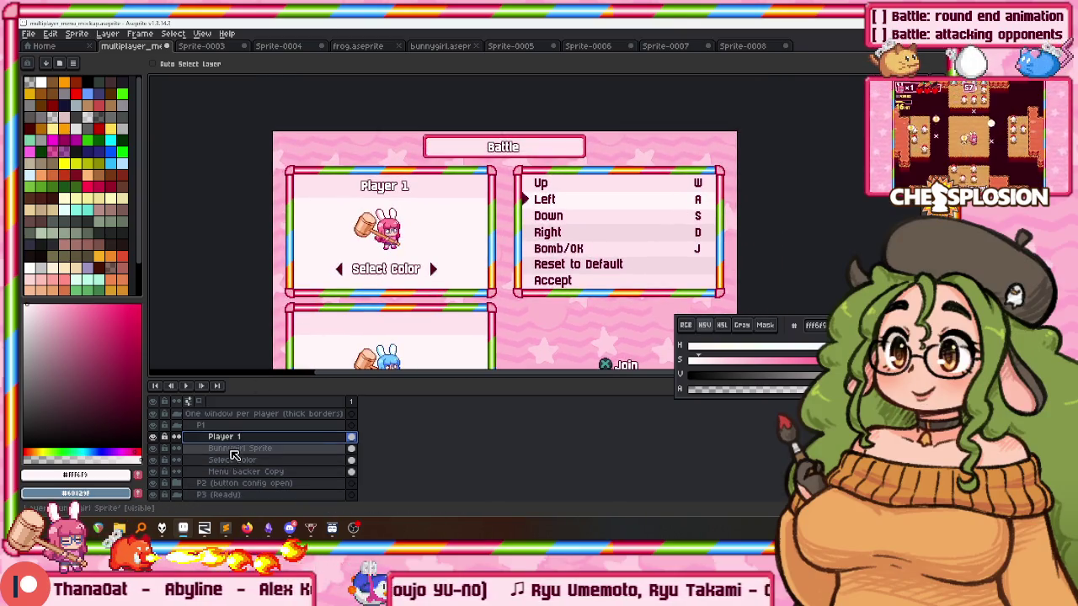
pyautogui.scroll(-2, 228, 492)
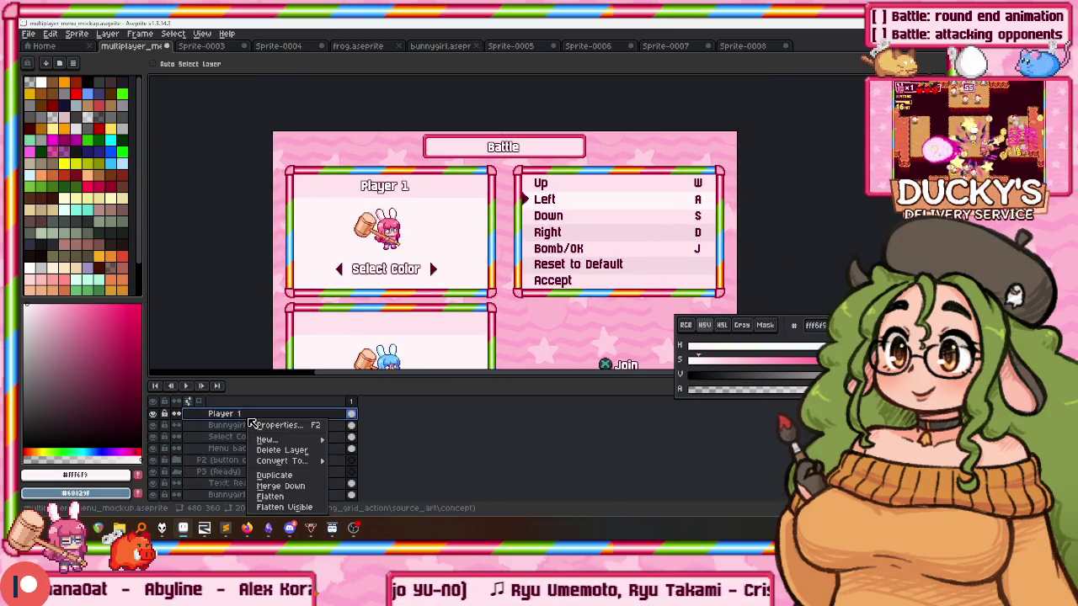
pyautogui.click(266, 469)
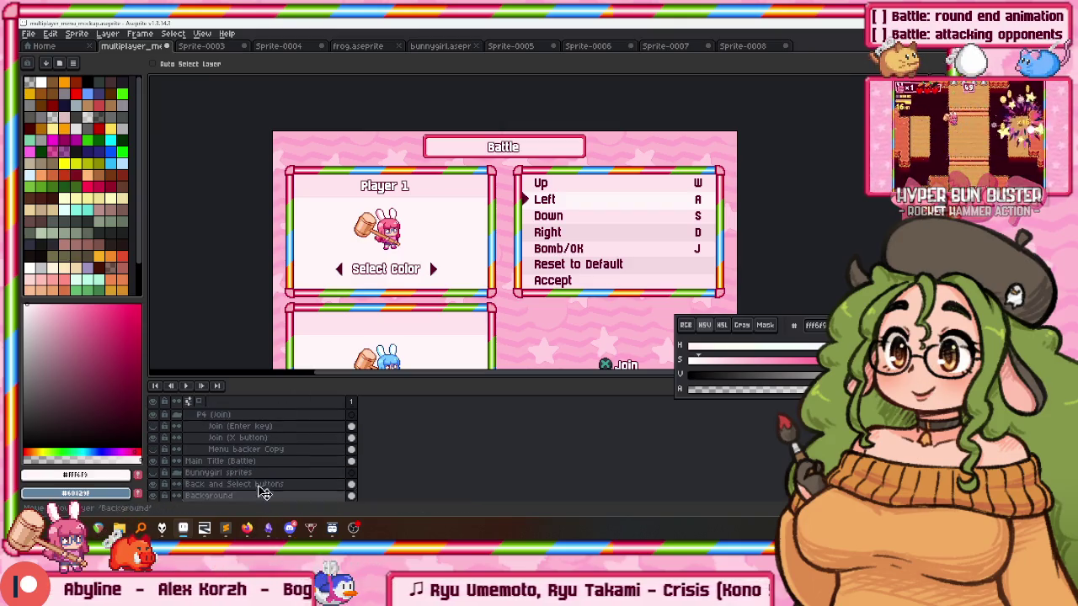
pyautogui.scroll(-3, 290, 421)
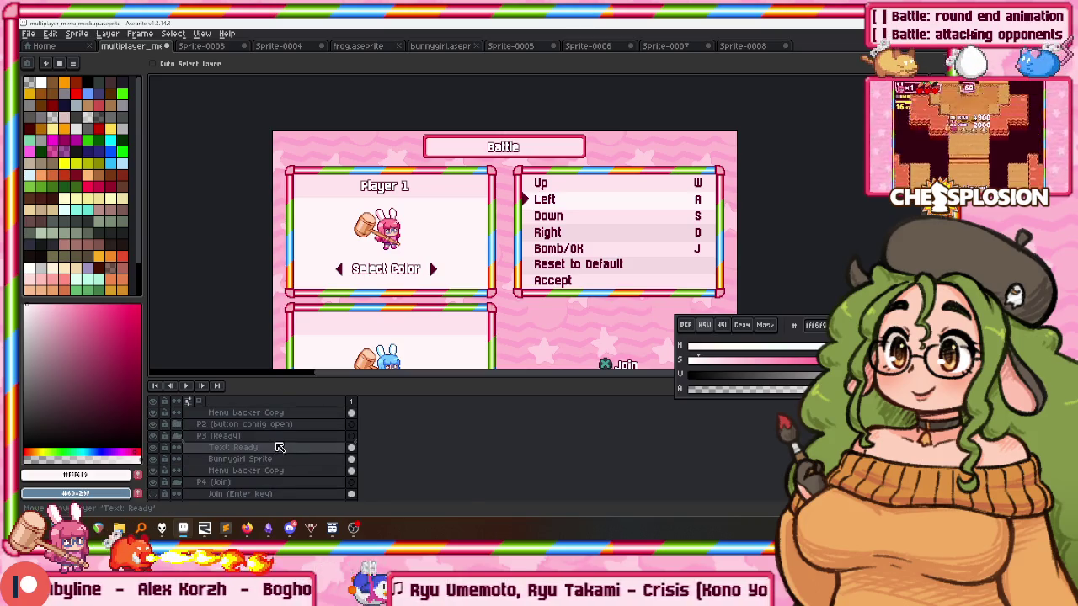
pyautogui.click(367, 263)
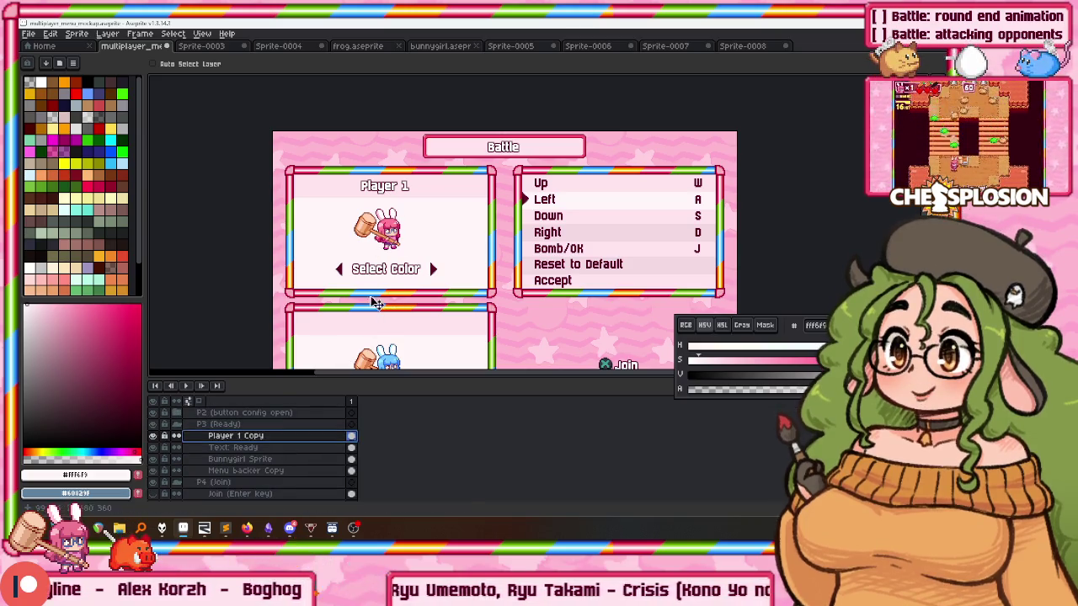
# Type 'Player 3' with the Text tool and eyedrop the dark outline colour #5C0026.
pyautogui.scroll(2, 388, 278)
pyautogui.scroll(2, 401, 234)
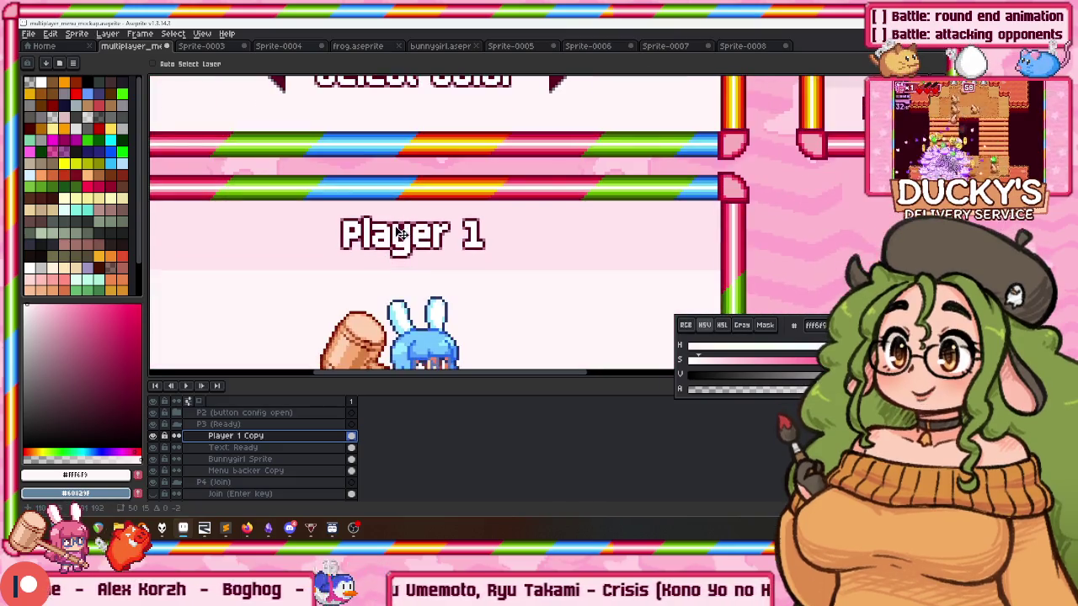
pyautogui.press('t')
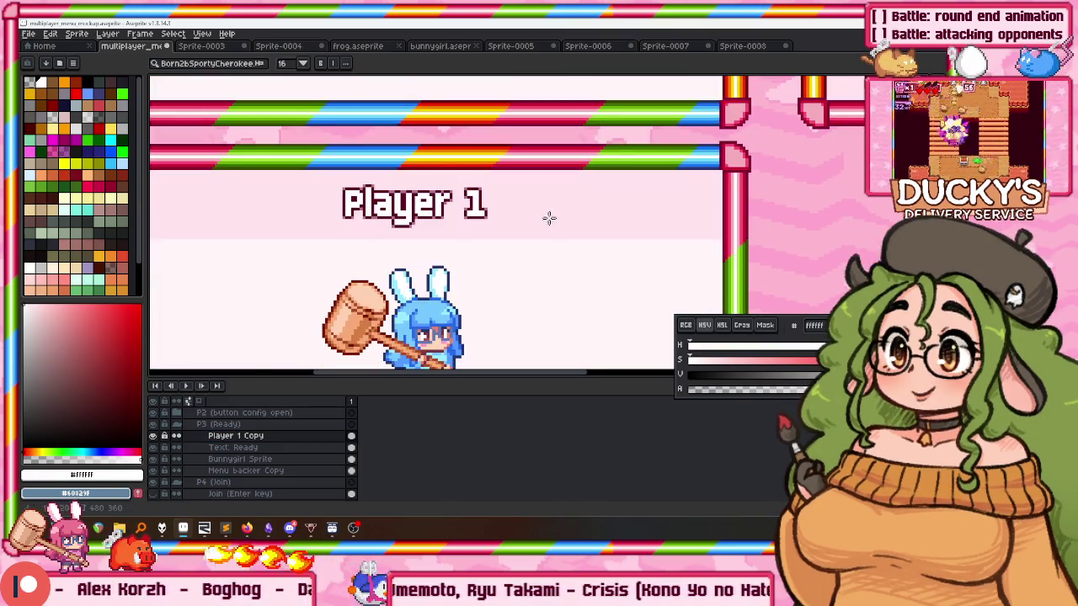
pyautogui.scroll(1, 553, 220)
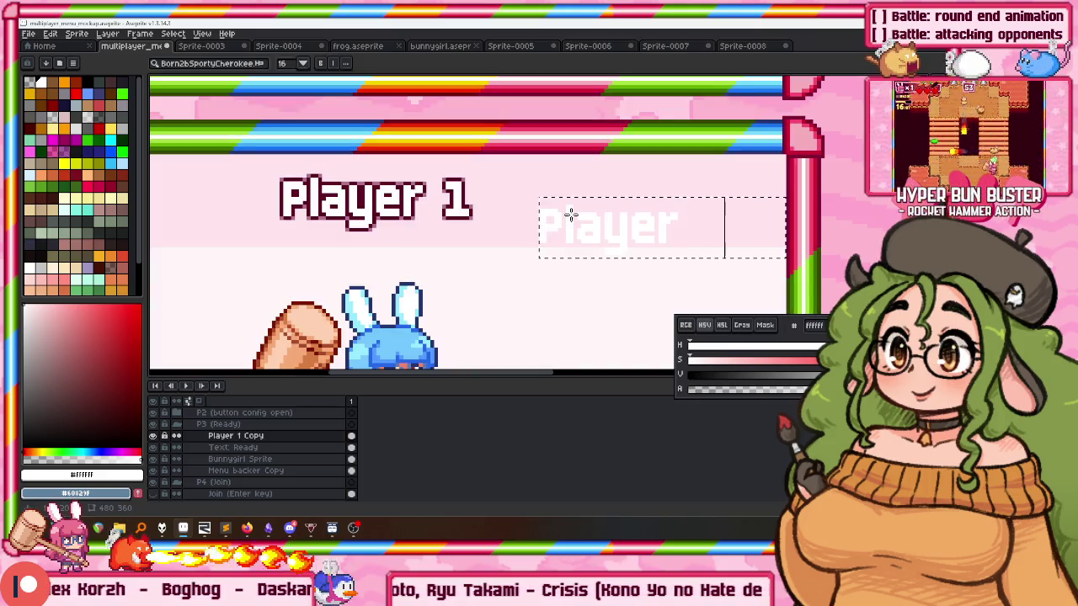
pyautogui.scroll(1, 556, 198)
pyautogui.scroll(-1, 488, 183)
pyautogui.scroll(2, 404, 177)
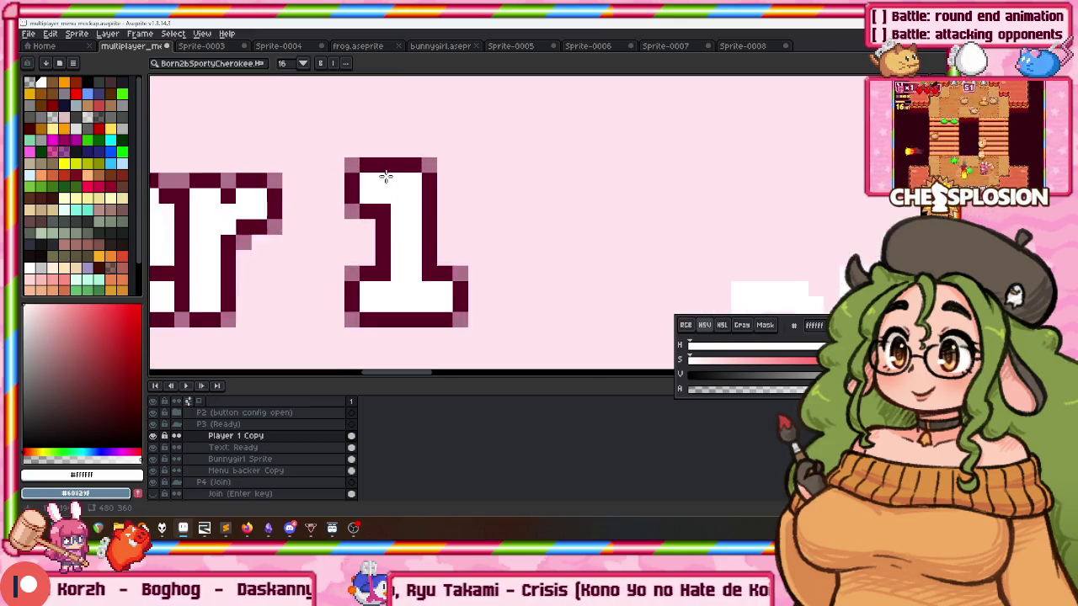
pyautogui.press('i')
pyautogui.click(393, 165)
# Apply the dark outline effect to the Player 3 text.
pyautogui.scroll(-2, 421, 164)
pyautogui.press('v')
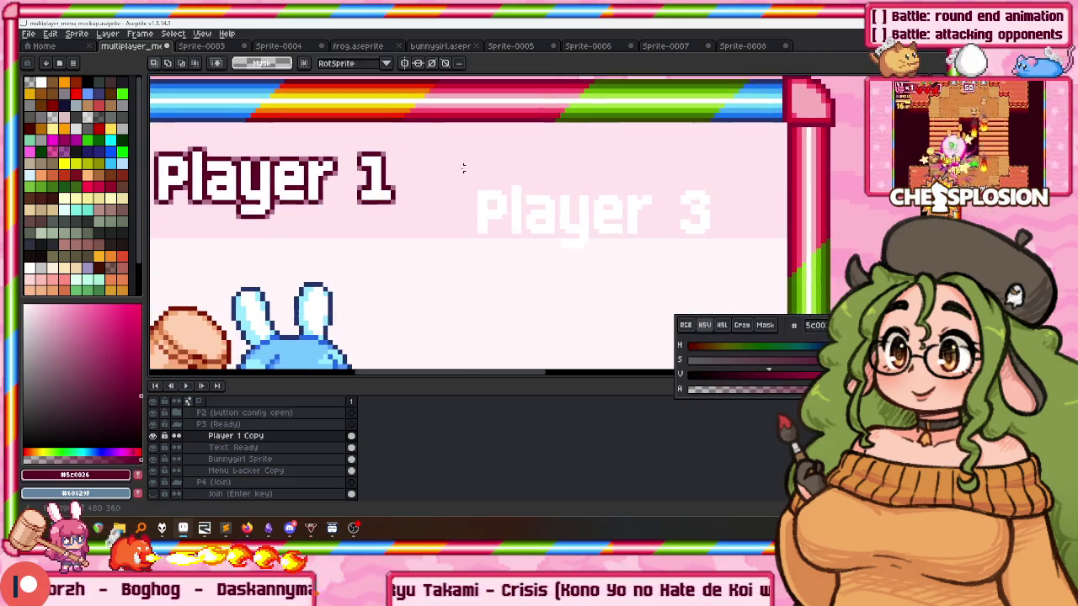
pyautogui.hotkey('shift', 'o')
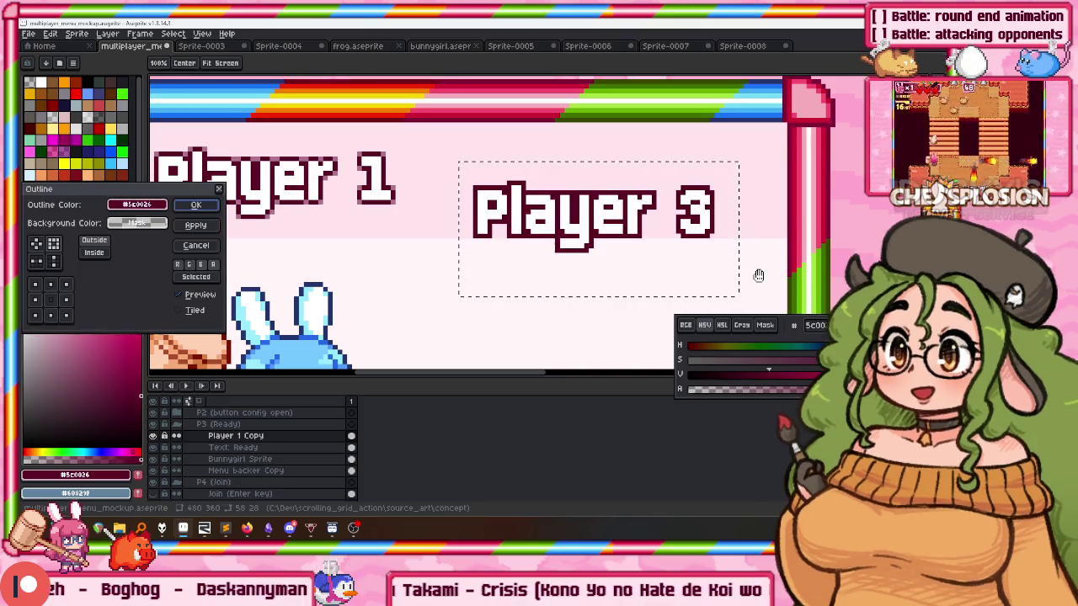
pyautogui.click(193, 205)
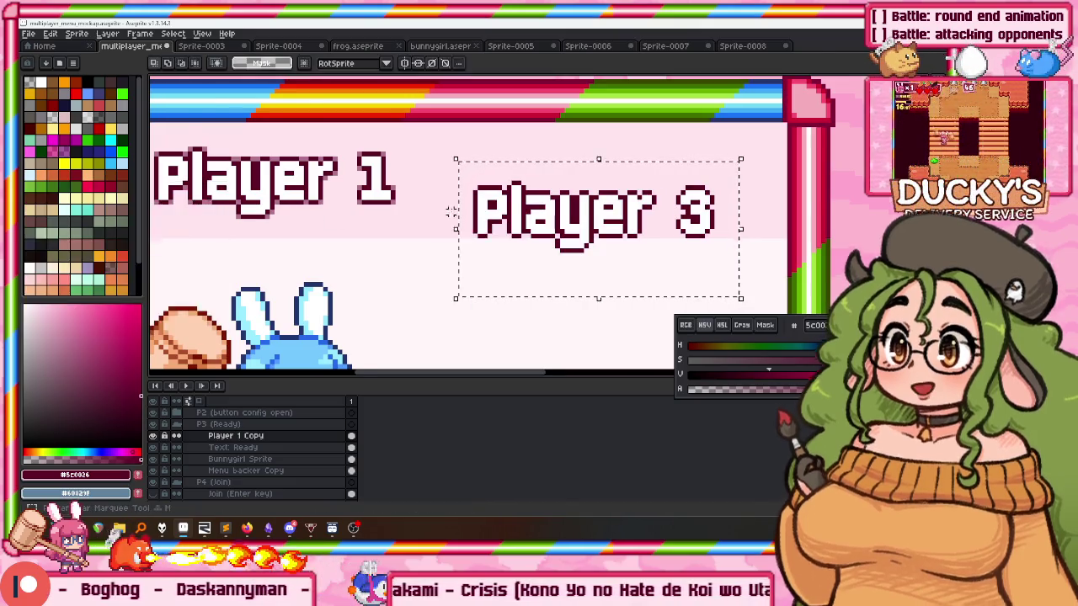
# Delete the copied Player 1 heading from the layer.
pyautogui.scroll(1, 503, 177)
pyautogui.scroll(-1, 472, 174)
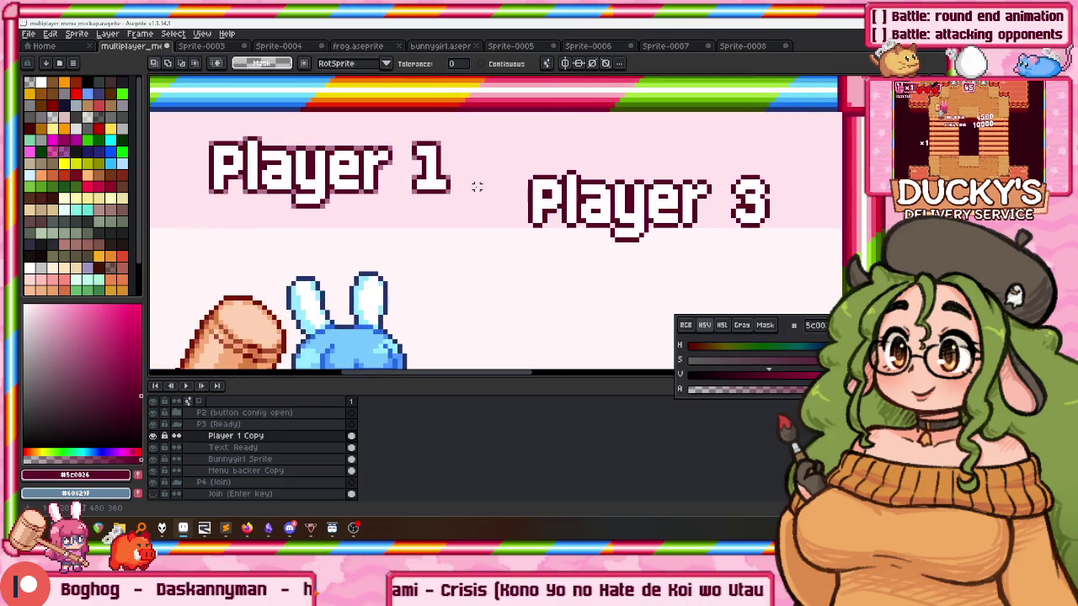
pyautogui.click(216, 149)
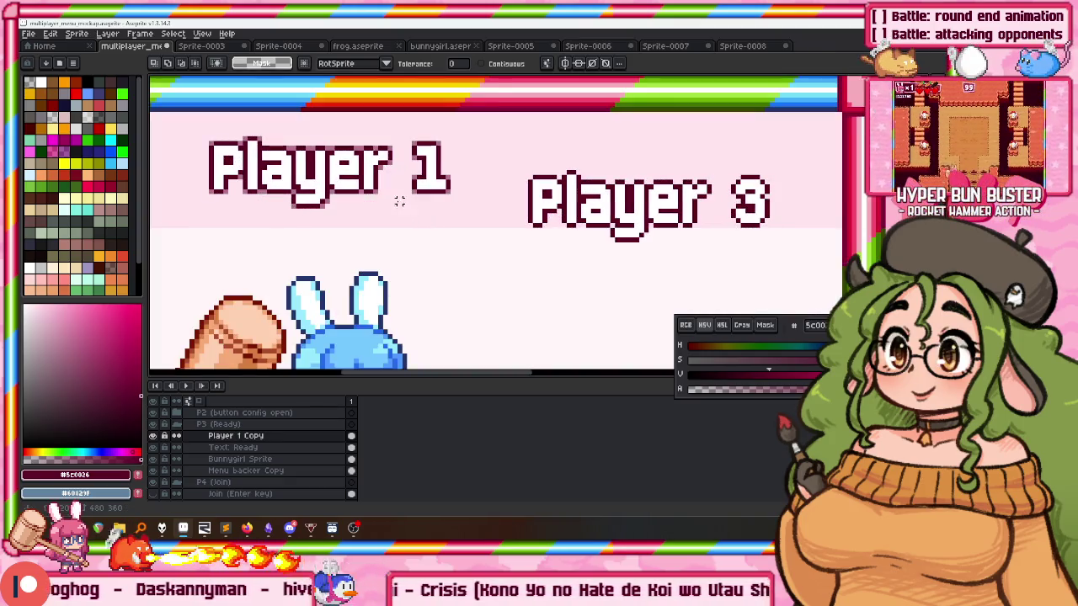
pyautogui.moveTo(201, 137); pyautogui.dragTo(490, 246)
pyautogui.press('Delete')
# Select the dark outline around Player 3 with the Magic Wand and erase it.
pyautogui.scroll(2, 512, 197)
pyautogui.press('w')
pyautogui.click(577, 174)
pyautogui.hscroll(2, 578, 174)
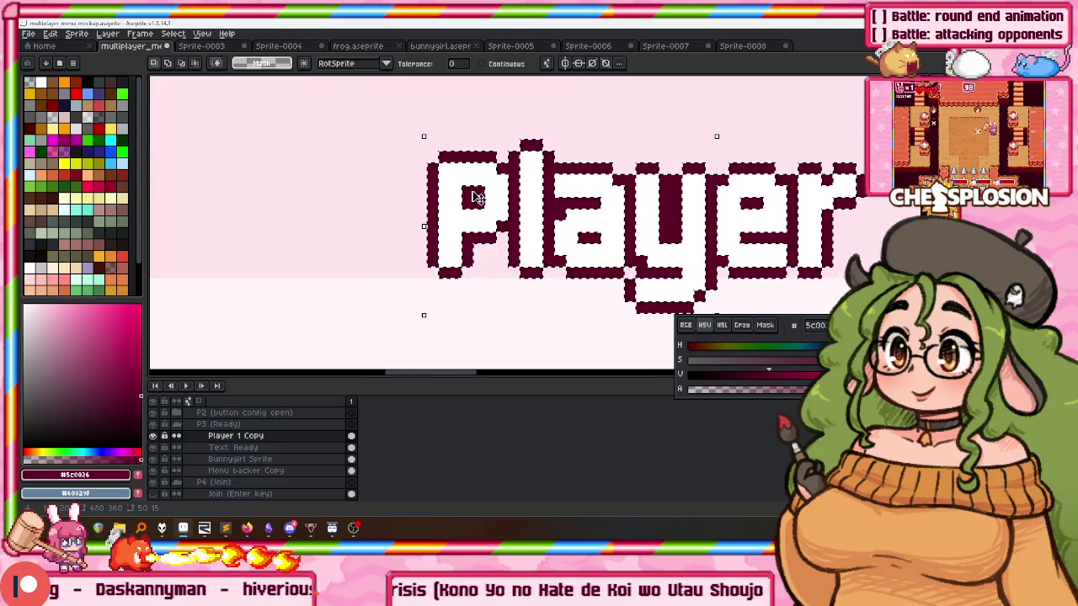
pyautogui.press('Delete')
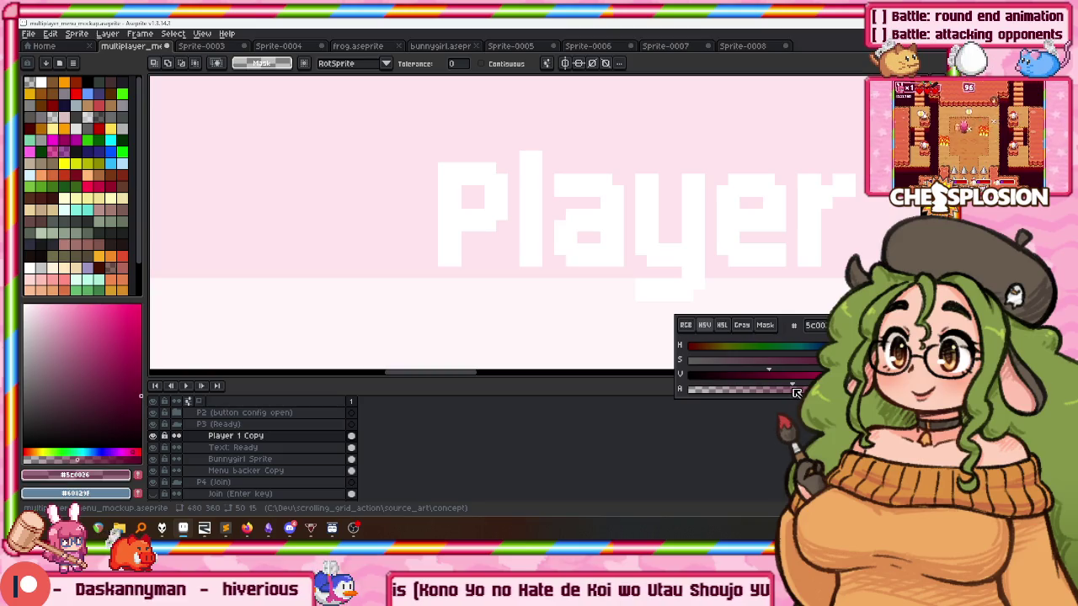
# Reapply the dark outline to Player 3 with the square shape.
pyautogui.hotkey('shift', 'o')
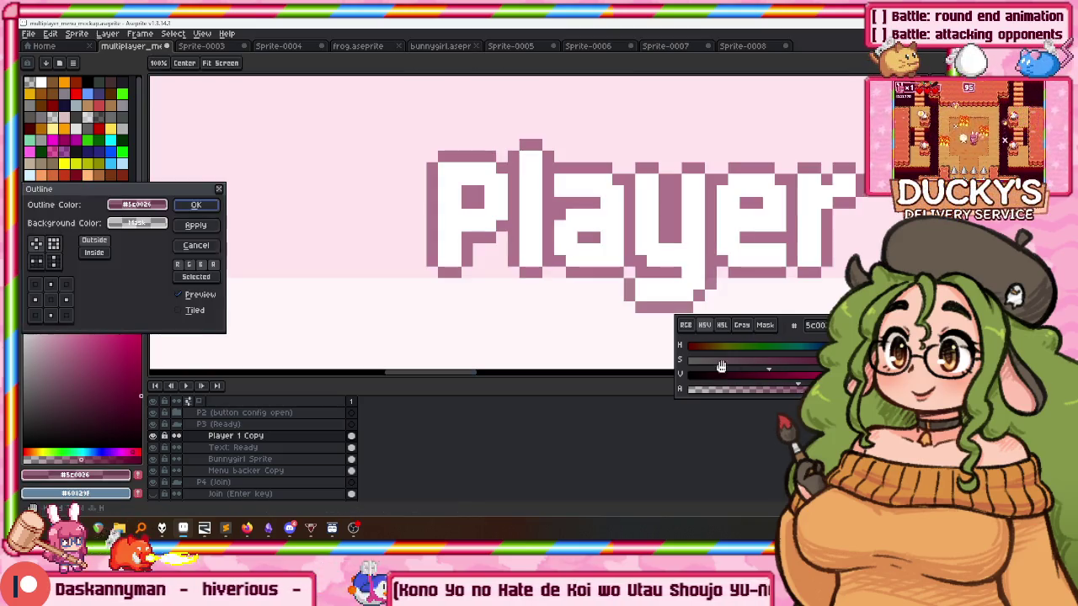
pyautogui.click(55, 246)
pyautogui.click(196, 205)
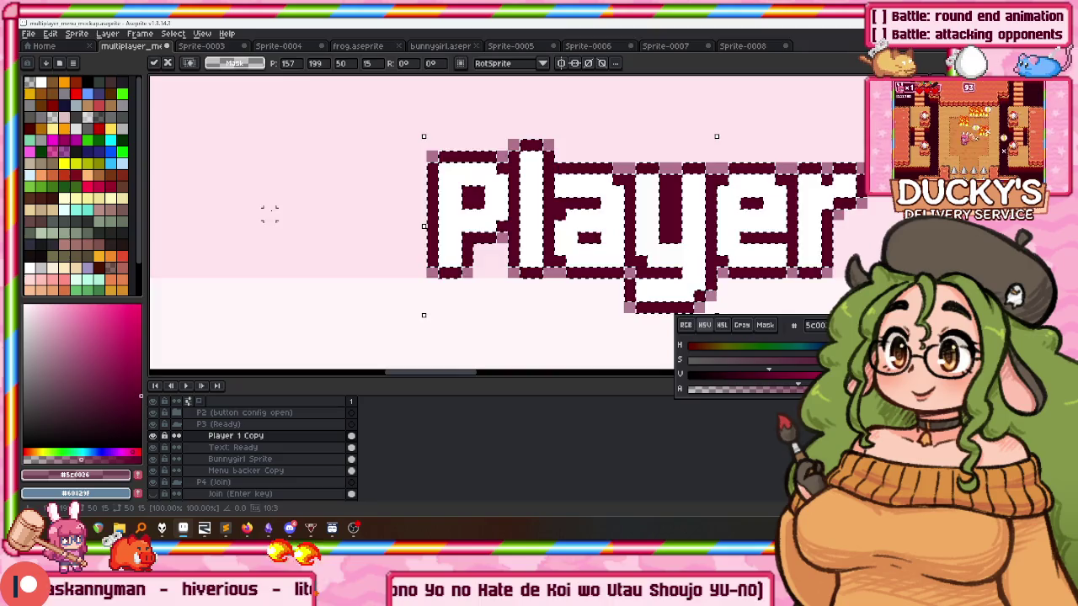
pyautogui.scroll(-3, 303, 128)
pyautogui.scroll(-1, 303, 128)
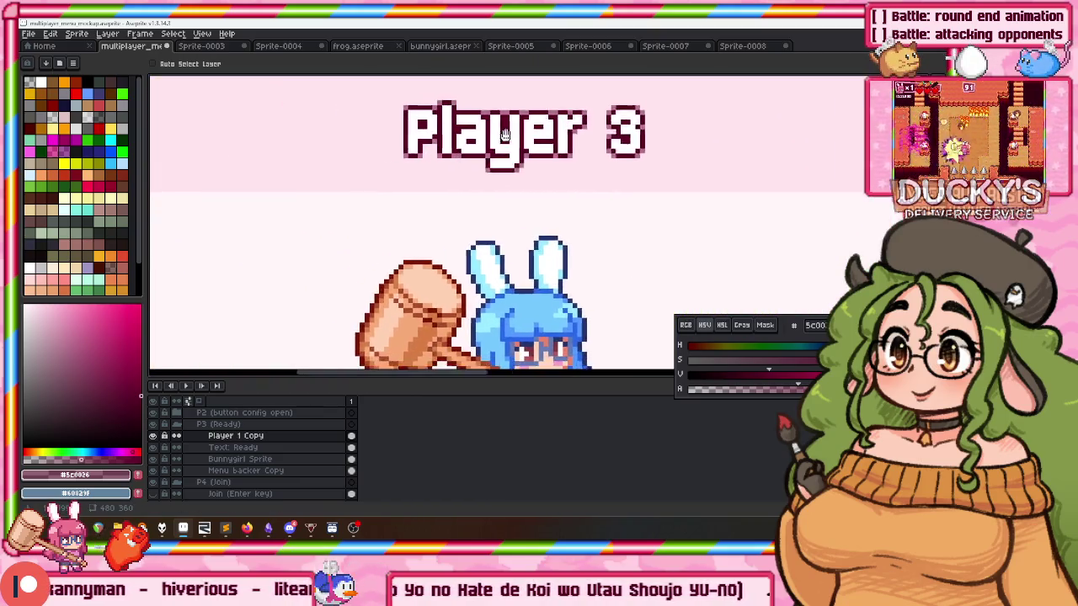
# Review the Player 1 and Player 3 panels, then launch Chessplosion from the Steam tray menu.
pyautogui.scroll(-2, 499, 141)
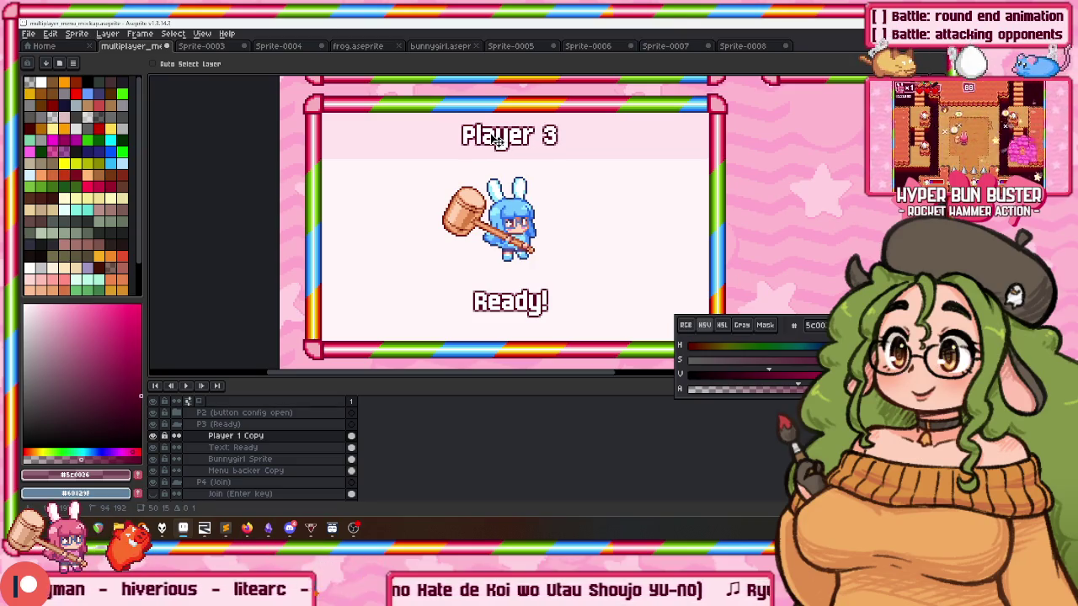
pyautogui.scroll(-3, 484, 166)
pyautogui.scroll(2, 480, 160)
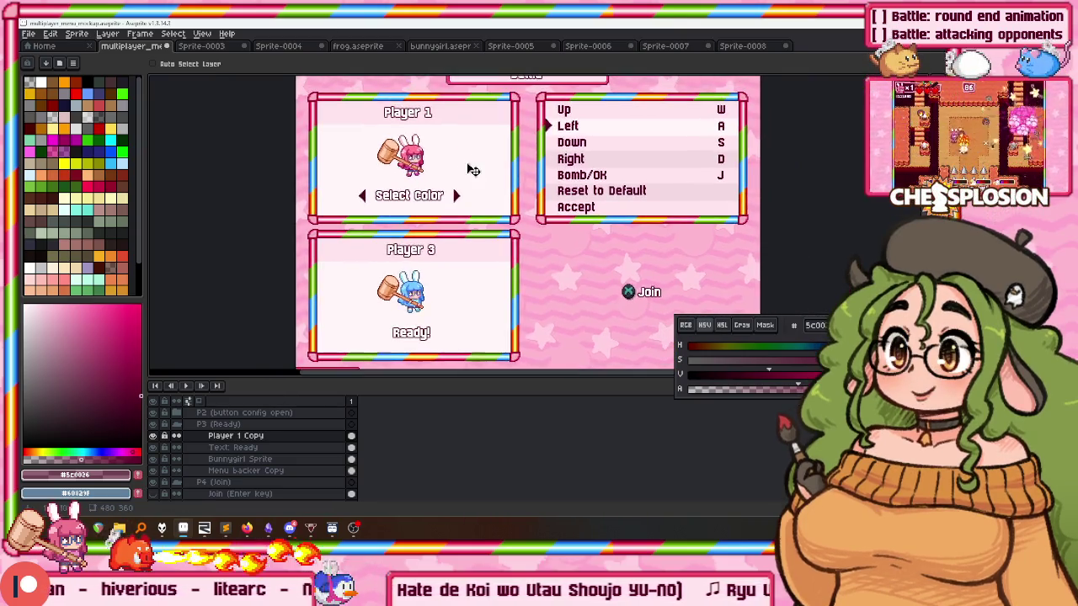
pyautogui.scroll(2, 565, 126)
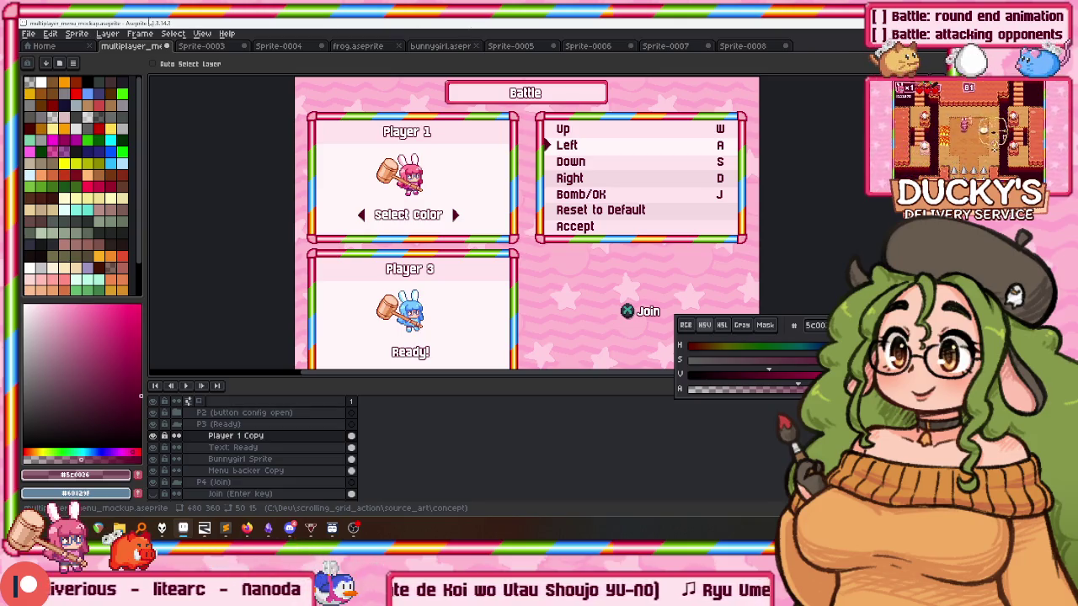
pyautogui.hscroll(2, 423, 202)
pyautogui.scroll(-3, 423, 202)
pyautogui.scroll(2, 549, 154)
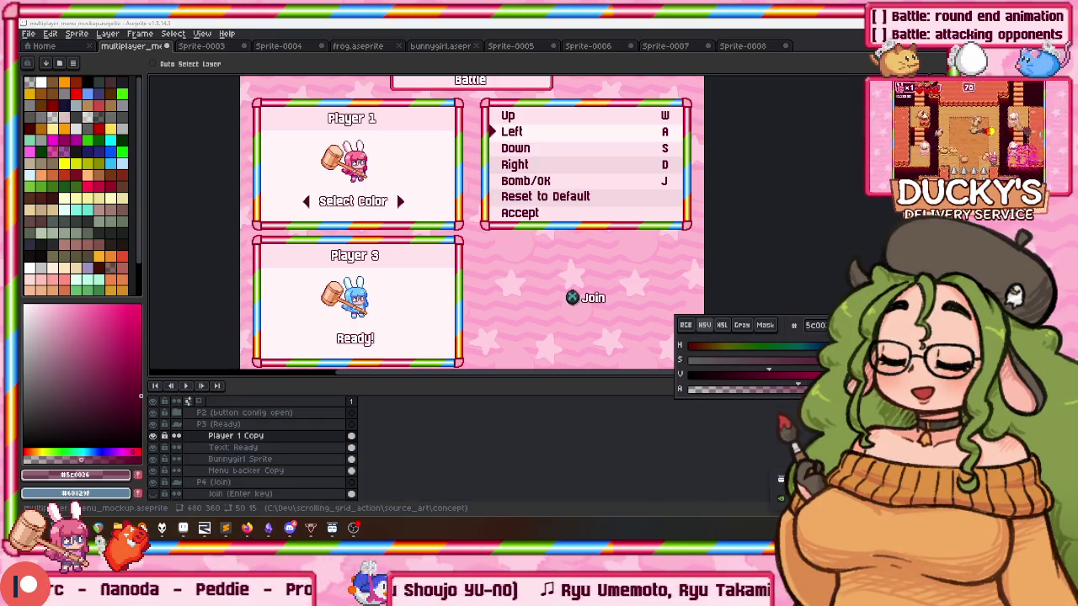
pyautogui.rightClick(781, 497)
pyautogui.click(762, 306)
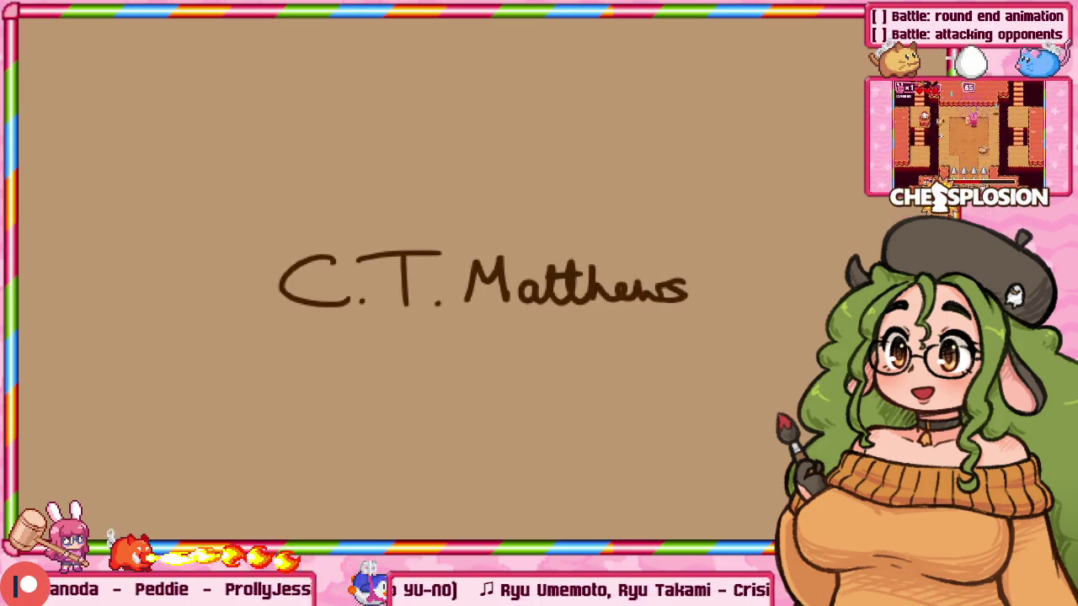
# Go from Chessplosion's title through Battle to the Team Battle join screen, then Alt+Tab away.
pyautogui.press('Return')
pyautogui.press('Down')
pyautogui.press('Down')
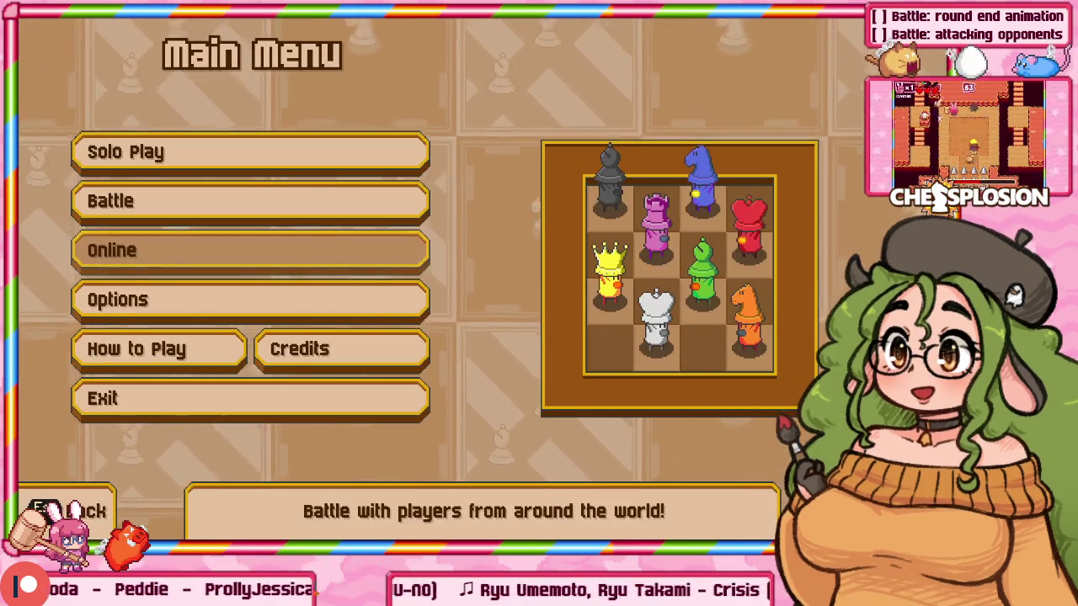
pyautogui.press('Up')
pyautogui.press('Return')
pyautogui.press('Down')
pyautogui.press('Return')
pyautogui.press('Return')
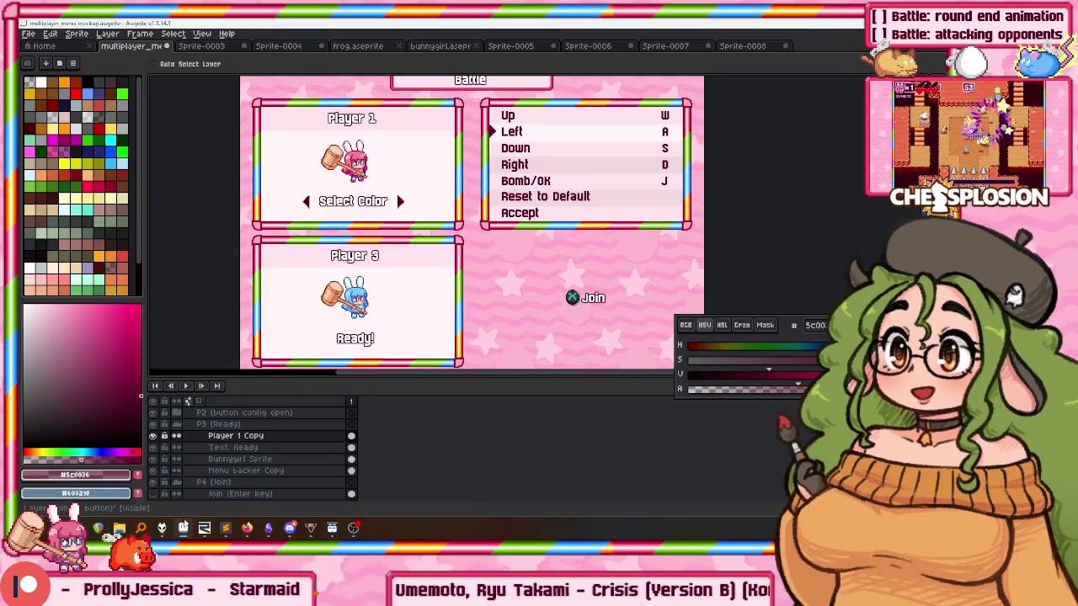
pyautogui.hotkey('alt', 'Tab')
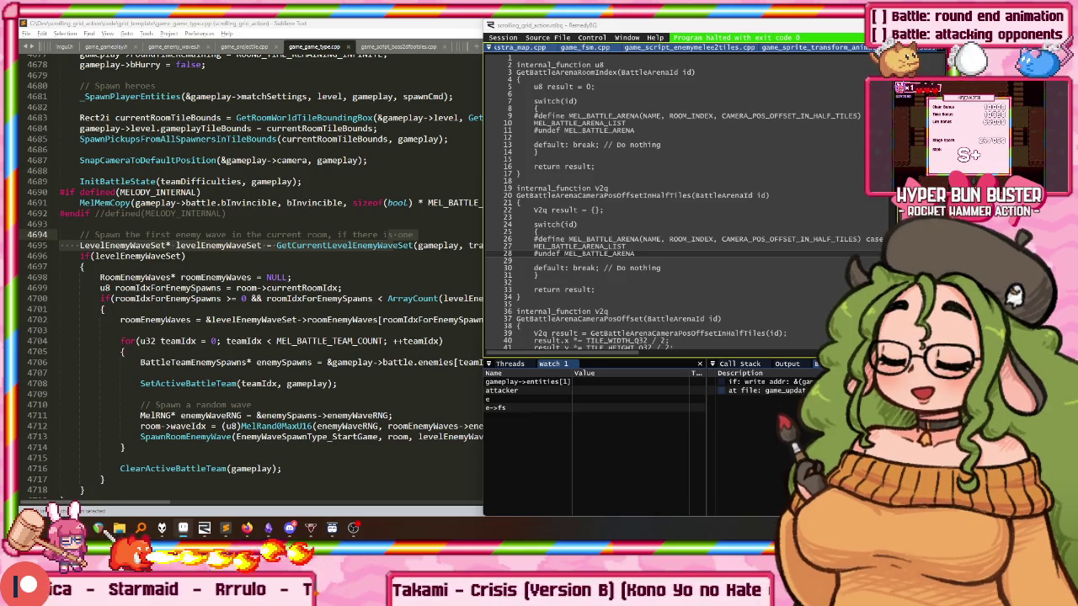
# Switch from the Sublime Text battle-start code back to Aseprite's Sprite-0010.
pyautogui.hotkey('alt', 'Tab')
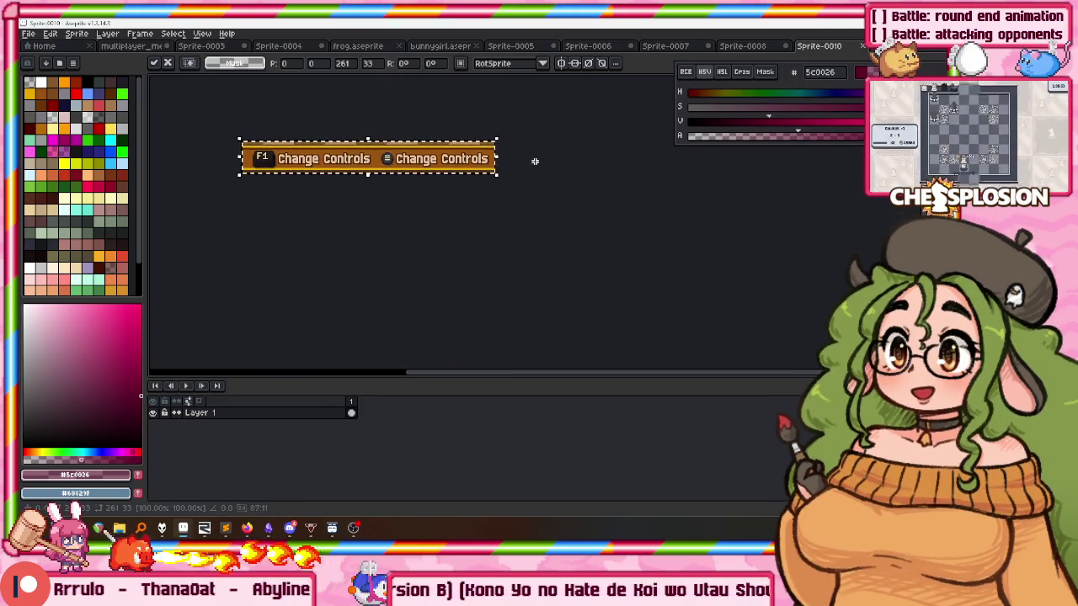
# Deselect, then delete the brown background bar using Magic Wand selection.
pyautogui.hotkey('ctrl', 'd')
pyautogui.scroll(3, 322, 127)
pyautogui.scroll(-1, 312, 143)
pyautogui.scroll(-2, 302, 160)
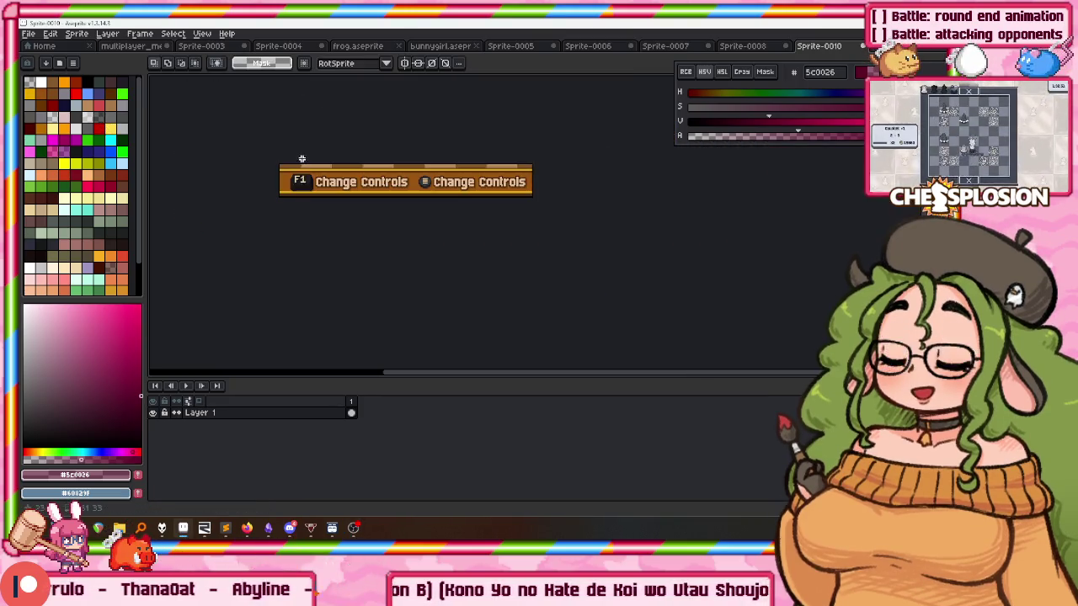
pyautogui.scroll(4, 373, 135)
pyautogui.scroll(-1, 421, 168)
pyautogui.scroll(-2, 464, 212)
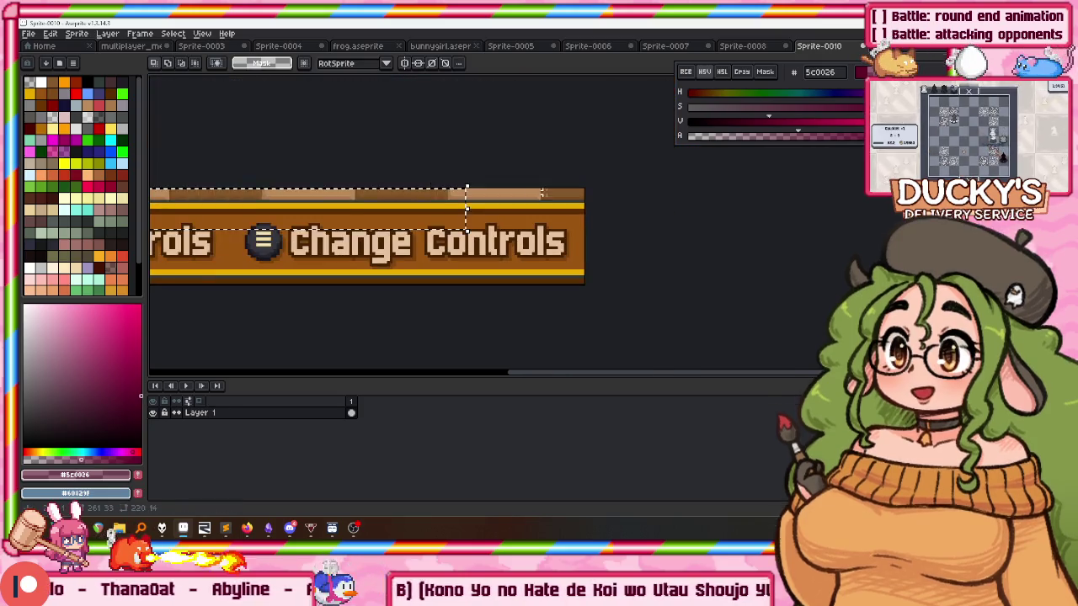
pyautogui.scroll(1, 464, 211)
pyautogui.hscroll(-2, 416, 211)
pyautogui.scroll(3, 416, 212)
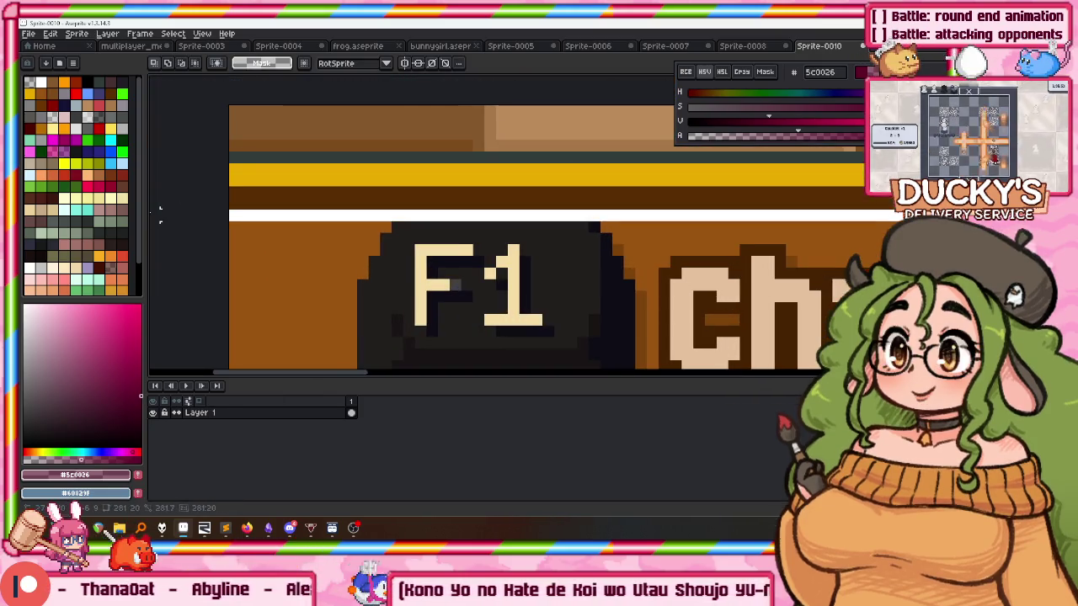
pyautogui.scroll(-2, 232, 219)
pyautogui.scroll(-1, 232, 219)
pyautogui.hscroll(3, 272, 234)
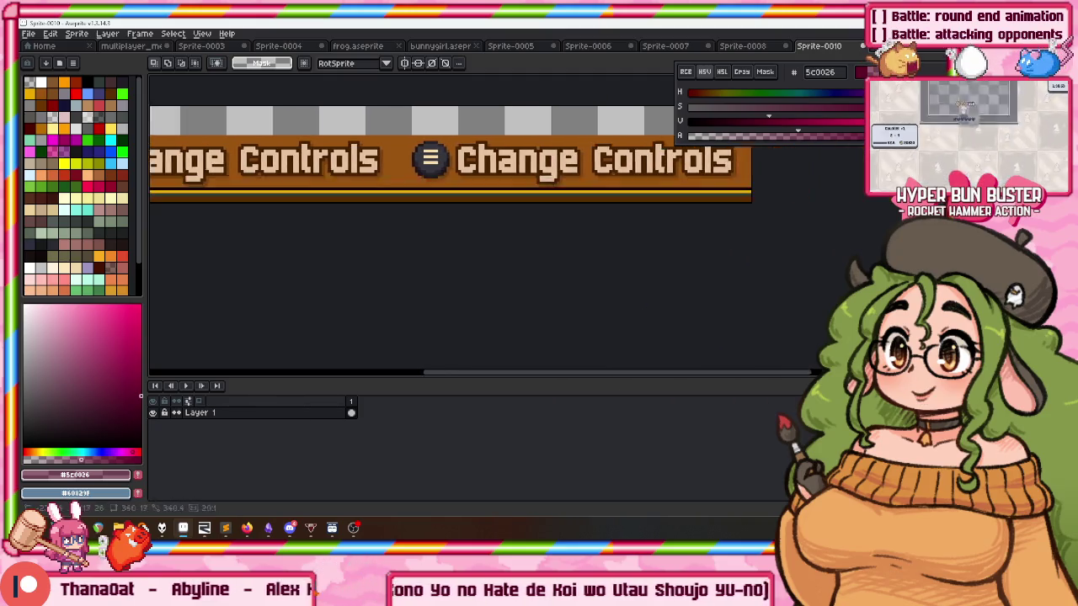
pyautogui.hscroll(1, 834, 217)
pyautogui.scroll(2, 833, 217)
pyautogui.hscroll(1, 842, 210)
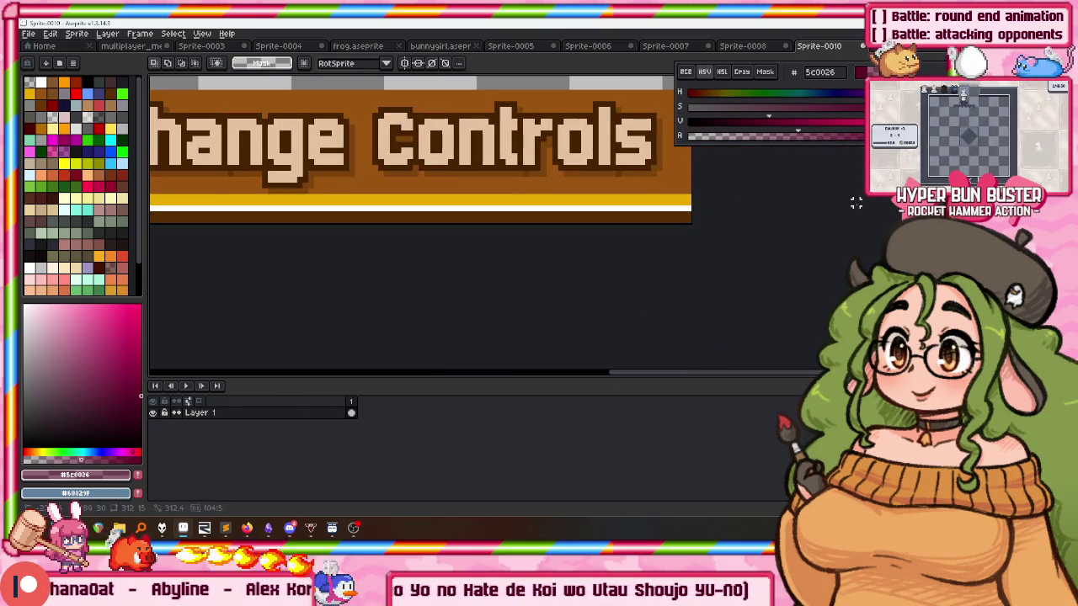
pyautogui.hscroll(-2, 867, 198)
pyautogui.press('w')
pyautogui.click(539, 142)
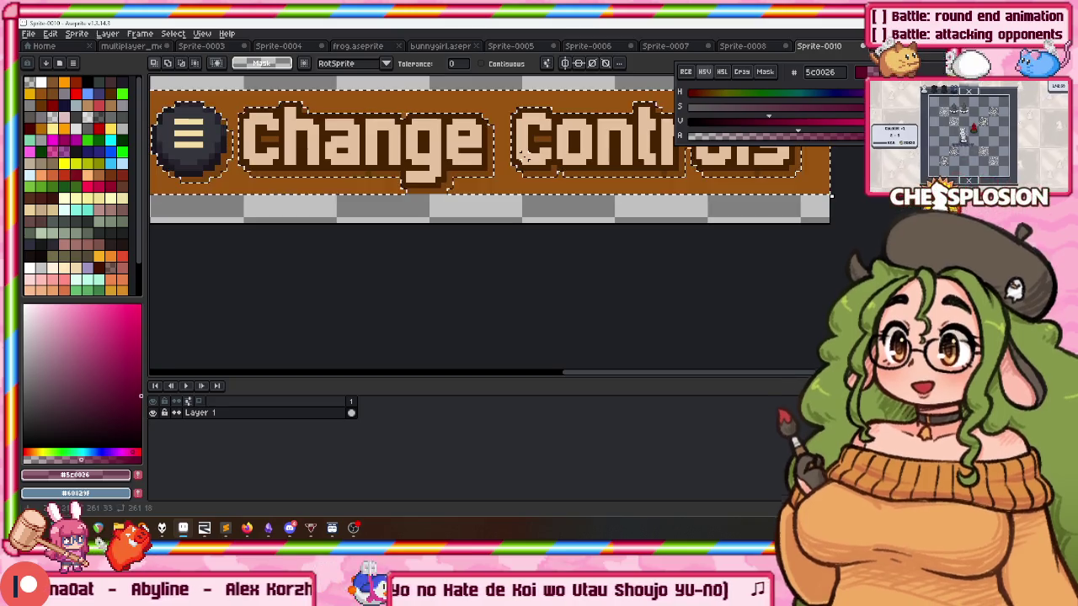
pyautogui.press('Delete')
# Select the dark letter outlines with the Magic Wand and erase them.
pyautogui.hscroll(-2, 434, 181)
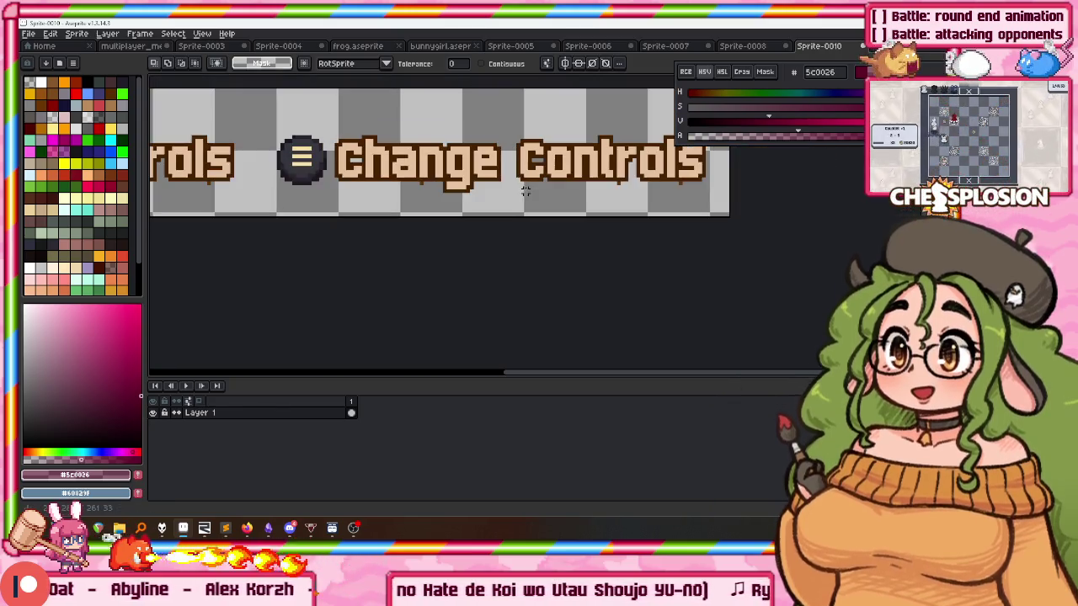
pyautogui.scroll(1, 434, 181)
pyautogui.click(427, 180)
pyautogui.press('Delete')
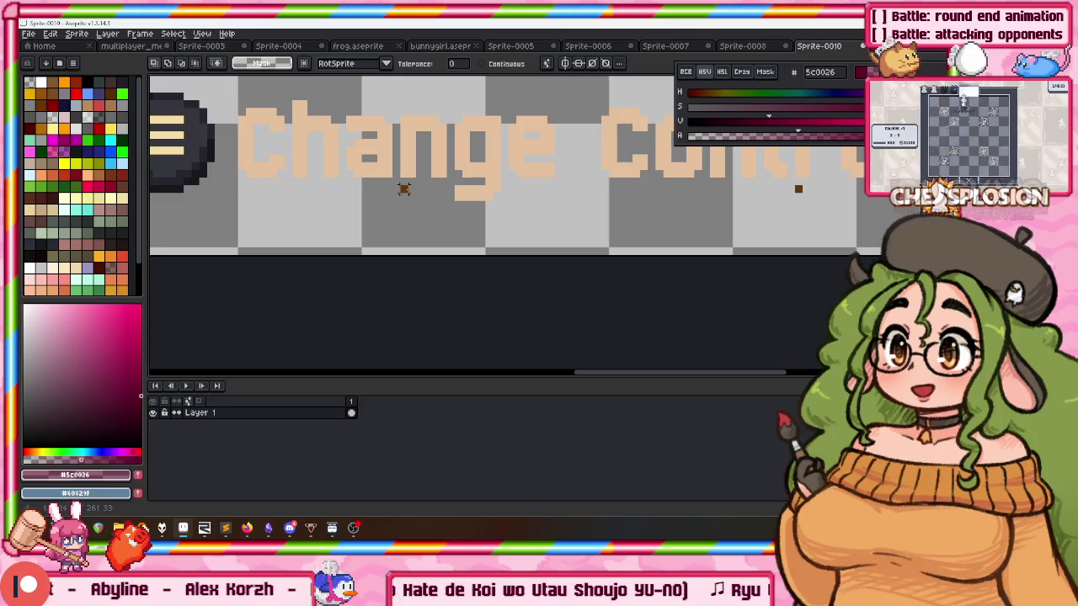
# Look over the cleaned Change Controls strip and select the whole sprite.
pyautogui.scroll(-1, 403, 189)
pyautogui.hscroll(2, 272, 193)
pyautogui.hscroll(-2, 273, 185)
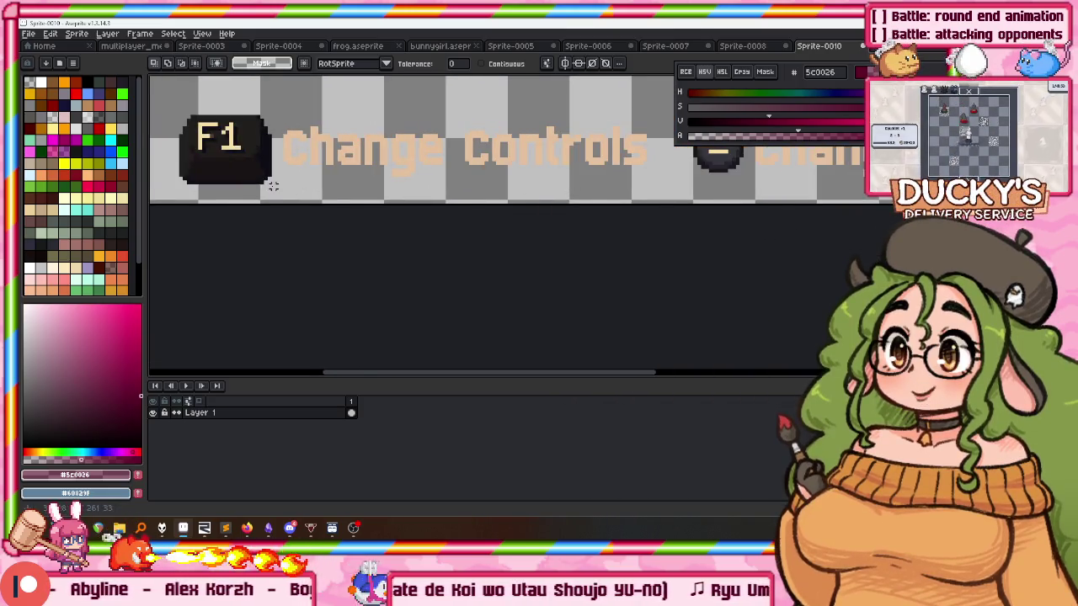
pyautogui.scroll(-2, 272, 185)
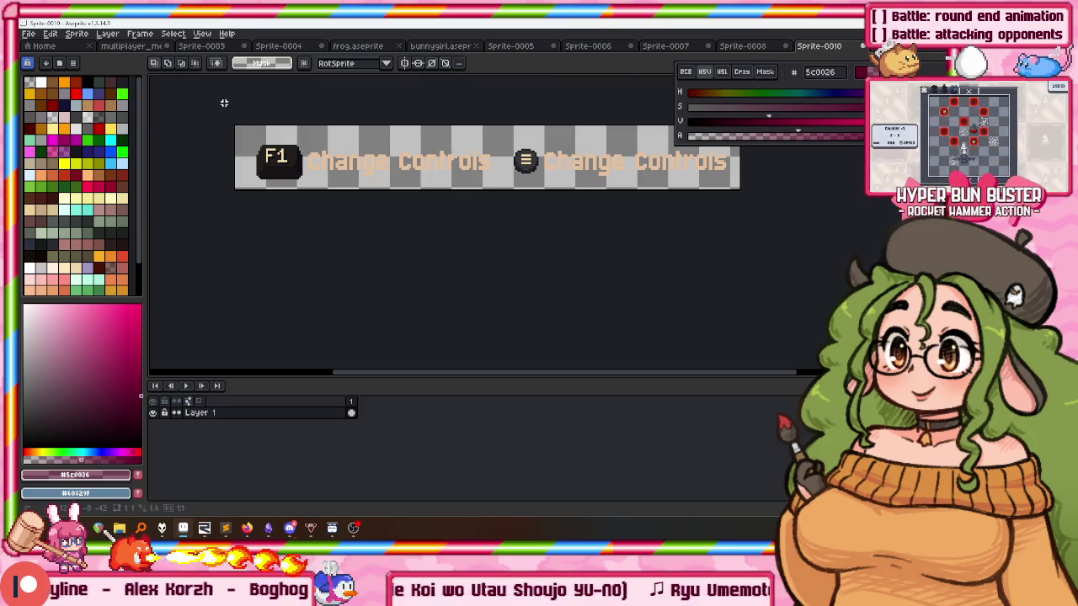
pyautogui.hotkey('ctrl', 'a')
pyautogui.hscroll(2, 226, 103)
# Return to the multiplayer menu mockup and scroll to locate the Menu backer Copy layer.
pyautogui.click(192, 46)
pyautogui.click(158, 48)
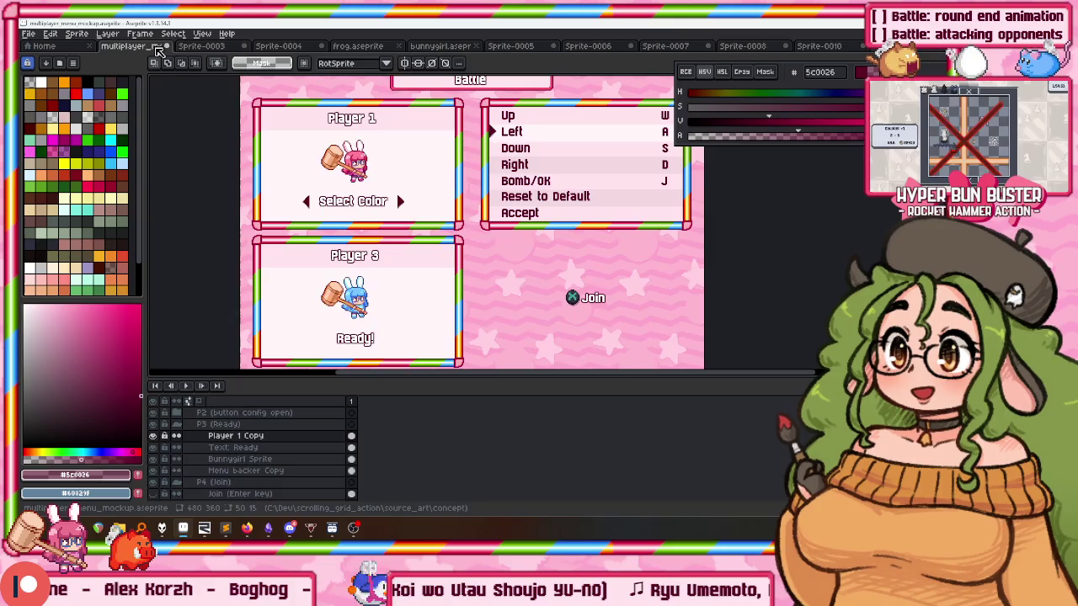
pyautogui.hscroll(-2, 319, 170)
pyautogui.scroll(-1, 319, 170)
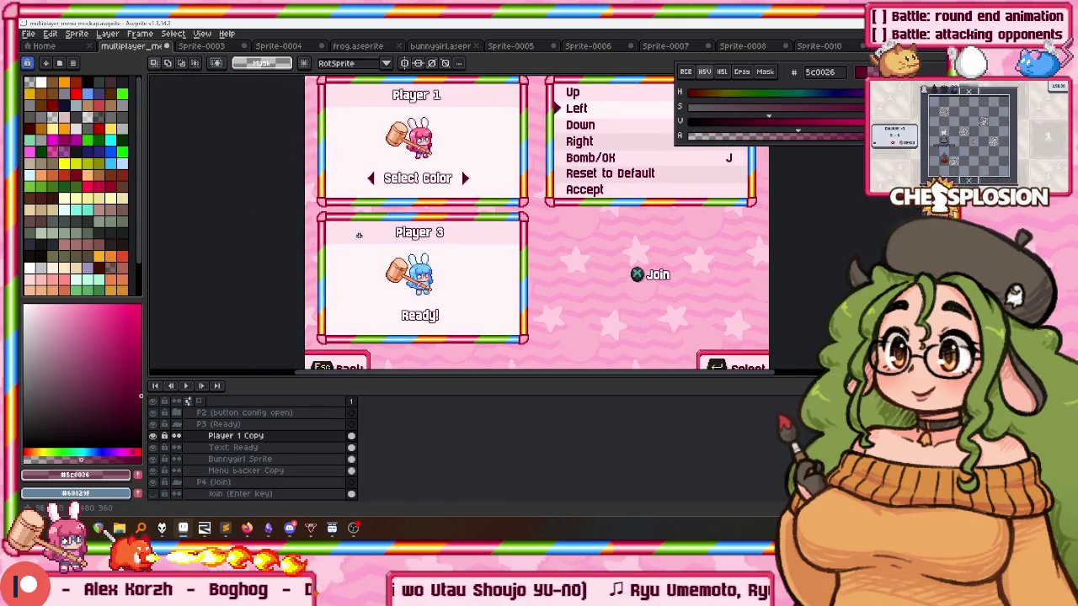
pyautogui.scroll(2, 426, 161)
pyautogui.hscroll(1, 337, 253)
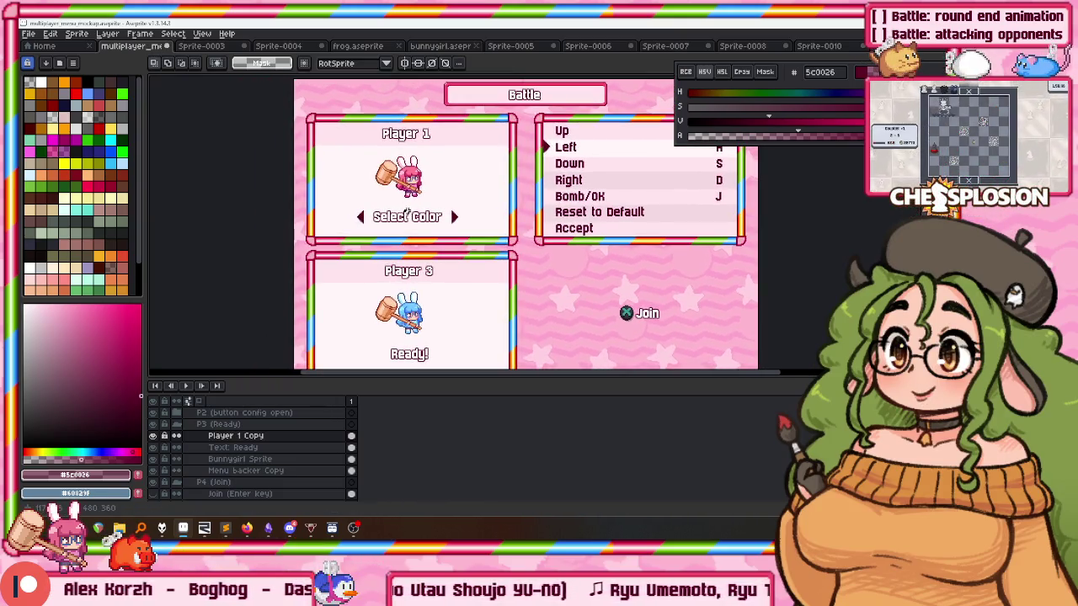
pyautogui.scroll(3, 227, 446)
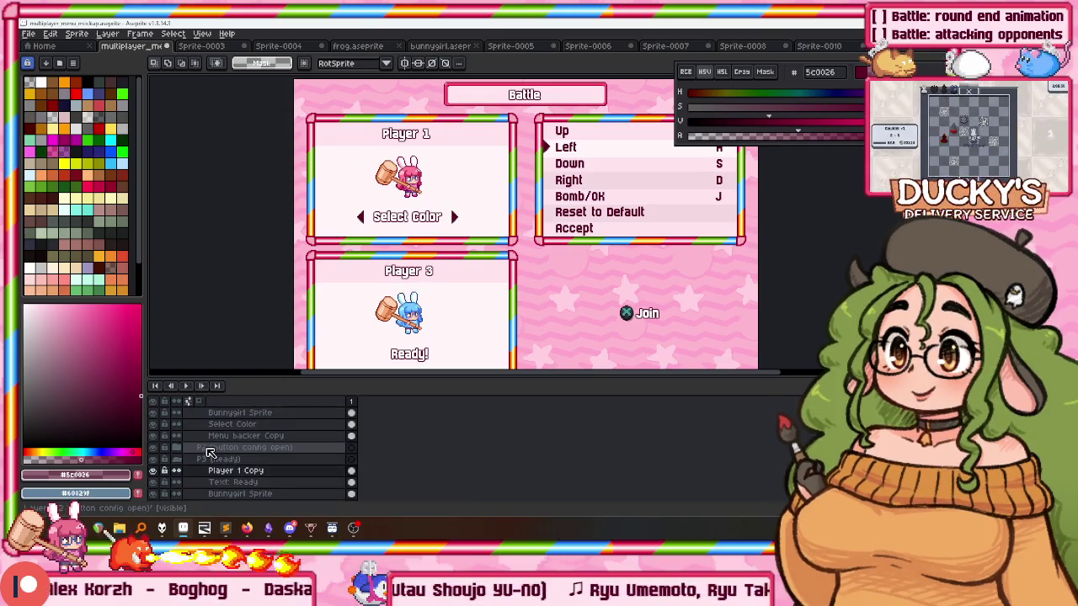
pyautogui.scroll(2, 236, 459)
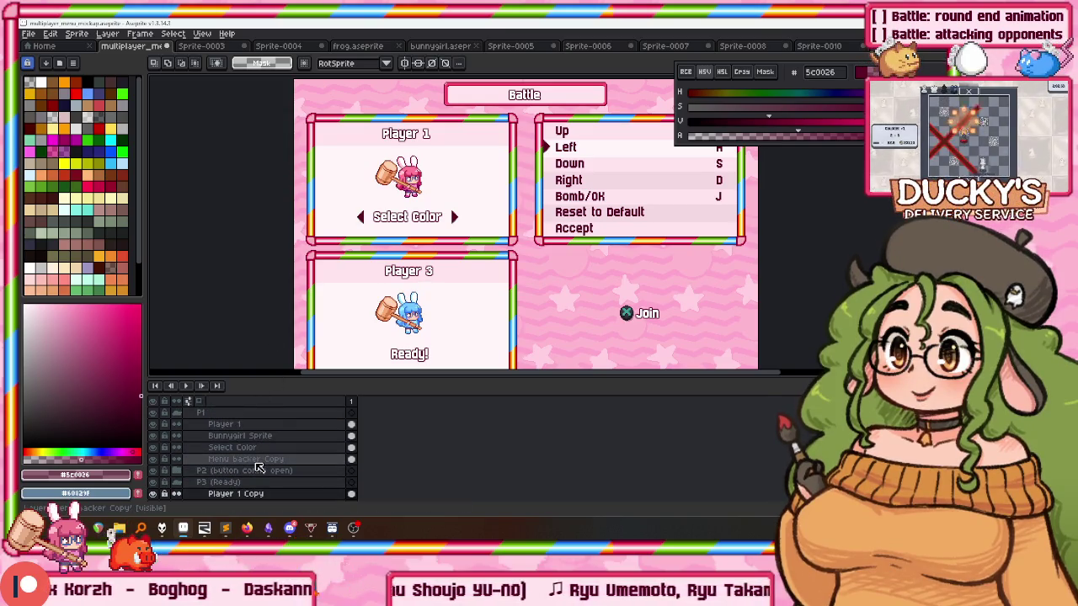
# Add a new layer named Change Controls above Menu backer Copy.
pyautogui.scroll(-1, 259, 467)
pyautogui.click(251, 449)
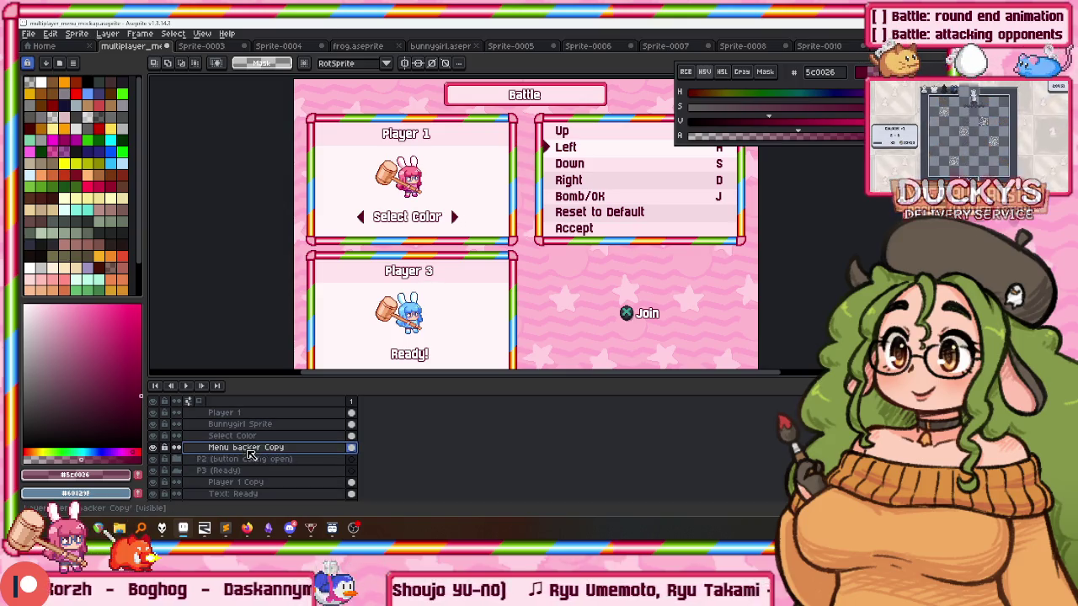
pyautogui.hotkey('shift', 'n')
pyautogui.doubleClick(247, 450)
pyautogui.write('Change Controll')
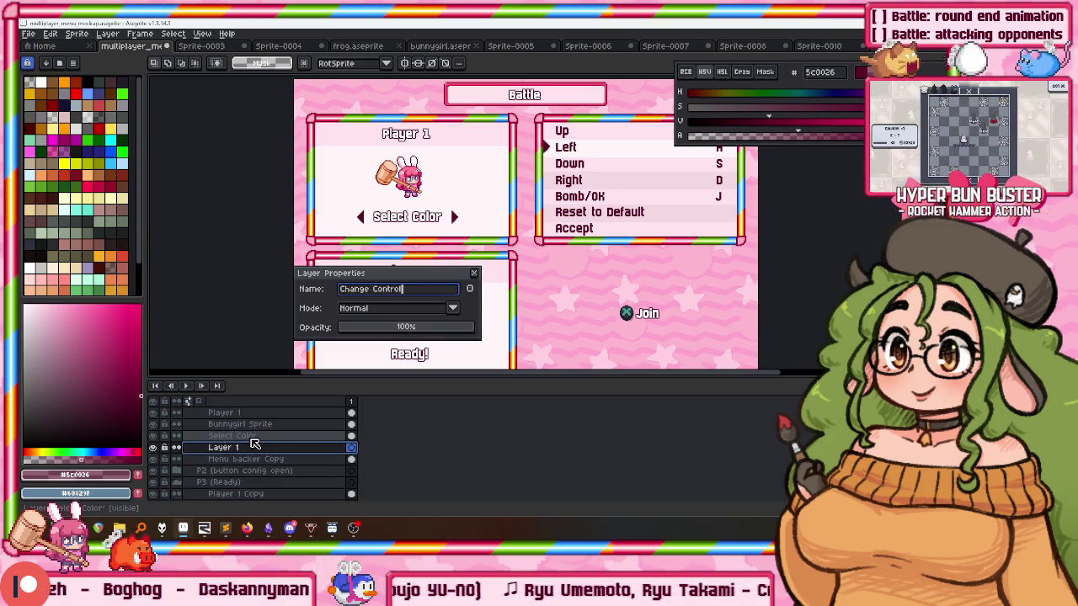
pyautogui.write('s')
pyautogui.press('Return')
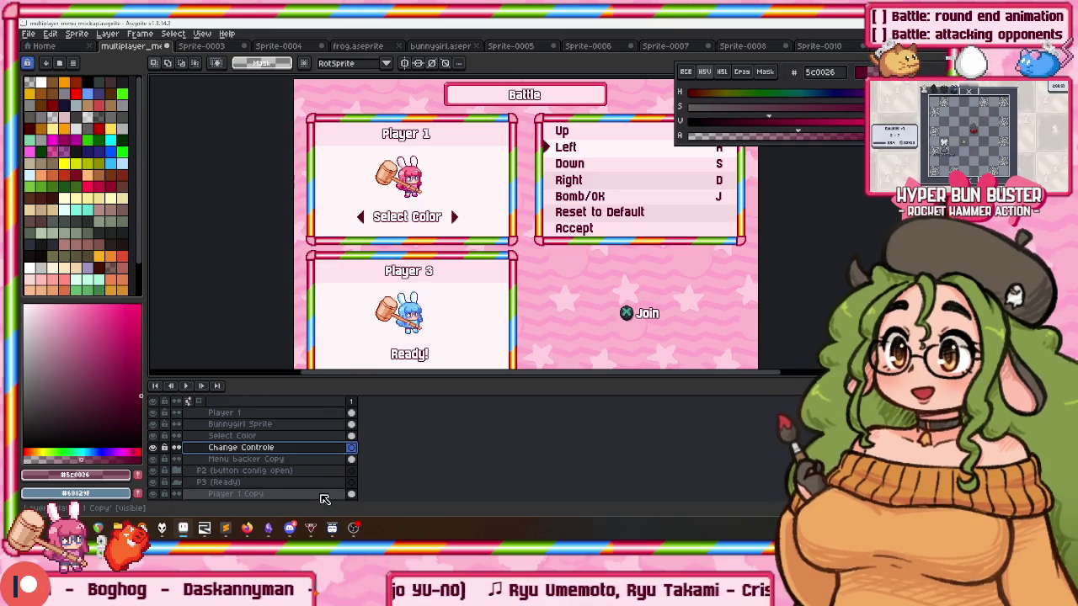
# Paste the F1 Change Controls prompt and place it just under Select Color in the Player 1 panel.
pyautogui.scroll(2, 399, 240)
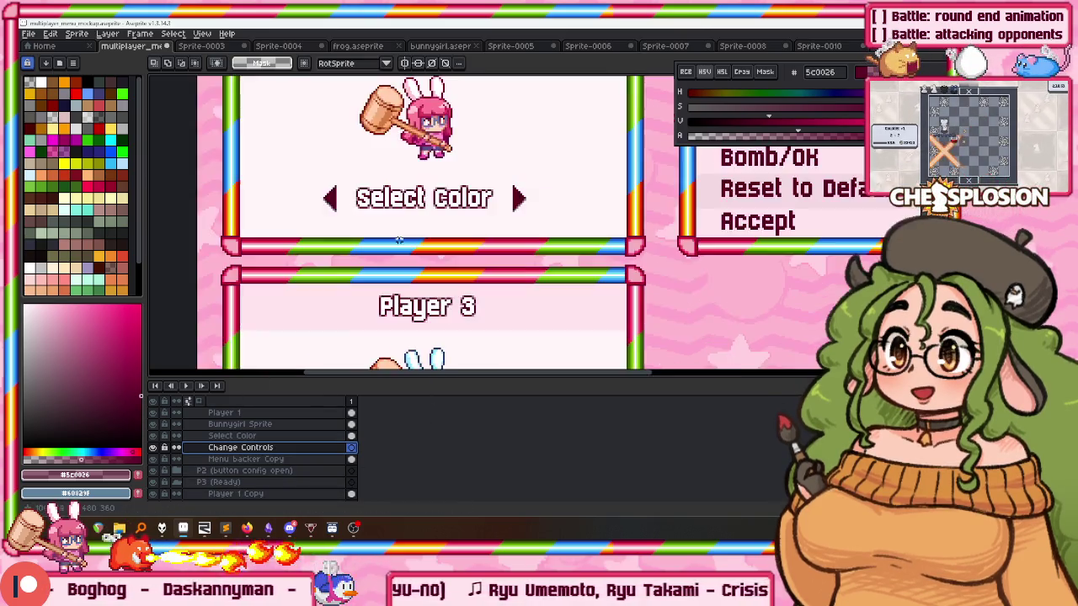
pyautogui.scroll(1, 399, 240)
pyautogui.hotkey('ctrl', 'v')
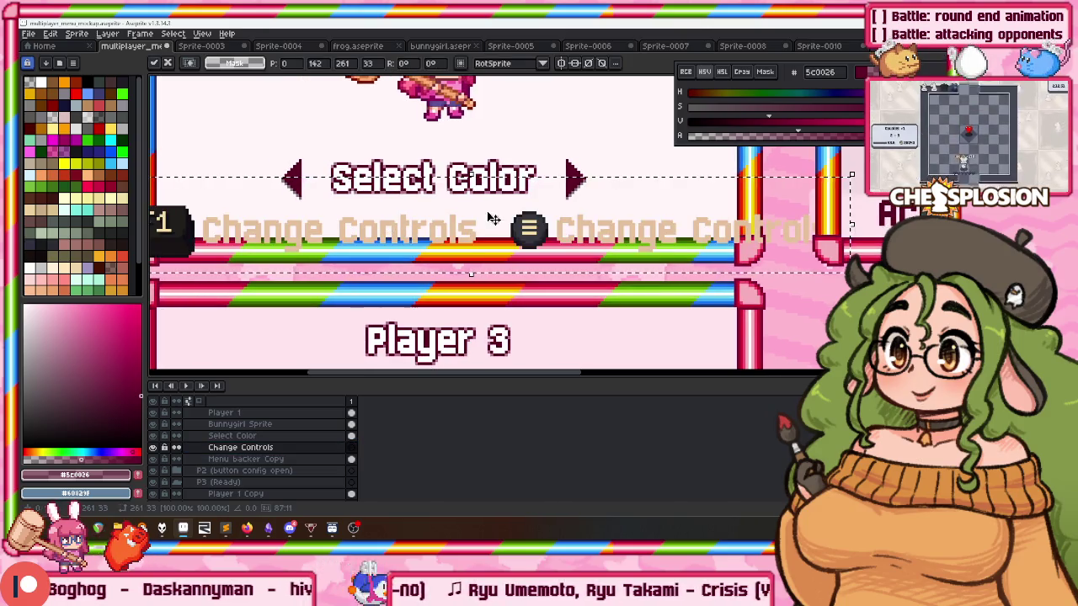
pyautogui.moveTo(388, 231); pyautogui.dragTo(518, 208)
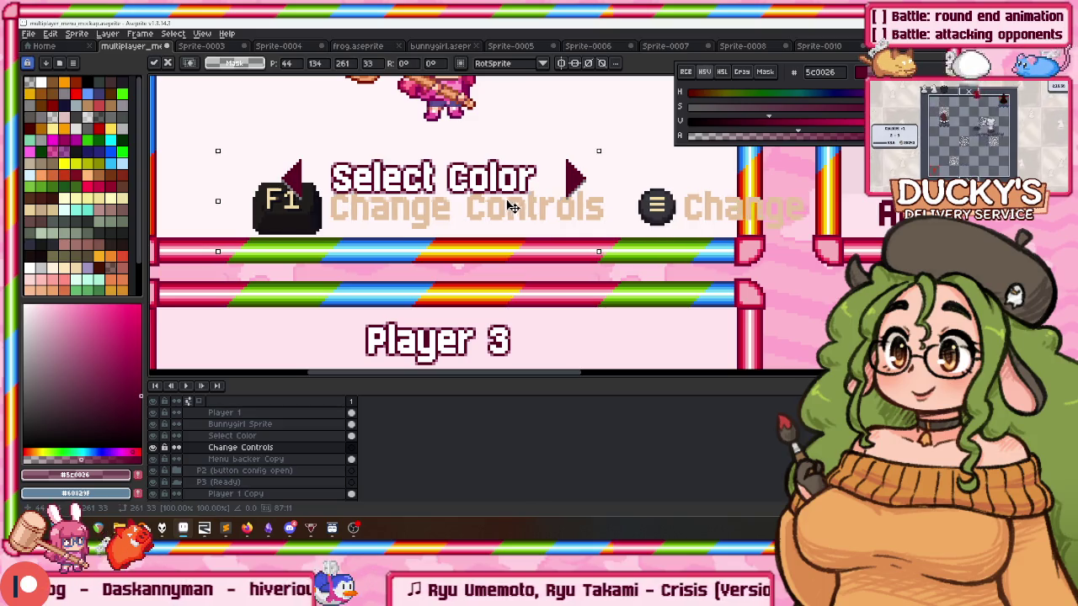
pyautogui.moveTo(518, 208); pyautogui.dragTo(506, 207)
pyautogui.press('Return')
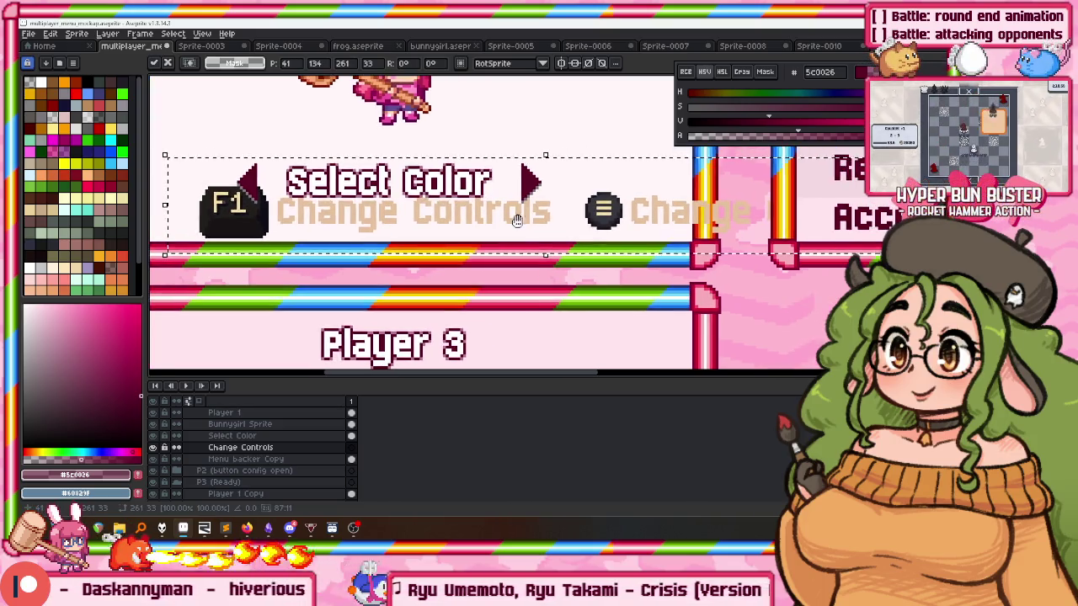
# Select the second, gamepad Change Controls label and add a new layer for it.
pyautogui.scroll(-1, 544, 203)
pyautogui.moveTo(559, 175); pyautogui.dragTo(731, 275)
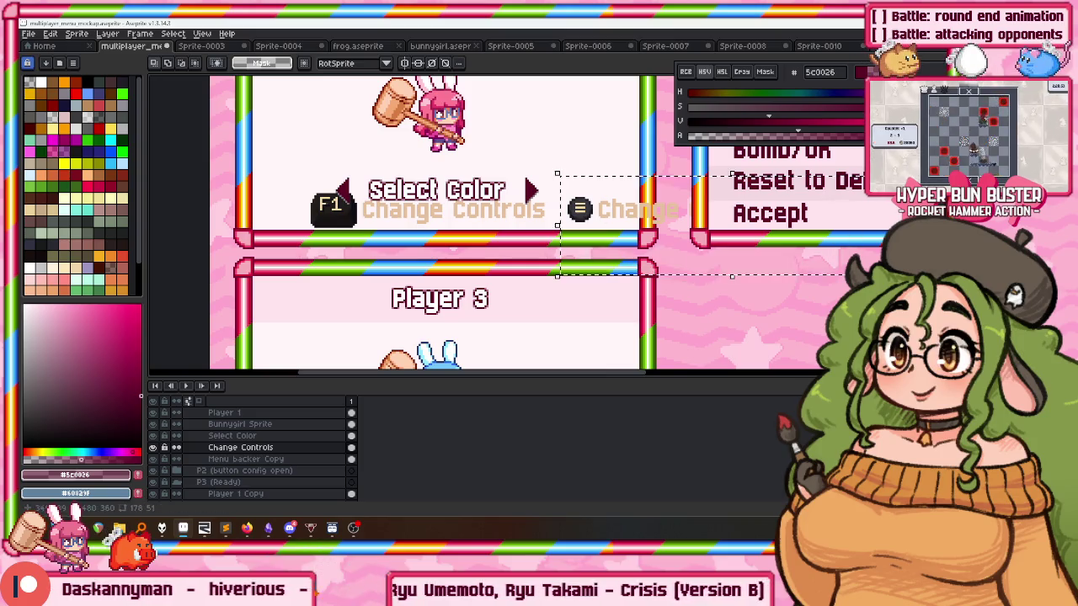
pyautogui.scroll(-1, 283, 454)
pyautogui.hotkey('ctrl', 'shift', 'n')
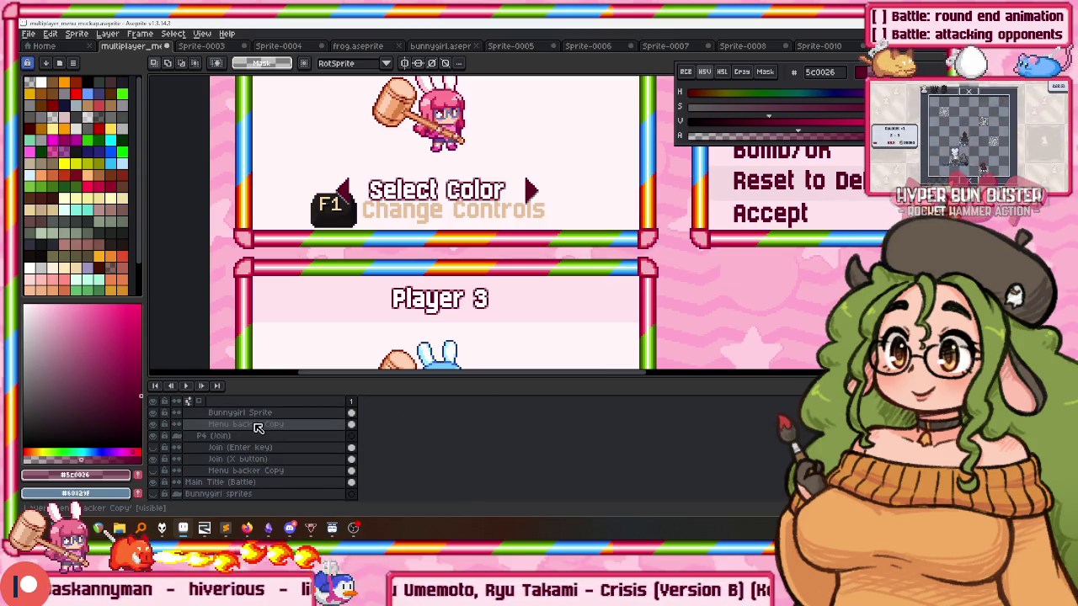
# Name the new layer Change Controls and place the pasted second prompt below Player 3's Ready!
pyautogui.doubleClick(259, 425)
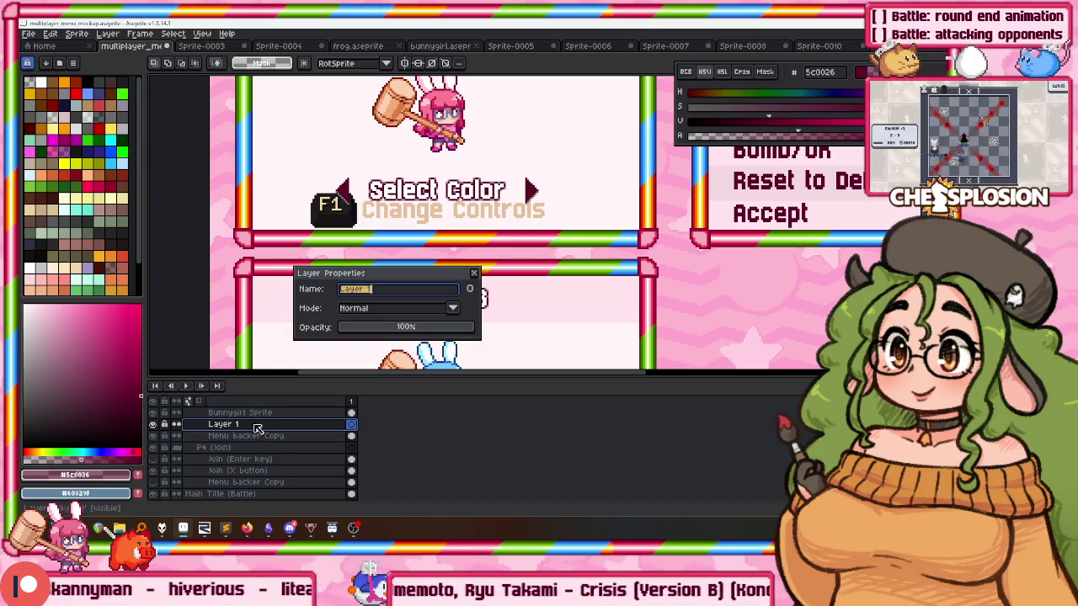
pyautogui.write('Change Controls')
pyautogui.press('Return')
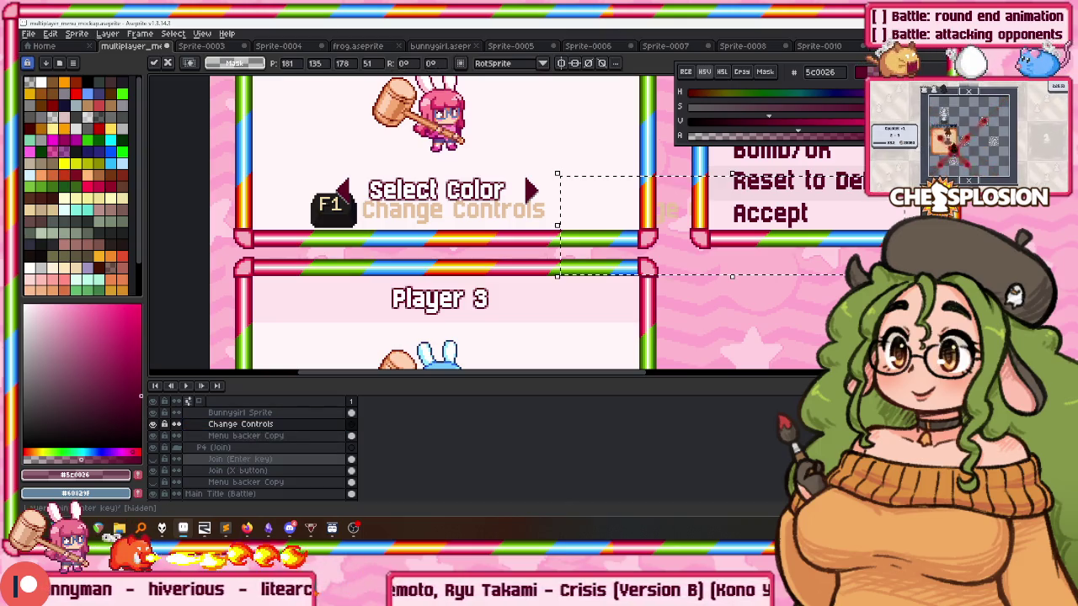
pyautogui.hotkey('ctrl', 'v')
pyautogui.press('Left')
pyautogui.press('Up')
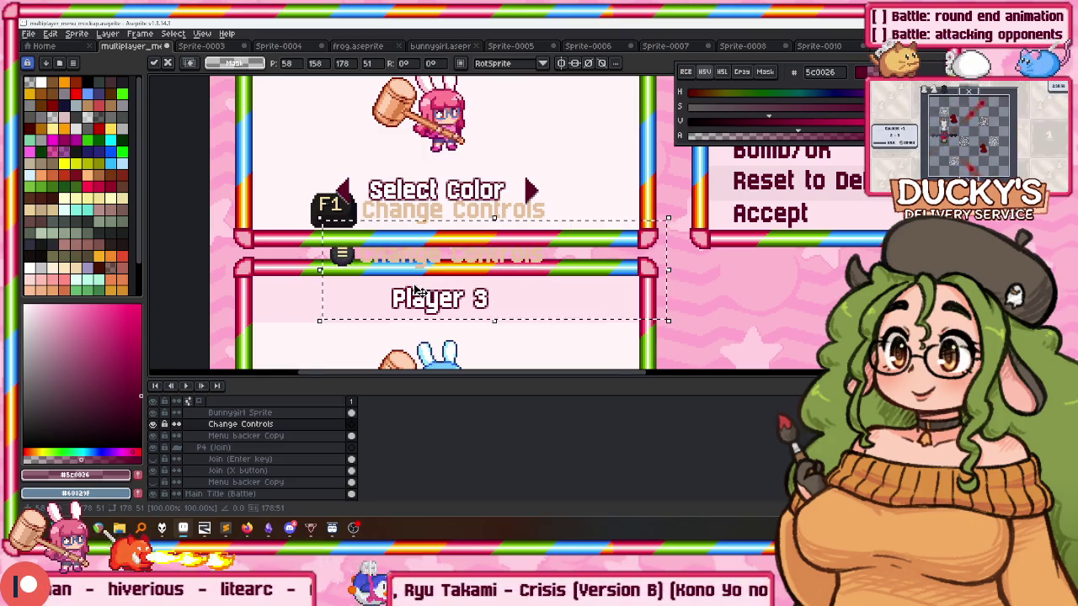
pyautogui.scroll(-2, 415, 290)
pyautogui.moveTo(429, 151); pyautogui.dragTo(444, 306)
pyautogui.scroll(-1, 445, 305)
pyautogui.press('Up')
pyautogui.press('Return')
# Select the Player 1 Change Controls layer and bring its text into view.
pyautogui.scroll(-2, 444, 297)
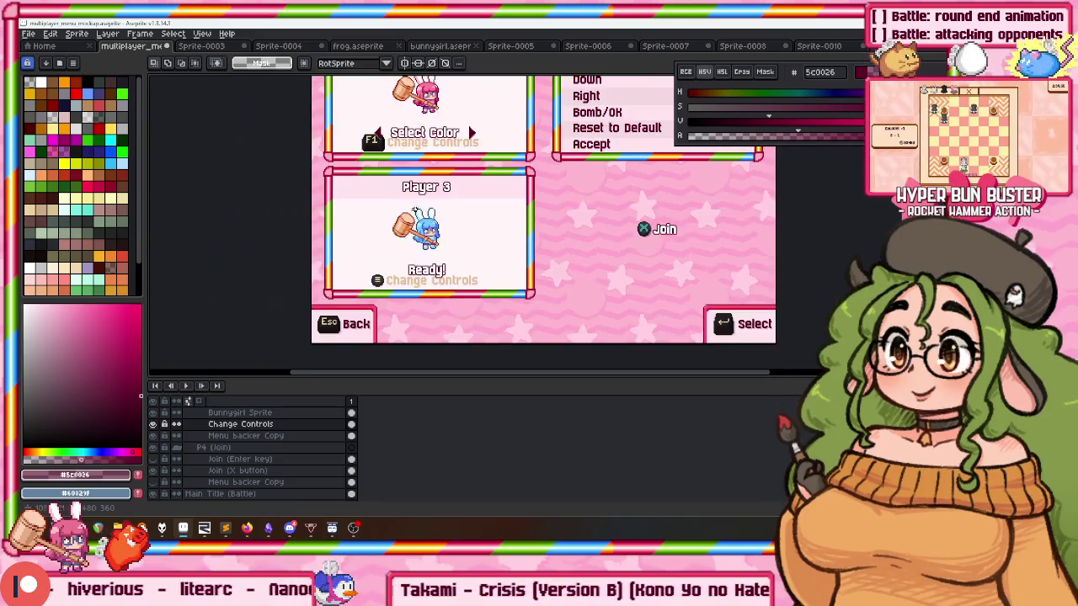
pyautogui.scroll(1, 391, 192)
pyautogui.scroll(1, 391, 192)
pyautogui.scroll(1, 395, 186)
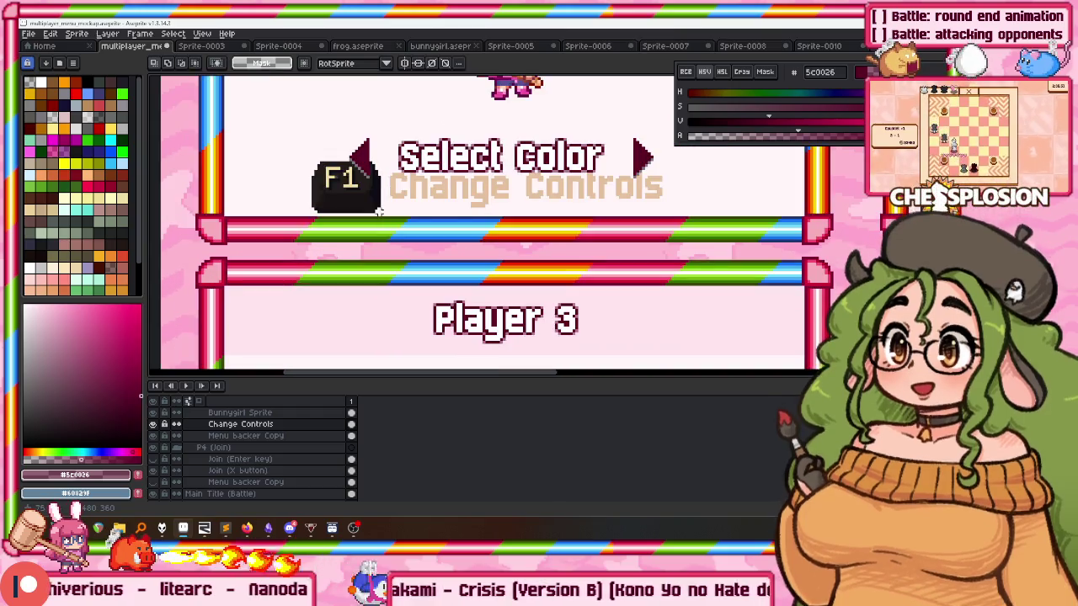
pyautogui.click(250, 428)
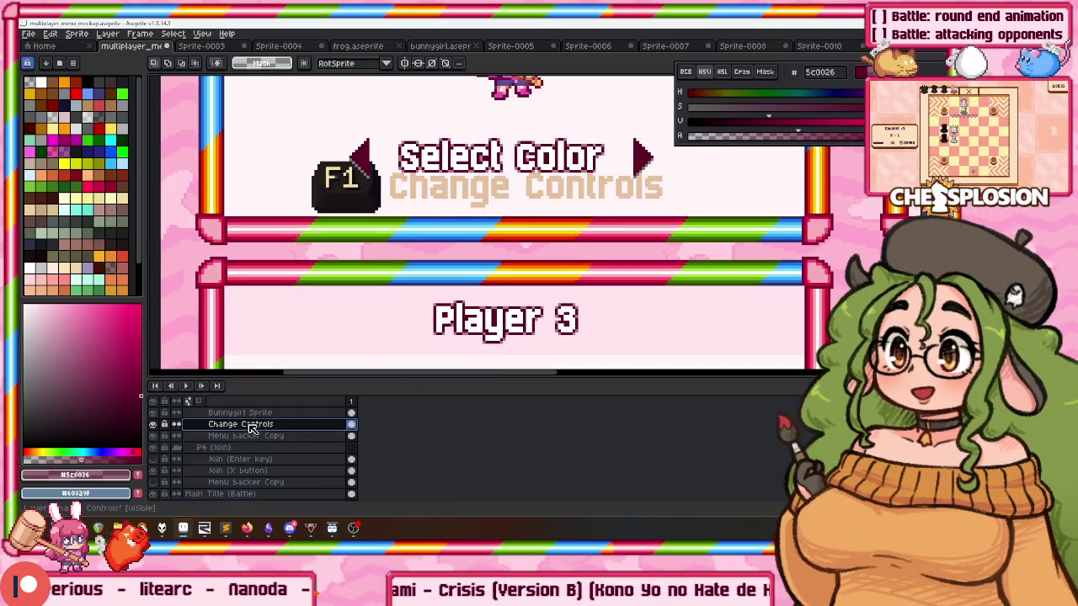
pyautogui.scroll(2, 280, 432)
pyautogui.scroll(2, 270, 433)
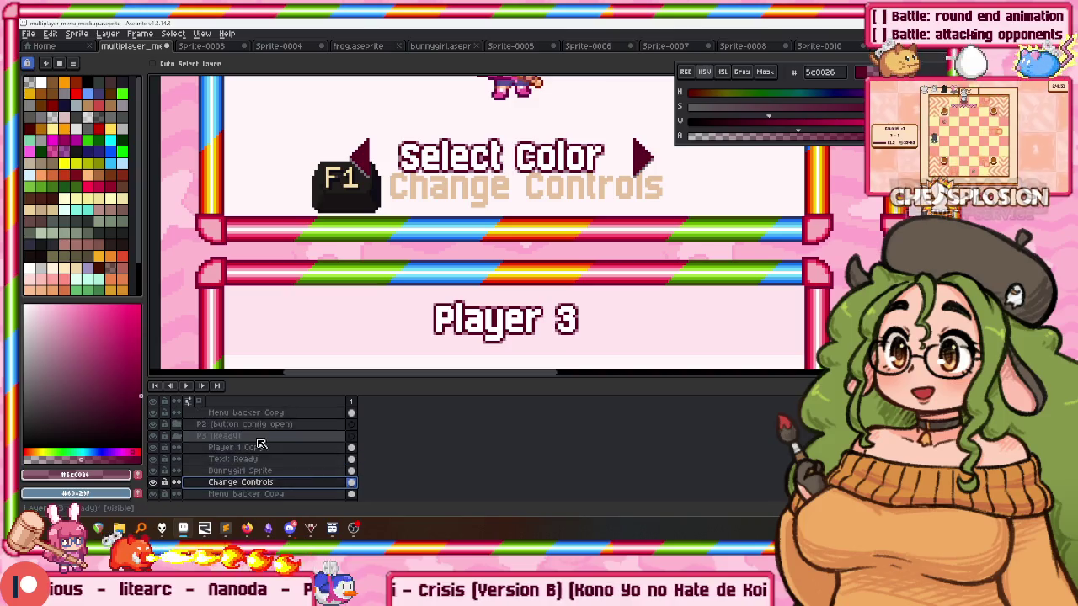
pyautogui.scroll(2, 253, 434)
pyautogui.scroll(1, 242, 434)
pyautogui.scroll(-2, 252, 438)
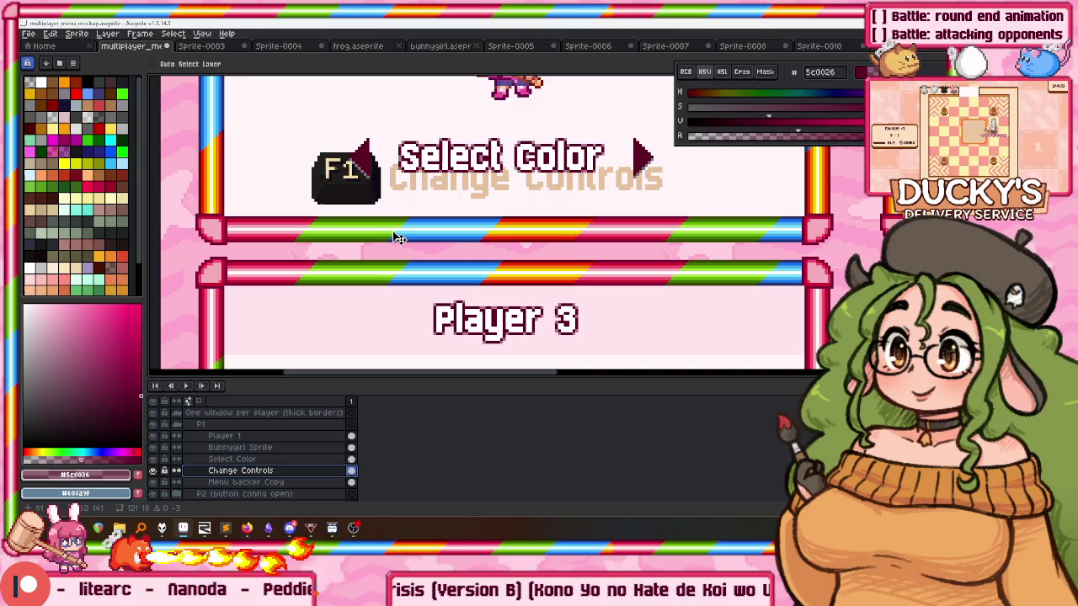
pyautogui.moveTo(391, 168); pyautogui.dragTo(336, 194)
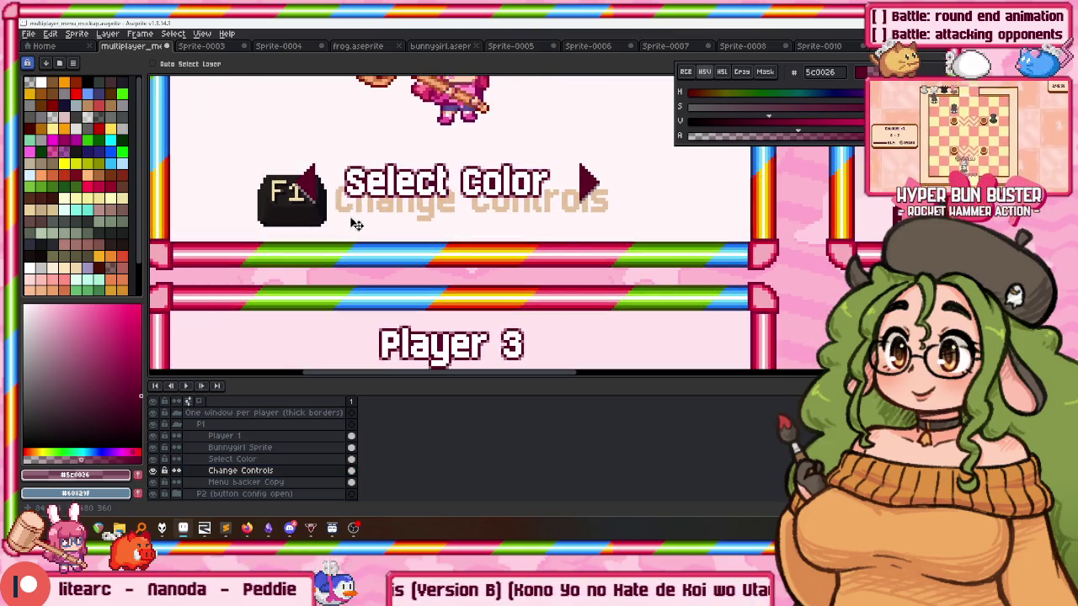
# Marquee the Change Controls text and fill the beige lettering white with the Paint Bucket.
pyautogui.moveTo(629, 158); pyautogui.dragTo(343, 247)
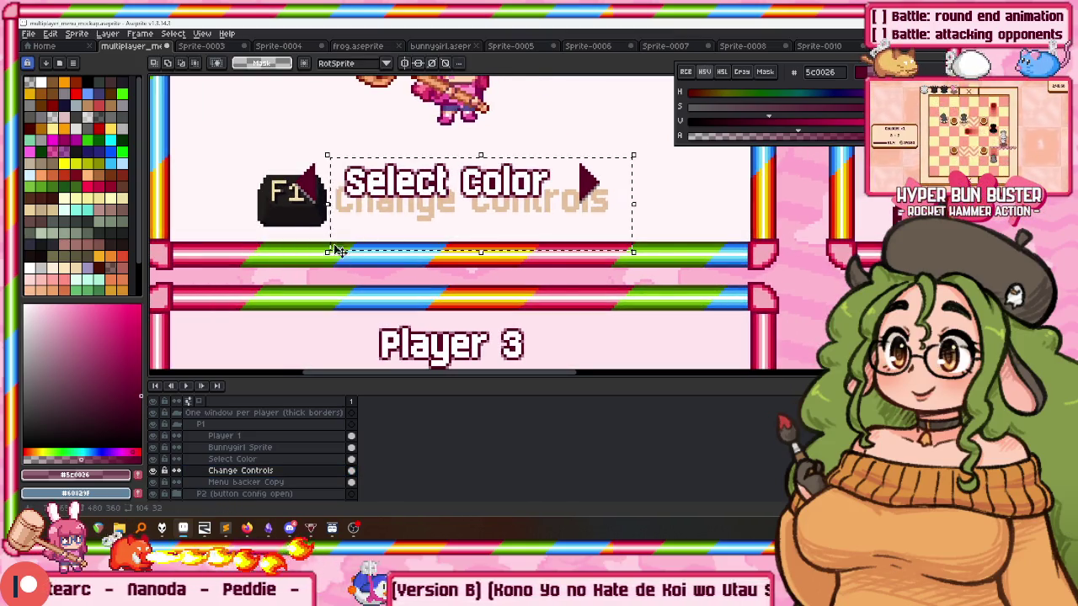
pyautogui.scroll(2, 349, 211)
pyautogui.press('g')
pyautogui.click(325, 181)
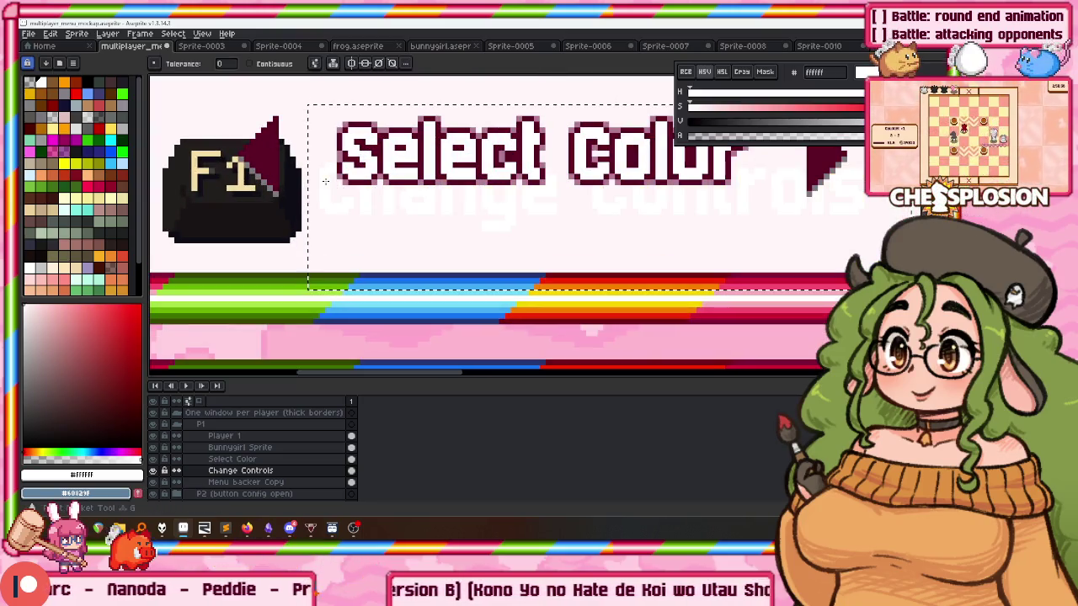
# Sample the dark maroon from the lettering, apply an Outline to the text, then undo it.
pyautogui.hotkey('shift', 'o')
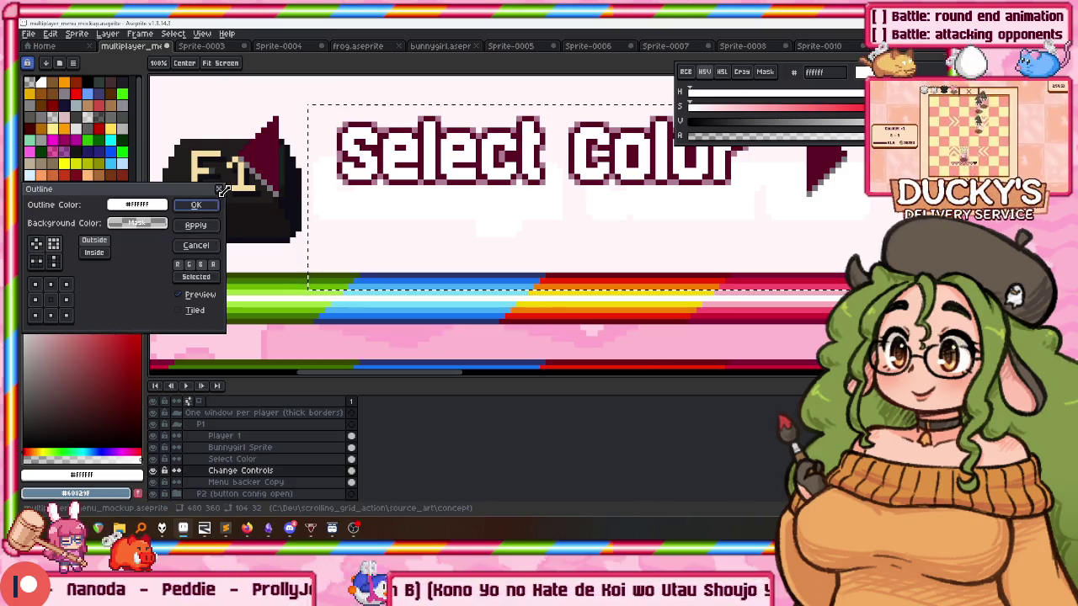
pyautogui.click(220, 189)
pyautogui.click(366, 116)
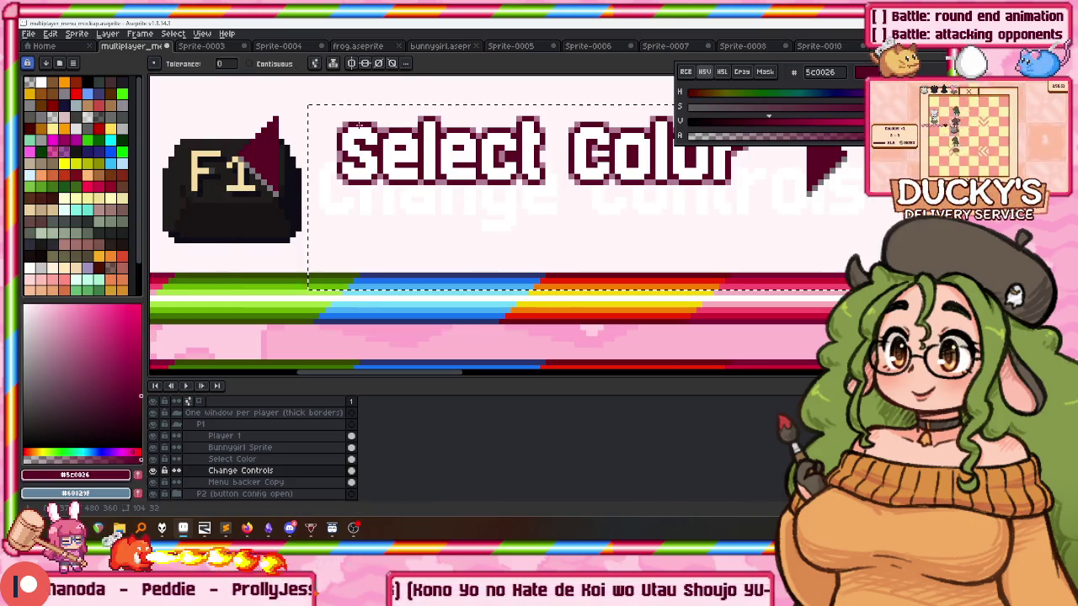
pyautogui.hotkey('shift', 'o')
pyautogui.click(205, 207)
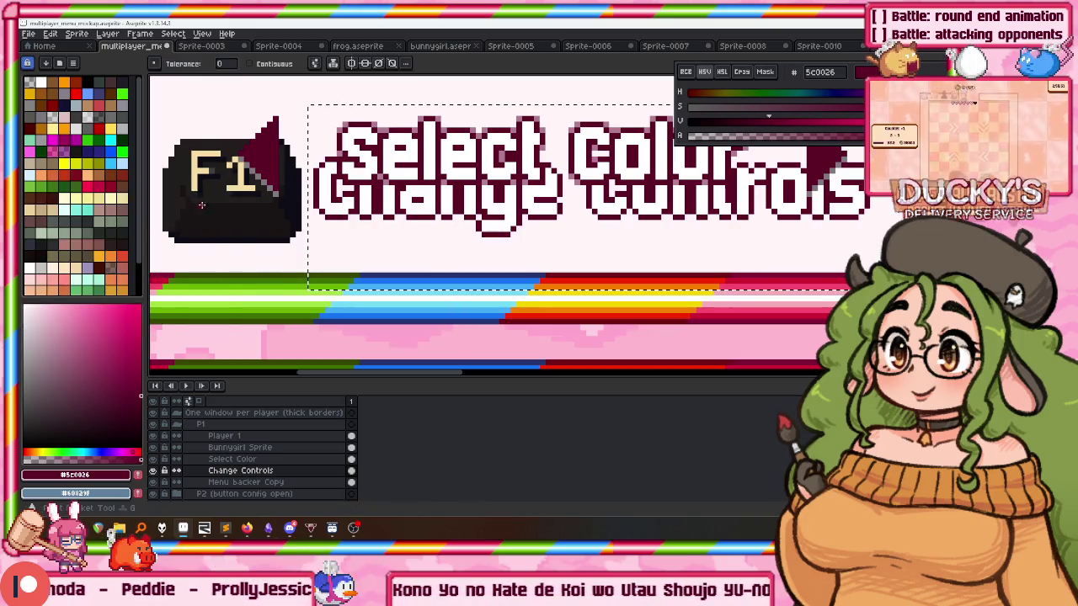
pyautogui.scroll(2, 289, 185)
pyautogui.press('w')
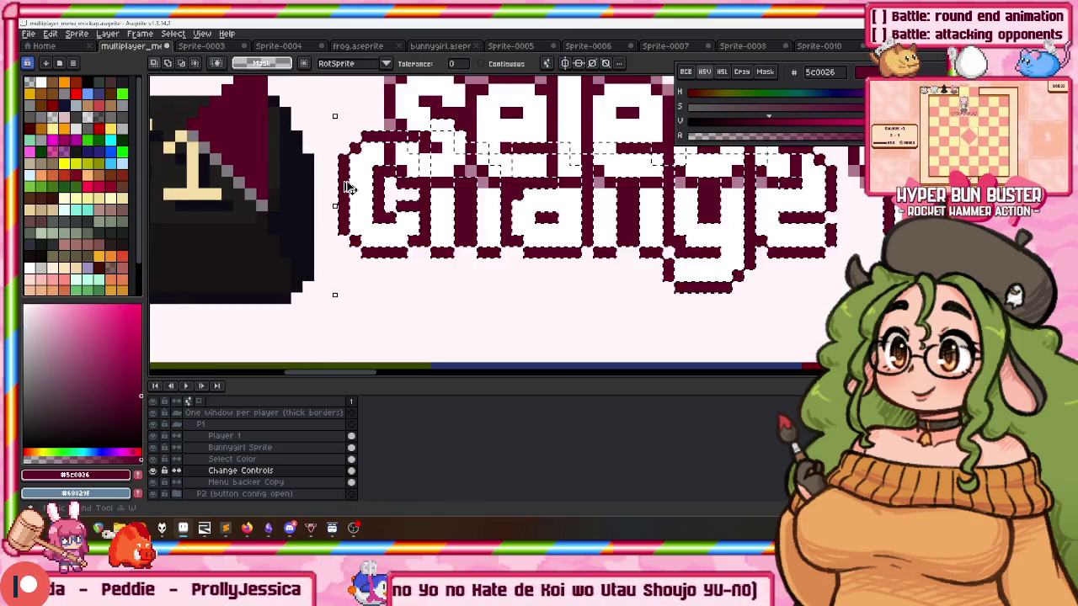
pyautogui.press('Delete')
# Reapply the Outline to the Change Controls text using palette index 1, then deselect.
pyautogui.scroll(-1, 363, 181)
pyautogui.scroll(3, 382, 173)
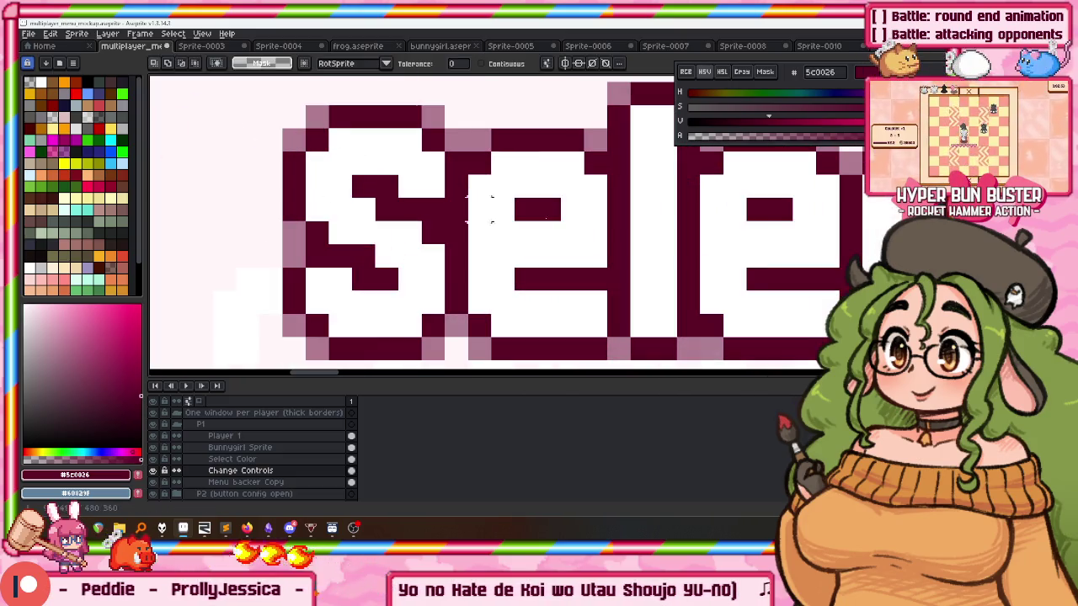
pyautogui.click(794, 136)
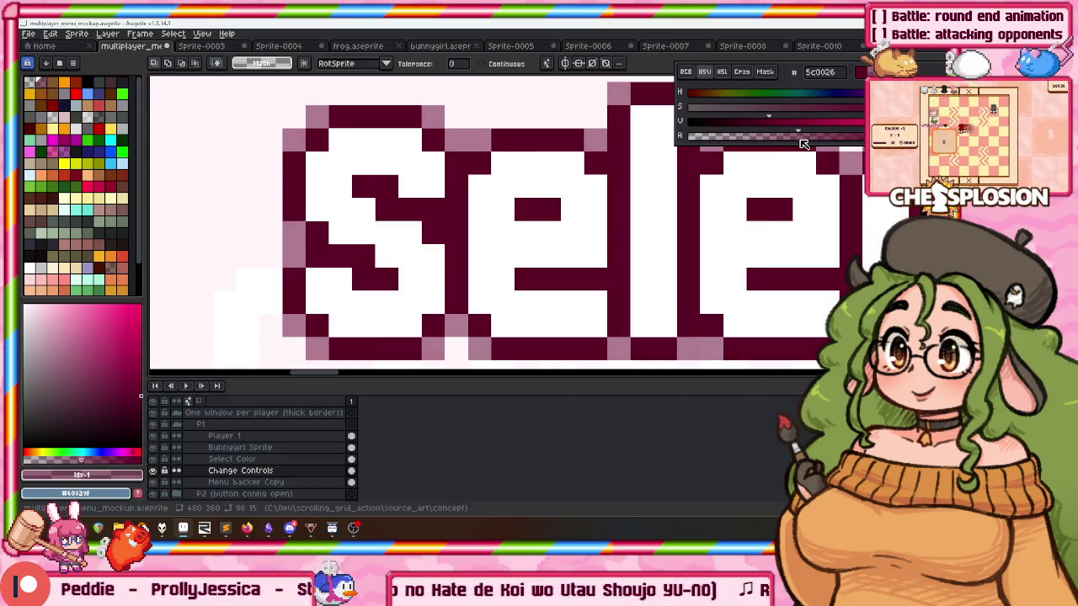
pyautogui.scroll(-2, 472, 219)
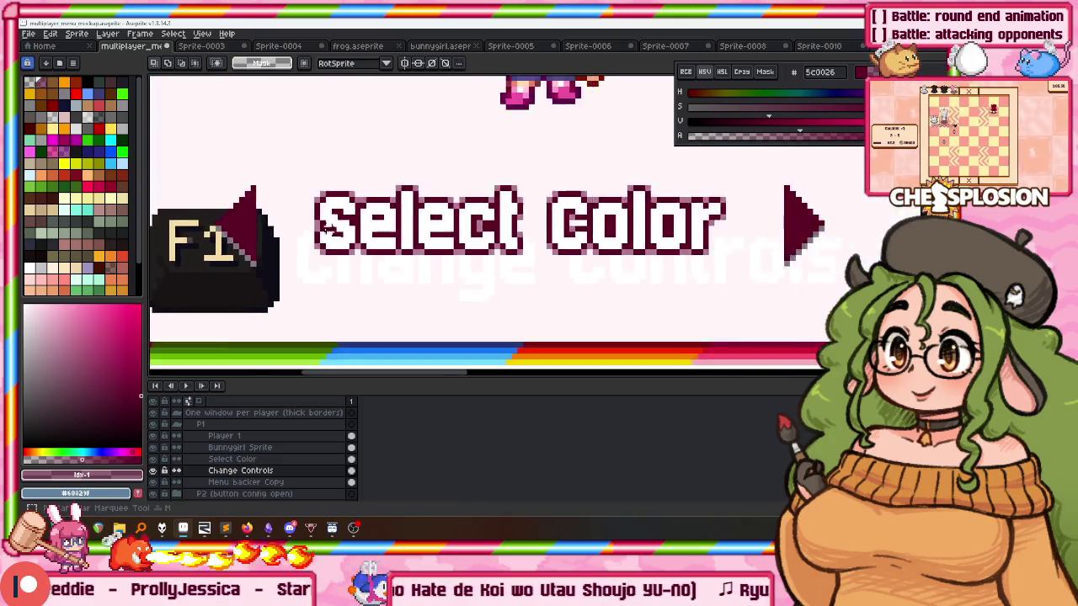
pyautogui.scroll(-2, 421, 219)
pyautogui.press('m')
pyautogui.moveTo(673, 180); pyautogui.dragTo(282, 356)
pyautogui.scroll(2, 311, 290)
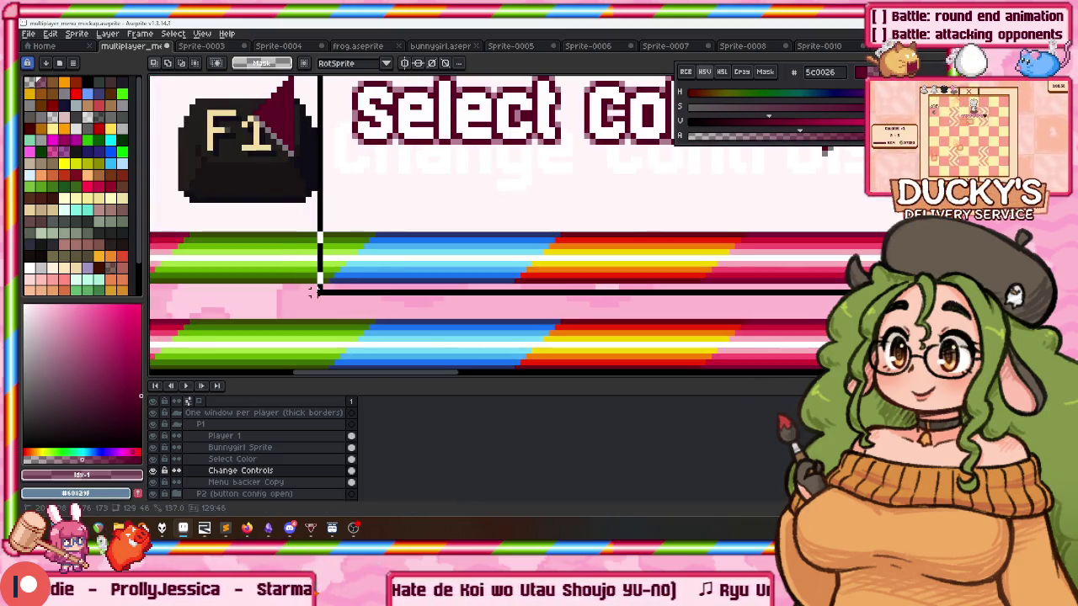
pyautogui.scroll(-2, 333, 286)
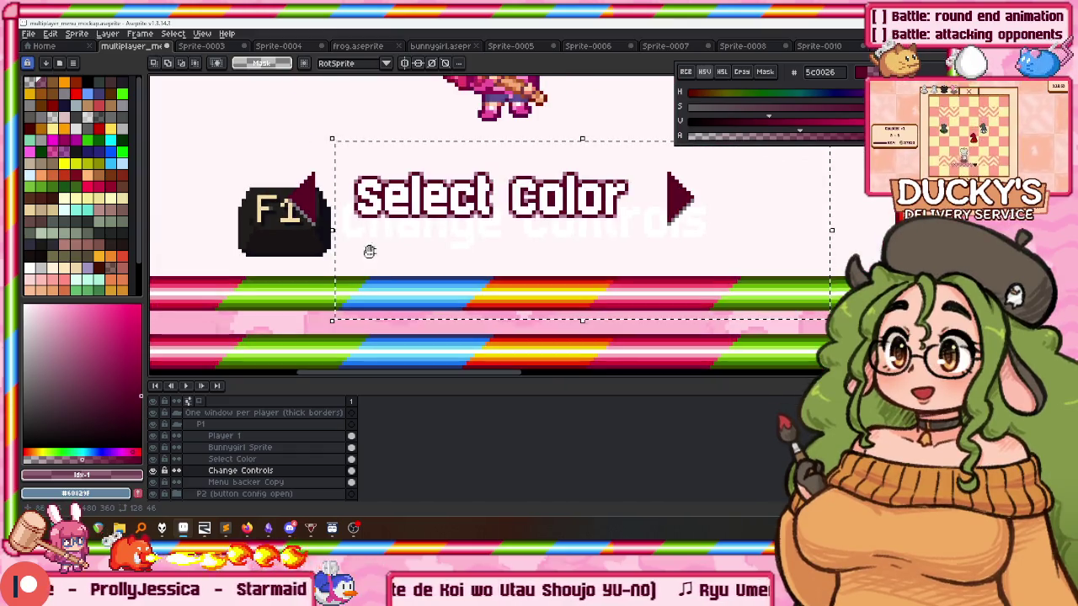
pyautogui.hotkey('shift', 'o')
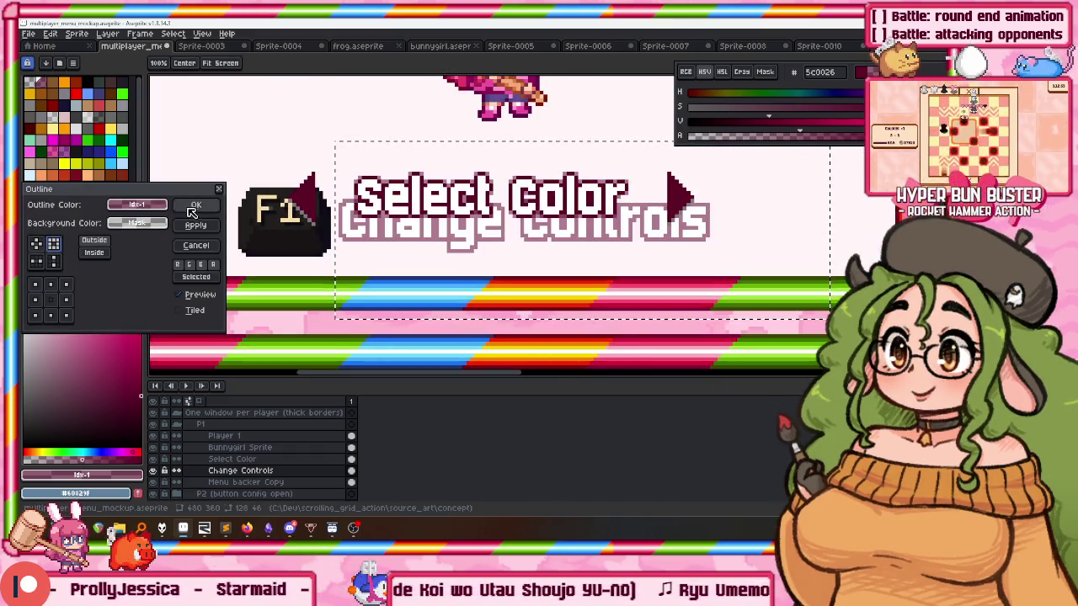
pyautogui.click(195, 205)
pyautogui.hotkey('ctrl', 'd')
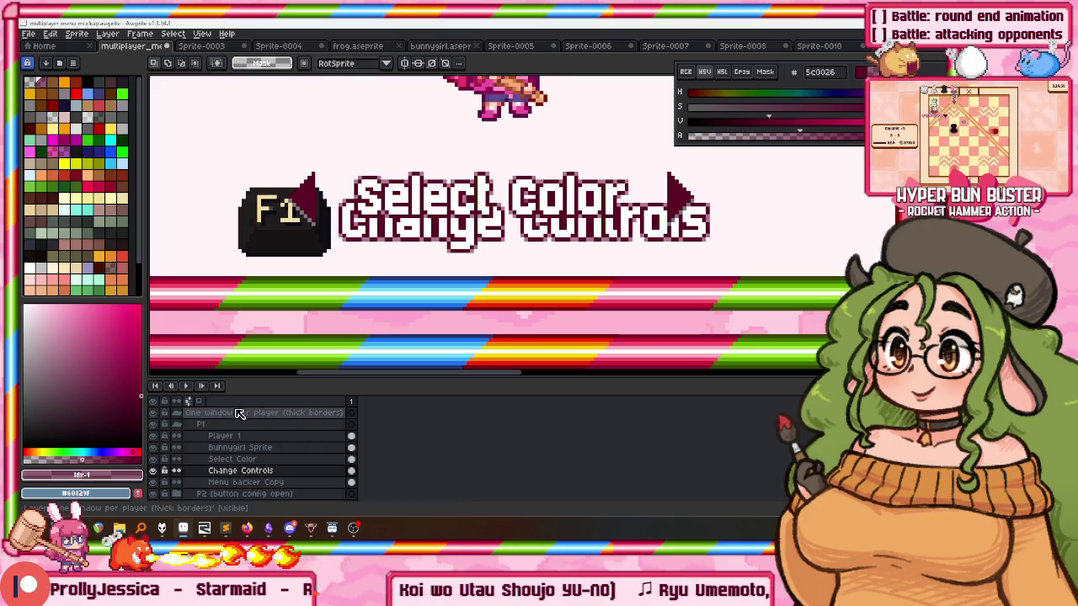
pyautogui.scroll(-1, 229, 174)
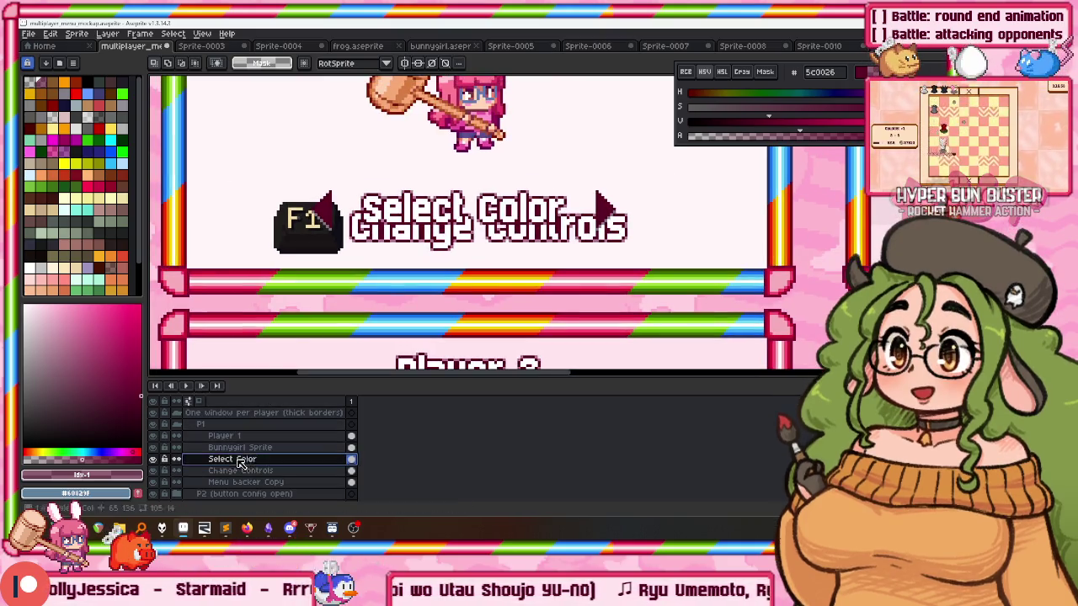
# Move Select Color and its arrows above Change Controls and try raising the bunny sprite.
pyautogui.click(236, 459)
pyautogui.scroll(2, 392, 328)
pyautogui.moveTo(392, 329); pyautogui.dragTo(404, 266)
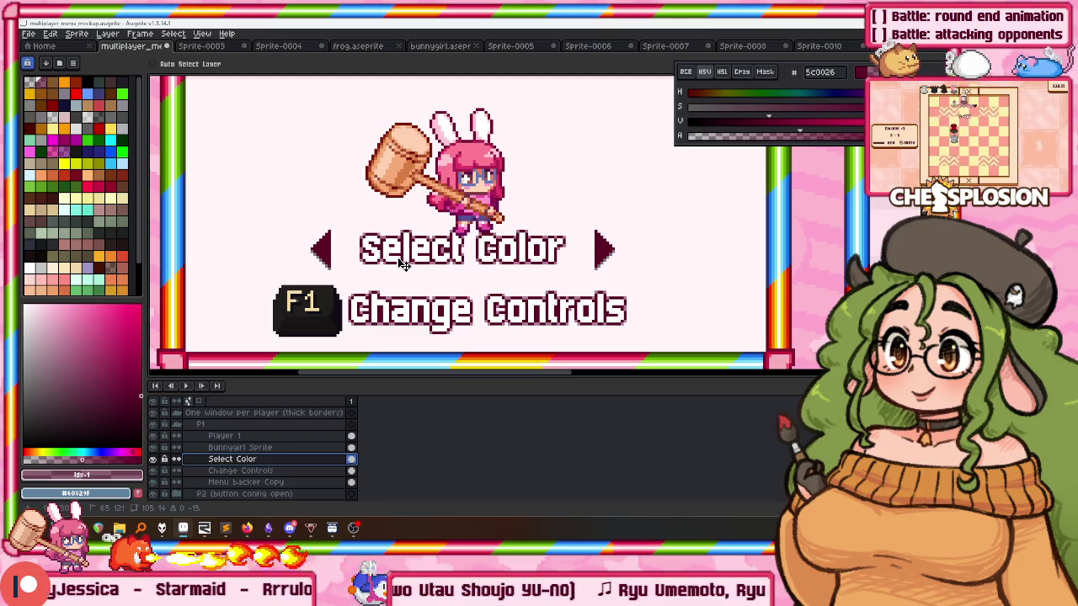
pyautogui.scroll(-1, 403, 269)
pyautogui.click(244, 447)
pyautogui.moveTo(421, 271); pyautogui.dragTo(418, 249)
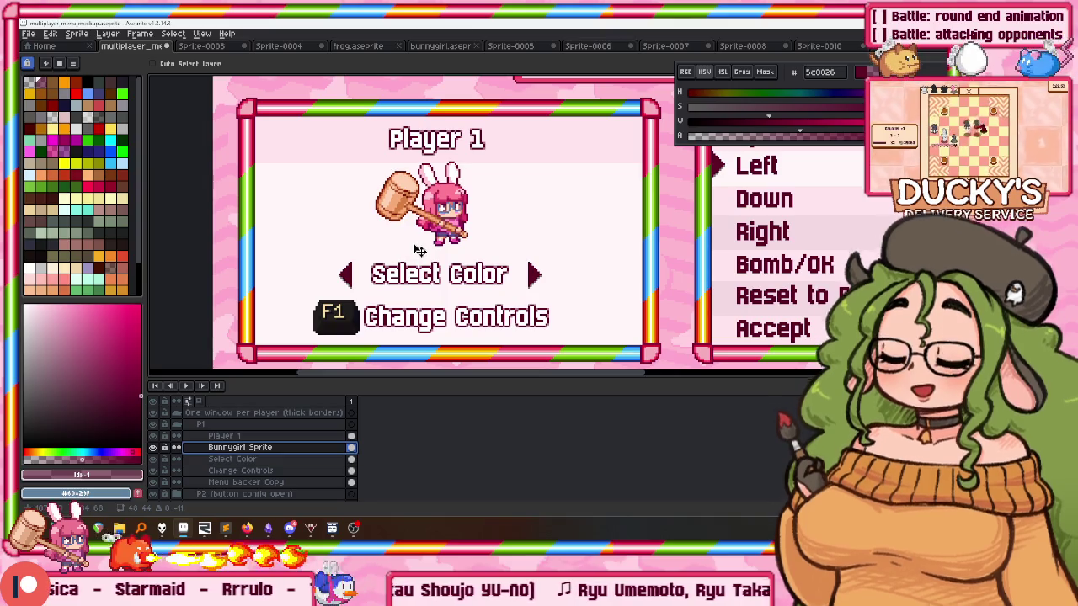
pyautogui.hotkey('ctrl', 'z')
pyautogui.hotkey('ctrl', 'z')
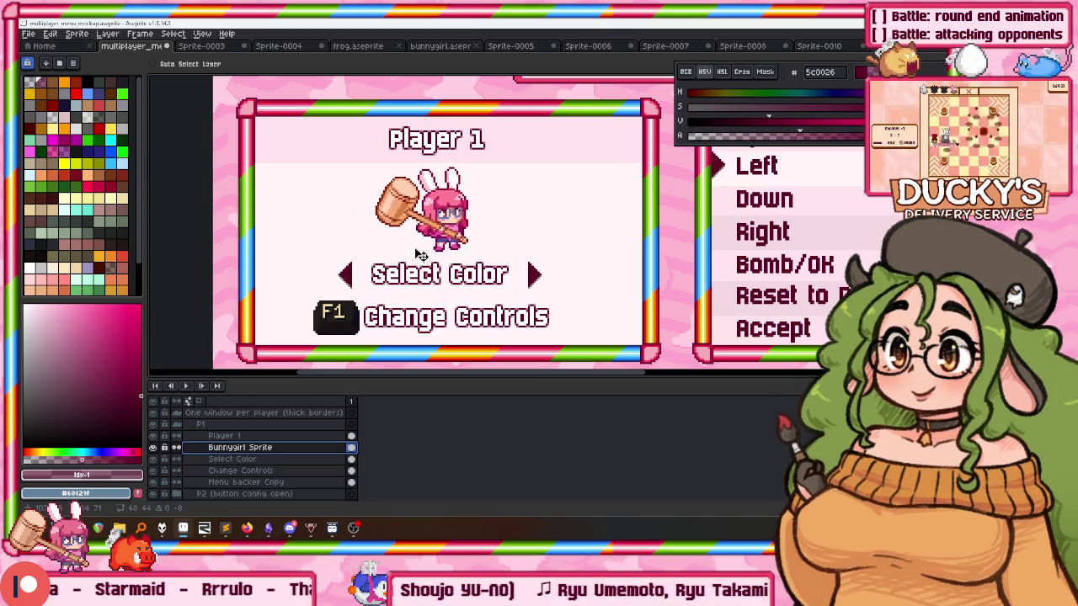
# Move the Player 1 title up and raise the bunny sprite closer beneath it.
pyautogui.click(224, 435)
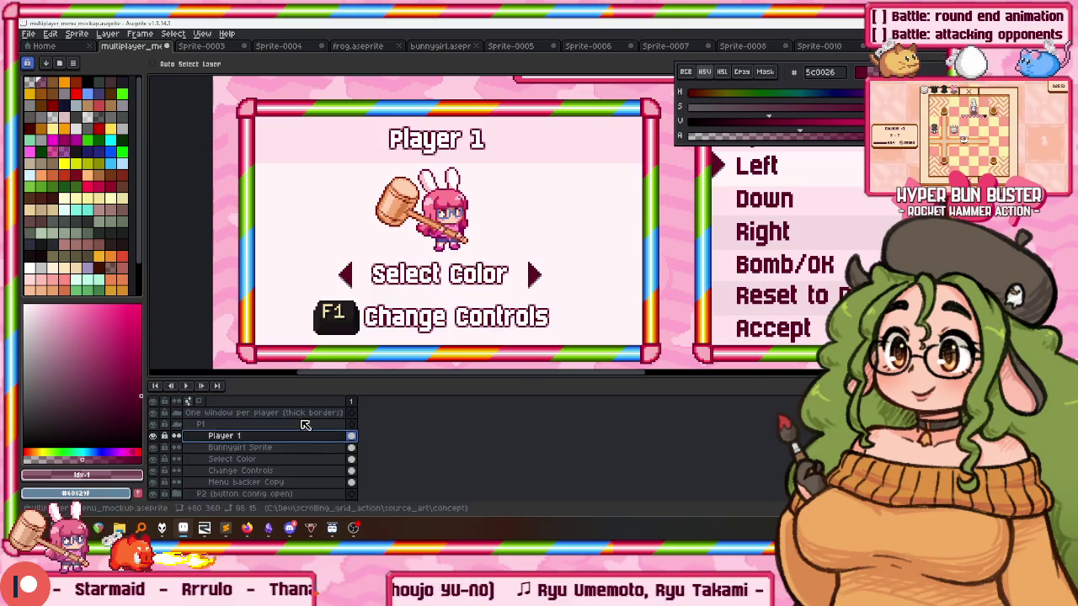
pyautogui.scroll(2, 427, 252)
pyautogui.moveTo(428, 263)
pyautogui.mouseDown()
pyautogui.moveTo(427, 245)
pyautogui.moveTo(428, 263)
pyautogui.mouseUp()
pyautogui.scroll(-2, 428, 262)
pyautogui.click(245, 447)
pyautogui.moveTo(415, 316); pyautogui.dragTo(408, 294)
pyautogui.scroll(-2, 392, 227)
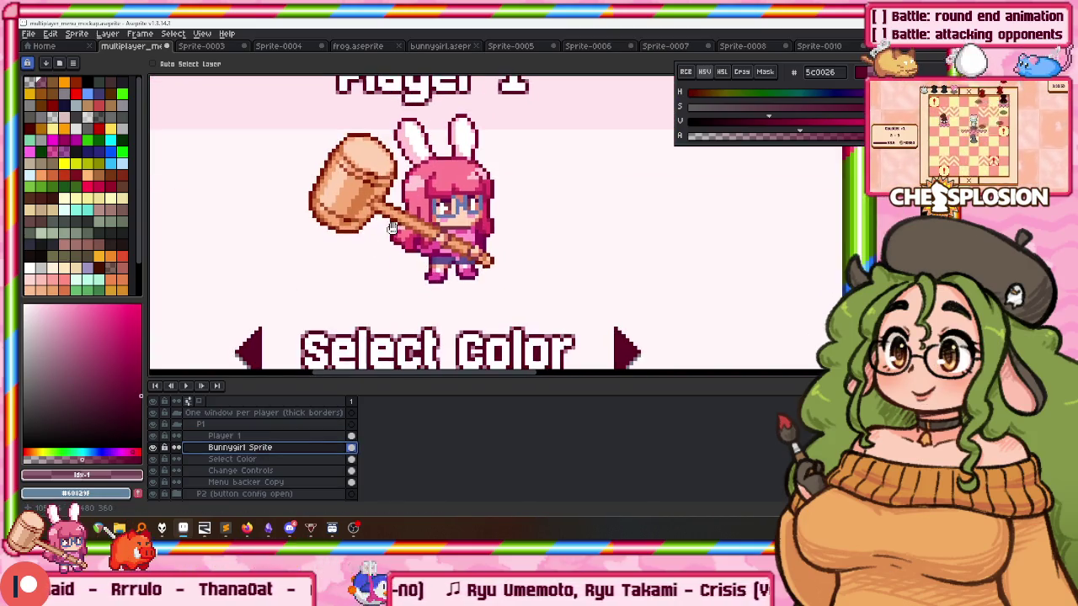
# Move the Select Color row up under the bunny, then select the Change Controls layer.
pyautogui.click(244, 459)
pyautogui.moveTo(452, 342); pyautogui.dragTo(457, 312)
pyautogui.scroll(-1, 421, 244)
pyautogui.scroll(-2, 421, 244)
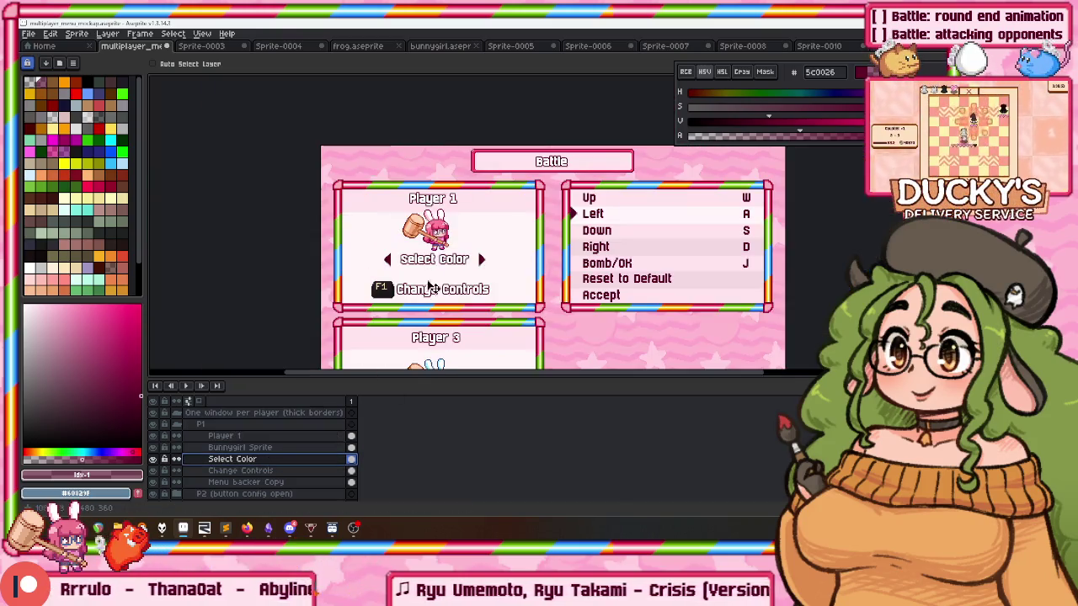
pyautogui.scroll(1, 421, 261)
pyautogui.click(264, 469)
pyautogui.scroll(1, 324, 320)
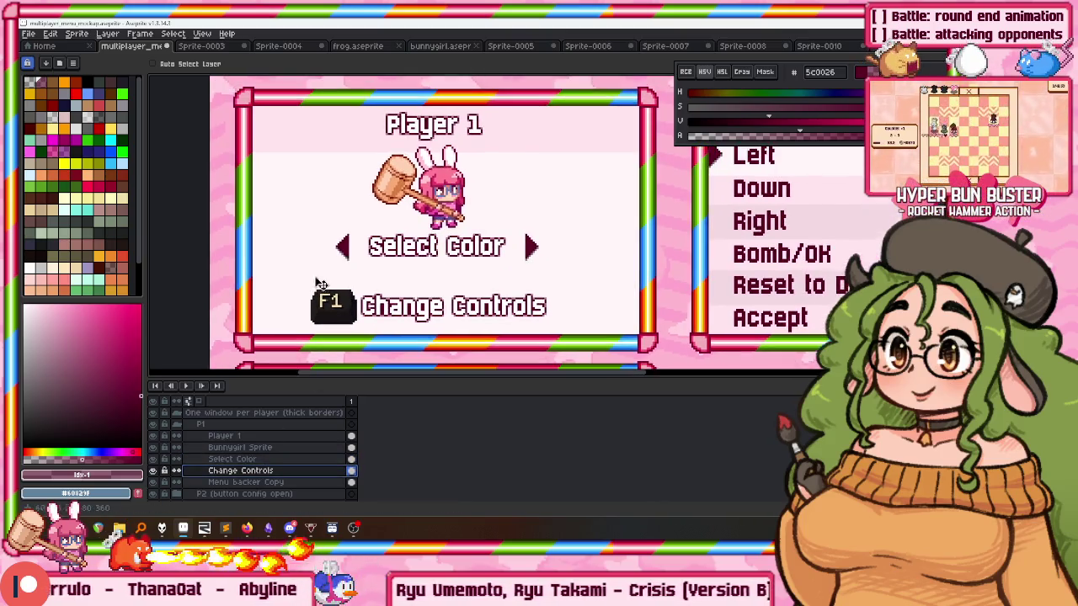
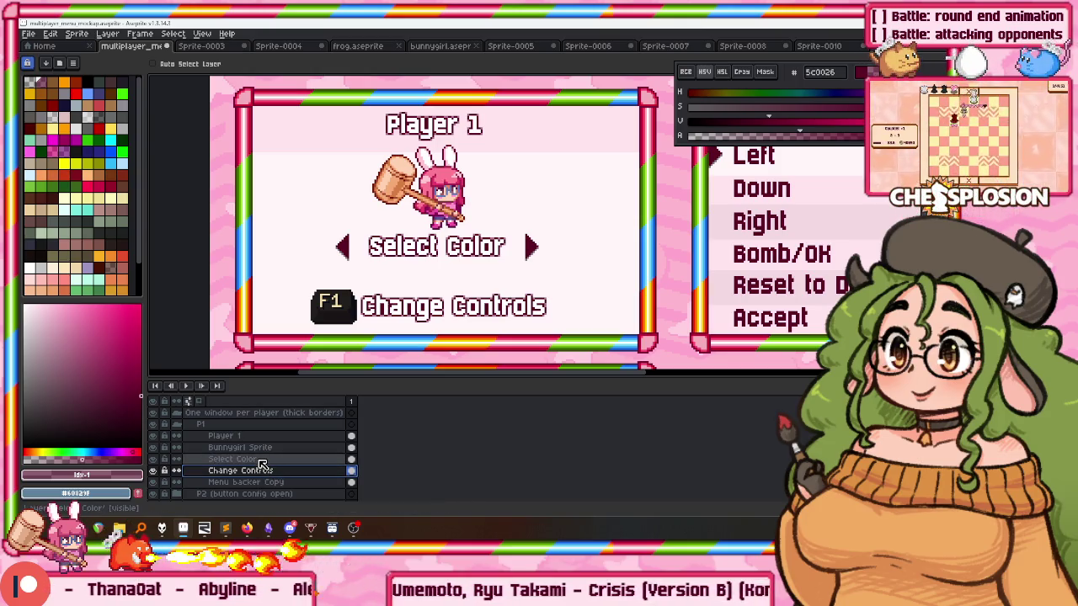
# Sample the pale panel colour from the artwork with the eyedropper.
pyautogui.click(254, 485)
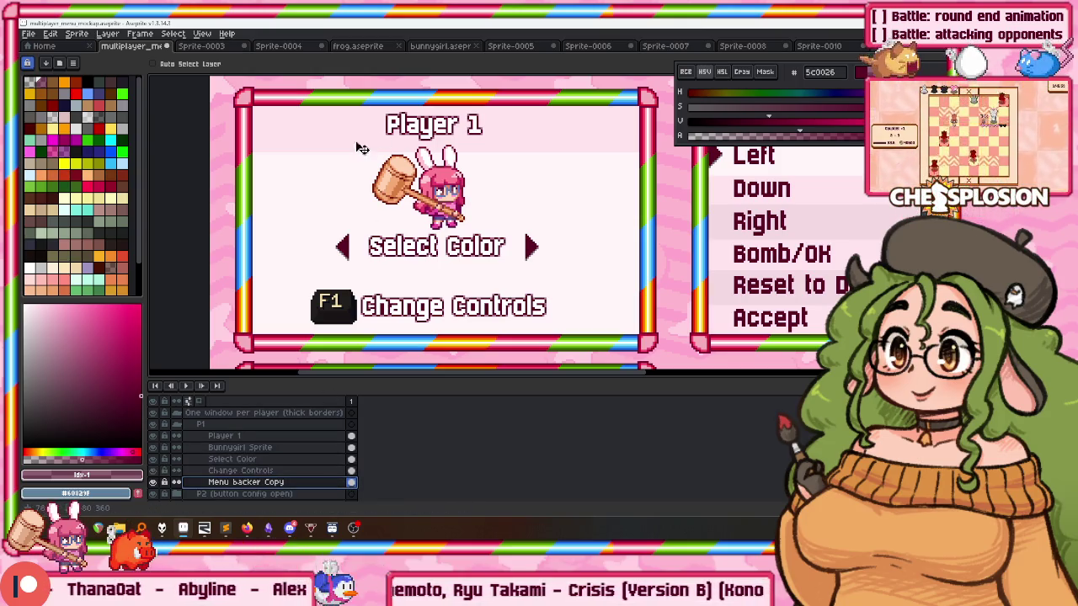
pyautogui.keyDown('alt'); pyautogui.click(340, 190); pyautogui.keyUp('alt')
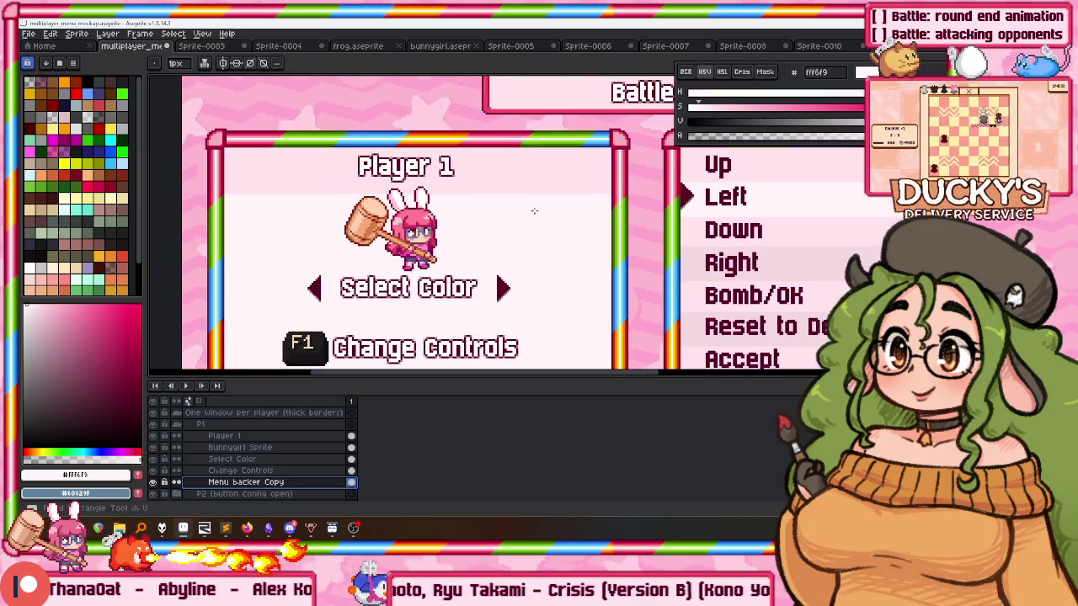
pyautogui.scroll(1, 627, 311)
pyautogui.scroll(1, 627, 311)
pyautogui.scroll(1, 628, 311)
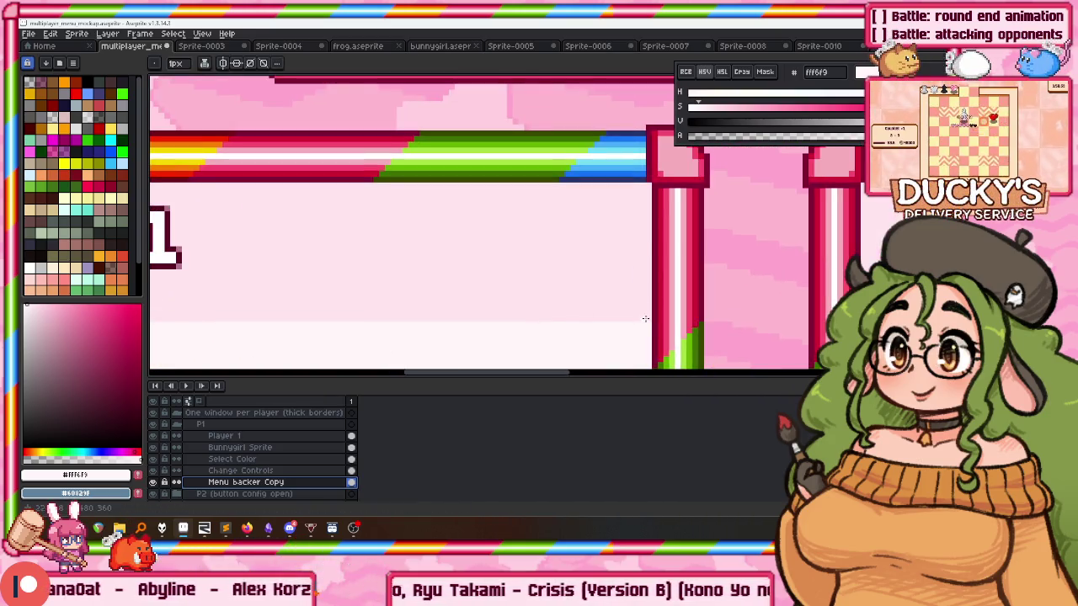
pyautogui.hscroll(-5, 464, 313)
pyautogui.hscroll(3, 582, 295)
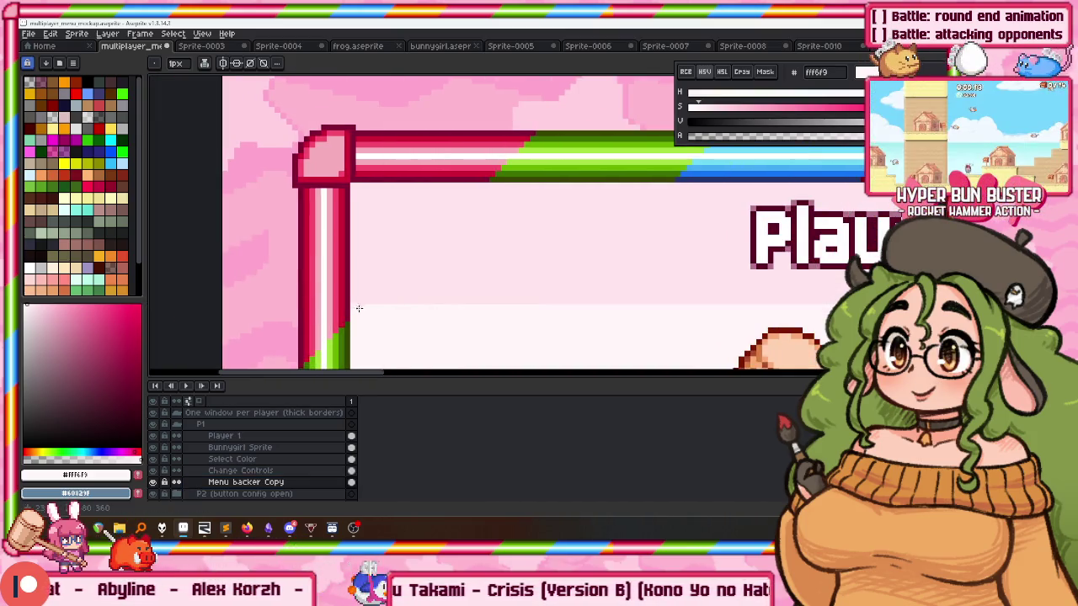
pyautogui.scroll(-1, 357, 309)
# Select the Select Color layer and move its text above the bunny sprite in Player 1.
pyautogui.moveTo(470, 247); pyautogui.dragTo(437, 158)
pyautogui.scroll(1, 404, 252)
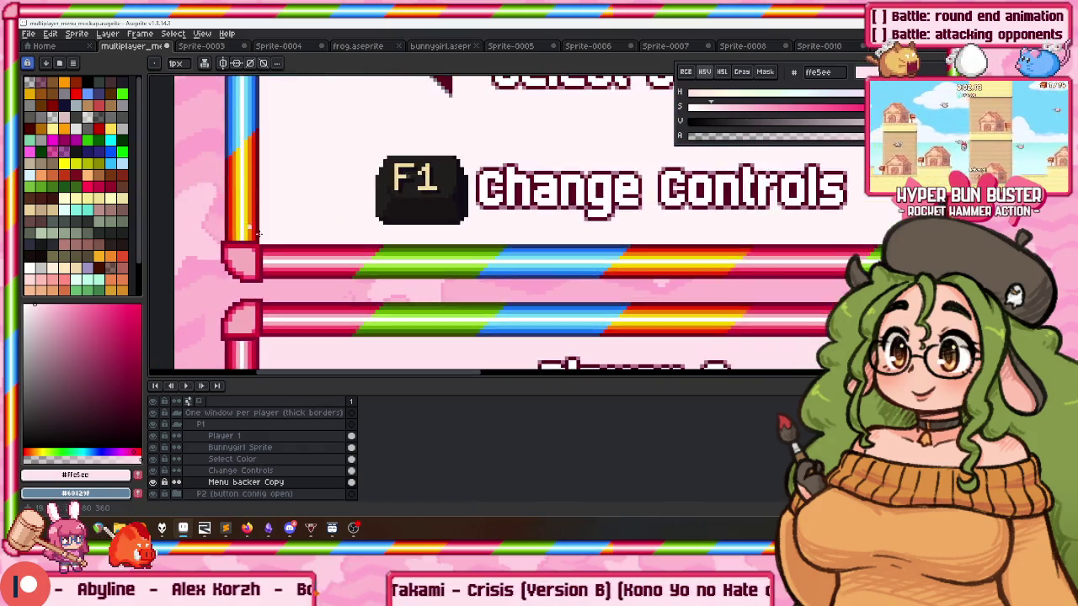
pyautogui.scroll(1, 337, 248)
pyautogui.scroll(1, 260, 241)
pyautogui.scroll(-3, 245, 243)
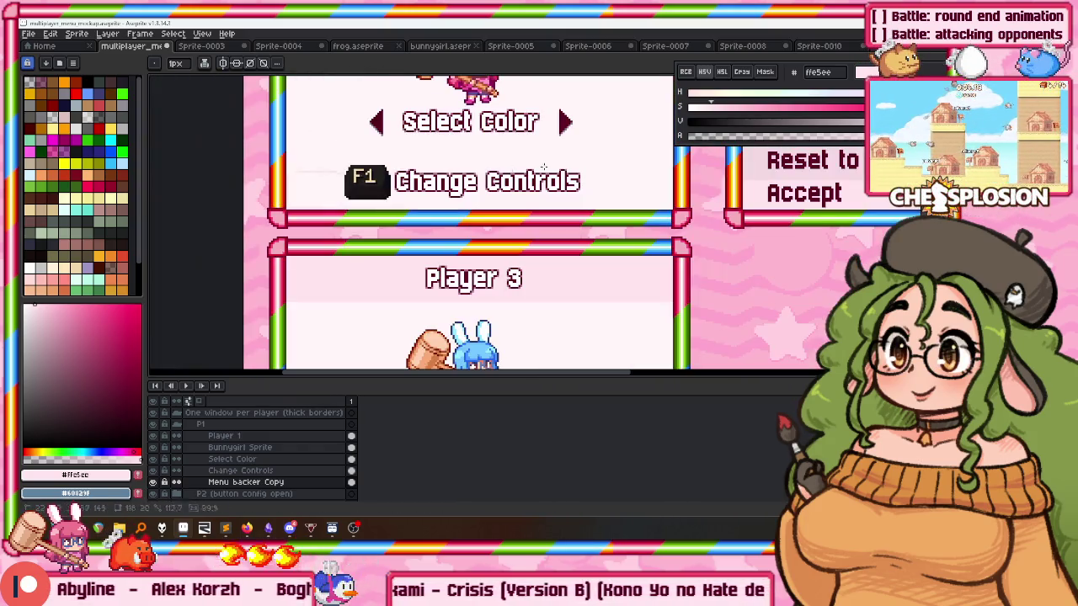
pyautogui.scroll(1, 642, 169)
pyautogui.scroll(1, 693, 151)
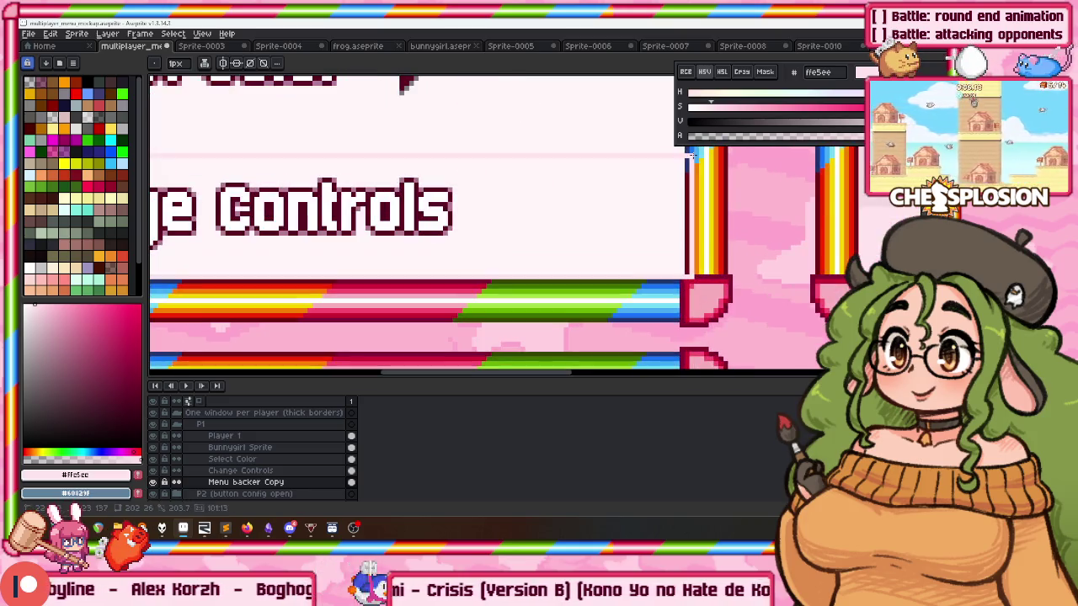
pyautogui.scroll(-3, 684, 151)
pyautogui.scroll(1, 684, 151)
pyautogui.scroll(1, 586, 158)
pyautogui.click(266, 451)
pyautogui.moveTo(500, 192)
pyautogui.mouseDown()
pyautogui.moveTo(496, 256)
pyautogui.moveTo(503, 199)
pyautogui.mouseUp()
pyautogui.click(255, 462)
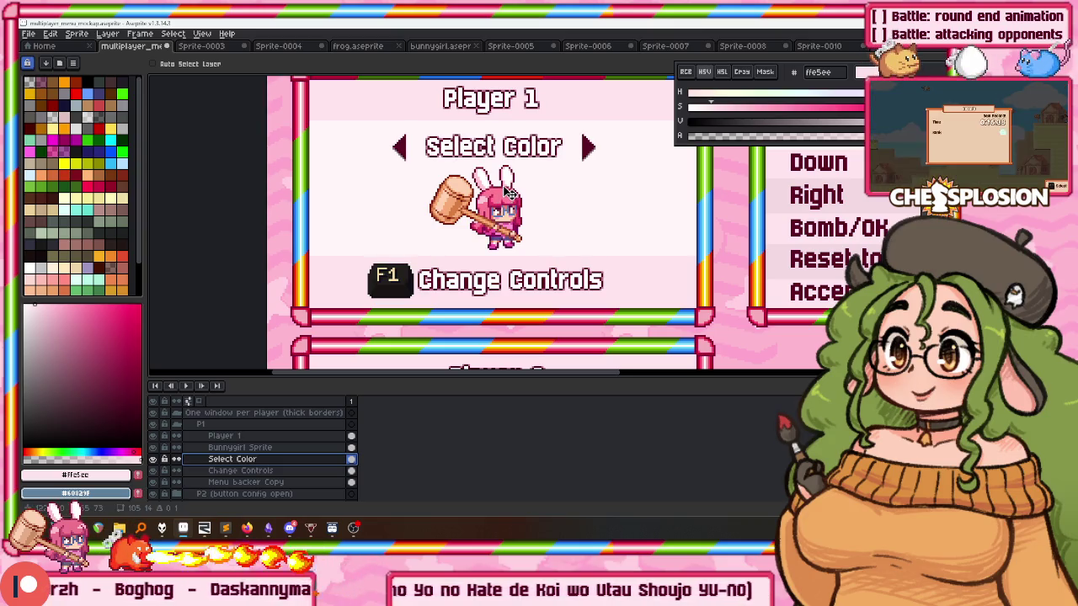
# Select the Menu backer Copy layer in the layers panel.
pyautogui.click(245, 447)
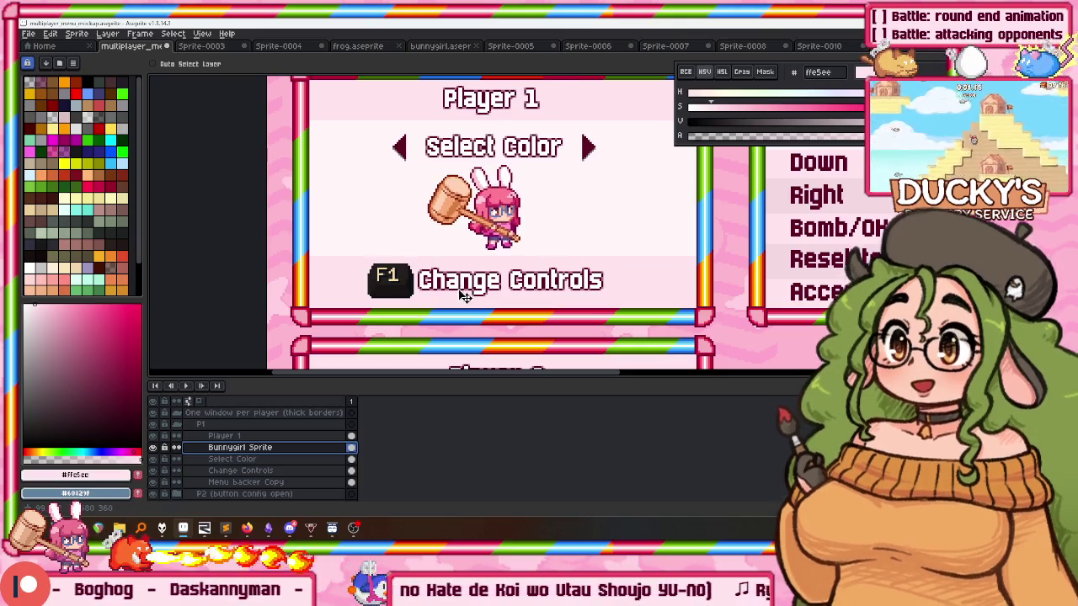
pyautogui.scroll(1, 475, 253)
pyautogui.scroll(-1, 475, 253)
pyautogui.scroll(-1, 456, 251)
pyautogui.scroll(-1, 456, 217)
pyautogui.scroll(-1, 438, 232)
pyautogui.scroll(-1, 418, 249)
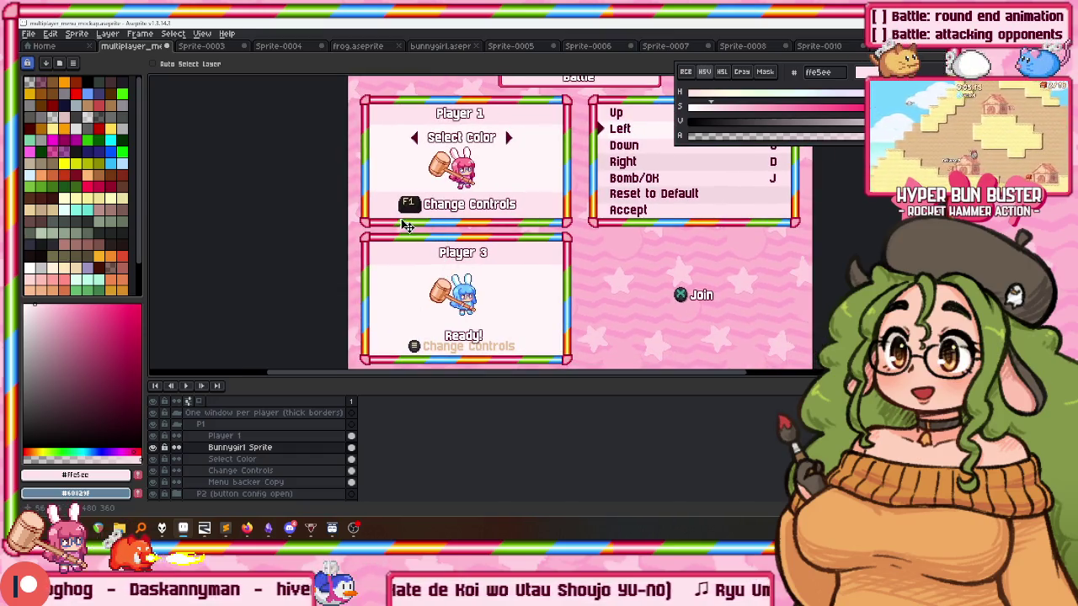
pyautogui.click(562, 137)
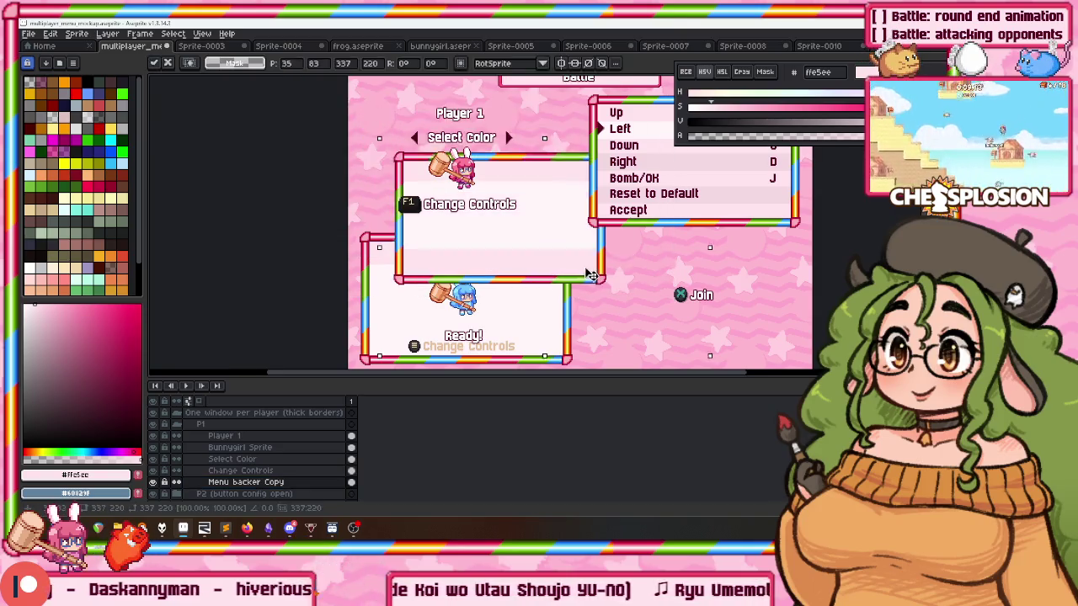
pyautogui.scroll(-3, 264, 473)
pyautogui.scroll(2, 269, 470)
# Transform the Menu backer Copy layer, shifting it downward, and commit the change.
pyautogui.hotkey('ctrl', 't')
pyautogui.moveTo(495, 165); pyautogui.dragTo(496, 308)
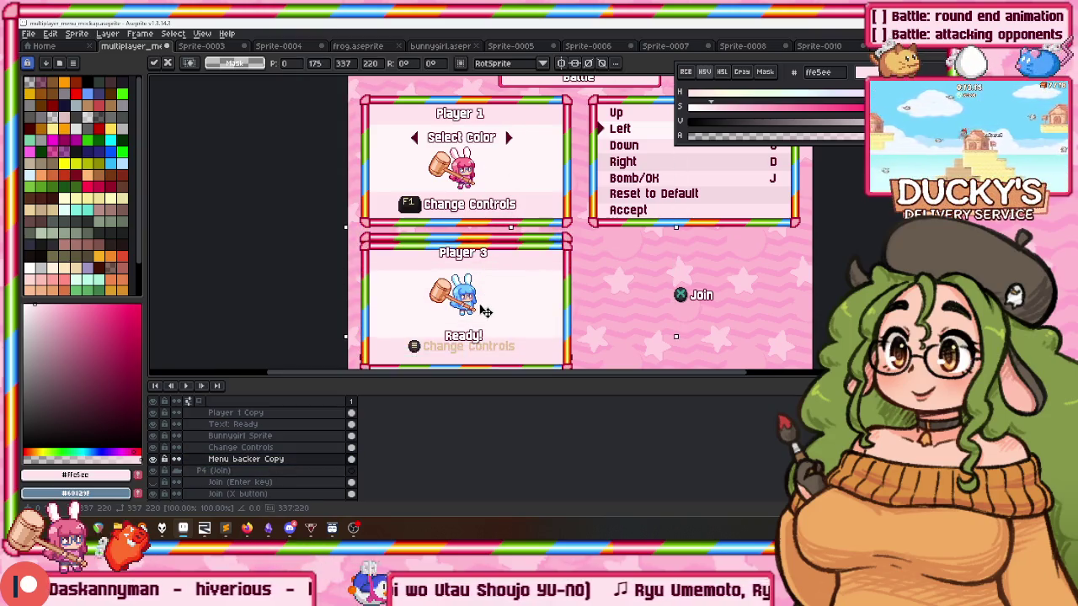
pyautogui.scroll(3, 528, 253)
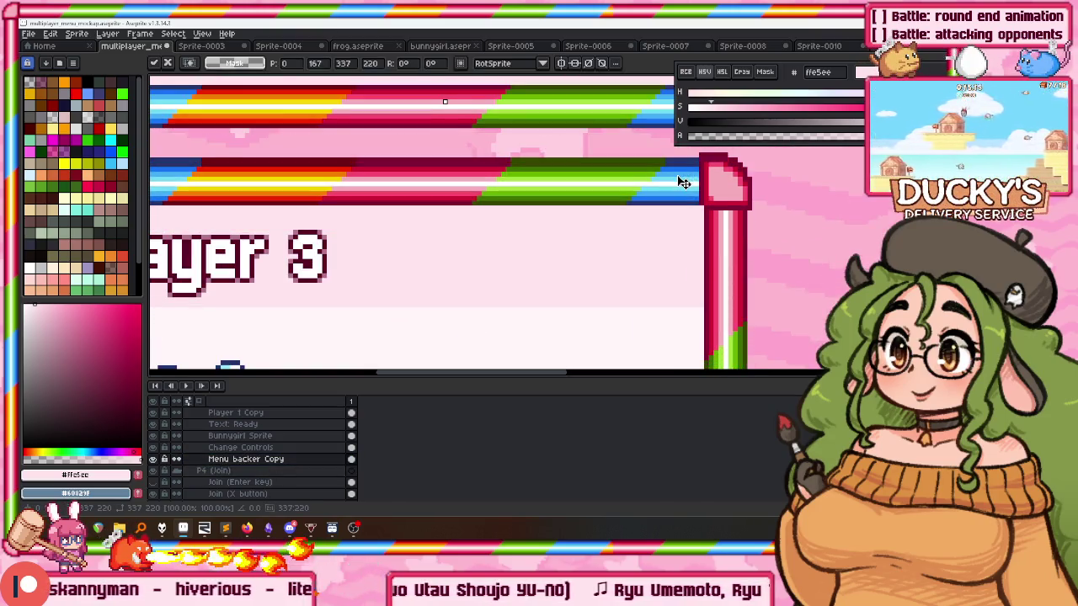
pyautogui.scroll(-2, 644, 188)
pyautogui.scroll(-1, 588, 212)
pyautogui.scroll(2, 587, 212)
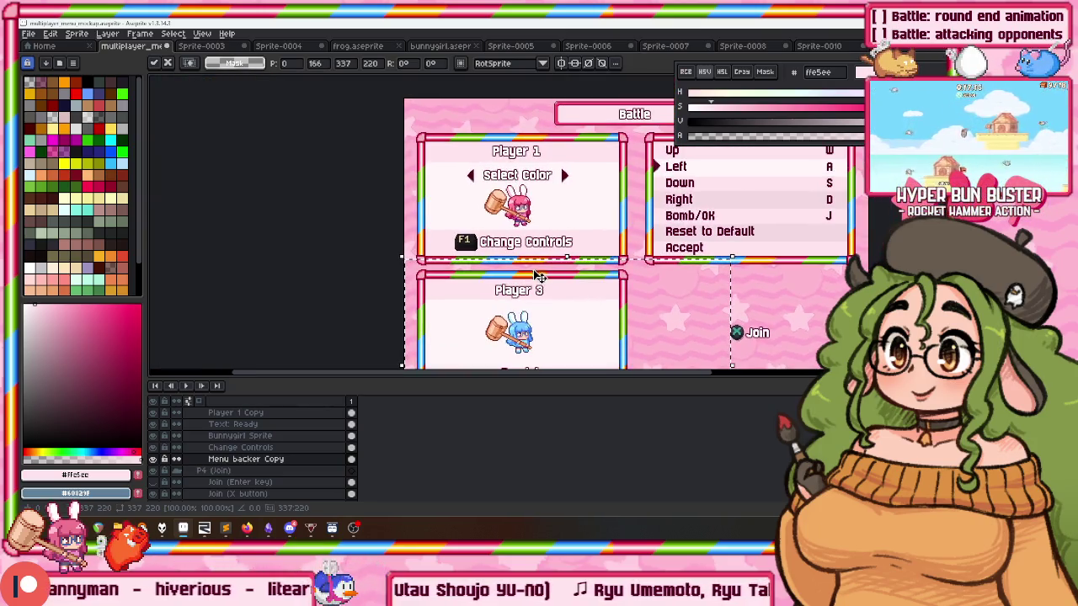
pyautogui.press('Return')
pyautogui.scroll(3, 522, 157)
pyautogui.scroll(1, 562, 187)
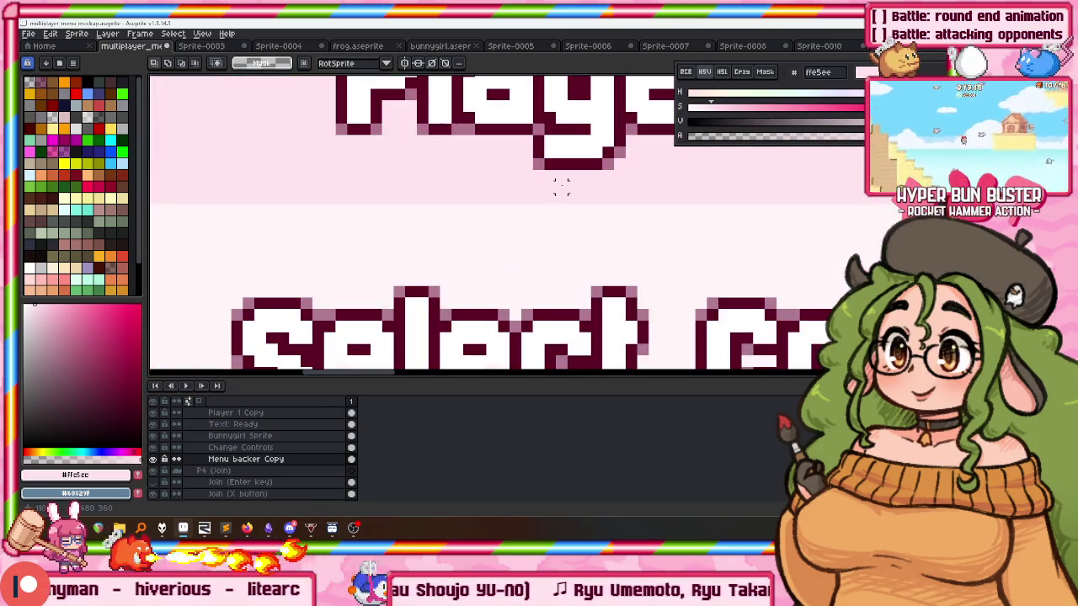
pyautogui.scroll(-2, 560, 189)
pyautogui.scroll(-2, 589, 211)
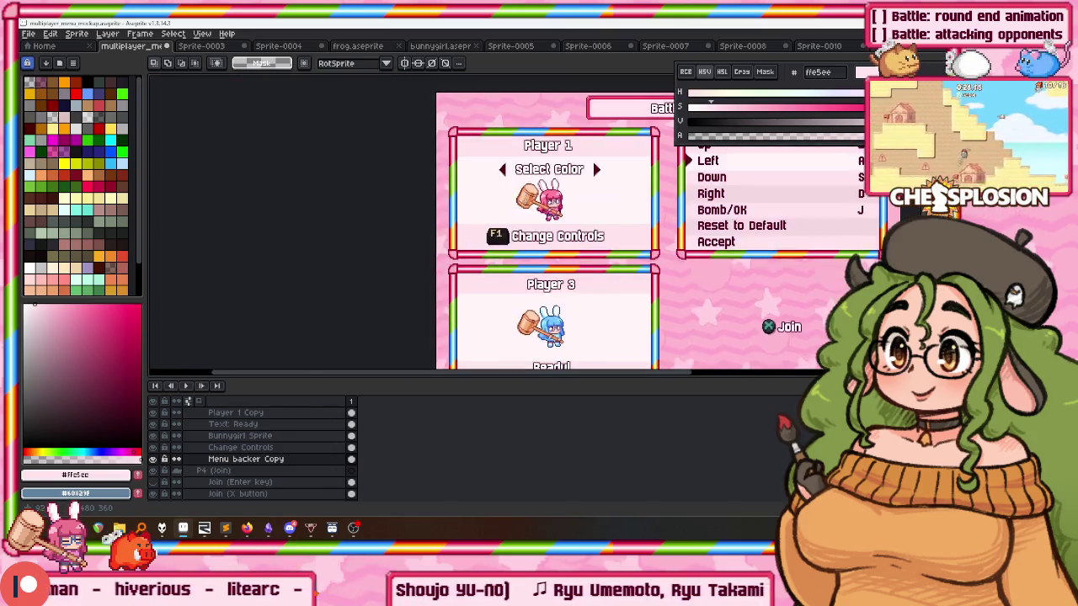
pyautogui.scroll(-2, 623, 228)
pyautogui.scroll(3, 546, 250)
pyautogui.scroll(1, 505, 281)
pyautogui.scroll(-1, 484, 299)
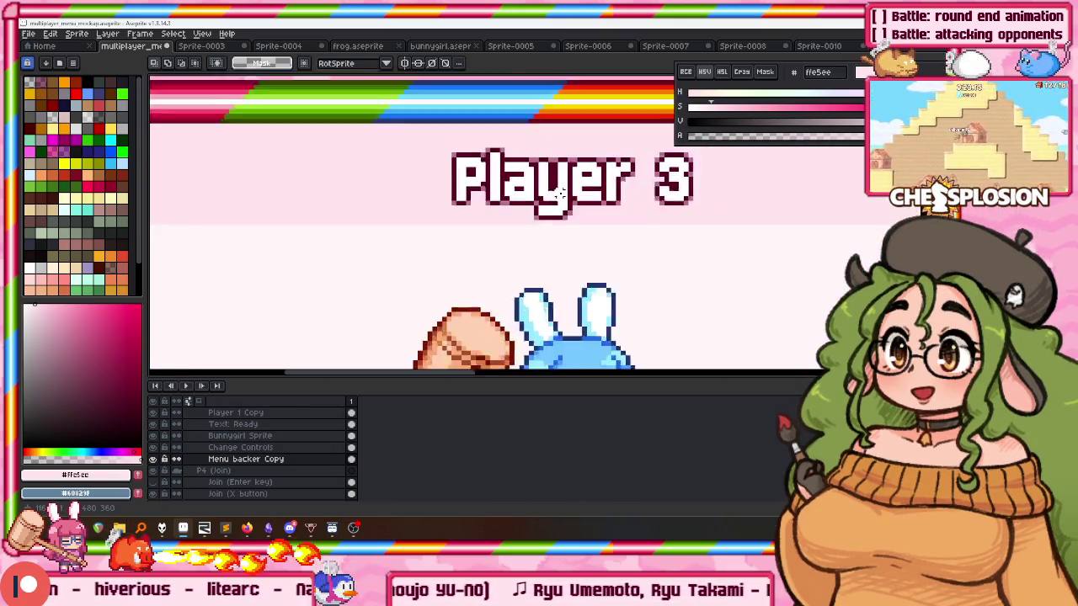
pyautogui.scroll(1, 462, 318)
# Select the P3 Bunnygirl Sprite layer and drag the blue bunny down toward Ready!
pyautogui.hotkey('alt', 'Up')
pyautogui.hotkey('alt', 'Up')
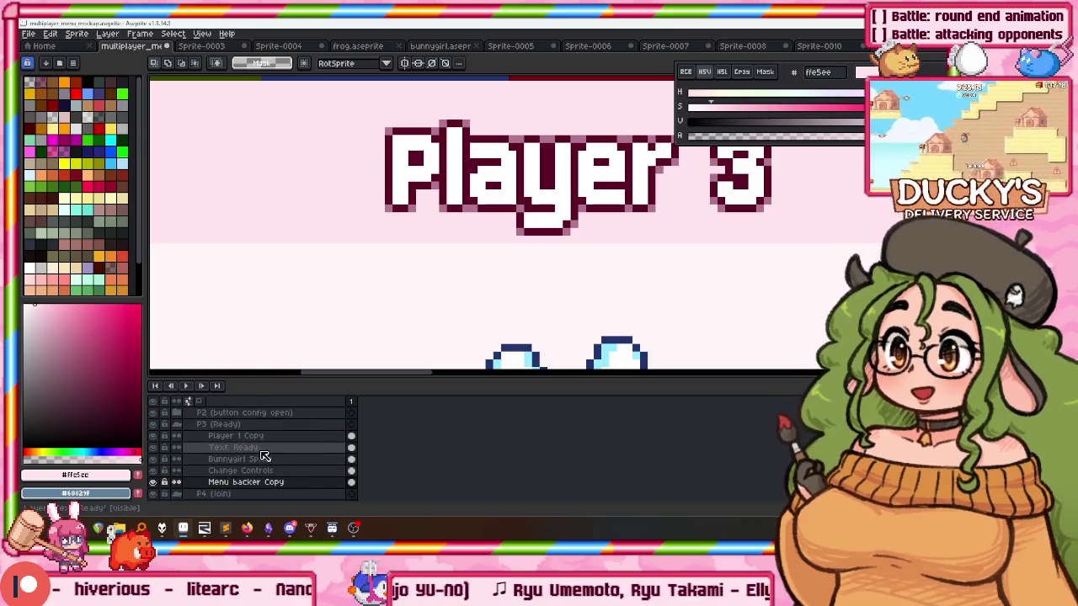
pyautogui.hotkey('alt', 'Up')
pyautogui.hotkey('alt', 'Up')
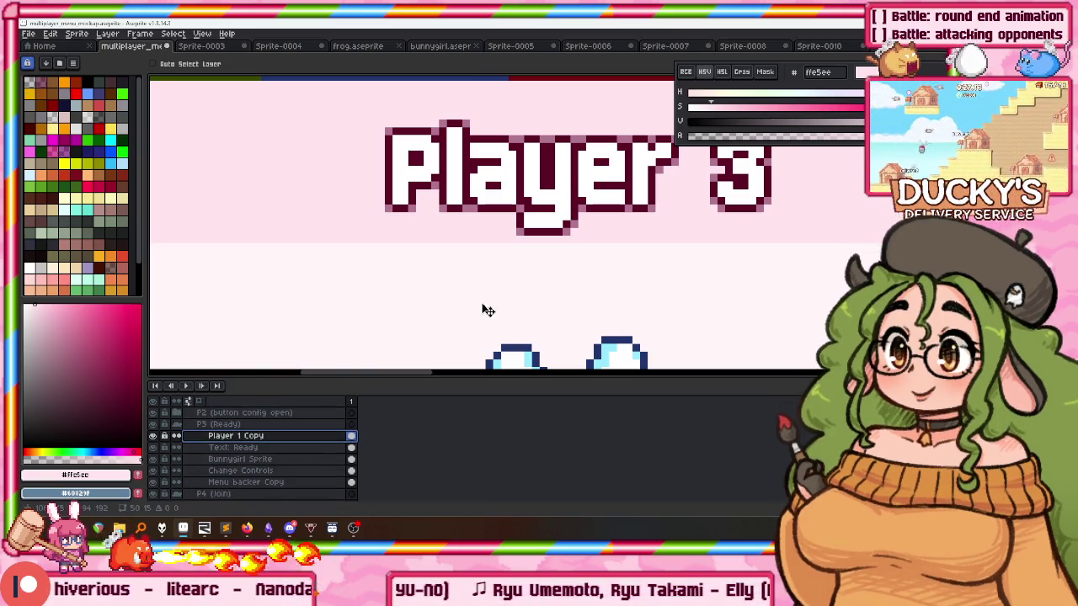
pyautogui.scroll(-2, 487, 291)
pyautogui.scroll(-2, 480, 296)
pyautogui.moveTo(478, 298); pyautogui.dragTo(454, 225)
pyautogui.scroll(-1, 454, 227)
pyautogui.scroll(-1, 454, 228)
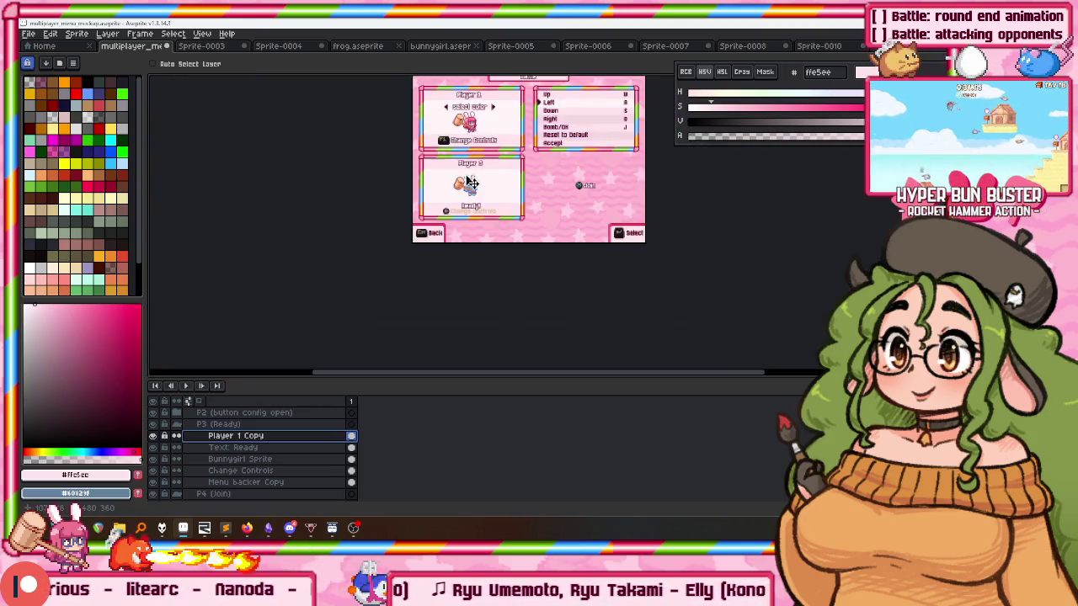
pyautogui.scroll(2, 441, 252)
pyautogui.scroll(2, 487, 144)
pyautogui.scroll(1, 515, 155)
pyautogui.scroll(2, 509, 150)
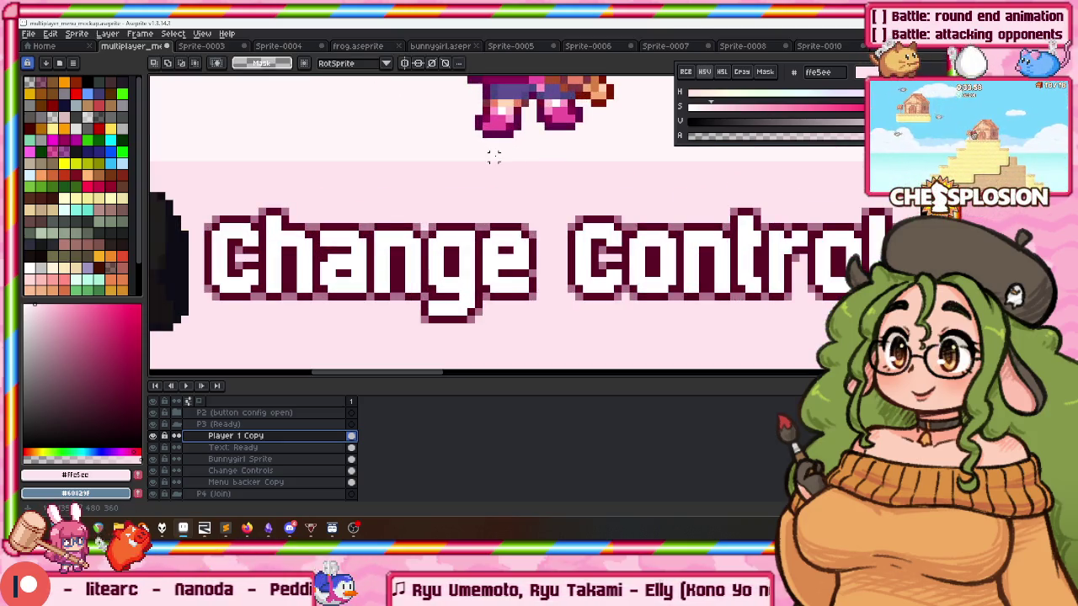
pyautogui.scroll(-3, 495, 156)
pyautogui.keyDown('ctrl'); pyautogui.click(493, 337); pyautogui.keyUp('ctrl')
pyautogui.scroll(2, 487, 217)
pyautogui.moveTo(487, 217); pyautogui.dragTo(477, 257)
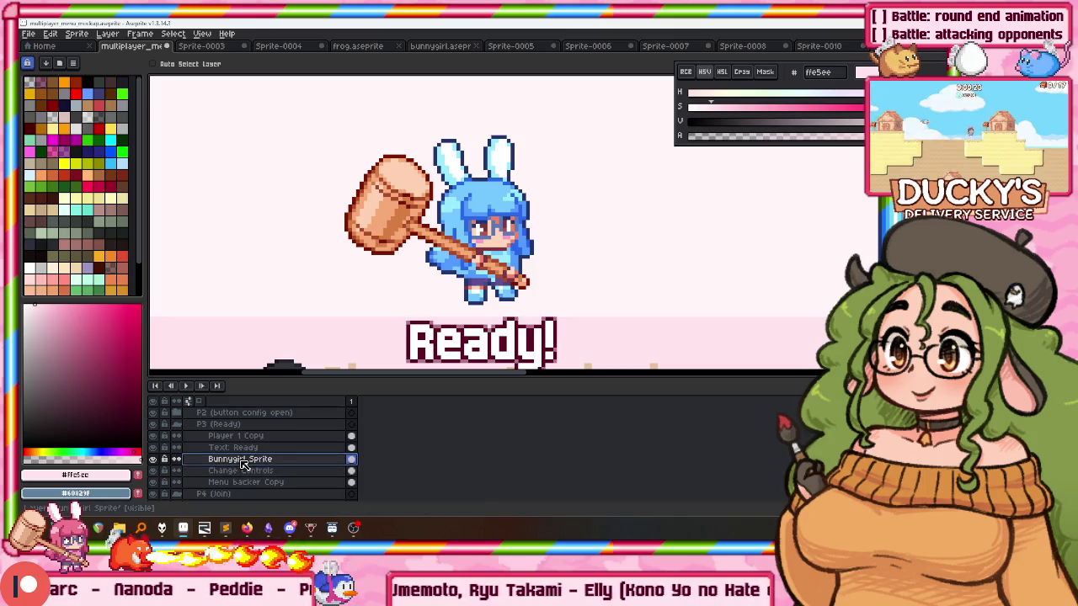
# Move Ready! above the bunny and nudge Change Controls up in the Player 3 card.
pyautogui.scroll(-2, 423, 256)
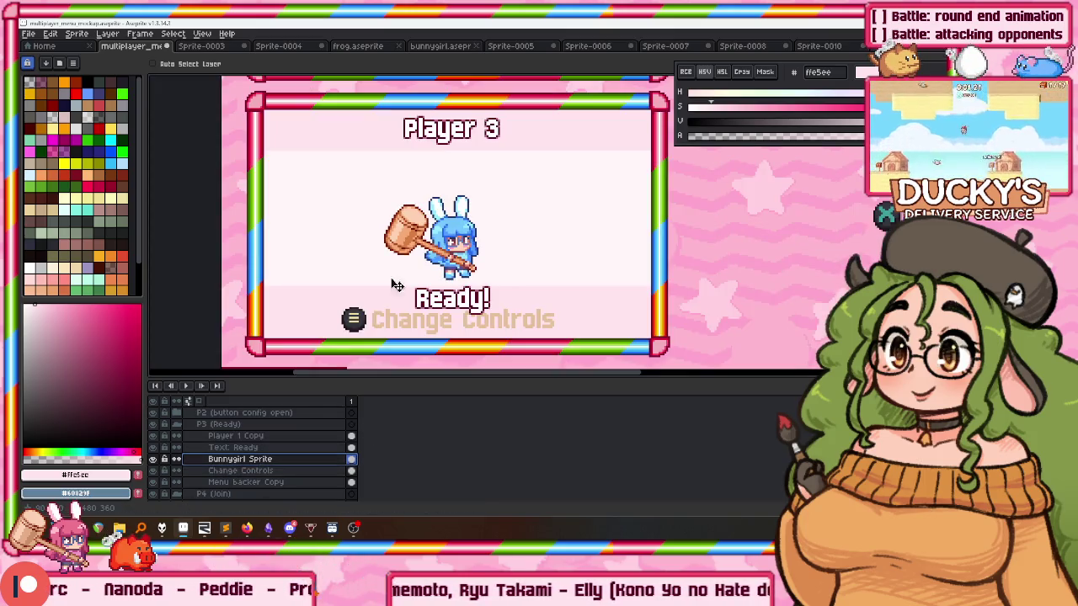
pyautogui.click(252, 447)
pyautogui.moveTo(452, 294); pyautogui.dragTo(451, 171)
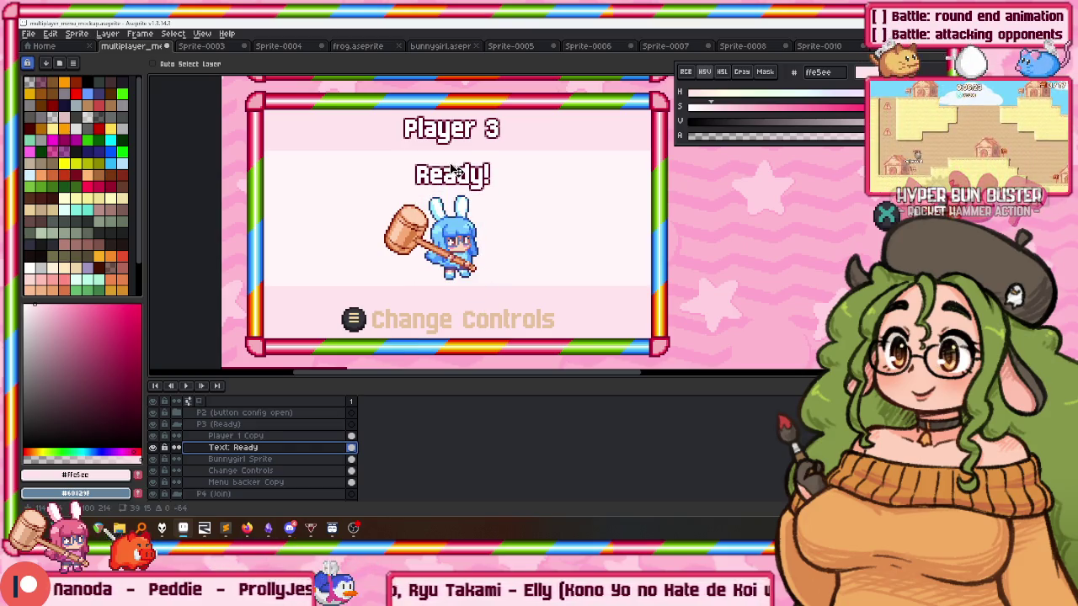
pyautogui.scroll(-2, 435, 245)
pyautogui.scroll(-1, 420, 211)
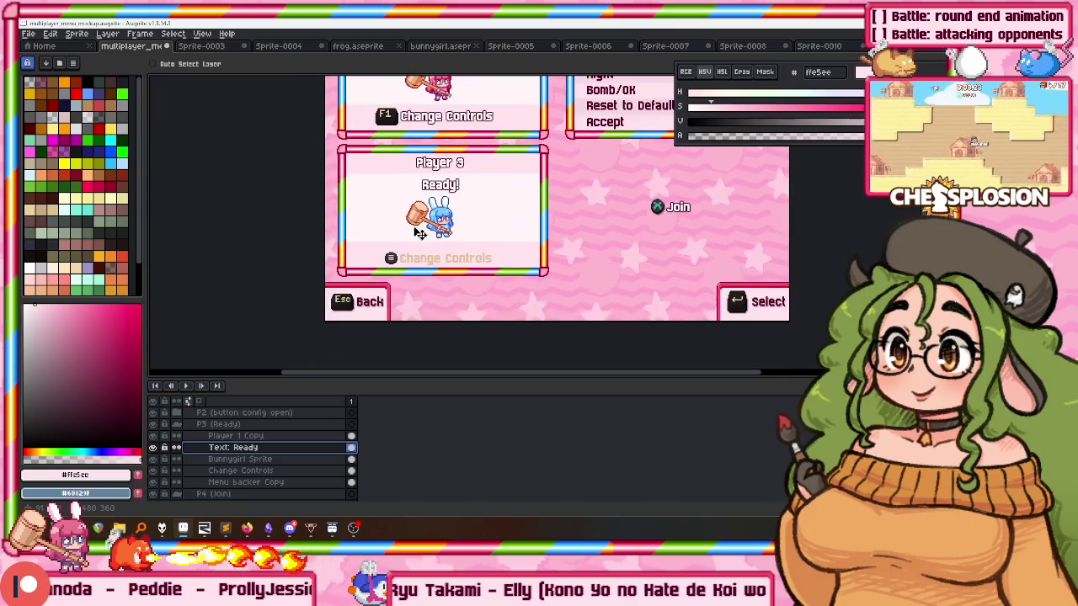
pyautogui.click(261, 470)
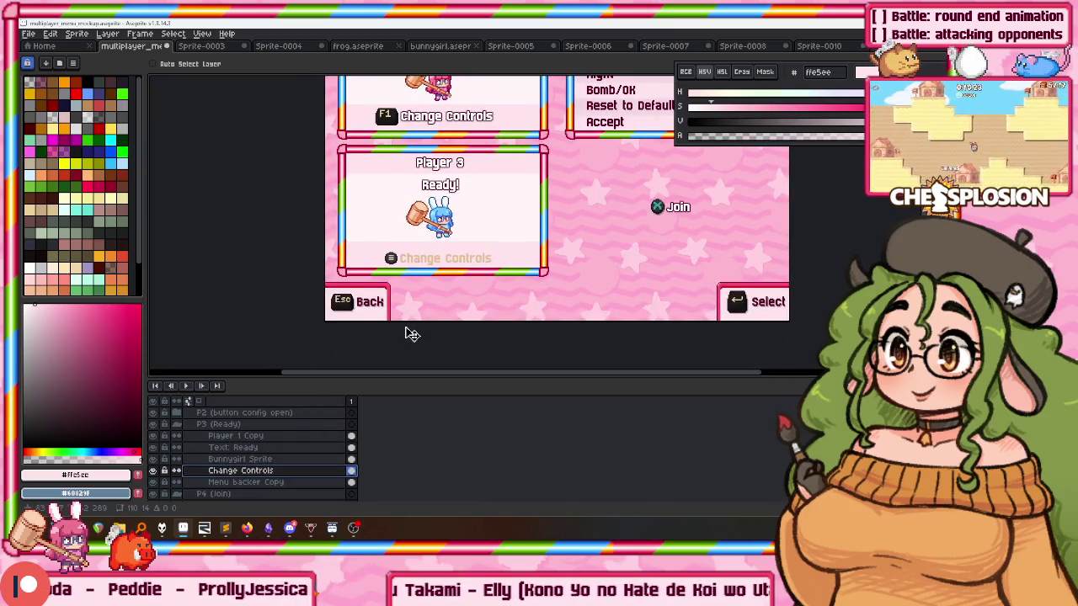
pyautogui.moveTo(412, 335); pyautogui.dragTo(411, 331)
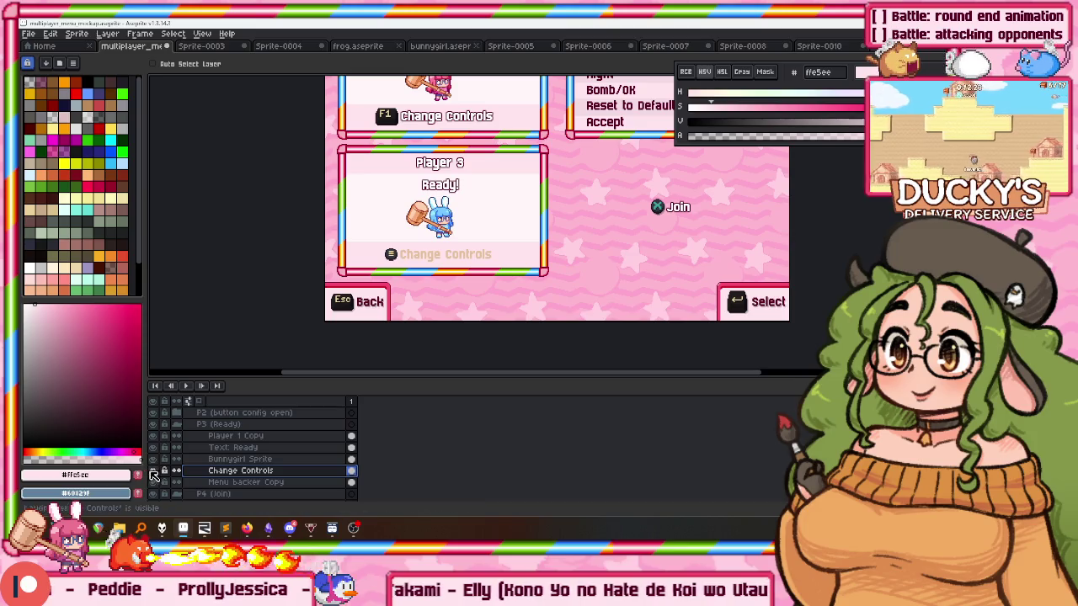
# Select and reposition the Change Controls text, then apply the move.
pyautogui.scroll(-2, 455, 212)
pyautogui.scroll(4, 456, 211)
pyautogui.scroll(1, 455, 212)
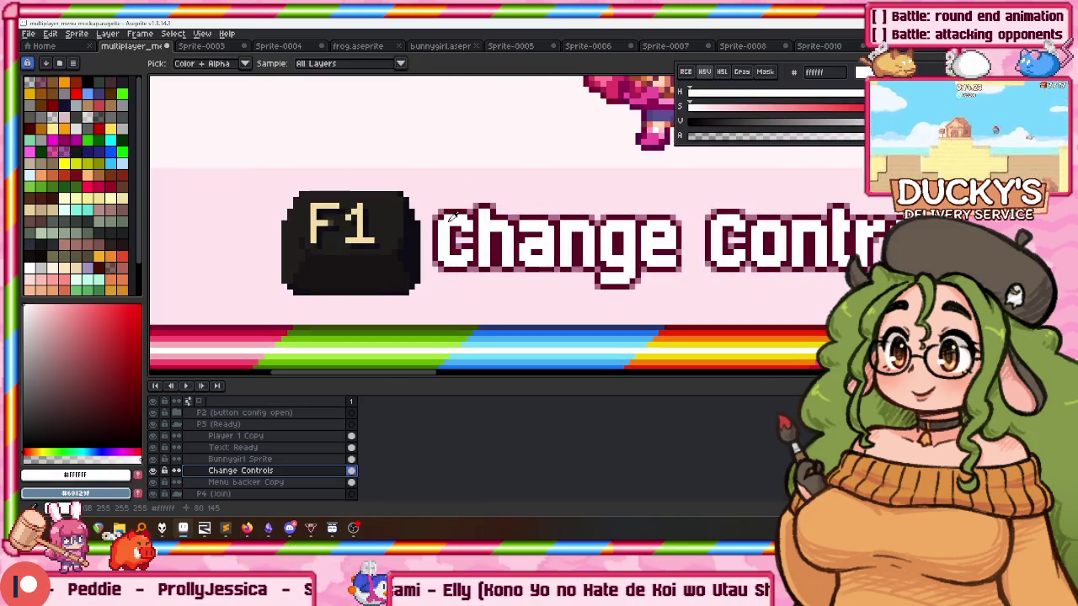
pyautogui.scroll(3, 281, 437)
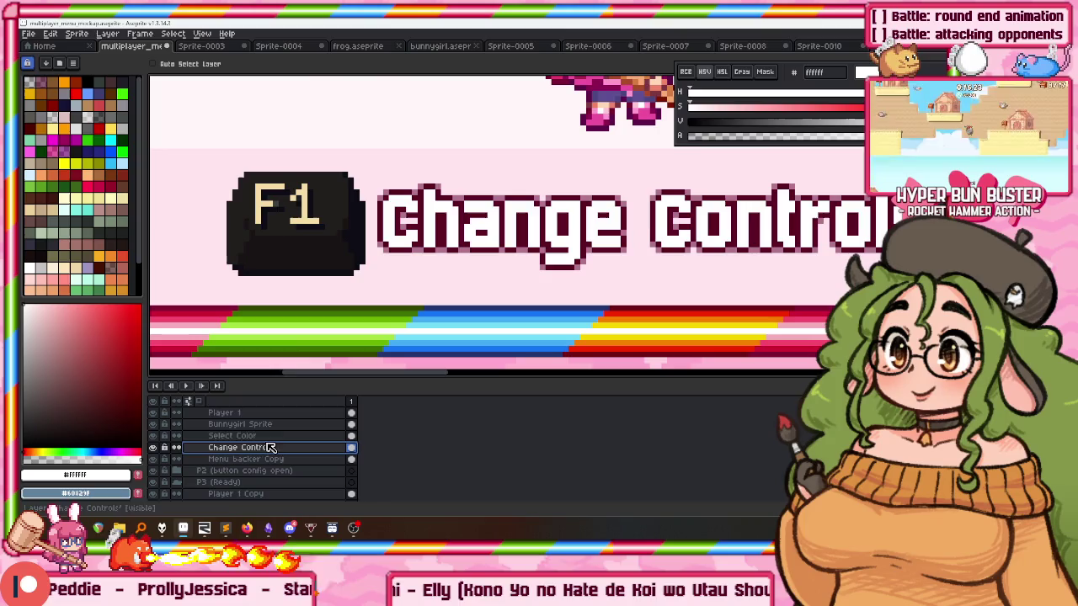
pyautogui.scroll(-2, 357, 281)
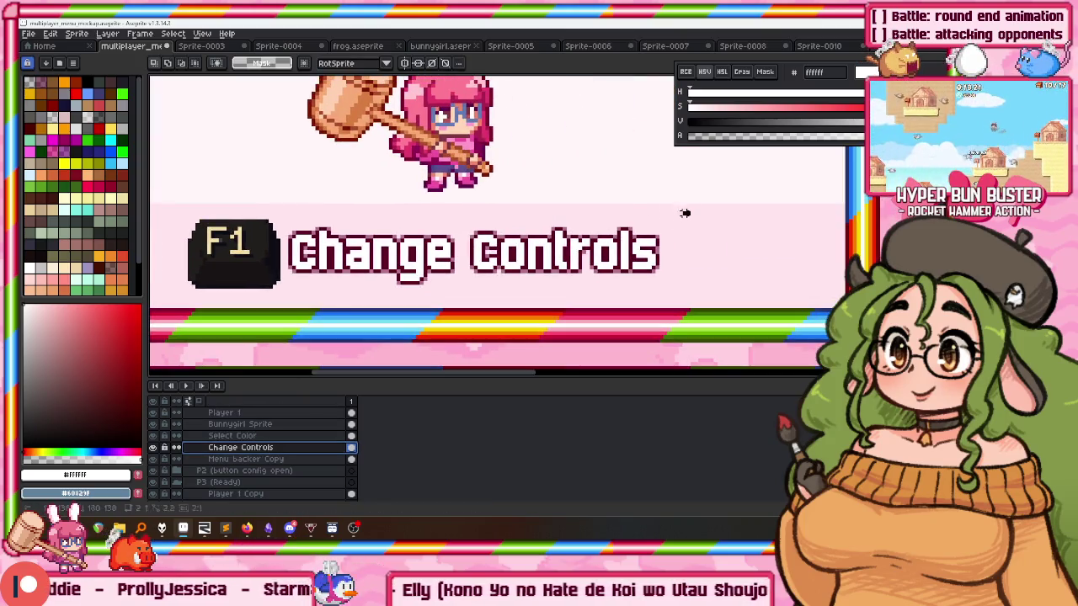
pyautogui.moveTo(690, 210); pyautogui.dragTo(282, 329)
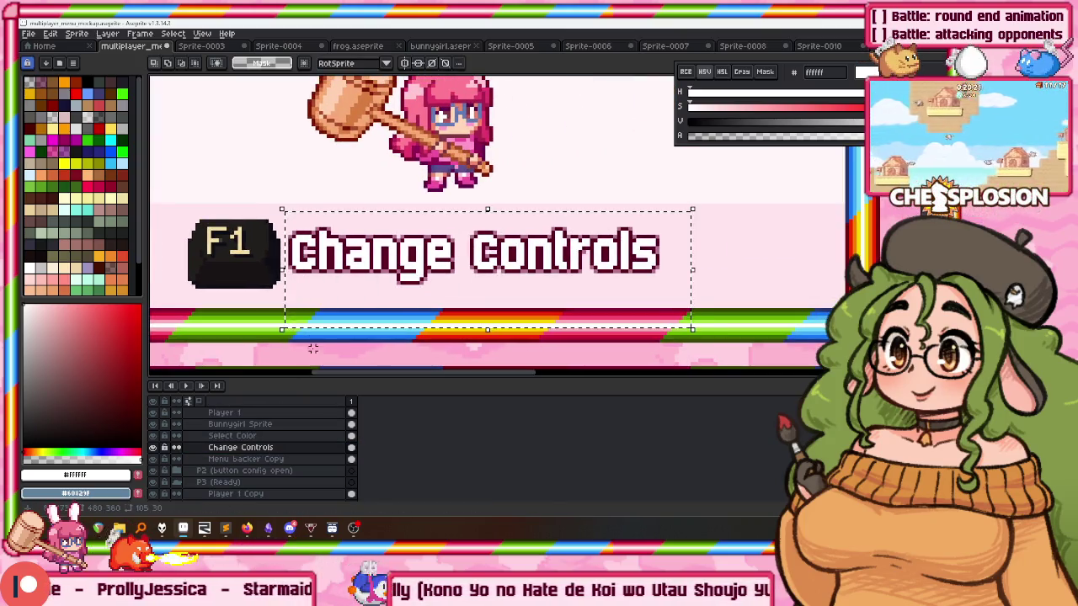
pyautogui.scroll(-2, 313, 348)
pyautogui.moveTo(313, 348); pyautogui.dragTo(423, 74)
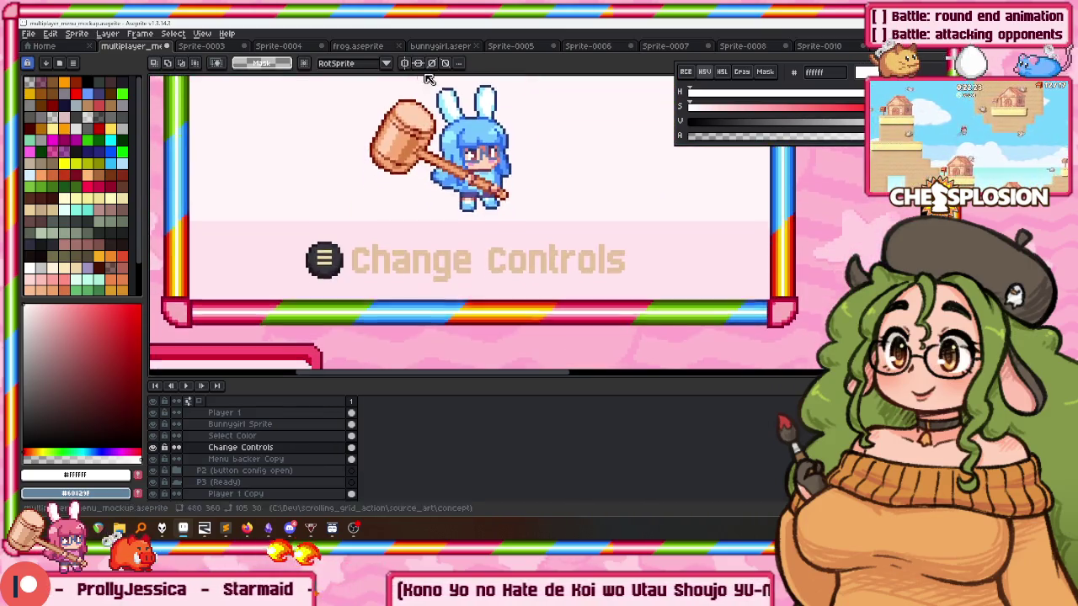
pyautogui.scroll(-2, 270, 468)
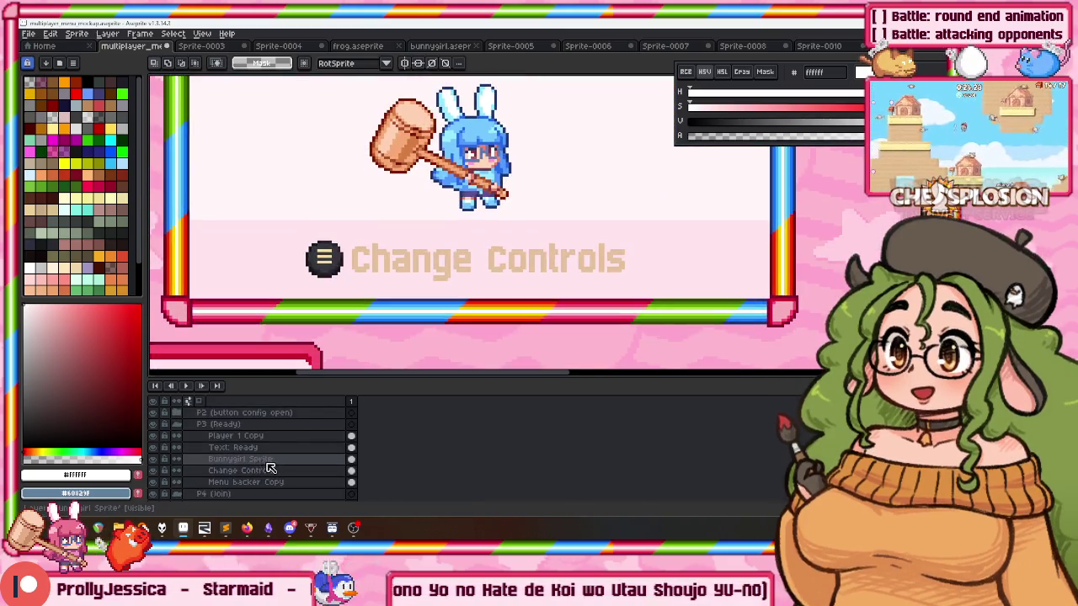
pyautogui.click(270, 470)
pyautogui.scroll(2, 404, 252)
pyautogui.moveTo(404, 217)
pyautogui.mouseDown()
pyautogui.moveTo(404, 267)
pyautogui.moveTo(421, 278)
pyautogui.mouseUp()
pyautogui.scroll(4, 434, 223)
pyautogui.moveTo(433, 223); pyautogui.dragTo(389, 191)
pyautogui.press('Return')
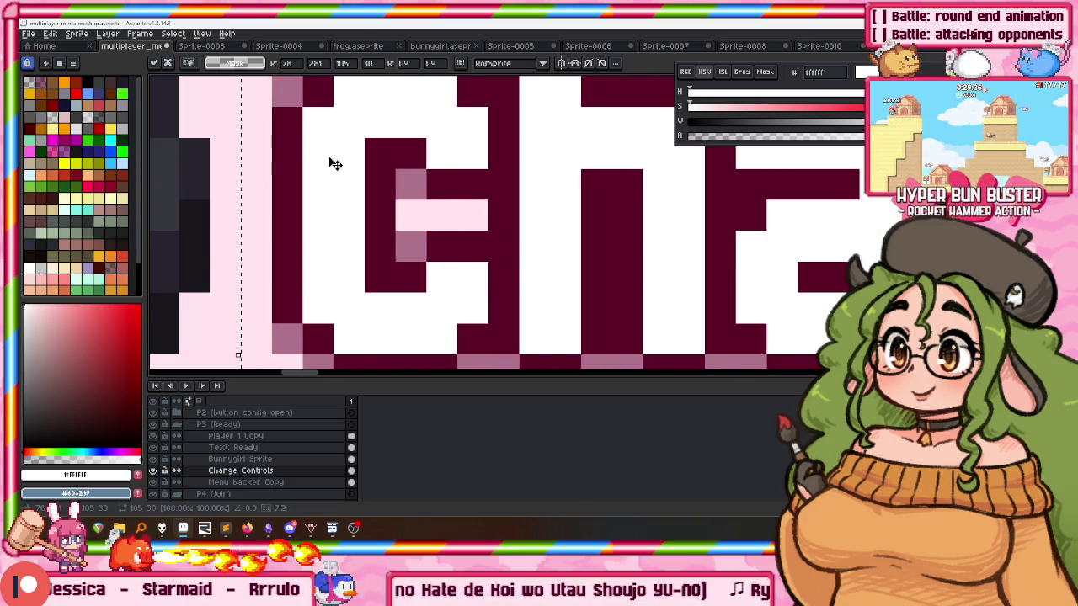
# Delete the Change Controls text from the Player 3 card.
pyautogui.scroll(-3, 330, 161)
pyautogui.scroll(-1, 389, 245)
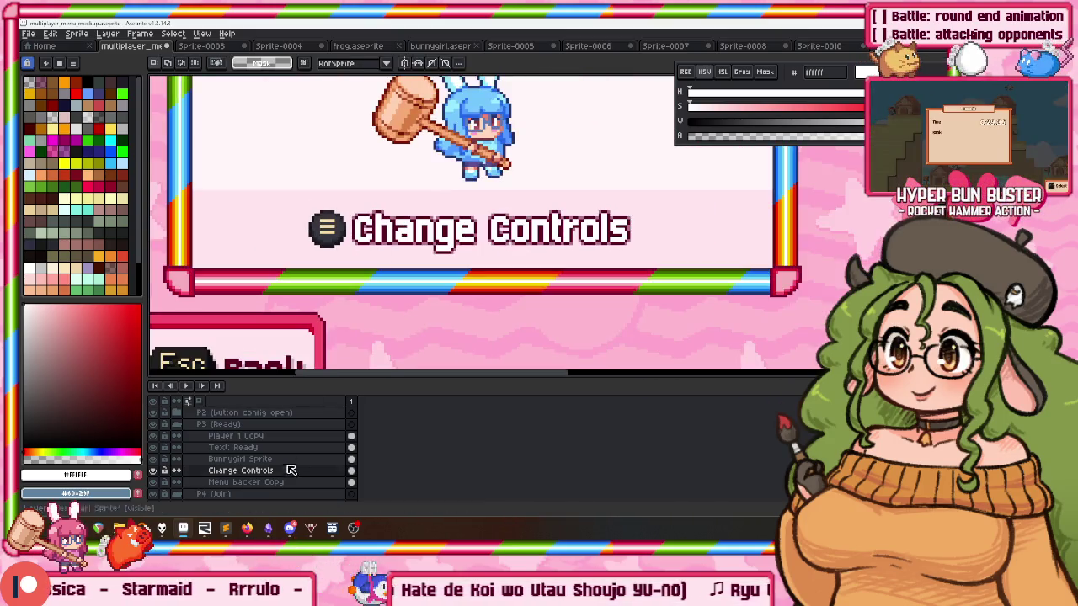
pyautogui.scroll(-2, 654, 190)
pyautogui.scroll(1, 428, 253)
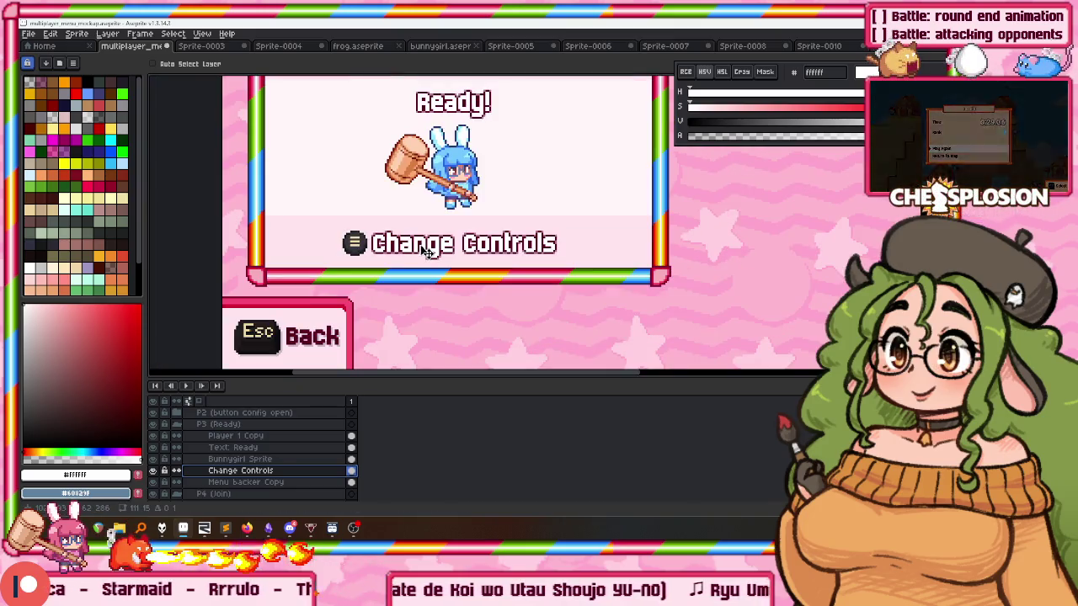
pyautogui.press('Delete')
# Undo to put Ready! back below the bunny, then step through layers to the menu backer.
pyautogui.scroll(-1, 404, 255)
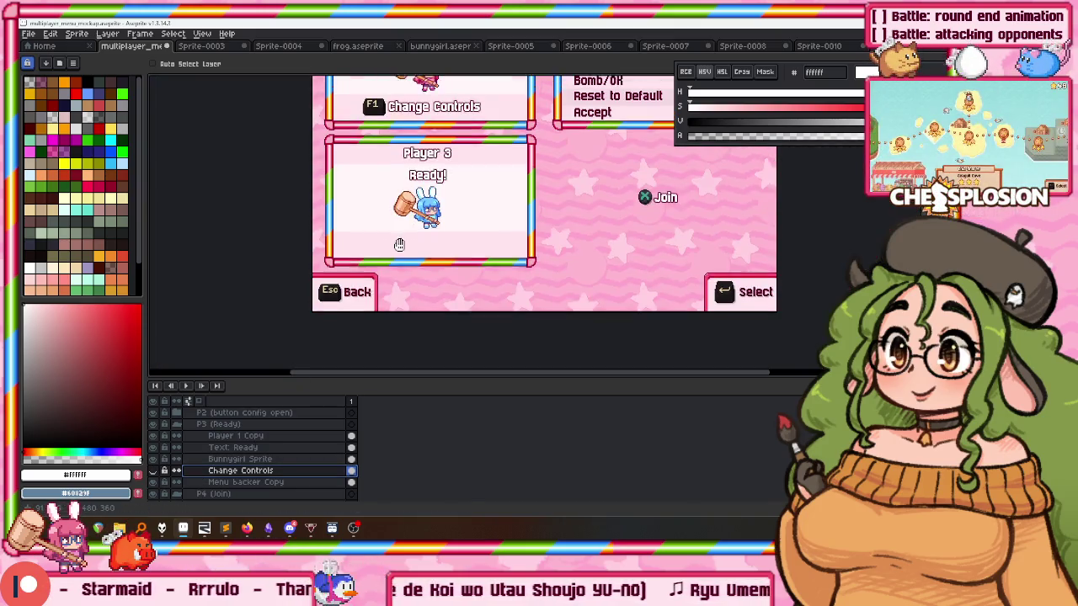
pyautogui.moveTo(386, 257)
pyautogui.mouseDown()
pyautogui.moveTo(313, 301)
pyautogui.moveTo(321, 292)
pyautogui.mouseUp()
pyautogui.scroll(-1, 321, 292)
pyautogui.scroll(-1, 337, 292)
pyautogui.scroll(1, 375, 292)
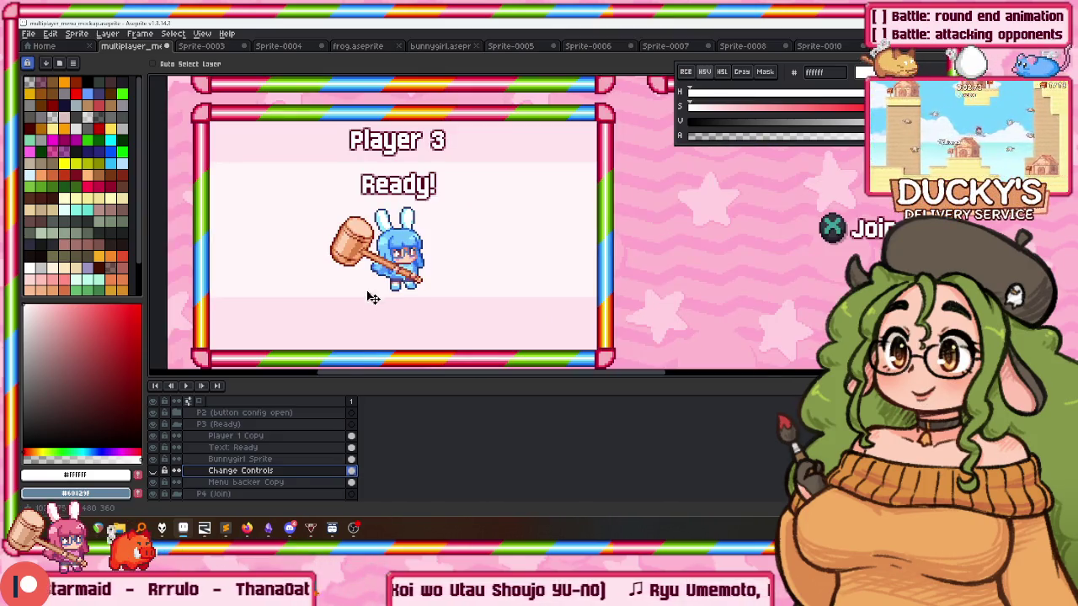
pyautogui.click(259, 447)
pyautogui.keyDown('ctrl'); pyautogui.click(362, 308); pyautogui.keyUp('ctrl')
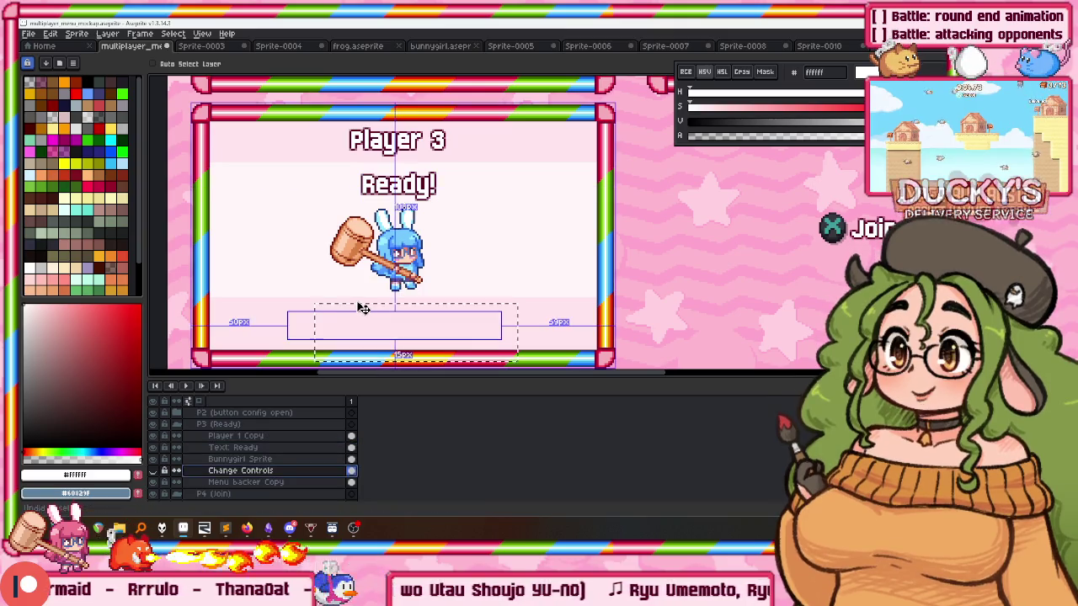
pyautogui.hotkey('ctrl', 'z')
pyautogui.keyDown('ctrl'); pyautogui.click(353, 308); pyautogui.keyUp('ctrl')
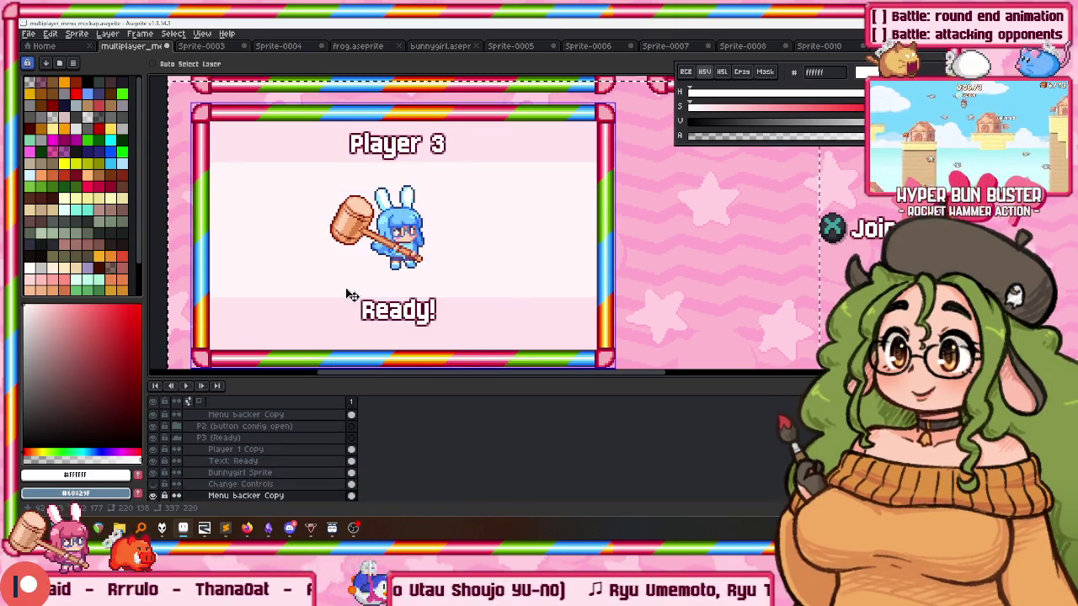
pyautogui.hotkey('alt', 'Up')
pyautogui.hotkey('alt', 'Up')
pyautogui.hotkey('alt', 'Up')
pyautogui.hotkey('alt', 'Down')
pyautogui.hotkey('alt', 'Down')
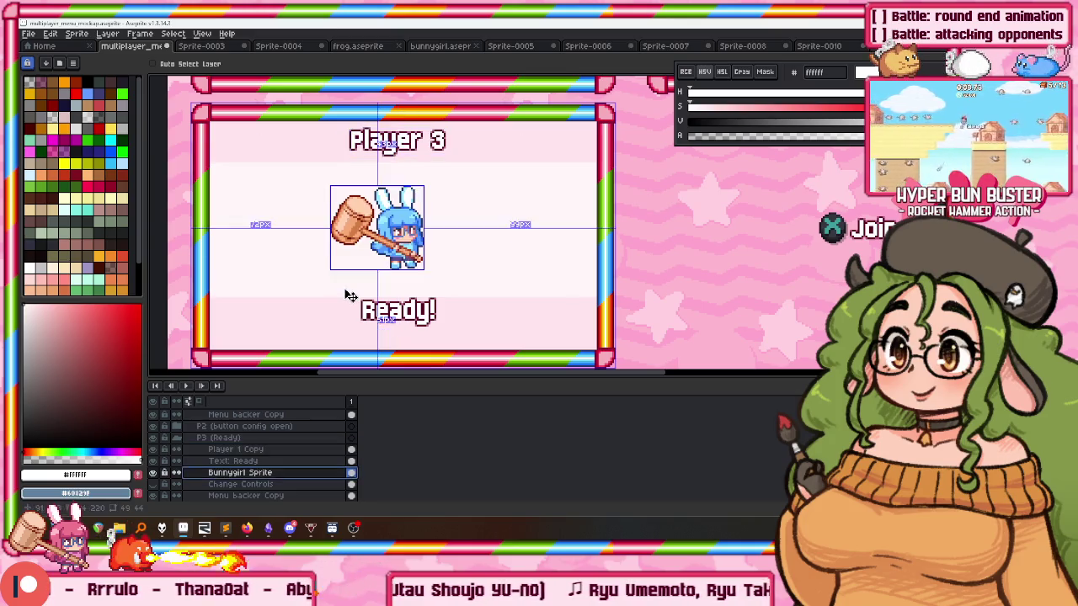
pyautogui.hotkey('alt', 'Down')
pyautogui.hotkey('alt', 'Down')
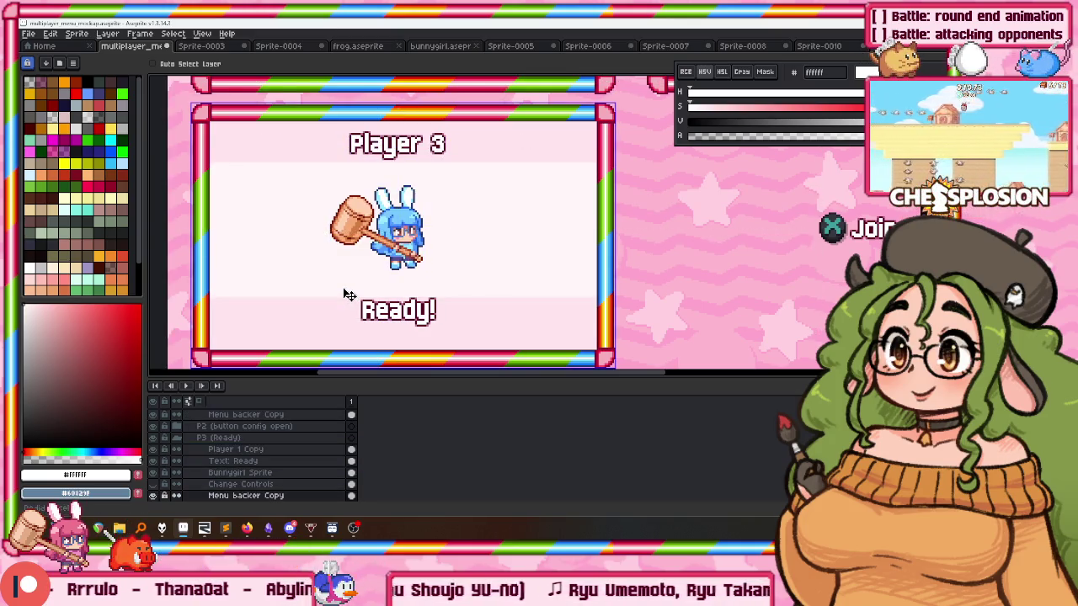
# Magic-wand select the Player 1 panel's backer area with contiguous mode on.
pyautogui.scroll(-3, 348, 295)
pyautogui.scroll(5, 390, 162)
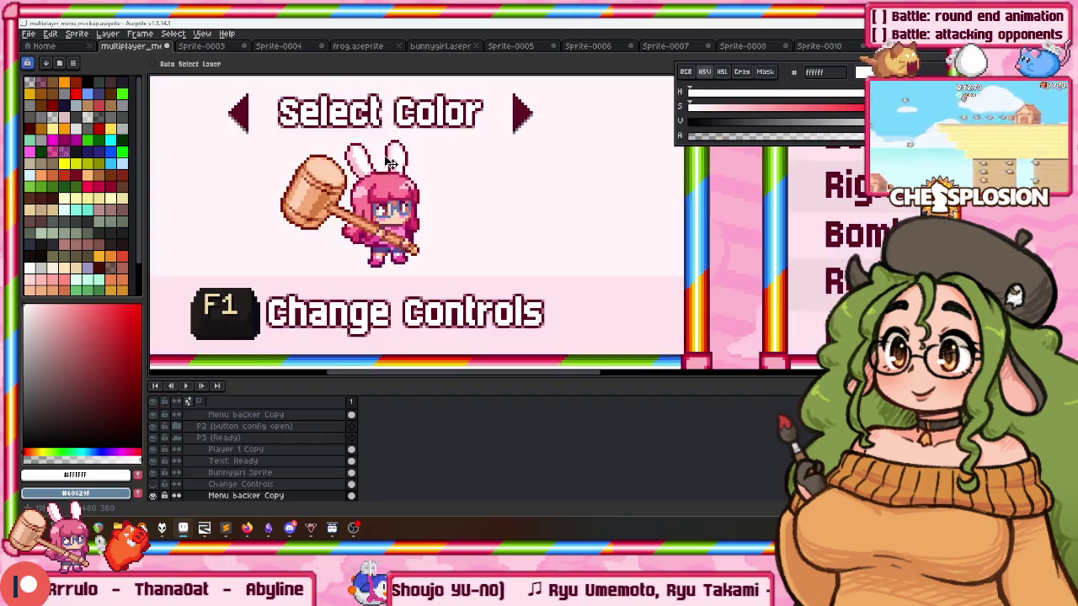
pyautogui.scroll(-1, 390, 161)
pyautogui.scroll(-2, 390, 210)
pyautogui.scroll(1, 390, 211)
pyautogui.scroll(1, 258, 431)
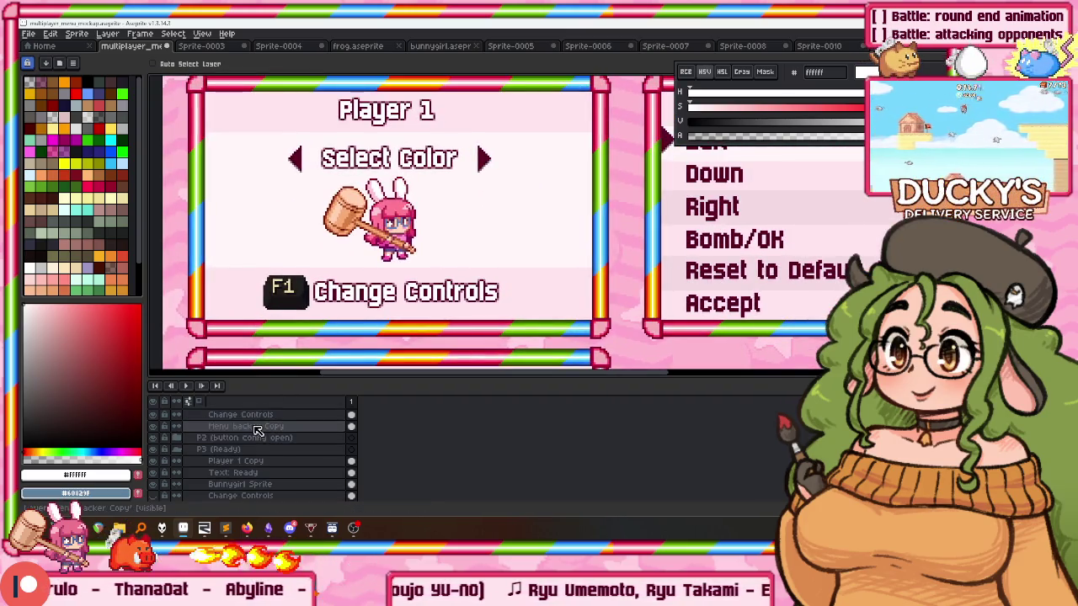
pyautogui.scroll(3, 269, 442)
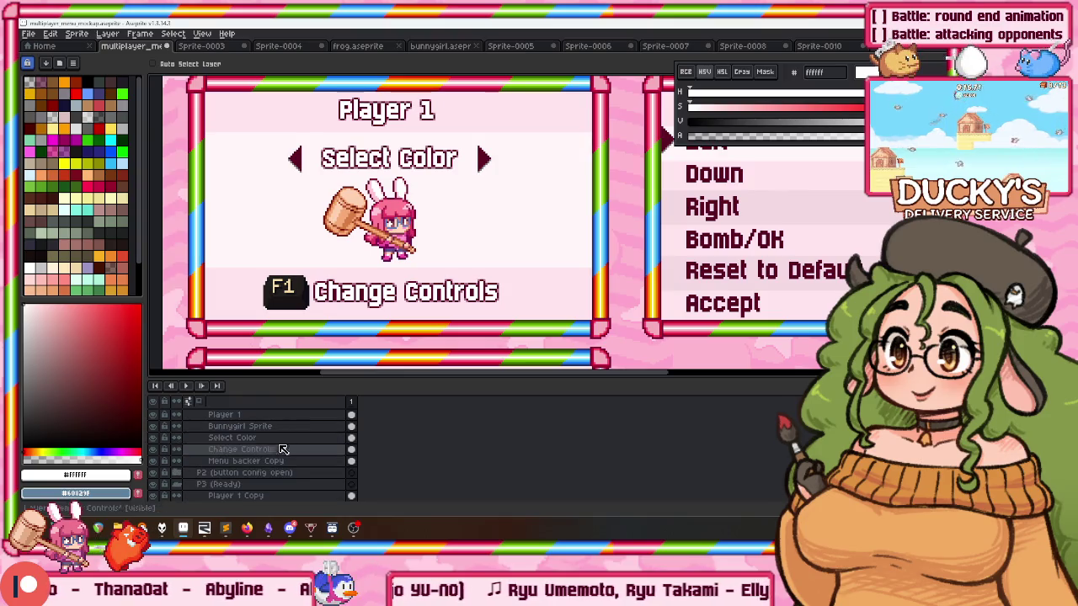
pyautogui.click(269, 461)
pyautogui.press('w')
pyautogui.click(153, 461)
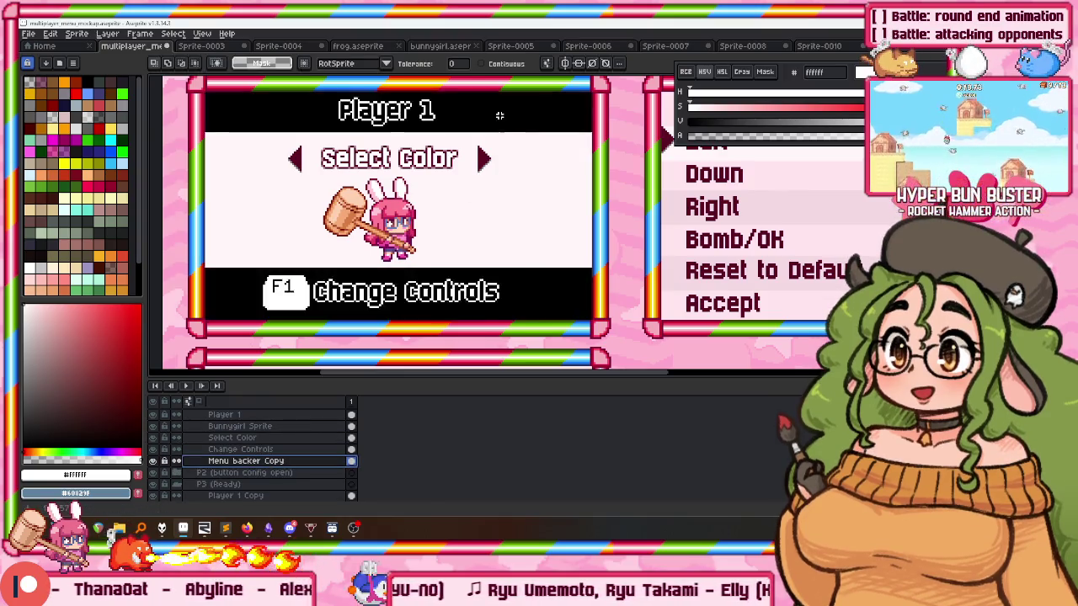
pyautogui.click(482, 64)
pyautogui.click(498, 113)
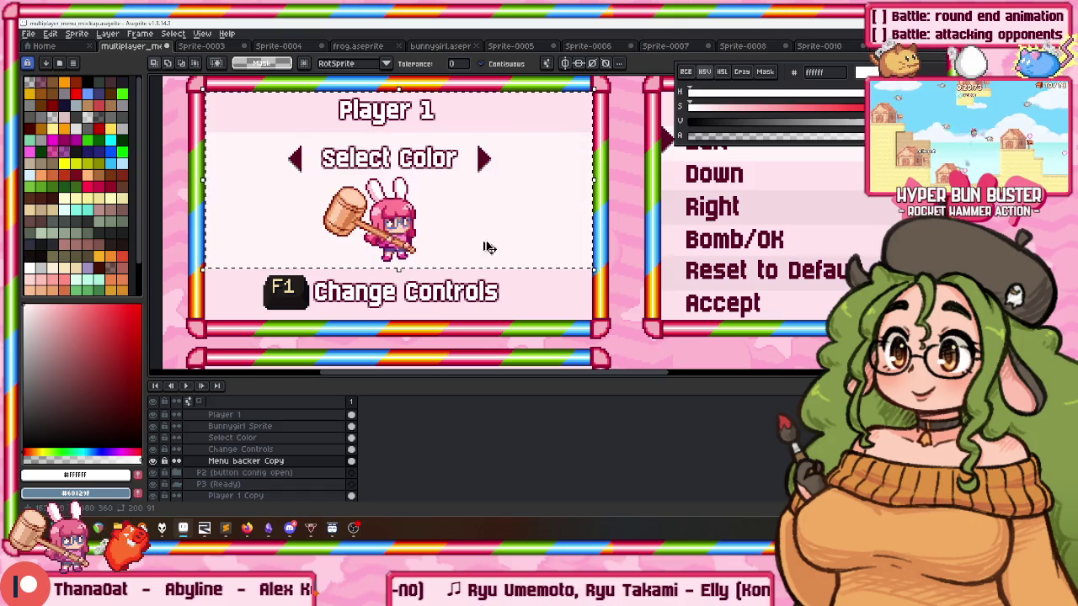
# Select the Player 3 menu backer layer.
pyautogui.scroll(-4, 278, 480)
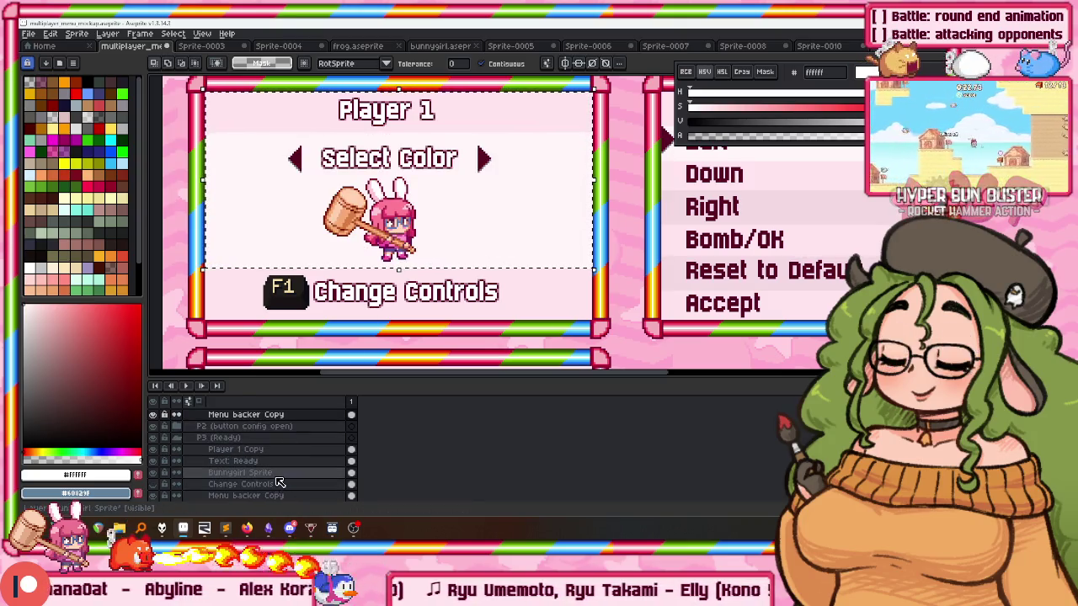
pyautogui.scroll(-1, 280, 483)
pyautogui.click(244, 484)
pyautogui.click(153, 426)
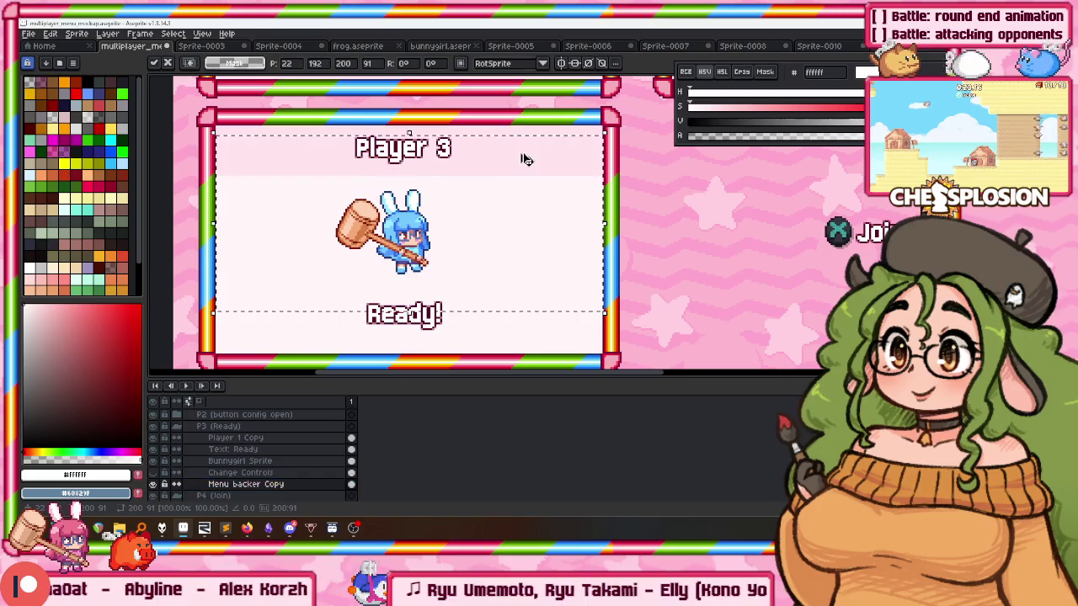
pyautogui.scroll(1, 564, 138)
pyautogui.scroll(1, 563, 137)
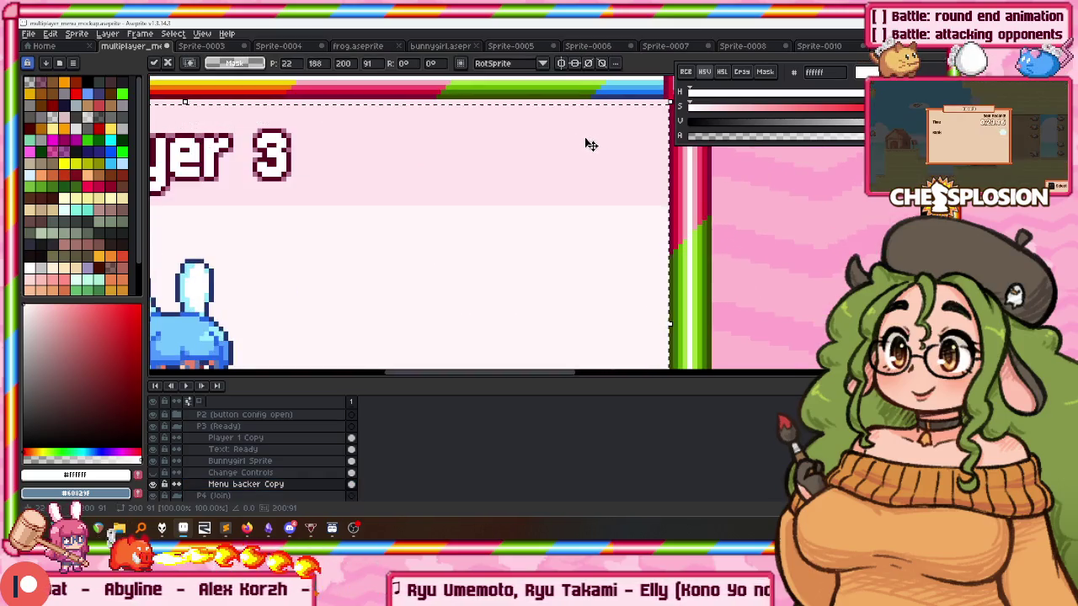
pyautogui.scroll(-1, 578, 137)
# Rename the Player 1 Copy layer to 'Player 3'.
pyautogui.press('w')
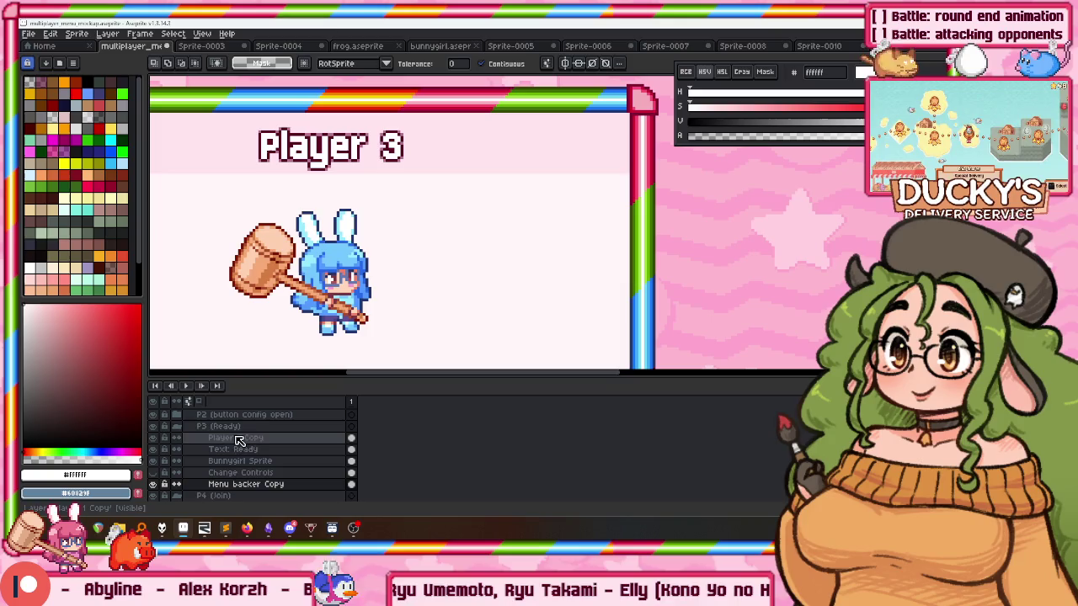
pyautogui.doubleClick(249, 438)
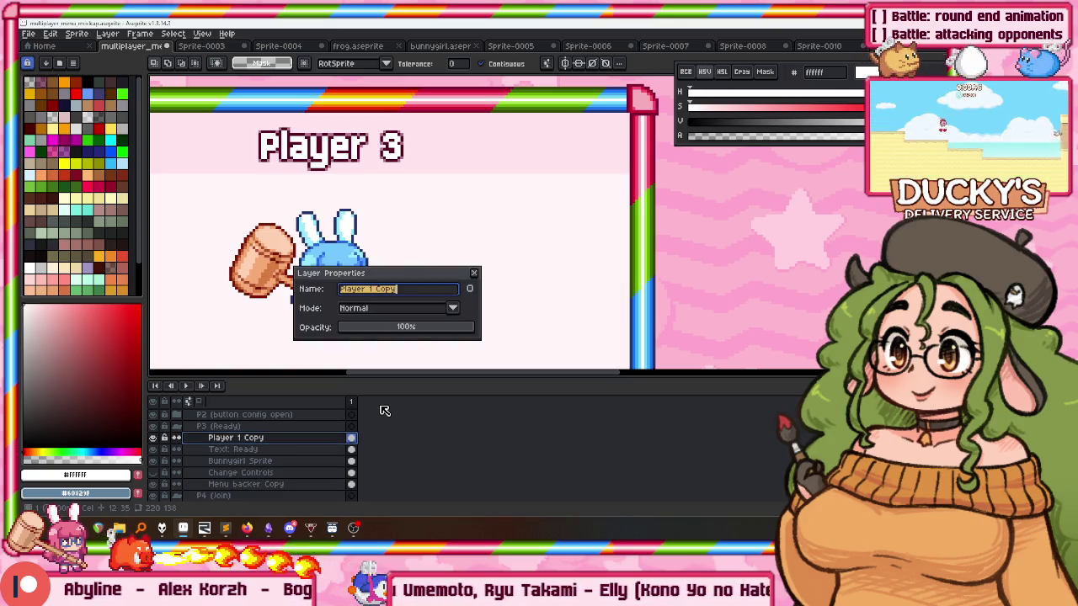
pyautogui.write('Player 3')
pyautogui.press('Return')
pyautogui.press('v')
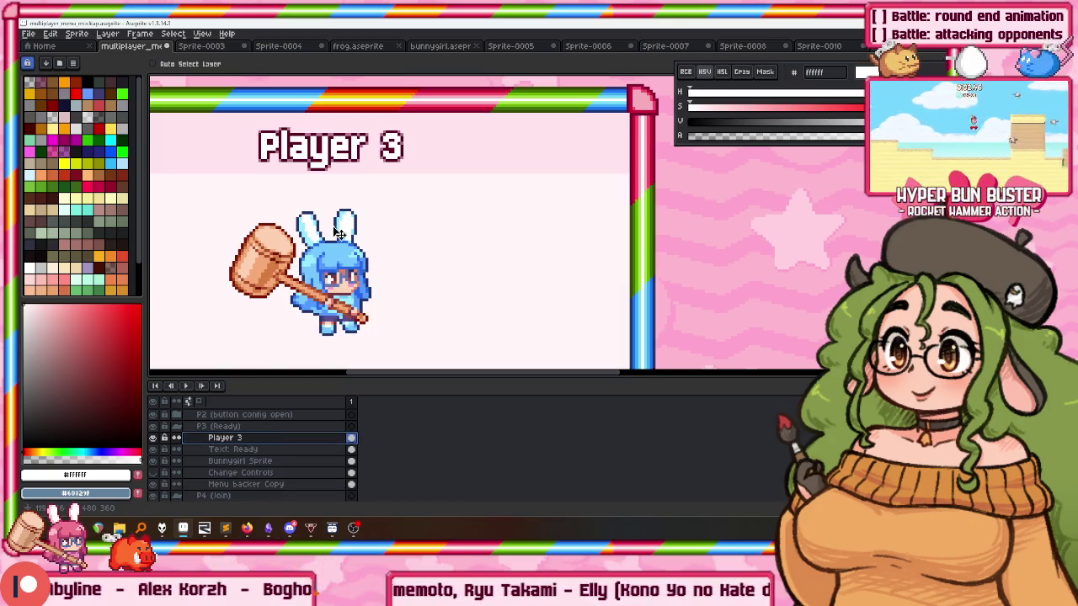
pyautogui.scroll(2, 328, 143)
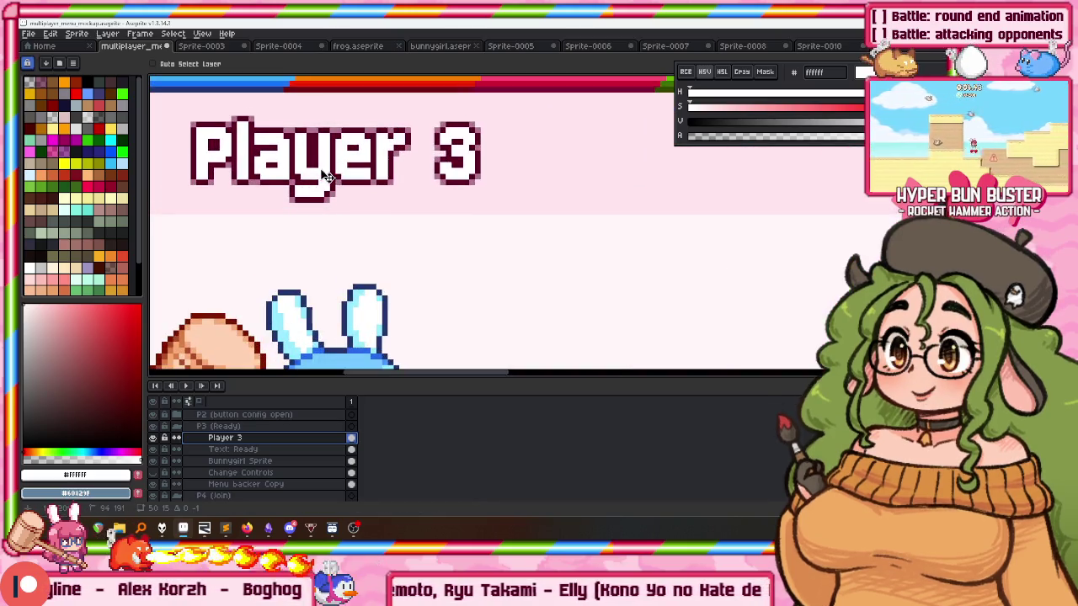
pyautogui.scroll(-3, 385, 192)
pyautogui.scroll(-1, 408, 177)
pyautogui.scroll(-1, 407, 177)
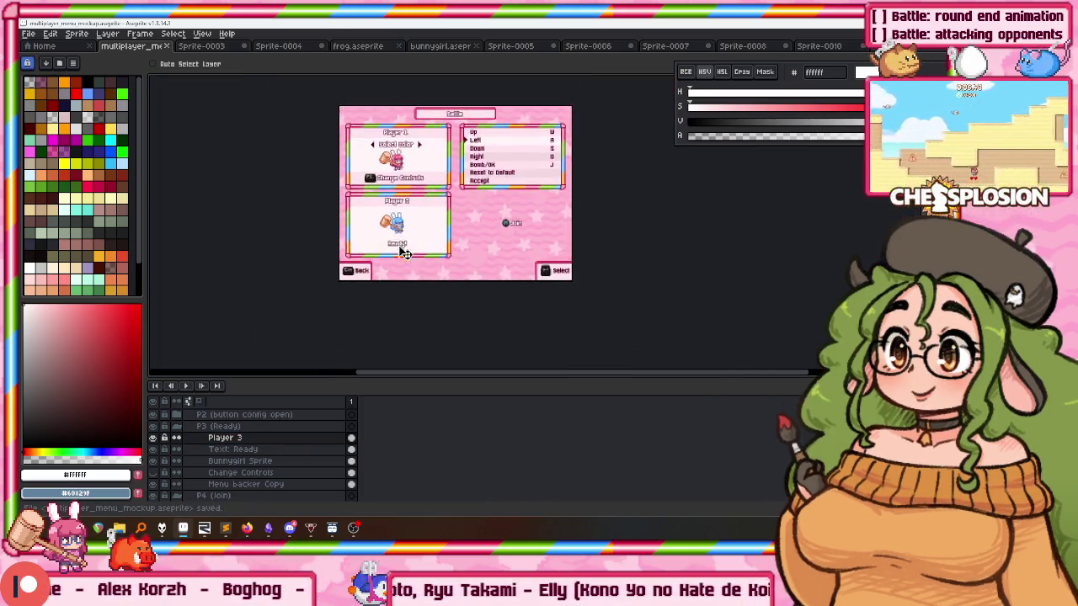
pyautogui.scroll(3, 407, 176)
pyautogui.scroll(-2, 396, 211)
pyautogui.moveTo(389, 211); pyautogui.dragTo(391, 265)
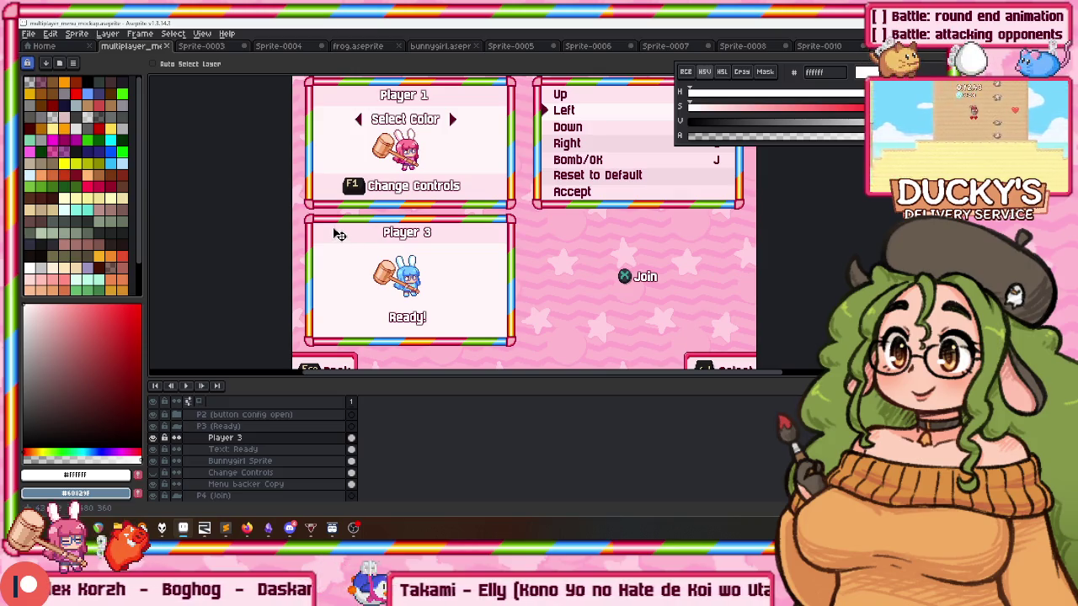
pyautogui.scroll(3, 350, 194)
pyautogui.scroll(2, 377, 162)
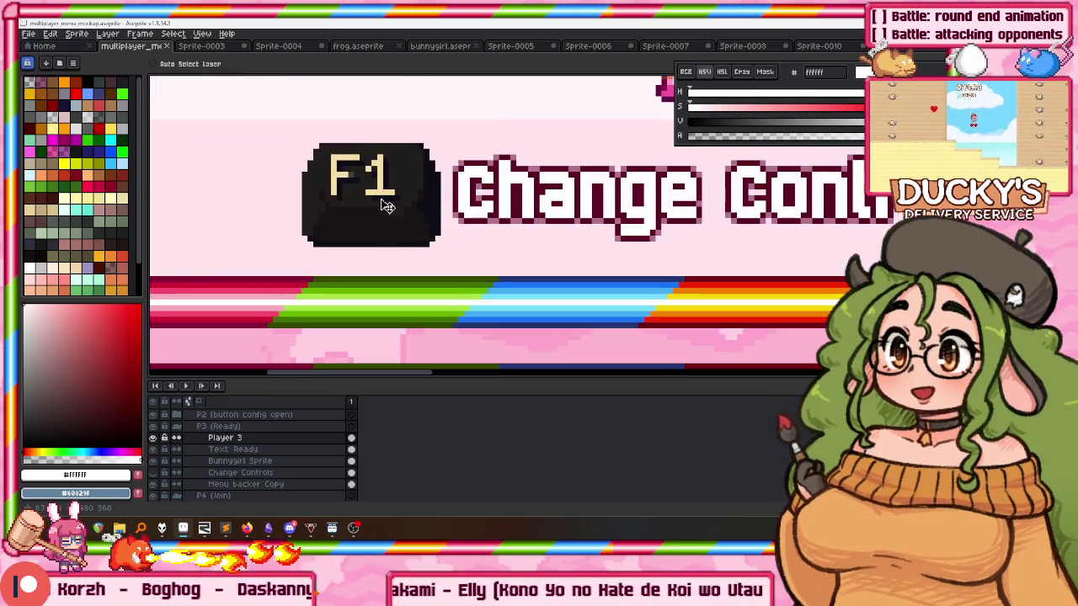
pyautogui.scroll(-1, 391, 205)
pyautogui.scroll(-1, 345, 194)
pyautogui.scroll(-1, 358, 207)
pyautogui.scroll(-1, 373, 232)
pyautogui.scroll(-1, 378, 245)
pyautogui.moveTo(377, 278); pyautogui.dragTo(370, 250)
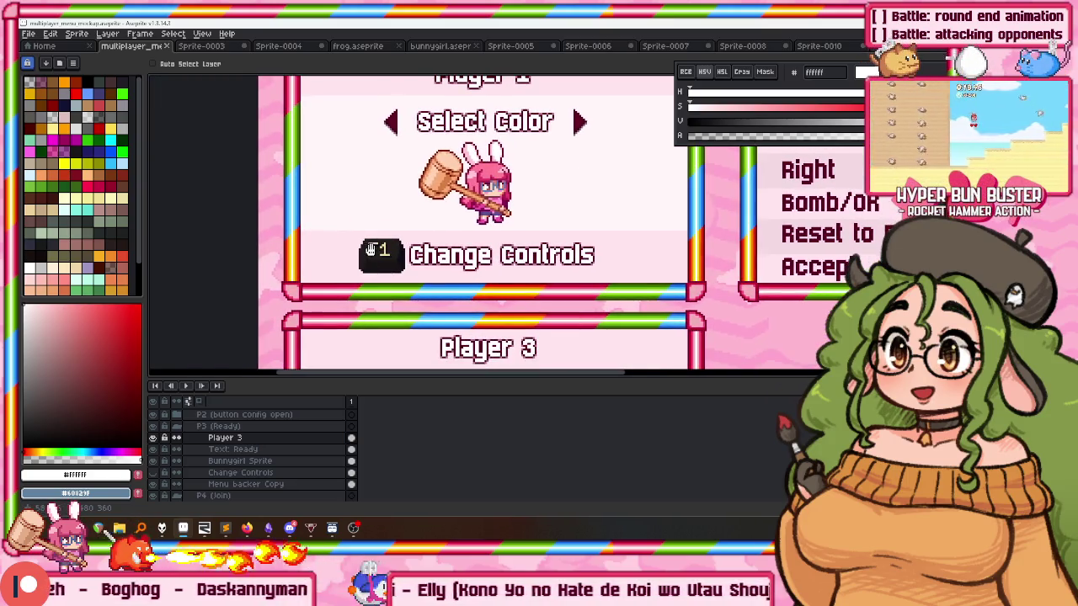
pyautogui.moveTo(337, 304); pyautogui.dragTo(312, 318)
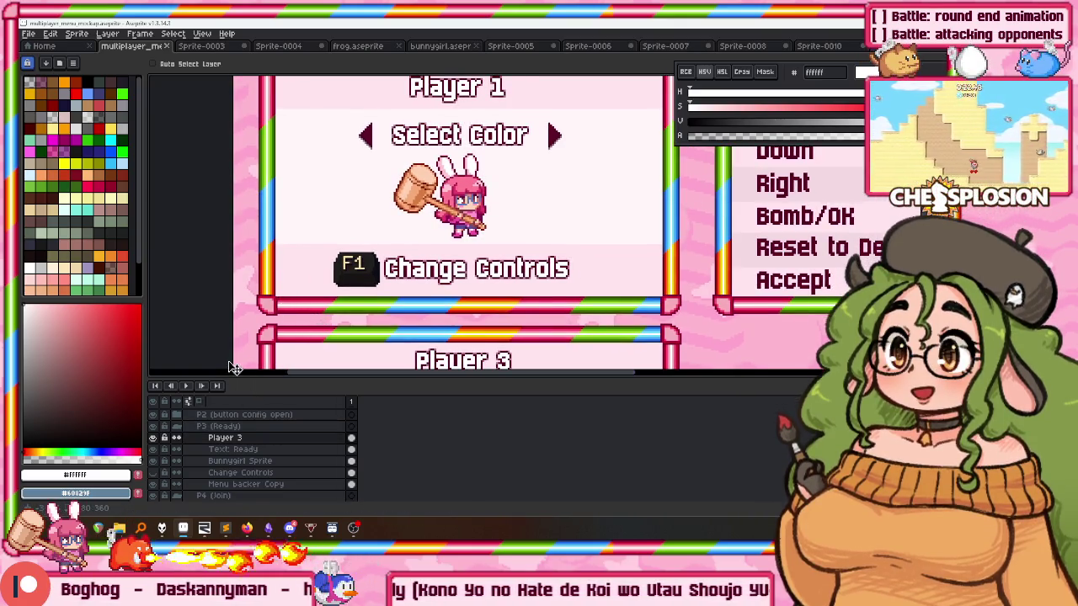
pyautogui.scroll(-2, 333, 269)
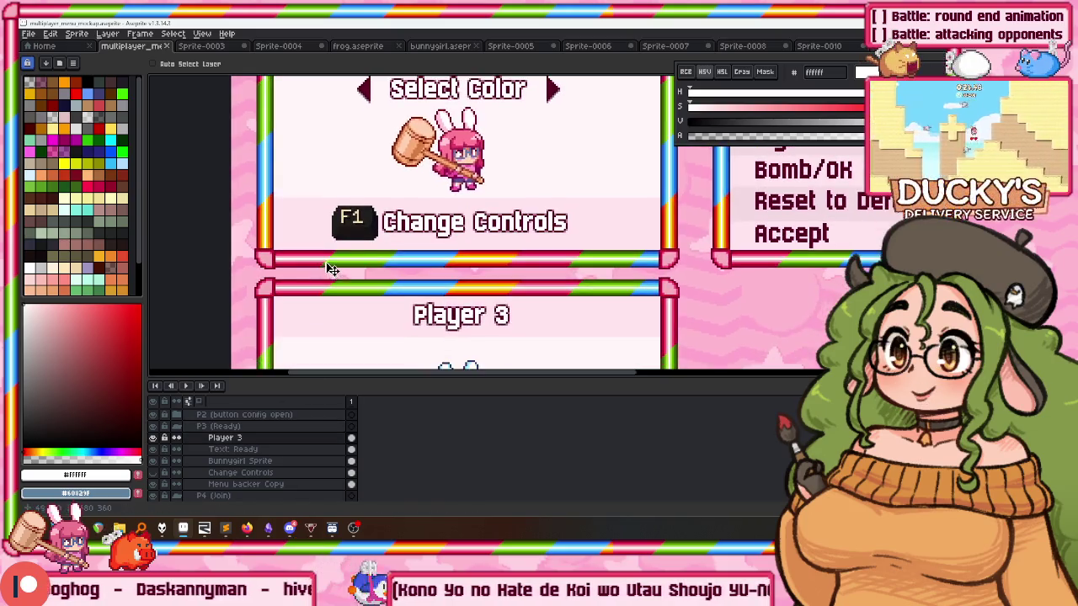
pyautogui.scroll(-2, 332, 269)
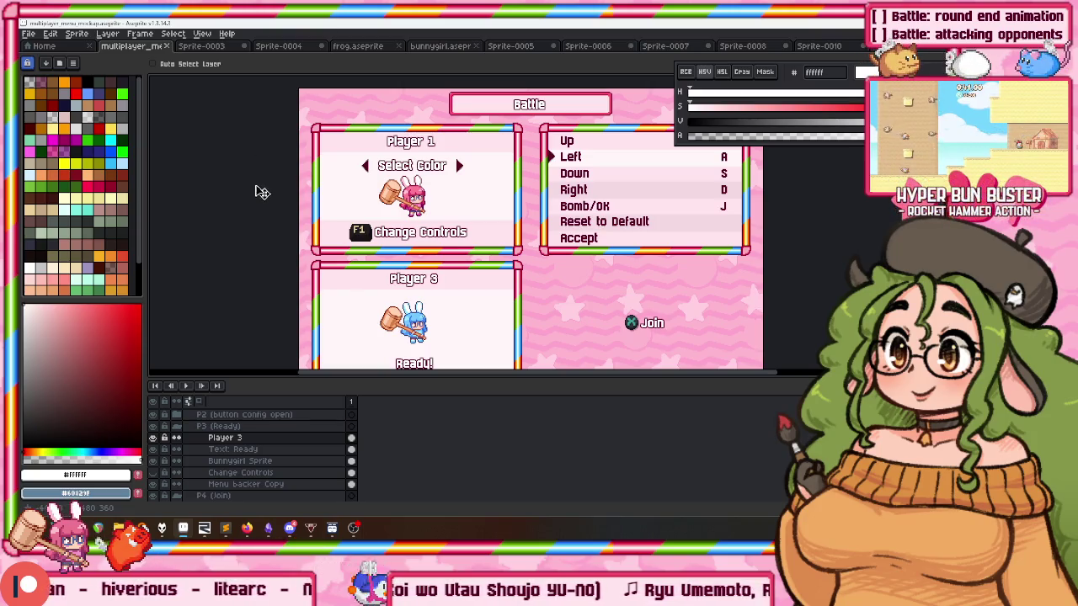
pyautogui.scroll(-3, 301, 218)
pyautogui.scroll(3, 472, 260)
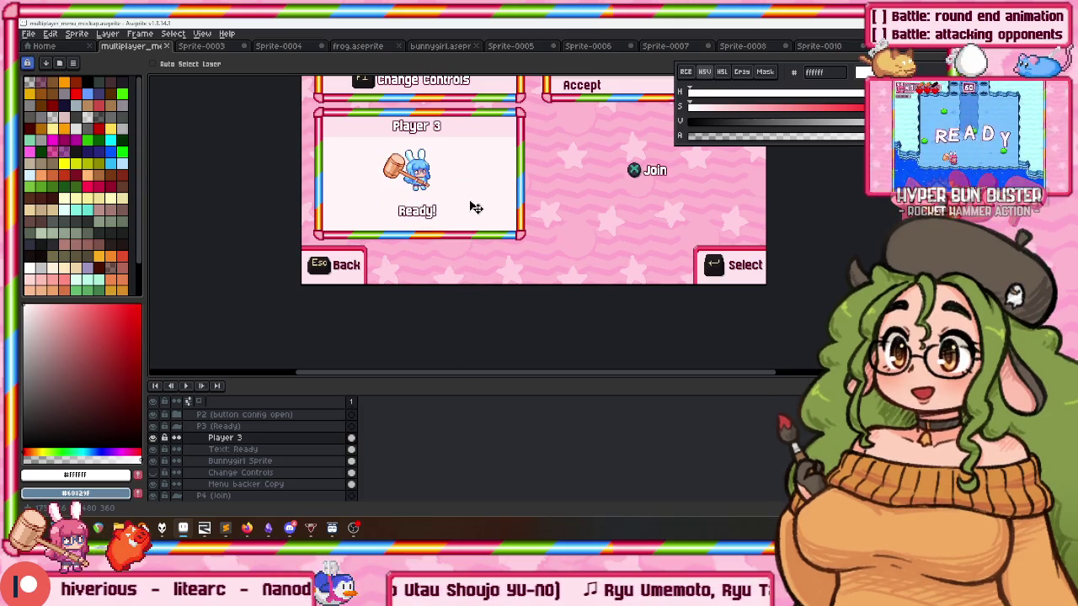
pyautogui.moveTo(454, 206)
pyautogui.mouseDown()
pyautogui.moveTo(420, 304)
pyautogui.moveTo(383, 280)
pyautogui.mouseUp()
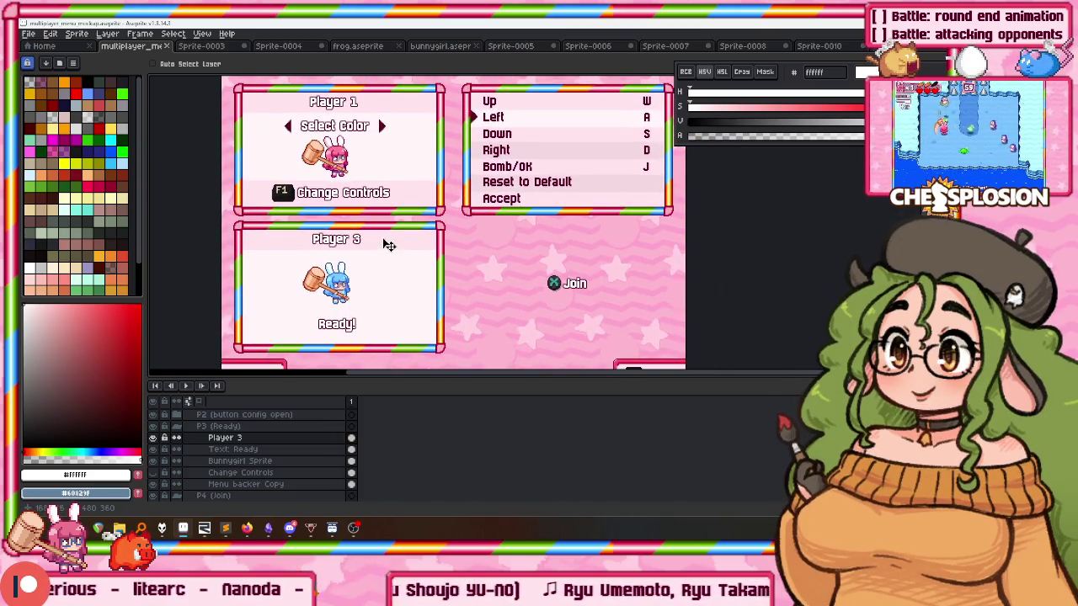
pyautogui.moveTo(390, 214)
pyautogui.mouseDown()
pyautogui.moveTo(385, 168)
pyautogui.moveTo(403, 214)
pyautogui.mouseUp()
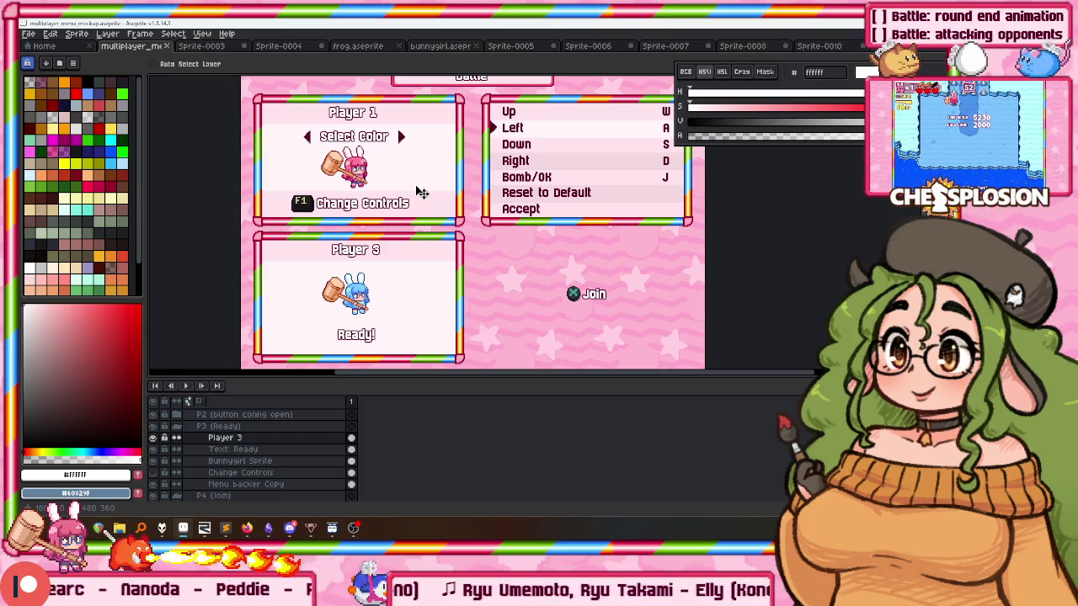
pyautogui.moveTo(366, 293); pyautogui.dragTo(373, 259)
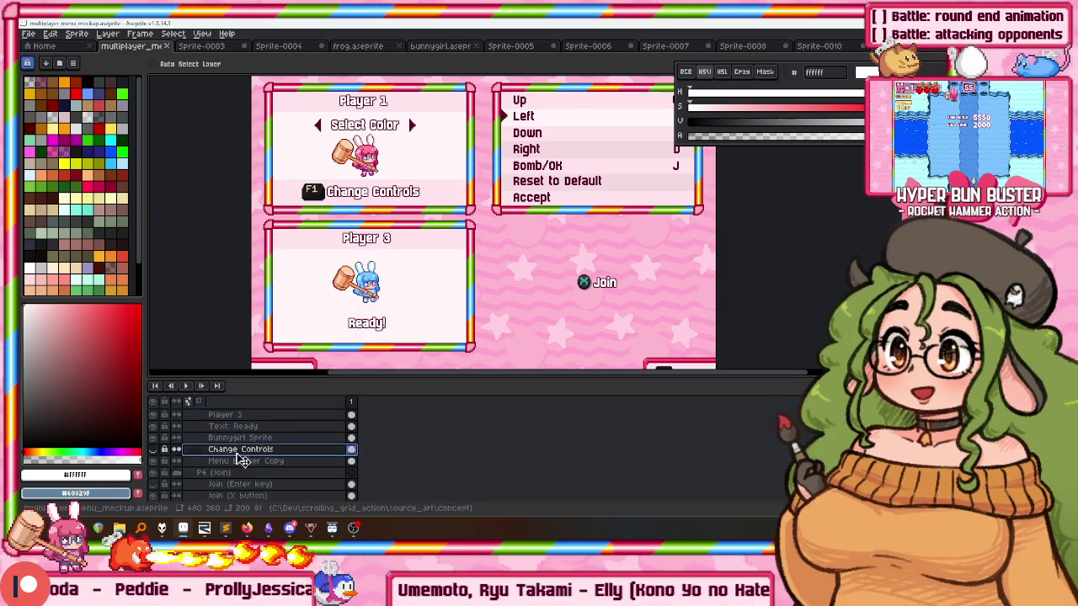
pyautogui.scroll(3, 235, 459)
# Duplicate the Change Controls layer, rename the copy 'F1: Change Controls' and keep the original above it.
pyautogui.scroll(2, 193, 470)
pyautogui.click(176, 462)
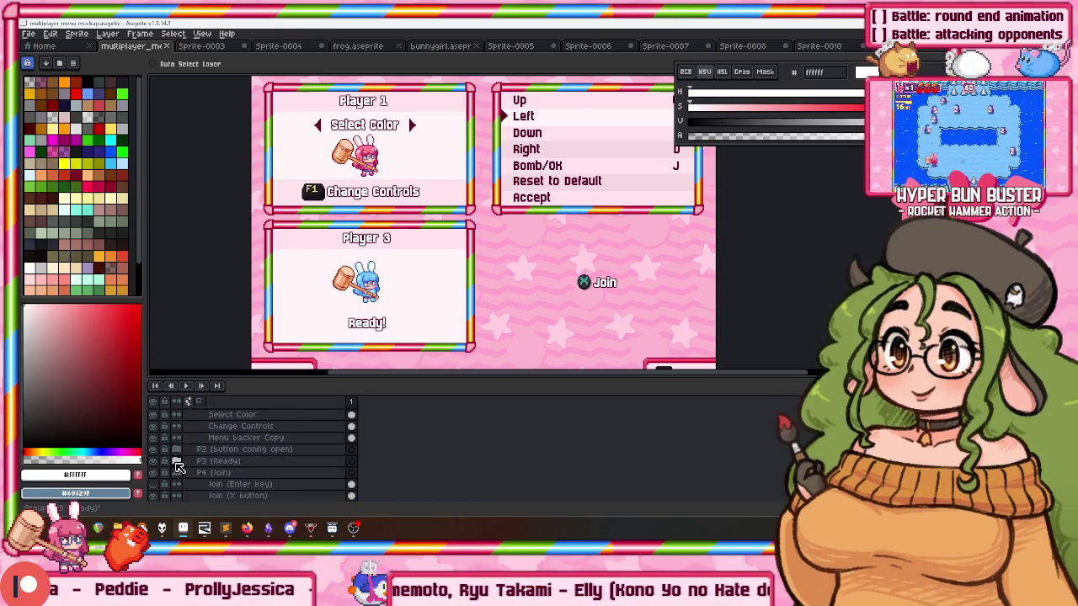
pyautogui.click(244, 427)
pyautogui.rightClick(246, 424)
pyautogui.click(266, 475)
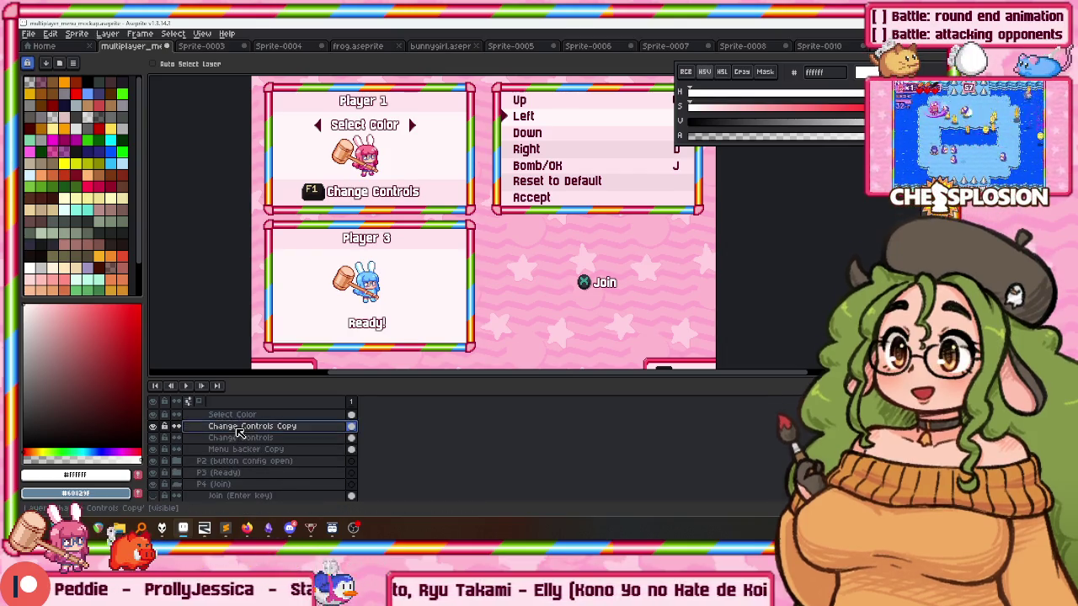
pyautogui.doubleClick(240, 431)
pyautogui.write('F1:')
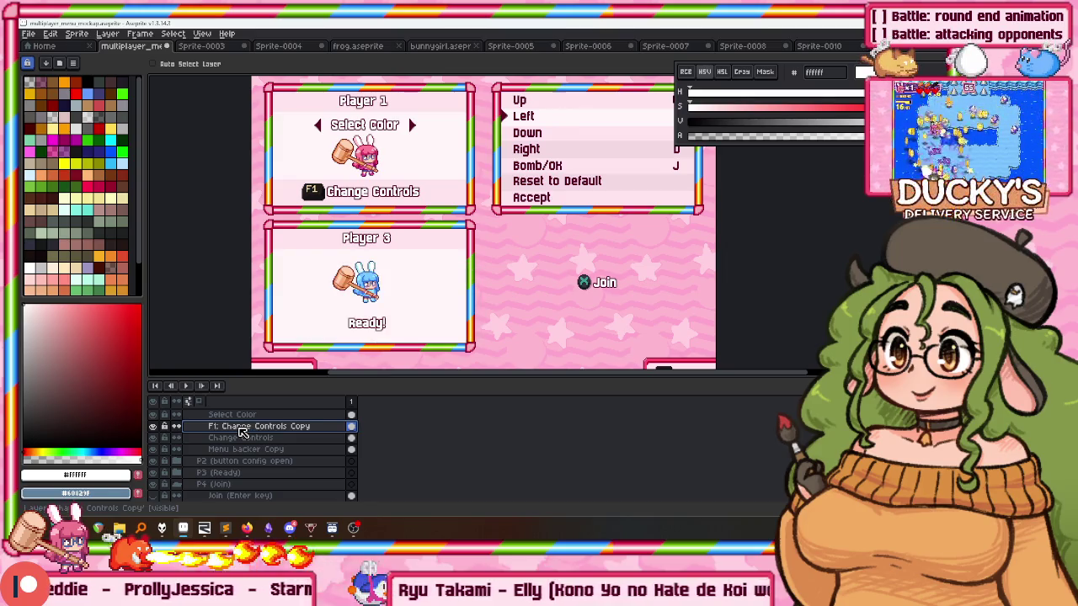
pyautogui.press('Return')
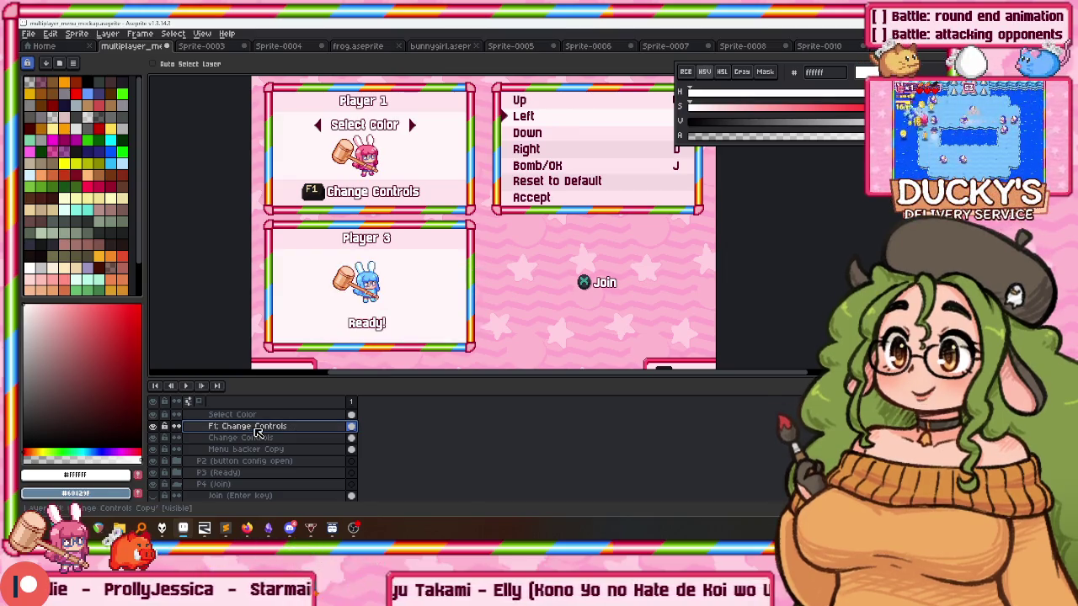
pyautogui.moveTo(244, 438); pyautogui.dragTo(240, 428)
pyautogui.click(234, 439)
# Delete the F1 key graphic from the original Change Controls layer and shift the text left to recentre it.
pyautogui.press('m')
pyautogui.scroll(3, 296, 197)
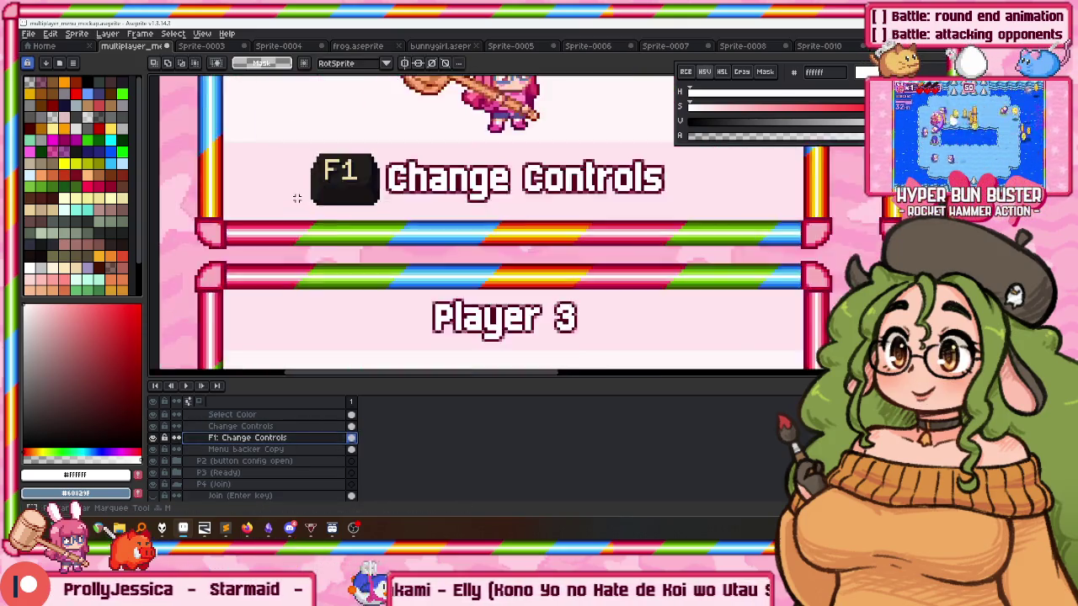
pyautogui.click(217, 426)
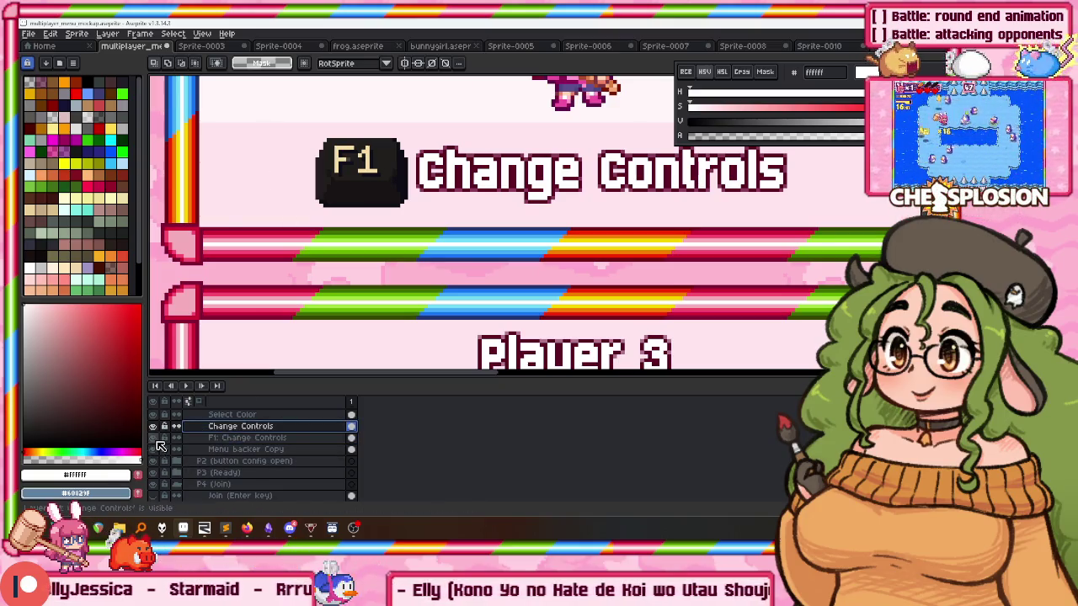
pyautogui.moveTo(362, 247); pyautogui.dragTo(412, 270)
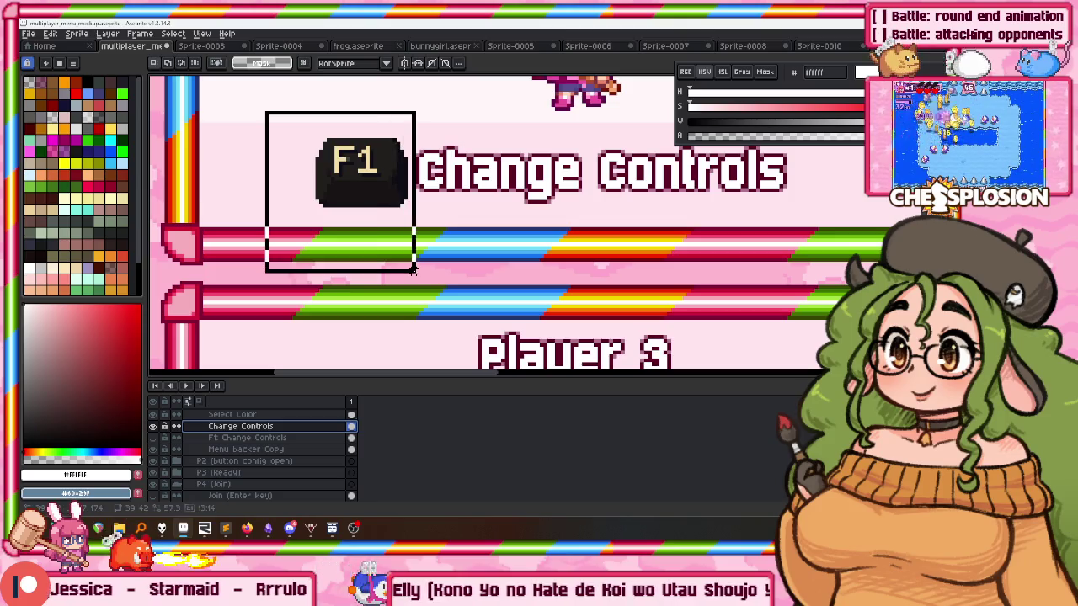
pyautogui.press('Delete')
pyautogui.scroll(-3, 398, 212)
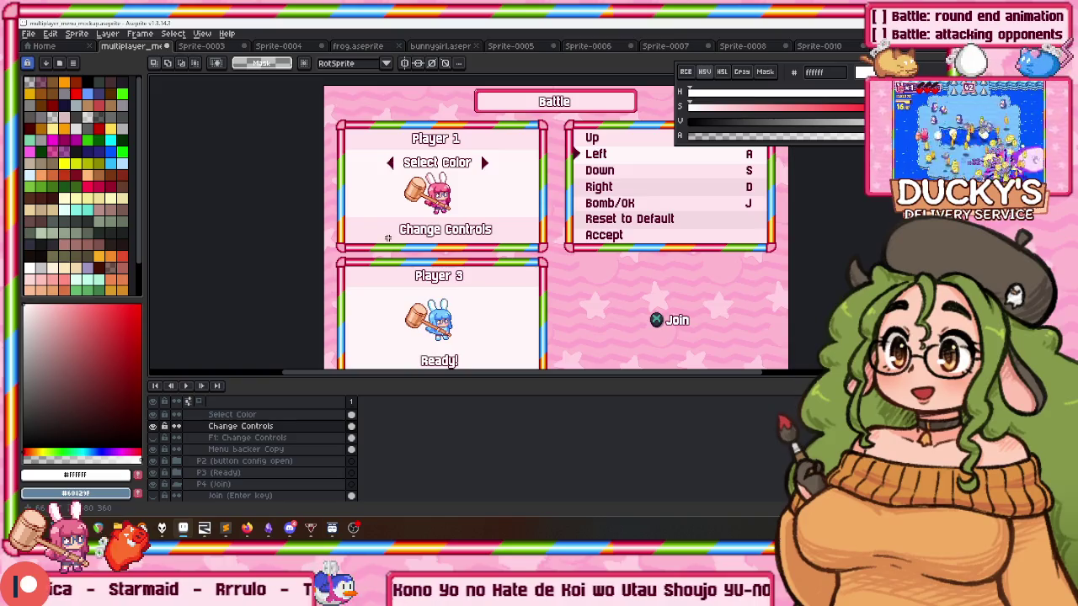
pyautogui.scroll(1, 389, 238)
pyautogui.hotkey('ctrl', 't')
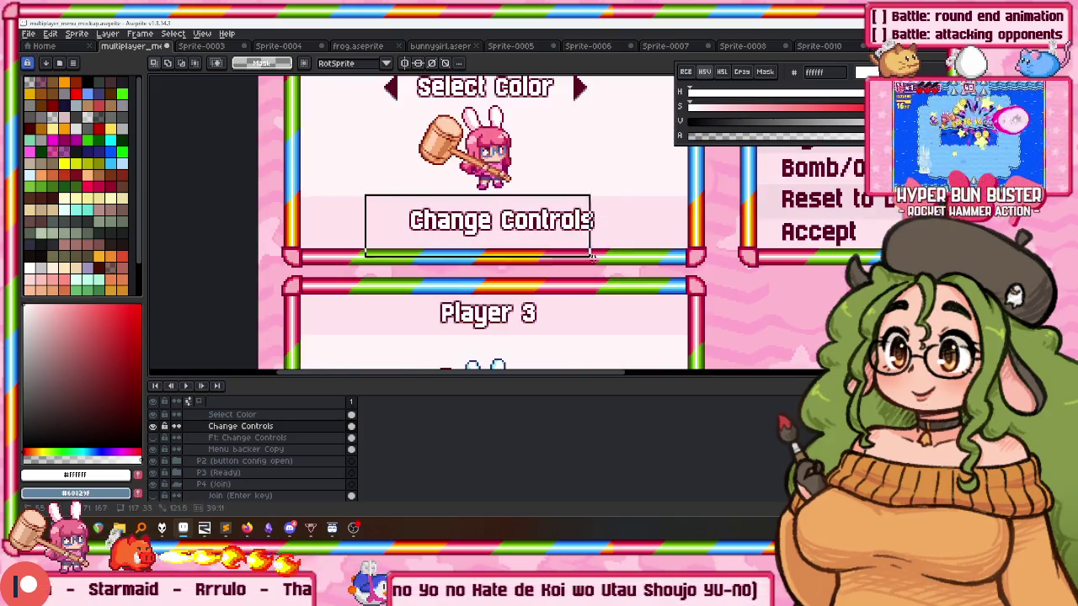
pyautogui.scroll(2, 581, 269)
pyautogui.moveTo(568, 288); pyautogui.dragTo(557, 291)
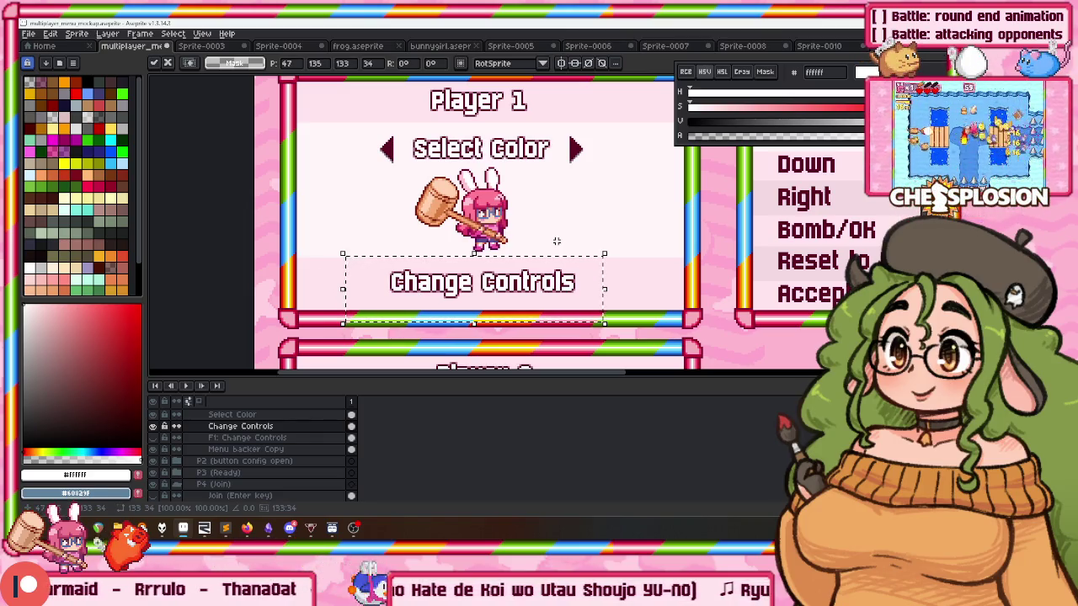
pyautogui.scroll(-2, 353, 202)
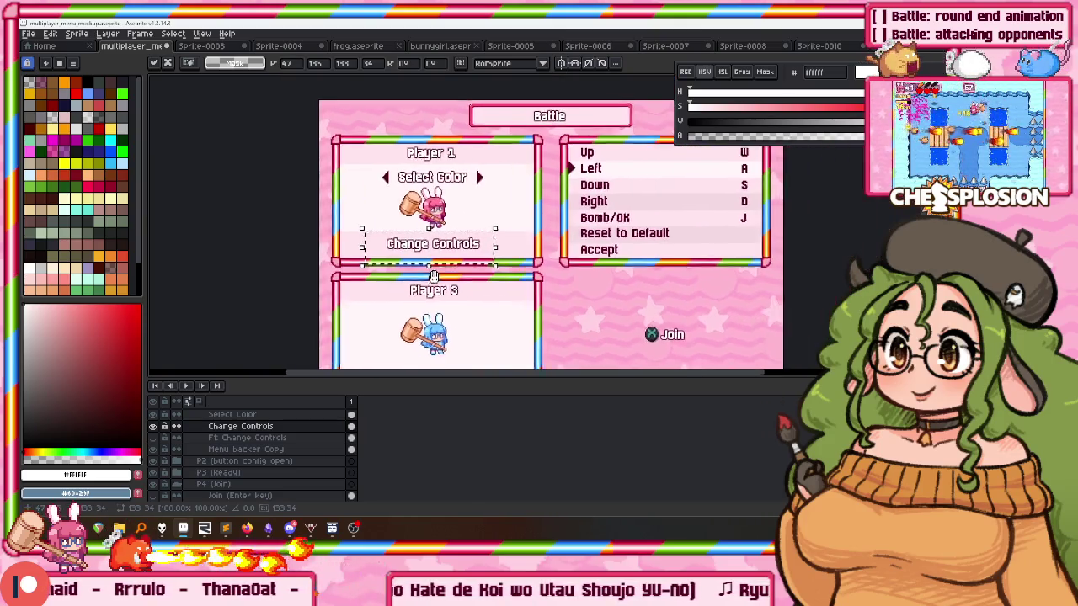
# On the Pointer layer, select the controls list's Up to Right rows, then cancel moving them.
pyautogui.scroll(3, 259, 443)
pyautogui.scroll(-2, 260, 443)
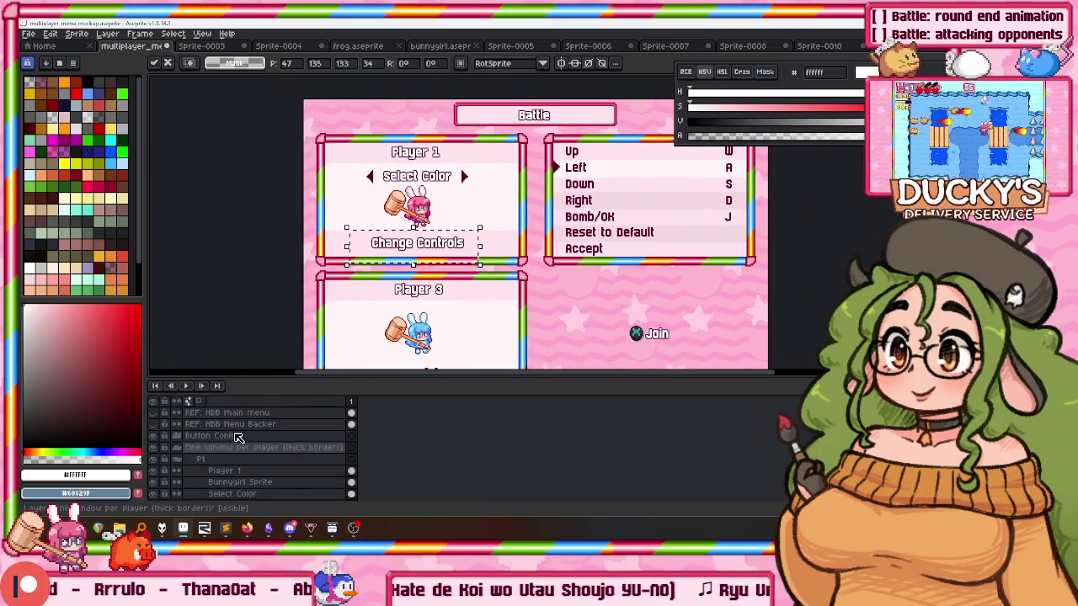
pyautogui.scroll(3, 225, 440)
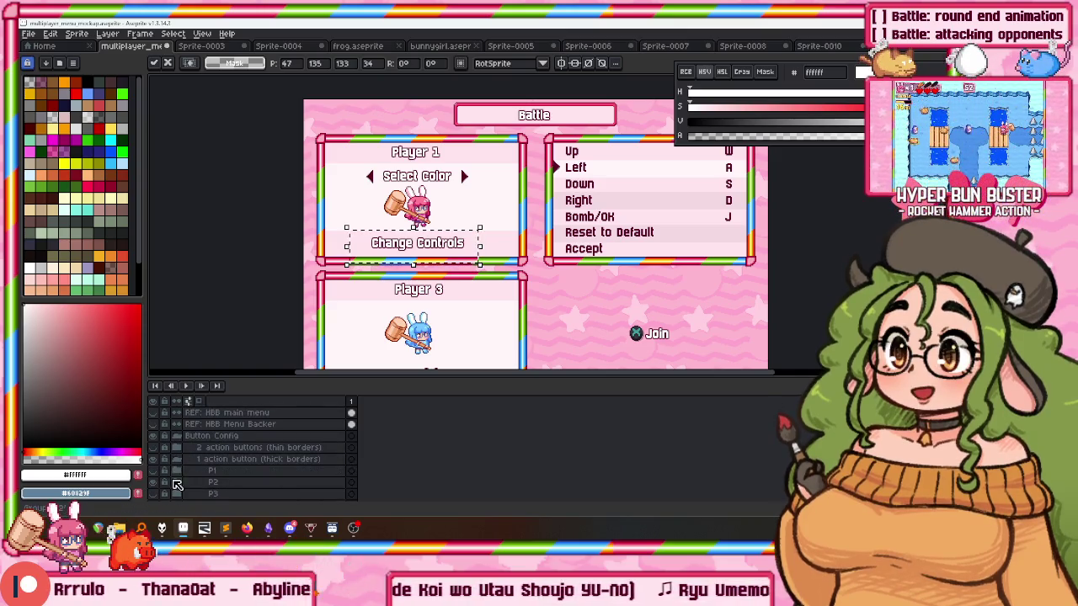
pyautogui.scroll(-3, 177, 480)
pyautogui.click(223, 471)
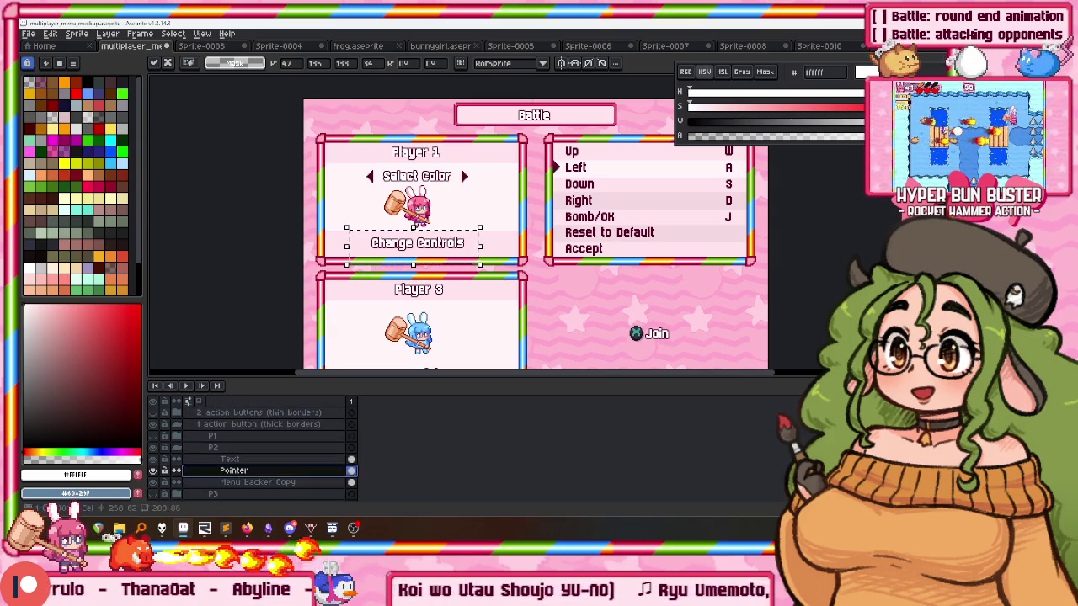
pyautogui.moveTo(529, 147); pyautogui.dragTo(614, 207)
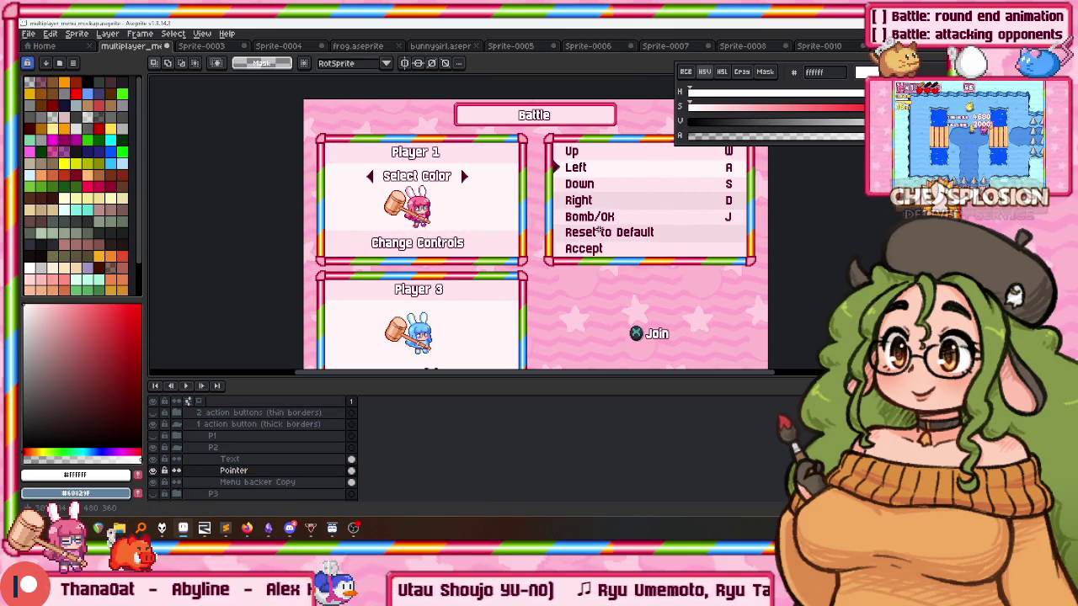
pyautogui.hotkey('ctrl', 't')
pyautogui.moveTo(586, 280); pyautogui.dragTo(599, 269)
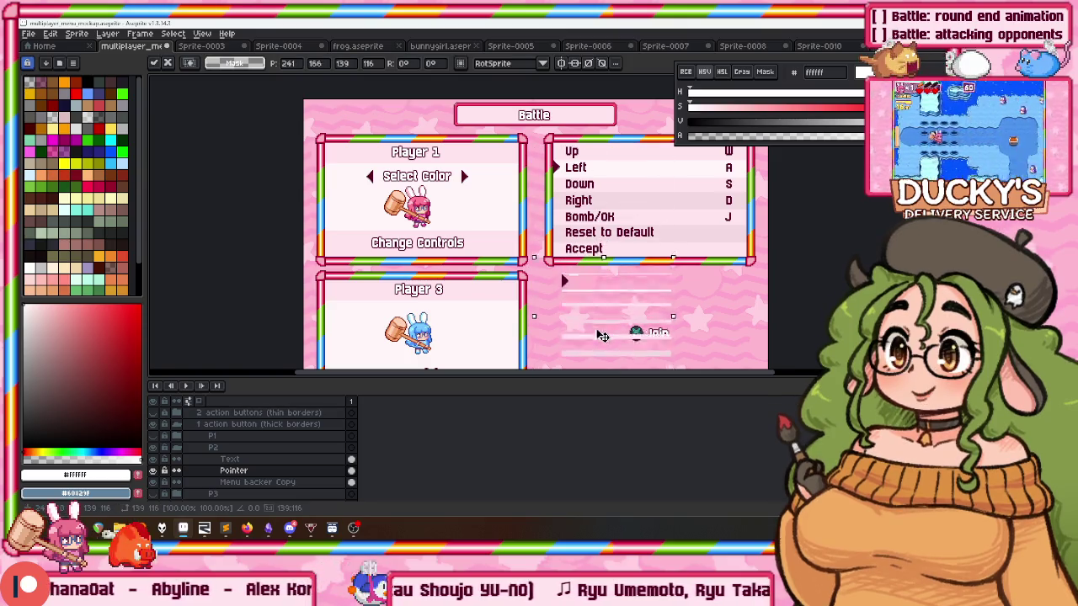
pyautogui.scroll(-1, 599, 270)
pyautogui.press('Escape')
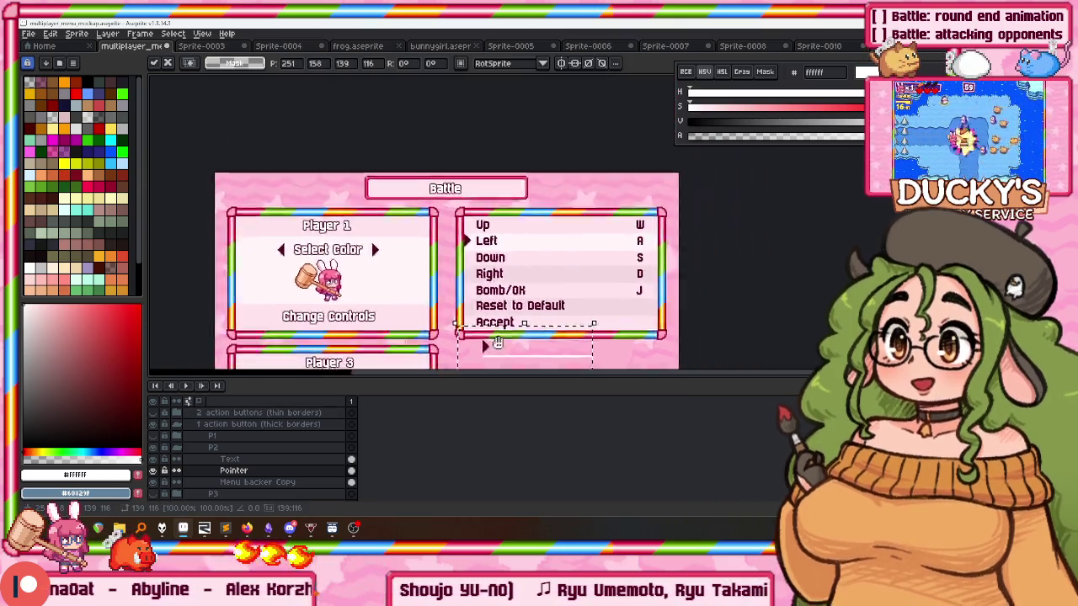
# Try a magic wand selection on the arrow, then start and cancel a transform on Menu backer Copy.
pyautogui.scroll(2, 505, 238)
pyautogui.scroll(2, 506, 238)
pyautogui.press('w')
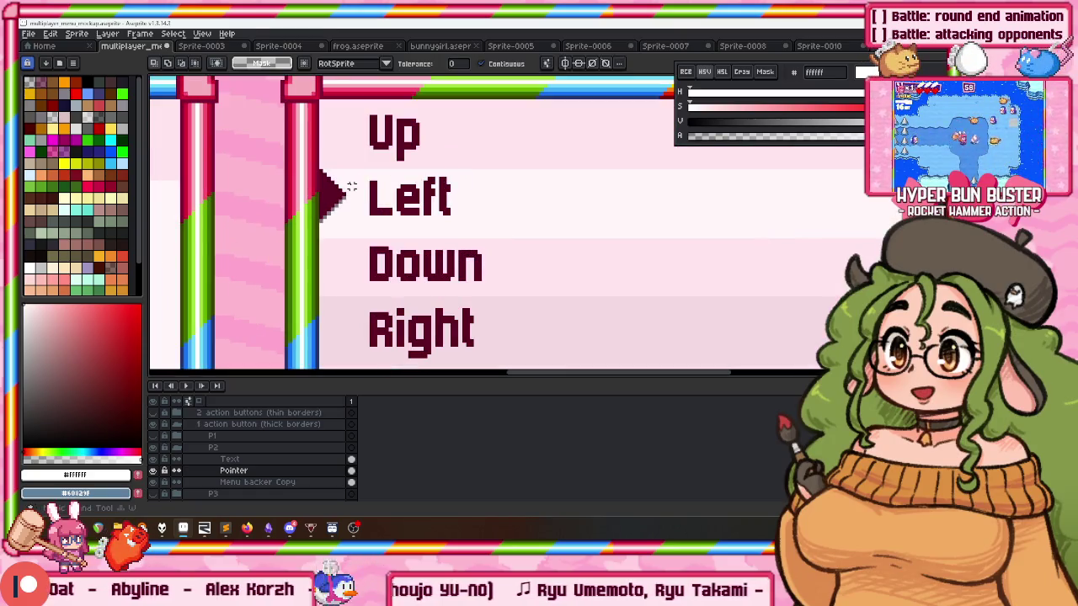
pyautogui.scroll(1, 337, 192)
pyautogui.scroll(1, 337, 192)
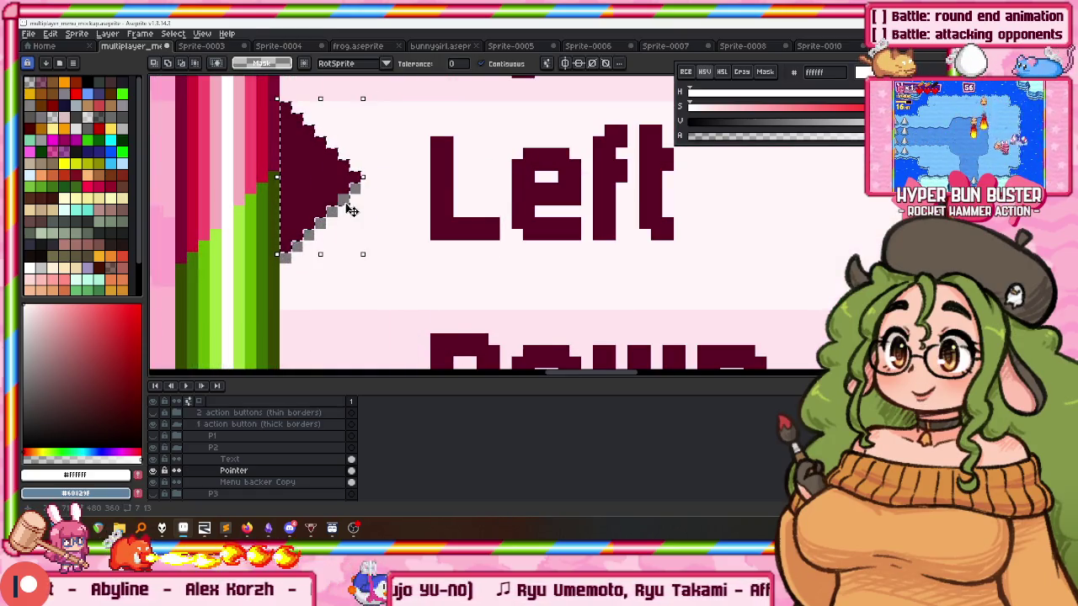
pyautogui.scroll(-2, 346, 210)
pyautogui.hotkey('ctrl', 'd')
pyautogui.scroll(3, 343, 243)
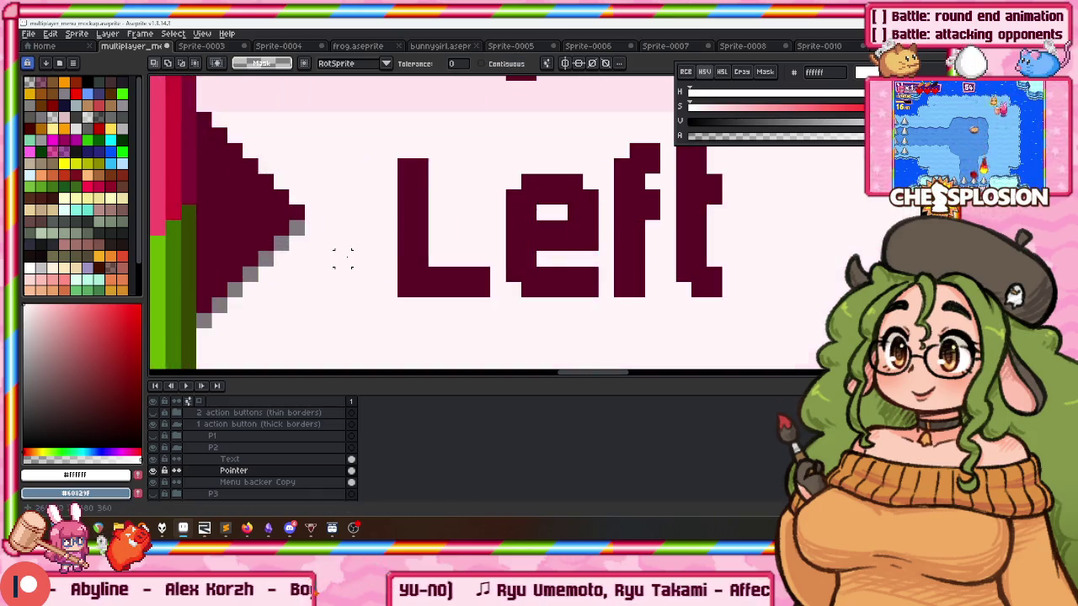
pyautogui.scroll(-2, 290, 249)
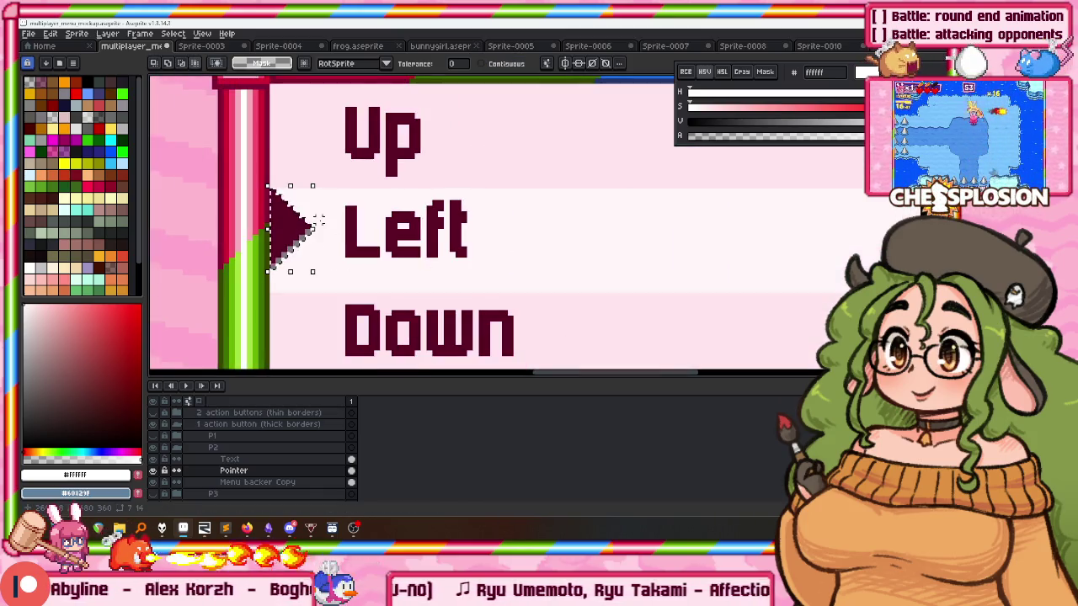
pyautogui.scroll(-2, 325, 228)
pyautogui.scroll(-2, 423, 216)
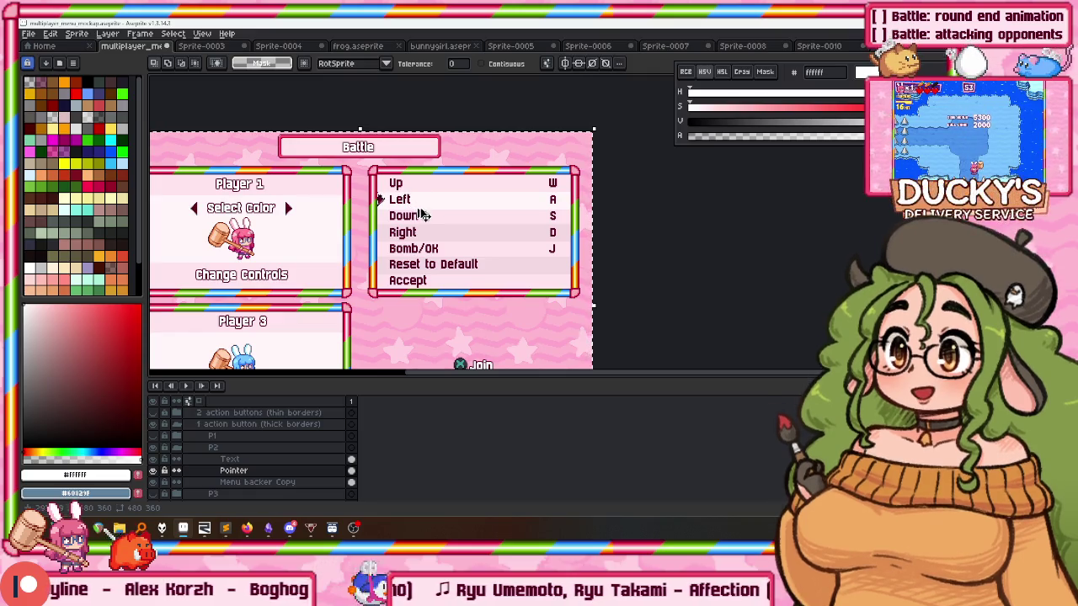
pyautogui.click(257, 482)
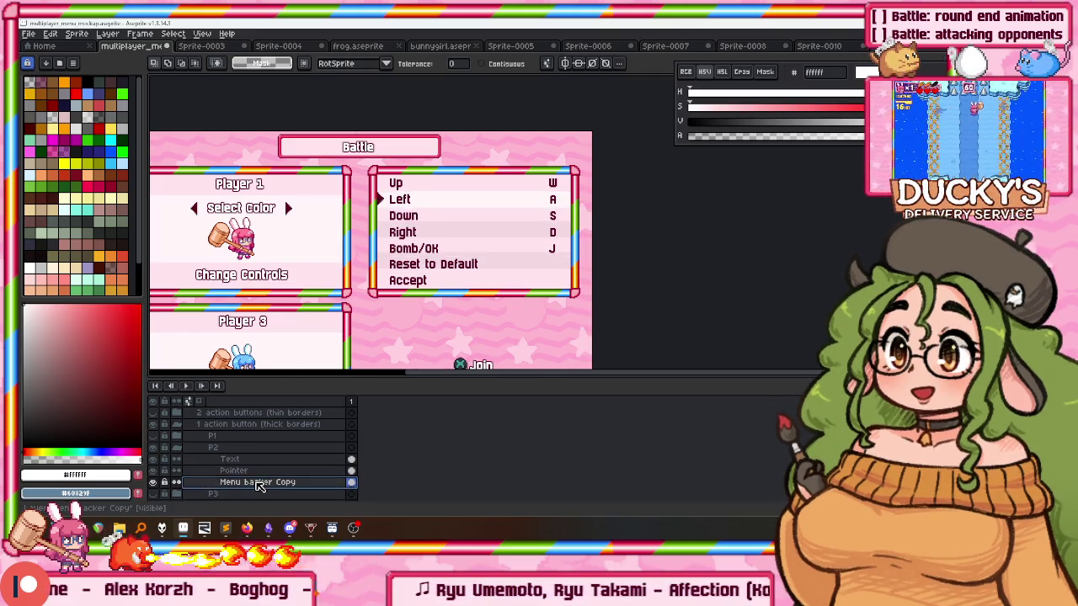
pyautogui.hotkey('ctrl', 't')
pyautogui.press('Escape')
# Select the arrow pointing at Left on the Pointer layer and nudge it down one pixel.
pyautogui.click(233, 470)
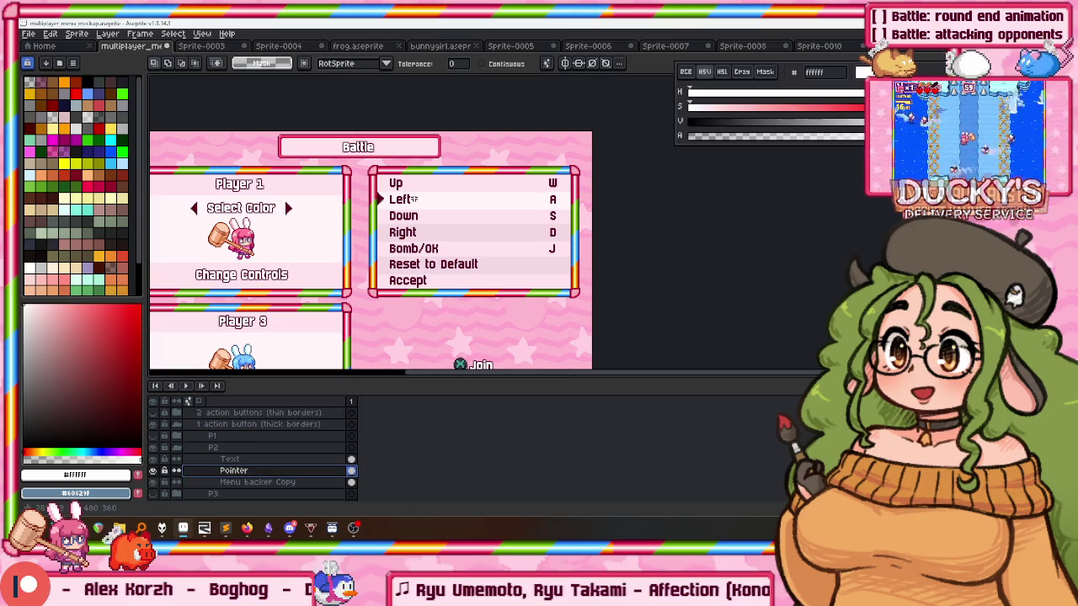
pyautogui.scroll(4, 389, 187)
pyautogui.moveTo(323, 191); pyautogui.dragTo(400, 300)
pyautogui.press('Down')
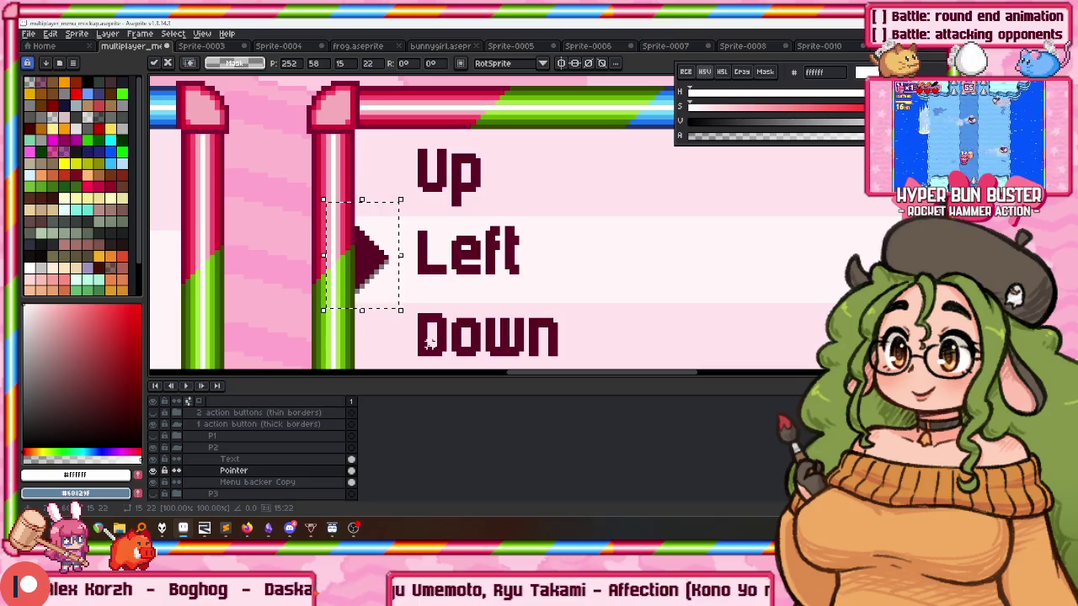
pyautogui.moveTo(265, 181); pyautogui.dragTo(431, 337)
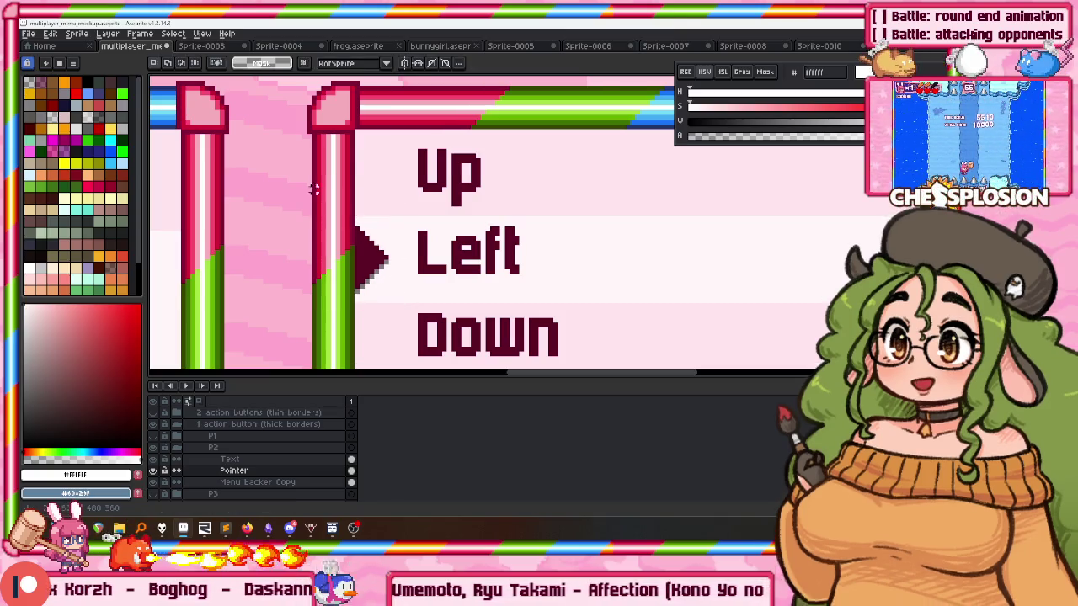
pyautogui.scroll(-2, 427, 333)
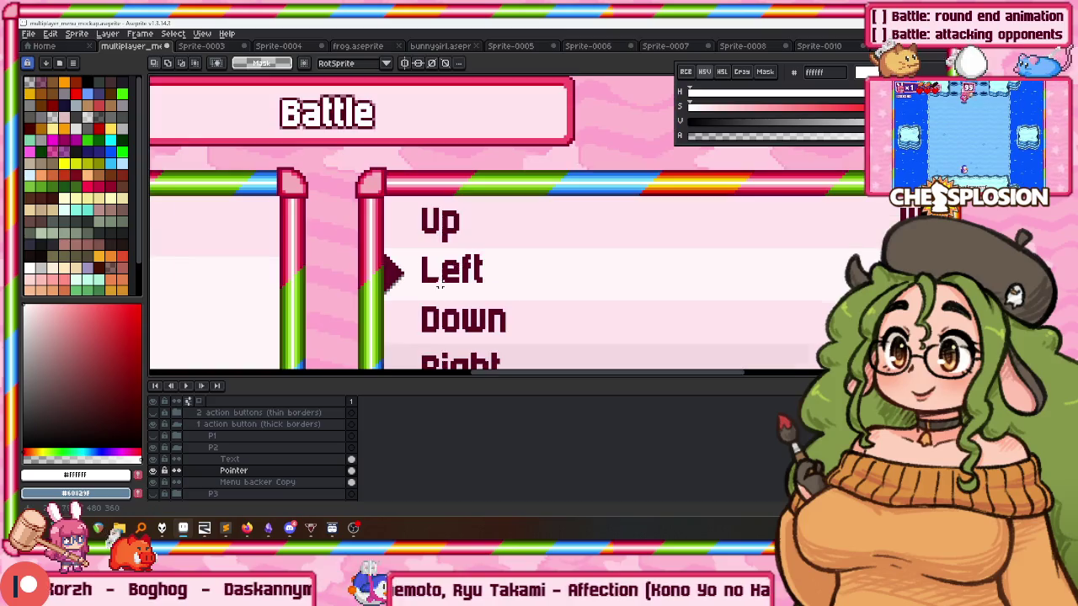
pyautogui.hotkey('ctrl', 'd')
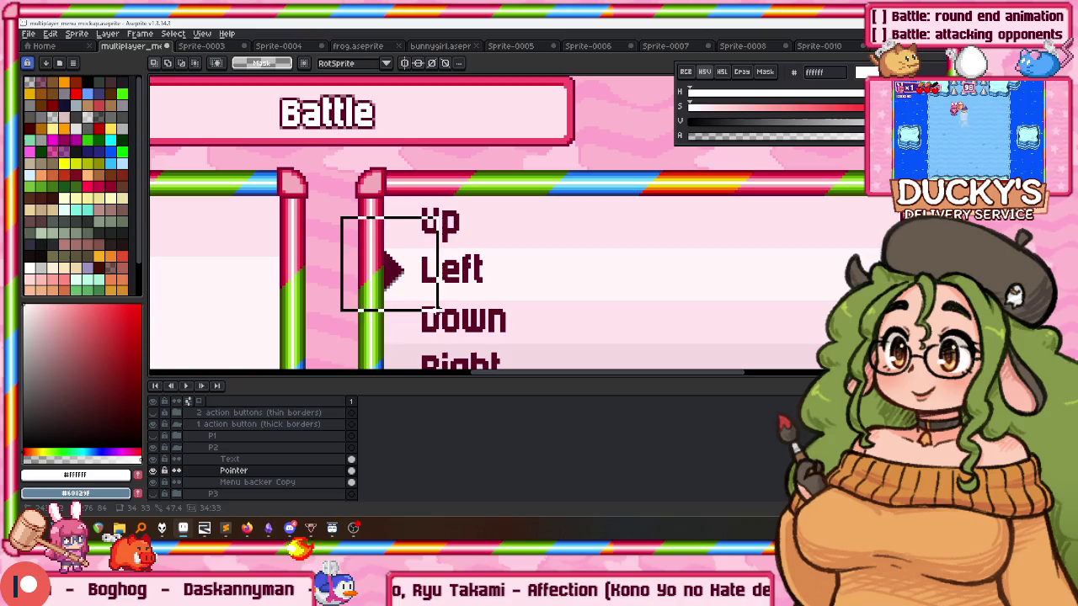
pyautogui.moveTo(324, 228); pyautogui.dragTo(553, 196)
pyautogui.scroll(2, 188, 454)
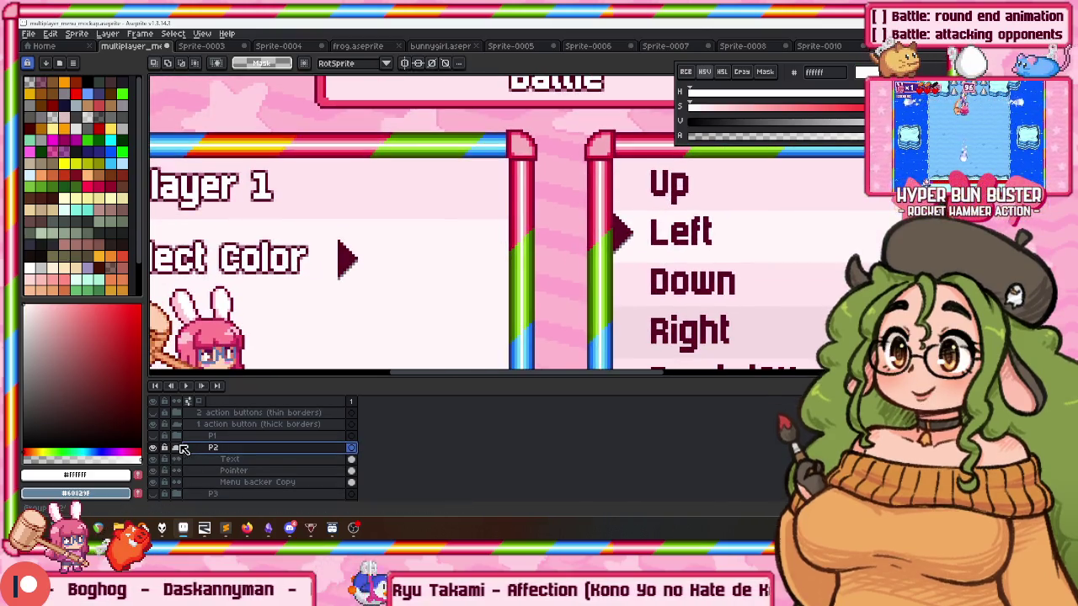
# Add a new layer named Pointer in the P1 group, positioned above Player 1.
pyautogui.scroll(3, 194, 450)
pyautogui.scroll(-2, 202, 444)
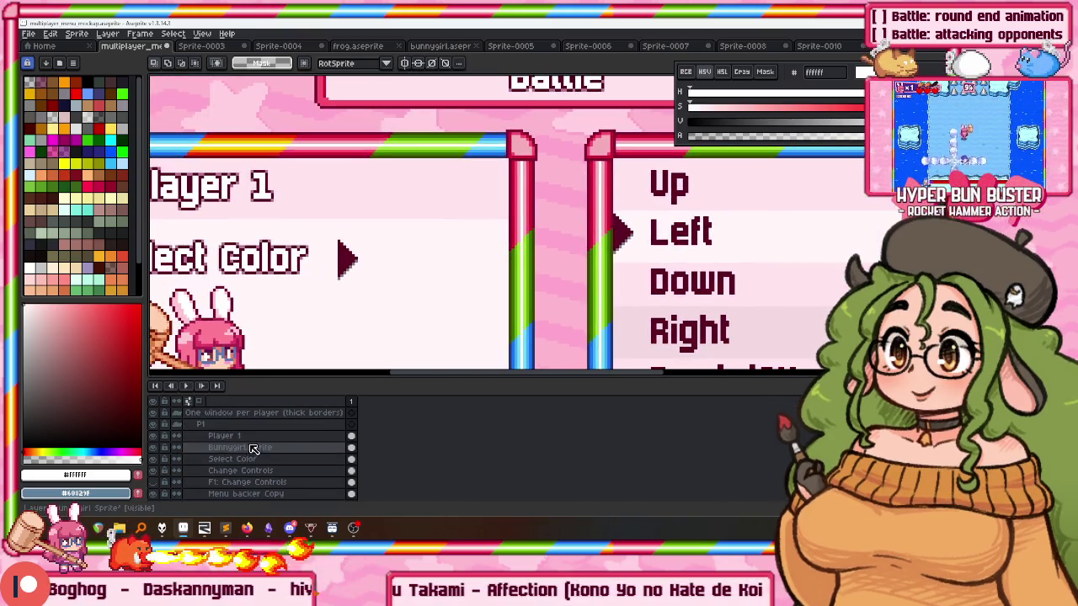
pyautogui.scroll(-3, 426, 288)
pyautogui.click(223, 447)
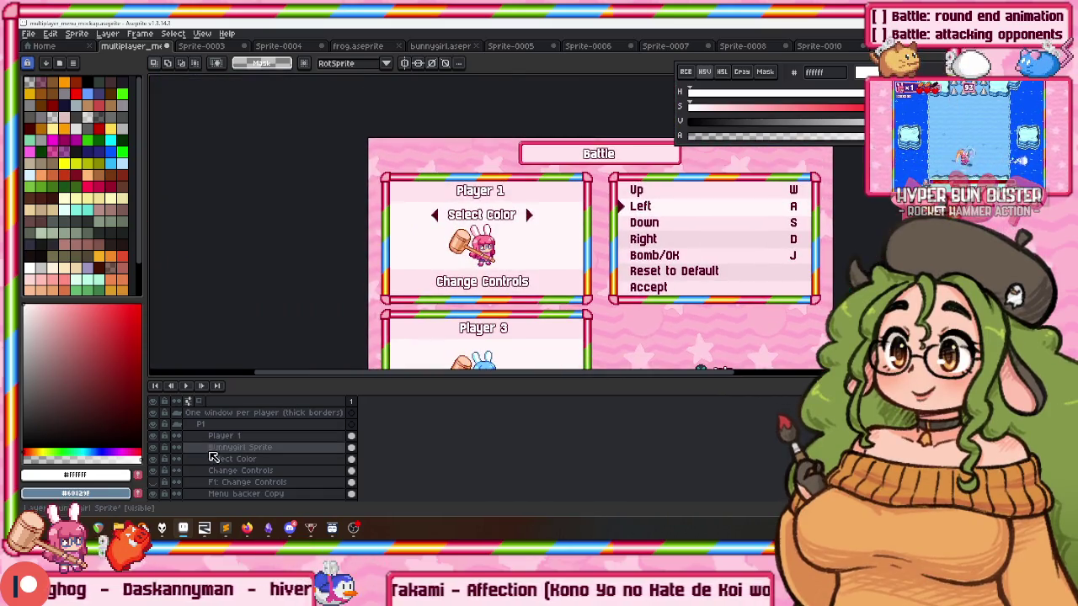
pyautogui.hotkey('shift', 'n')
pyautogui.doubleClick(223, 447)
pyautogui.write('Point')
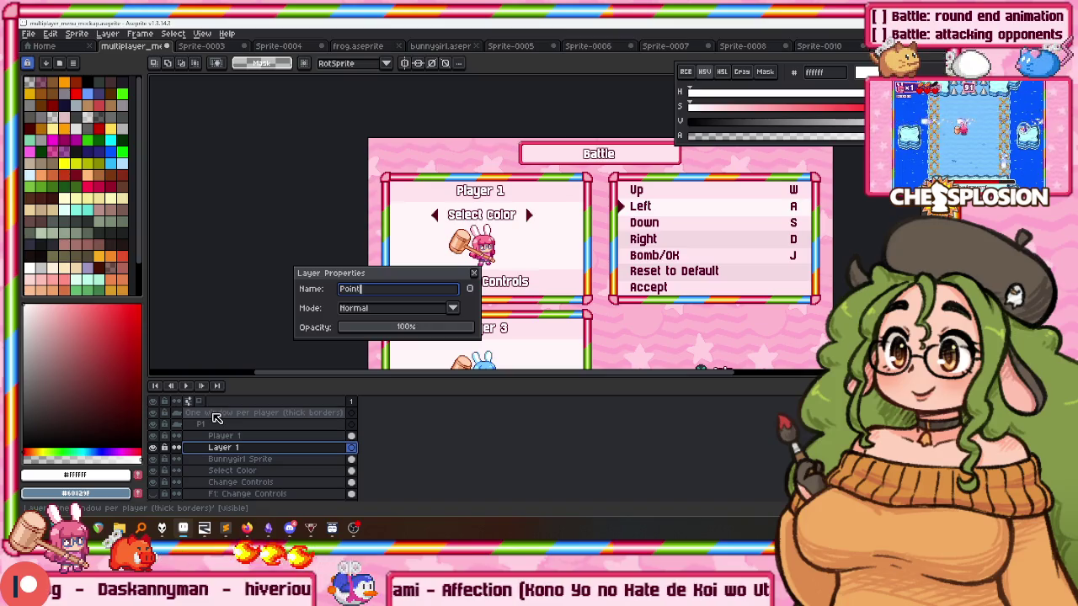
pyautogui.write('er')
pyautogui.press('Return')
pyautogui.moveTo(223, 435); pyautogui.dragTo(238, 451)
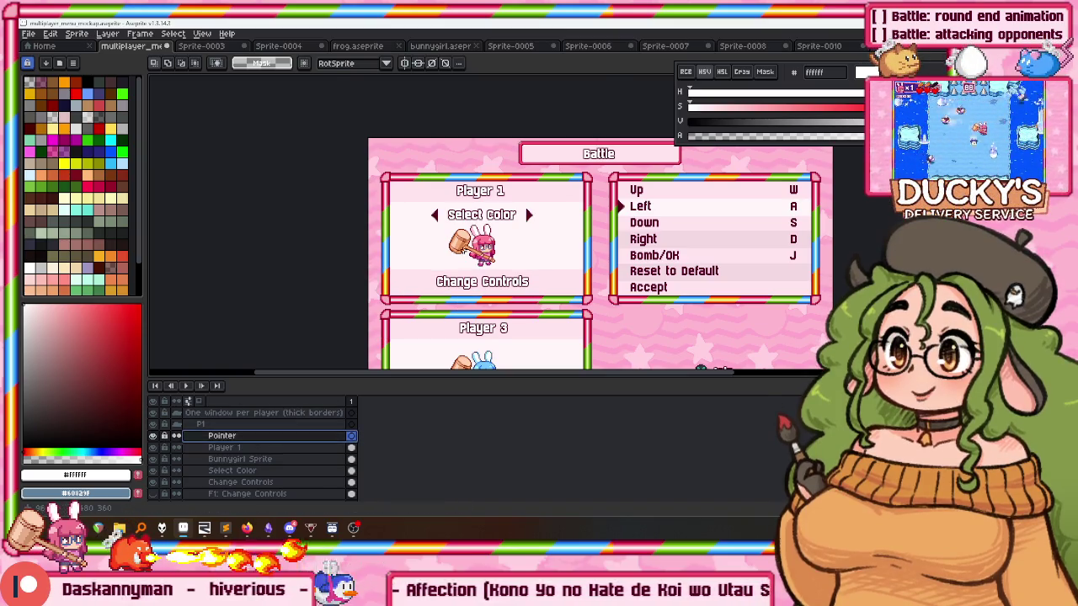
# Paste the copied arrow onto the Pointer layer and drop it beside Change Controls, then undo twice.
pyautogui.hotkey('ctrl', 'v')
pyautogui.scroll(2, 428, 242)
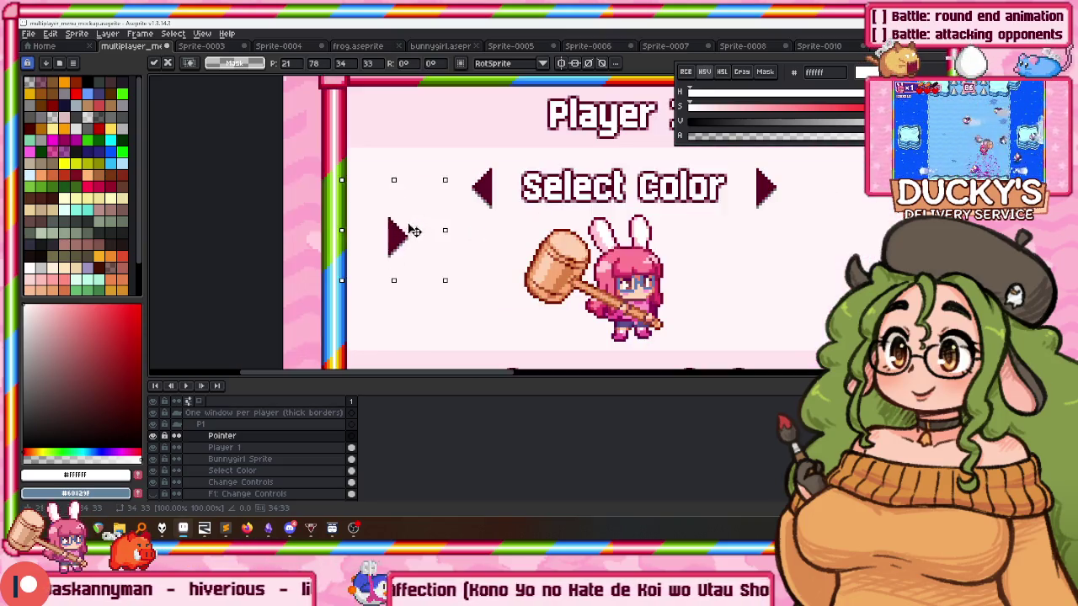
pyautogui.scroll(-1, 375, 236)
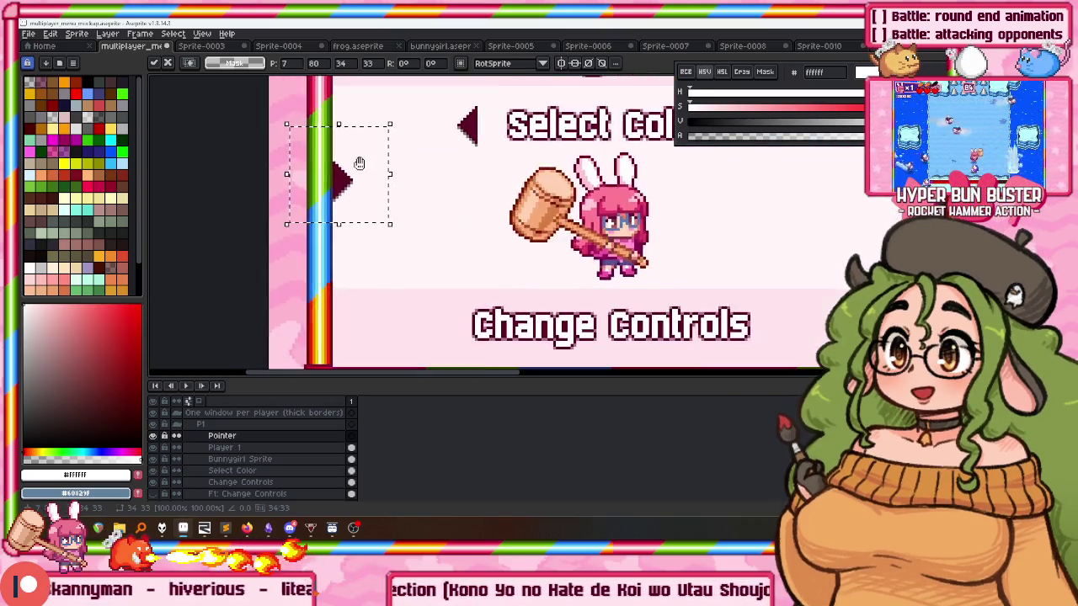
pyautogui.moveTo(364, 176); pyautogui.dragTo(375, 223)
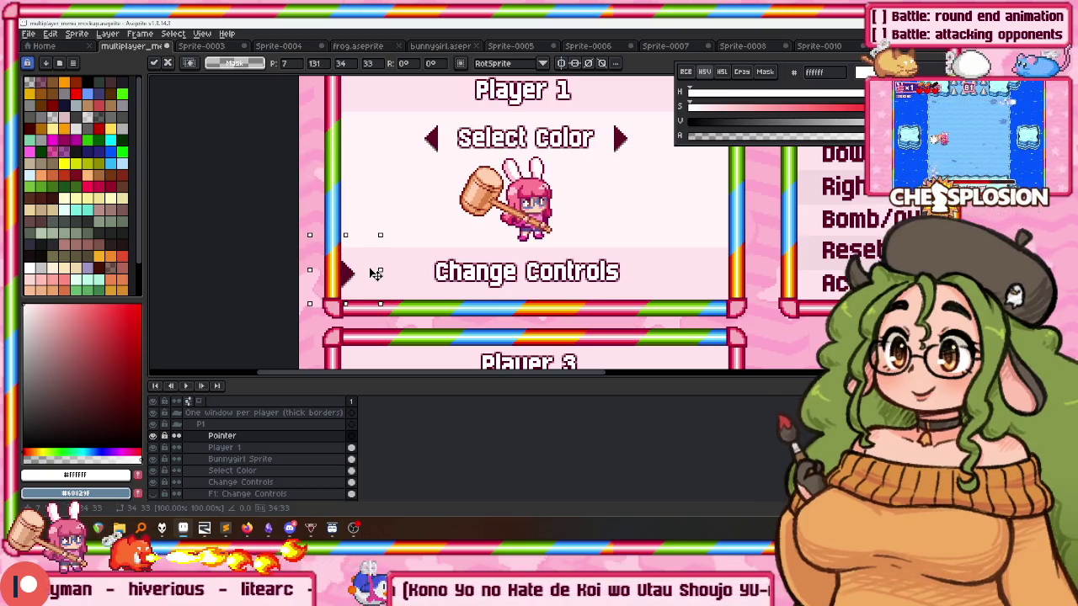
pyautogui.scroll(-3, 373, 262)
pyautogui.scroll(4, 337, 253)
pyautogui.scroll(-3, 303, 253)
pyautogui.scroll(3, 283, 255)
pyautogui.scroll(-1, 272, 269)
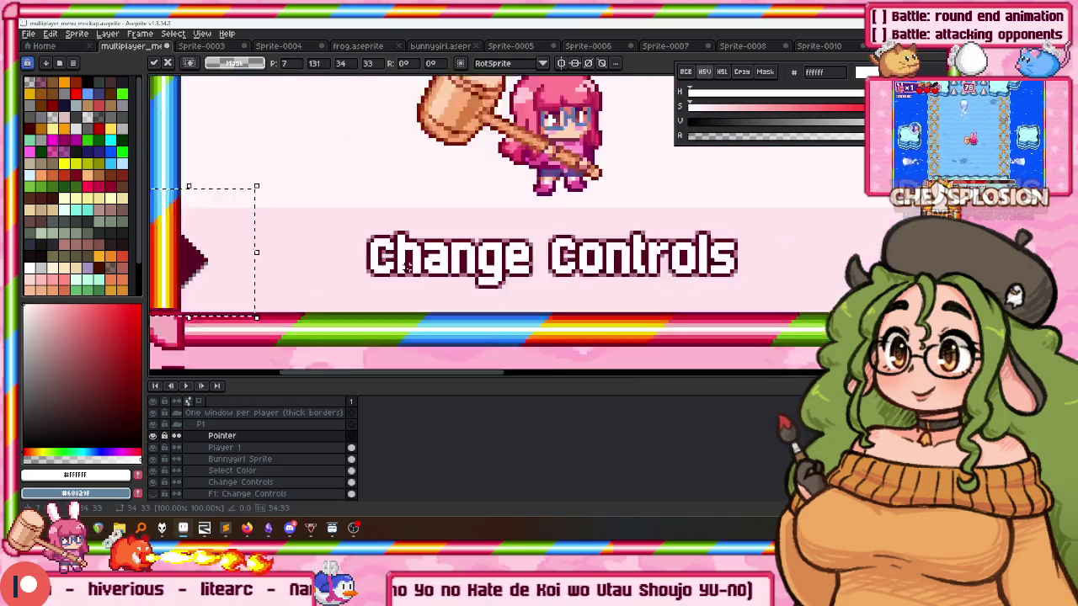
pyautogui.hotkey('ctrl', 'd')
pyautogui.scroll(1, 425, 259)
pyautogui.scroll(-1, 425, 260)
pyautogui.scroll(-3, 425, 259)
pyautogui.scroll(2, 387, 236)
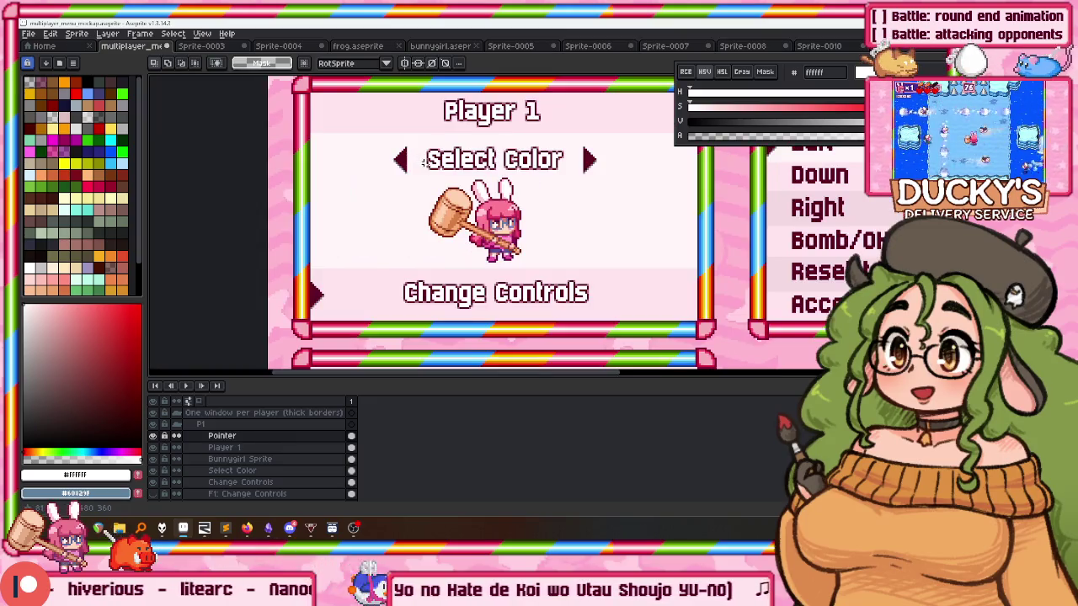
pyautogui.scroll(-1, 369, 222)
pyautogui.scroll(-1, 339, 229)
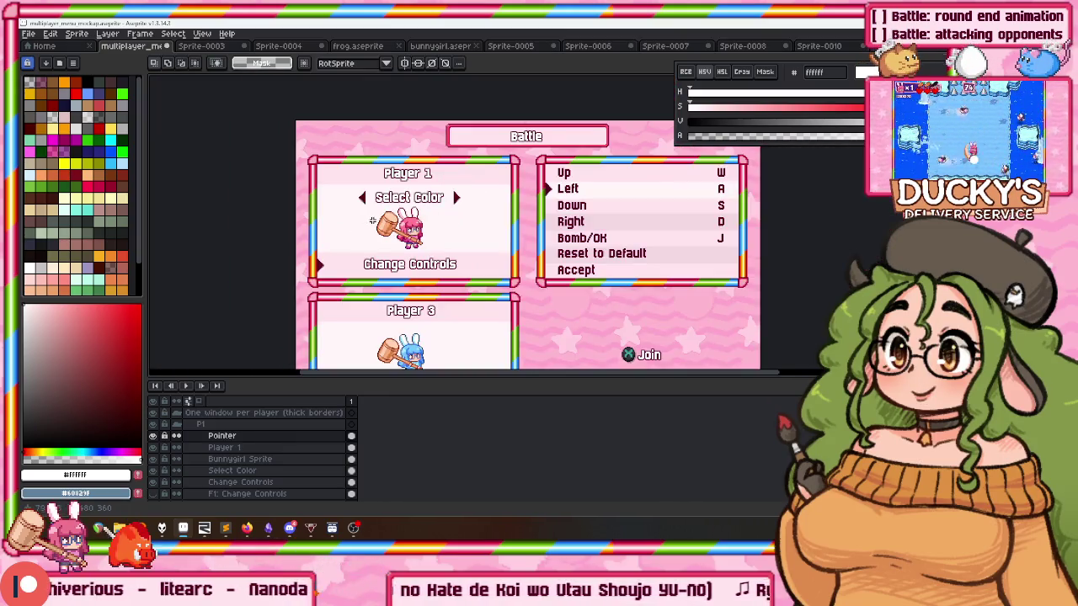
pyautogui.hotkey('ctrl', 'z')
pyautogui.hotkey('ctrl', 'z')
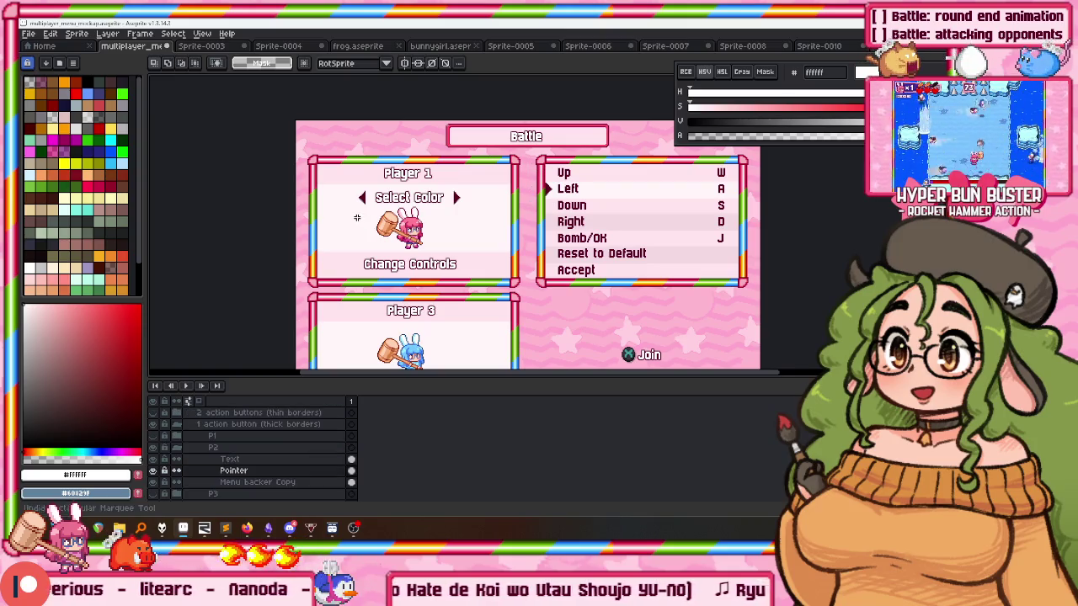
pyautogui.hotkey('ctrl', 'z')
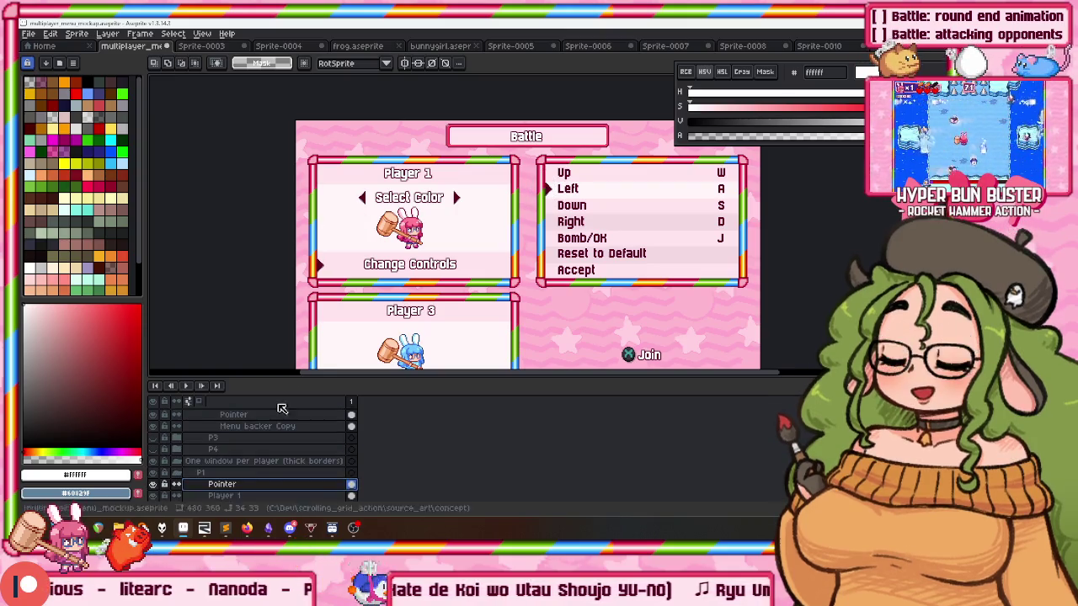
# Undo back to restore the F1 key icon beside Change Controls.
pyautogui.scroll(1, 192, 426)
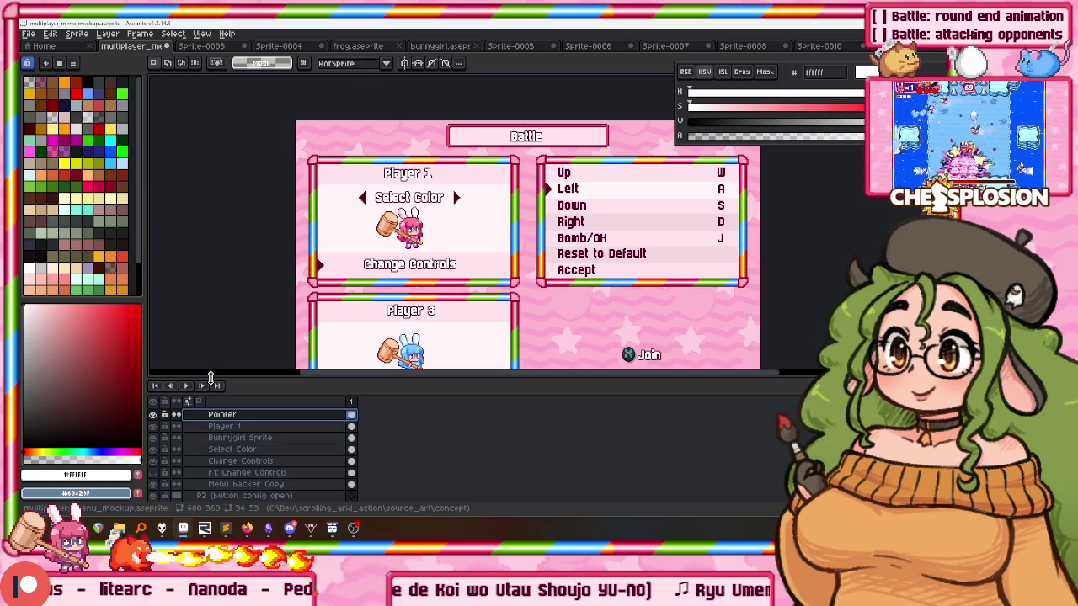
pyautogui.moveTo(211, 377); pyautogui.dragTo(168, 283)
pyautogui.hotkey('ctrl', 'z')
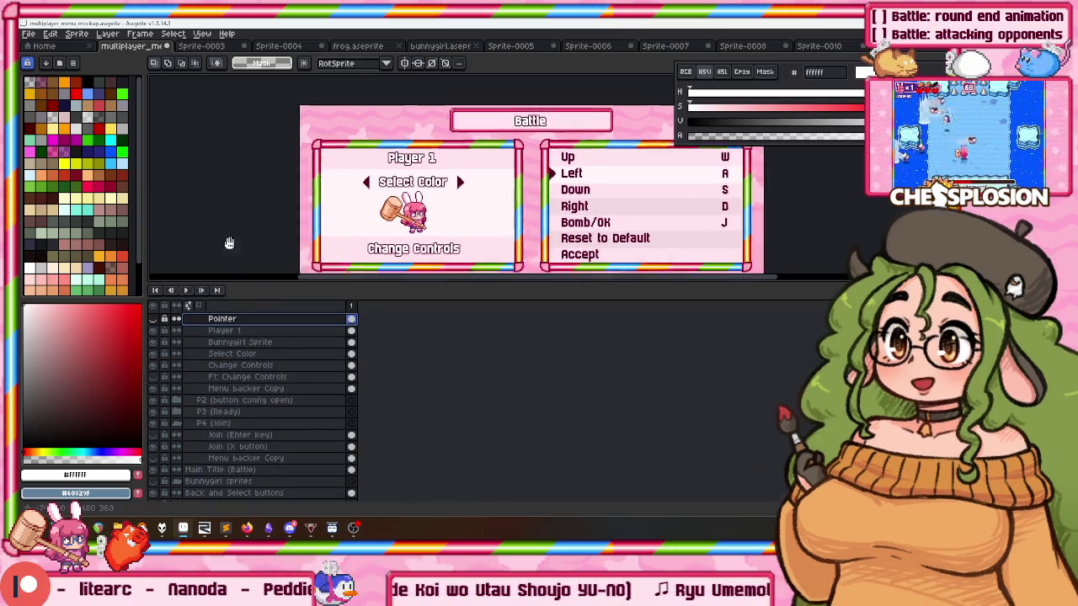
pyautogui.hotkey('ctrl', 'z')
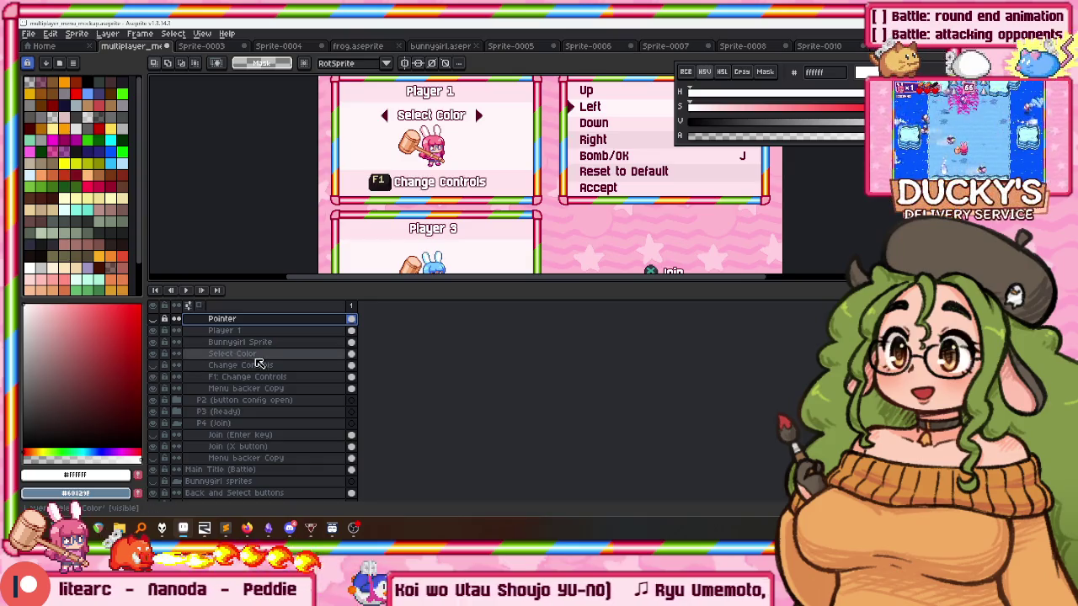
pyautogui.scroll(1, 250, 356)
# Duplicate the P1 group and rename the original 'P1 (F1 to change controls)'.
pyautogui.rightClick(212, 320)
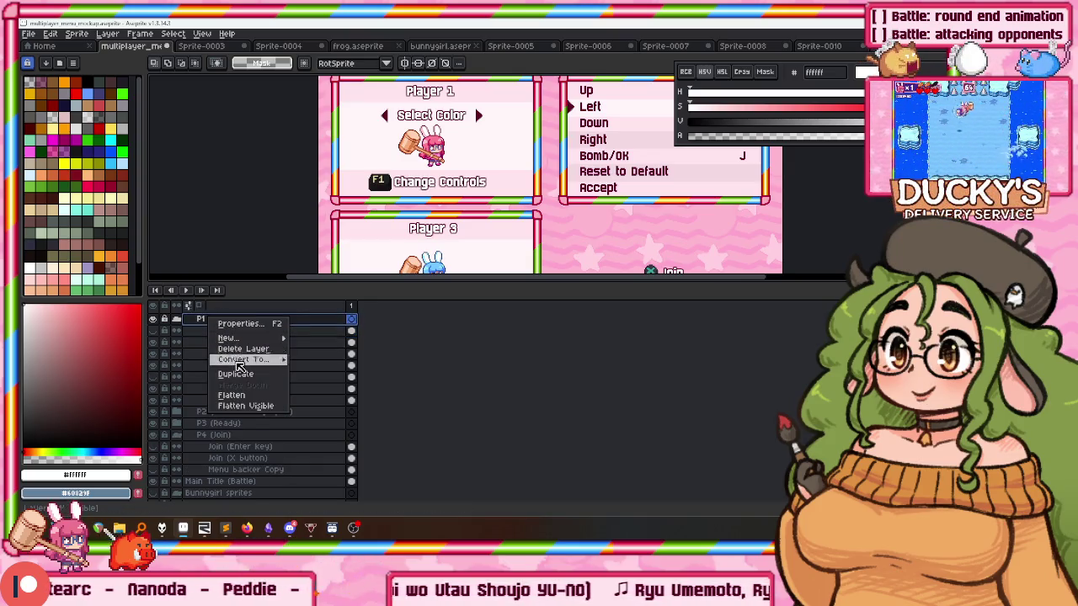
pyautogui.click(237, 374)
pyautogui.doubleClick(210, 411)
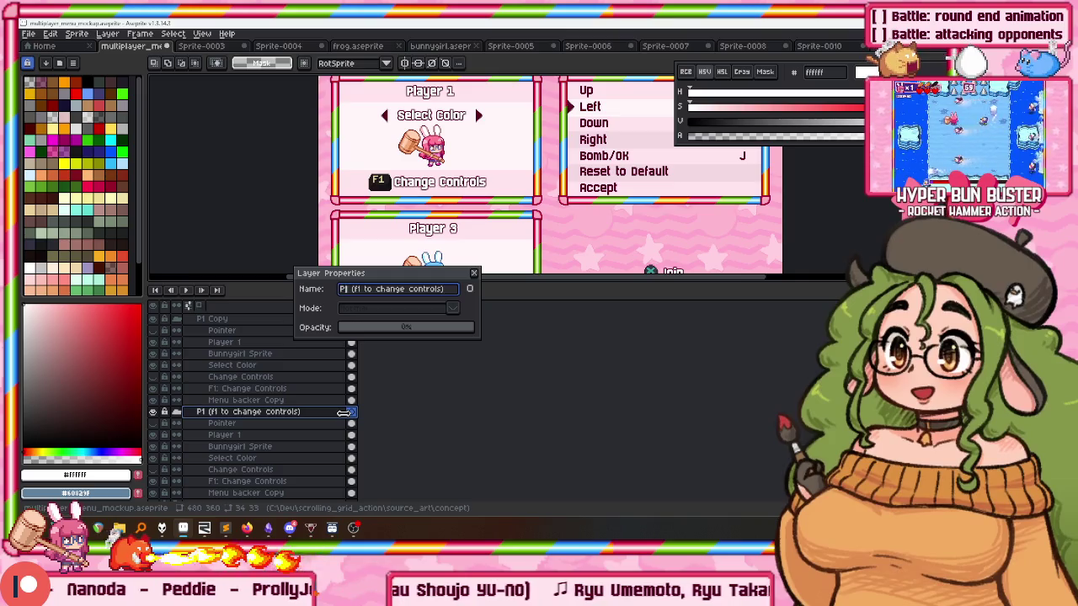
pyautogui.press('Return')
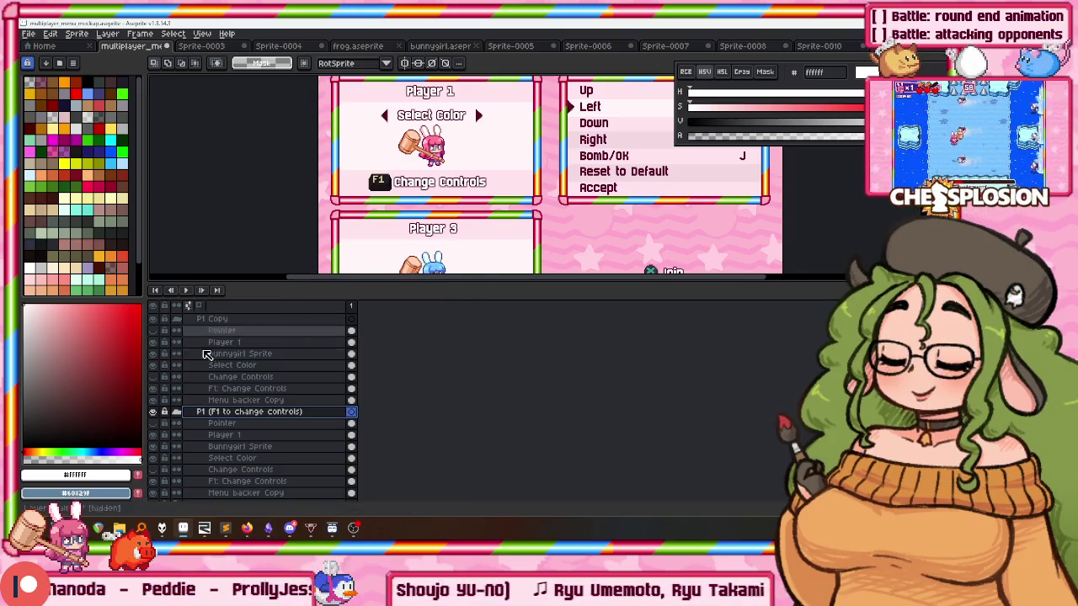
pyautogui.click(187, 411)
pyautogui.scroll(2, 227, 396)
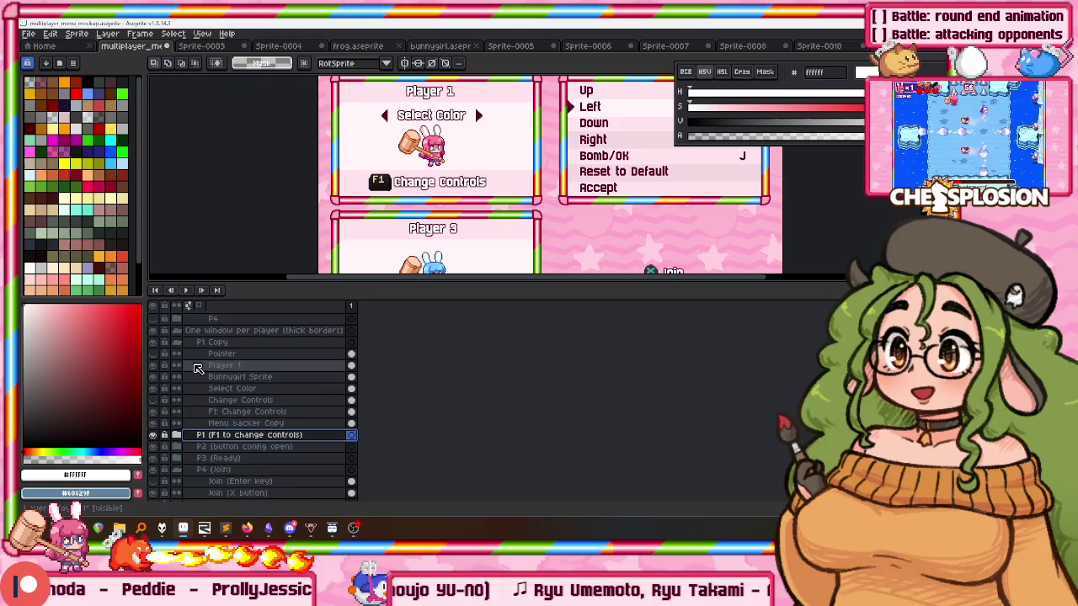
# Rename the P1 copy group 'P1 (Regular-ass menu)' and tidy stray characters from the name.
pyautogui.doubleClick(217, 343)
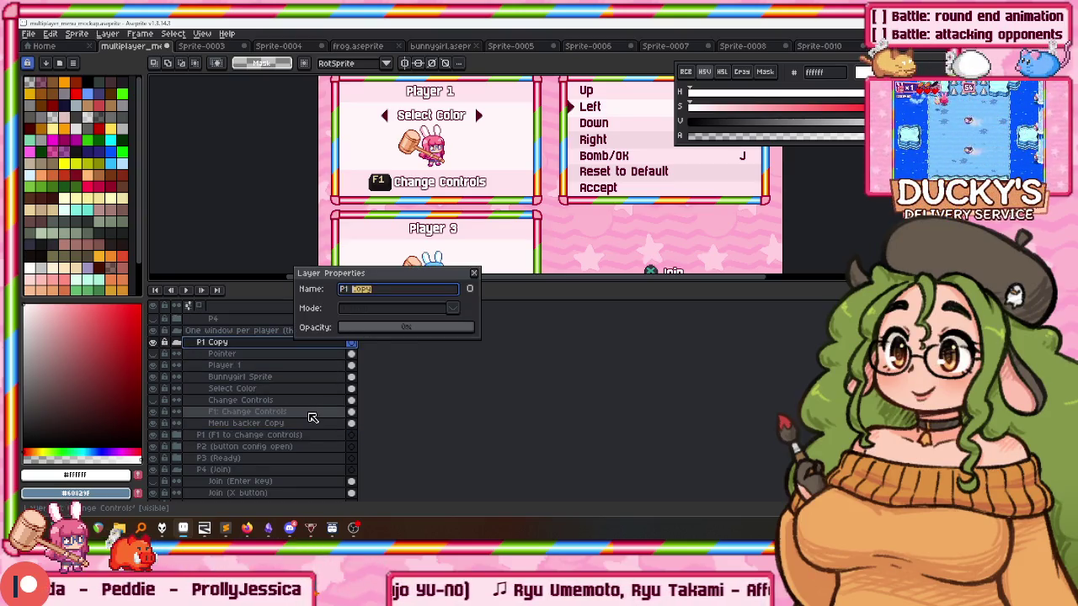
pyautogui.write('Regular-ass menu)')
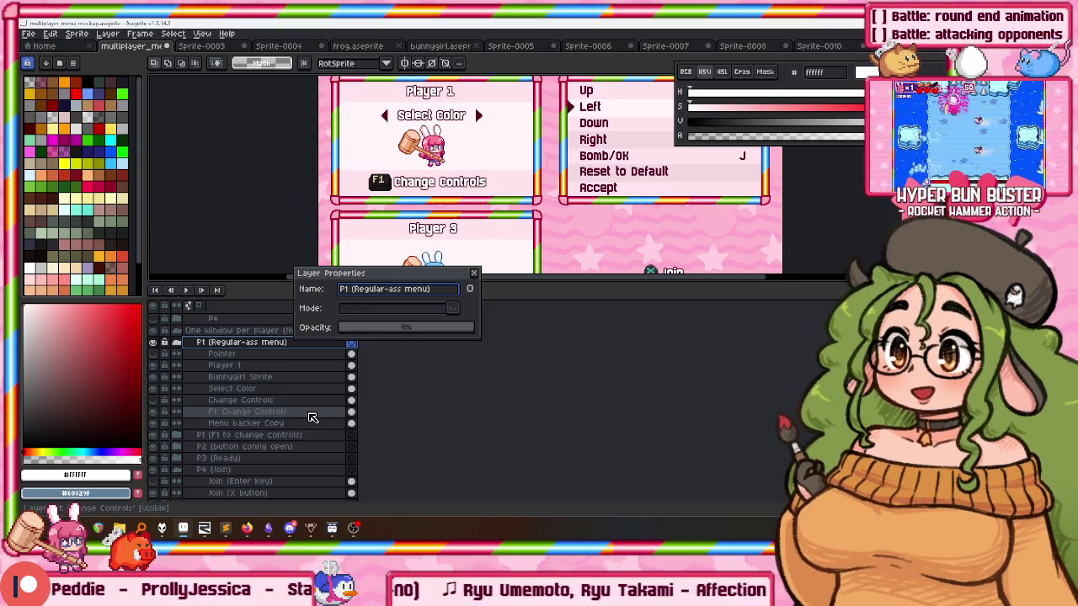
pyautogui.press('Return')
pyautogui.click(253, 388)
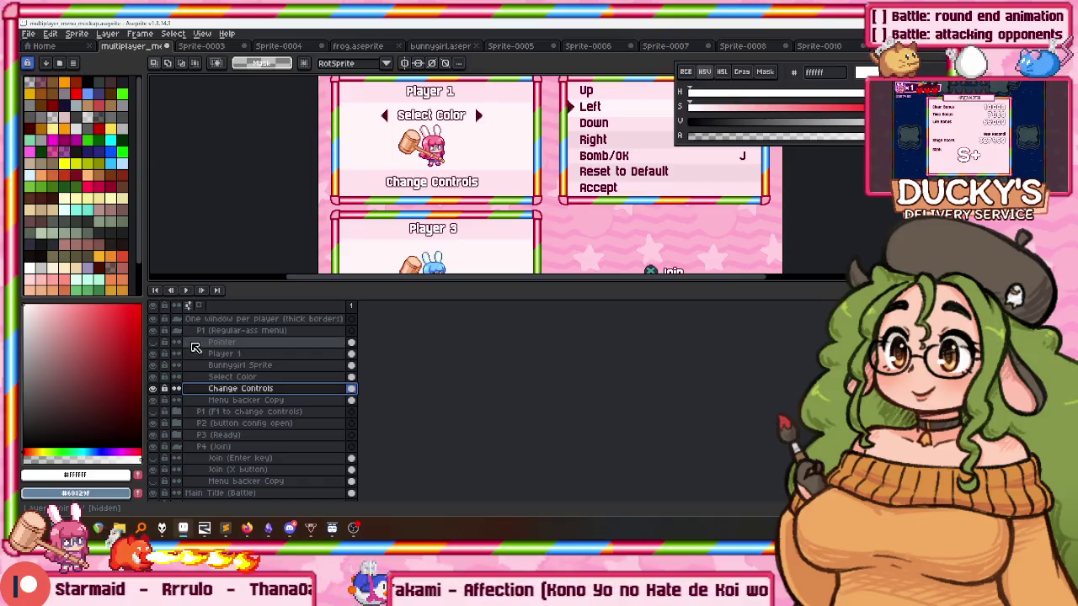
pyautogui.doubleClick(263, 330)
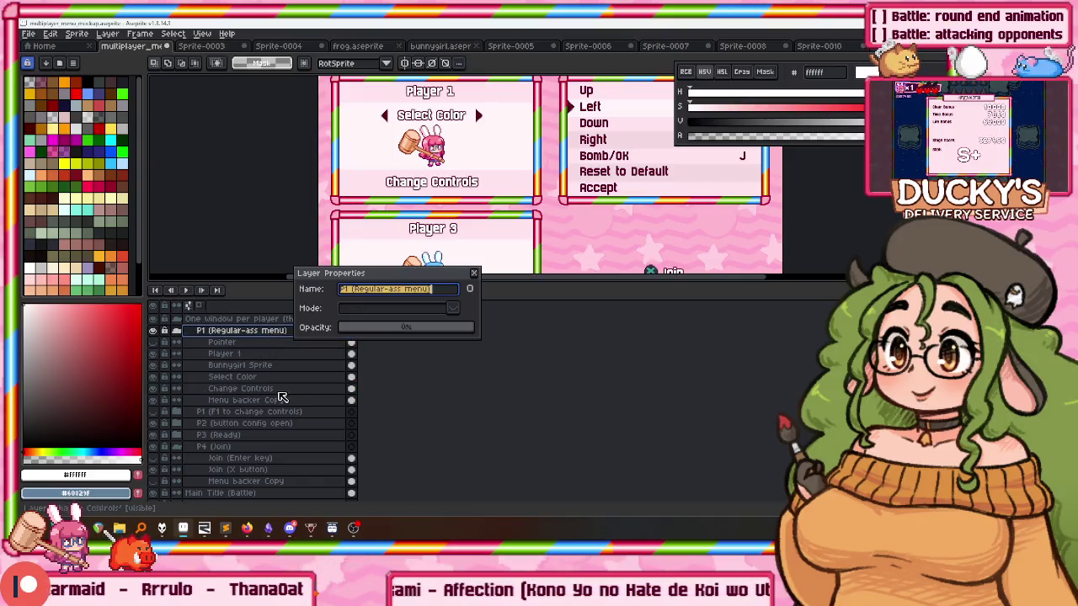
pyautogui.press('End')
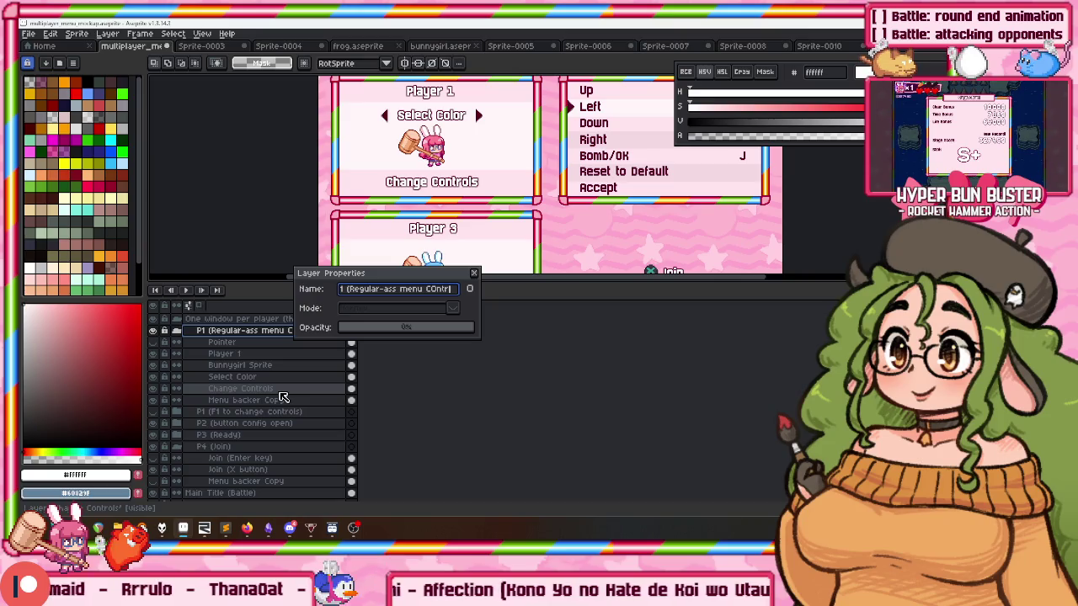
pyautogui.press('BackSpace')
pyautogui.press('BackSpace')
pyautogui.press('Return')
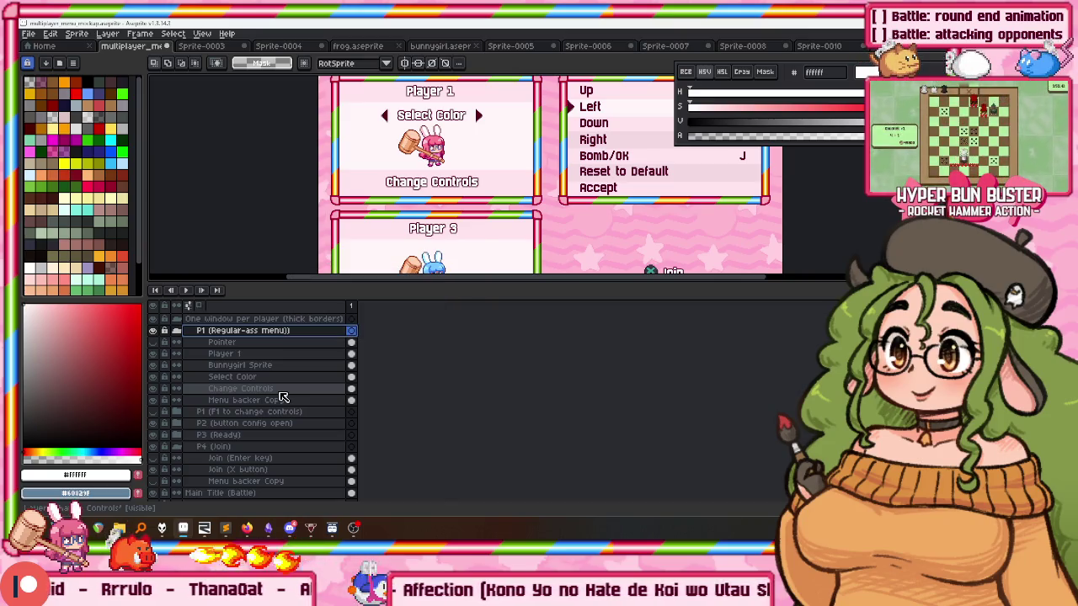
# Delete the Pointer layer from the F1 group and save the mockup file.
pyautogui.hotkey('shift', 'p')
pyautogui.press('Return')
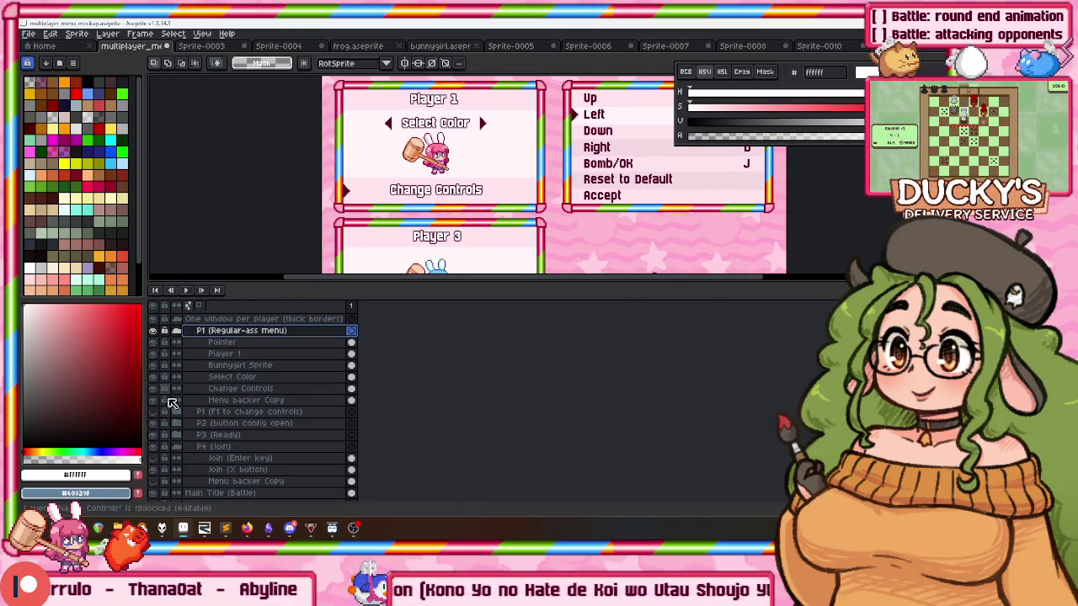
pyautogui.rightClick(202, 427)
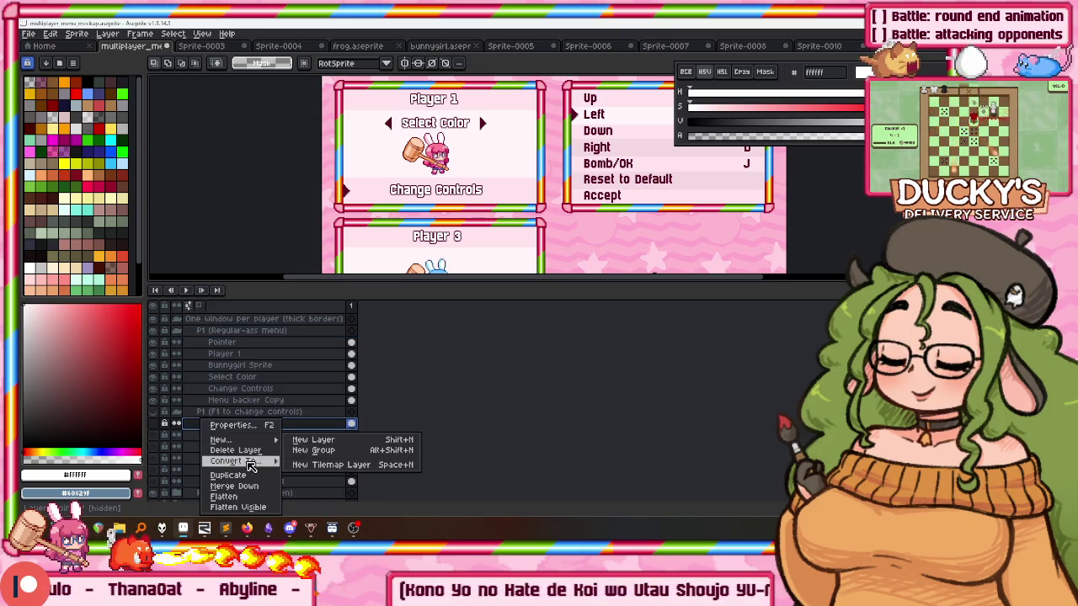
pyautogui.click(251, 451)
pyautogui.hotkey('ctrl', 's')
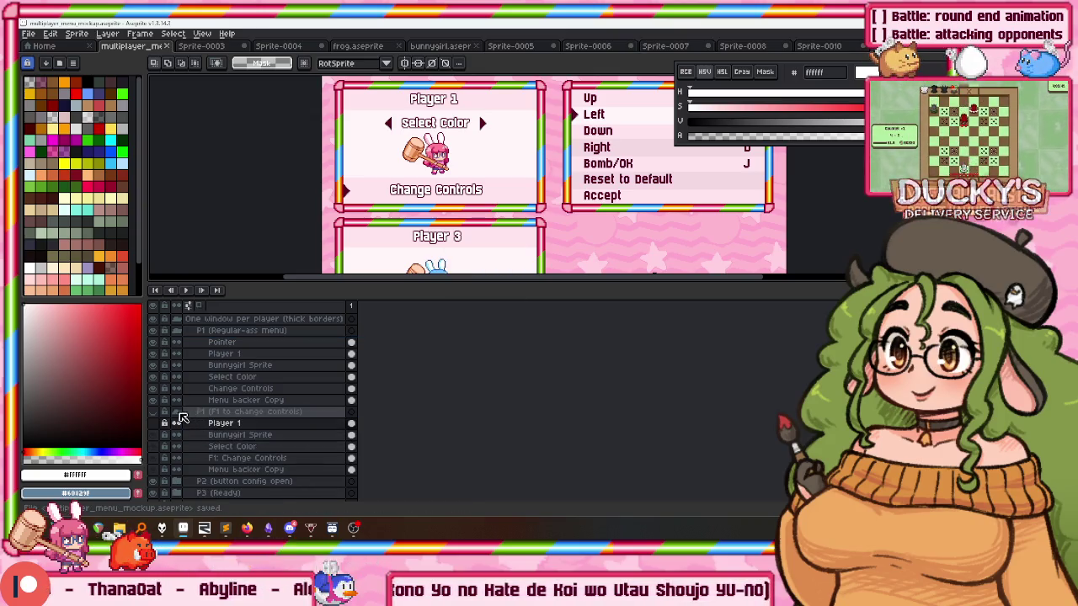
pyautogui.click(180, 413)
pyautogui.click(220, 344)
# Nudge the pointer arrow up beside Change Controls with the Move tool.
pyautogui.press('v')
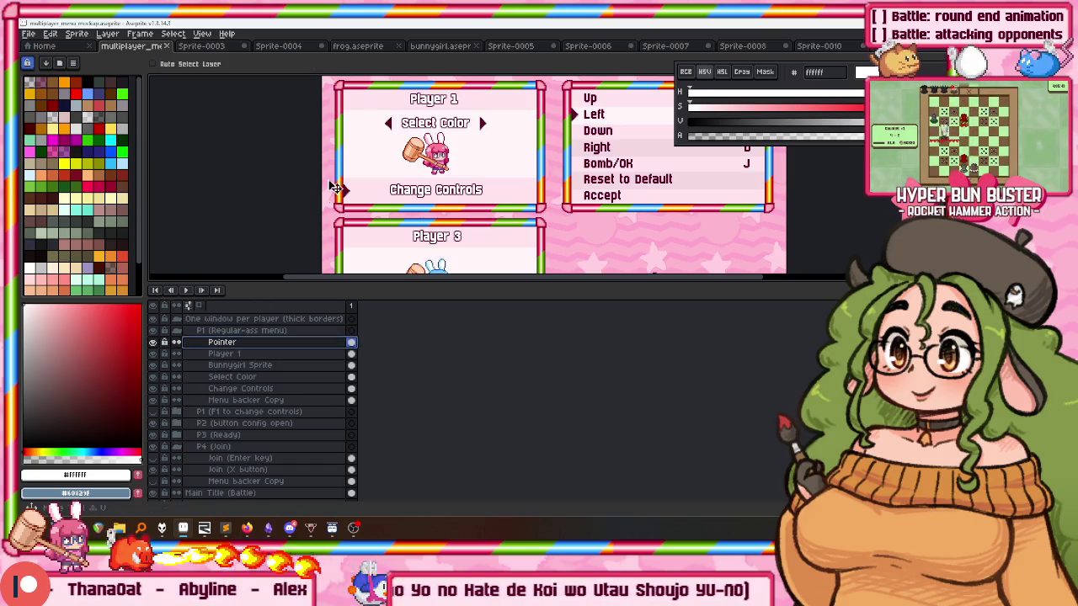
pyautogui.scroll(2, 371, 169)
pyautogui.moveTo(370, 169); pyautogui.dragTo(362, 197)
pyautogui.moveTo(355, 123)
pyautogui.mouseDown()
pyautogui.moveTo(353, 111)
pyautogui.moveTo(350, 139)
pyautogui.mouseUp()
# Move the Select Color text left and down, and the bunny sprite right and up.
pyautogui.click(261, 377)
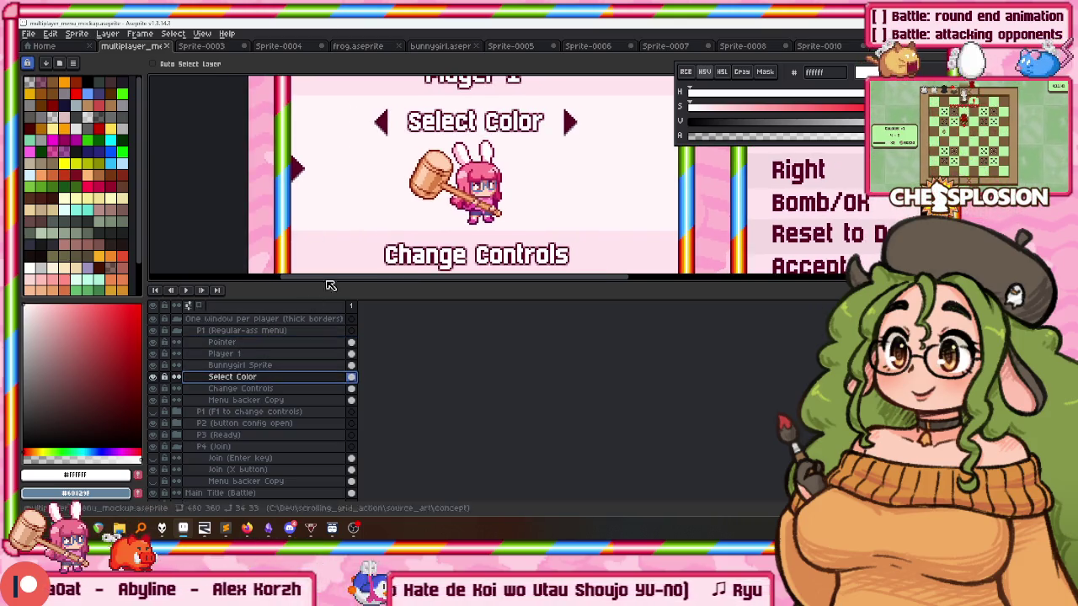
pyautogui.scroll(2, 361, 241)
pyautogui.press('m')
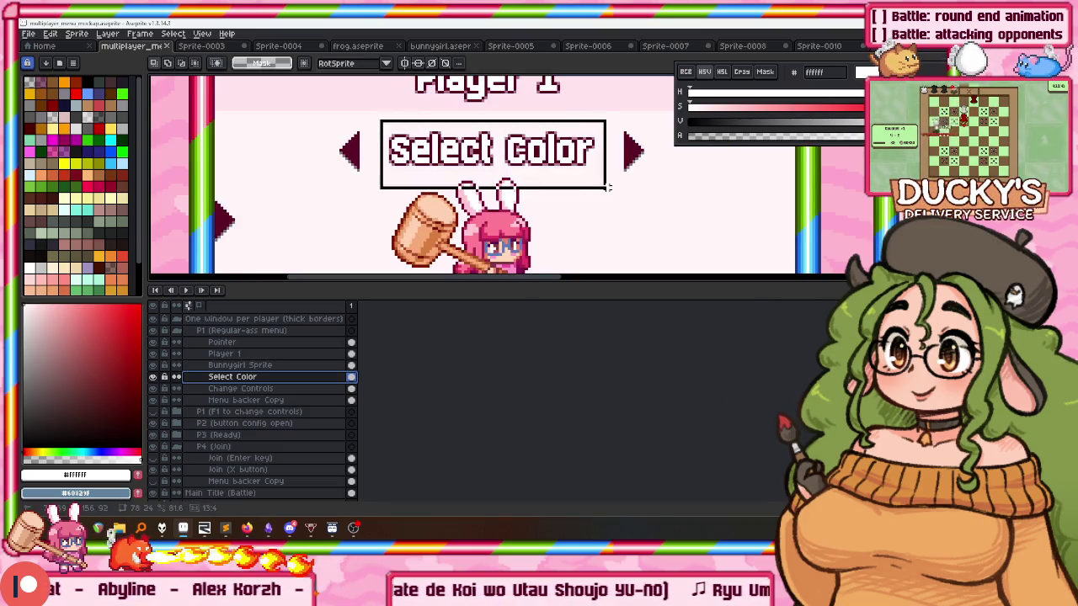
pyautogui.moveTo(538, 152); pyautogui.dragTo(396, 220)
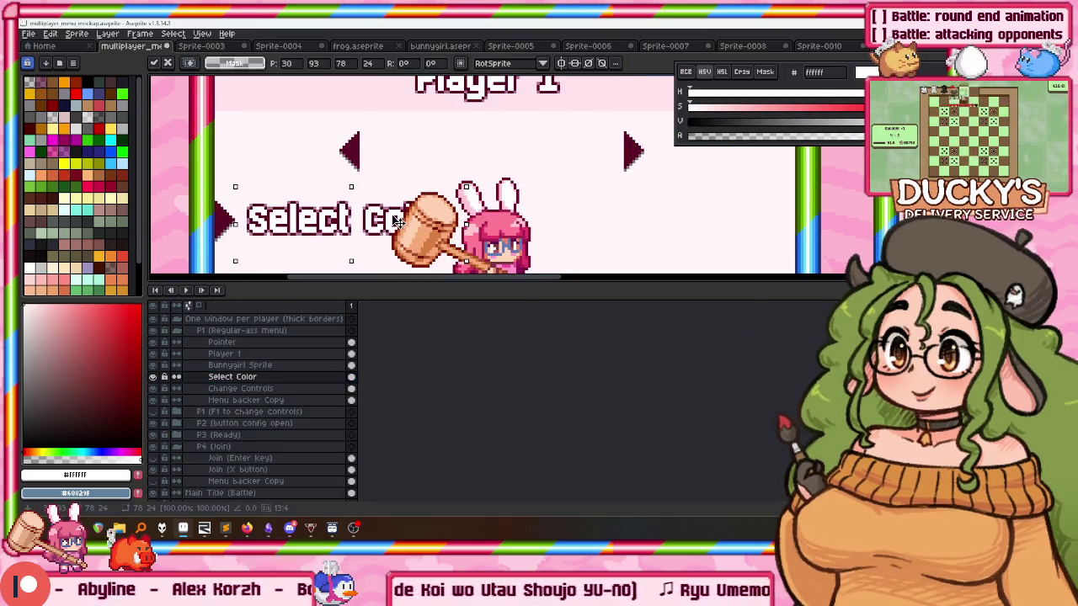
pyautogui.scroll(-2, 395, 221)
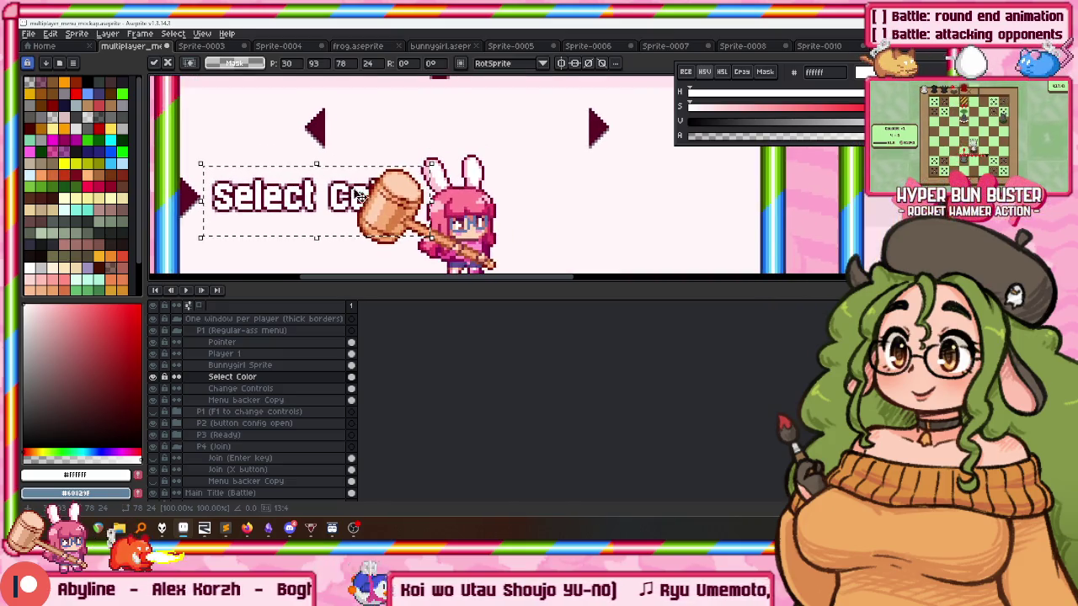
pyautogui.scroll(-1, 354, 179)
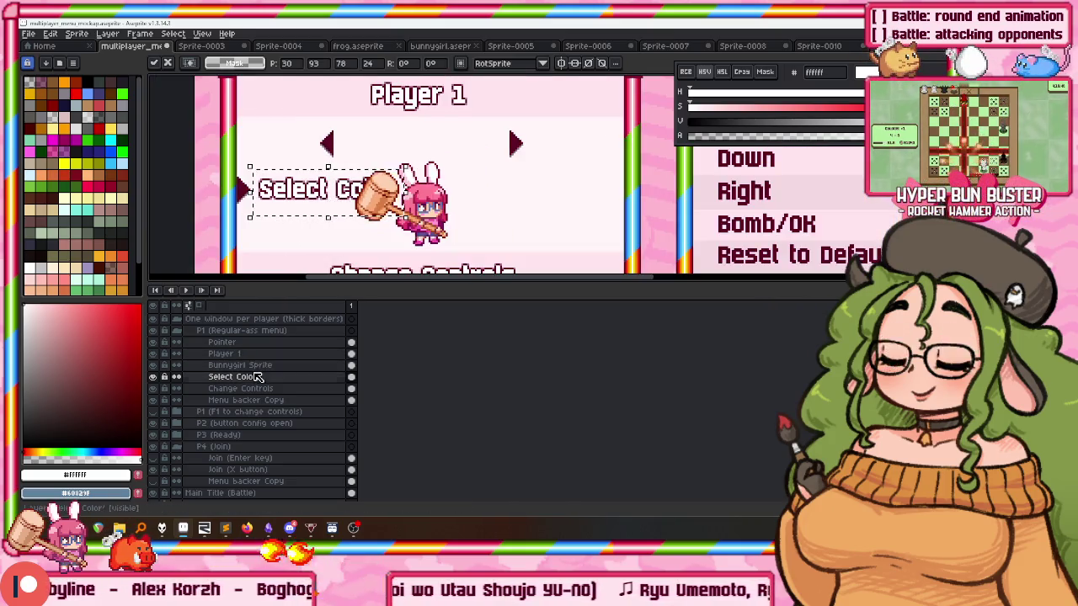
pyautogui.click(264, 365)
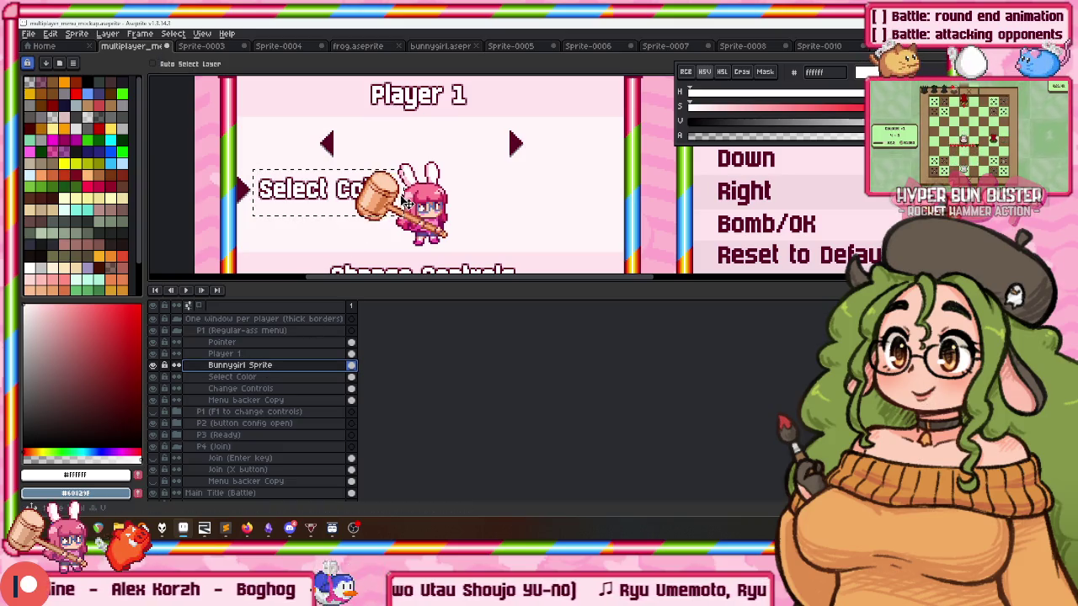
pyautogui.moveTo(416, 209); pyautogui.dragTo(508, 184)
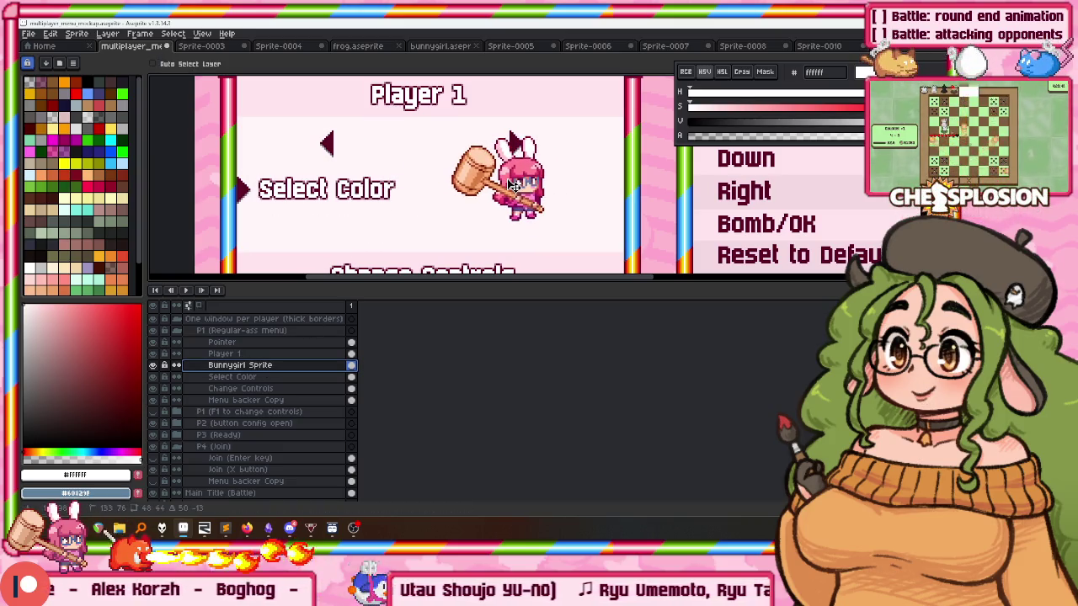
pyautogui.click(232, 376)
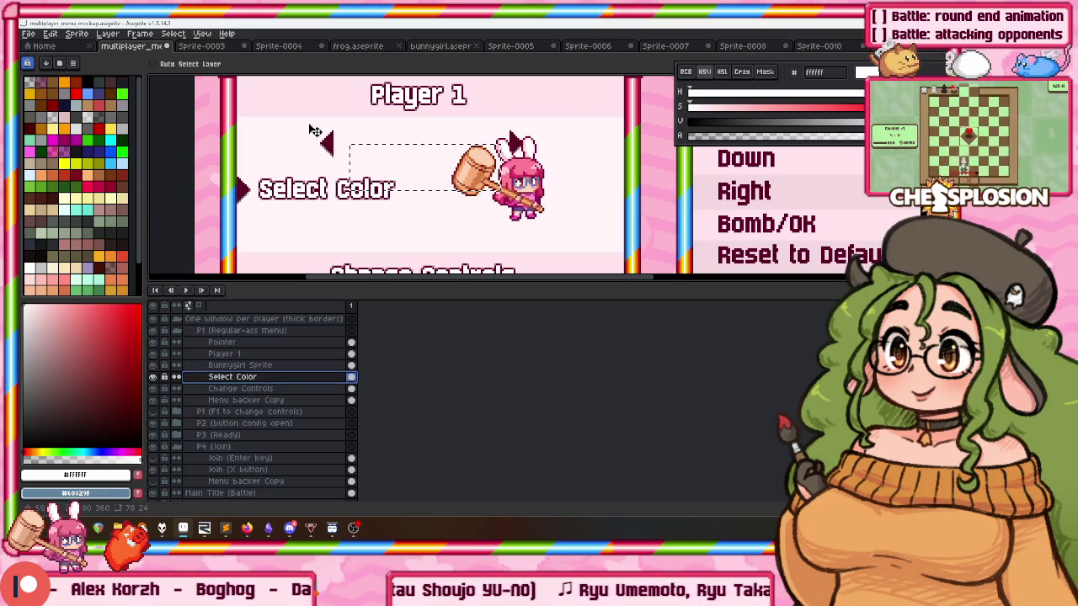
# Bring the two top arrows closer together and move them down to flank the bunny.
pyautogui.press('m')
pyautogui.moveTo(292, 113)
pyautogui.mouseDown()
pyautogui.moveTo(560, 170)
pyautogui.moveTo(608, 202)
pyautogui.mouseUp()
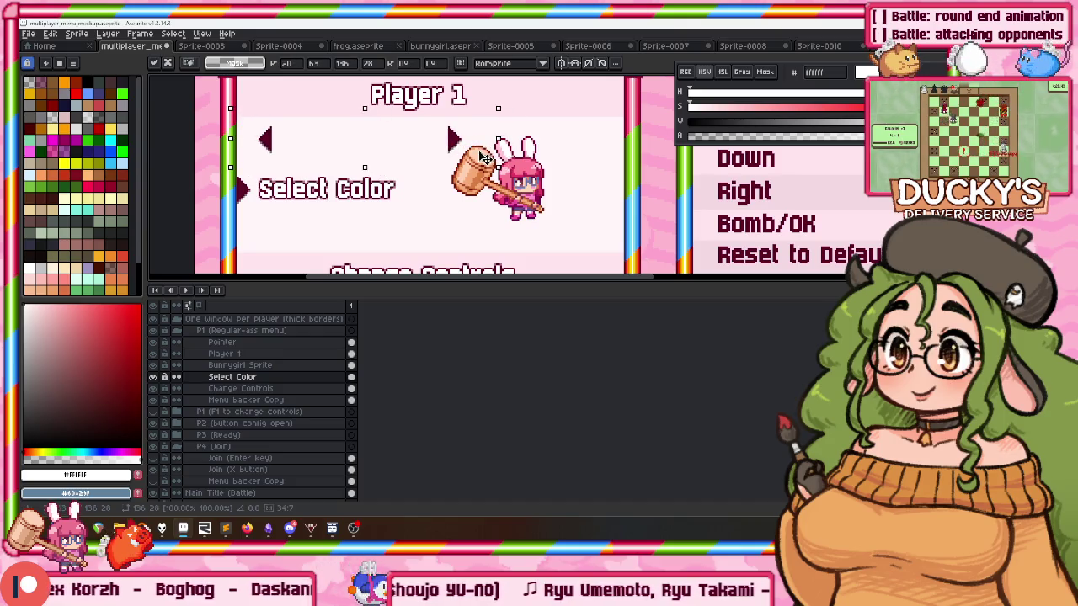
pyautogui.moveTo(428, 122)
pyautogui.mouseDown()
pyautogui.moveTo(494, 171)
pyautogui.moveTo(410, 142)
pyautogui.mouseUp()
pyautogui.moveTo(239, 109)
pyautogui.mouseDown()
pyautogui.moveTo(416, 169)
pyautogui.moveTo(570, 194)
pyautogui.moveTo(526, 195)
pyautogui.mouseUp()
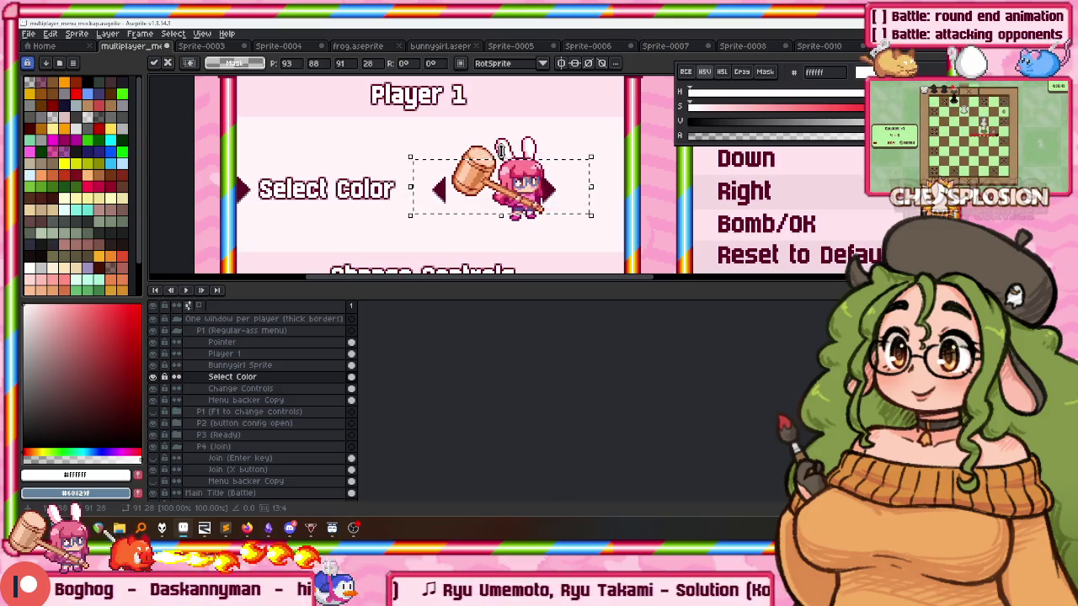
pyautogui.hotkey('ctrl', 'd')
# Nudge the bunny and both arrows right, then centre the bunny between the arrows.
pyautogui.moveTo(573, 219); pyautogui.dragTo(581, 227)
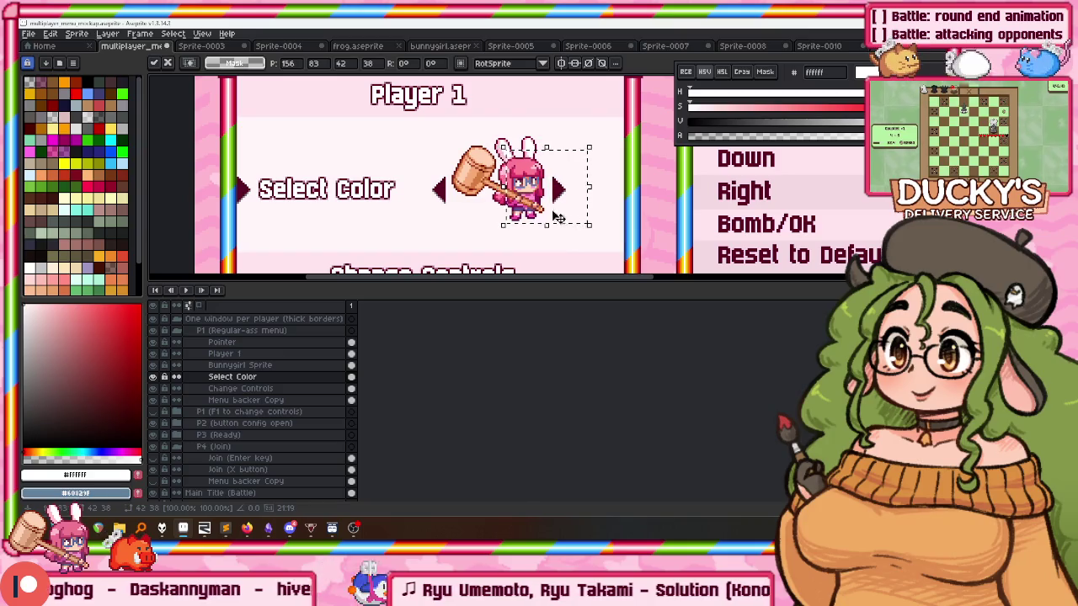
pyautogui.moveTo(405, 154); pyautogui.dragTo(612, 226)
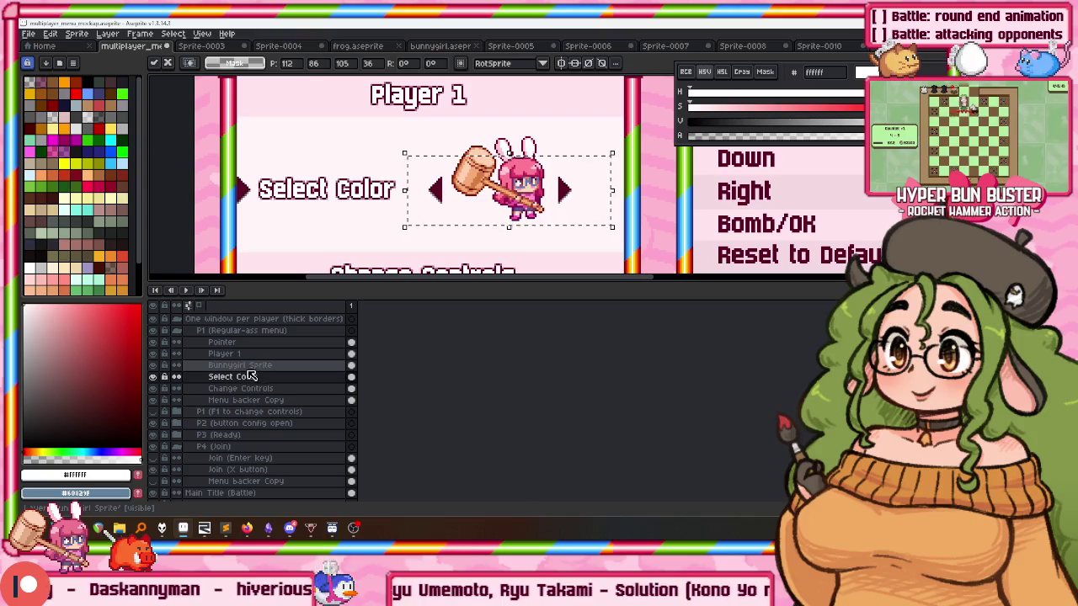
pyautogui.hotkey('ctrl', 'd')
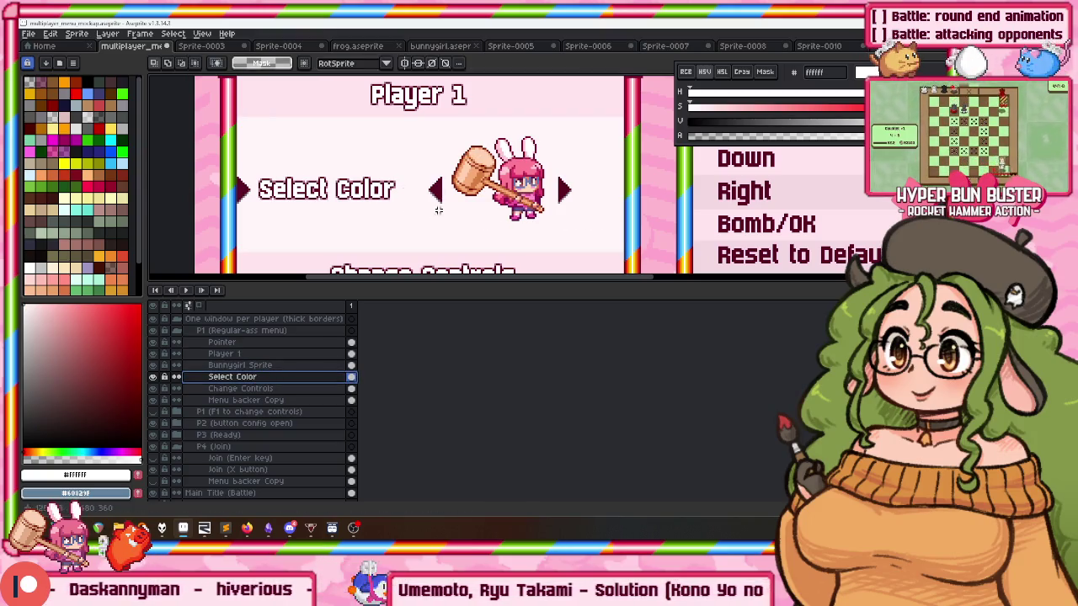
pyautogui.moveTo(412, 155); pyautogui.dragTo(594, 232)
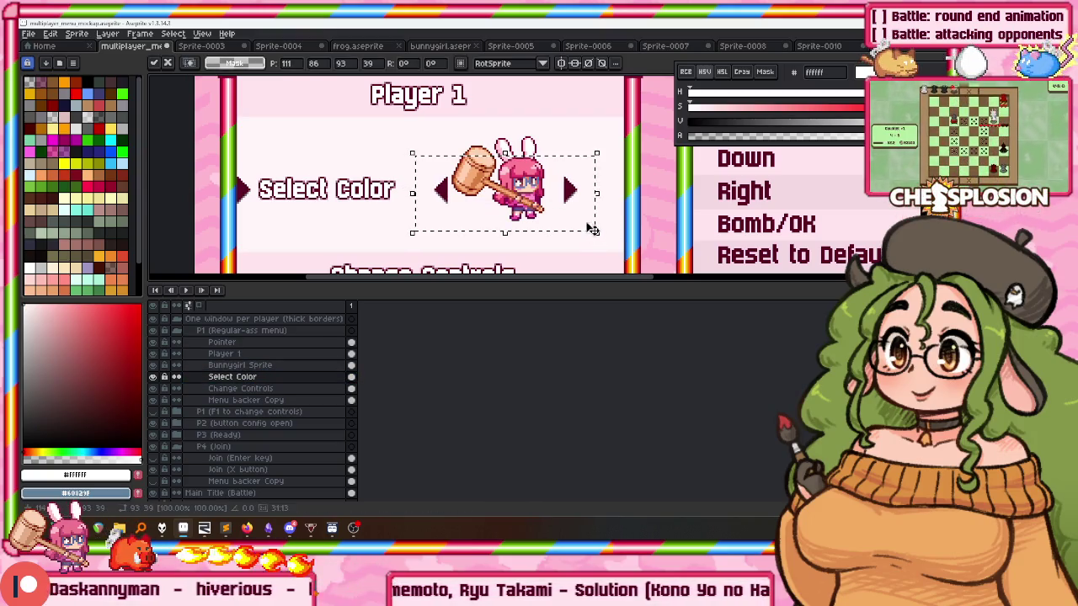
pyautogui.press('Right')
pyautogui.click(255, 370)
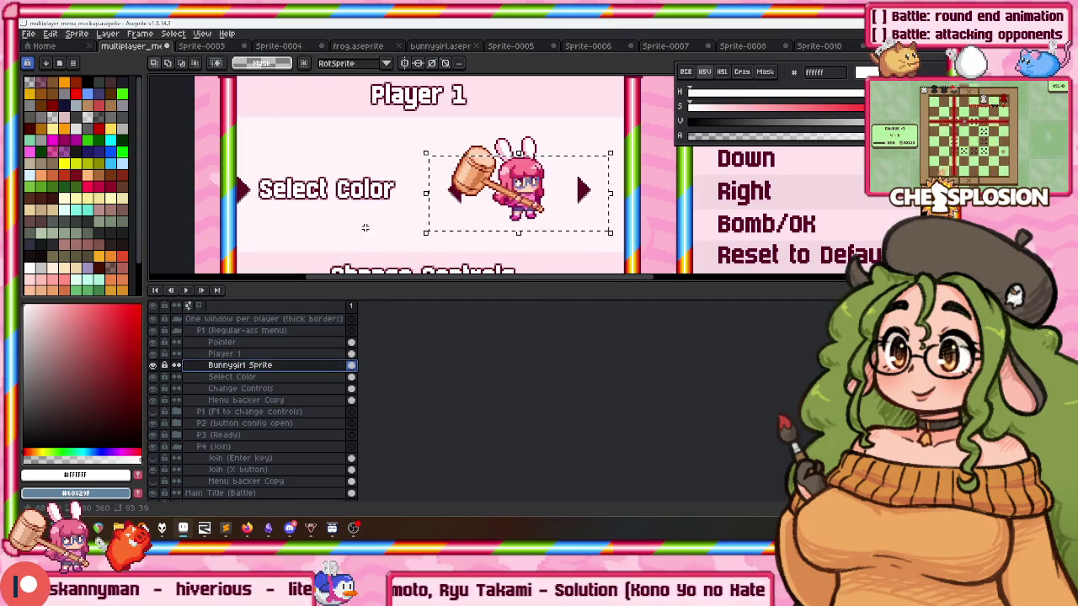
pyautogui.press('v')
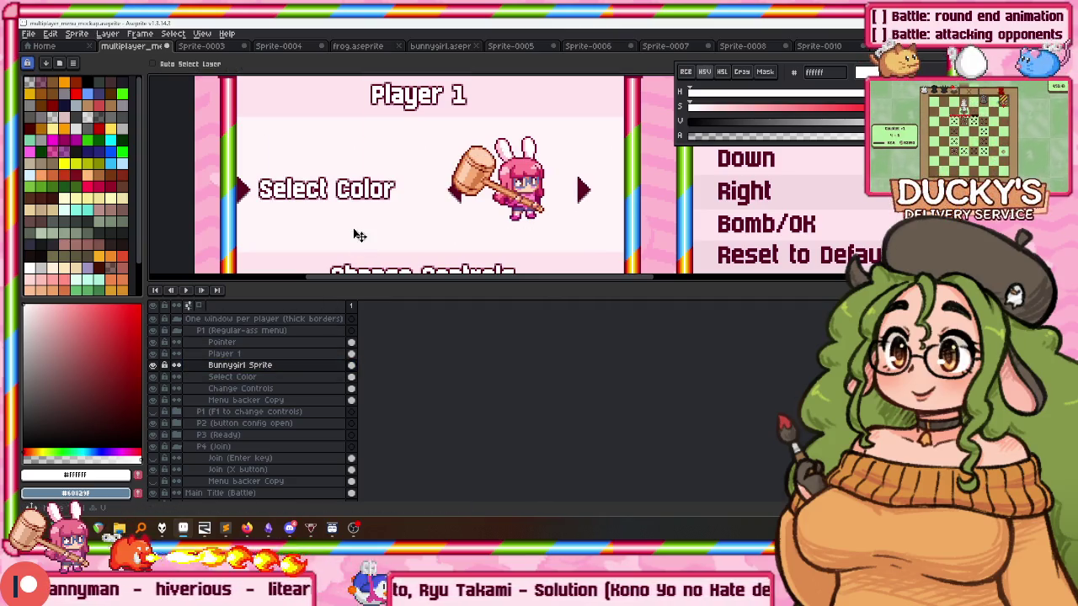
pyautogui.press('m')
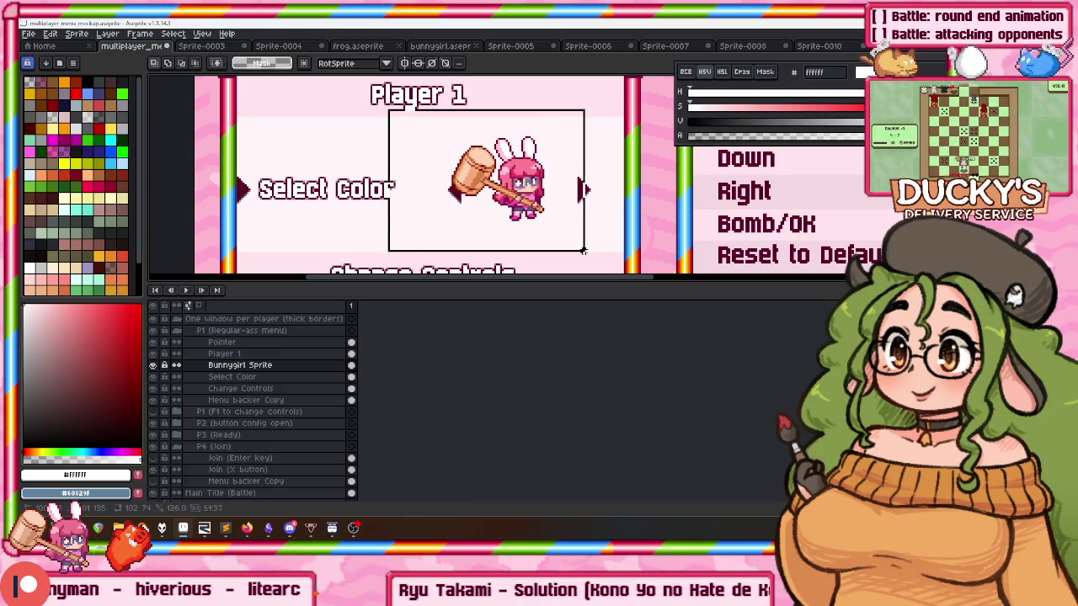
pyautogui.moveTo(593, 246); pyautogui.dragTo(590, 241)
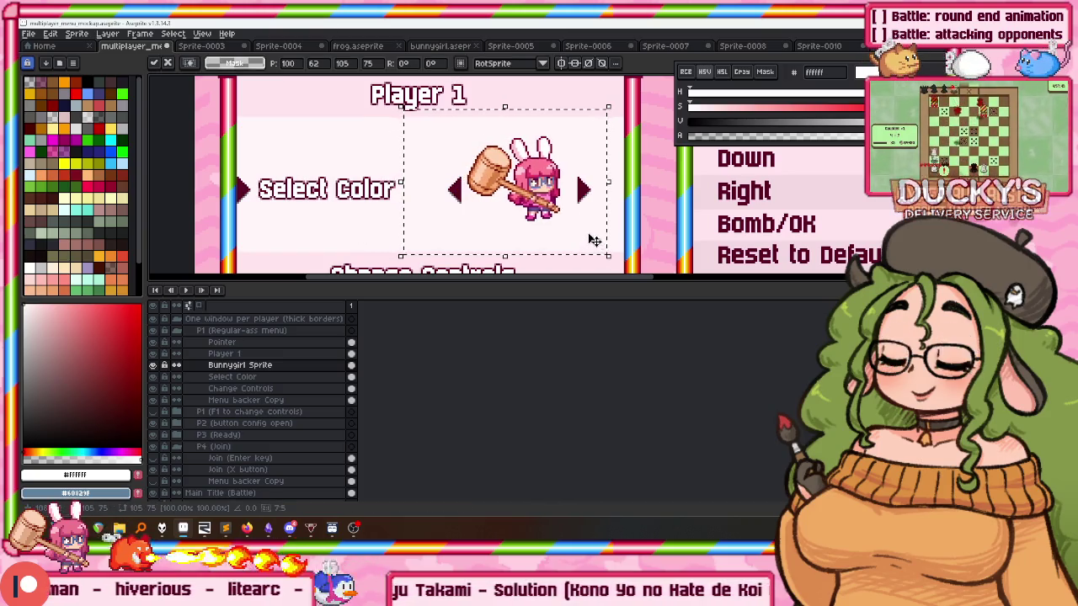
pyautogui.scroll(1, 585, 181)
pyautogui.scroll(-1, 585, 181)
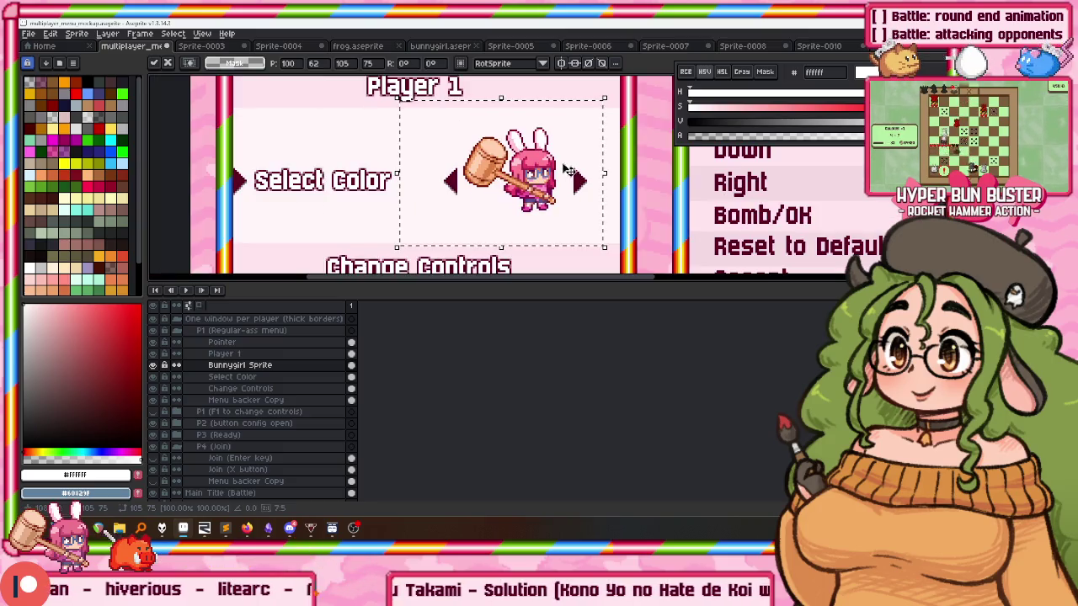
pyautogui.click(240, 378)
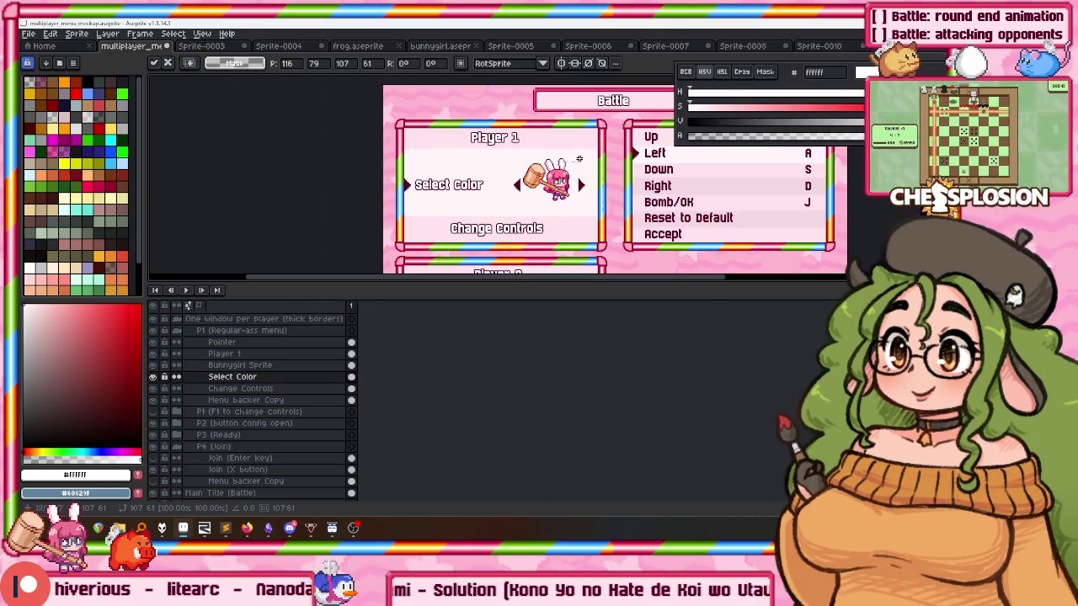
# Move the Change Controls text left to line up under Select Color, then deselect.
pyautogui.scroll(-1, 601, 247)
pyautogui.scroll(1, 513, 213)
pyautogui.scroll(1, 513, 214)
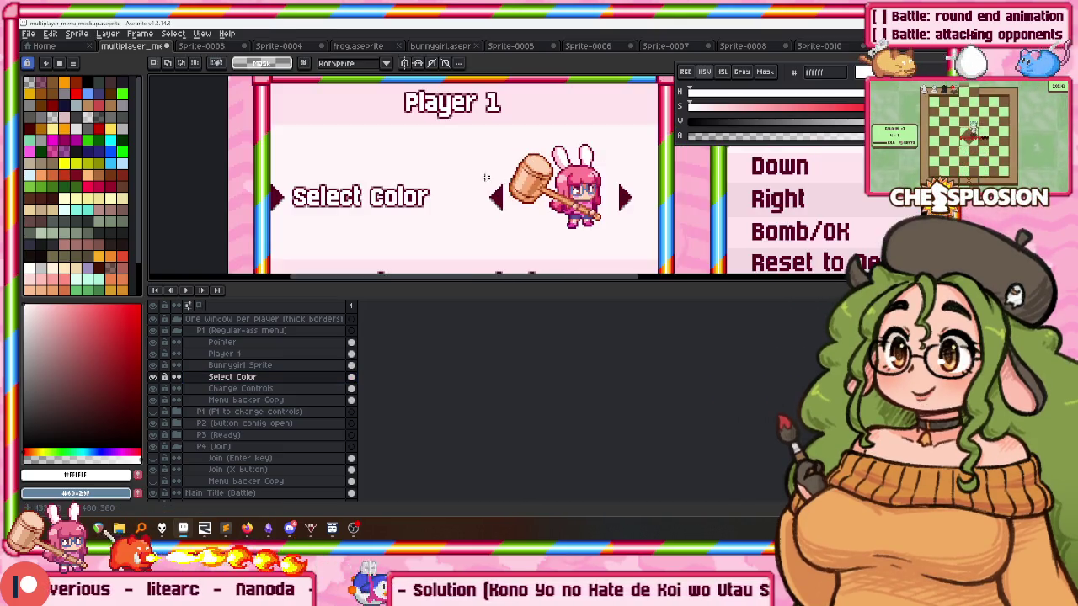
pyautogui.scroll(1, 514, 214)
pyautogui.press('Down')
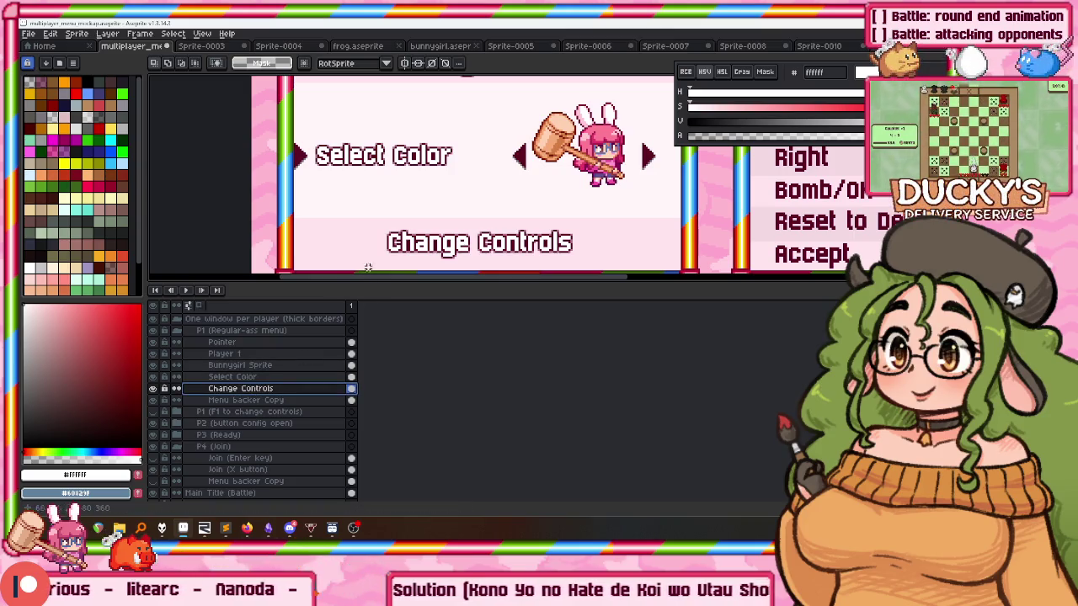
pyautogui.moveTo(577, 231); pyautogui.dragTo(502, 218)
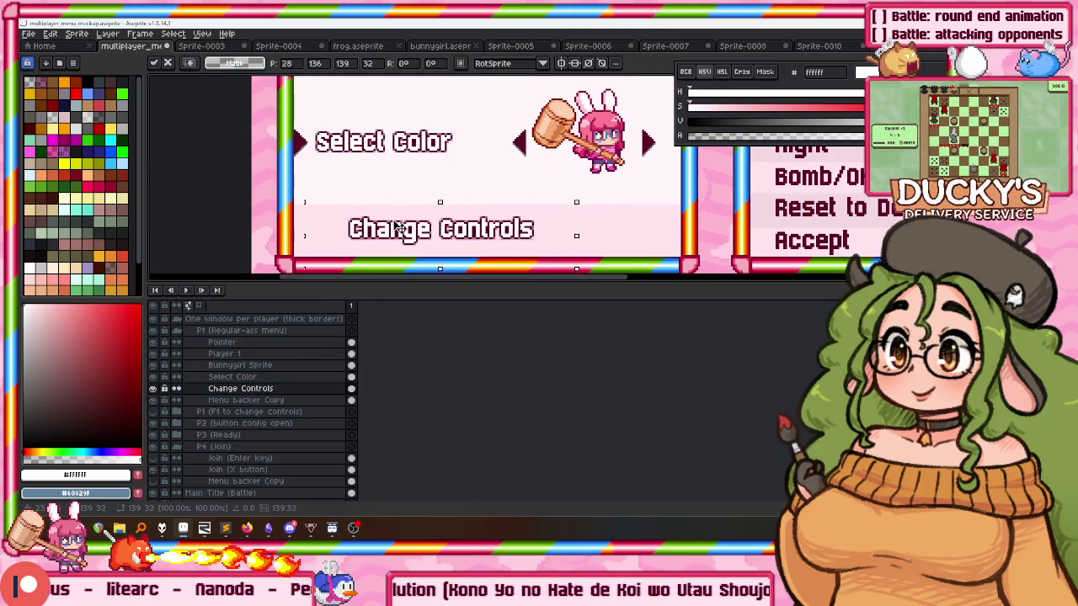
pyautogui.scroll(1, 303, 199)
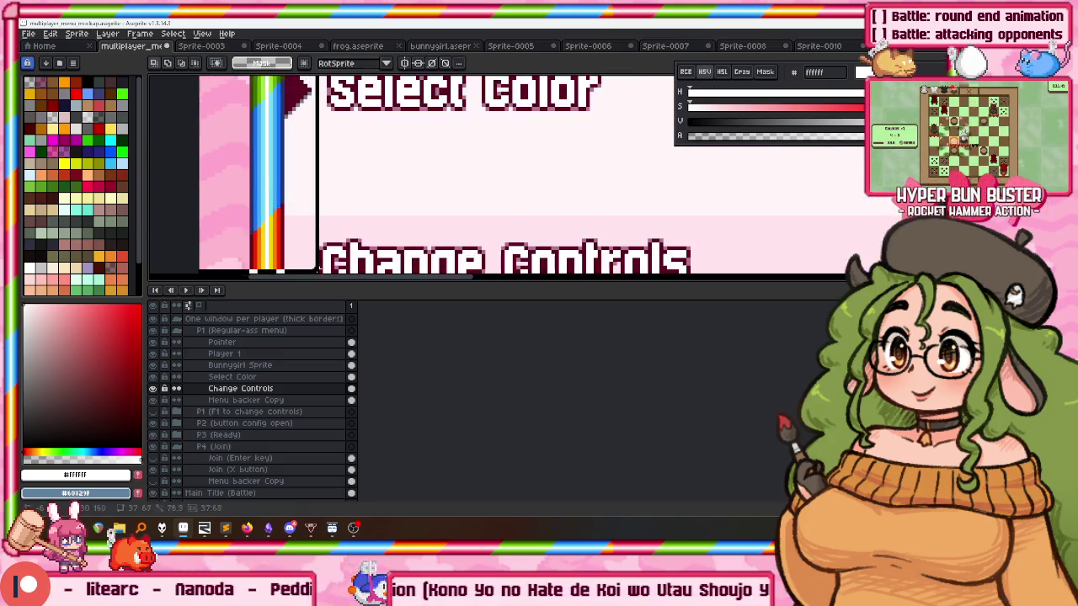
pyautogui.scroll(-1, 308, 149)
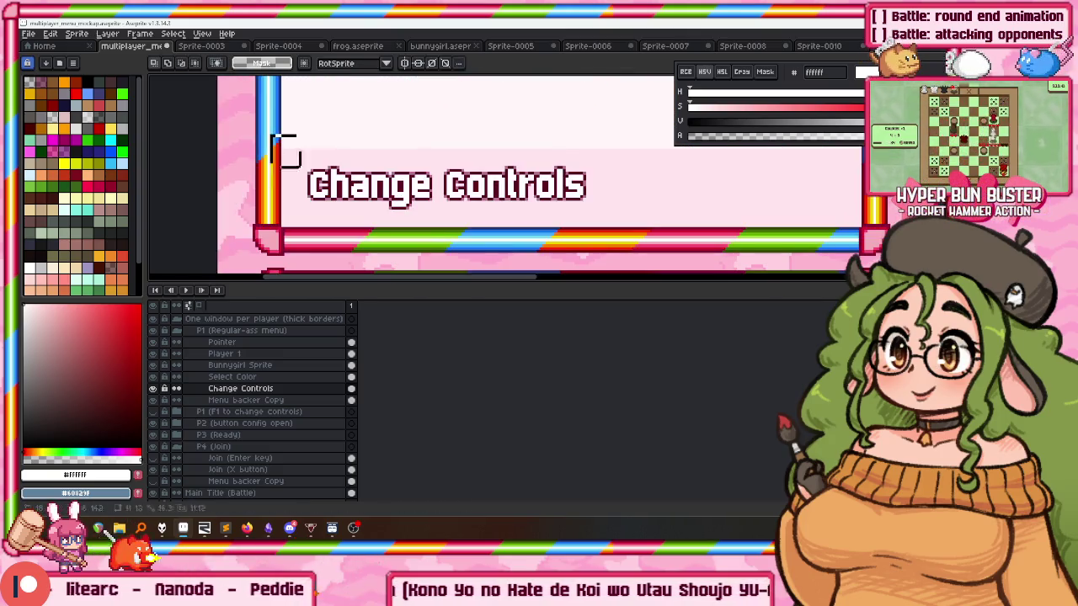
pyautogui.scroll(-4, 617, 228)
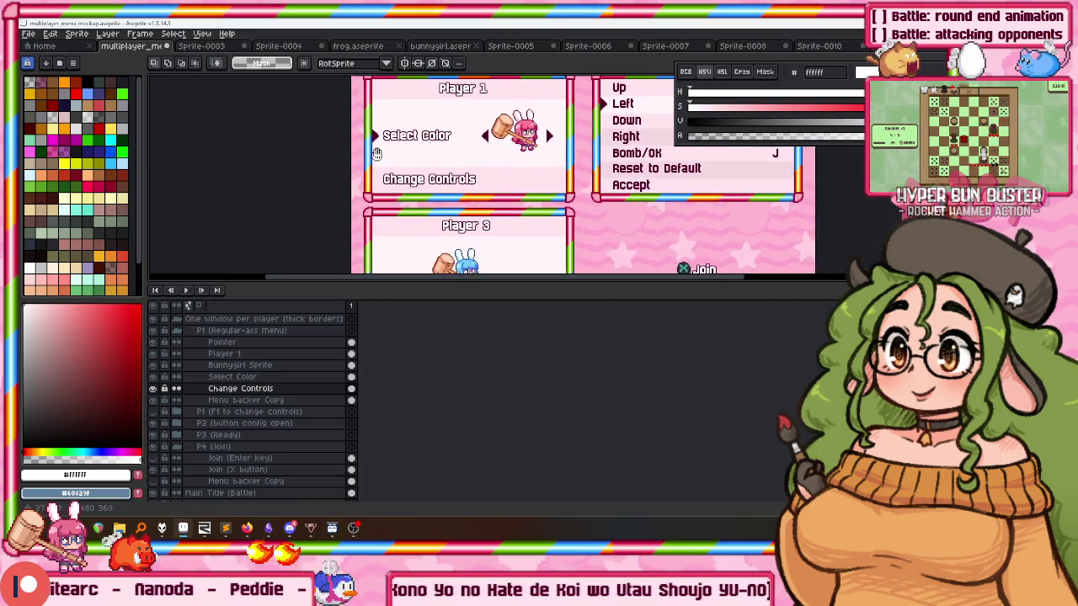
pyautogui.moveTo(617, 227); pyautogui.dragTo(471, 203)
pyautogui.hotkey('ctrl', 'd')
# Nudge the Player 1 title slightly and shrink the timeline to enlarge the canvas view.
pyautogui.click(223, 354)
pyautogui.scroll(1, 409, 158)
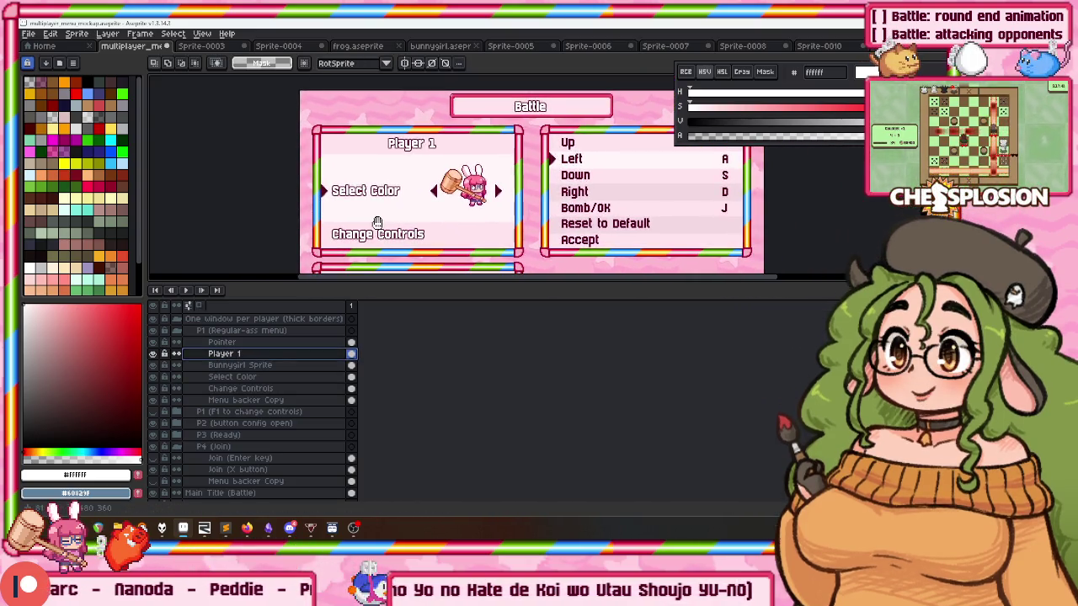
pyautogui.scroll(1, 409, 158)
pyautogui.moveTo(488, 129); pyautogui.dragTo(471, 109)
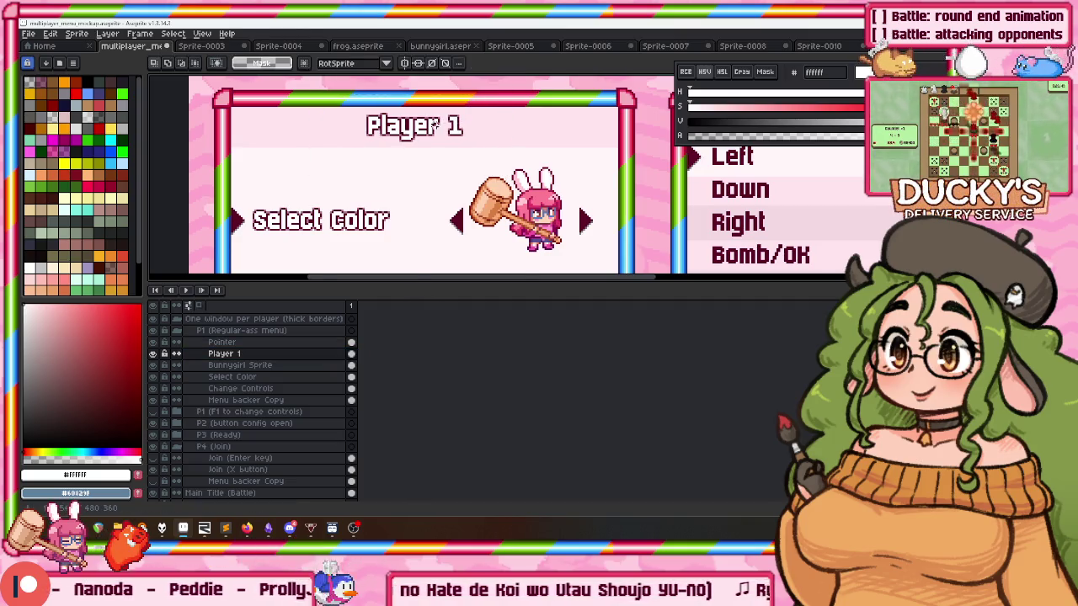
pyautogui.scroll(-1, 431, 125)
pyautogui.moveTo(361, 282); pyautogui.dragTo(361, 316)
pyautogui.moveTo(434, 217); pyautogui.dragTo(397, 217)
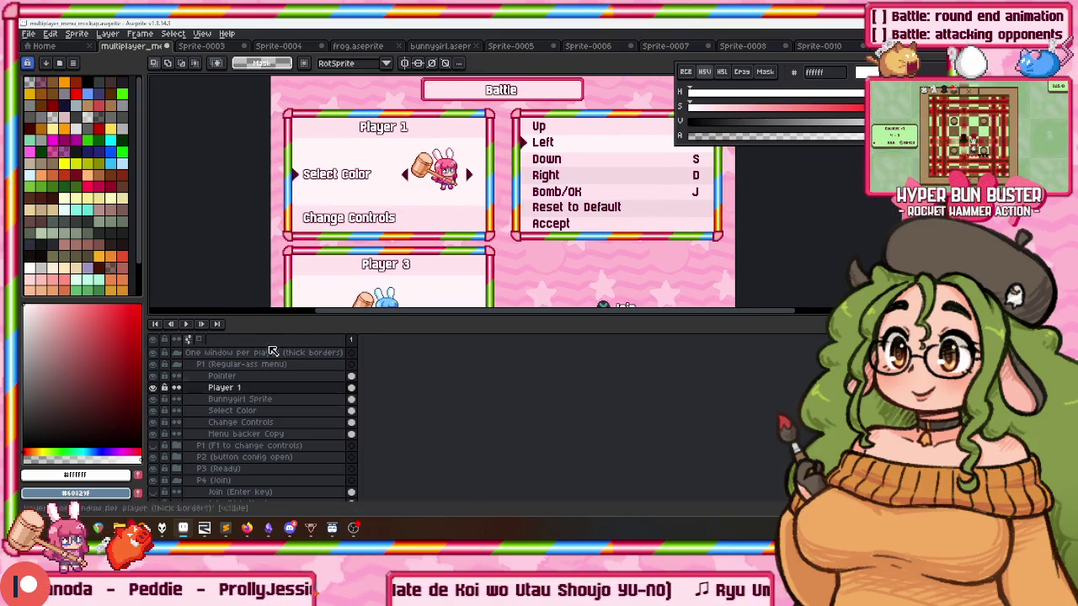
pyautogui.scroll(1, 342, 202)
# Select the Change Controls lettering by colour with the magic wand and delete its dark outline.
pyautogui.click(253, 422)
pyautogui.scroll(-2, 328, 270)
pyautogui.scroll(1, 328, 253)
pyautogui.press('w')
pyautogui.scroll(1, 333, 219)
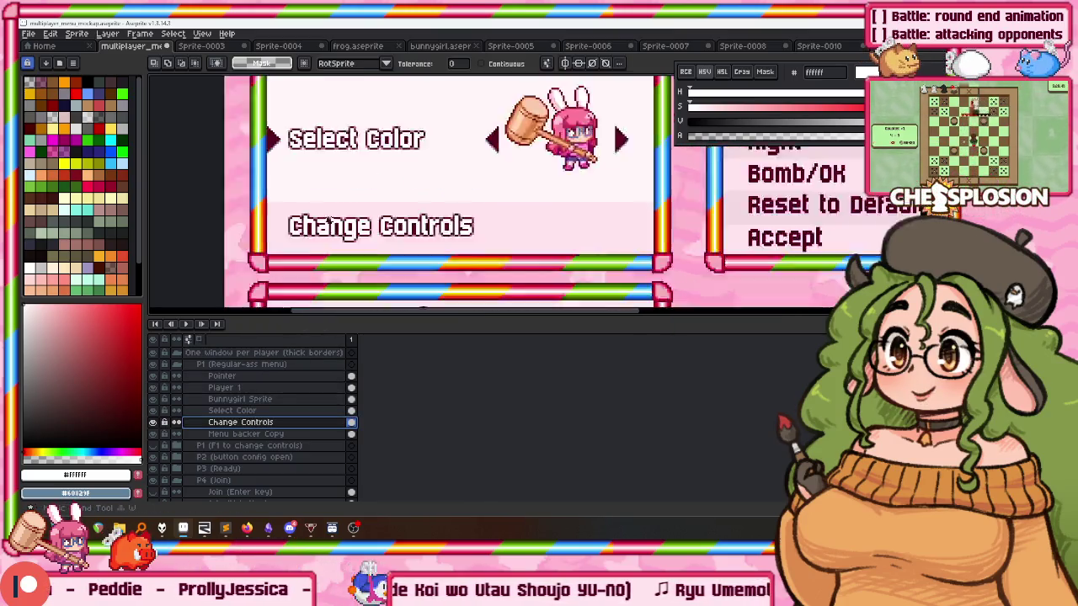
pyautogui.scroll(2, 332, 213)
pyautogui.scroll(1, 333, 212)
pyautogui.click(616, 181)
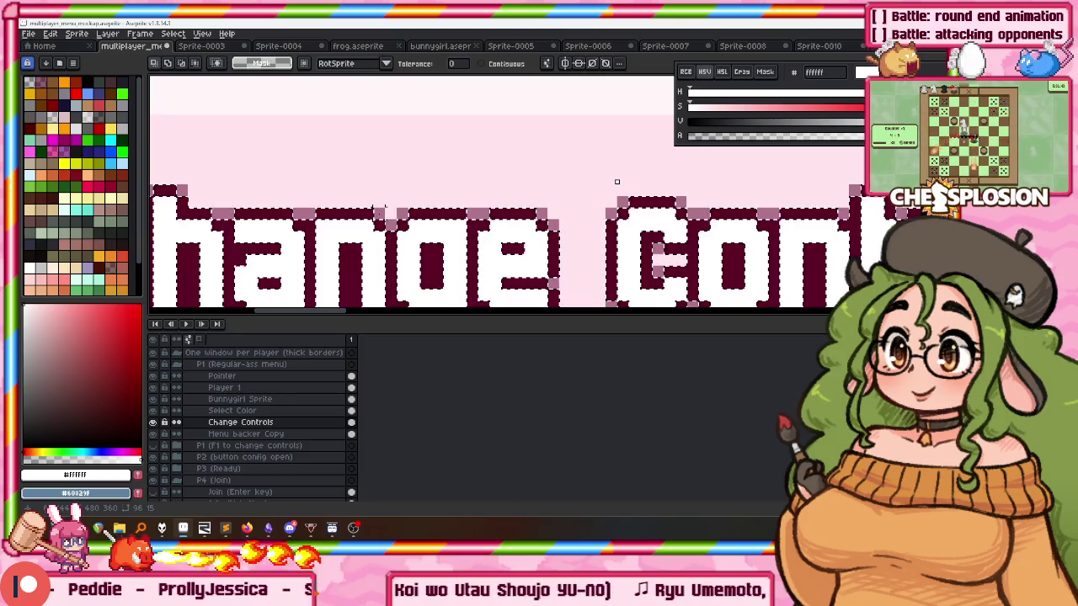
pyautogui.press('Delete')
# Fill the Change Controls letters with maroon #5C0026 and bring up the Outline effect.
pyautogui.scroll(-2, 362, 212)
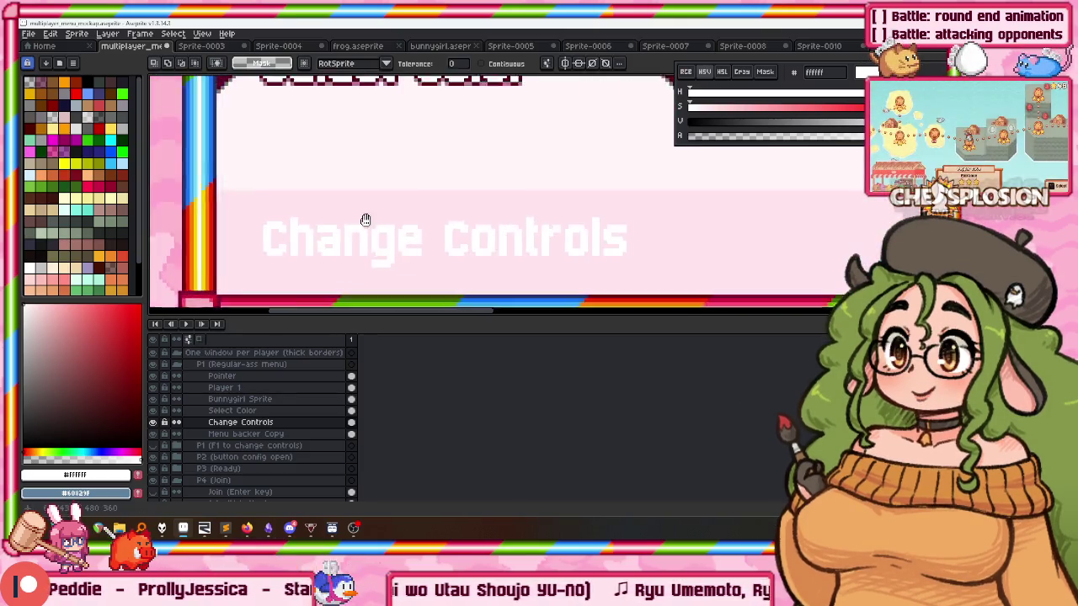
pyautogui.scroll(2, 358, 93)
pyautogui.keyDown('alt'); pyautogui.click(358, 93); pyautogui.keyUp('alt')
pyautogui.scroll(-2, 360, 132)
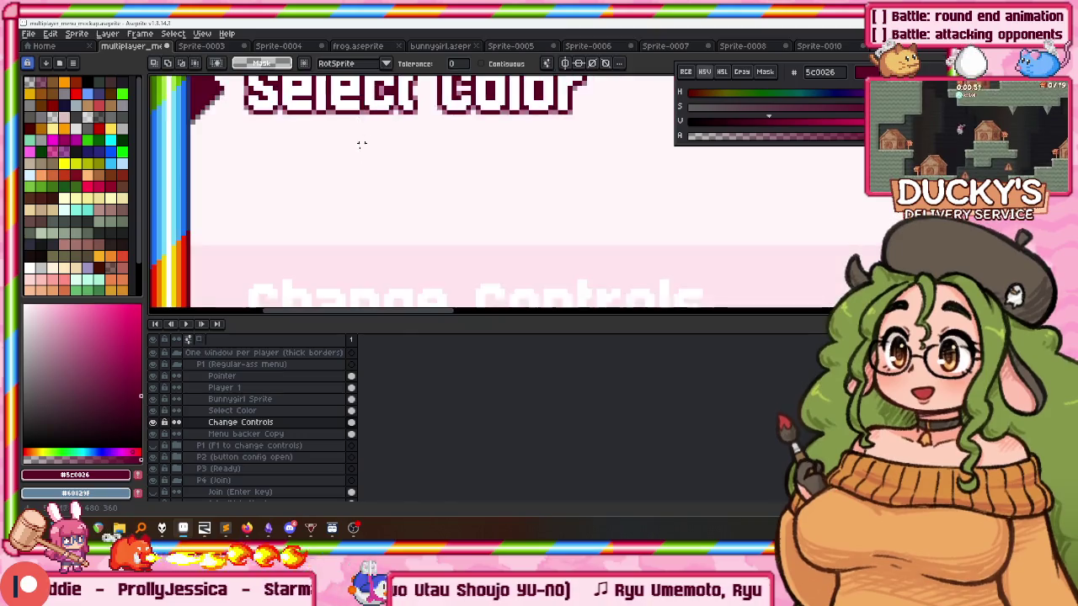
pyautogui.scroll(1, 320, 240)
pyautogui.press('g')
pyautogui.click(337, 224)
pyautogui.scroll(-1, 337, 217)
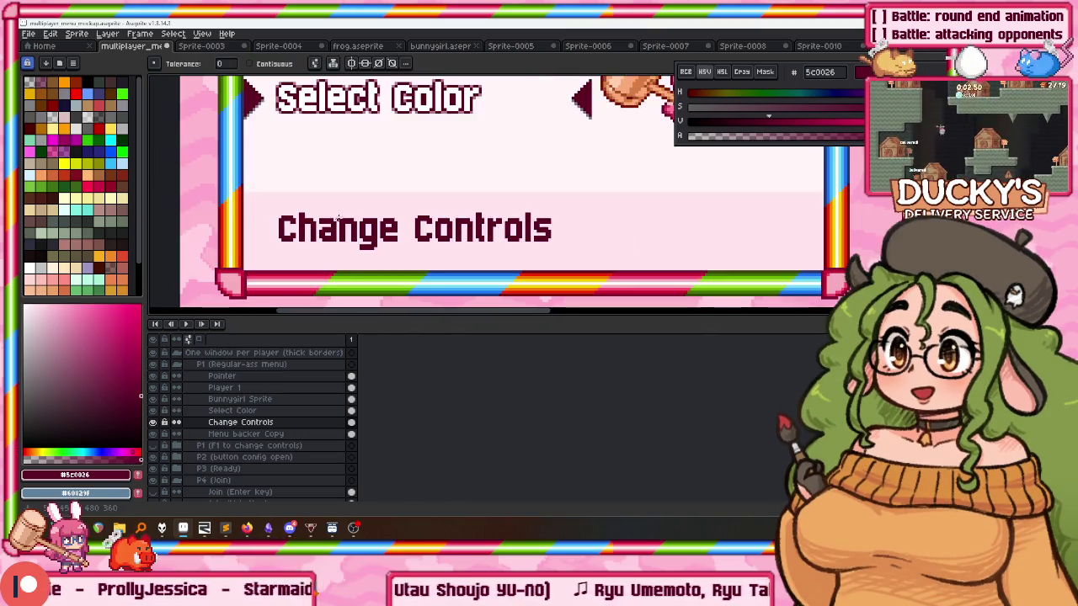
pyautogui.moveTo(355, 231); pyautogui.dragTo(360, 210)
pyautogui.hotkey('shift', 'o')
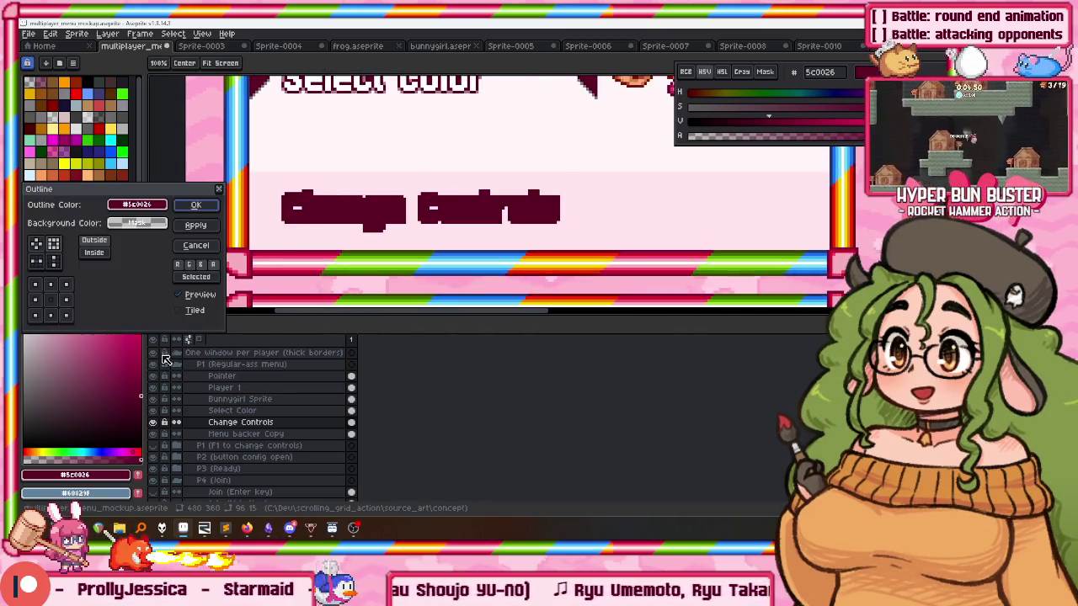
# Apply a maroon outline, then a black outline below the Change Controls letters.
pyautogui.click(46, 313)
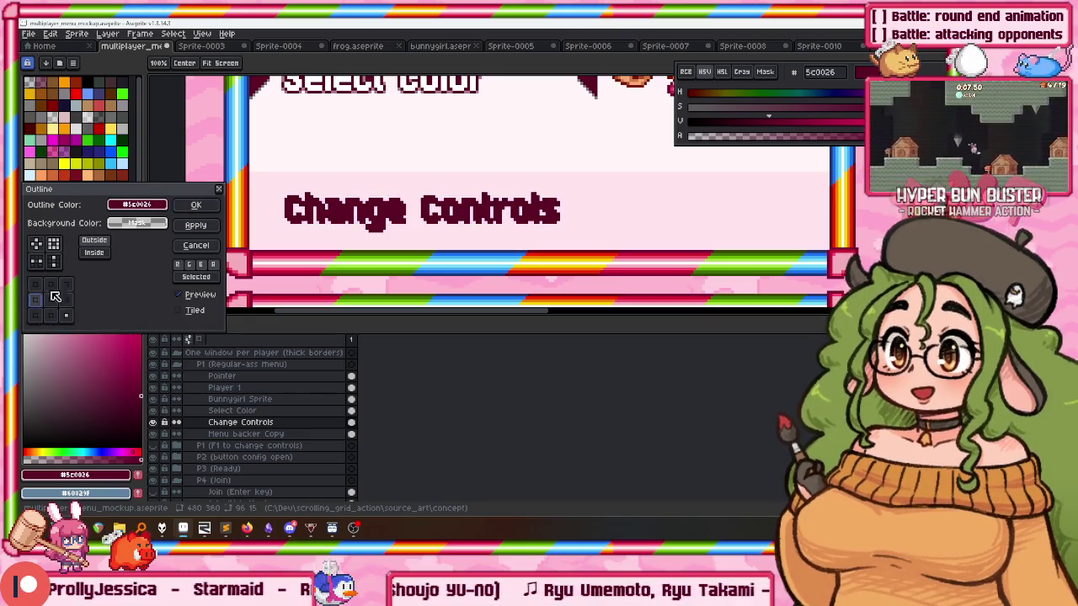
pyautogui.click(215, 204)
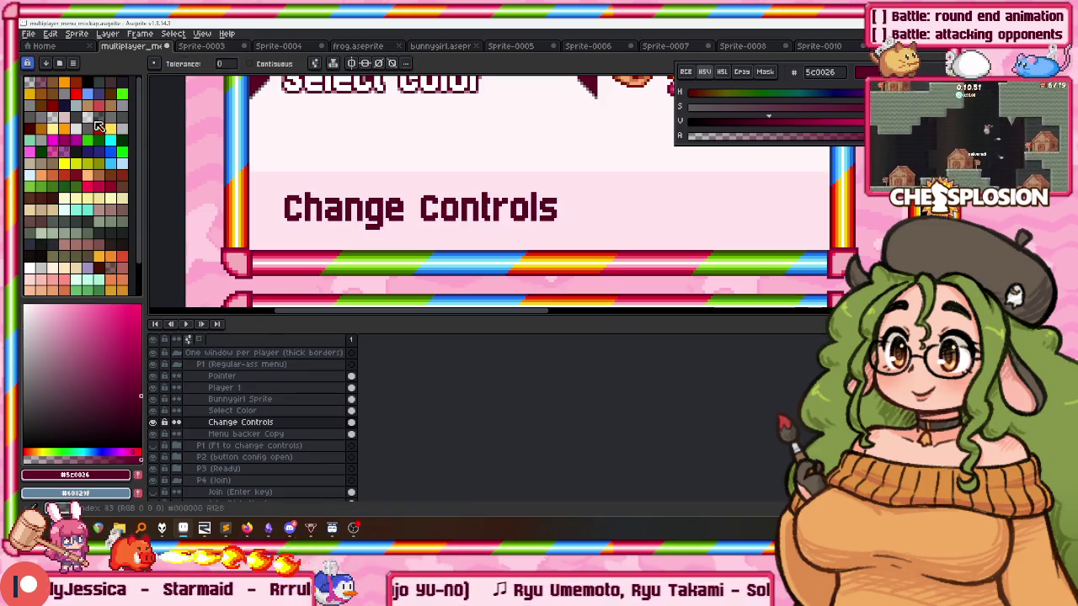
pyautogui.click(87, 82)
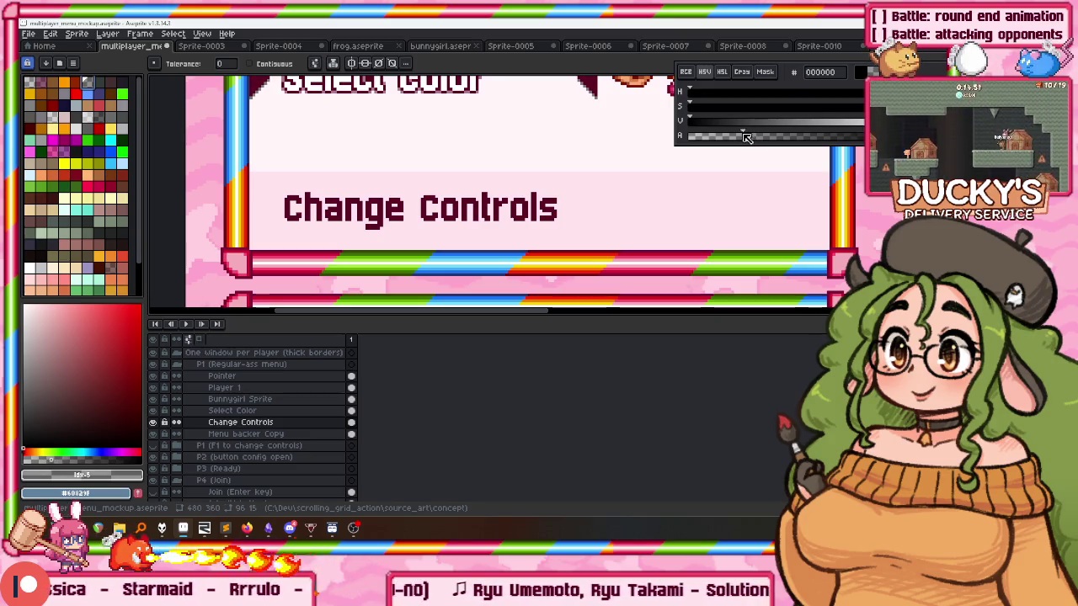
pyautogui.hotkey('shift', 'o')
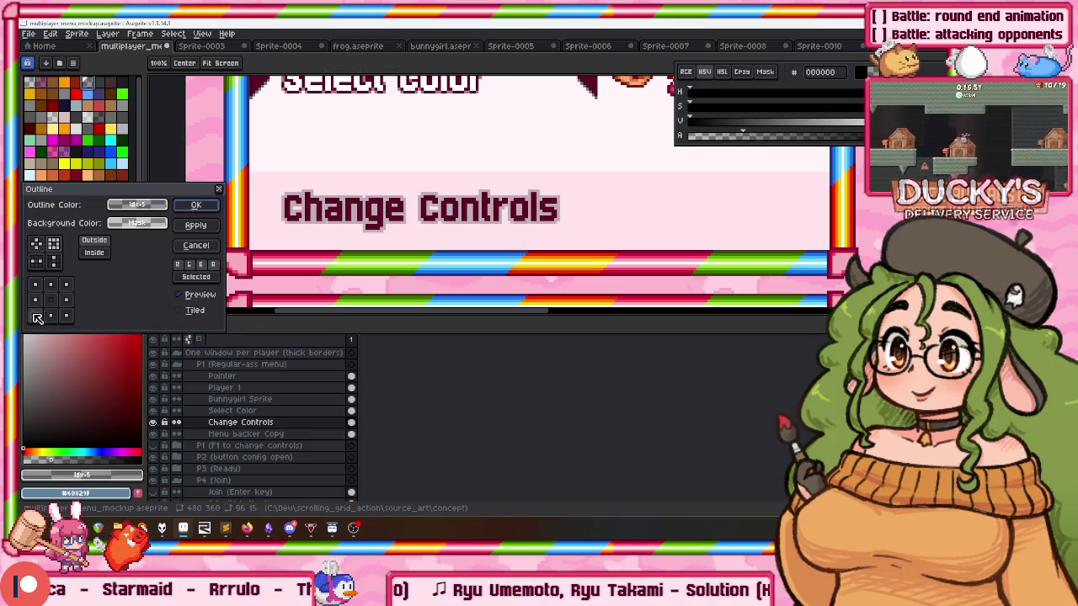
pyautogui.click(35, 285)
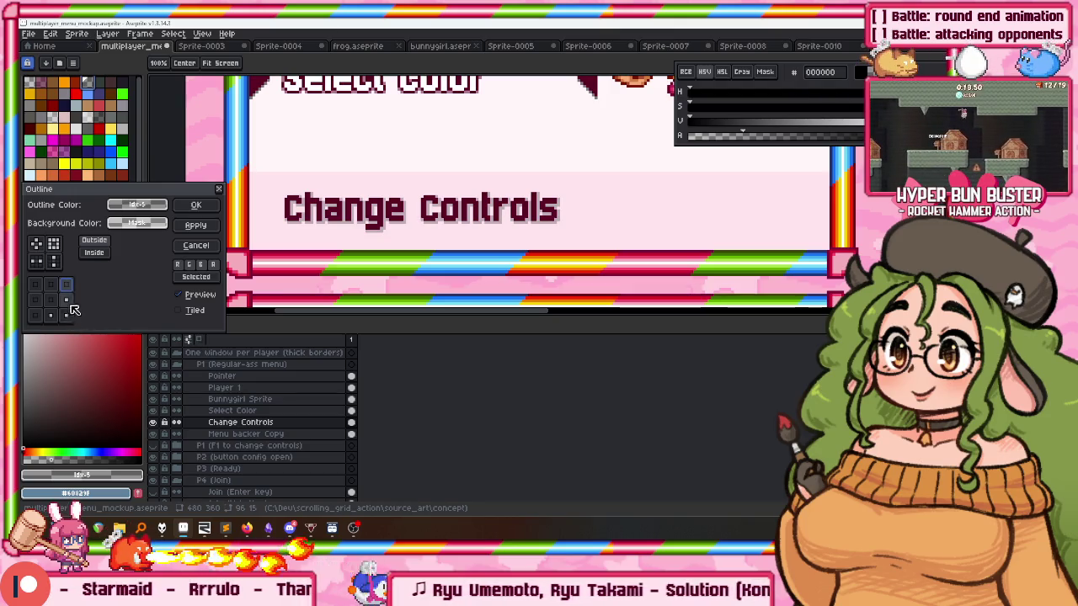
pyautogui.click(209, 205)
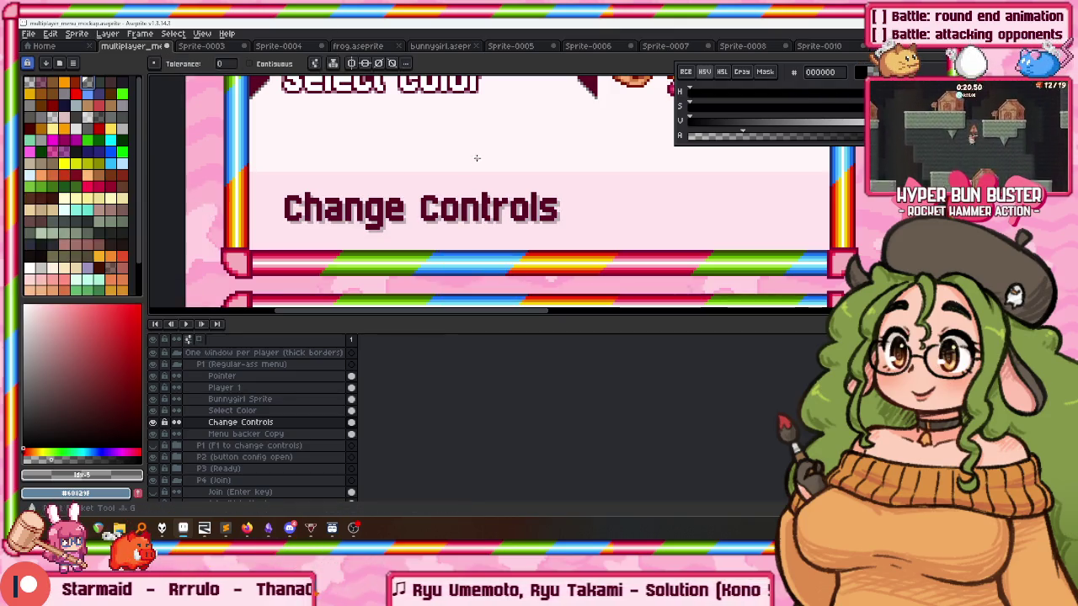
# Switch to the Select Color layer with the rectangular marquee tool.
pyautogui.scroll(-2, 471, 160)
pyautogui.scroll(2, 472, 160)
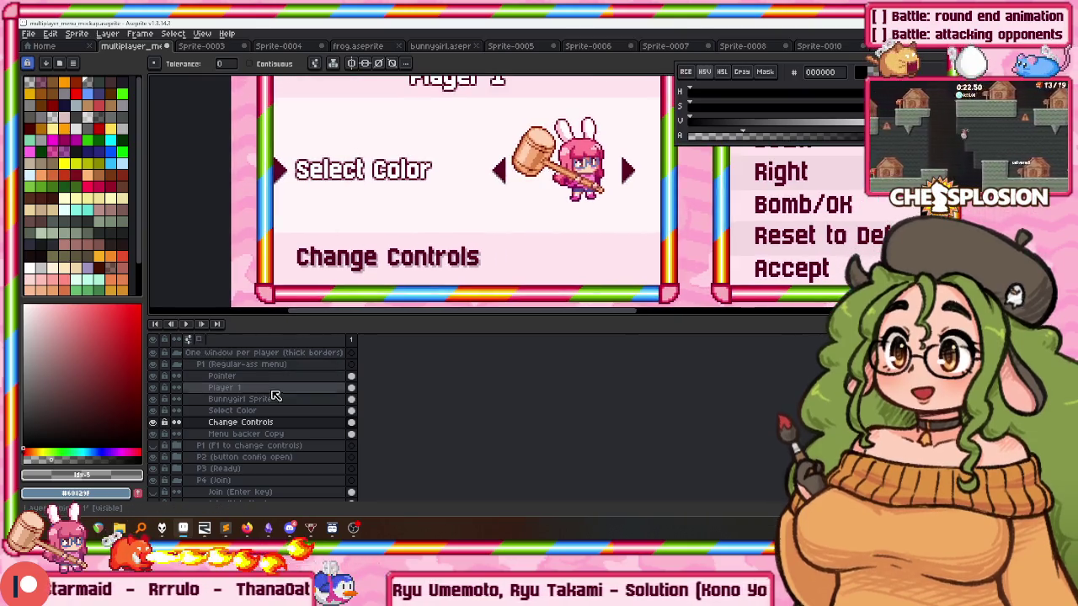
pyautogui.click(253, 410)
pyautogui.press('m')
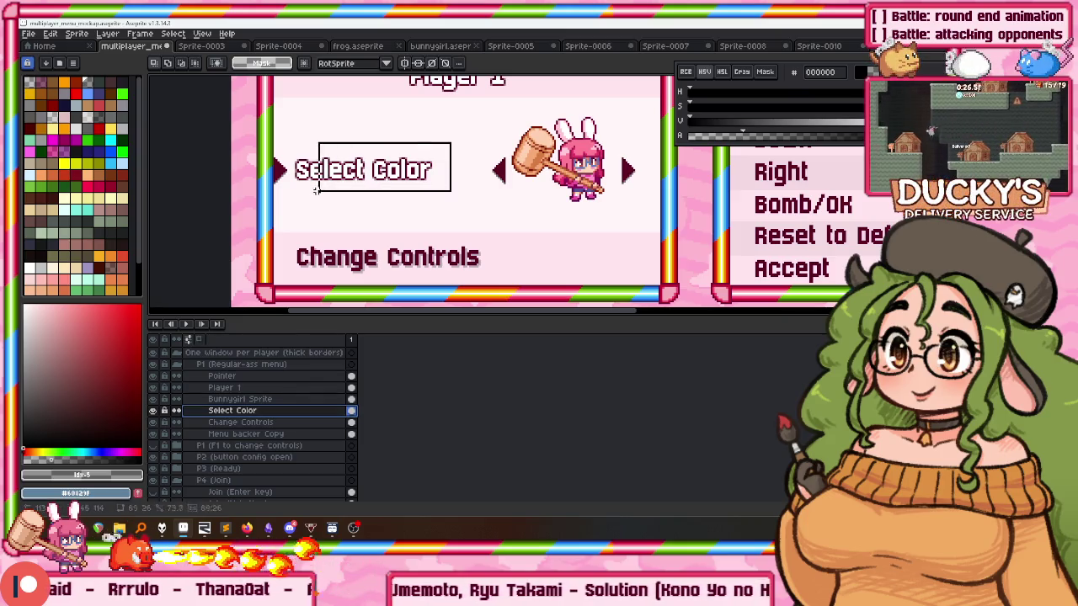
# Duplicate the Select Color layer and name the copy 'Select Color Arrows'.
pyautogui.hotkey('ctrl', 'd')
pyautogui.rightClick(290, 414)
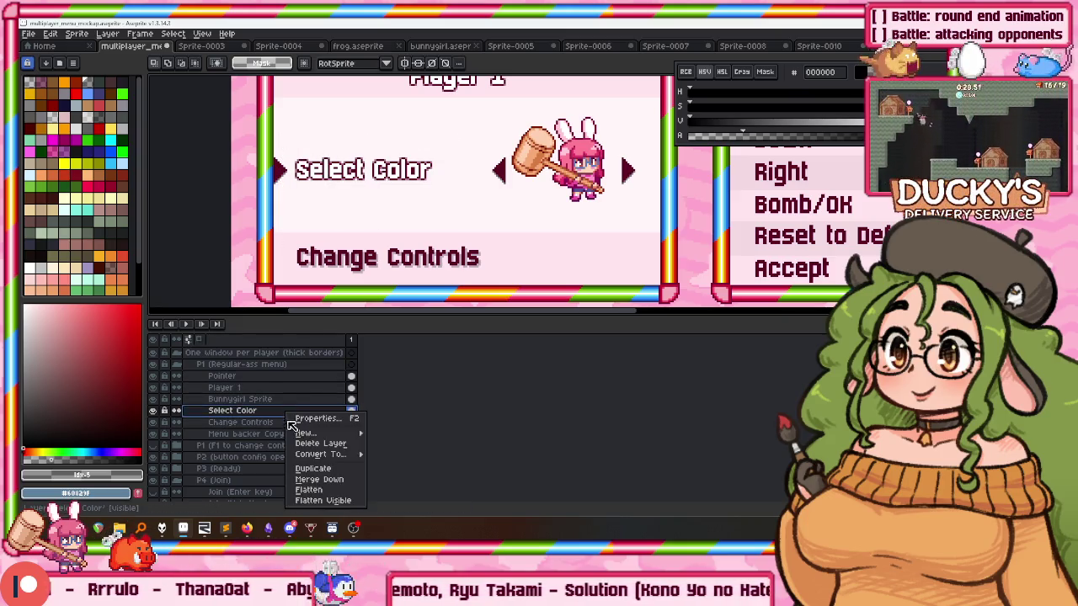
pyautogui.click(316, 469)
pyautogui.doubleClick(285, 411)
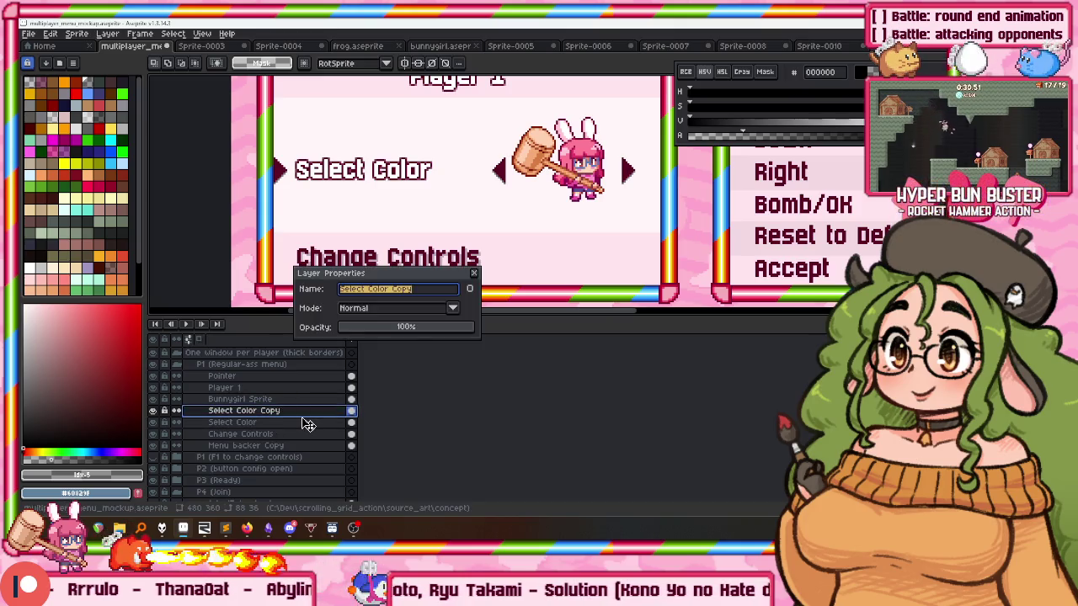
pyautogui.write('Alt')
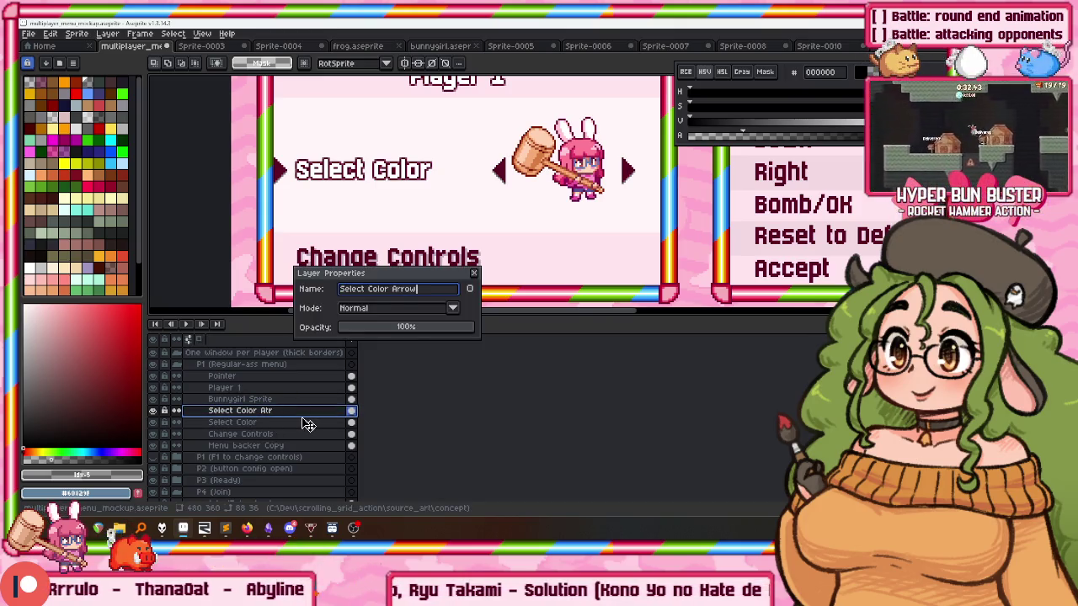
pyautogui.write('s')
pyautogui.press('Return')
# Rename the original layer 'Select Color Text' and marquee-select the area around its text.
pyautogui.moveTo(271, 124); pyautogui.dragTo(469, 241)
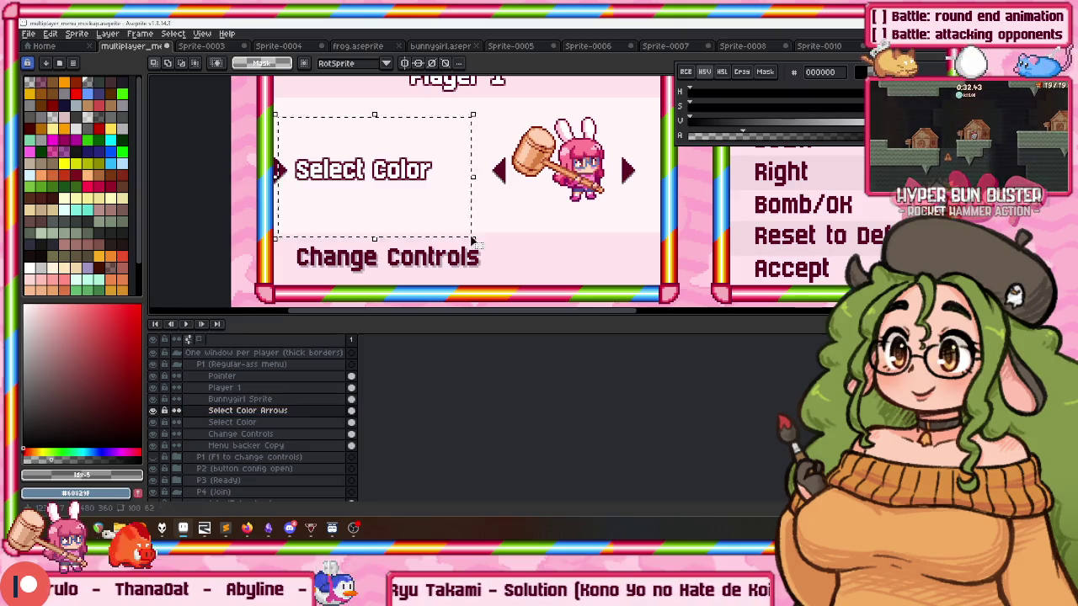
pyautogui.press('v')
pyautogui.doubleClick(260, 423)
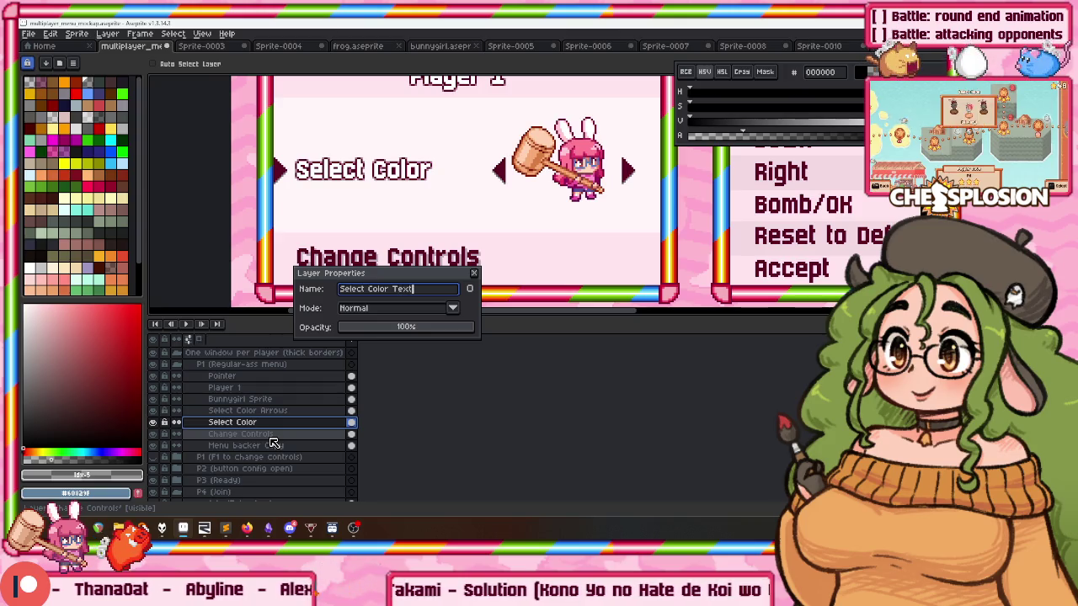
pyautogui.press('Return')
pyautogui.moveTo(494, 180); pyautogui.dragTo(472, 235)
pyautogui.hotkey('ctrl', 'z')
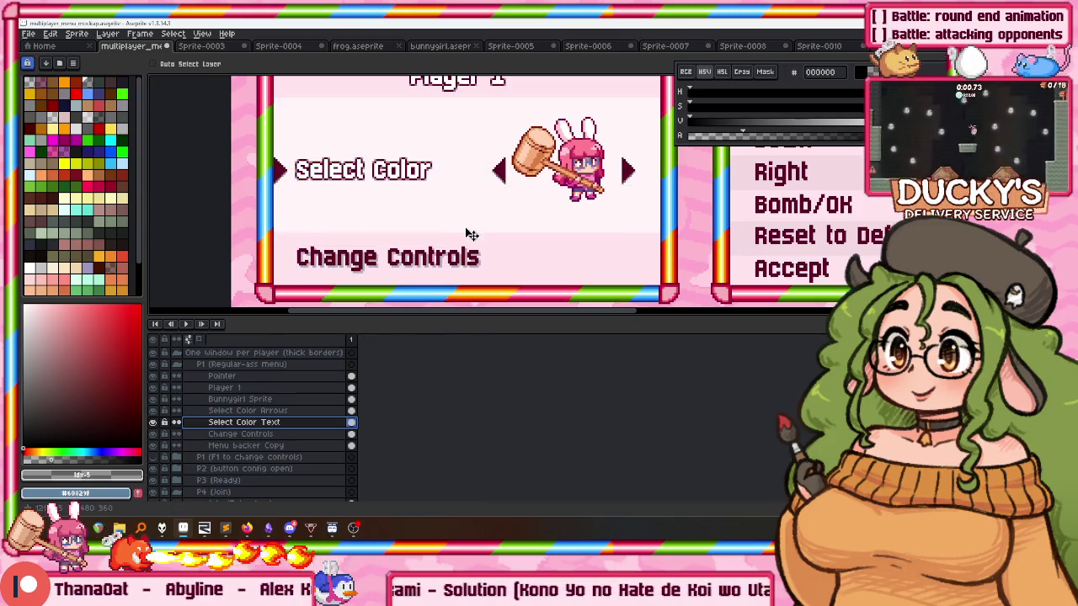
pyautogui.press('m')
pyautogui.moveTo(475, 142); pyautogui.dragTo(673, 229)
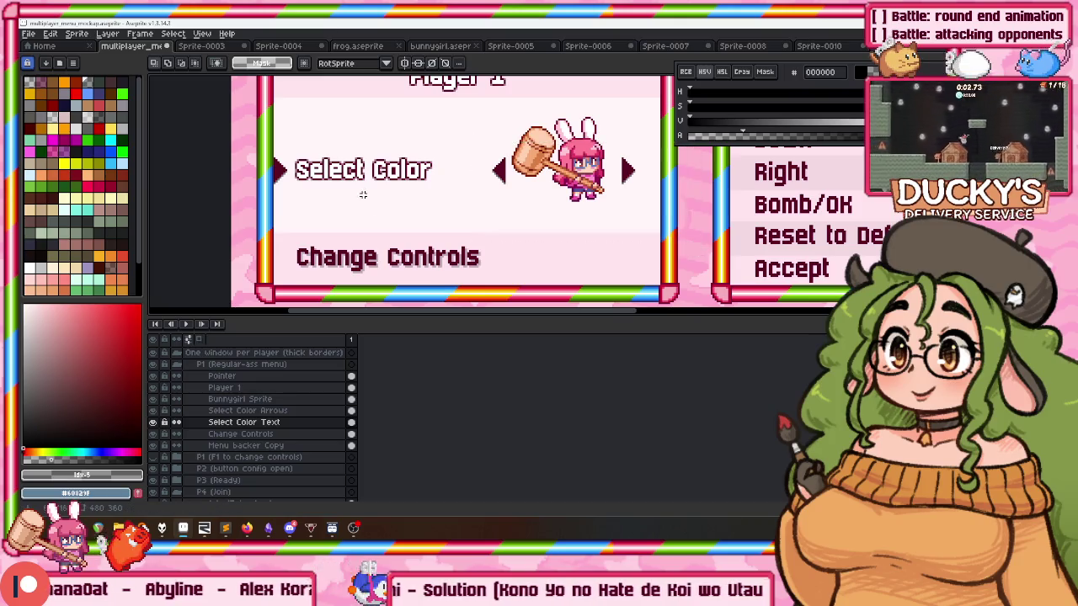
# Sample maroon #5C0026 from the canvas as the drawing colour.
pyautogui.scroll(2, 365, 195)
pyautogui.scroll(2, 365, 195)
pyautogui.press('w')
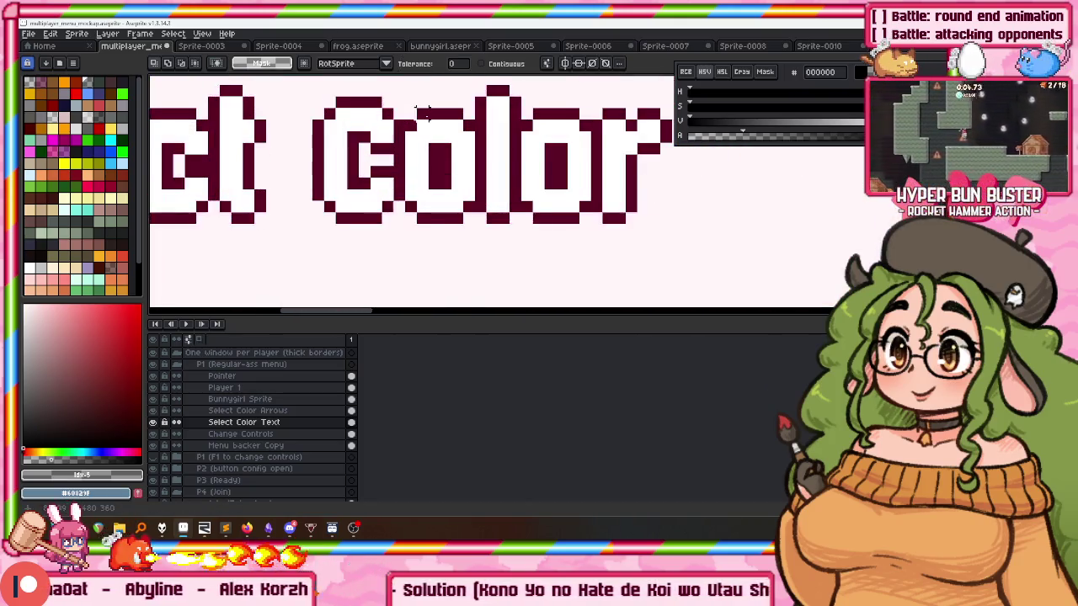
pyautogui.scroll(-2, 425, 112)
pyautogui.scroll(-1, 416, 138)
pyautogui.scroll(2, 385, 216)
pyautogui.press('i')
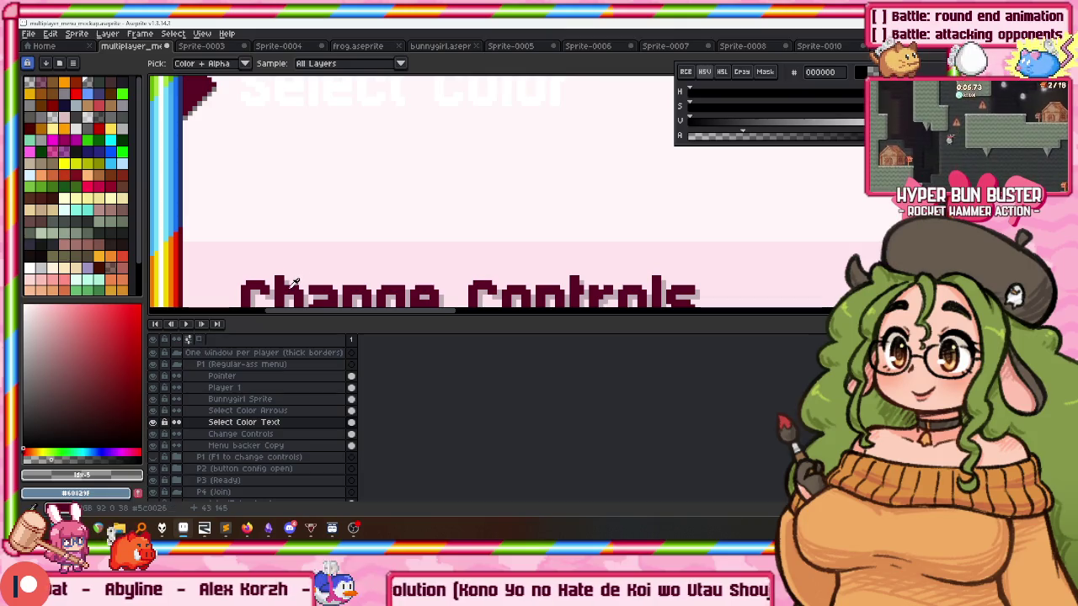
pyautogui.keyDown('alt'); pyautogui.click(294, 282); pyautogui.keyUp('alt')
# Set the colour to black and apply a black shadow outline to the Select Color text.
pyautogui.scroll(1, 306, 139)
pyautogui.scroll(2, 306, 138)
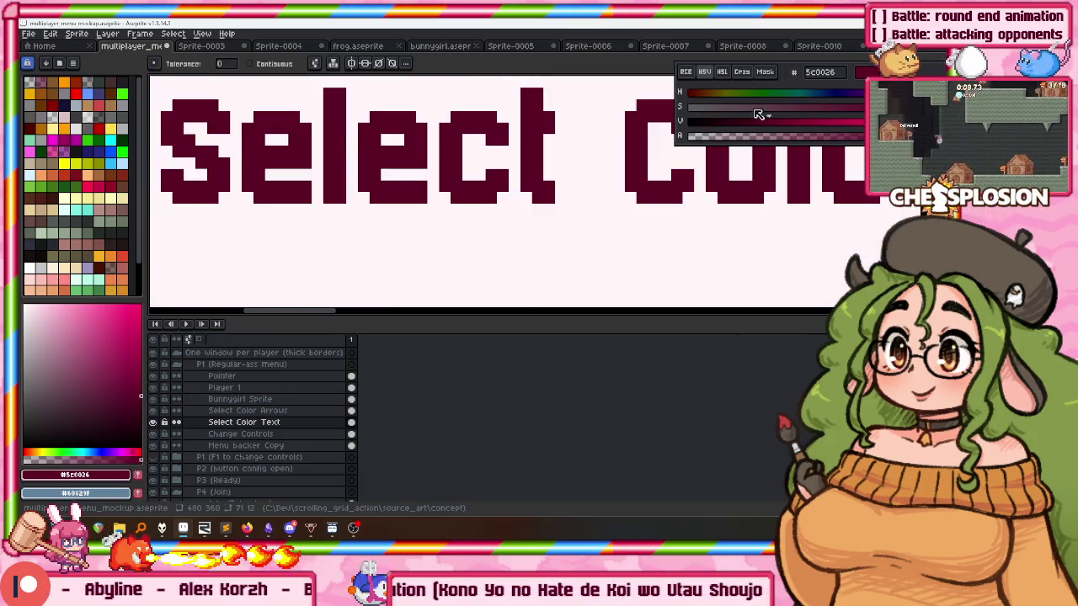
pyautogui.moveTo(697, 112); pyautogui.dragTo(641, 104)
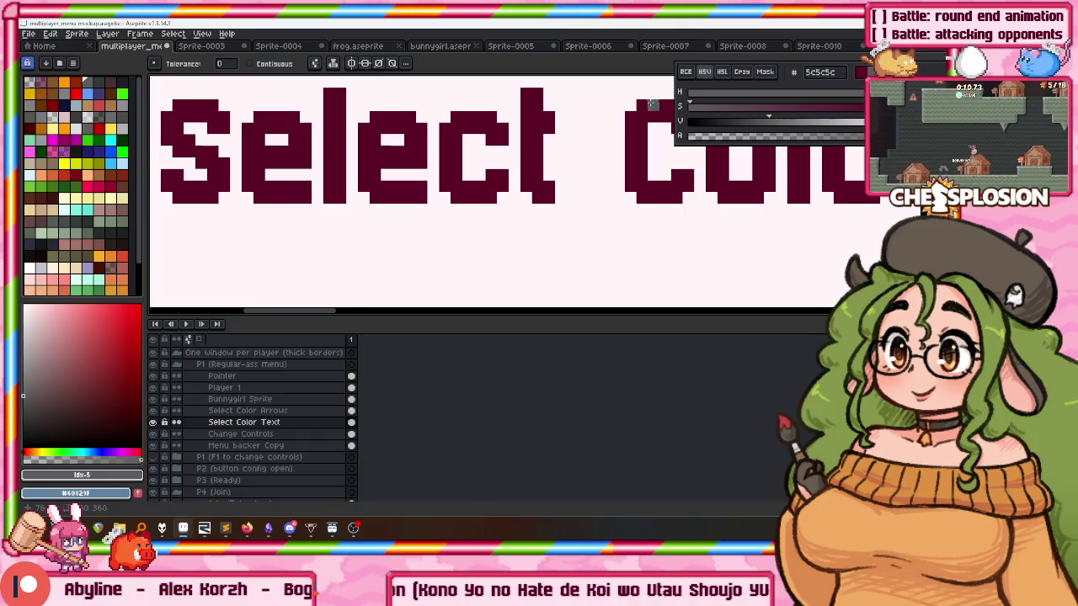
pyautogui.moveTo(704, 133); pyautogui.dragTo(741, 140)
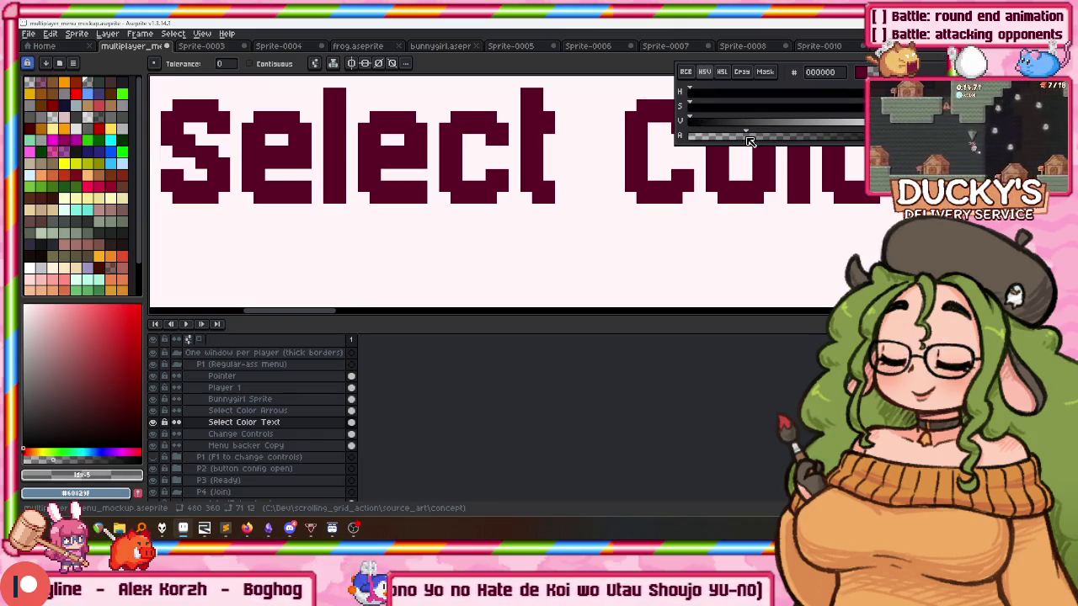
pyautogui.hotkey('shift', 'o')
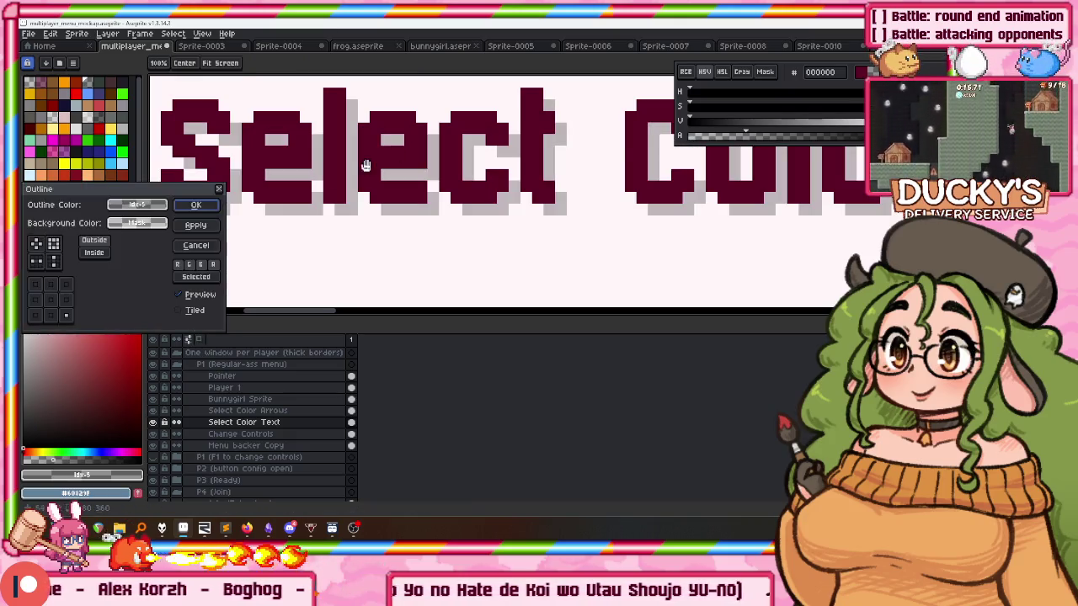
pyautogui.press('Return')
pyautogui.scroll(-3, 350, 143)
pyautogui.scroll(-1, 350, 143)
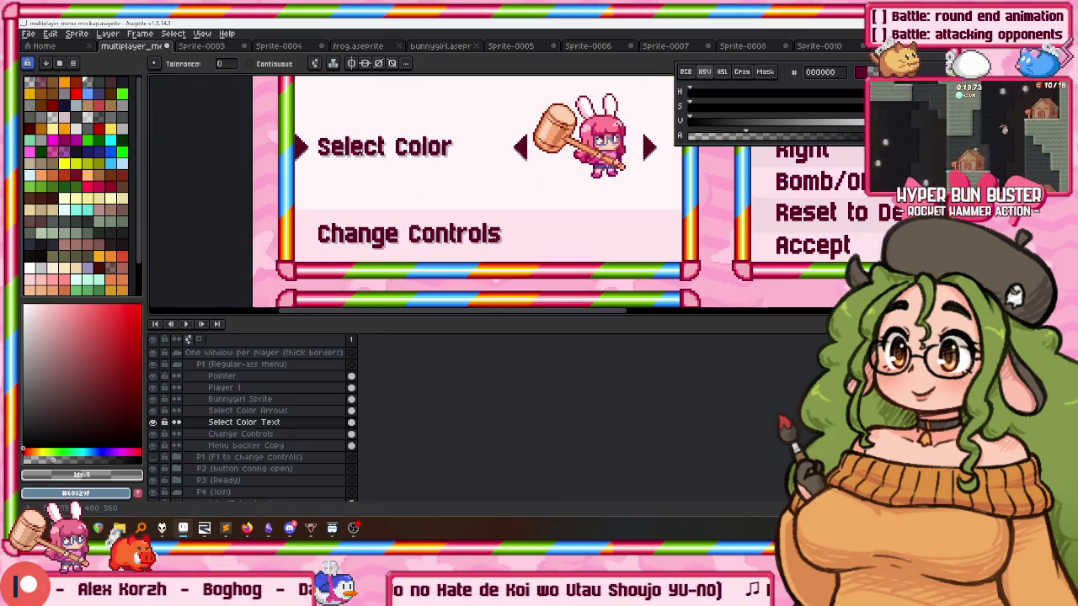
pyautogui.scroll(-1, 334, 133)
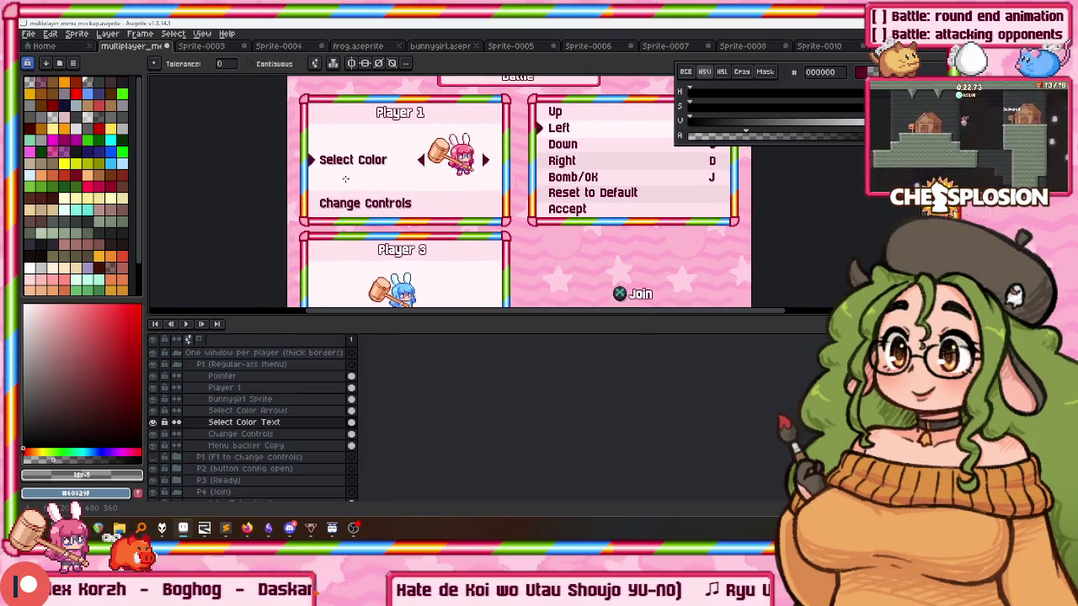
# Select the Change Controls layer, switch to the Move tool, and select the Bunnygirl Sprite and Select Color Arrows layers.
pyautogui.click(241, 434)
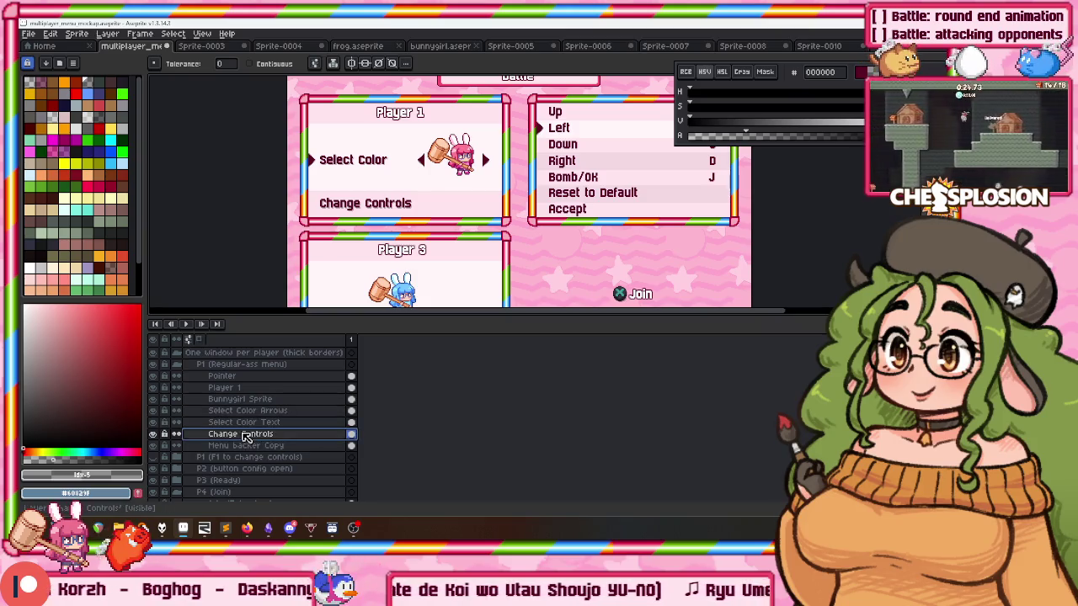
pyautogui.press('v')
pyautogui.scroll(-1, 335, 151)
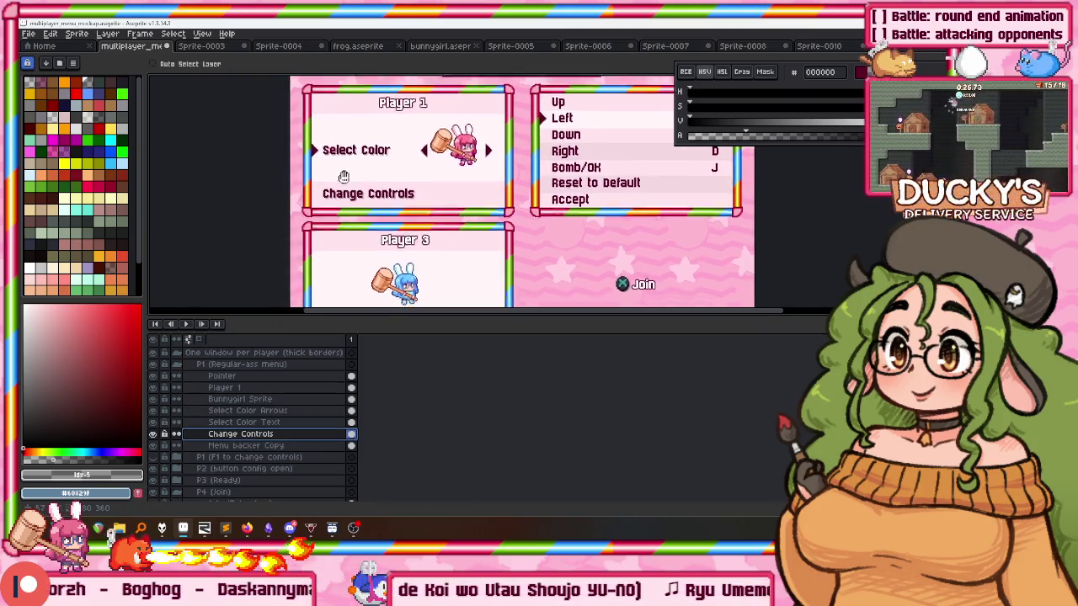
pyautogui.scroll(-1, 364, 172)
pyautogui.scroll(2, 371, 172)
pyautogui.scroll(-1, 416, 166)
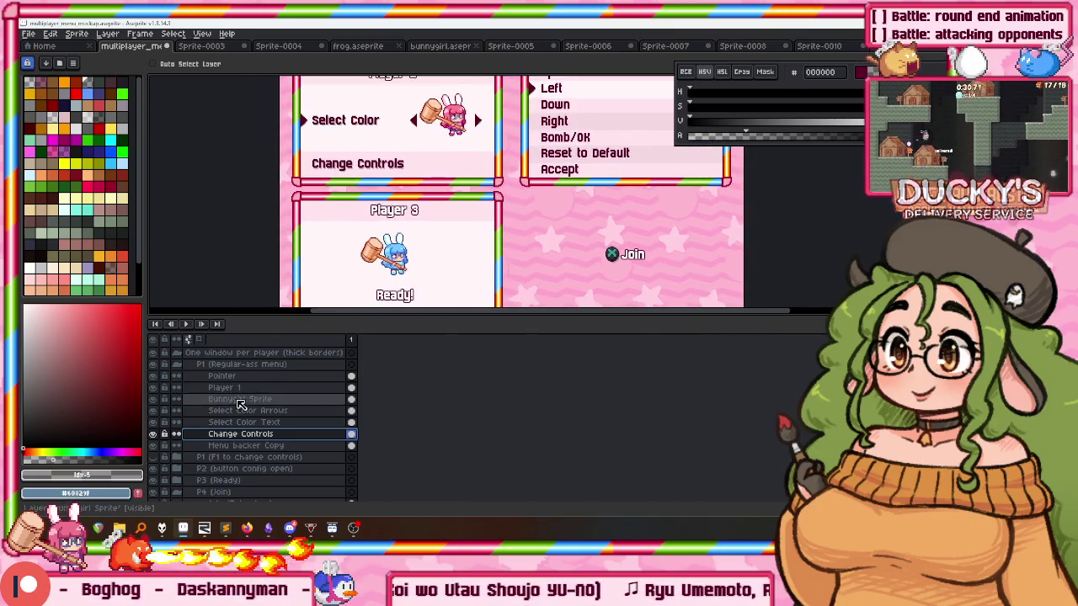
pyautogui.moveTo(268, 399); pyautogui.dragTo(271, 410)
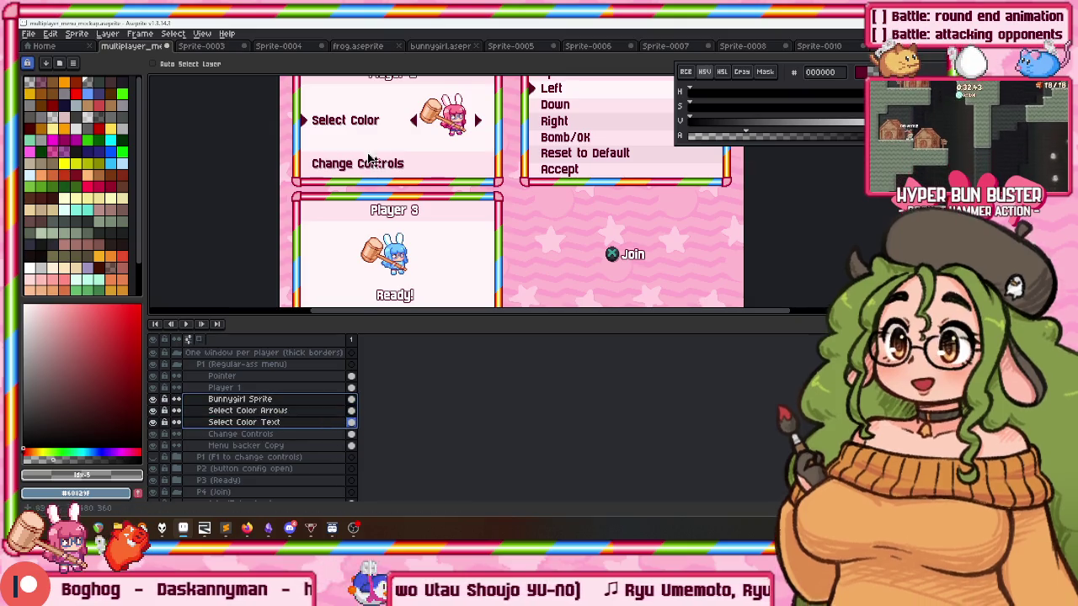
pyautogui.scroll(-1, 382, 193)
pyautogui.scroll(2, 382, 194)
pyautogui.scroll(-2, 382, 187)
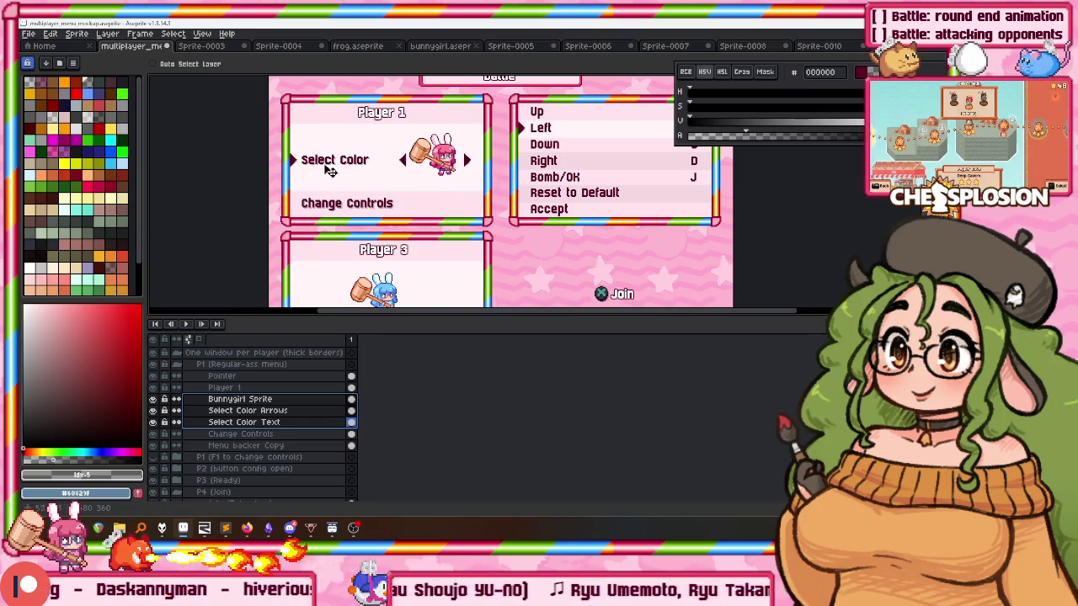
pyautogui.scroll(-2, 330, 171)
pyautogui.scroll(2, 341, 172)
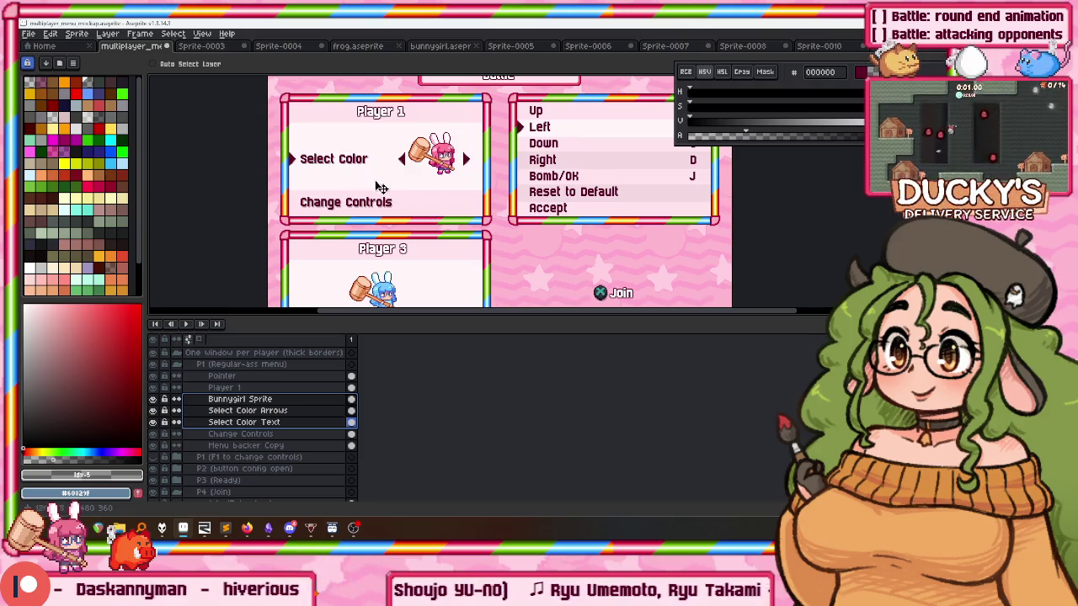
# Move the Pointer layer below Player 1 and shift layers Pointer through Select Color Text up slightly.
pyautogui.click(253, 387)
pyautogui.click(263, 411)
pyautogui.click(240, 375)
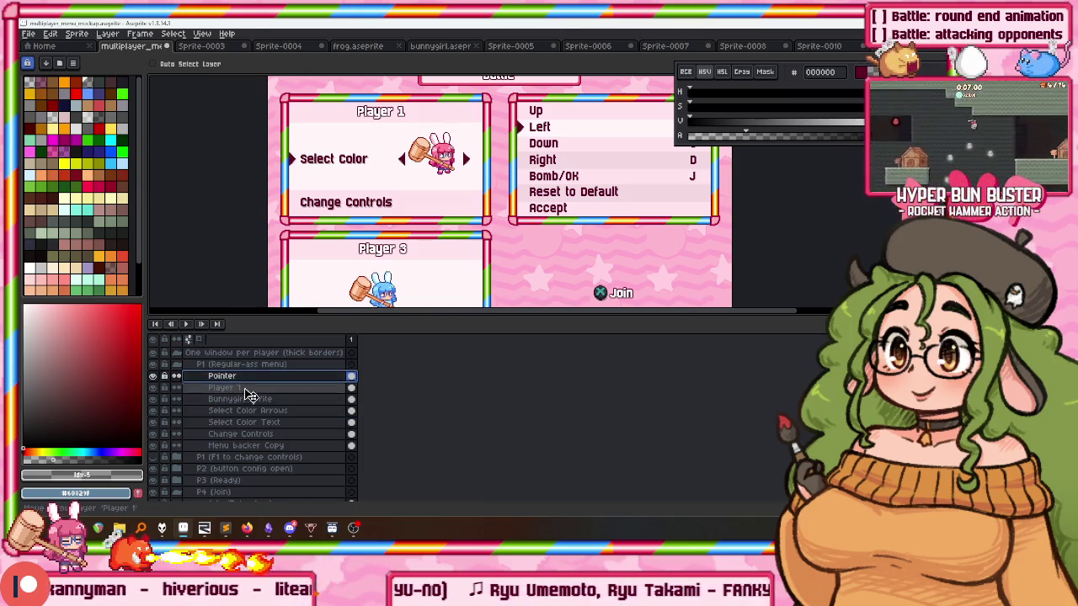
pyautogui.moveTo(245, 379); pyautogui.dragTo(248, 394)
pyautogui.keyDown('shift'); pyautogui.click(244, 422); pyautogui.keyUp('shift')
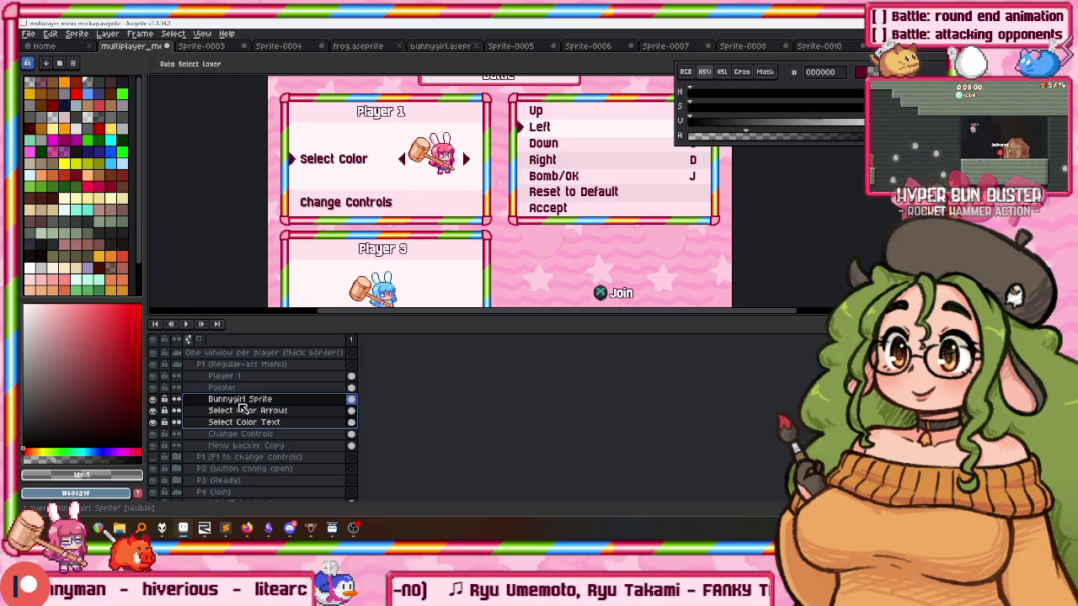
pyautogui.moveTo(413, 207); pyautogui.dragTo(409, 199)
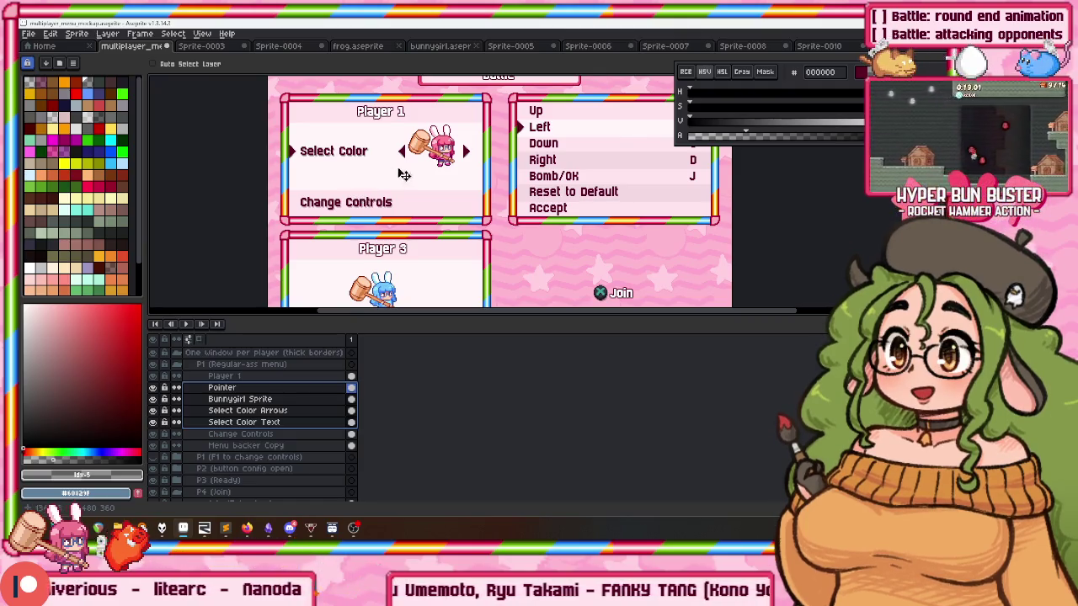
# Drag the Select Color text, arrows and bunny sprite up to the top of the Player 1 card.
pyautogui.scroll(3, 404, 175)
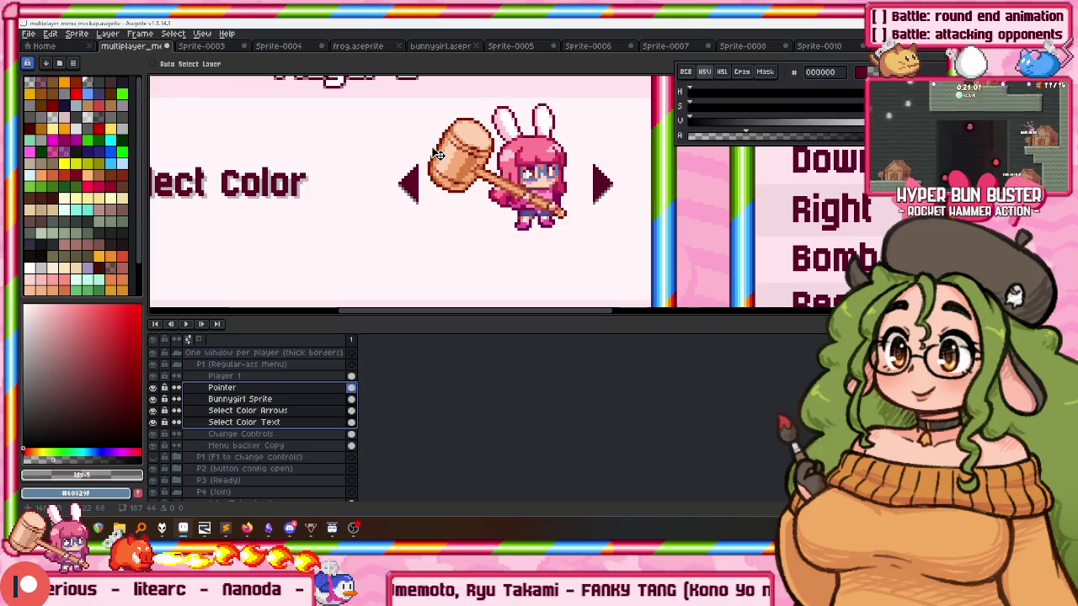
pyautogui.moveTo(438, 154); pyautogui.dragTo(437, 152)
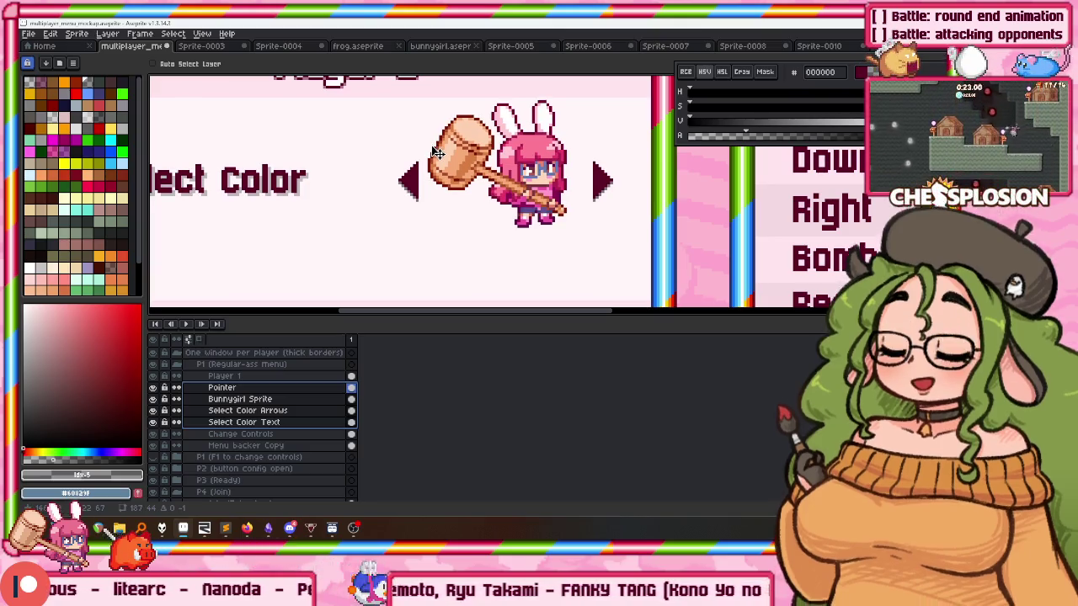
pyautogui.scroll(-3, 437, 151)
pyautogui.scroll(3, 413, 144)
pyautogui.moveTo(406, 110); pyautogui.dragTo(370, 183)
pyautogui.scroll(2, 409, 141)
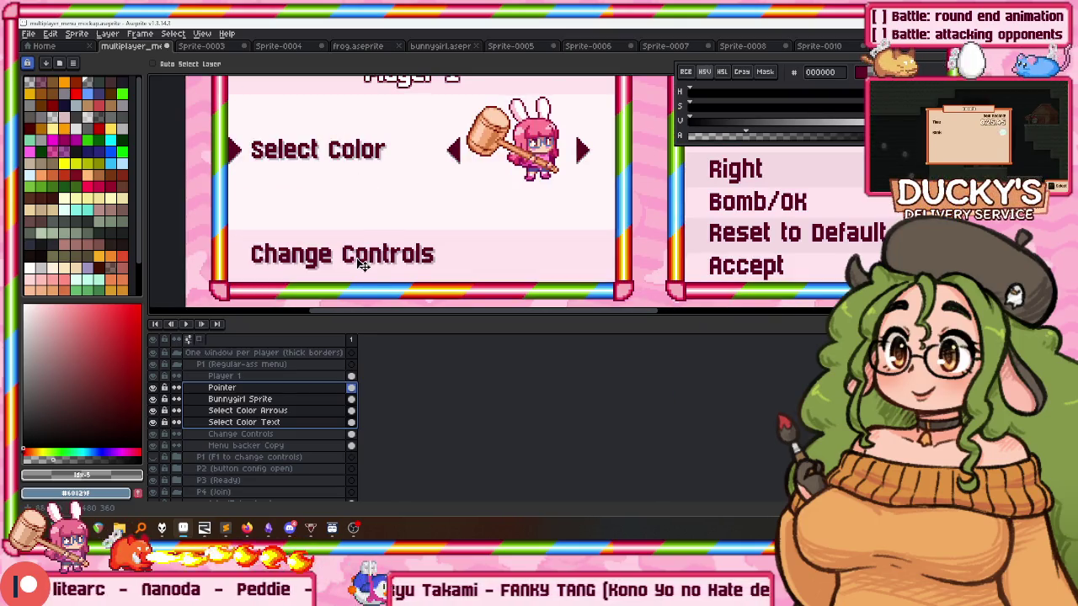
pyautogui.scroll(1, 339, 216)
pyautogui.scroll(1, 367, 202)
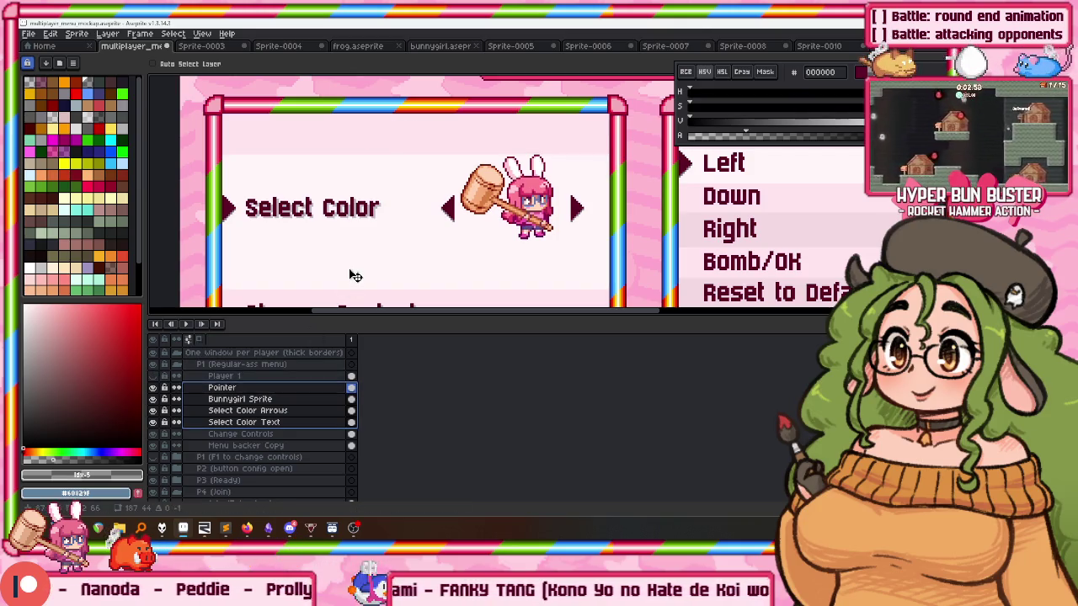
pyautogui.moveTo(348, 278); pyautogui.dragTo(356, 239)
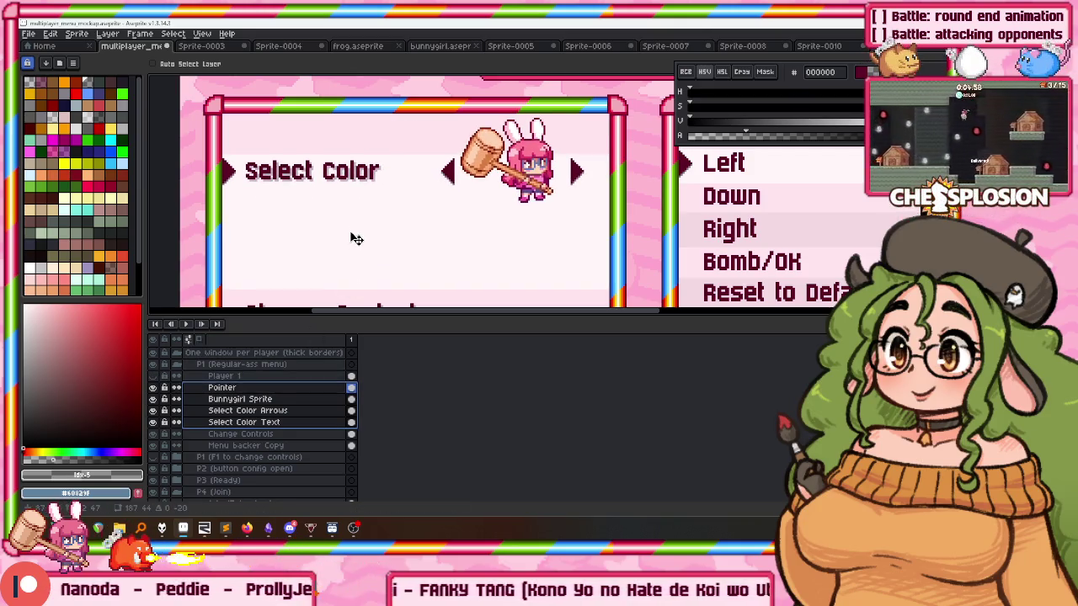
pyautogui.scroll(-2, 351, 239)
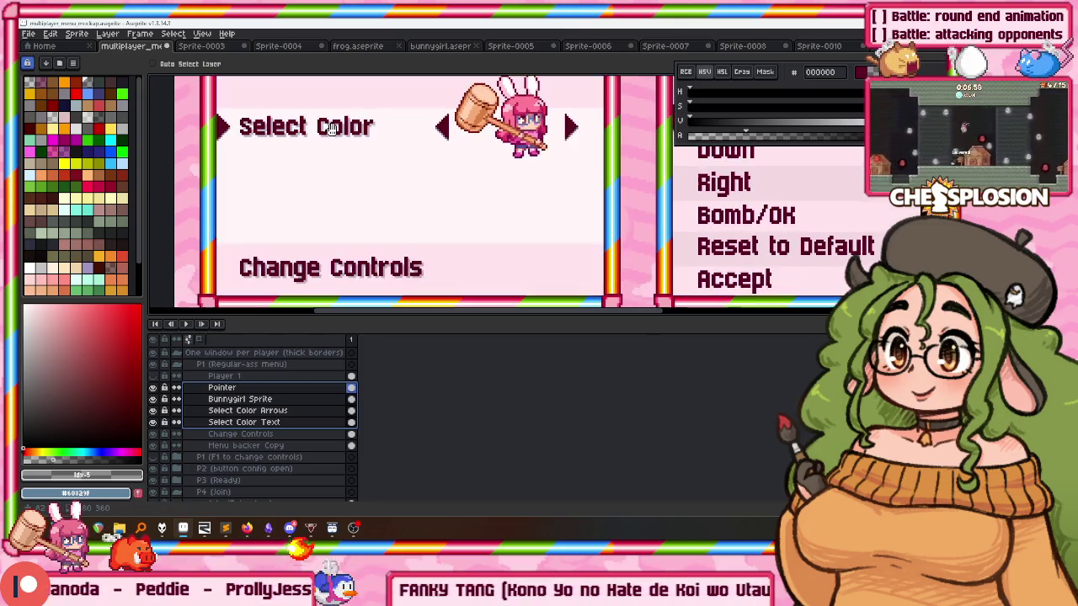
pyautogui.click(244, 410)
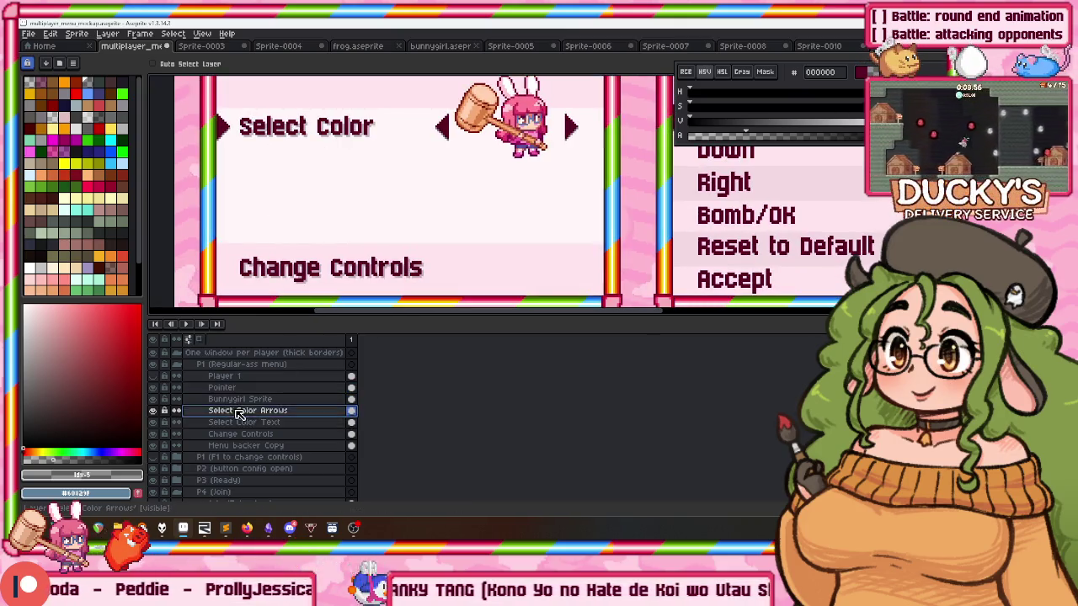
# Duplicate the Select Color Text layer and move the copy lower in the panel.
pyautogui.click(263, 422)
pyautogui.rightClick(263, 422)
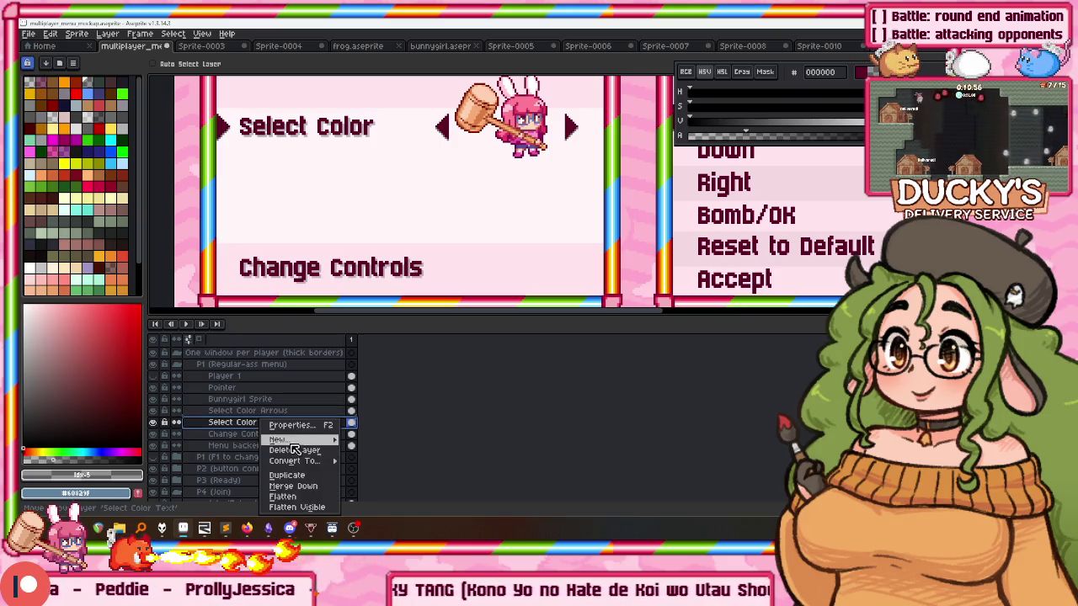
pyautogui.click(292, 476)
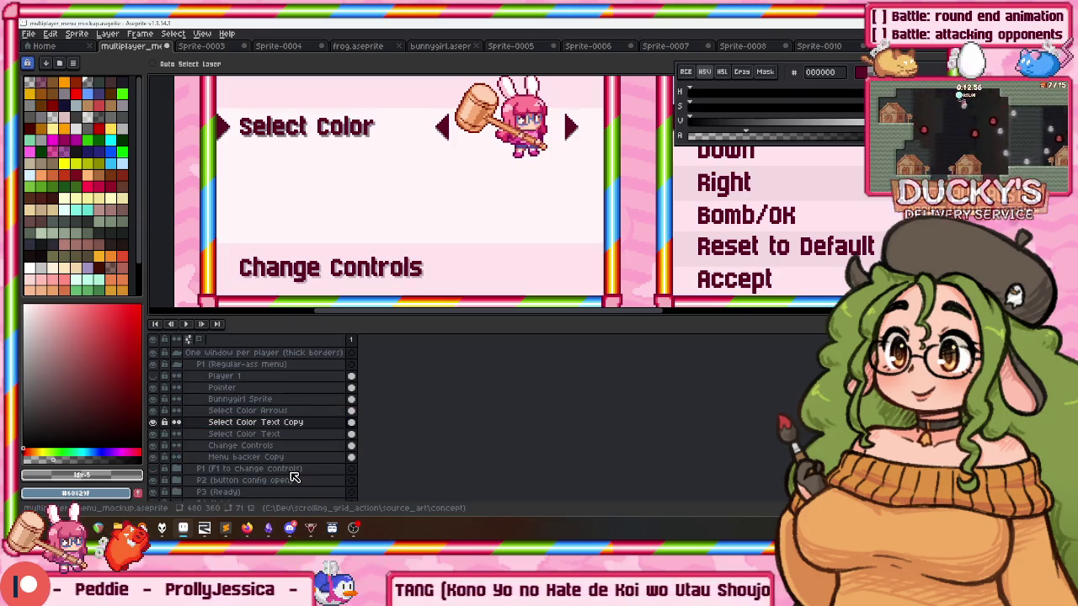
pyautogui.moveTo(312, 169); pyautogui.dragTo(318, 264)
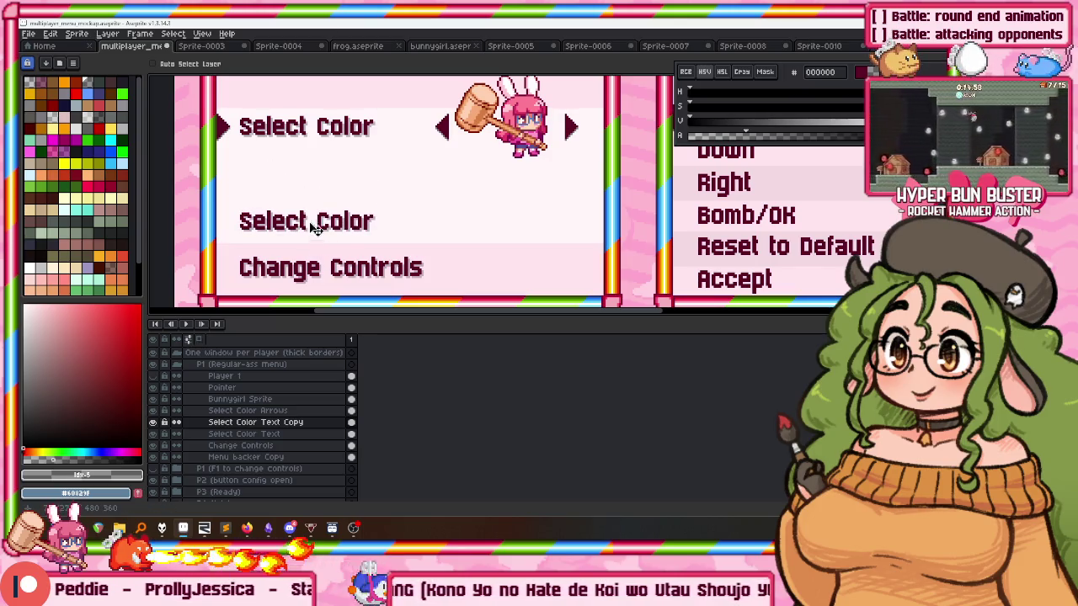
pyautogui.scroll(2, 313, 234)
pyautogui.scroll(-3, 320, 194)
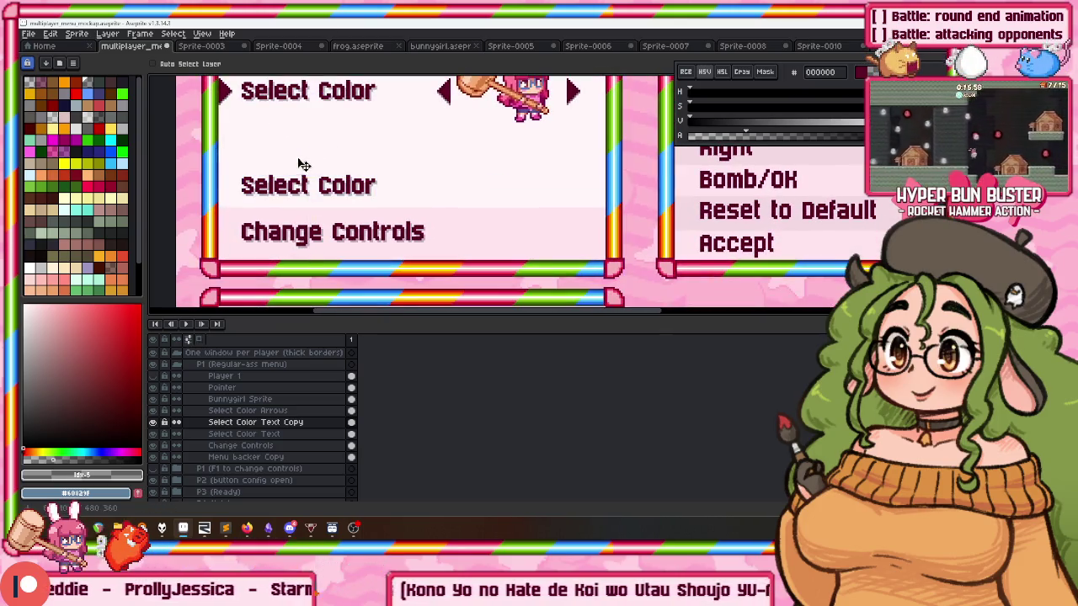
# Type 'Ready' in maroon #5c0026 sampled from the Select Color text.
pyautogui.press('t')
pyautogui.click(258, 147)
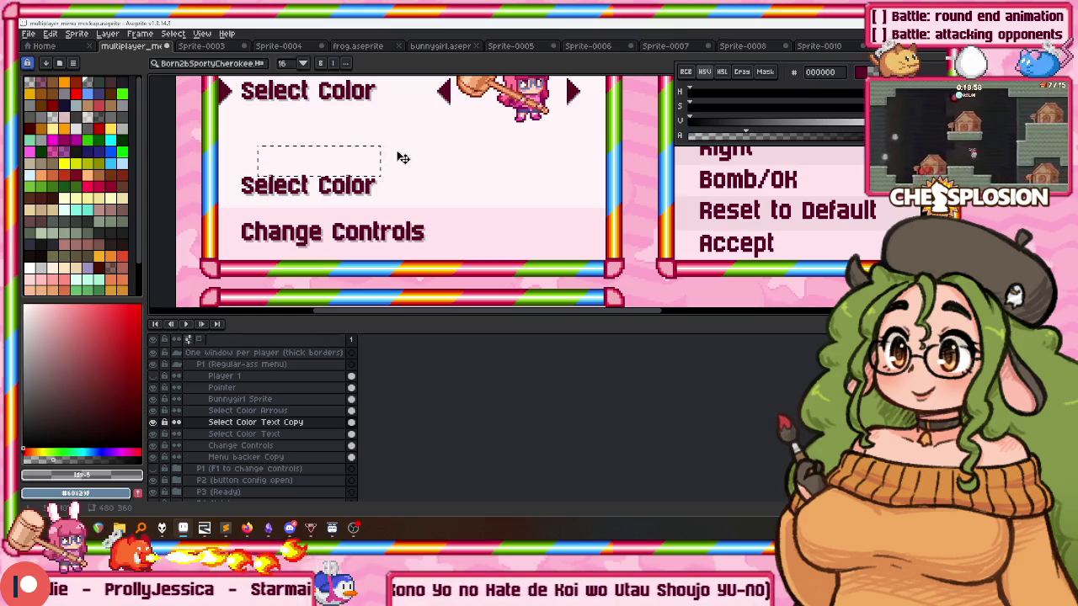
pyautogui.write('Ready')
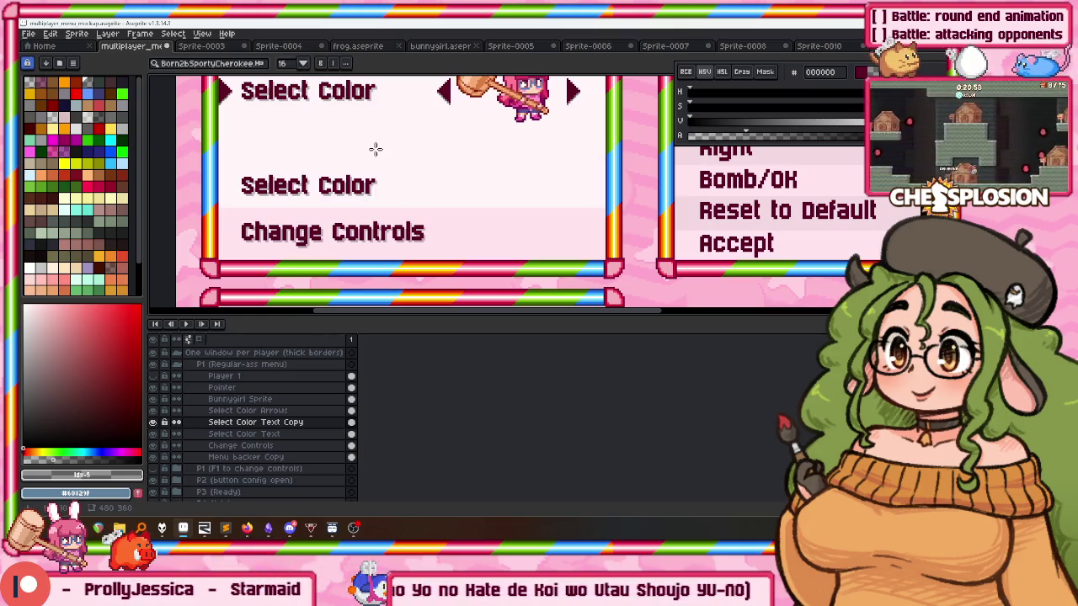
pyautogui.scroll(3, 277, 177)
pyautogui.press('i')
pyautogui.keyDown('alt'); pyautogui.click(249, 175); pyautogui.keyUp('alt')
pyautogui.scroll(-2, 306, 182)
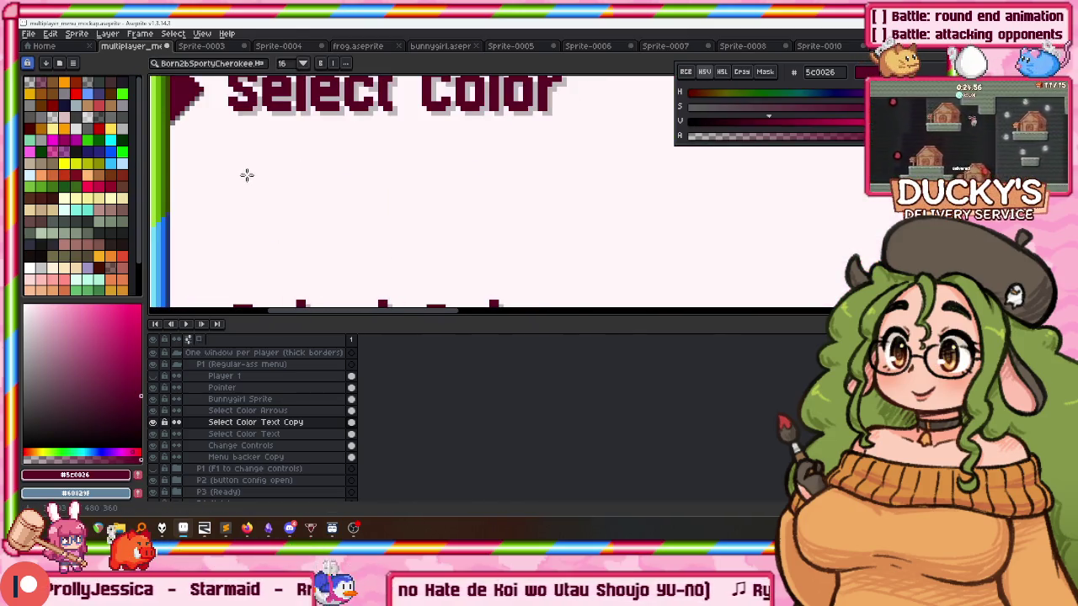
# Finish the 'Ready' text and give it the same outline as Select Color.
pyautogui.write('Ready')
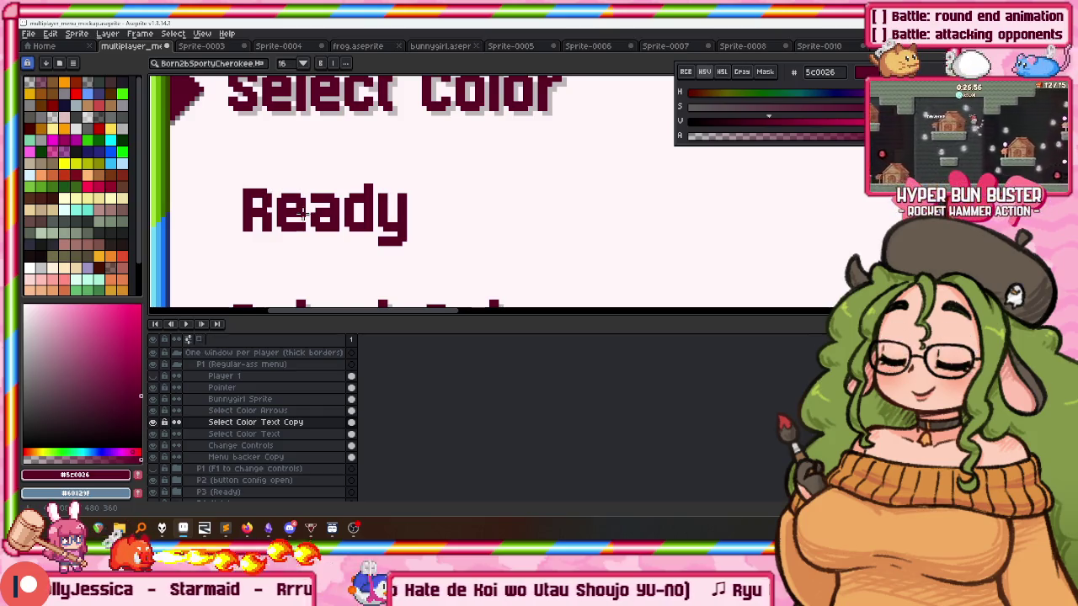
pyautogui.scroll(2, 287, 198)
pyautogui.scroll(1, 294, 199)
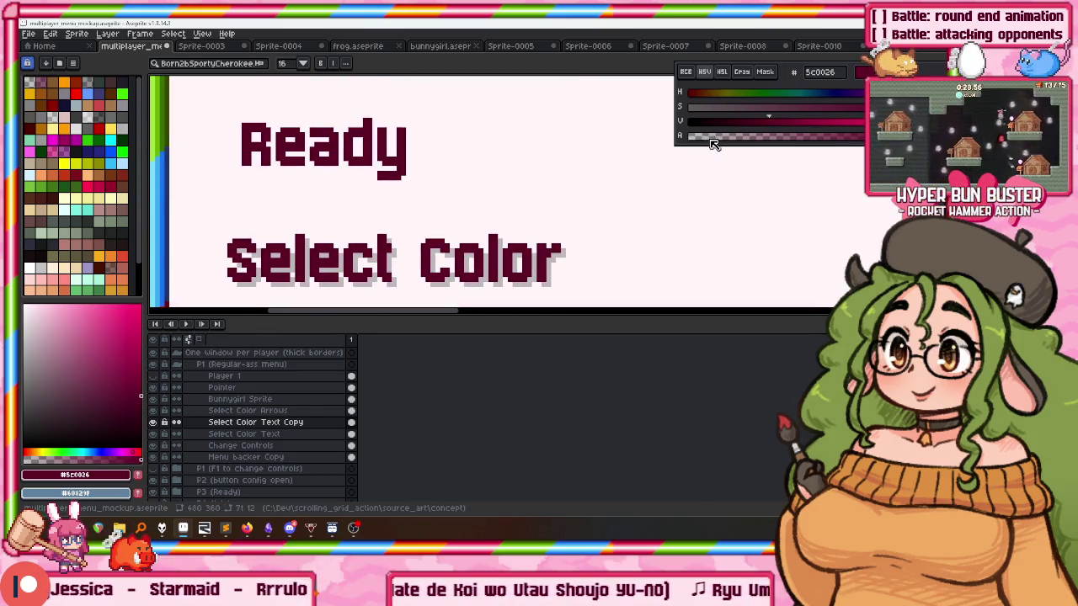
pyautogui.press('Return')
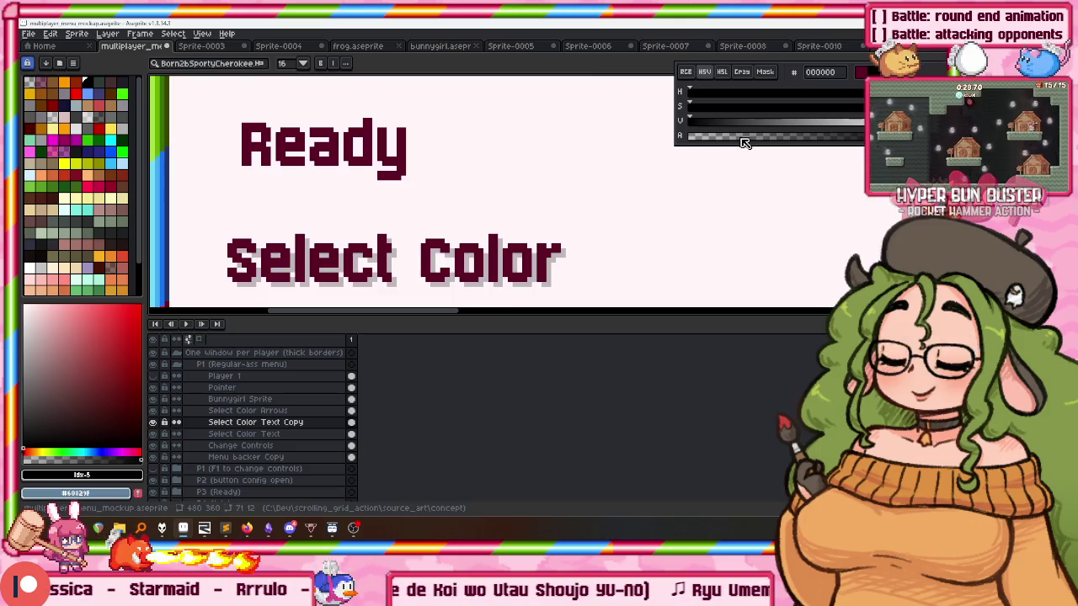
pyautogui.click(740, 138)
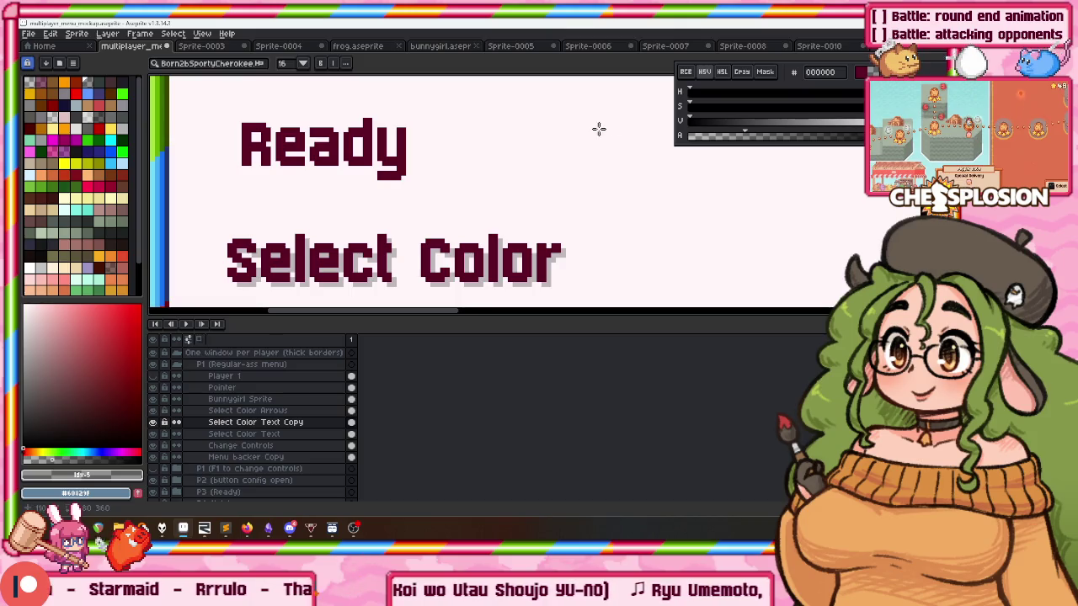
pyautogui.hotkey('shift', 'o')
pyautogui.press('Return')
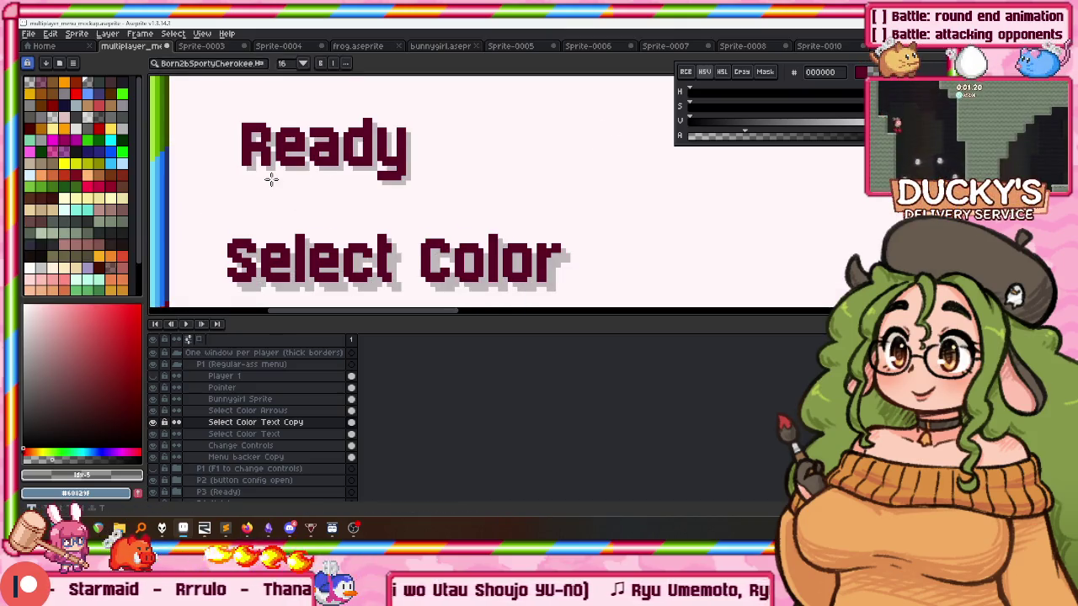
# Delete the duplicate Select Color text and move the Ready text lower in the panel.
pyautogui.scroll(-1, 271, 179)
pyautogui.scroll(-1, 247, 190)
pyautogui.press('m')
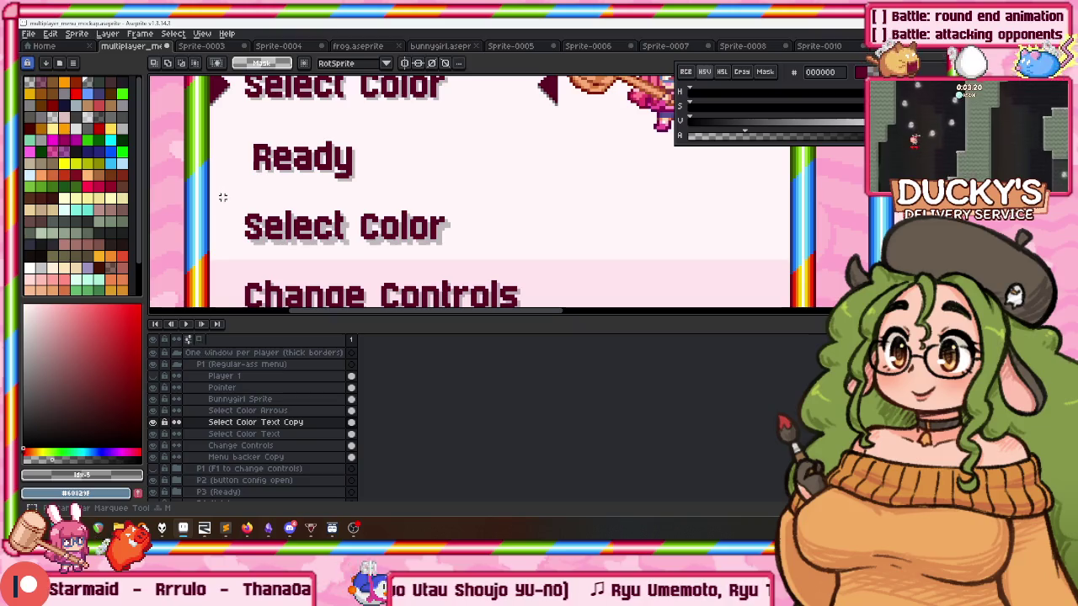
pyautogui.press('Delete')
pyautogui.scroll(1, 253, 150)
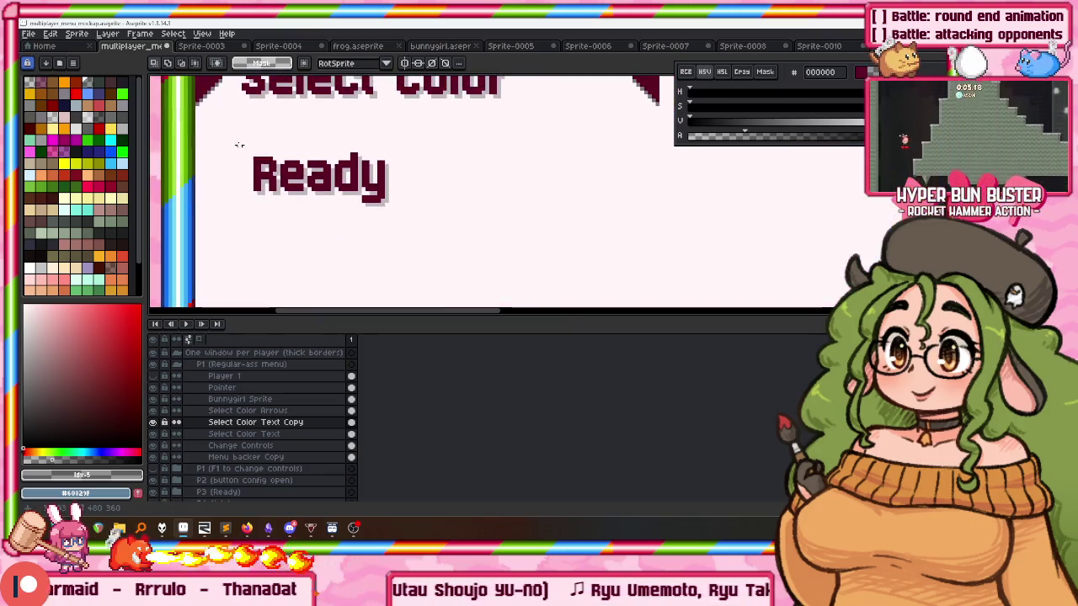
pyautogui.moveTo(235, 139); pyautogui.dragTo(452, 217)
pyautogui.moveTo(303, 221); pyautogui.dragTo(307, 164)
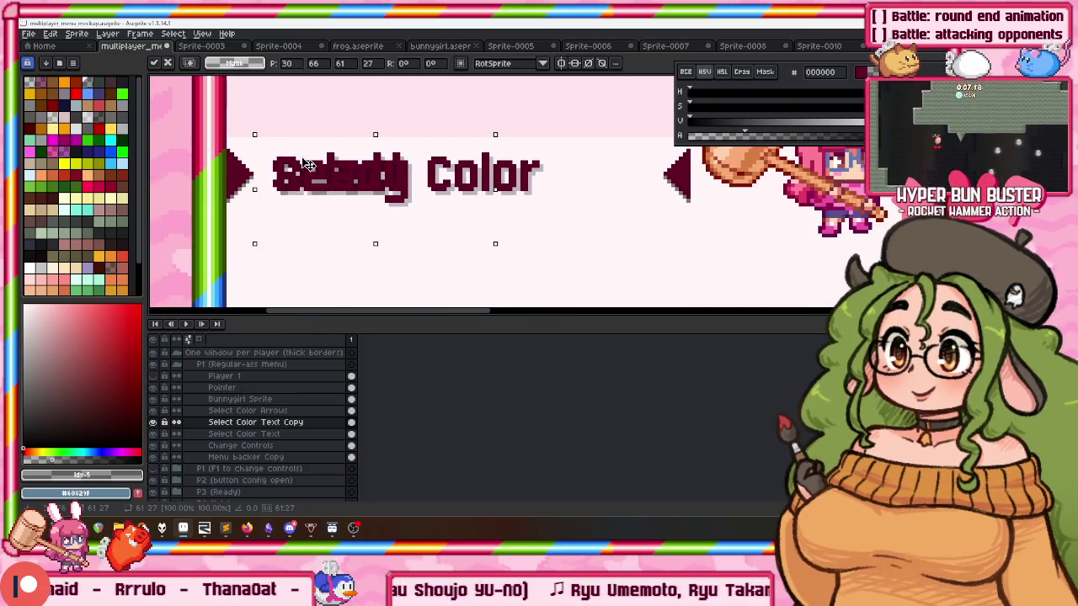
pyautogui.moveTo(314, 160); pyautogui.dragTo(312, 278)
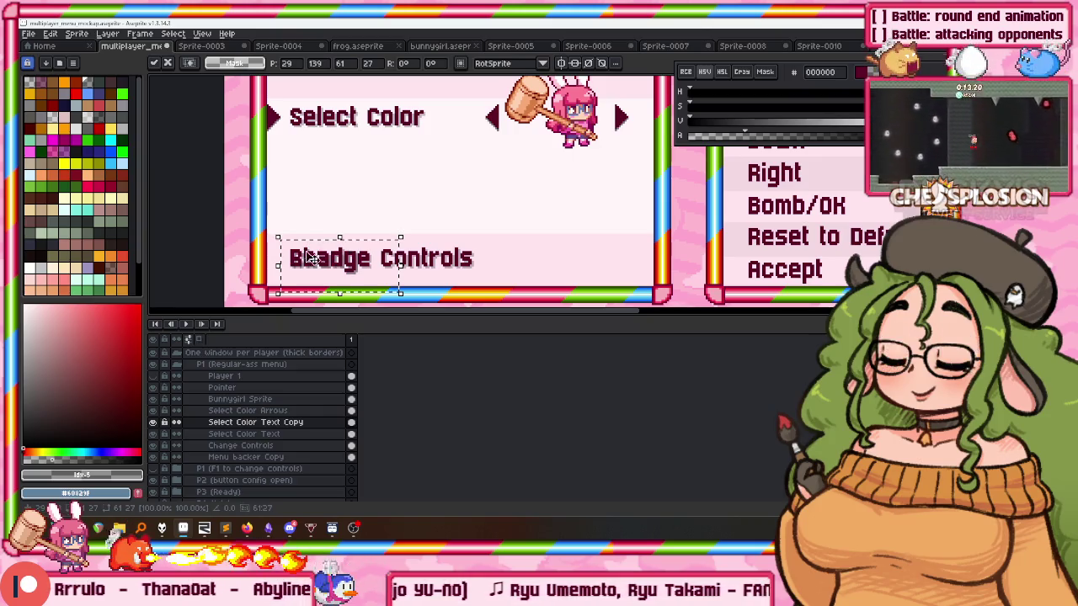
# Move Change Controls up above Ready, then show the Select Color Text Copy layer.
pyautogui.click(243, 445)
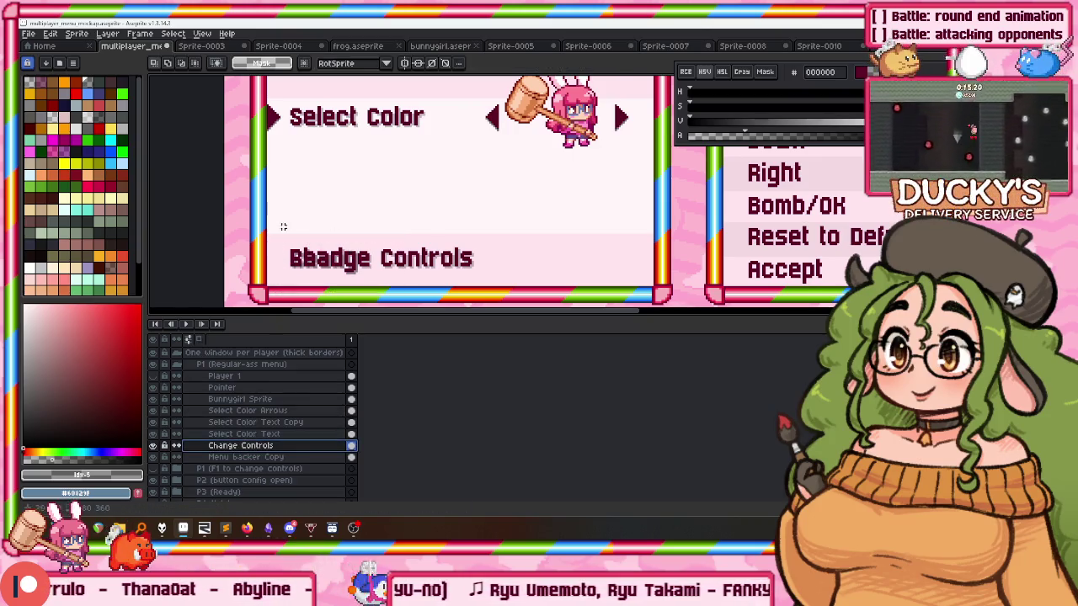
pyautogui.moveTo(284, 227); pyautogui.dragTo(578, 305)
pyautogui.moveTo(472, 278); pyautogui.dragTo(471, 227)
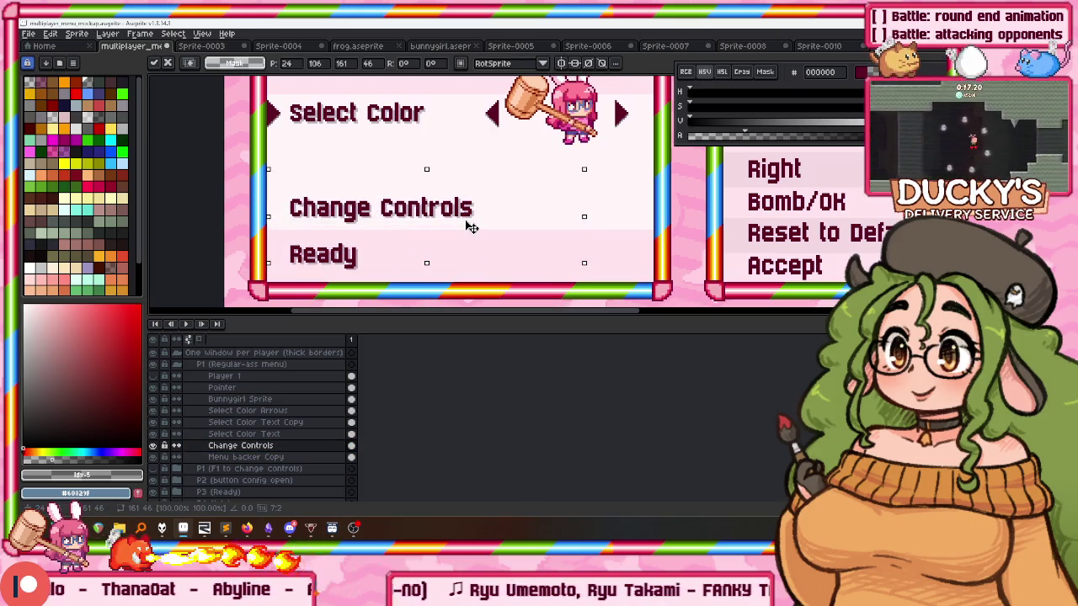
pyautogui.scroll(-1, 353, 223)
pyautogui.scroll(2, 379, 202)
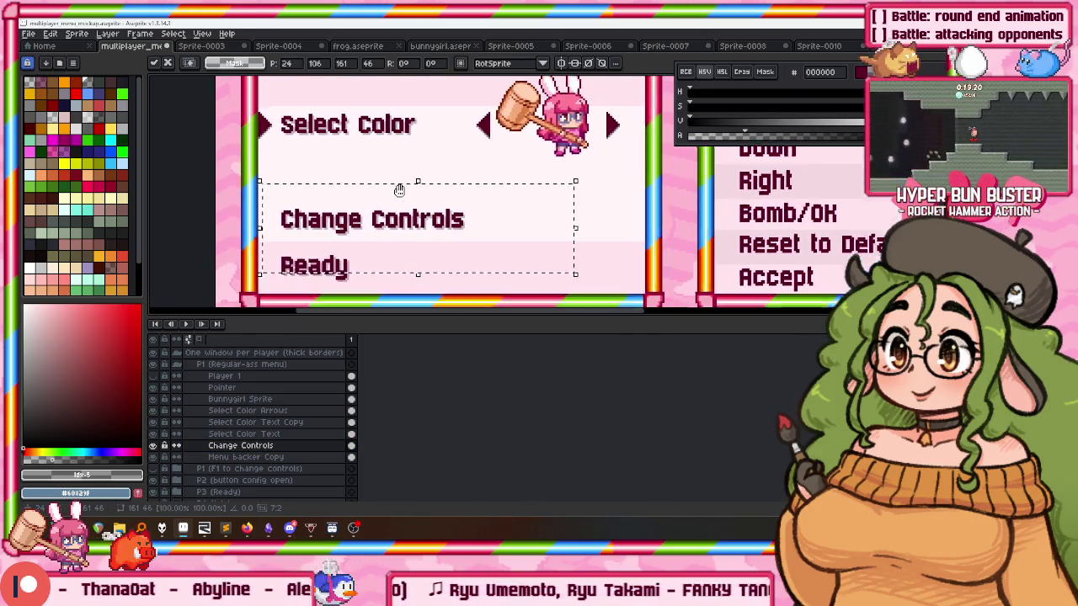
pyautogui.scroll(-2, 402, 194)
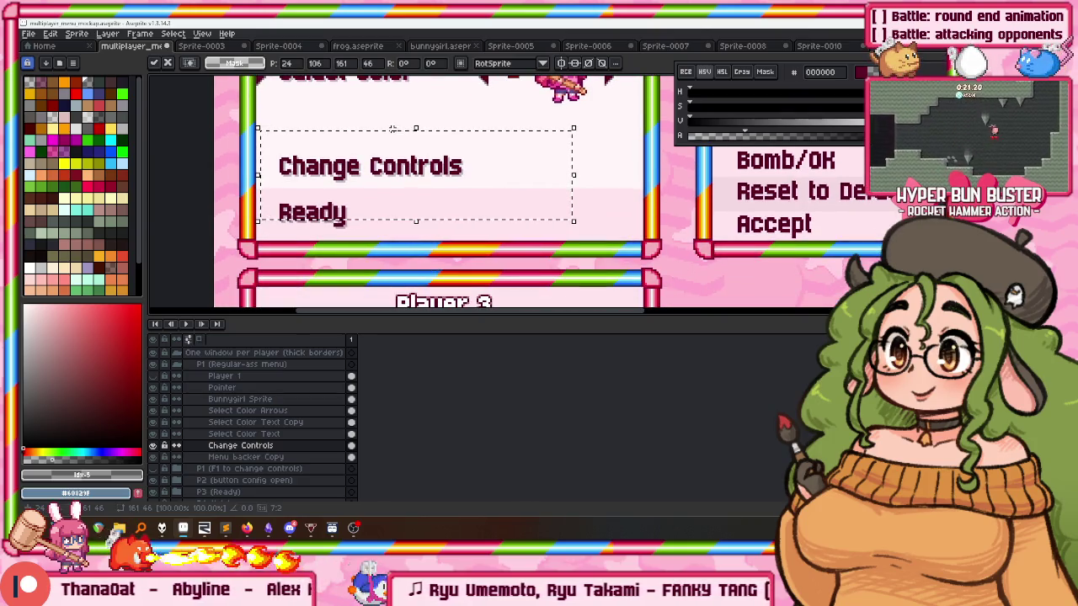
pyautogui.click(295, 229)
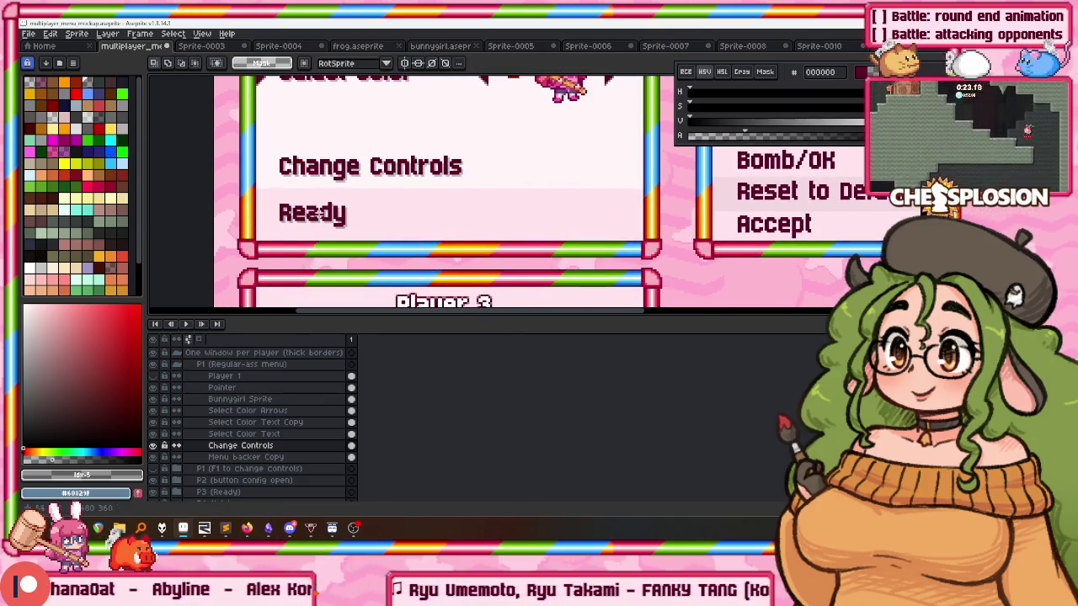
pyautogui.scroll(1, 295, 231)
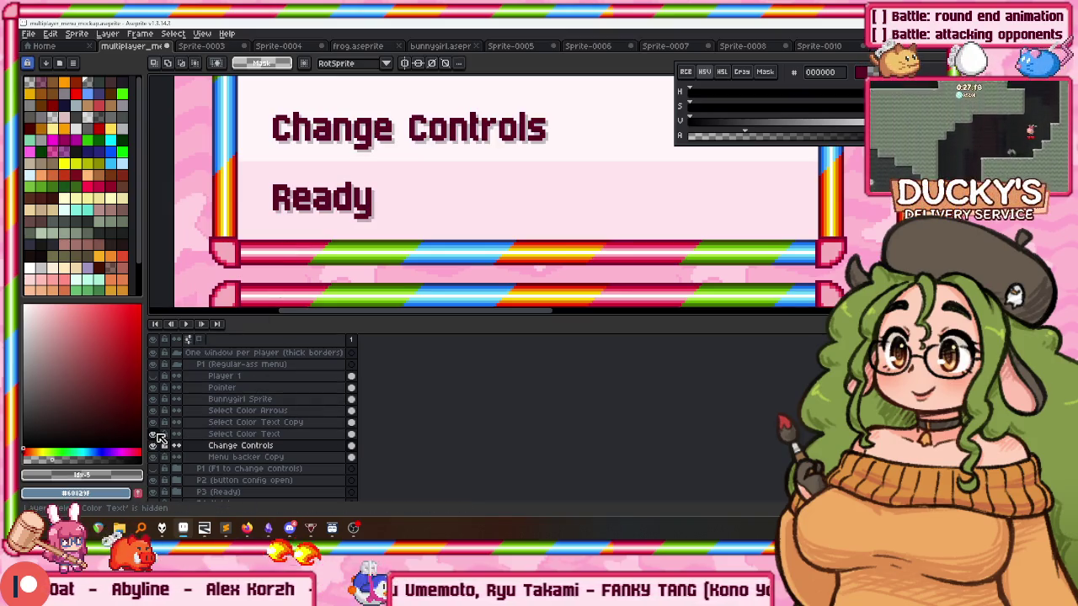
pyautogui.click(154, 422)
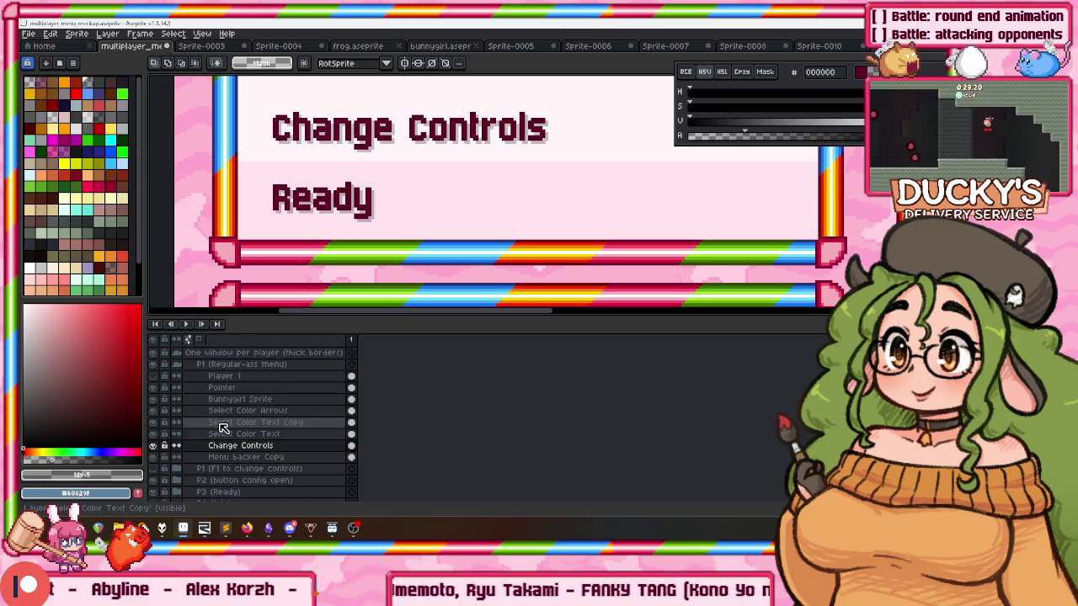
# Rename the copied layer to 'Ready Text' and write 'Ready?' beside the old Ready.
pyautogui.doubleClick(252, 422)
pyautogui.write('R')
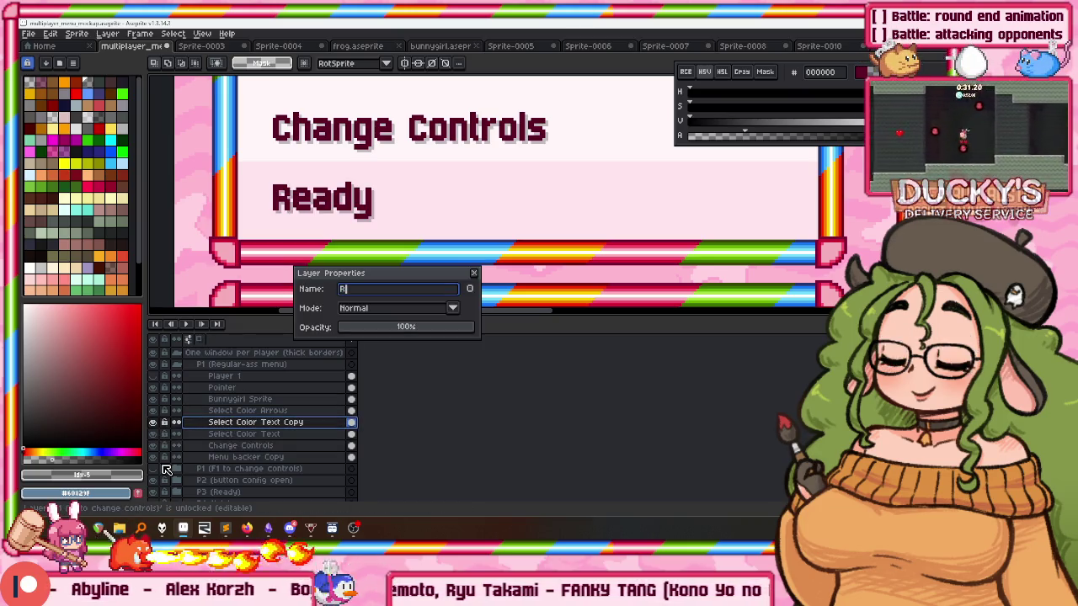
pyautogui.write('eady Text')
pyautogui.press('Return')
pyautogui.press('t')
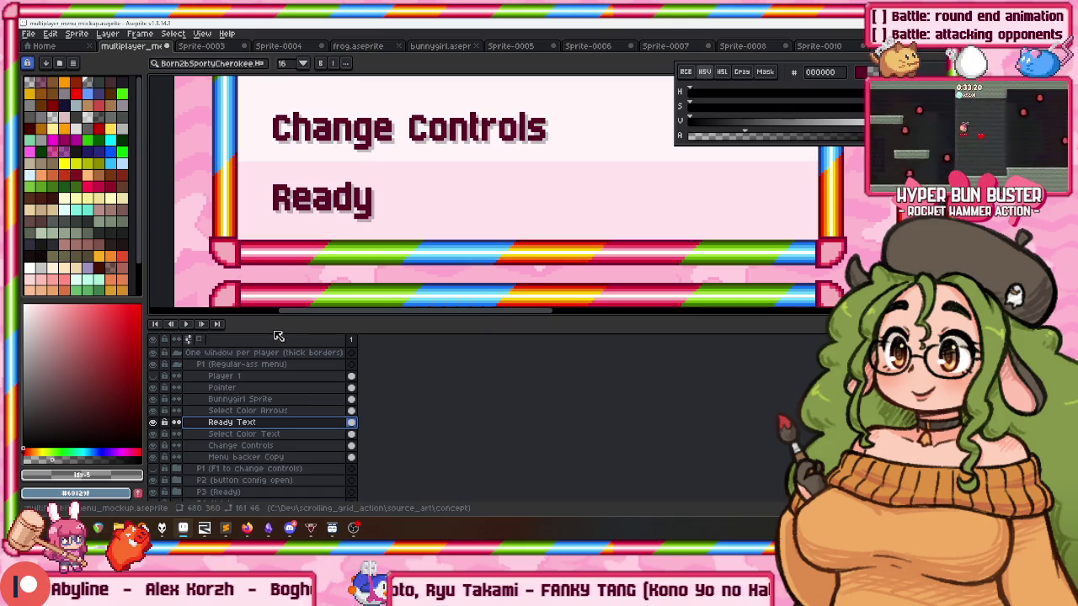
pyautogui.click(393, 199)
pyautogui.write('Re')
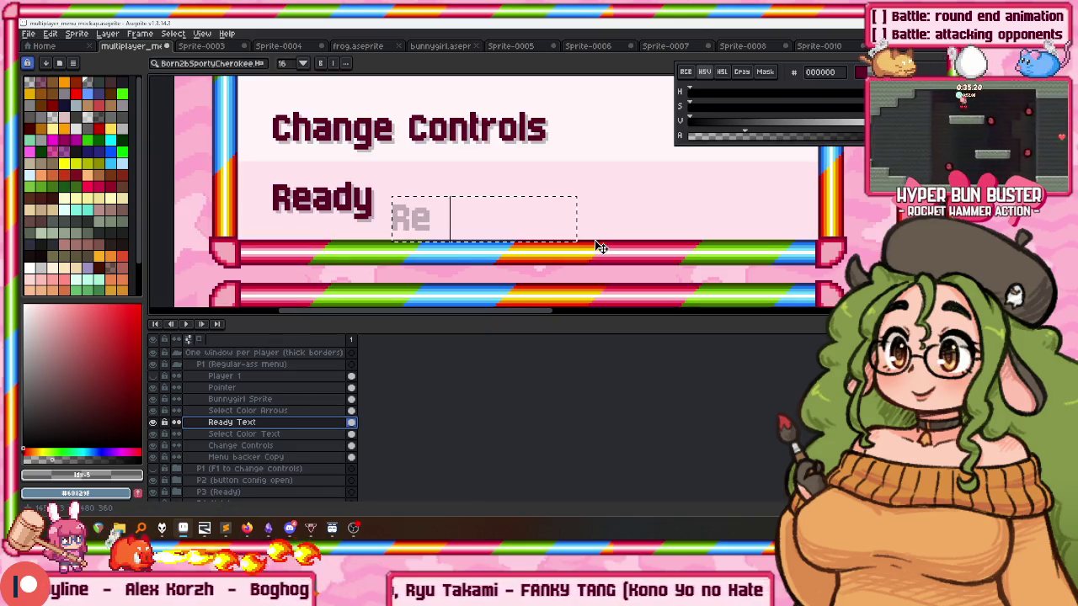
pyautogui.write('ady?')
pyautogui.scroll(2, 341, 228)
pyautogui.press('g')
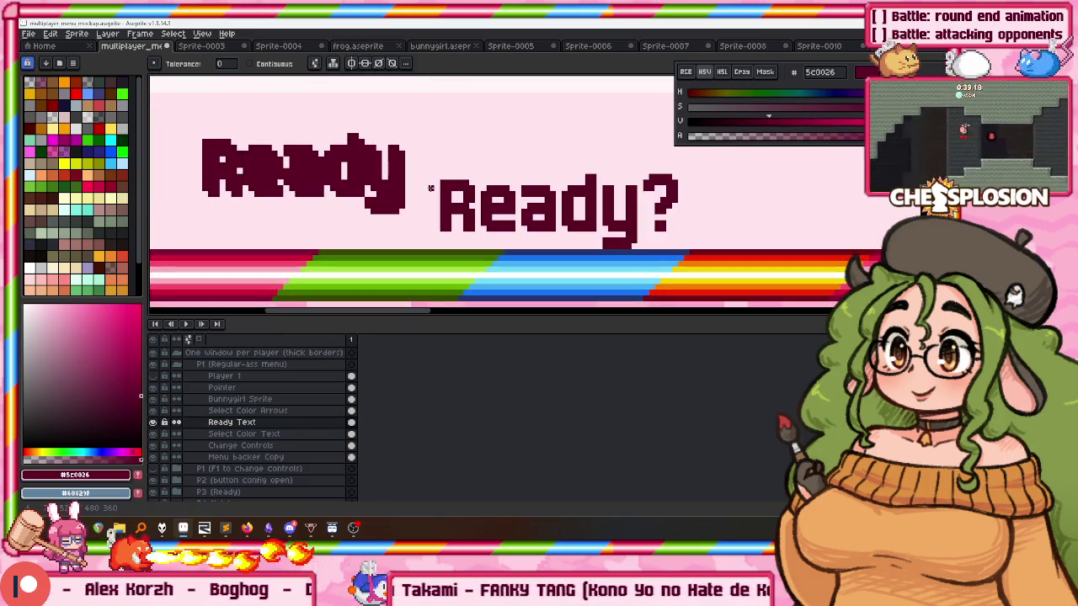
# Give 'Ready?' a black outline and erase the old Ready word.
pyautogui.moveTo(699, 120); pyautogui.dragTo(655, 121)
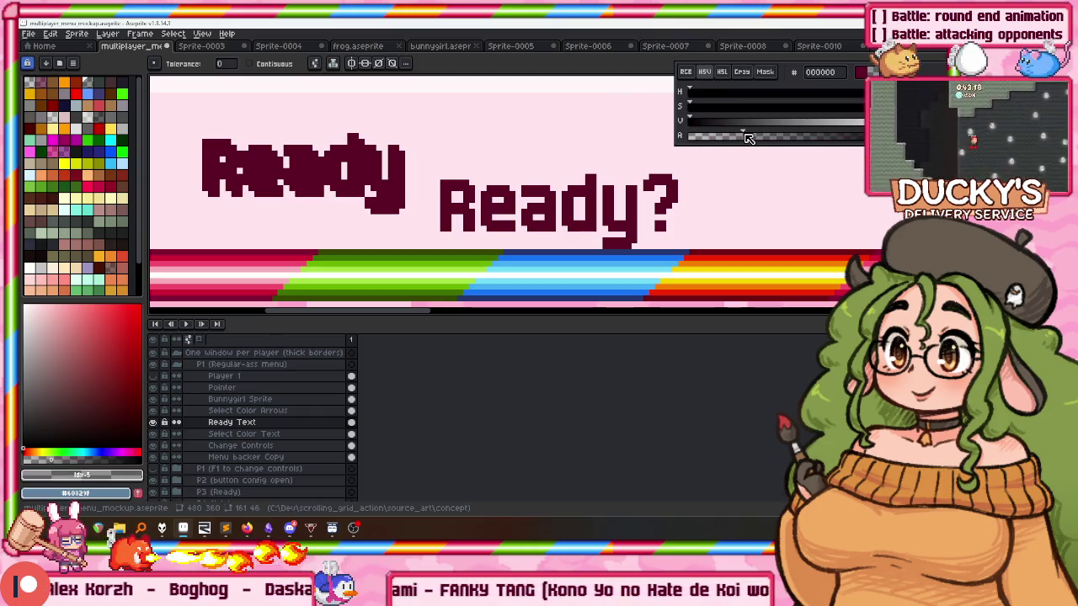
pyautogui.hotkey('shift', 'o')
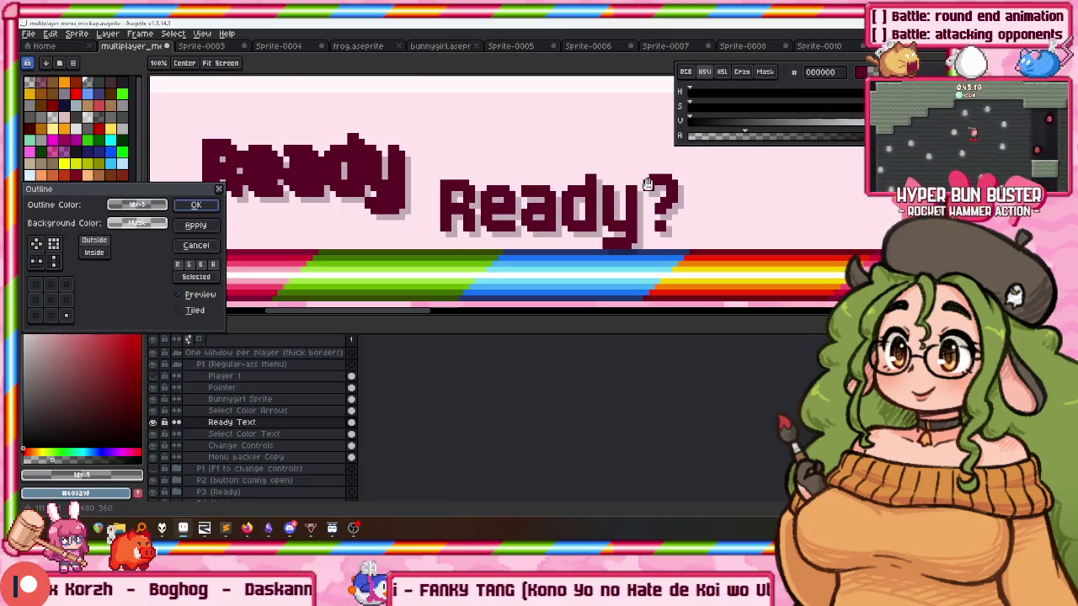
pyautogui.click(198, 205)
pyautogui.press('m')
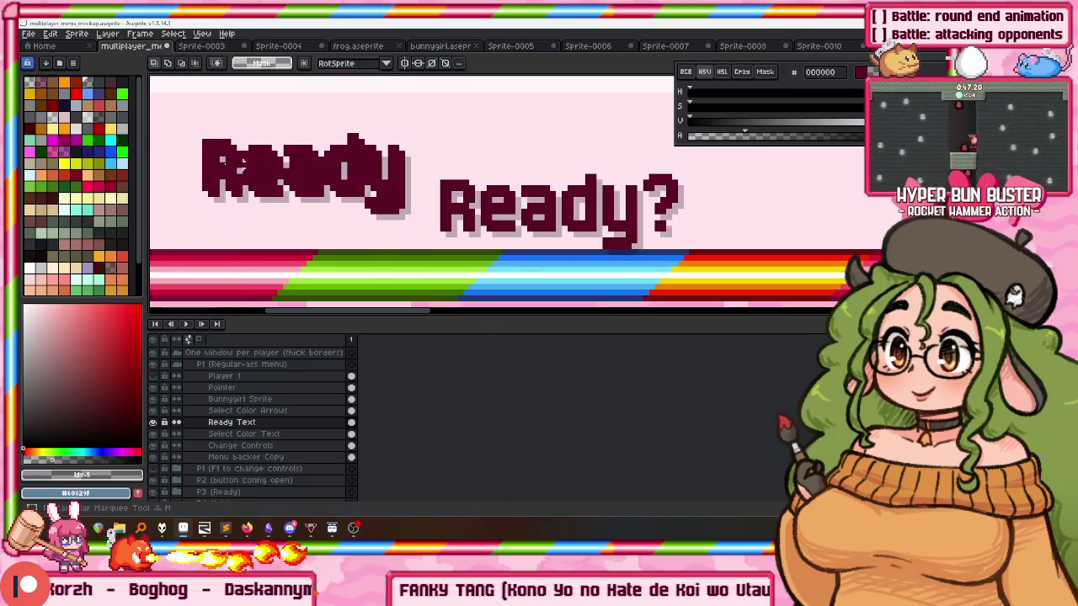
pyautogui.moveTo(398, 134); pyautogui.dragTo(221, 241)
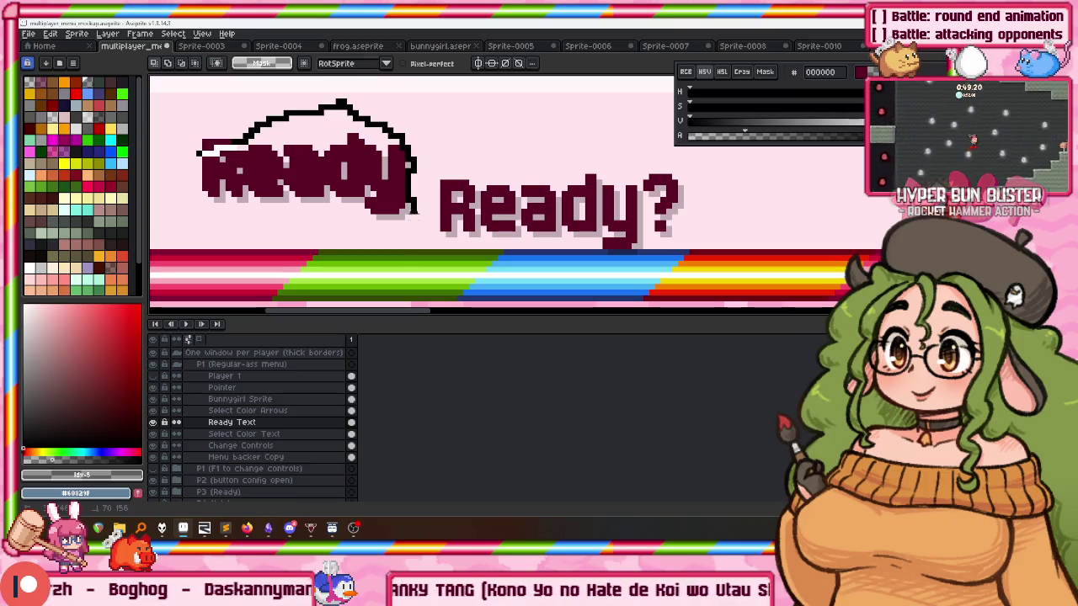
pyautogui.moveTo(202, 178); pyautogui.dragTo(199, 170)
pyautogui.press('Delete')
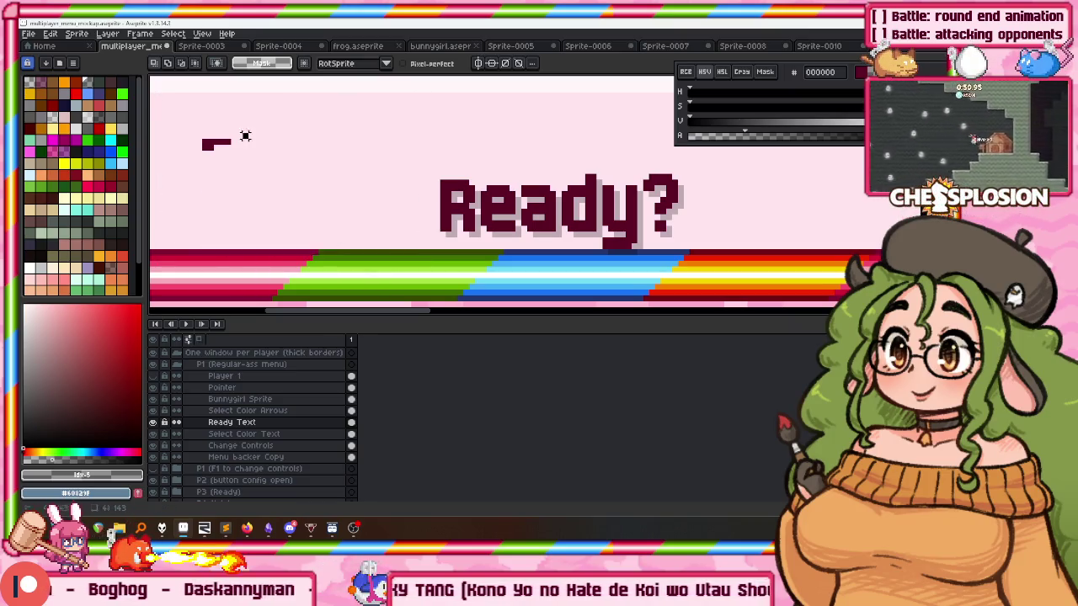
# Move 'Ready?' left into the old Ready spot beneath Change Controls.
pyautogui.moveTo(396, 158); pyautogui.dragTo(404, 110)
pyautogui.moveTo(486, 197)
pyautogui.mouseDown()
pyautogui.moveTo(253, 168)
pyautogui.moveTo(247, 157)
pyautogui.mouseUp()
pyautogui.scroll(-2, 253, 160)
pyautogui.press('b')
pyautogui.scroll(4, 262, 161)
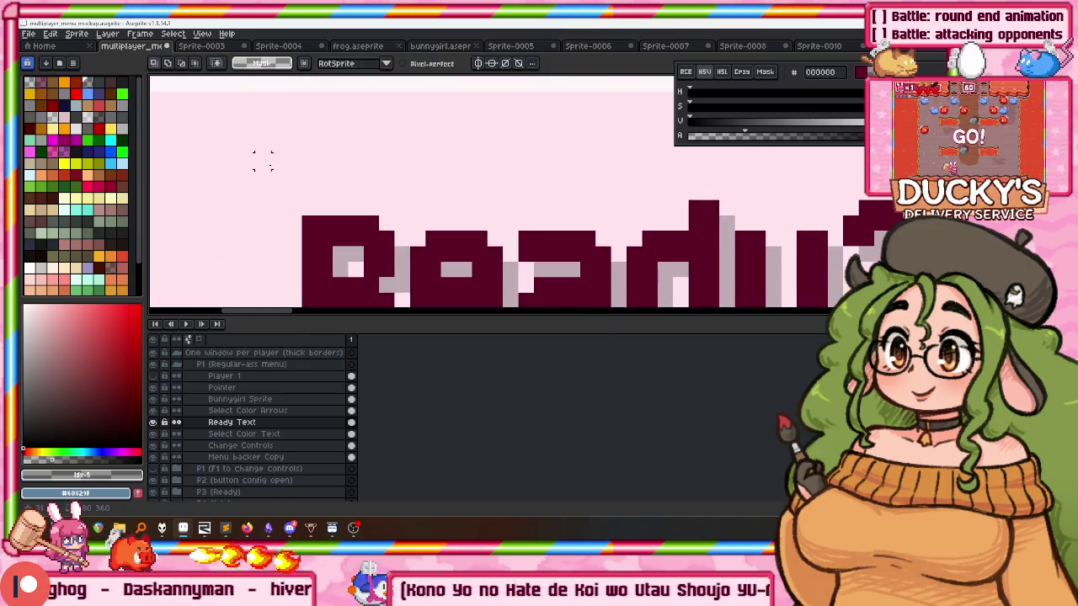
pyautogui.scroll(-2, 262, 161)
pyautogui.scroll(-1, 272, 161)
pyautogui.scroll(-1, 320, 185)
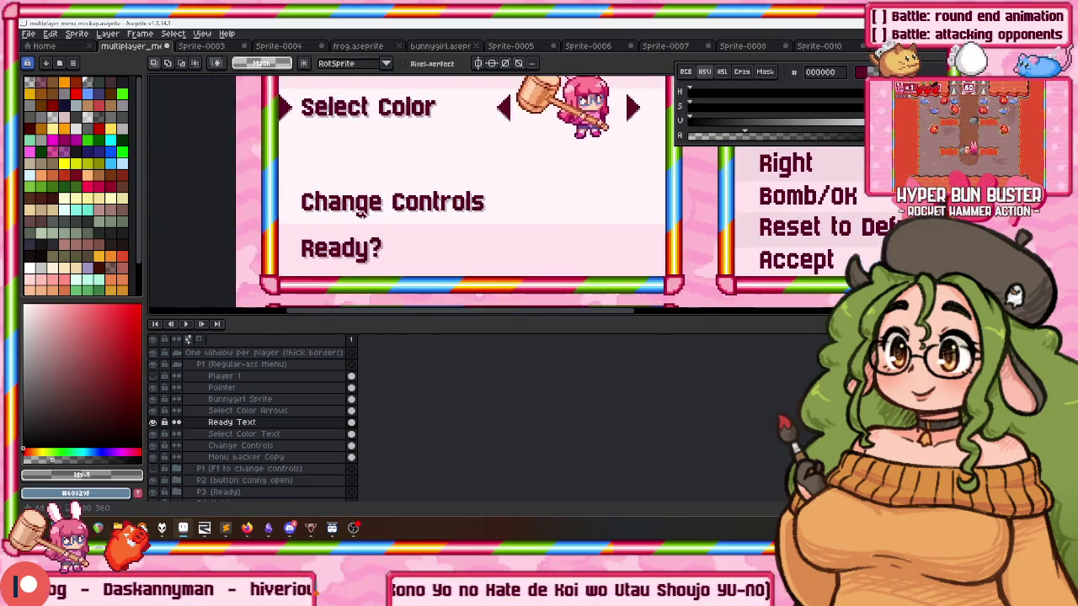
pyautogui.click(246, 410)
# Rename the Ready Text layer to 'Ready?' and reorder it below Select Color Text, under Change Controls.
pyautogui.keyDown('shift'); pyautogui.click(240, 388); pyautogui.keyUp('shift')
pyautogui.press('v')
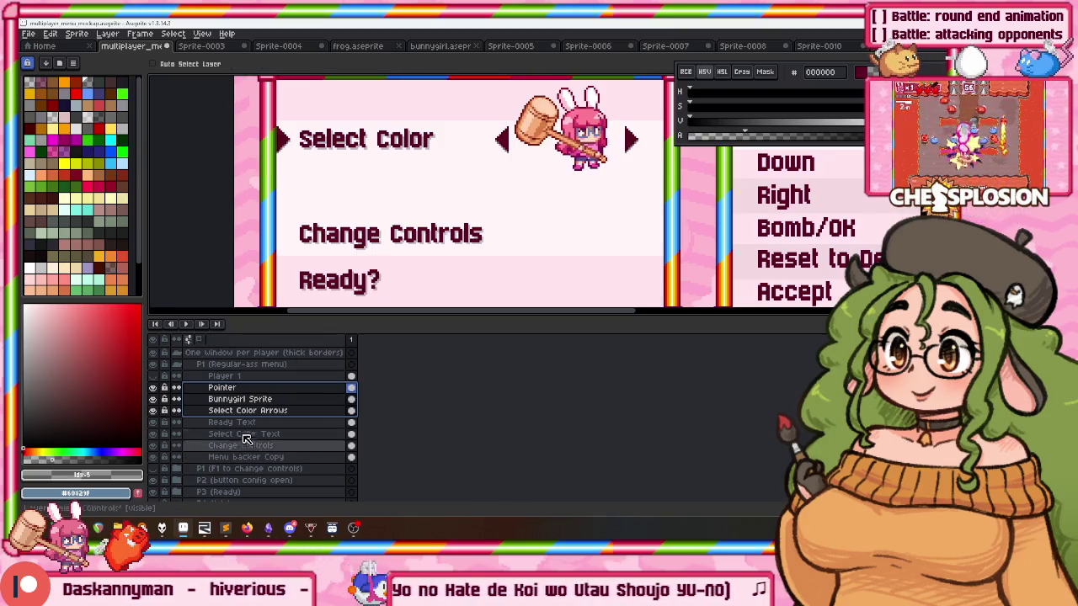
pyautogui.click(254, 435)
pyautogui.moveTo(245, 422); pyautogui.dragTo(243, 438)
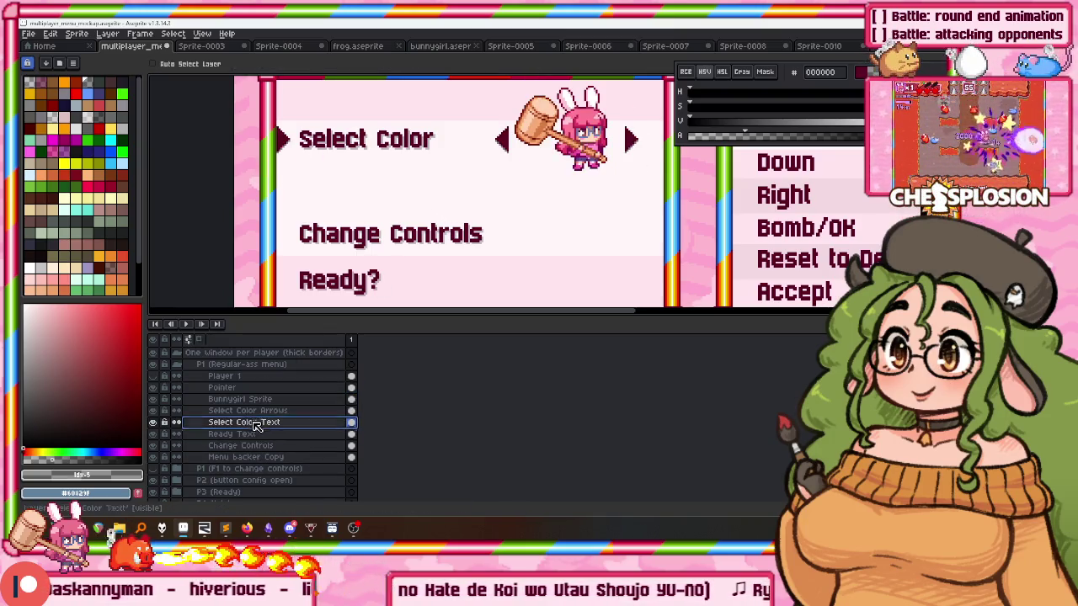
pyautogui.doubleClick(245, 434)
pyautogui.write('Ready')
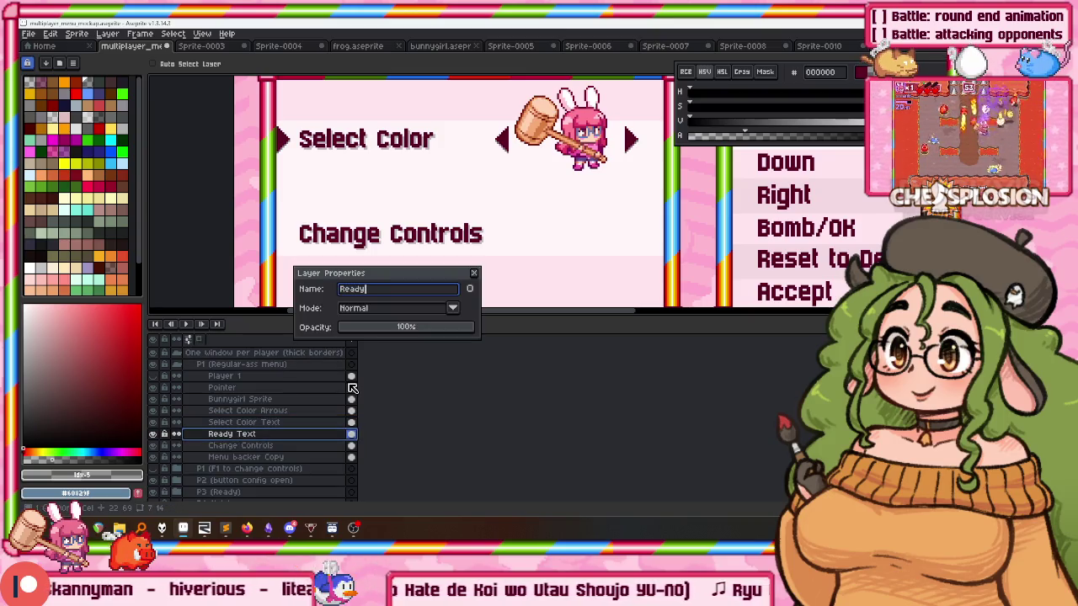
pyautogui.write('?')
pyautogui.press('Return')
pyautogui.moveTo(242, 445)
pyautogui.mouseDown()
pyautogui.moveTo(249, 434)
pyautogui.moveTo(223, 388)
pyautogui.mouseUp()
# Move the Select Color row and bunny sprite down, then pan out to the other player panels.
pyautogui.moveTo(393, 205); pyautogui.dragTo(392, 259)
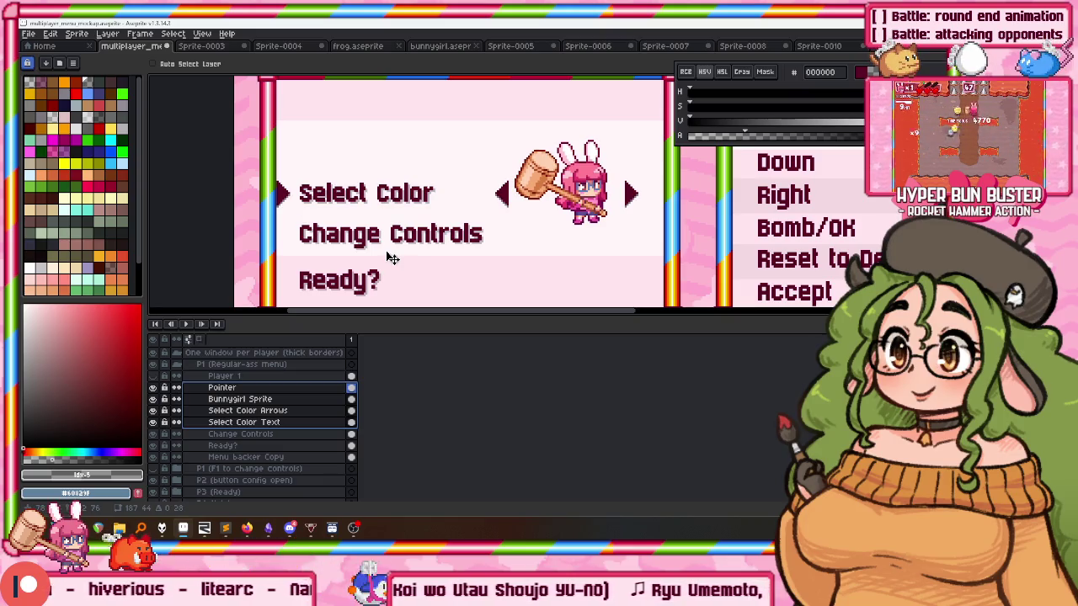
pyautogui.moveTo(392, 258); pyautogui.dragTo(390, 254)
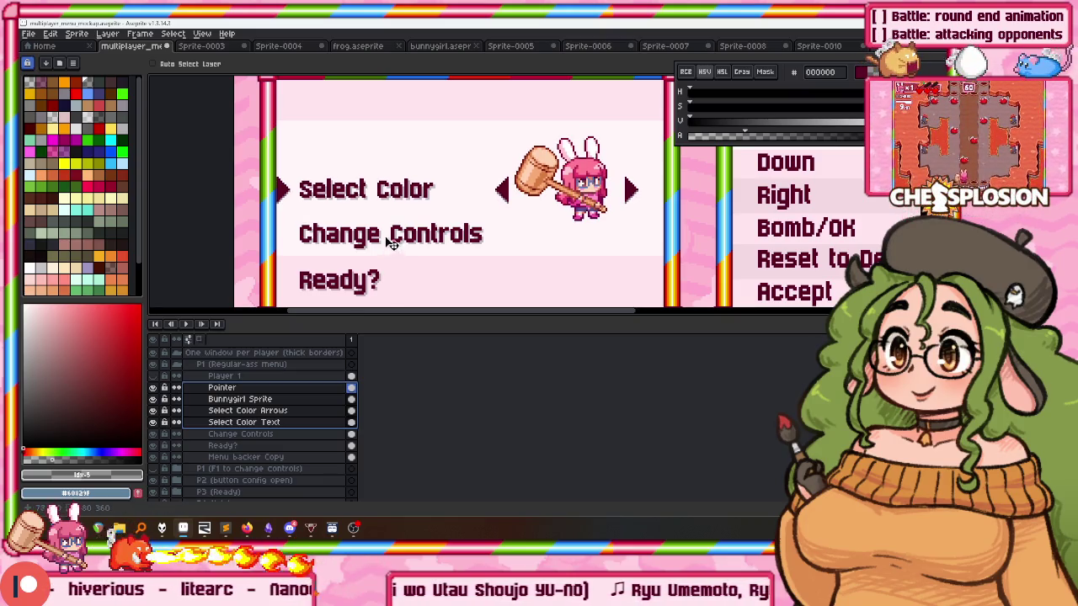
pyautogui.scroll(-3, 390, 246)
pyautogui.scroll(2, 378, 211)
pyautogui.scroll(1, 361, 244)
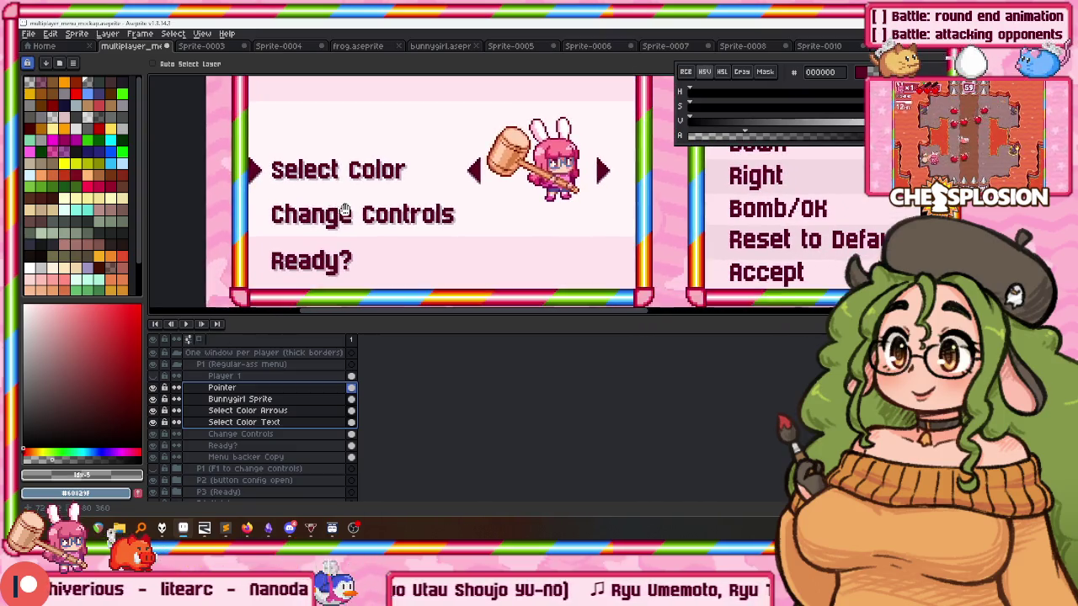
pyautogui.moveTo(345, 212); pyautogui.dragTo(398, 199)
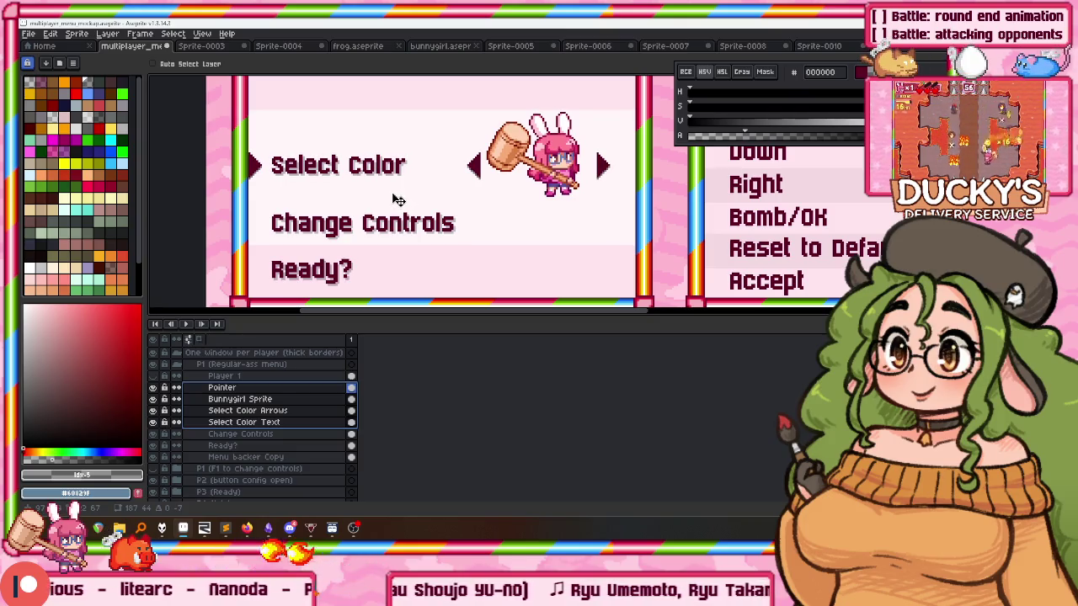
pyautogui.scroll(-2, 379, 160)
pyautogui.scroll(-3, 363, 122)
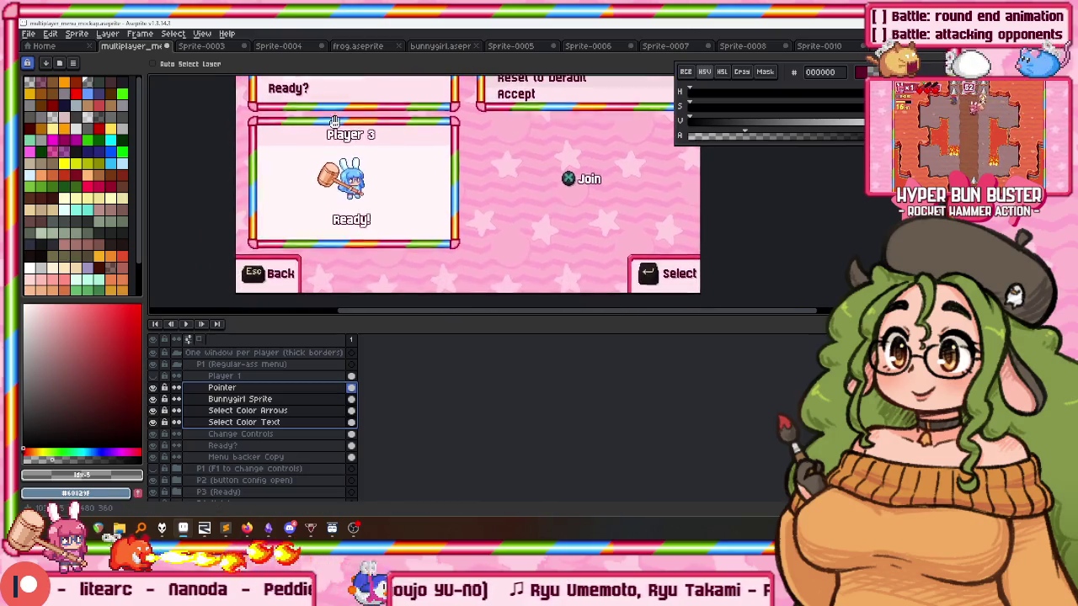
pyautogui.scroll(4, 341, 204)
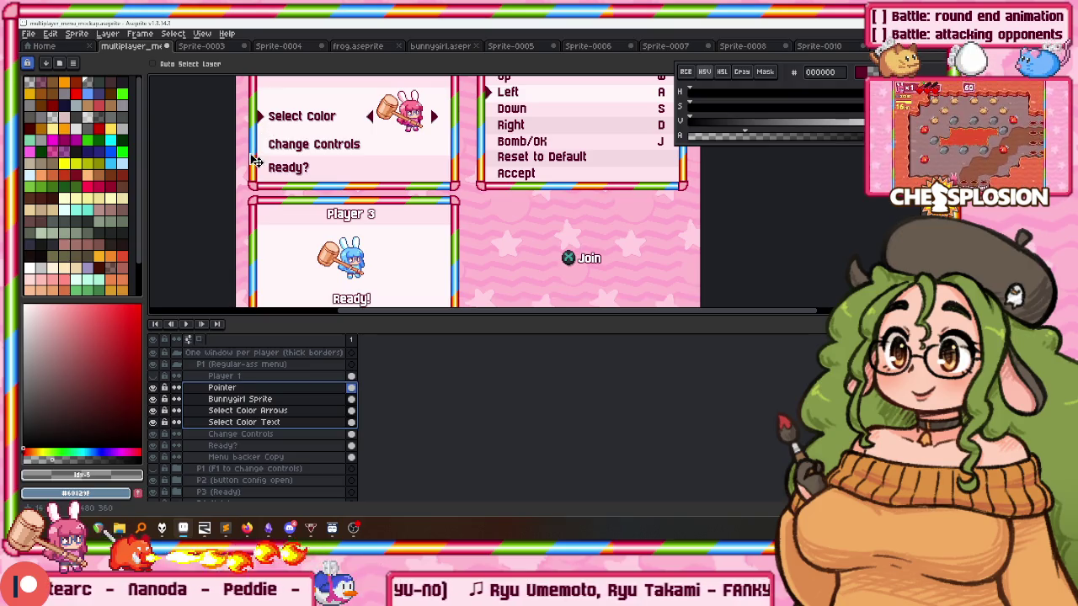
pyautogui.moveTo(325, 300)
pyautogui.mouseDown()
pyautogui.moveTo(321, 212)
pyautogui.moveTo(308, 247)
pyautogui.mouseUp()
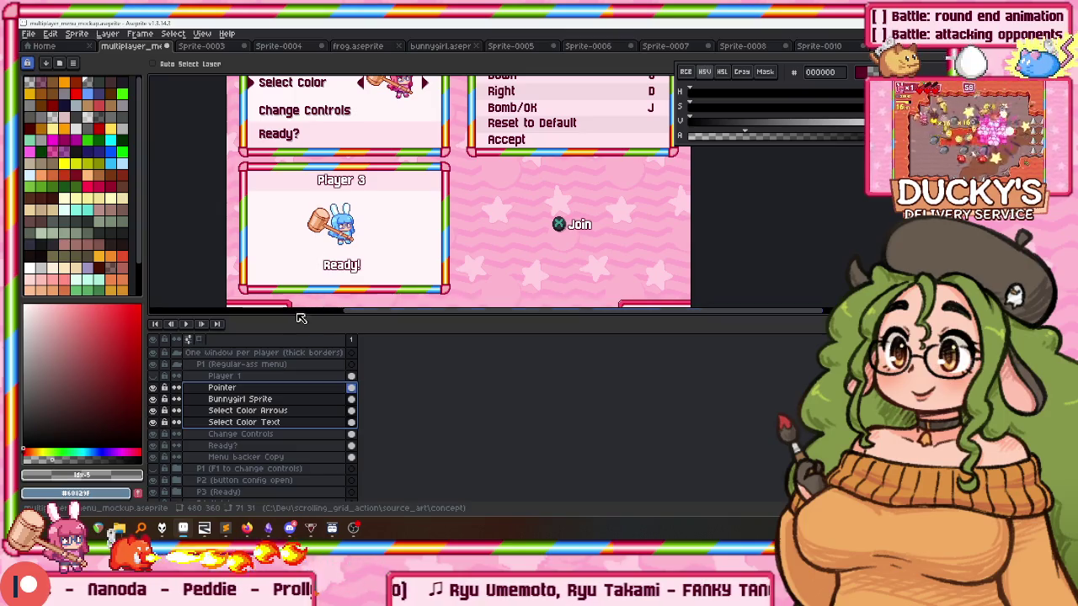
pyautogui.moveTo(303, 319); pyautogui.dragTo(303, 353)
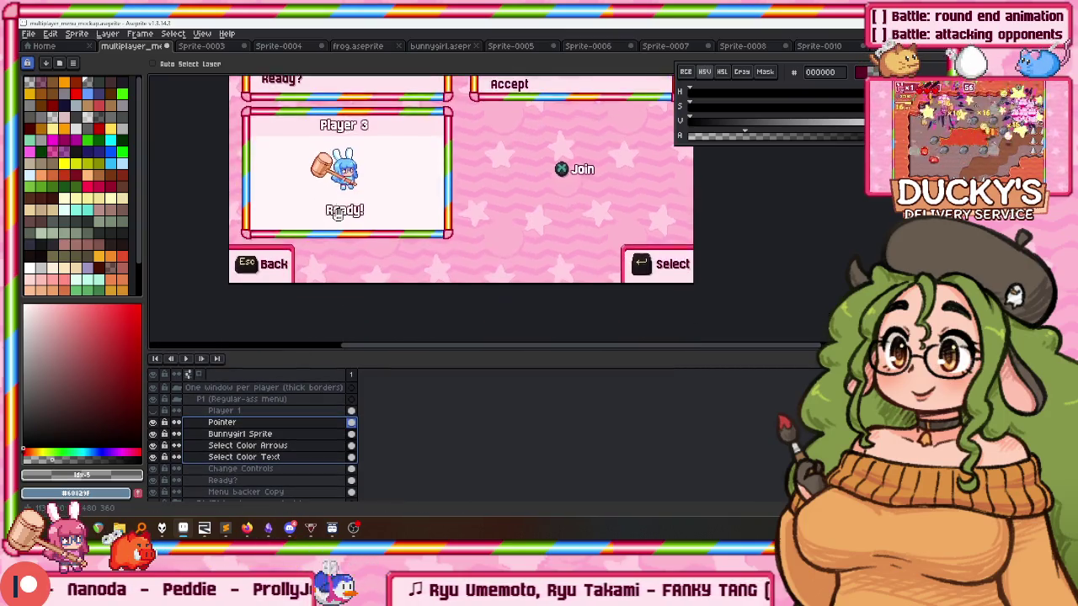
pyautogui.moveTo(359, 230); pyautogui.dragTo(341, 274)
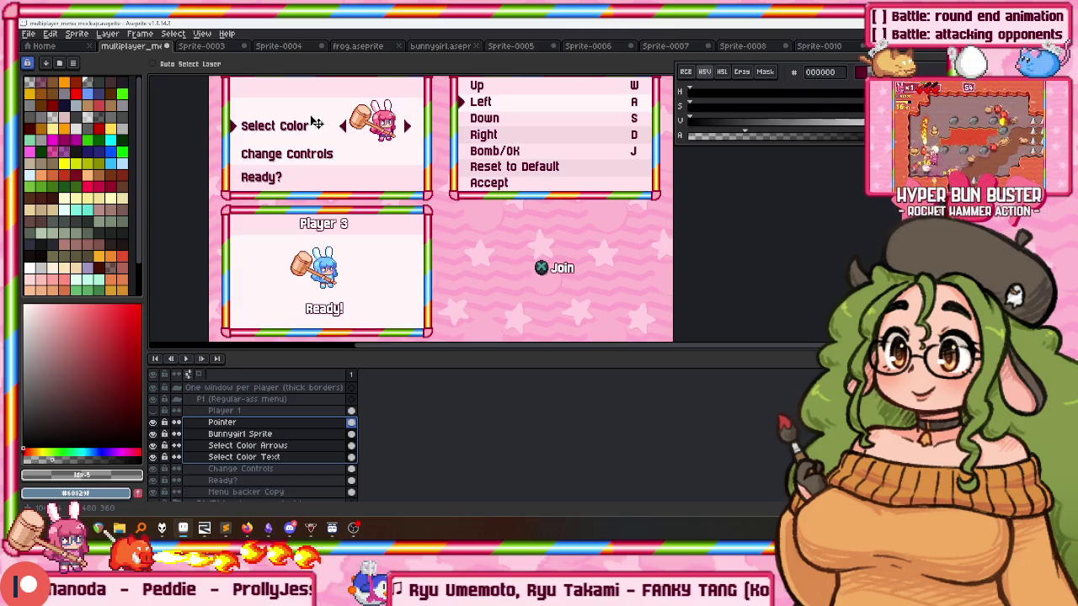
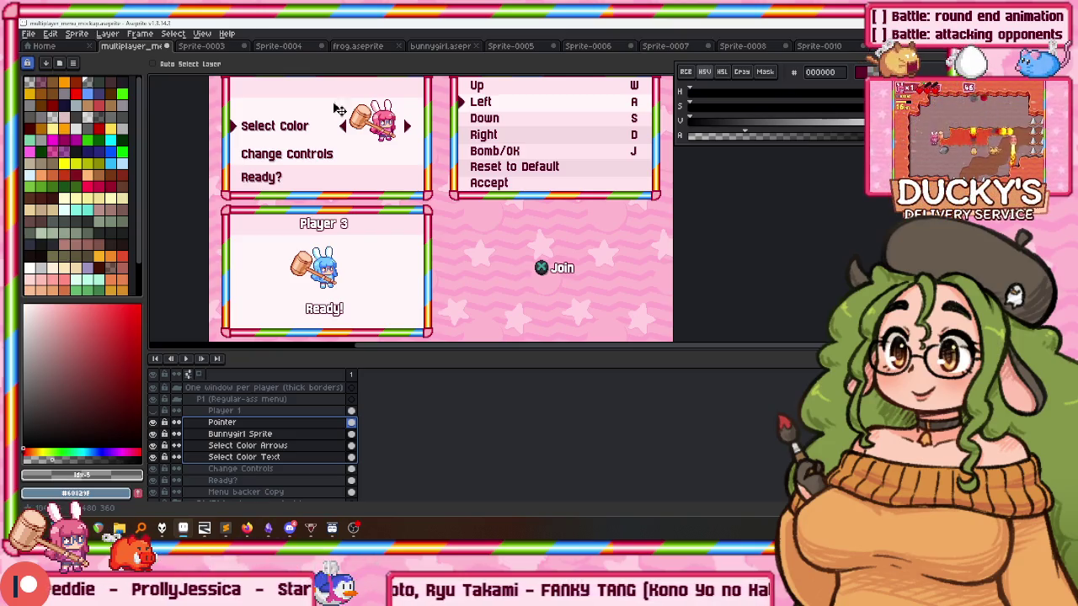
# Pan across the Battle menu mockup and drag the timeline splitter down to enlarge the canvas.
pyautogui.moveTo(380, 253); pyautogui.dragTo(394, 199)
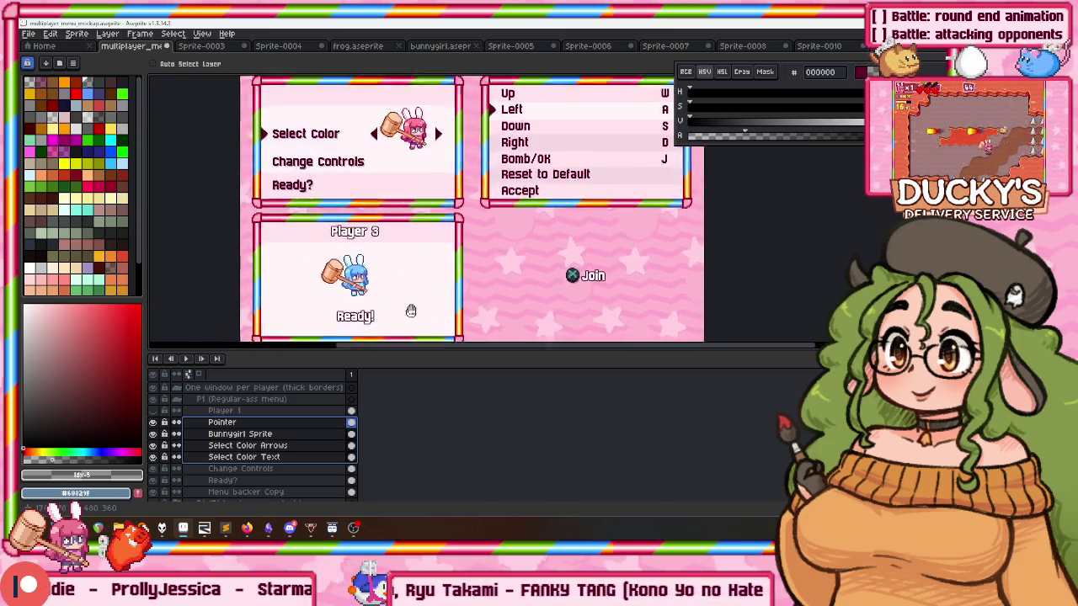
pyautogui.moveTo(357, 183)
pyautogui.mouseDown()
pyautogui.moveTo(336, 184)
pyautogui.moveTo(346, 174)
pyautogui.mouseUp()
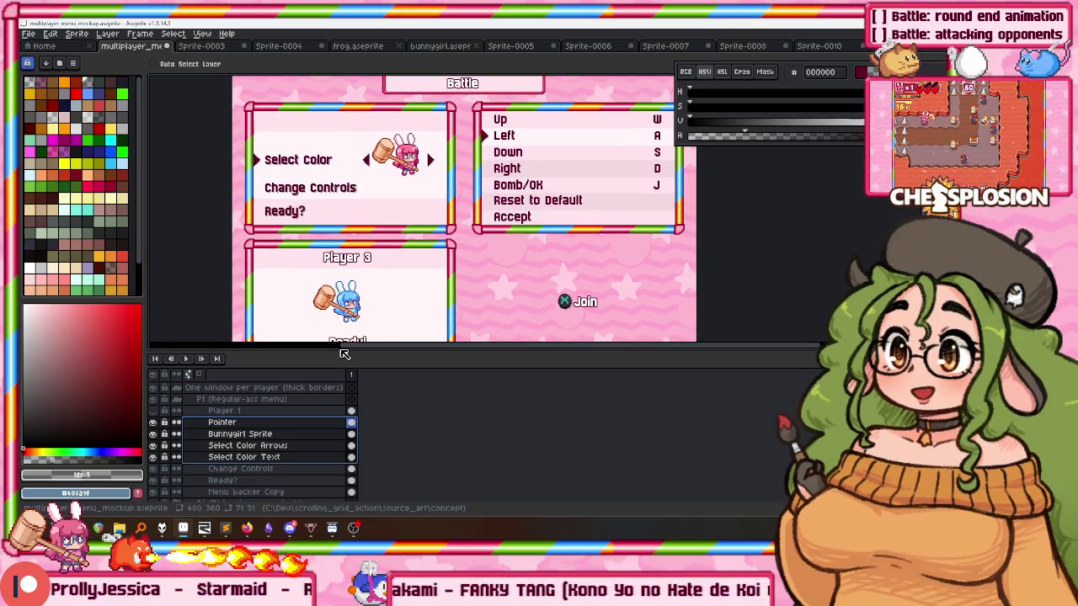
pyautogui.moveTo(345, 355); pyautogui.dragTo(345, 421)
pyautogui.moveTo(441, 228)
pyautogui.mouseDown()
pyautogui.moveTo(421, 250)
pyautogui.moveTo(378, 233)
pyautogui.mouseUp()
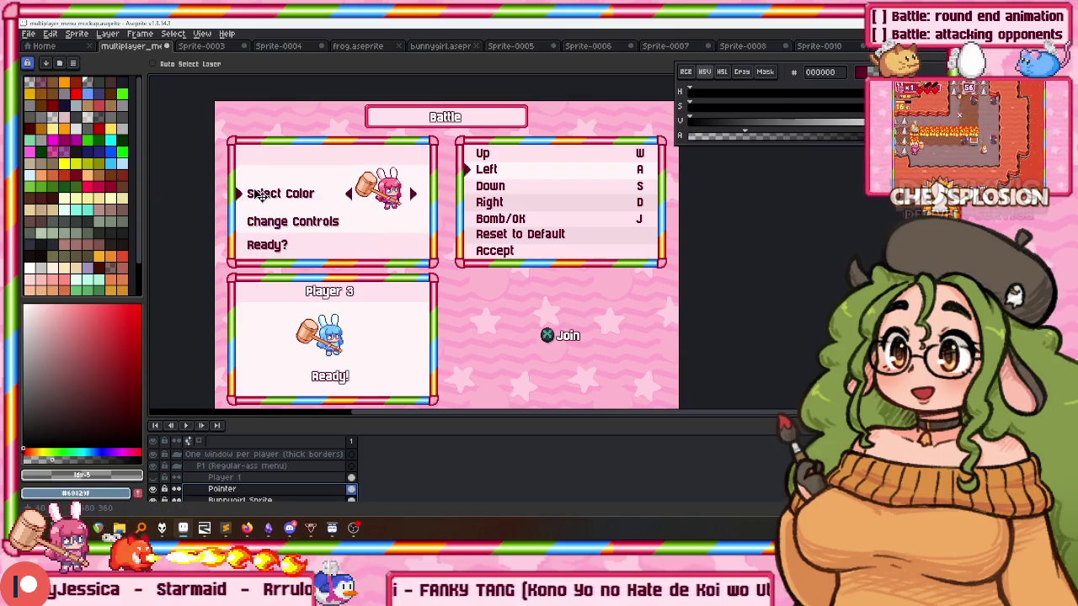
# Check the enemy spawning code in Sublime Text, then return to Aseprite.
pyautogui.click(225, 528)
pyautogui.moveTo(61, 154); pyautogui.dragTo(308, 426)
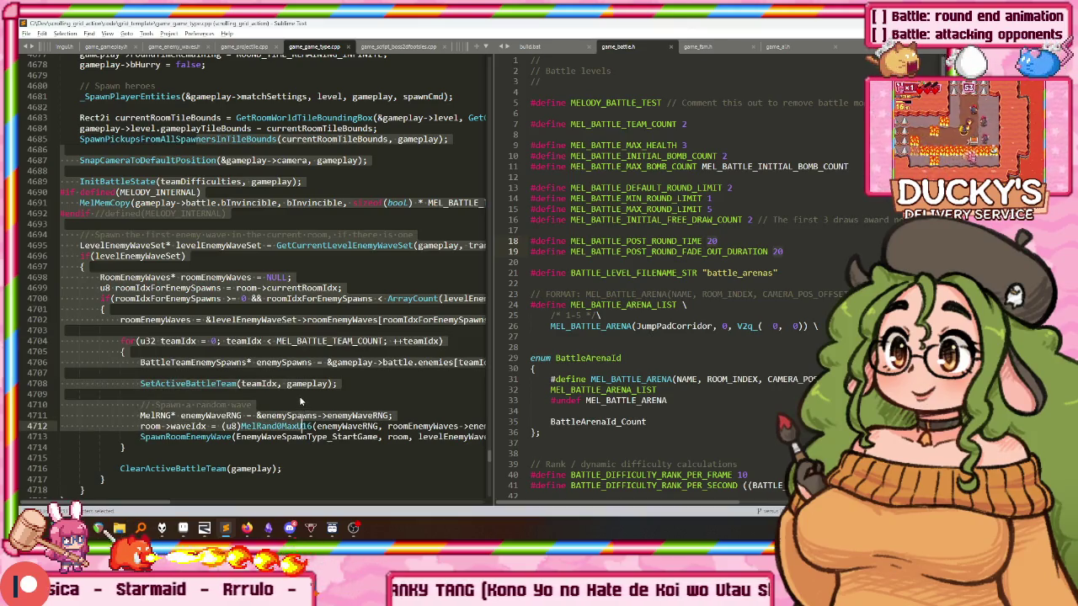
pyautogui.click(285, 360)
pyautogui.hotkey('alt', 'Tab')
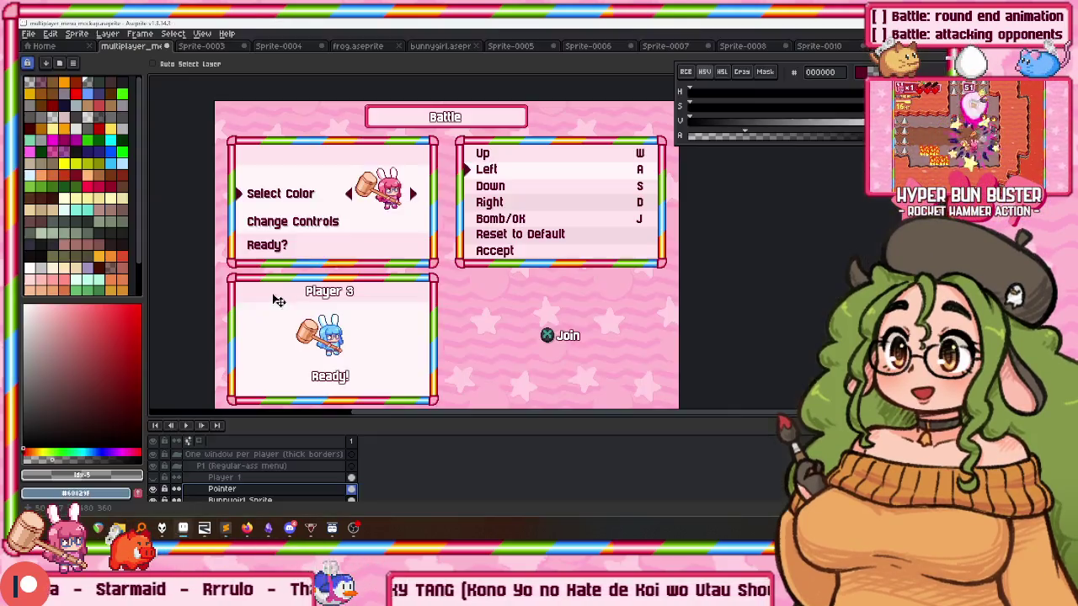
# Zoom in and marquee-select the Change Controls text.
pyautogui.scroll(2, 344, 168)
pyautogui.scroll(-2, 350, 221)
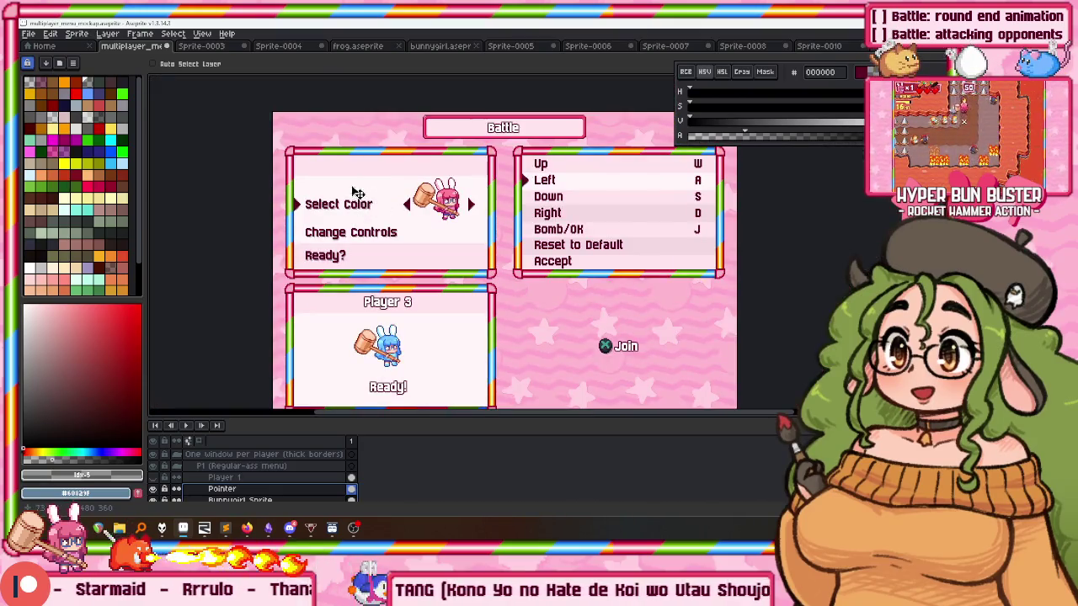
pyautogui.scroll(2, 358, 213)
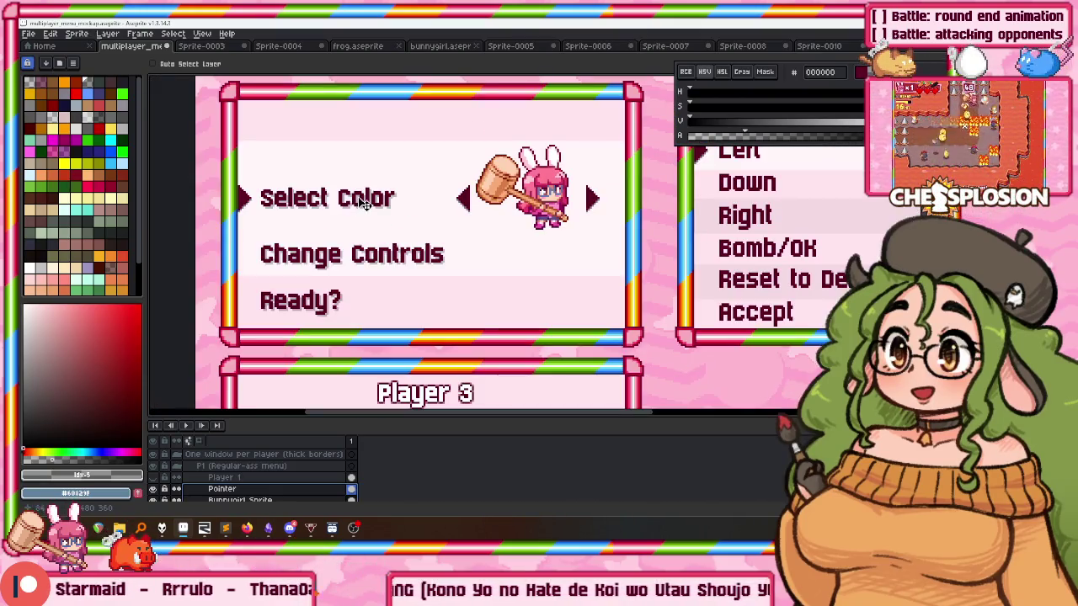
pyautogui.scroll(1, 300, 207)
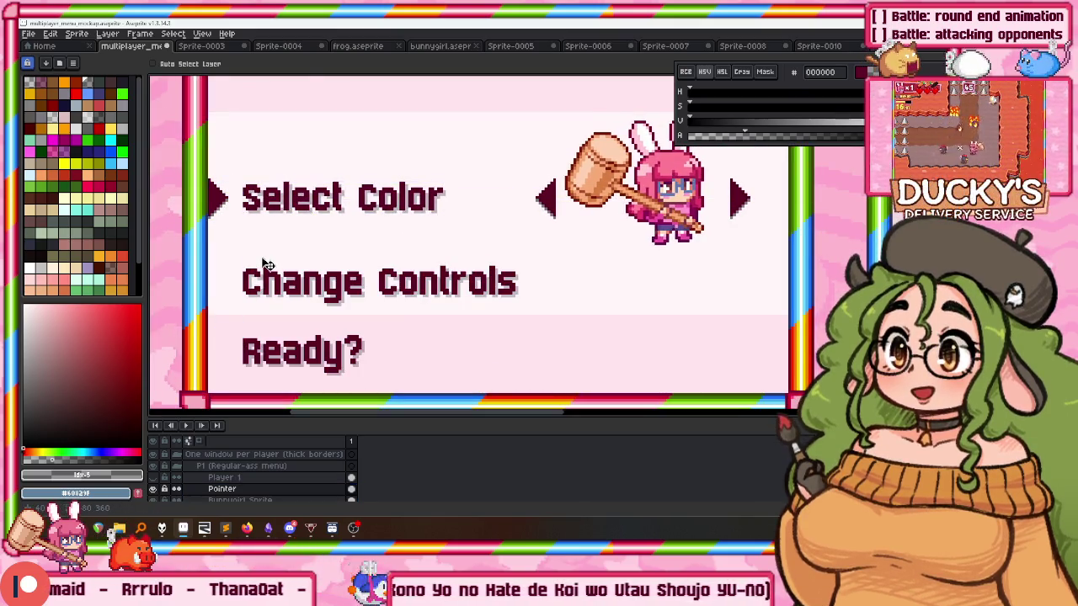
pyautogui.press('m')
pyautogui.moveTo(240, 252); pyautogui.dragTo(581, 317)
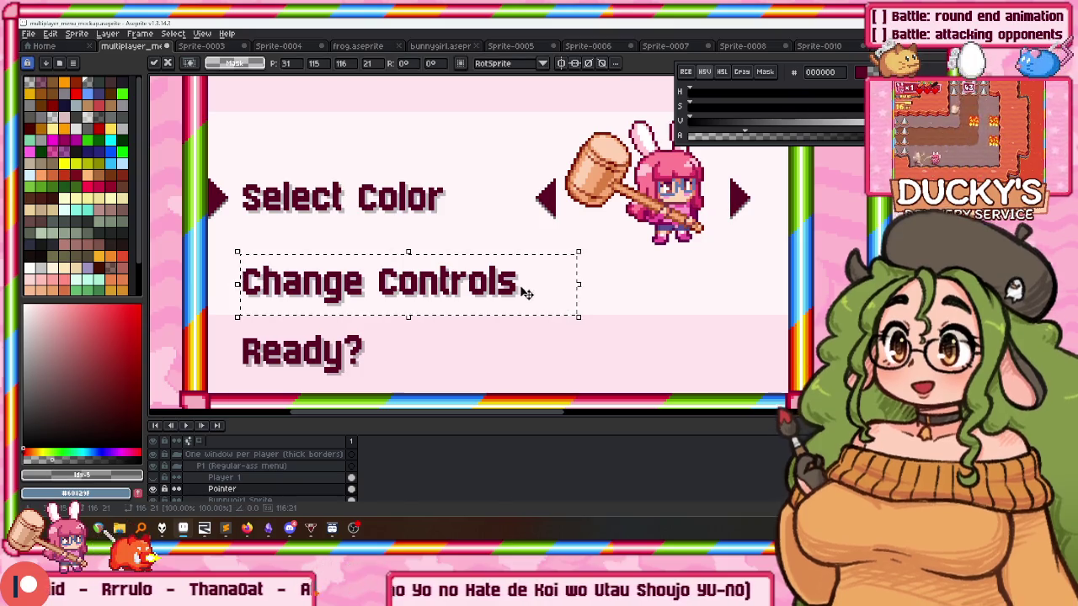
# Make Change Controls the active layer and zoom out to see the whole mockup.
pyautogui.scroll(-2, 270, 476)
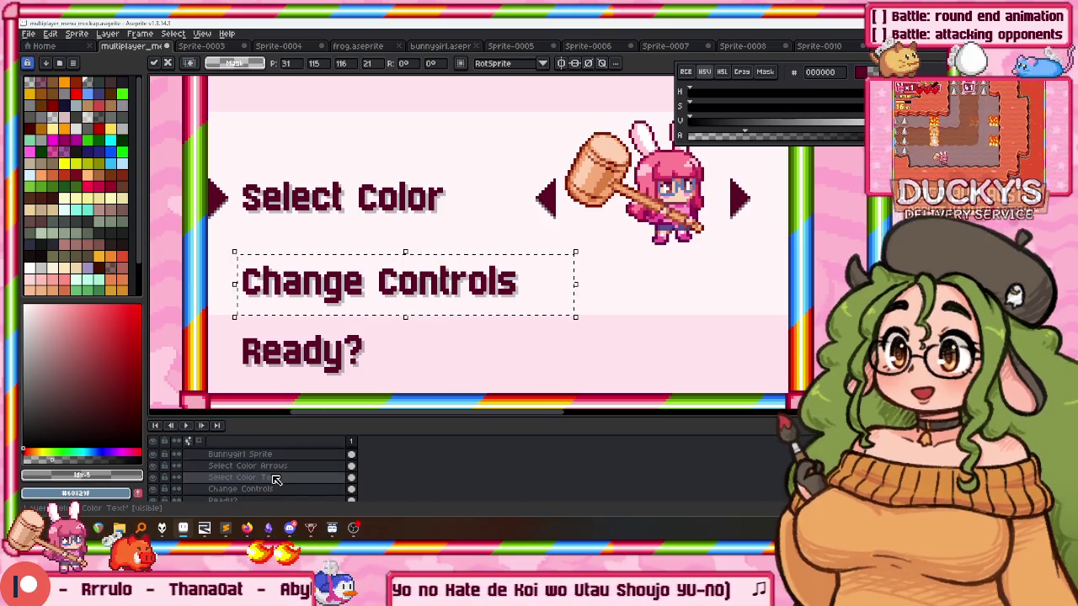
pyautogui.click(240, 488)
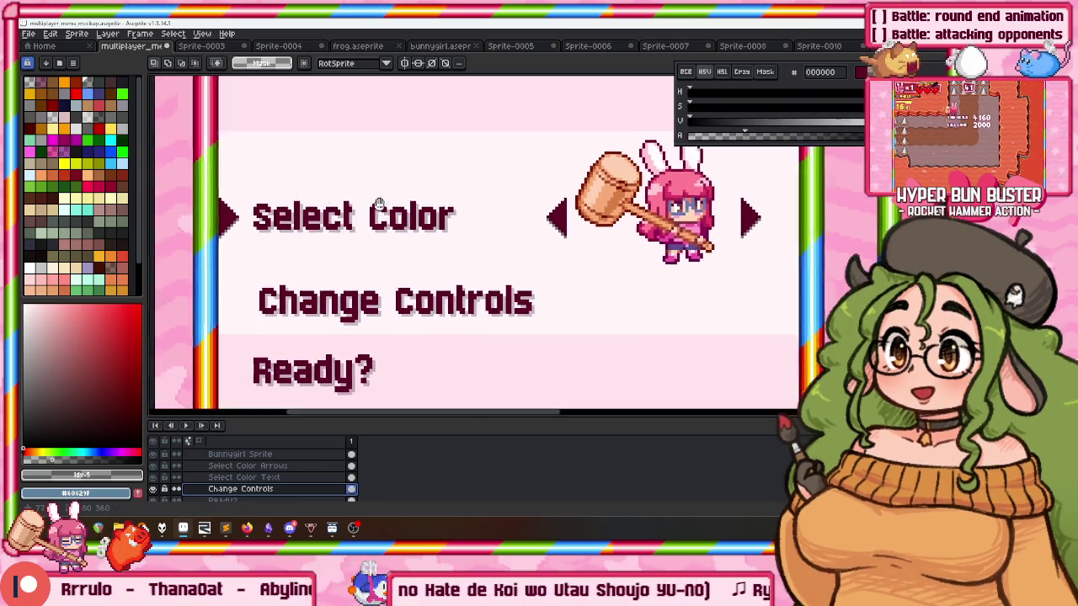
pyautogui.scroll(-3, 378, 204)
pyautogui.scroll(1, 376, 213)
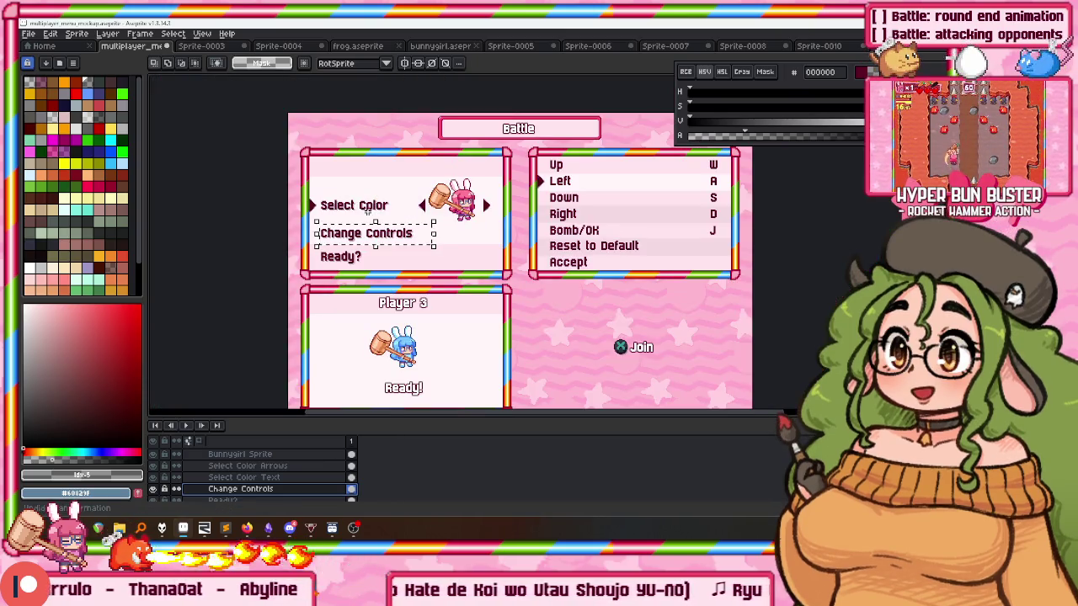
pyautogui.scroll(3, 356, 206)
pyautogui.moveTo(367, 200)
pyautogui.mouseDown()
pyautogui.moveTo(354, 255)
pyautogui.moveTo(328, 211)
pyautogui.moveTo(346, 214)
pyautogui.mouseUp()
pyautogui.scroll(-3, 352, 210)
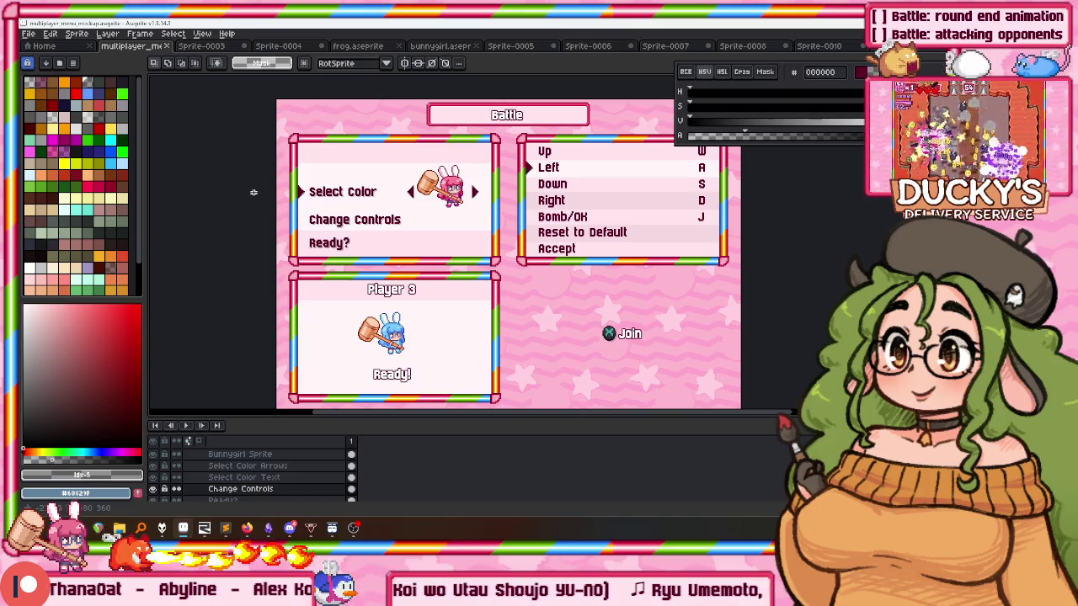
pyautogui.press('v')
pyautogui.moveTo(381, 161); pyautogui.dragTo(464, 193)
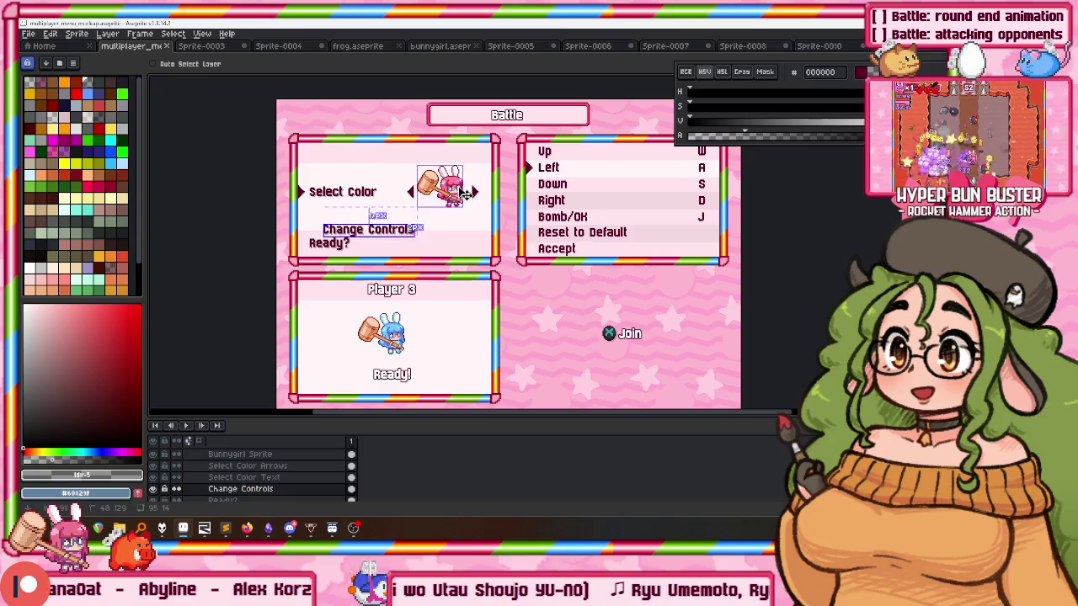
pyautogui.scroll(2, 388, 189)
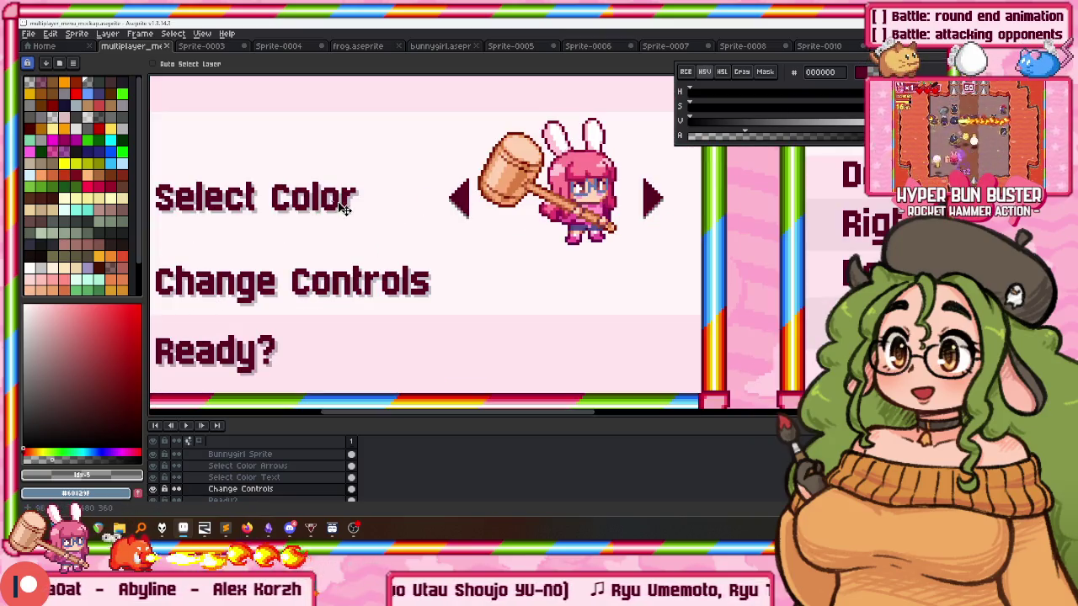
pyautogui.press('m')
pyautogui.moveTo(228, 163); pyautogui.dragTo(457, 301)
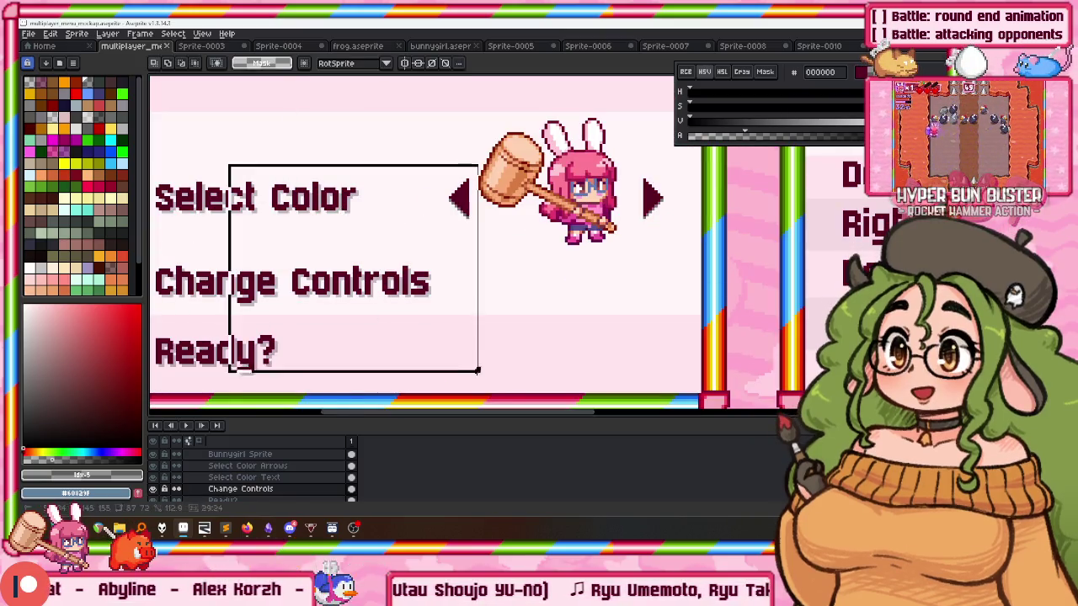
pyautogui.moveTo(341, 284); pyautogui.dragTo(513, 192)
pyautogui.press('Escape')
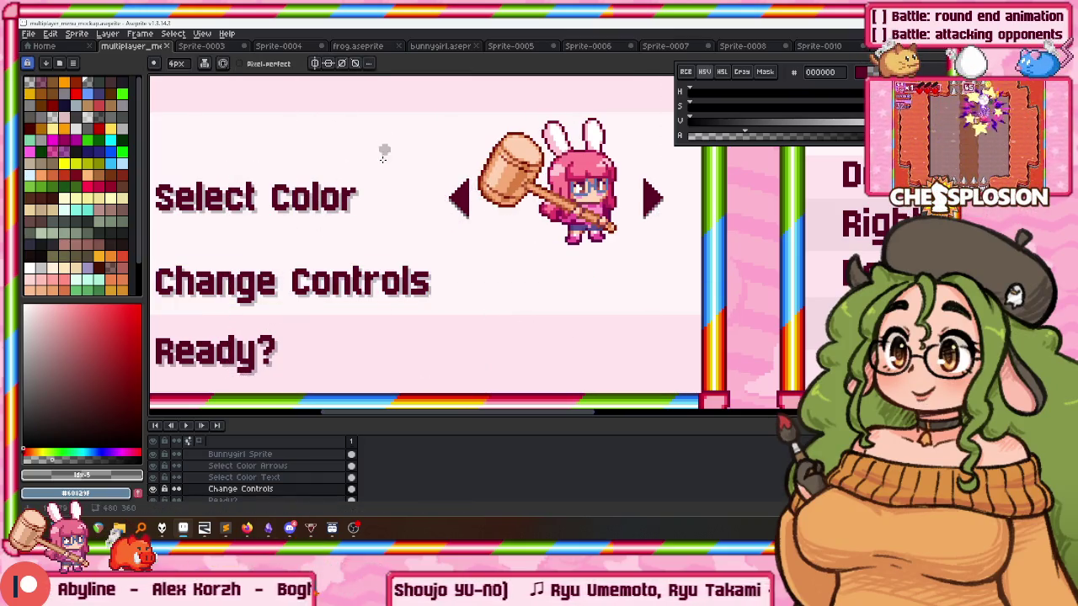
pyautogui.press('b')
pyautogui.keyDown('alt'); pyautogui.click(358, 260); pyautogui.keyUp('alt')
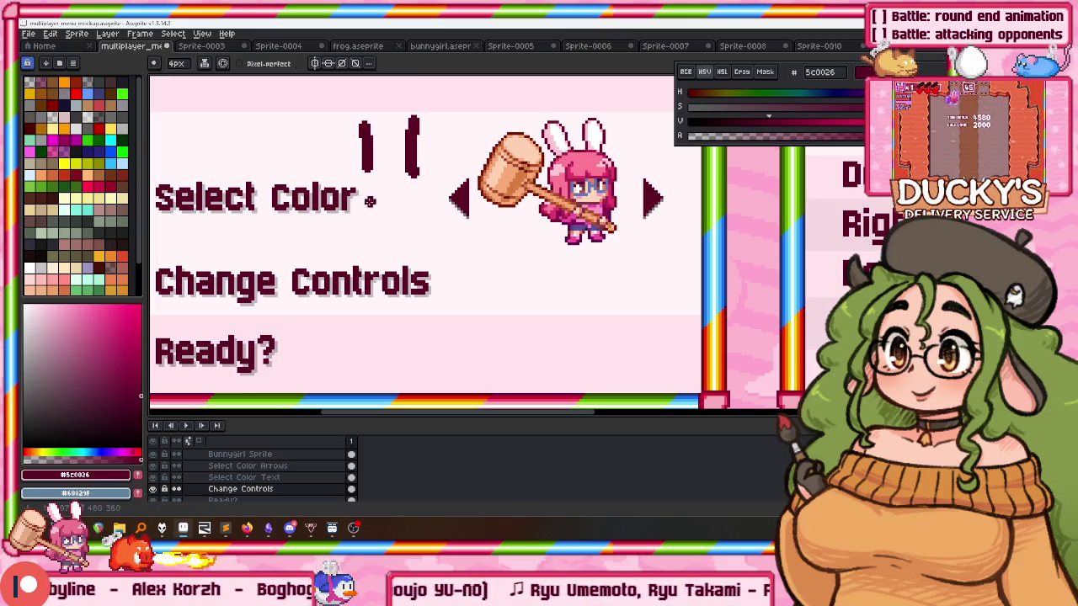
pyautogui.hotkey('ctrl', 'z')
pyautogui.hotkey('ctrl', 'z')
pyautogui.hotkey('ctrl', 'z')
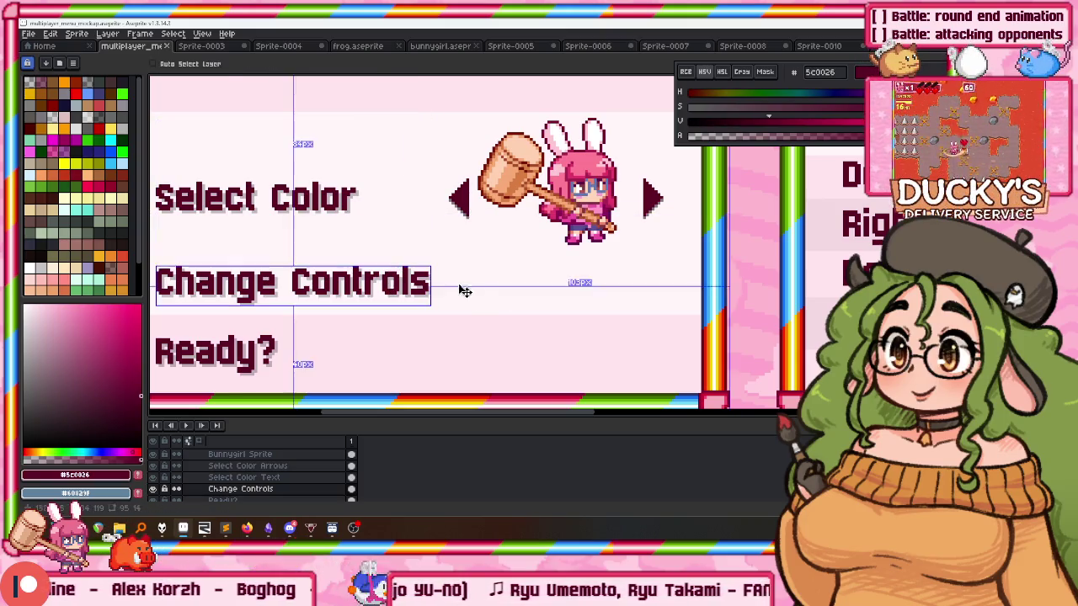
pyautogui.scroll(1, 395, 219)
pyautogui.scroll(-2, 395, 219)
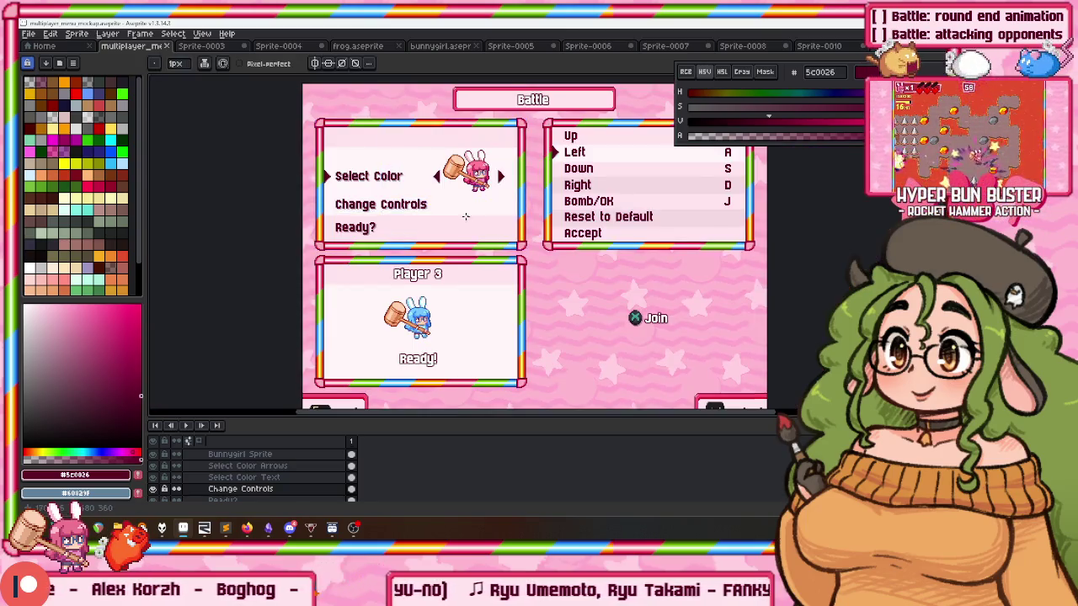
pyautogui.scroll(2, 495, 216)
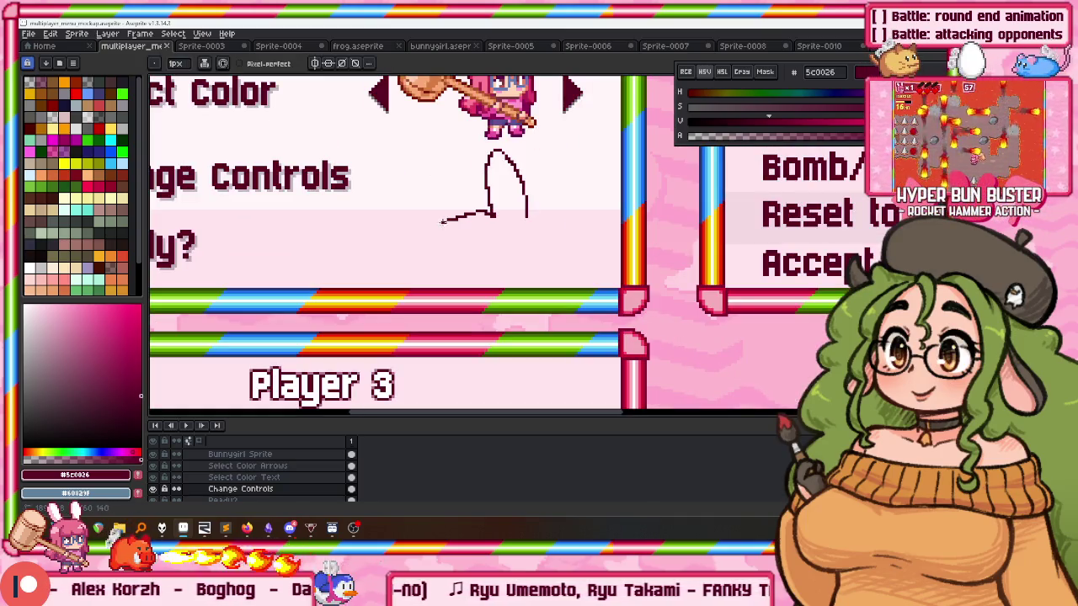
pyautogui.moveTo(545, 215); pyautogui.dragTo(508, 226)
pyautogui.moveTo(448, 242); pyautogui.dragTo(454, 271)
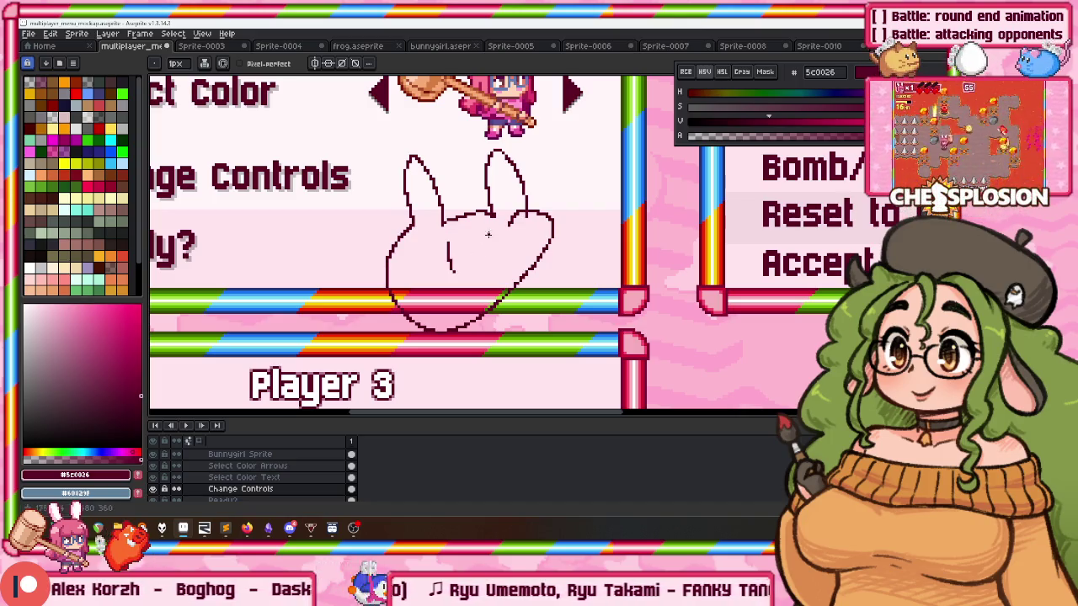
pyautogui.press('v')
pyautogui.press('Delete')
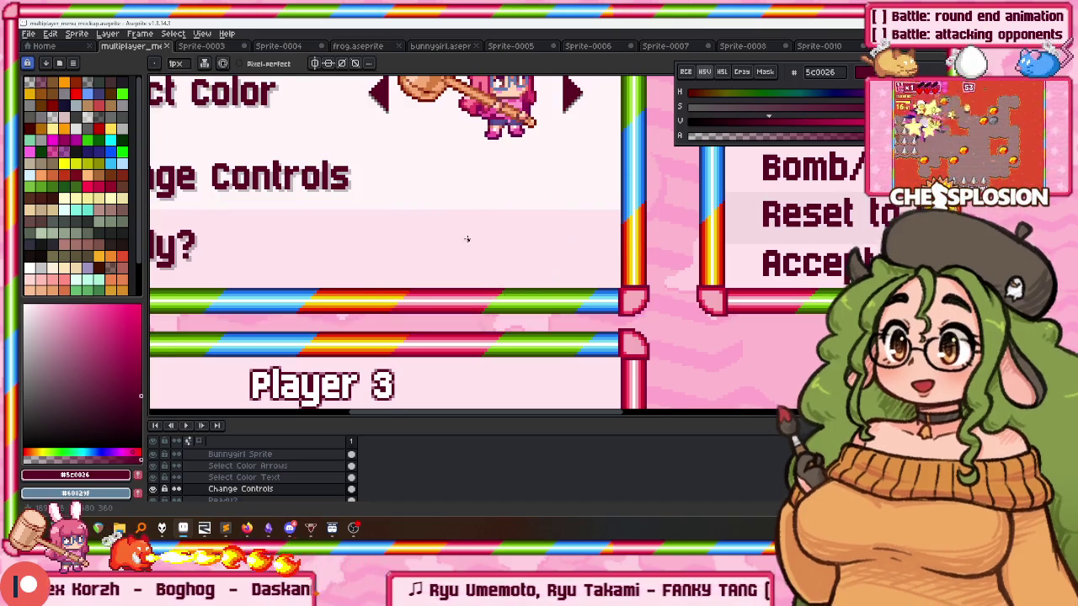
pyautogui.scroll(2, 466, 236)
pyautogui.scroll(2, 457, 320)
pyautogui.press('b')
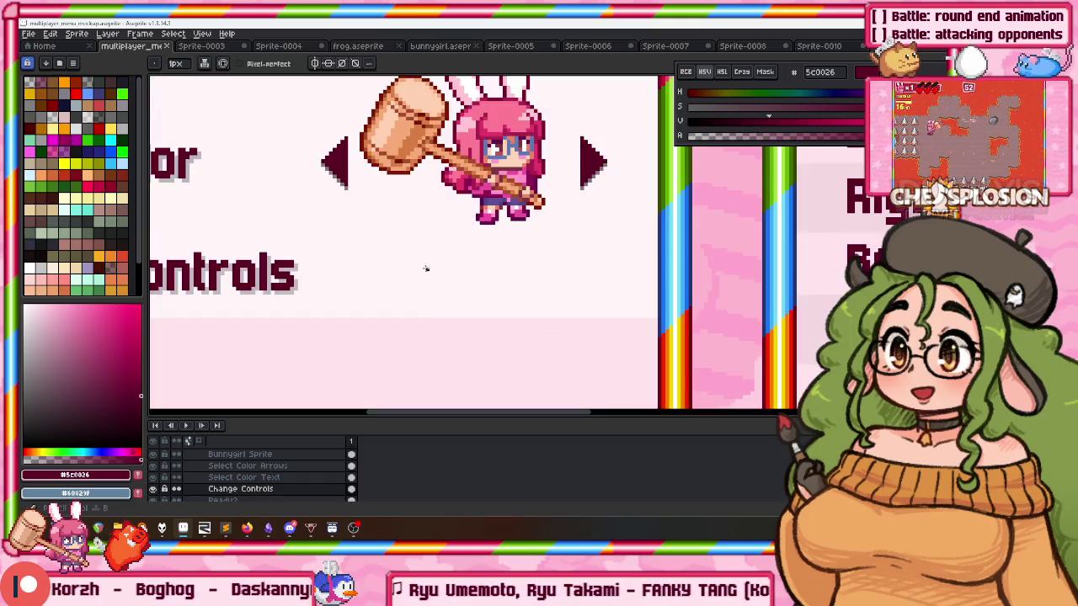
pyautogui.moveTo(391, 263); pyautogui.dragTo(758, 291)
pyautogui.scroll(-1, 686, 294)
pyautogui.hotkey('ctrl', 'z')
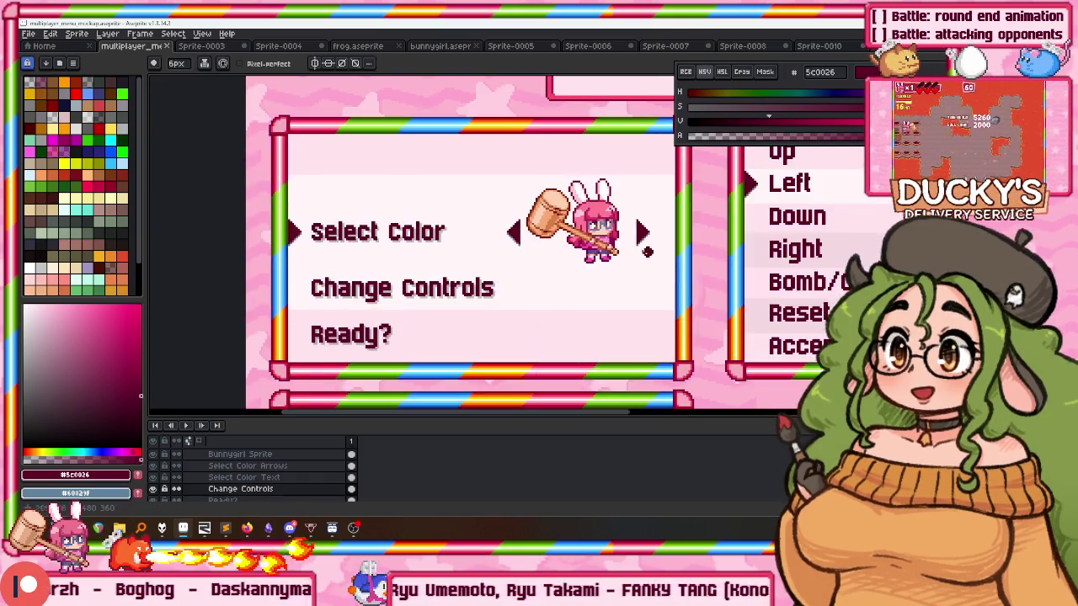
pyautogui.scroll(-2, 573, 202)
pyautogui.scroll(-3, 542, 189)
pyautogui.scroll(2, 505, 253)
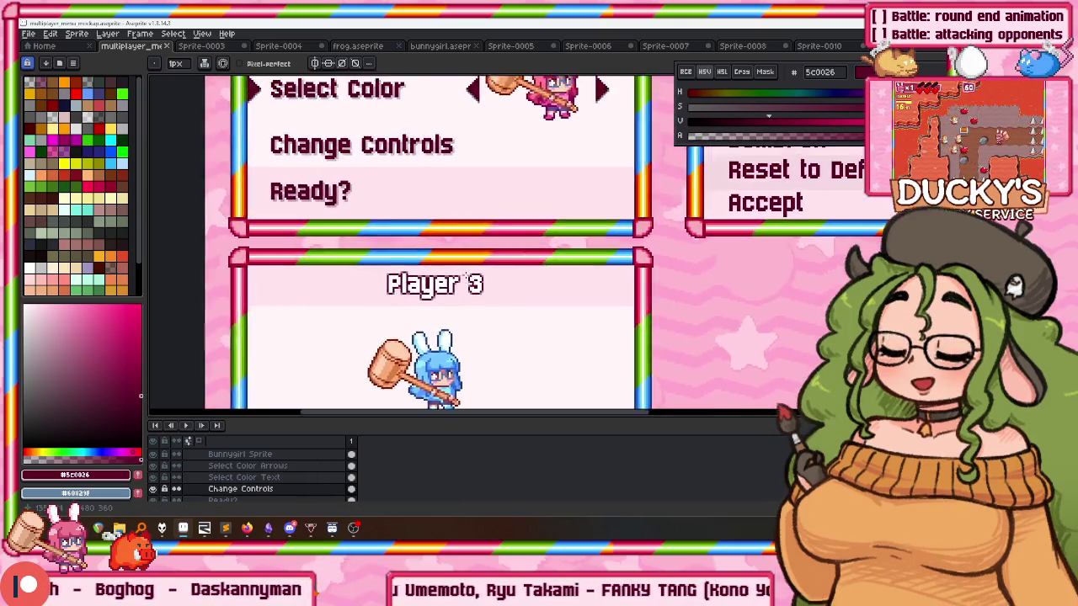
pyautogui.scroll(1, 457, 312)
pyautogui.scroll(-1, 450, 269)
pyautogui.scroll(1, 451, 269)
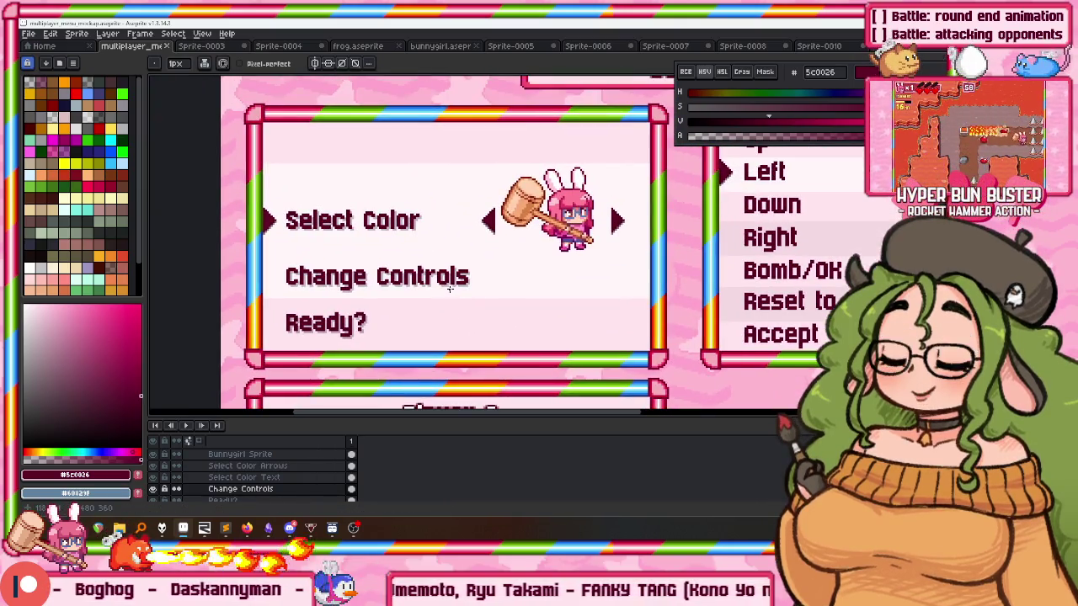
pyautogui.scroll(-1, 438, 211)
pyautogui.scroll(1, 438, 212)
pyautogui.scroll(-2, 425, 185)
pyautogui.scroll(-2, 419, 154)
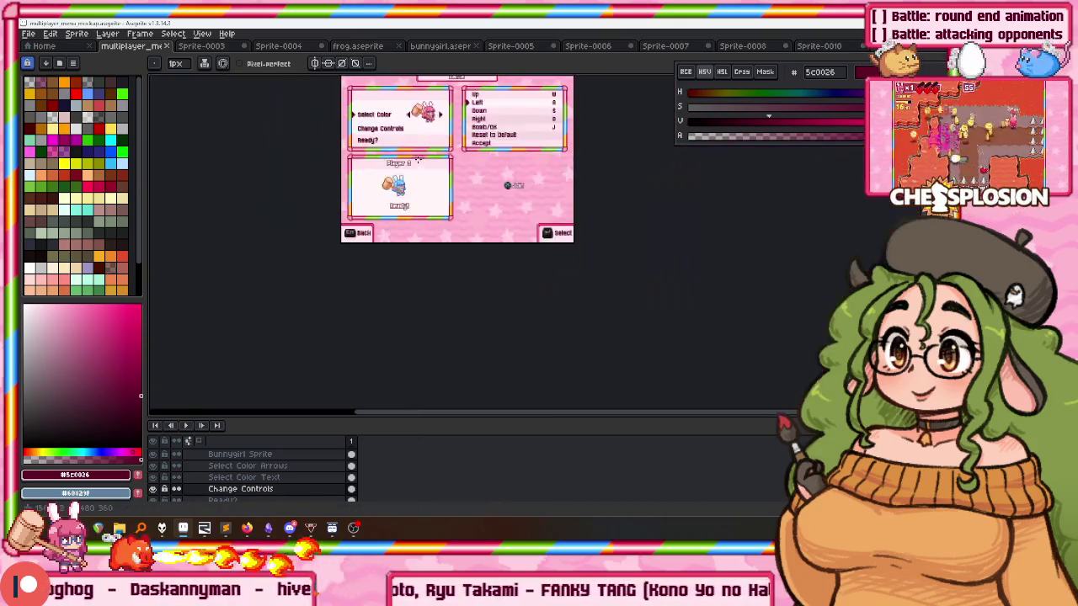
pyautogui.scroll(2, 418, 155)
pyautogui.scroll(1, 434, 252)
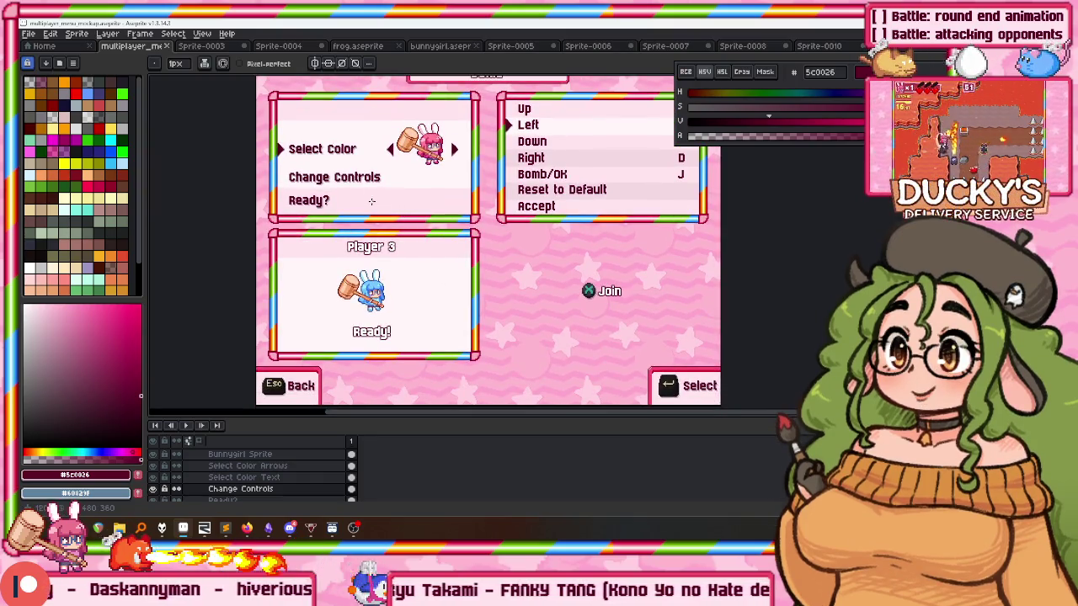
pyautogui.scroll(-1, 372, 201)
pyautogui.scroll(1, 366, 246)
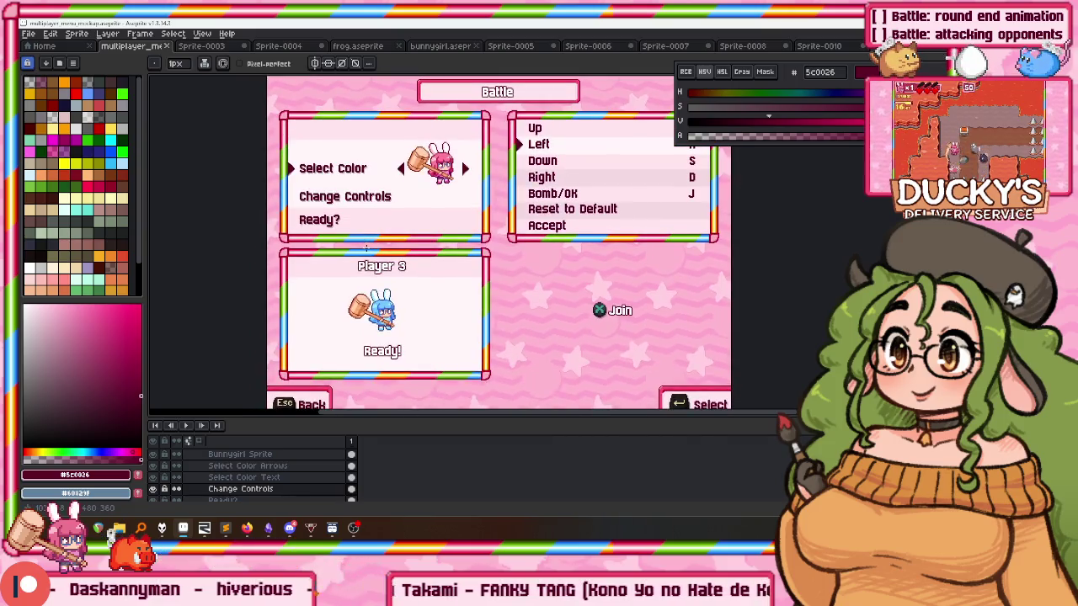
pyautogui.hscroll(1, 358, 245)
pyautogui.scroll(1, 345, 241)
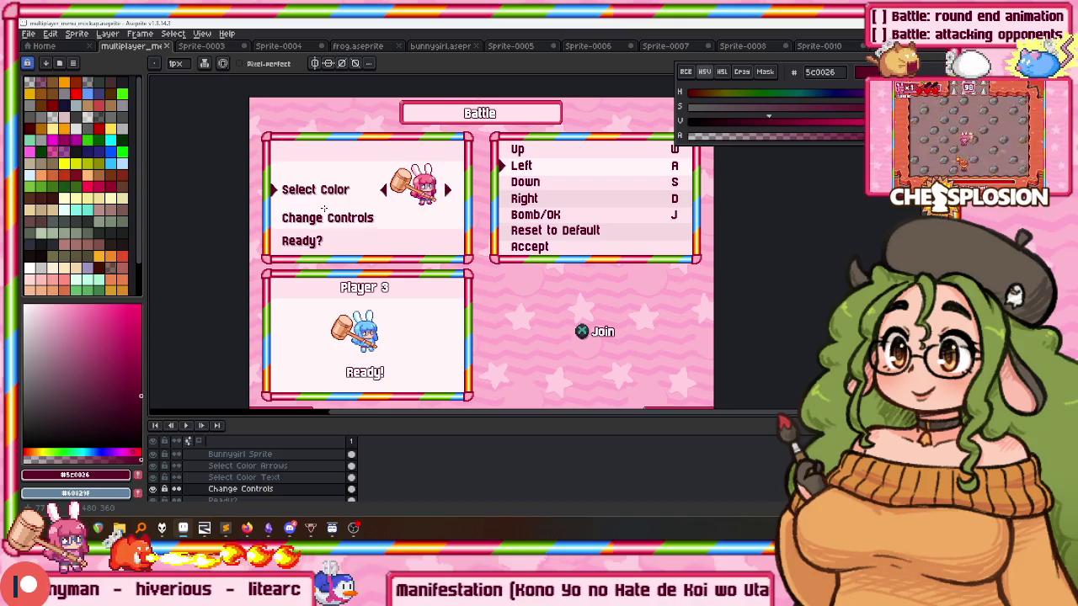
pyautogui.moveTo(324, 208); pyautogui.dragTo(329, 195)
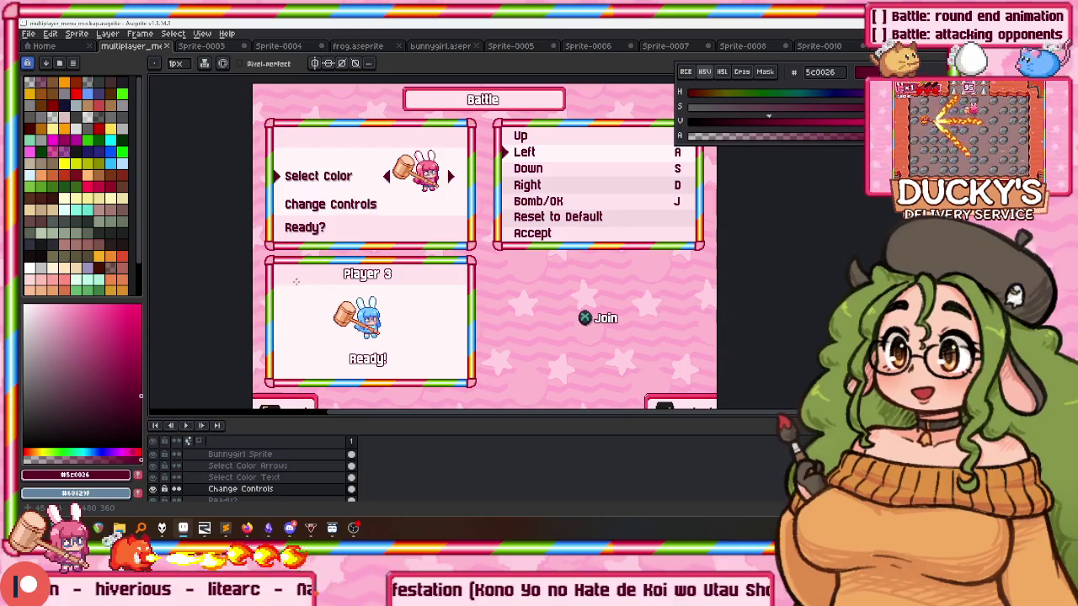
# Duplicate the Select Color Text layer and drag the copy to the top of the stack.
pyautogui.click(257, 477)
pyautogui.rightClick(259, 476)
pyautogui.click(252, 475)
pyautogui.rightClick(256, 478)
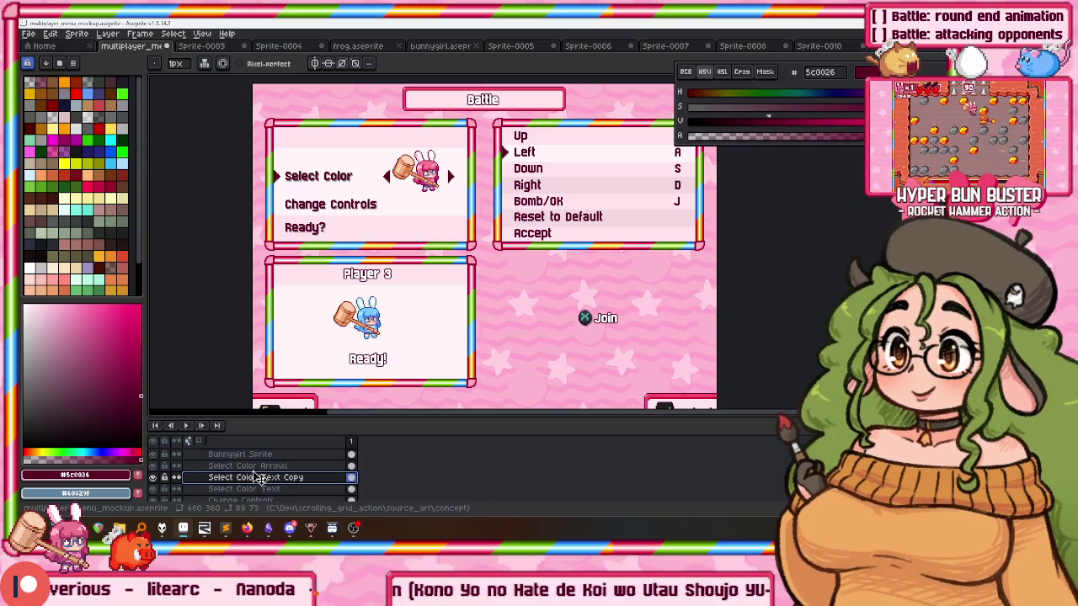
pyautogui.moveTo(257, 477); pyautogui.dragTo(257, 466)
# Rename the copied layer to 'Select Team Text'.
pyautogui.doubleClick(244, 466)
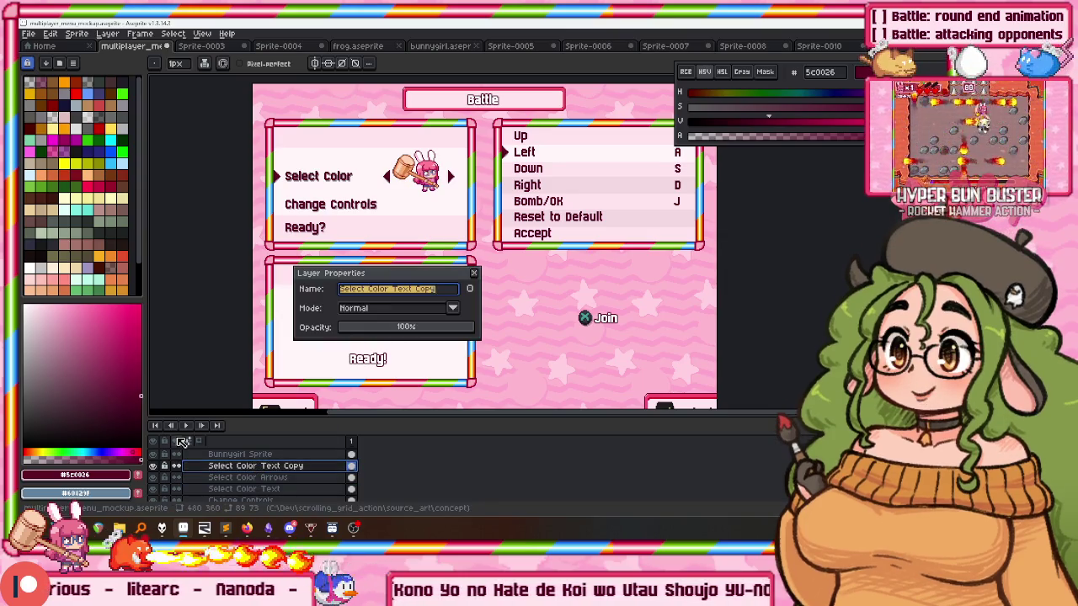
pyautogui.write('Select Tea')
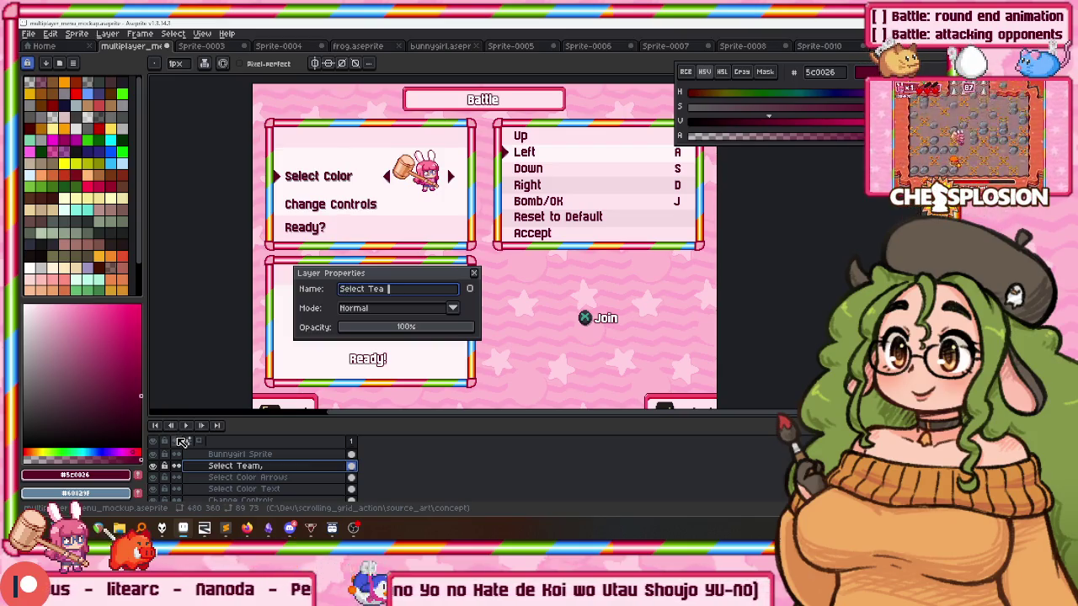
pyautogui.write('m')
pyautogui.press('Return')
# Draw a text box above Select Color with the Text tool, then cancel that first attempt.
pyautogui.press('t')
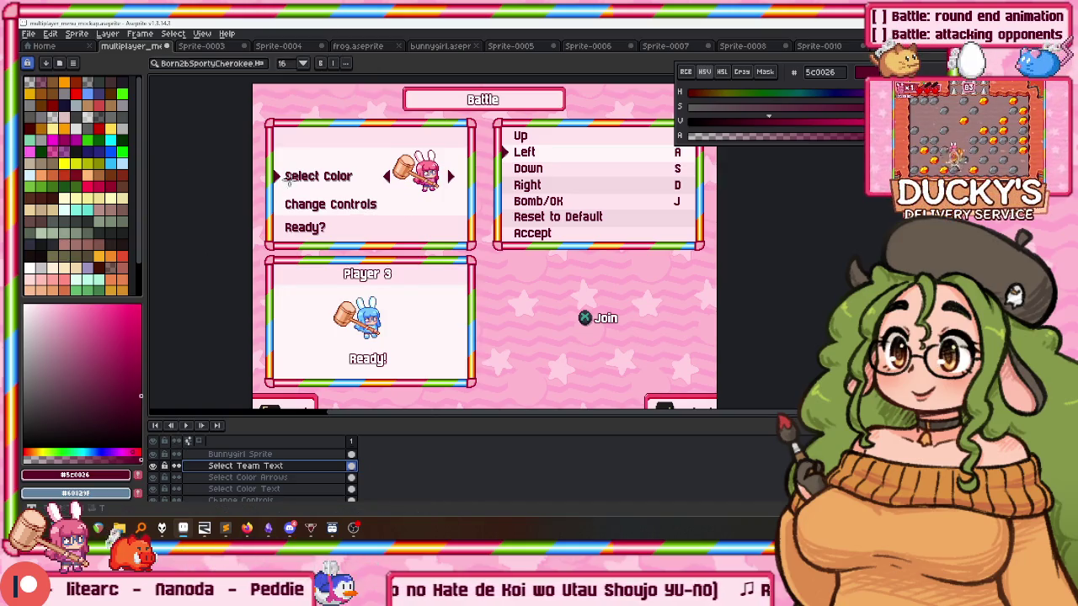
pyautogui.scroll(2, 289, 176)
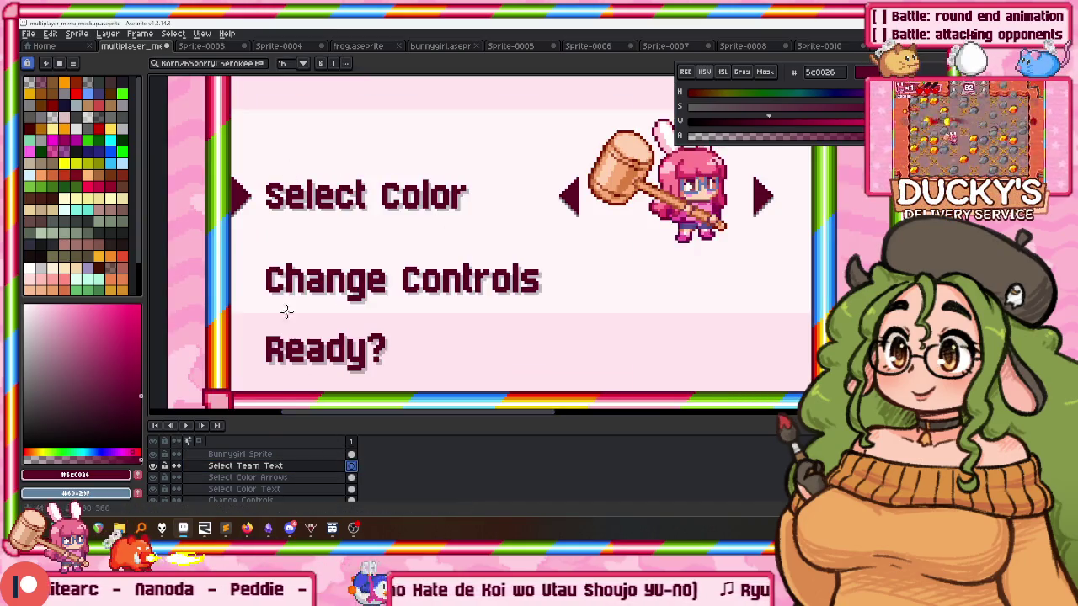
pyautogui.scroll(-2, 303, 253)
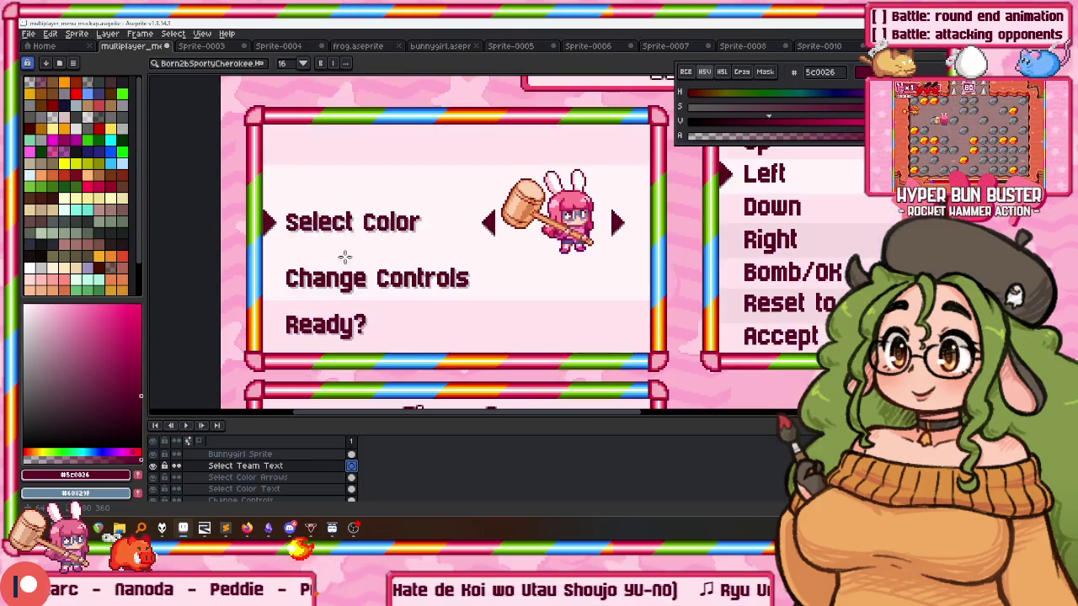
pyautogui.scroll(3, 313, 267)
pyautogui.scroll(1, 301, 267)
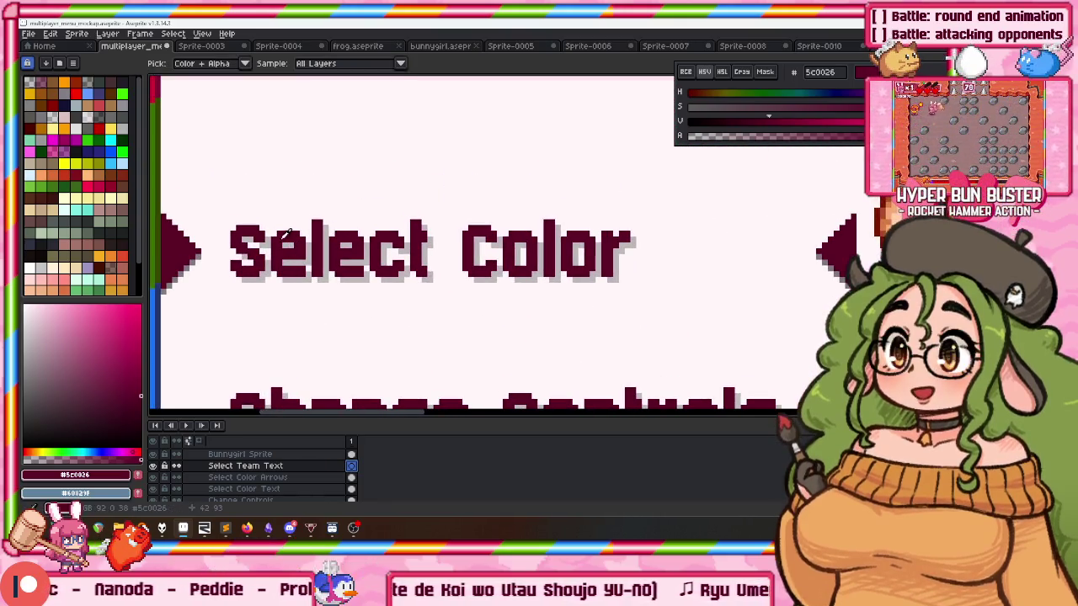
pyautogui.moveTo(286, 218); pyautogui.dragTo(653, 309)
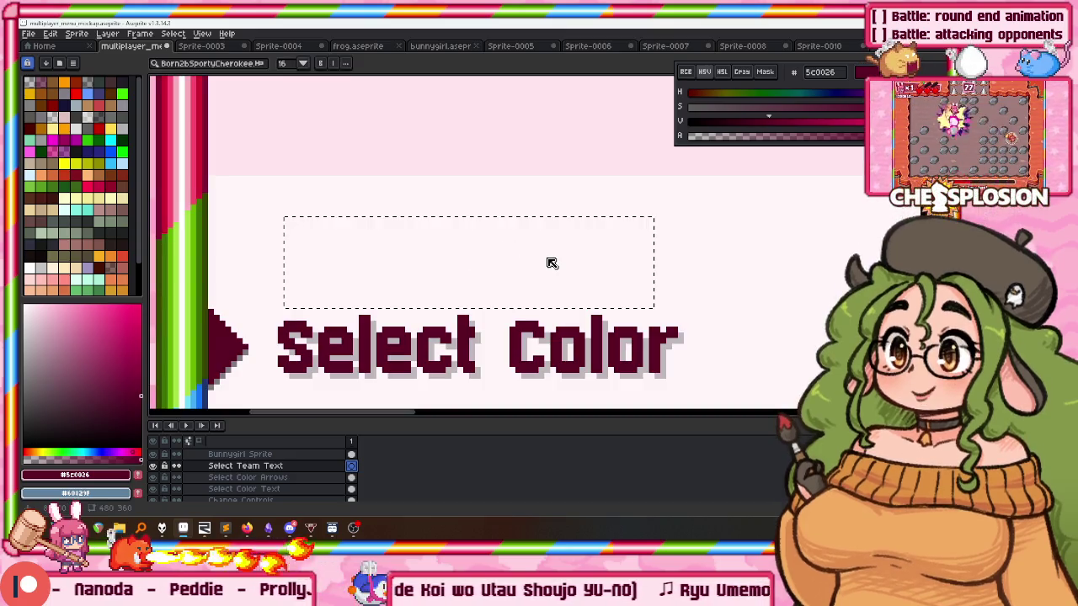
pyautogui.write('Select Team')
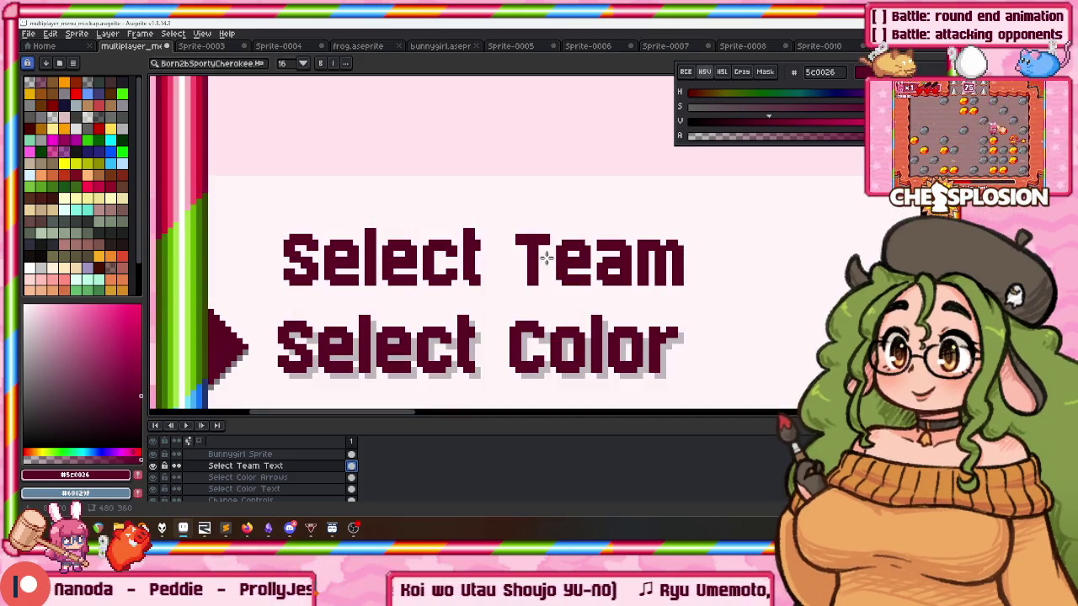
pyautogui.press('Escape')
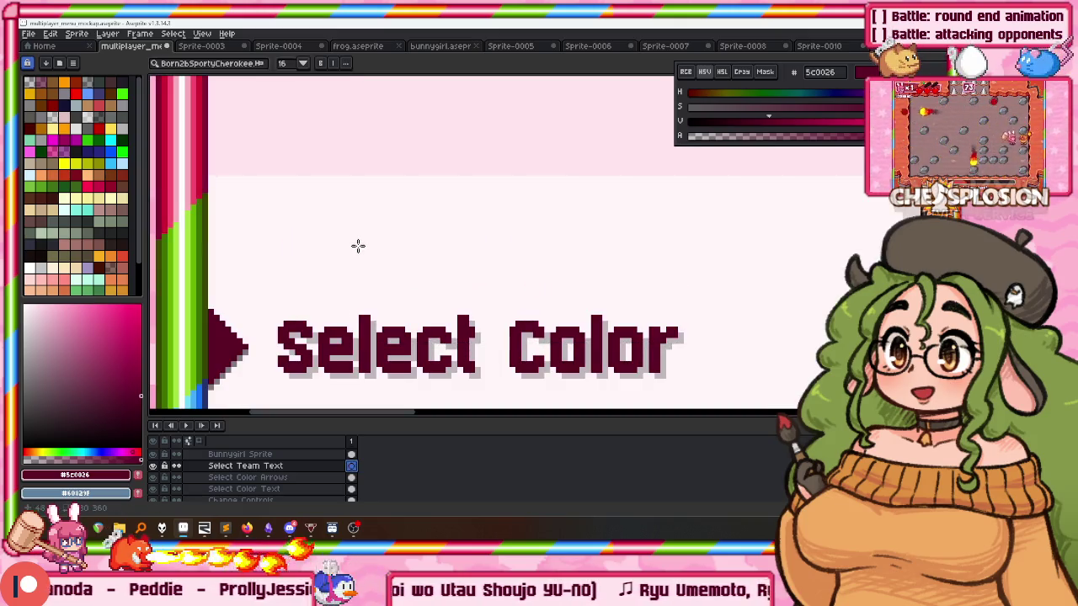
# Write 'Select Team' above Select Color, move it into place, and pick black.
pyautogui.click(314, 223)
pyautogui.write('Select T')
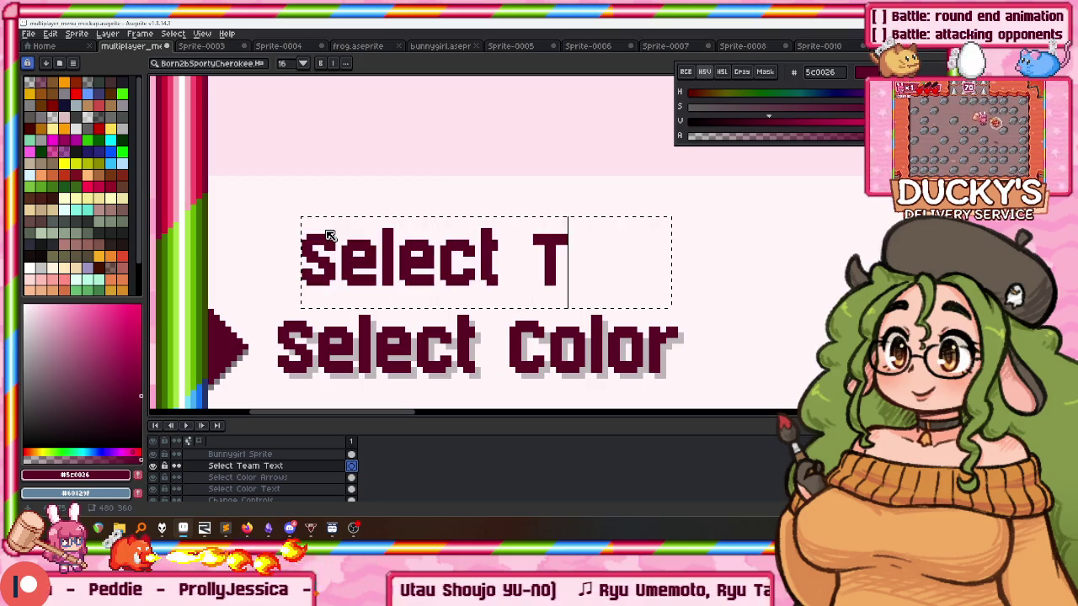
pyautogui.write('eam')
pyautogui.press('Return')
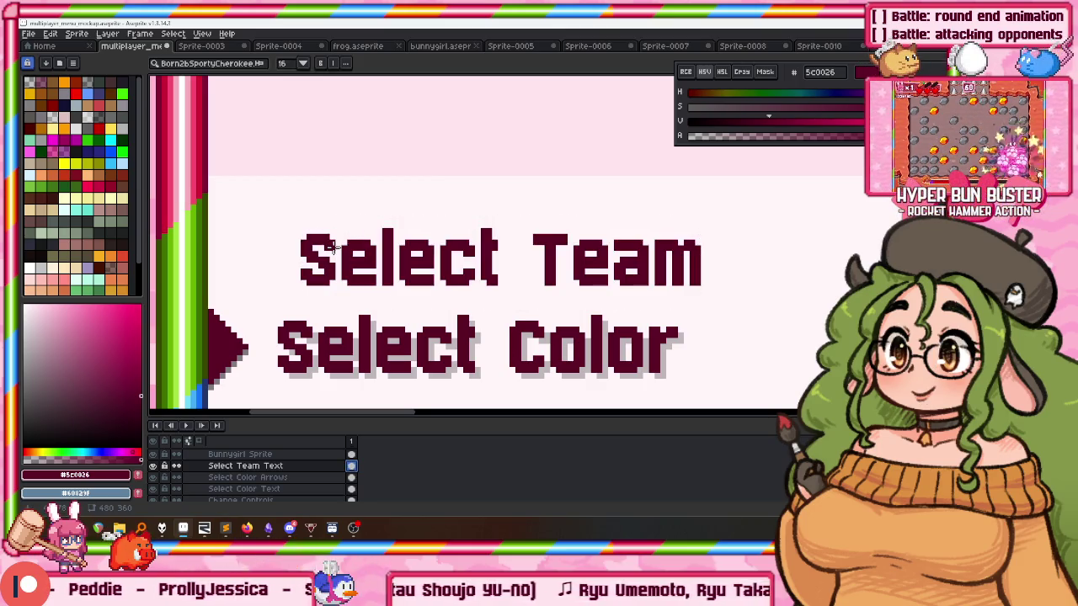
pyautogui.moveTo(358, 258); pyautogui.dragTo(335, 205)
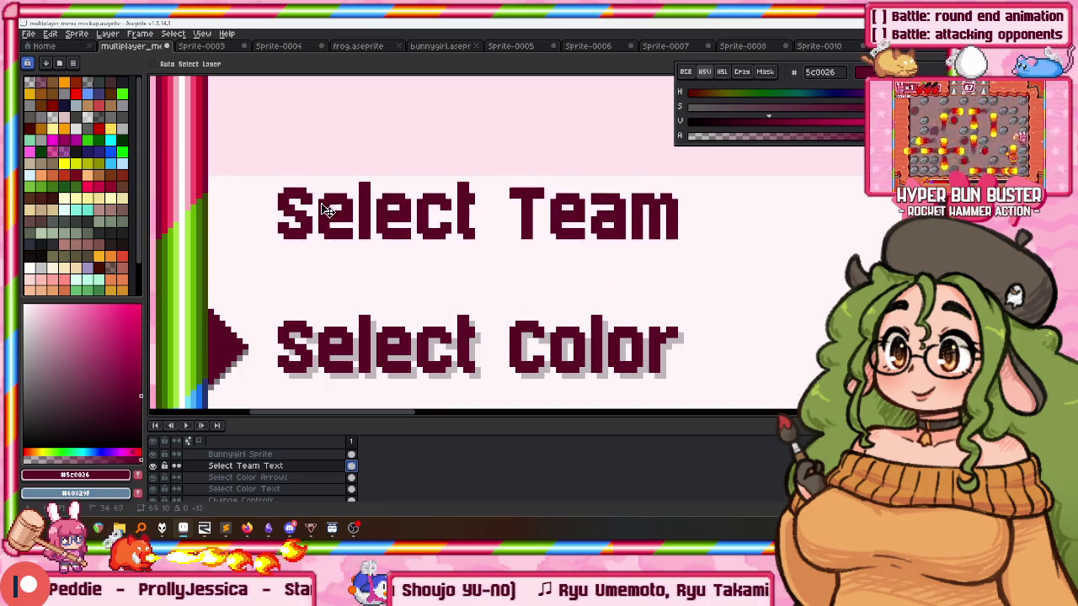
pyautogui.click(701, 108)
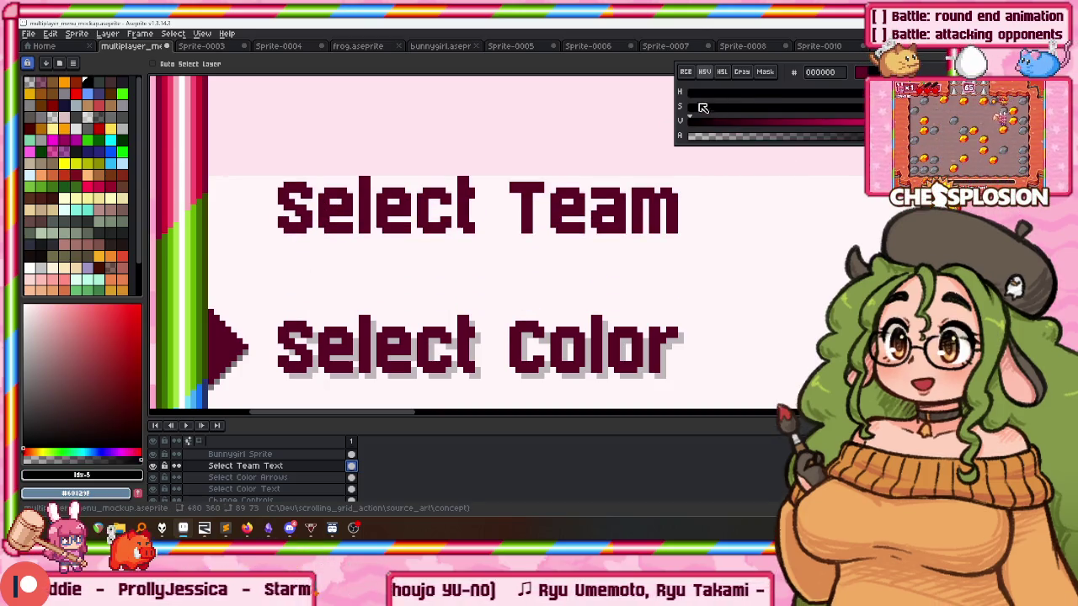
# Apply a black Outline effect to the Select Team text and move it higher in the panel.
pyautogui.moveTo(741, 149); pyautogui.dragTo(751, 151)
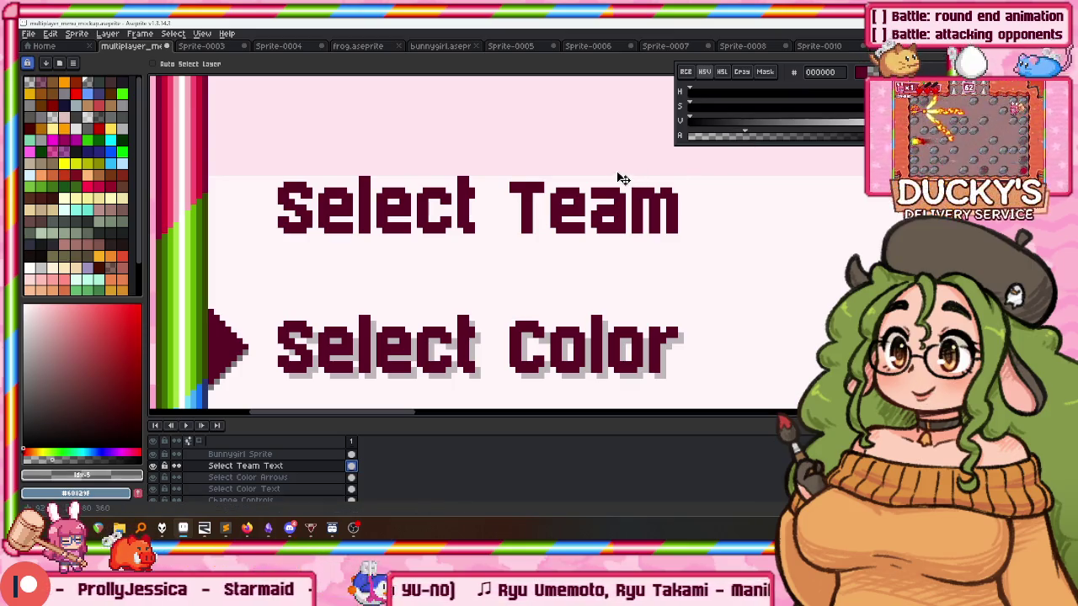
pyautogui.hotkey('shift', 'o')
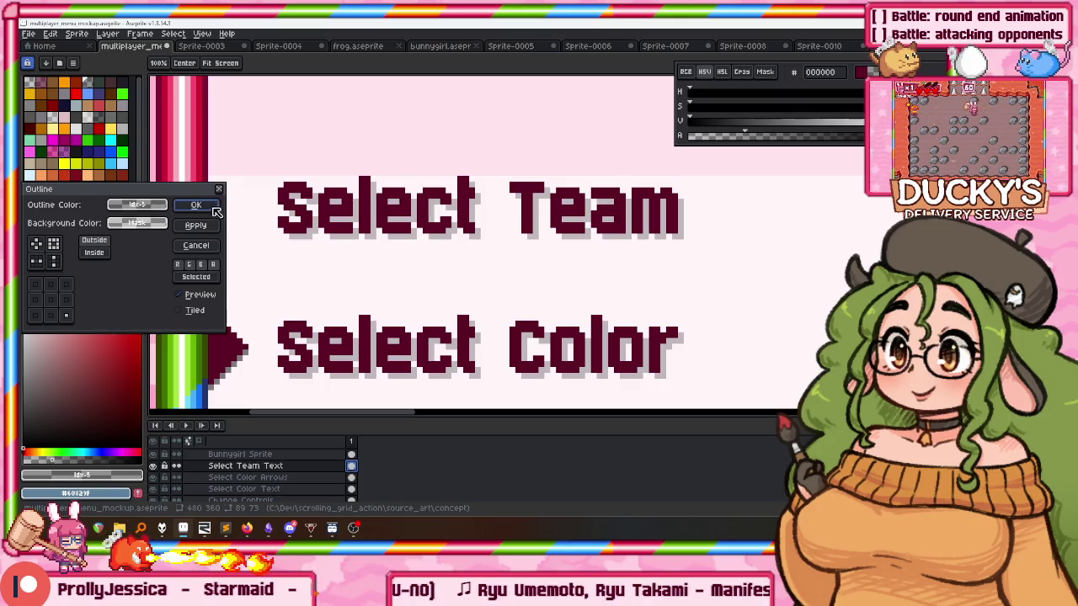
pyautogui.click(196, 205)
pyautogui.scroll(-1, 378, 216)
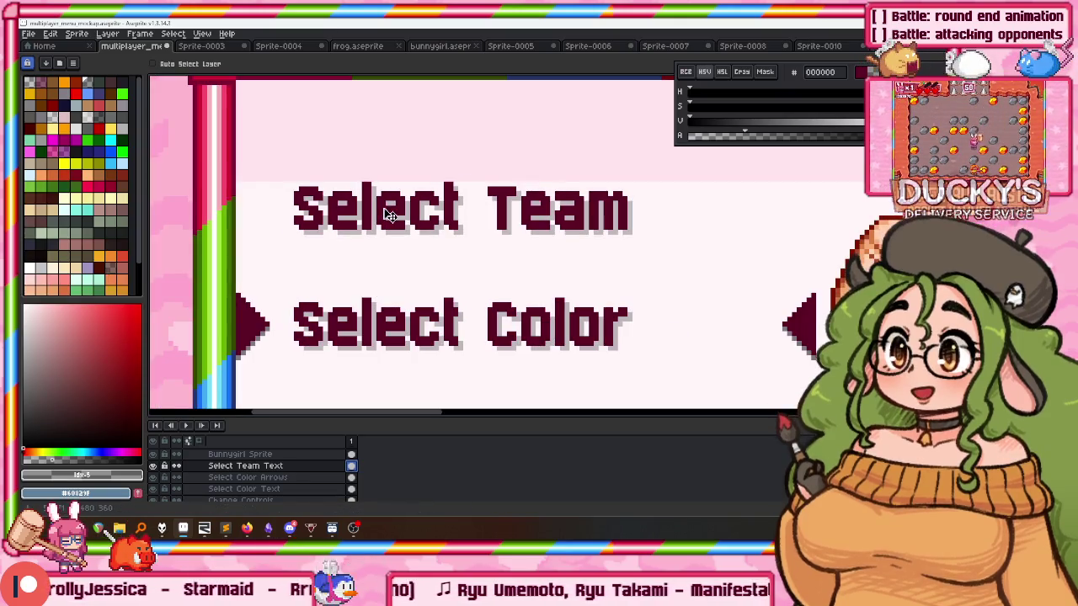
pyautogui.scroll(-2, 394, 212)
pyautogui.scroll(1, 321, 233)
pyautogui.moveTo(321, 233)
pyautogui.mouseDown()
pyautogui.moveTo(317, 207)
pyautogui.moveTo(335, 172)
pyautogui.moveTo(350, 169)
pyautogui.mouseUp()
pyautogui.scroll(-1, 328, 212)
pyautogui.scroll(-1, 340, 174)
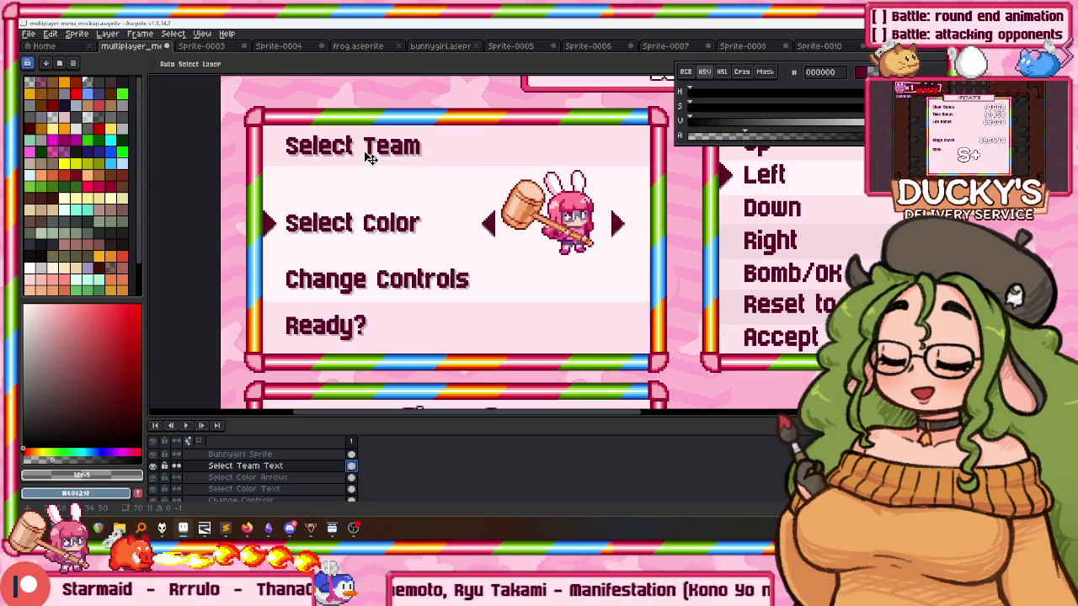
pyautogui.scroll(1, 366, 149)
# Zoom and pan over the mockup to bring the Battle title into view.
pyautogui.scroll(1, 373, 149)
pyautogui.scroll(-2, 447, 180)
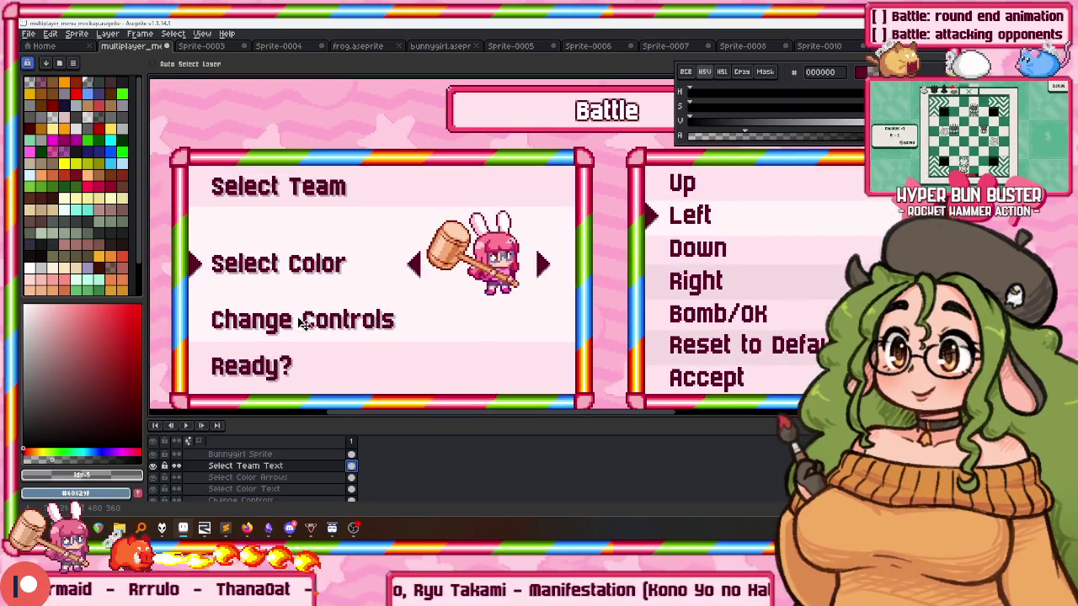
pyautogui.scroll(3, 287, 385)
pyautogui.scroll(-4, 308, 341)
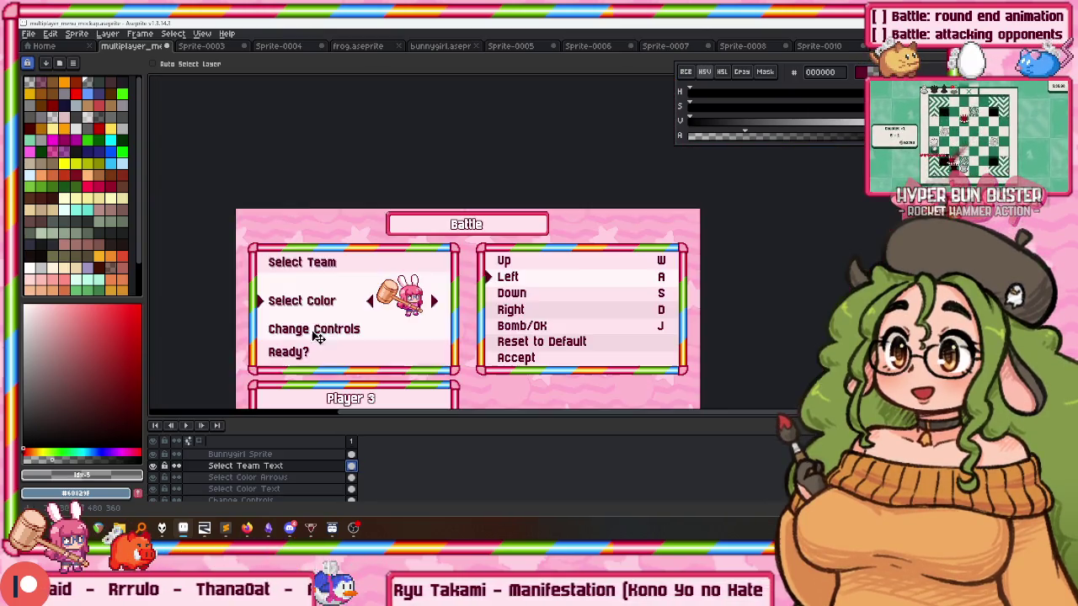
pyautogui.scroll(2, 438, 240)
pyautogui.moveTo(445, 233); pyautogui.dragTo(491, 166)
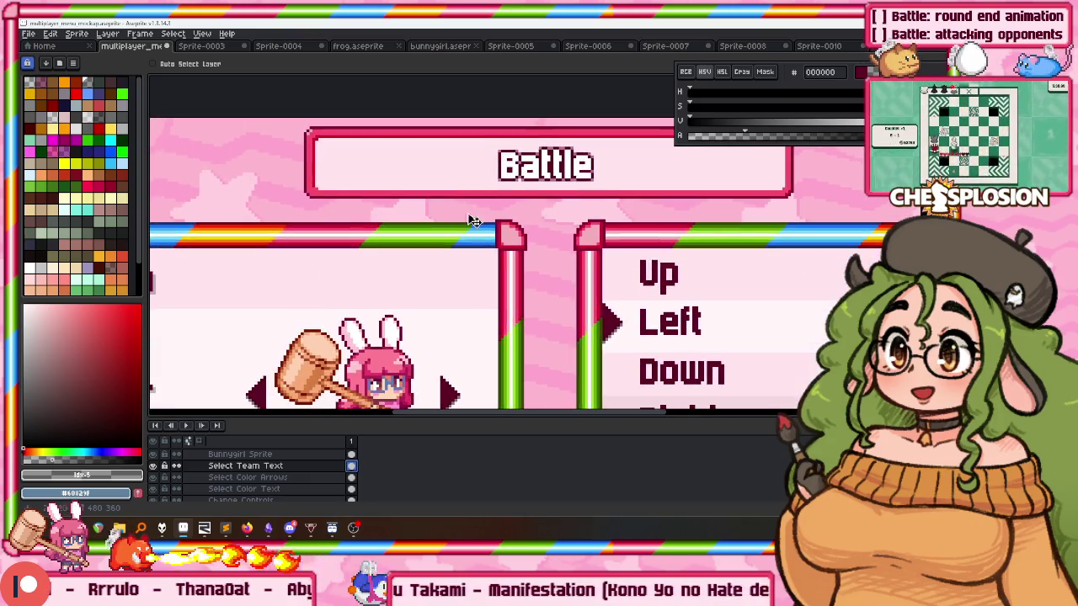
pyautogui.scroll(-1, 472, 211)
pyautogui.hotkey('alt', 'Tab')
pyautogui.hotkey('alt', 'Tab')
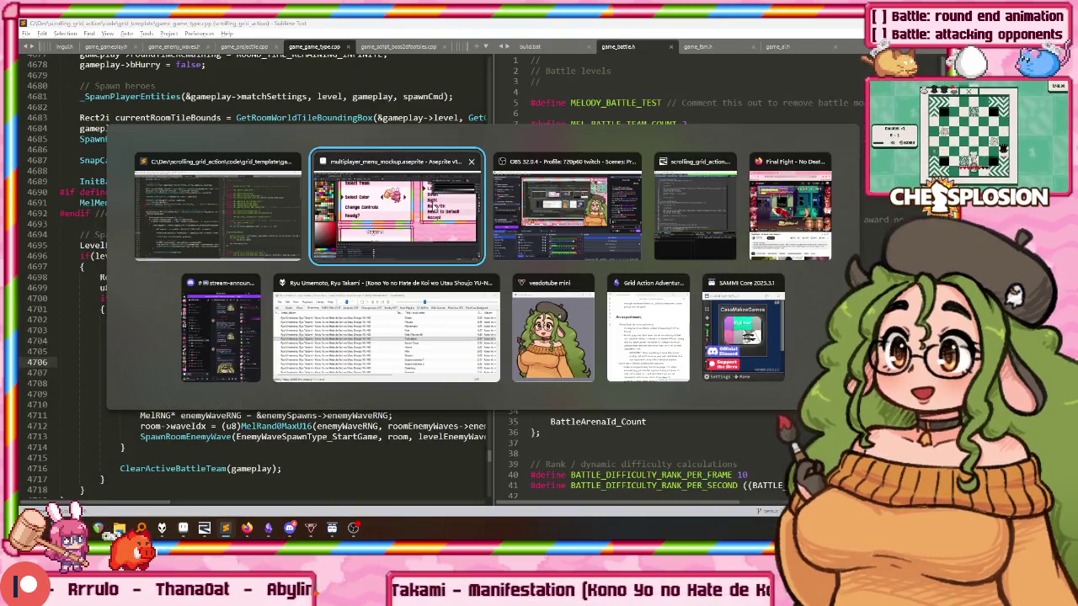
# Frame the Select Team panel and target the Select Team Text layer with the marquee tool.
pyautogui.moveTo(435, 210)
pyautogui.mouseDown()
pyautogui.moveTo(399, 244)
pyautogui.moveTo(302, 230)
pyautogui.moveTo(322, 181)
pyautogui.moveTo(279, 163)
pyautogui.mouseUp()
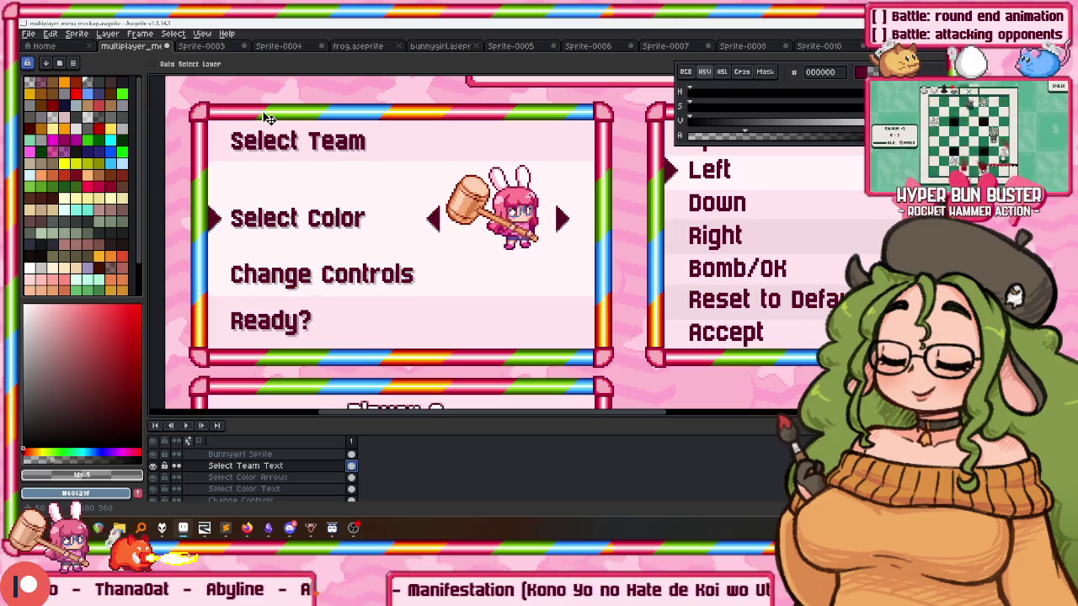
pyautogui.moveTo(413, 160)
pyautogui.mouseDown()
pyautogui.moveTo(396, 145)
pyautogui.moveTo(357, 191)
pyautogui.mouseUp()
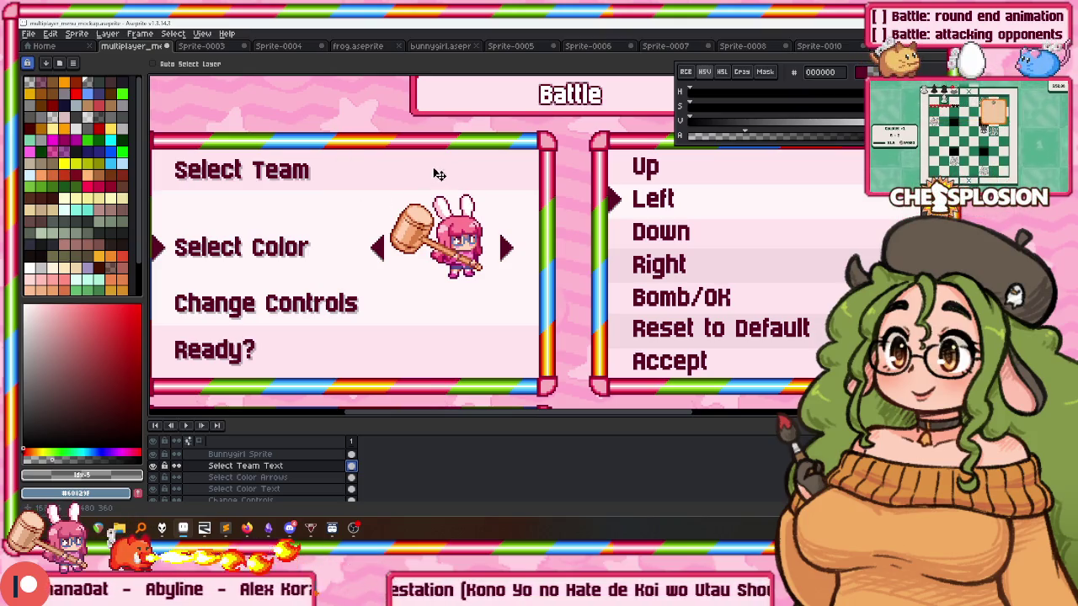
pyautogui.moveTo(435, 175); pyautogui.dragTo(520, 137)
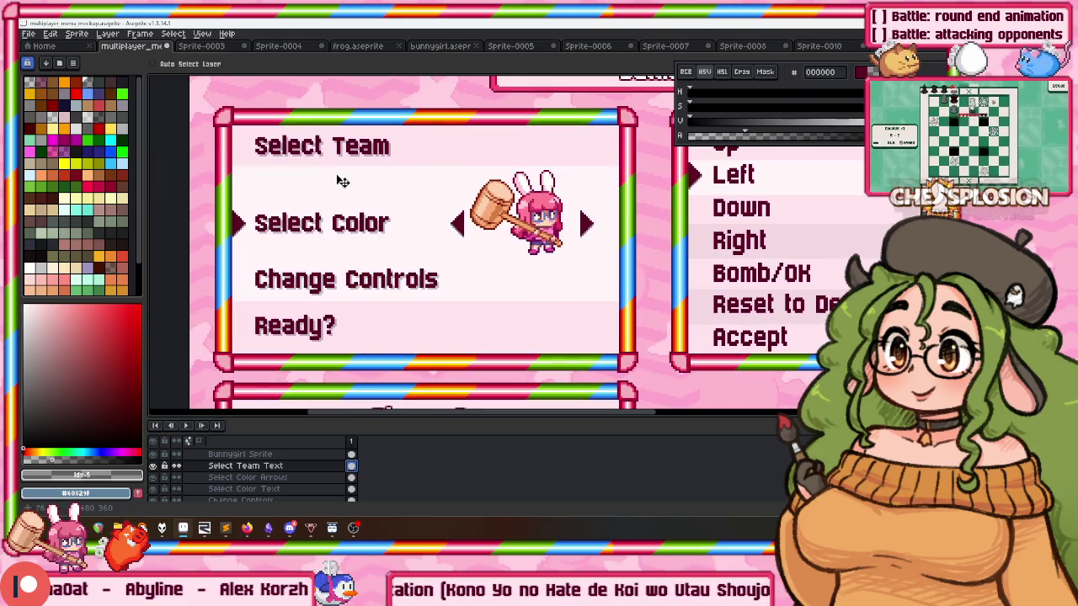
pyautogui.press('m')
pyautogui.click(244, 466)
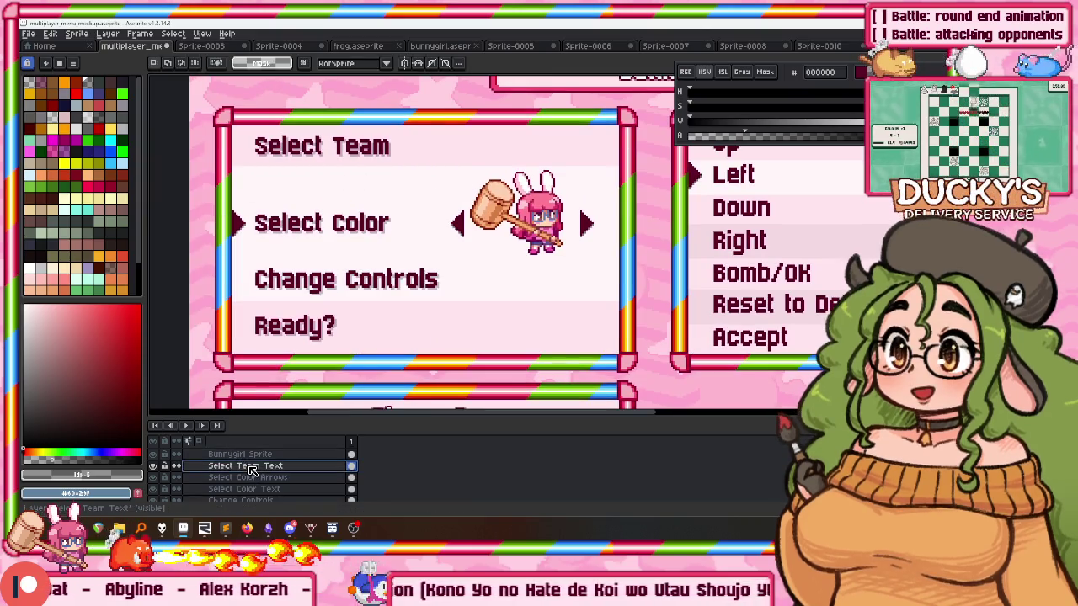
# Move the Select Team Text layer below Select Color Text in the layer stack.
pyautogui.scroll(-1, 245, 444)
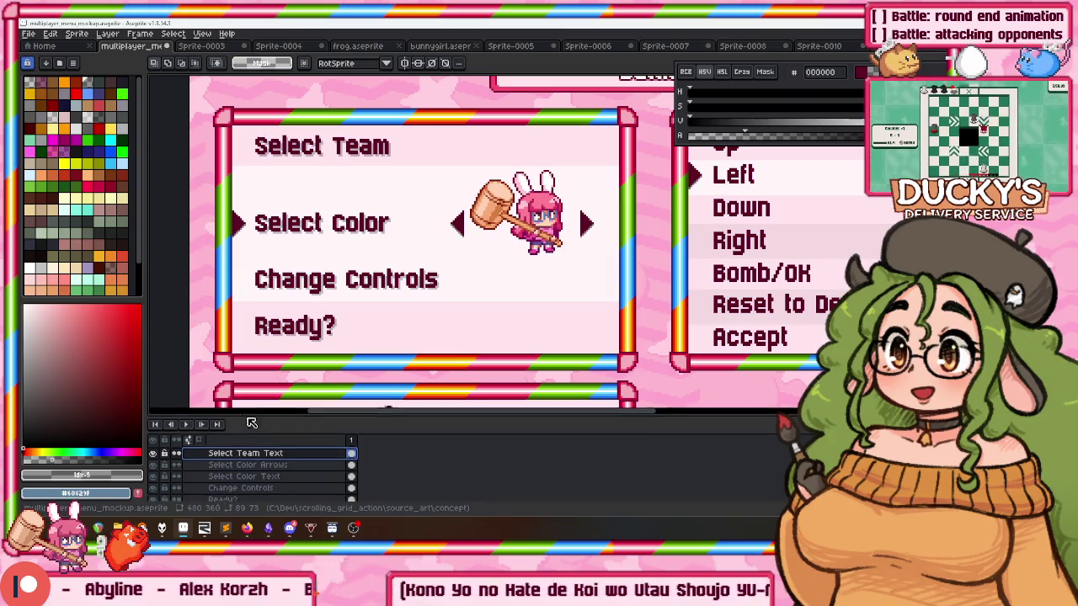
pyautogui.moveTo(251, 424); pyautogui.dragTo(252, 295)
pyautogui.scroll(1, 256, 341)
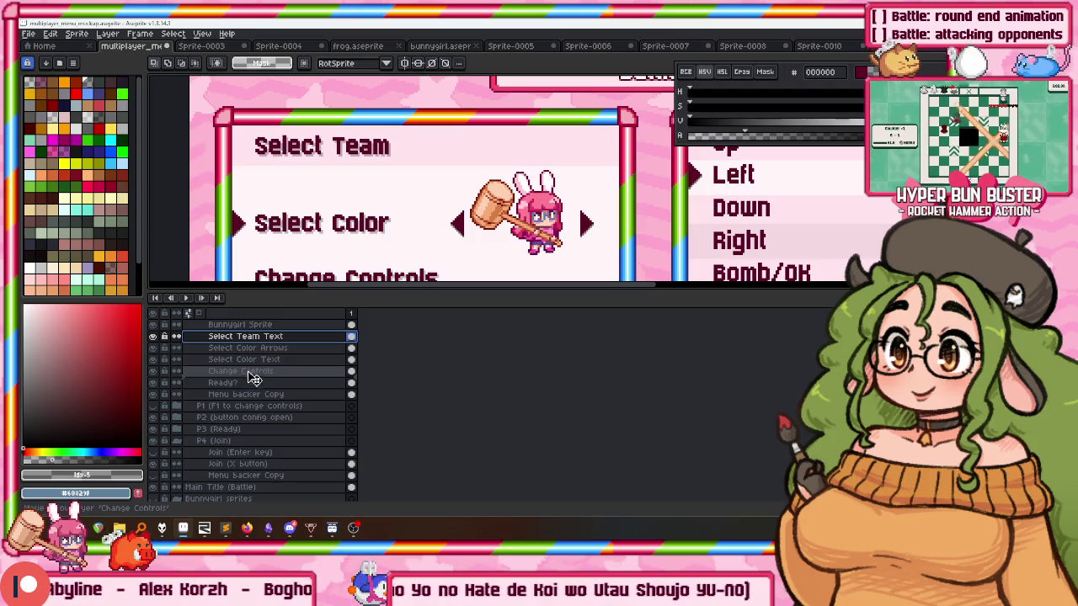
pyautogui.moveTo(255, 380); pyautogui.dragTo(255, 377)
# Select the Pointer through Select Color Text layers and drag that row up beneath Select Team.
pyautogui.scroll(1, 261, 354)
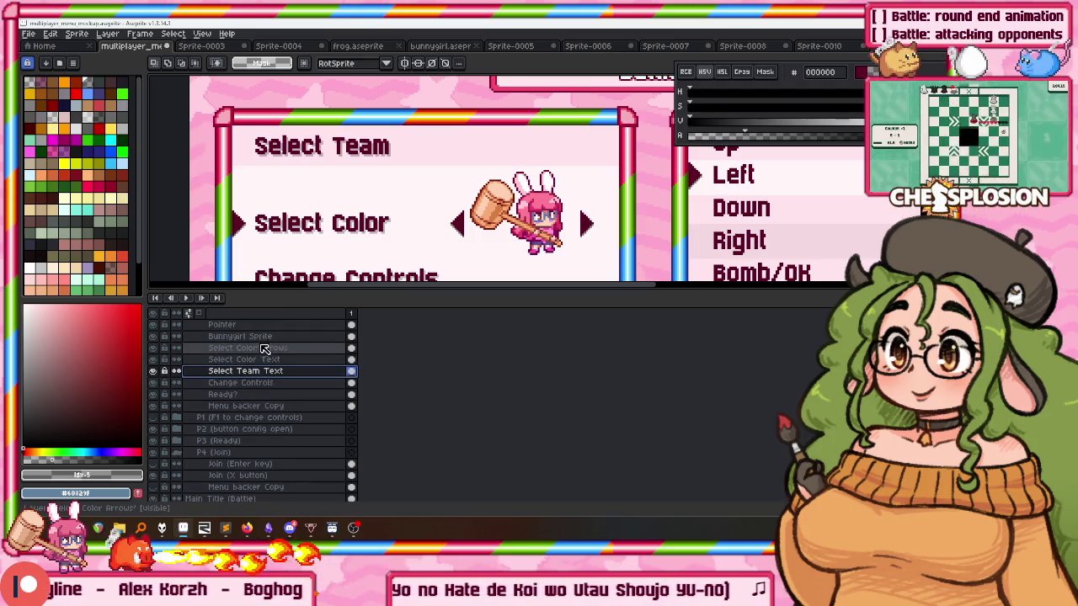
pyautogui.scroll(5, 257, 353)
pyautogui.click(253, 348)
pyautogui.click(244, 382)
pyautogui.moveTo(296, 230); pyautogui.dragTo(302, 191)
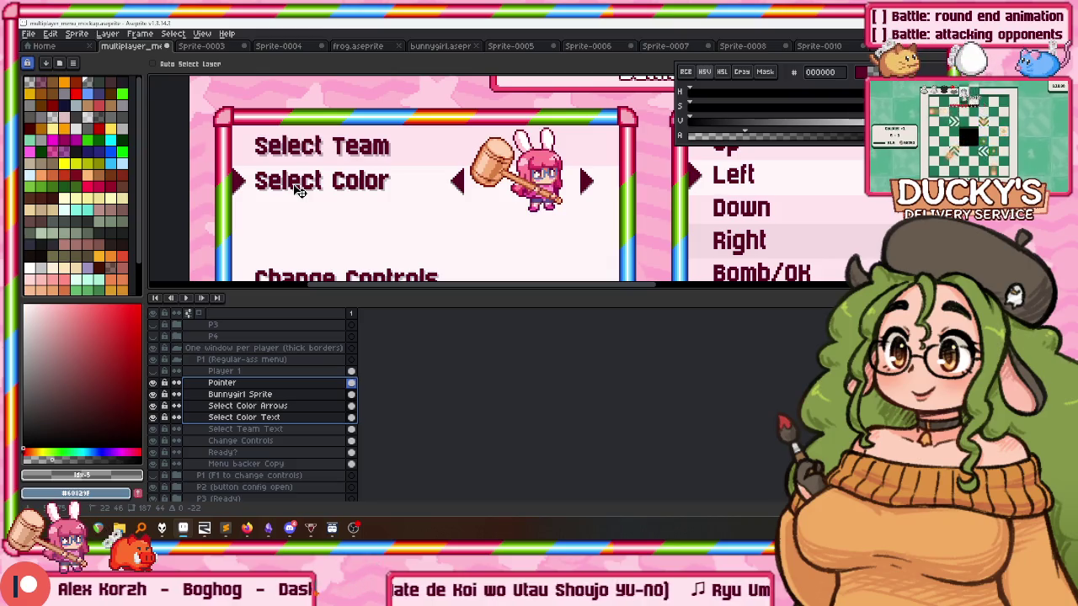
pyautogui.scroll(-1, 297, 202)
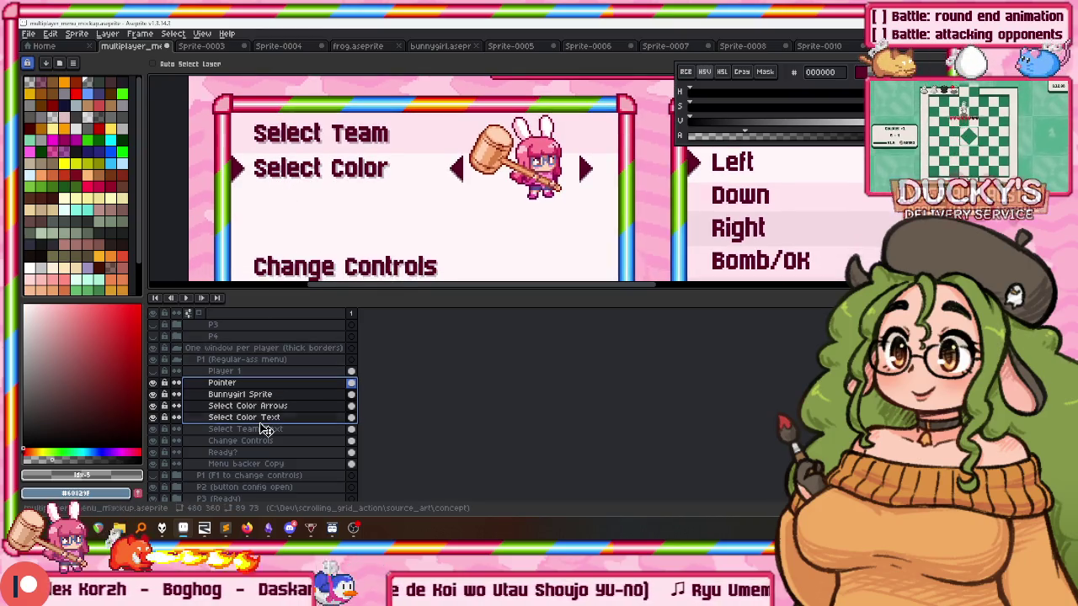
pyautogui.click(290, 430)
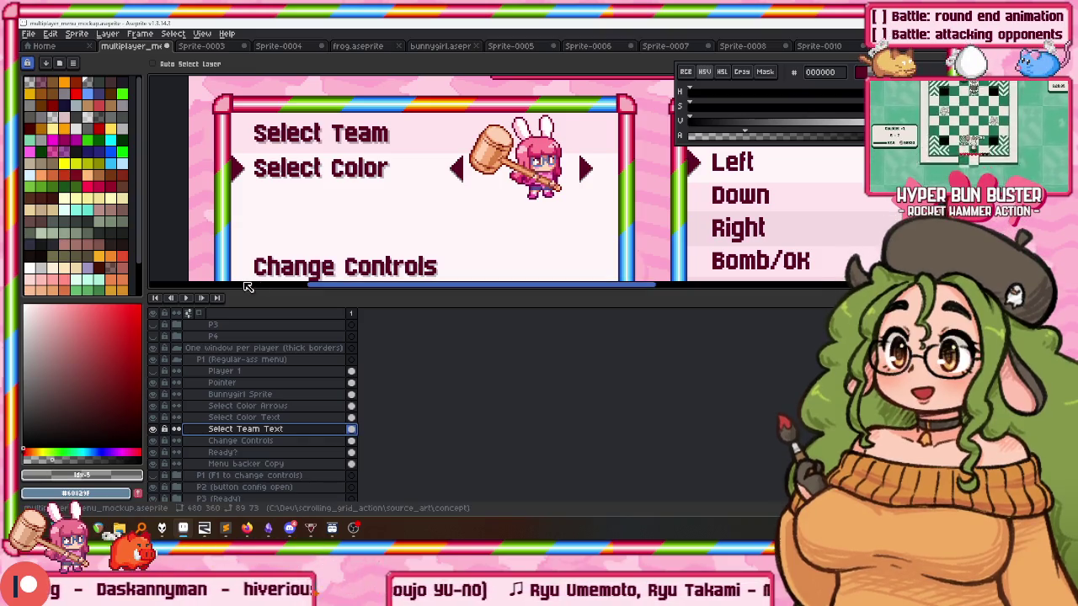
pyautogui.scroll(-1, 435, 208)
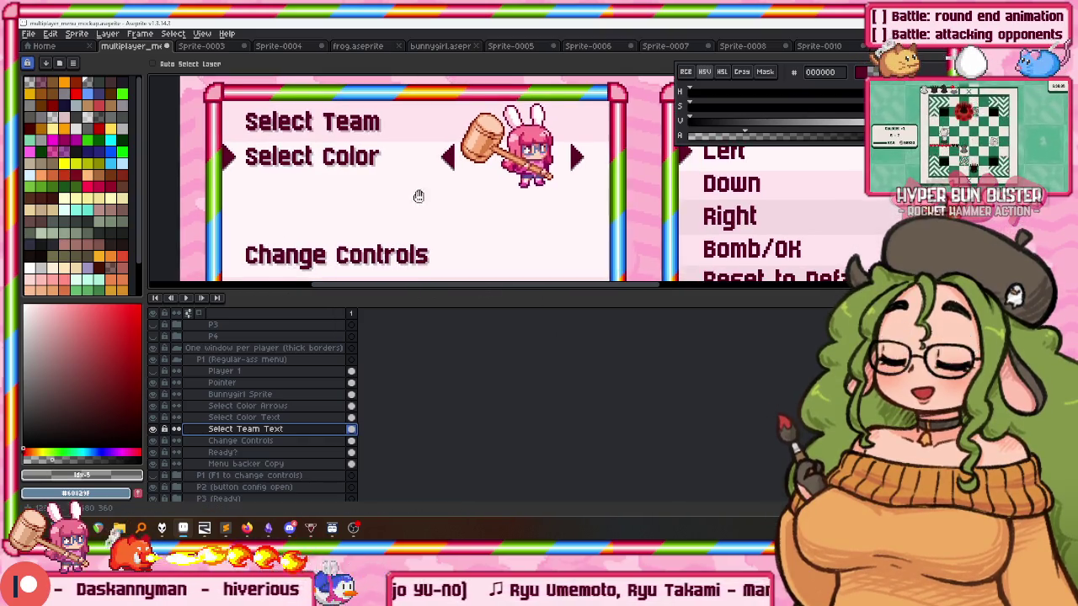
# Enlarge the canvas area and close Sprite-0003 without saving.
pyautogui.scroll(-2, 423, 205)
pyautogui.scroll(-2, 414, 177)
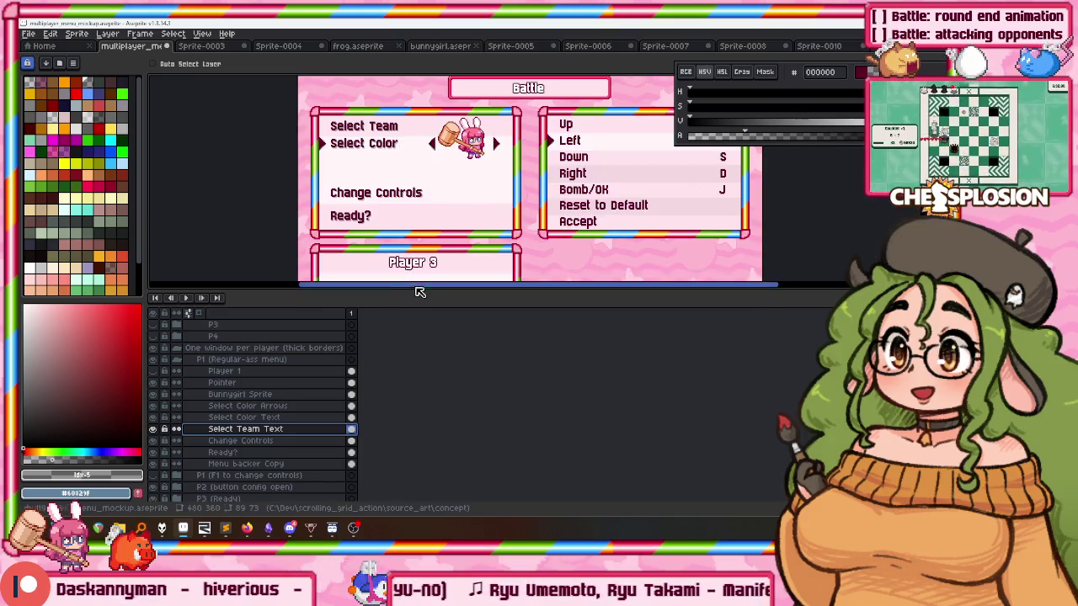
pyautogui.moveTo(416, 290); pyautogui.dragTo(416, 408)
pyautogui.click(202, 46)
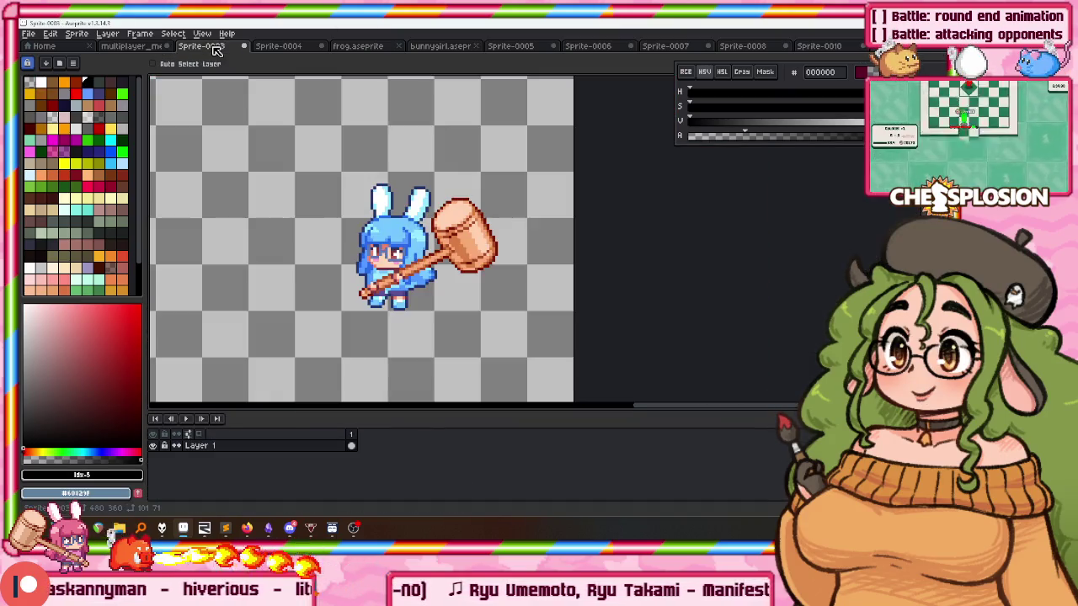
pyautogui.click(242, 47)
pyautogui.click(472, 294)
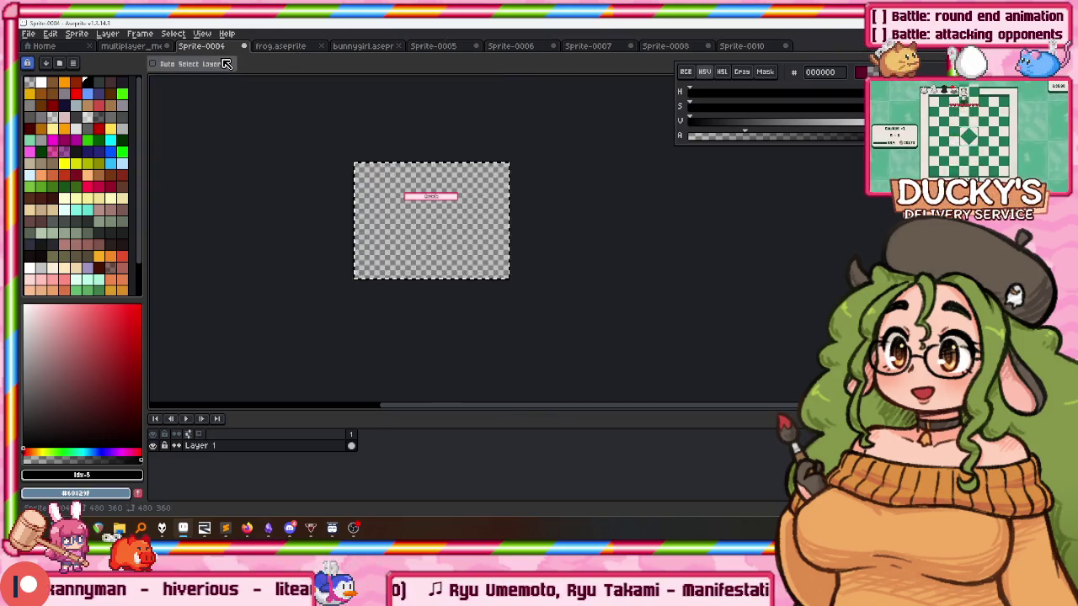
# Close the frog, bunnygirl and Sprite-0005 to Sprite-0010 files, discarding unsaved changes.
pyautogui.middleClick(295, 48)
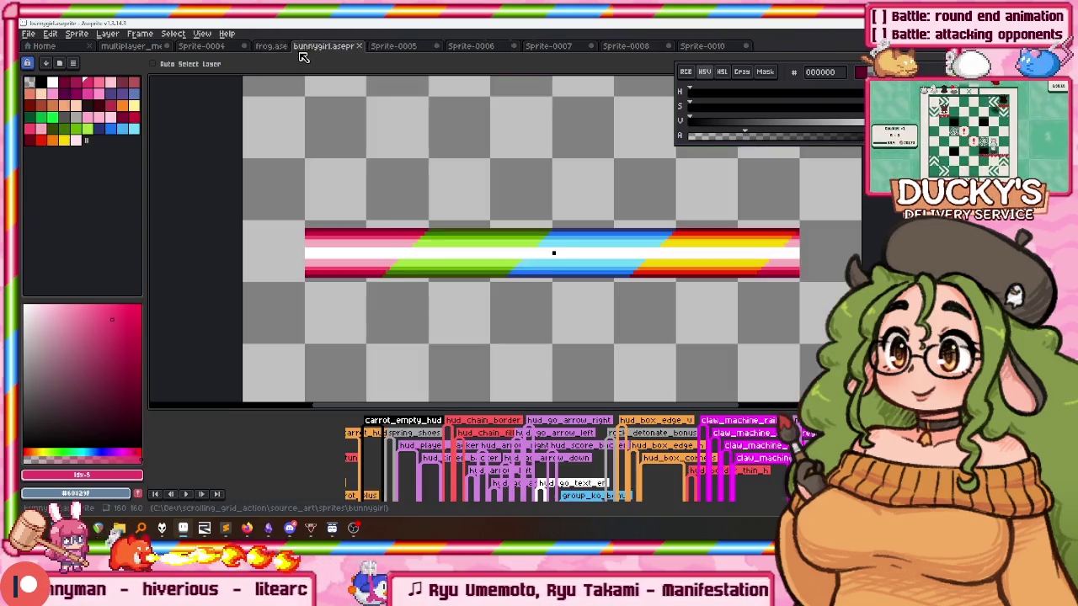
pyautogui.middleClick(303, 47)
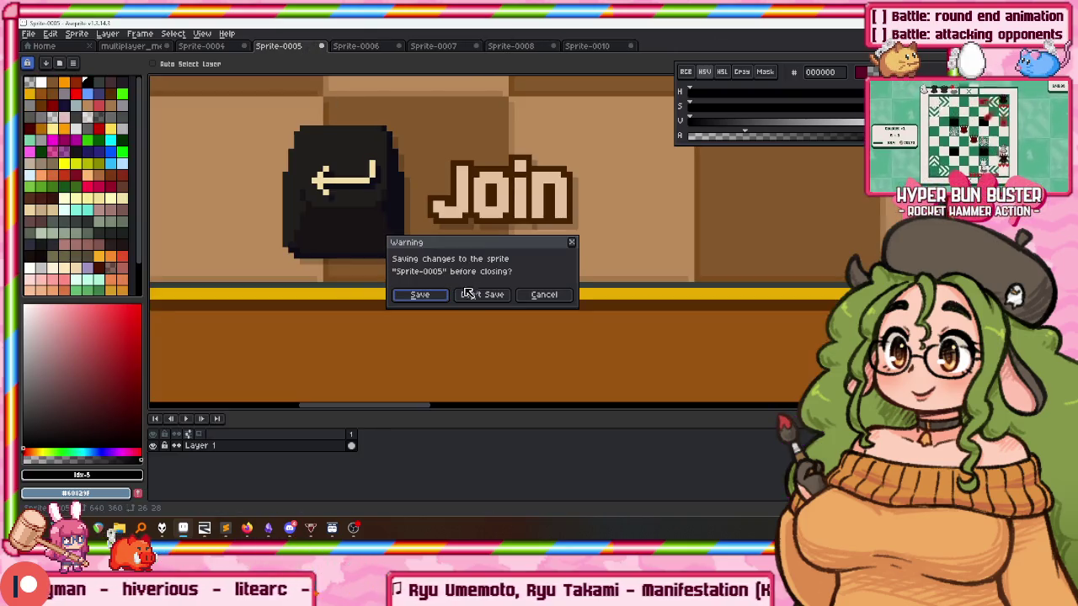
pyautogui.click(468, 291)
pyautogui.click(476, 301)
pyautogui.middleClick(301, 48)
pyautogui.click(480, 295)
pyautogui.middleClick(301, 48)
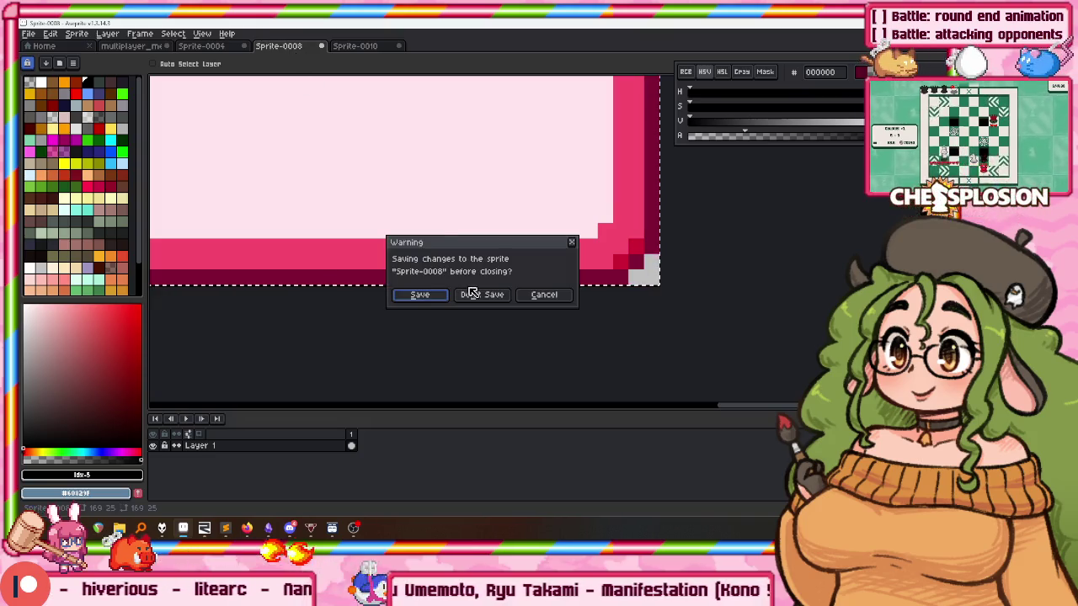
pyautogui.click(482, 295)
pyautogui.hotkey('ctrl', 'w')
pyautogui.click(498, 301)
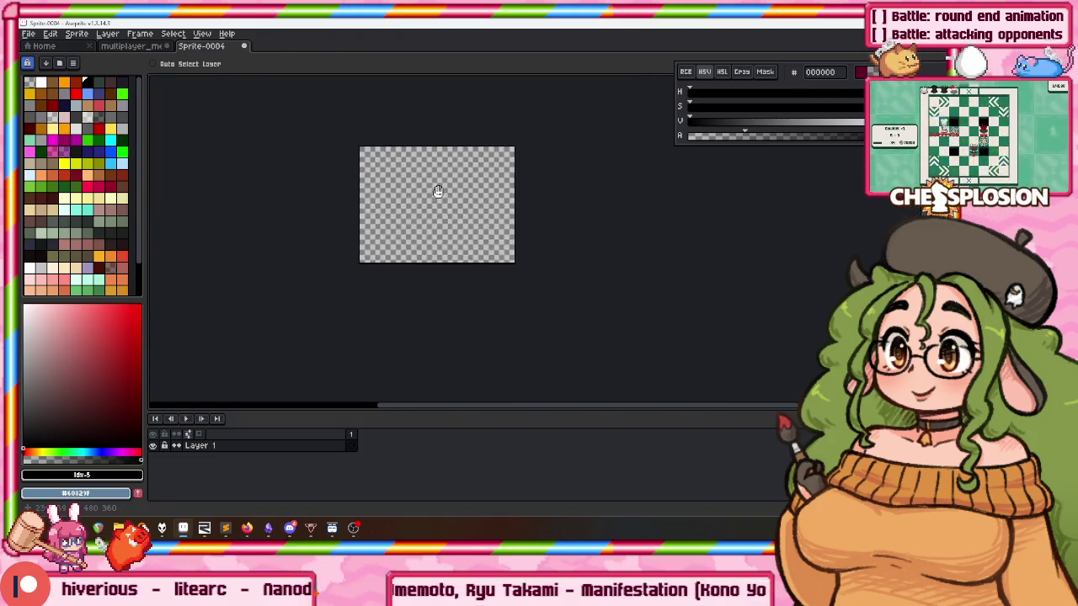
# Reopen multiplayer_menu_mockup.aseprite from the start page's recent files.
pyautogui.click(108, 34)
pyautogui.click(50, 47)
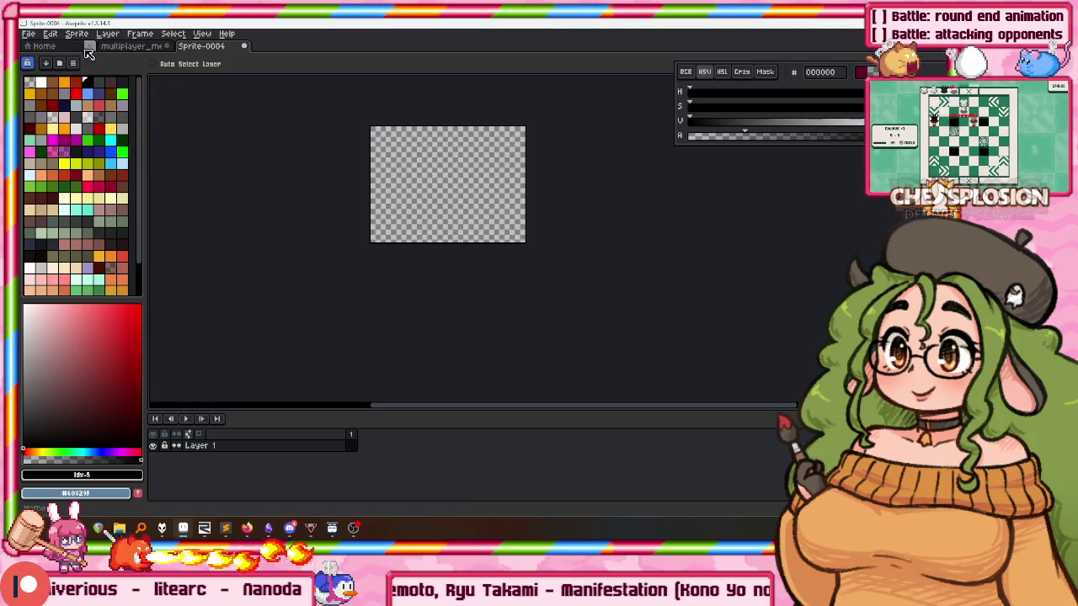
pyautogui.click(67, 199)
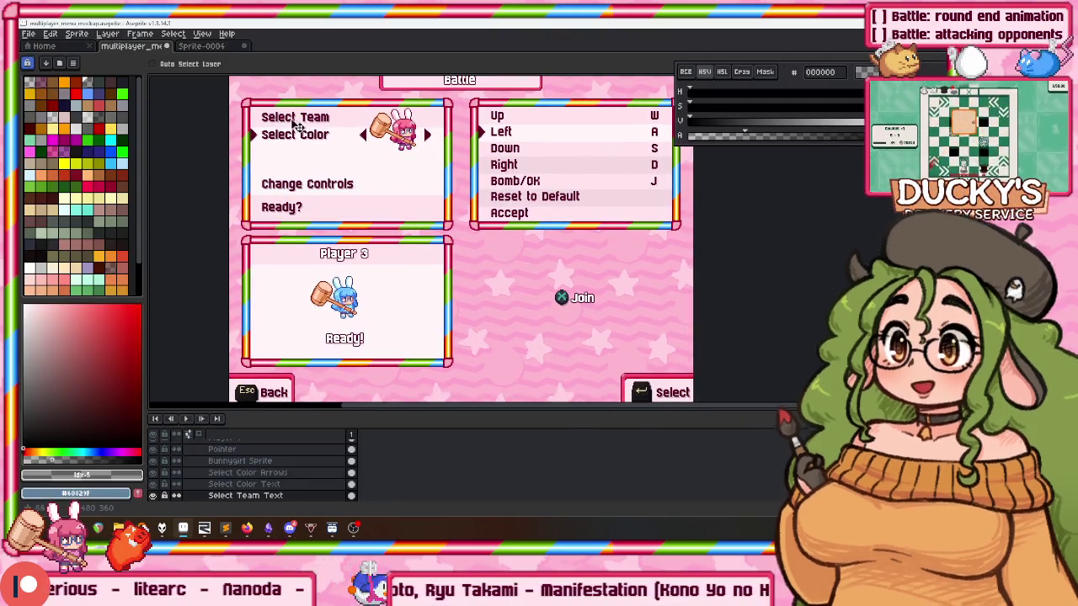
# Review the finished Battle menu mockup, then switch to the RemedyBG debugger.
pyautogui.hscroll(1, 337, 159)
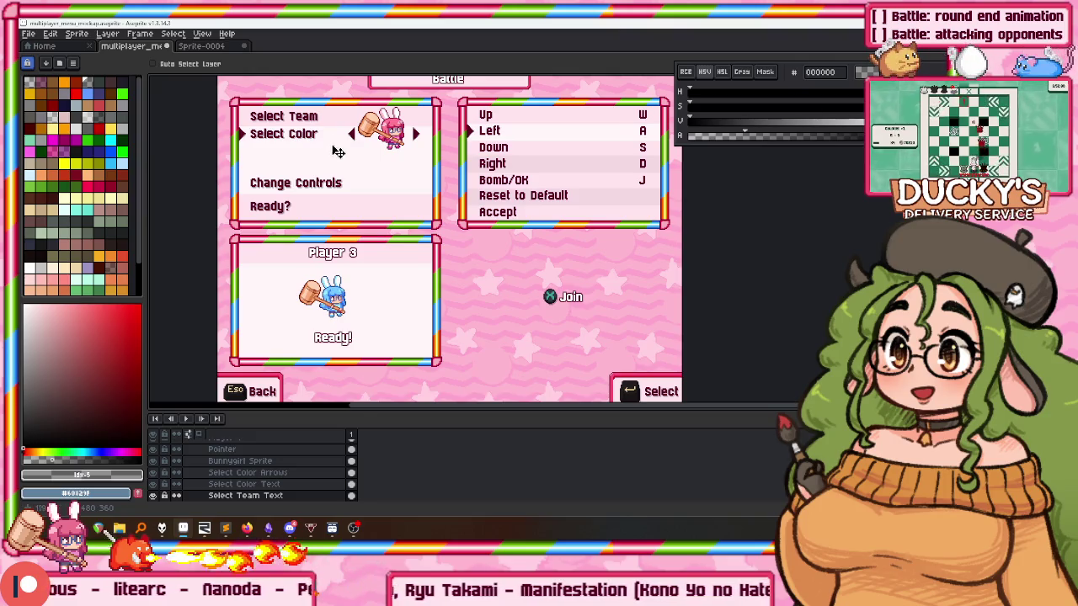
pyautogui.scroll(2, 337, 150)
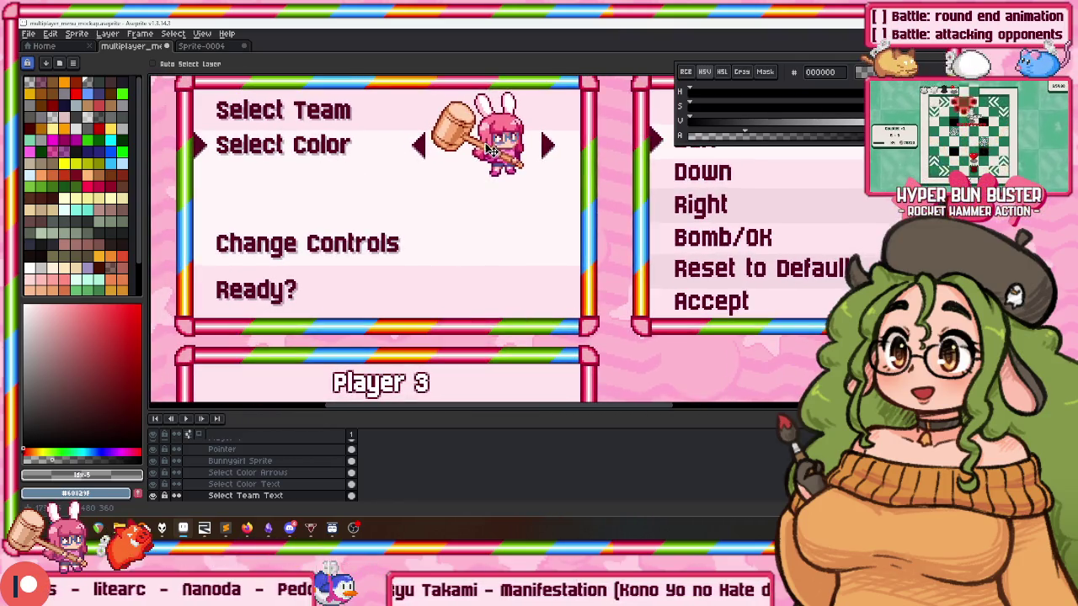
pyautogui.hscroll(2, 399, 165)
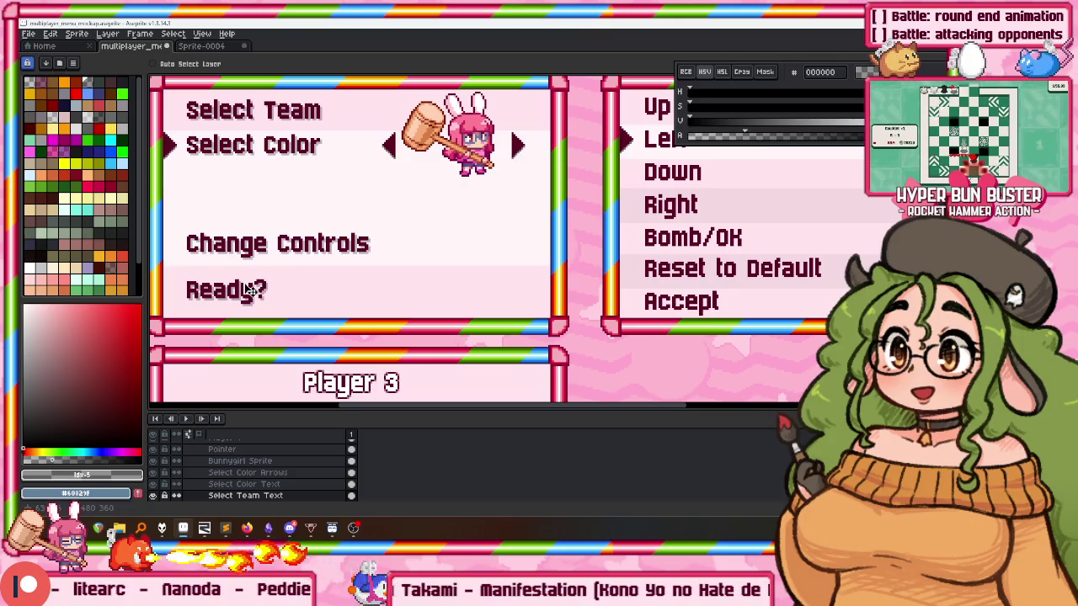
pyautogui.scroll(-1, 286, 219)
pyautogui.scroll(-2, 307, 193)
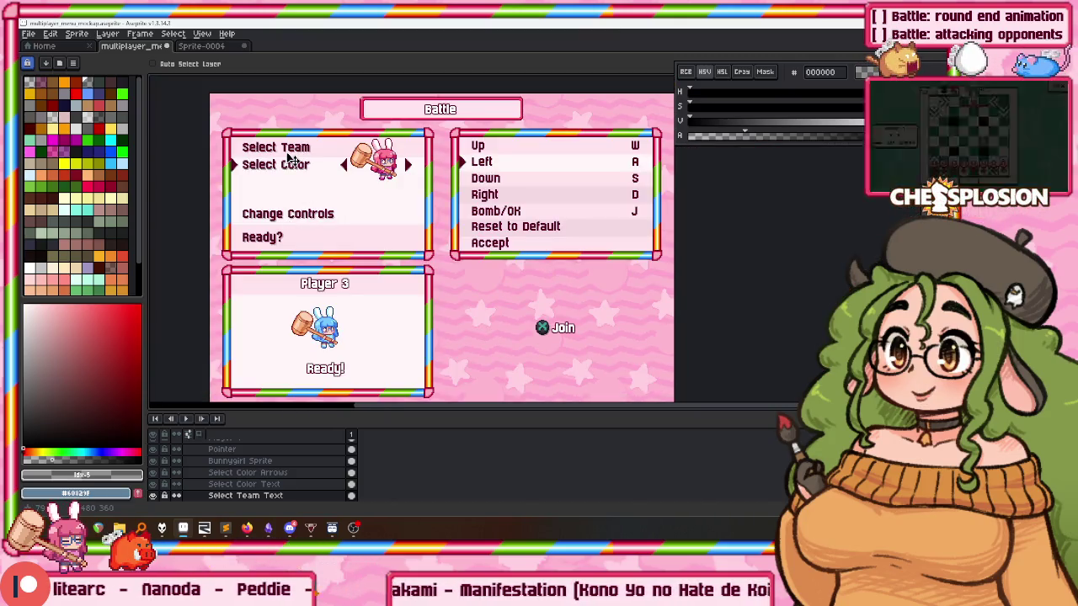
pyautogui.click(211, 528)
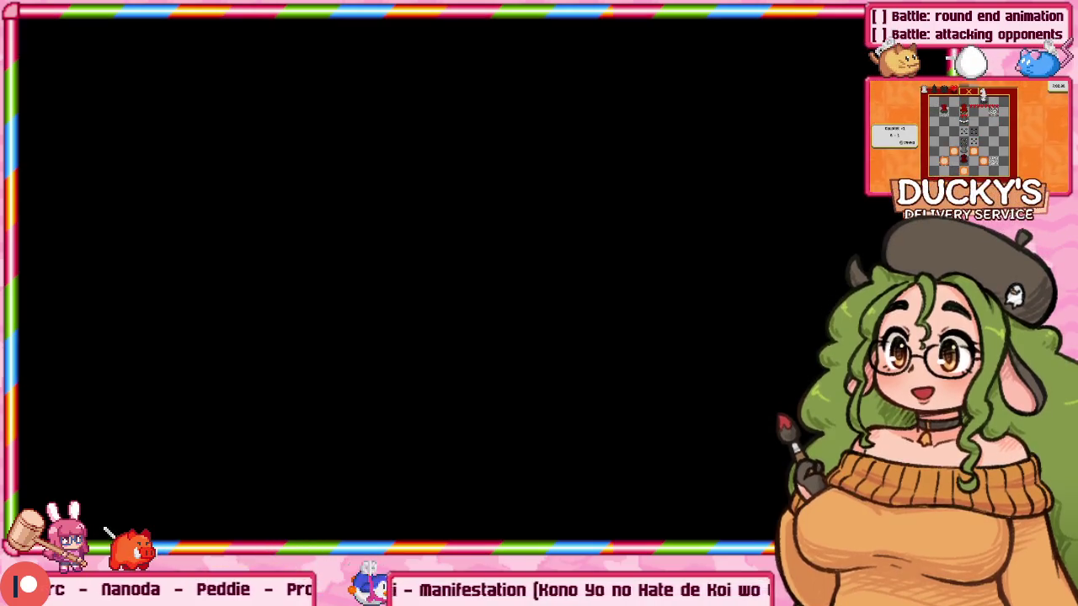
# Start the two-player battle and smash the first enemies with the pink bunny's hammer.
pyautogui.press('Down')
pyautogui.press('Down')
pyautogui.press('Down')
pyautogui.press('Return')
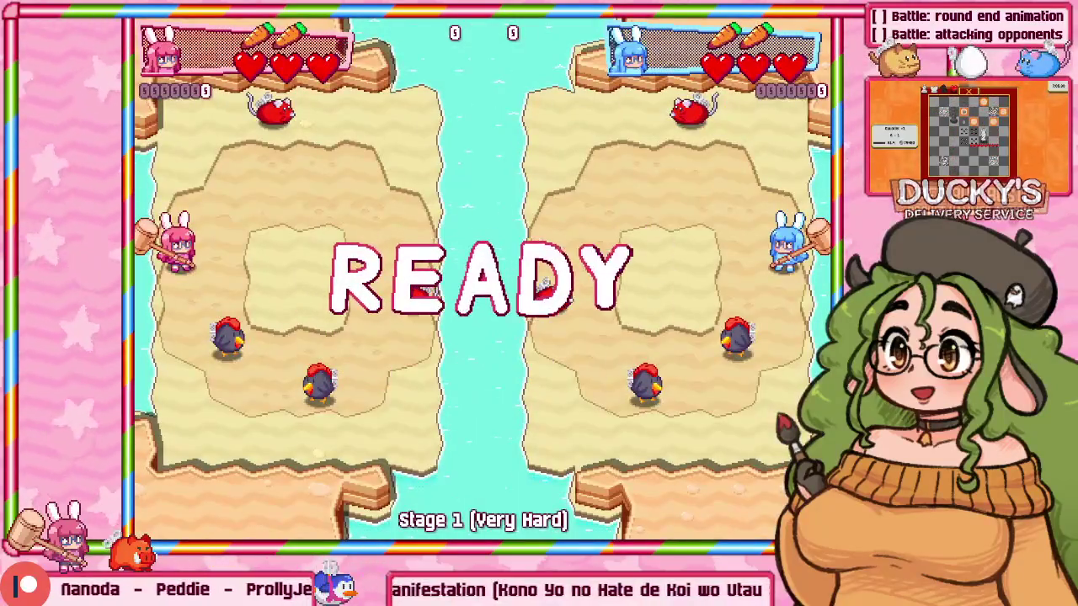
pyautogui.press('Down')
pyautogui.press('z')
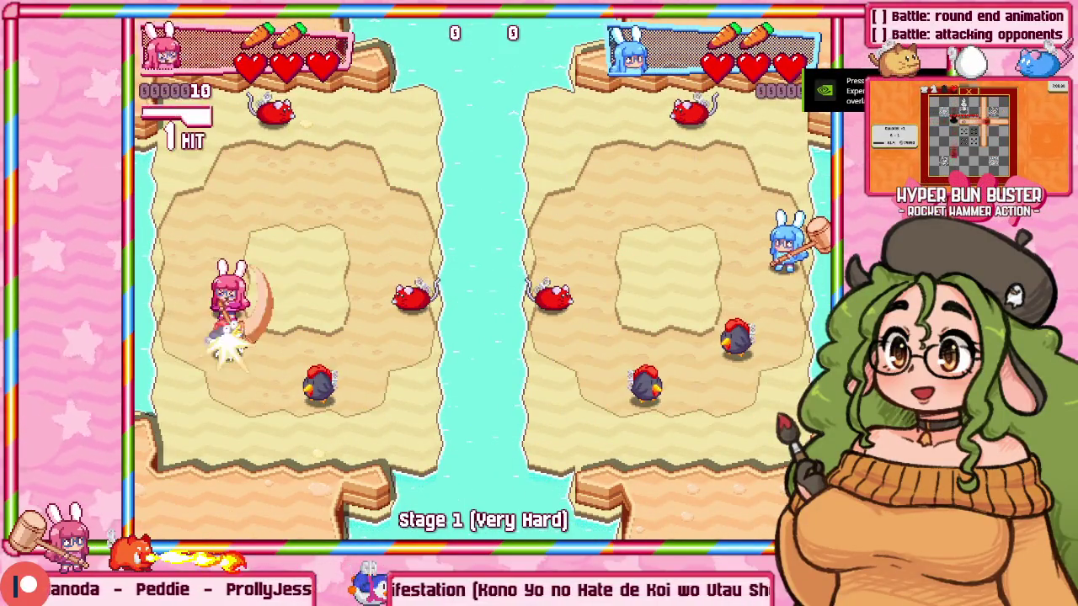
pyautogui.press('z')
pyautogui.press('Right')
pyautogui.press('z')
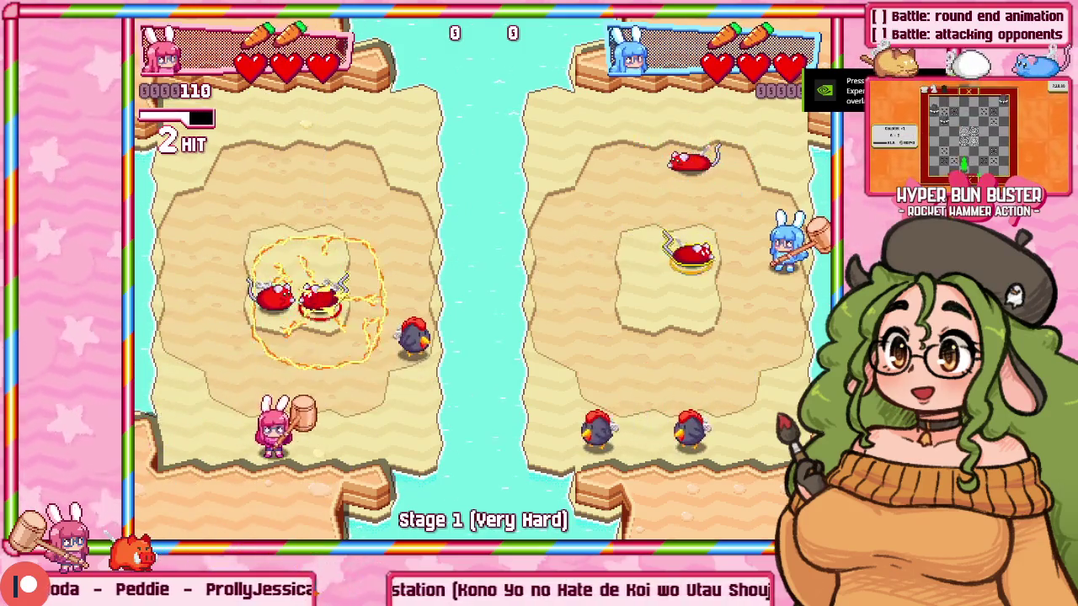
pyautogui.press('Up')
pyautogui.press('Up')
pyautogui.press('z')
pyautogui.press('z')
pyautogui.press('Right')
pyautogui.press('Up')
# Chase enemies around the arena, hammering them to build the hit combo.
pyautogui.press('z')
pyautogui.press('Left')
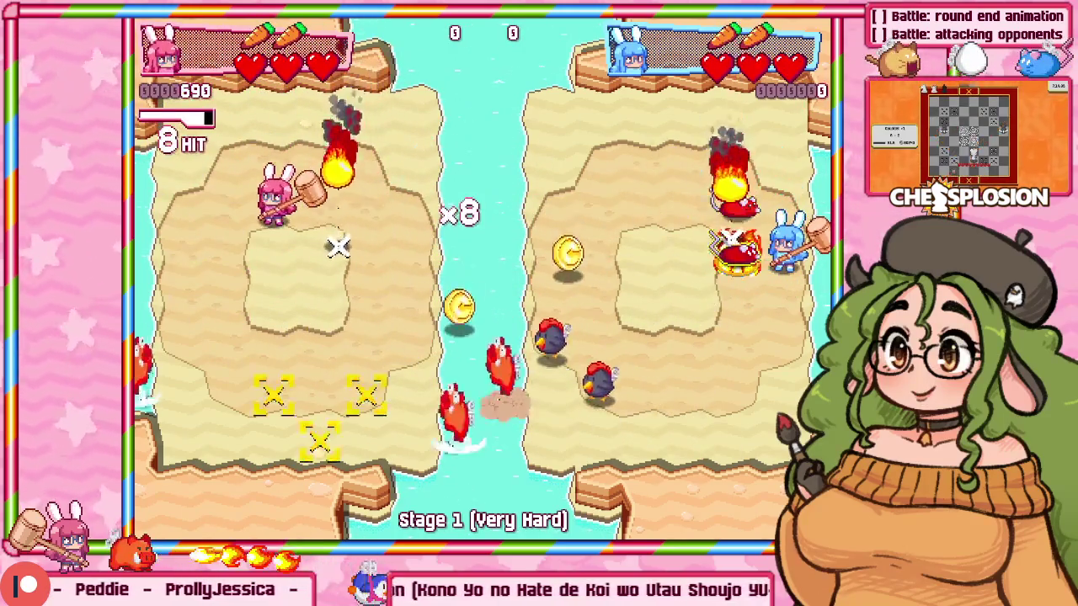
pyautogui.press('z')
pyautogui.press('Down')
pyautogui.press('z')
pyautogui.press('Right')
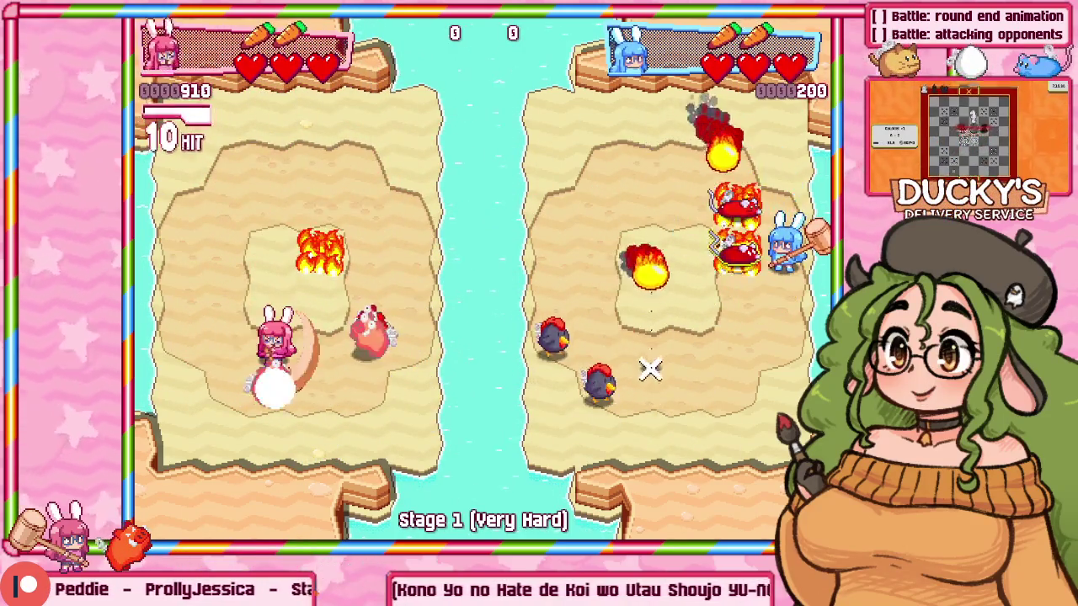
pyautogui.press('z')
pyautogui.press('Left')
pyautogui.press('Down')
pyautogui.press('z')
pyautogui.press('Up')
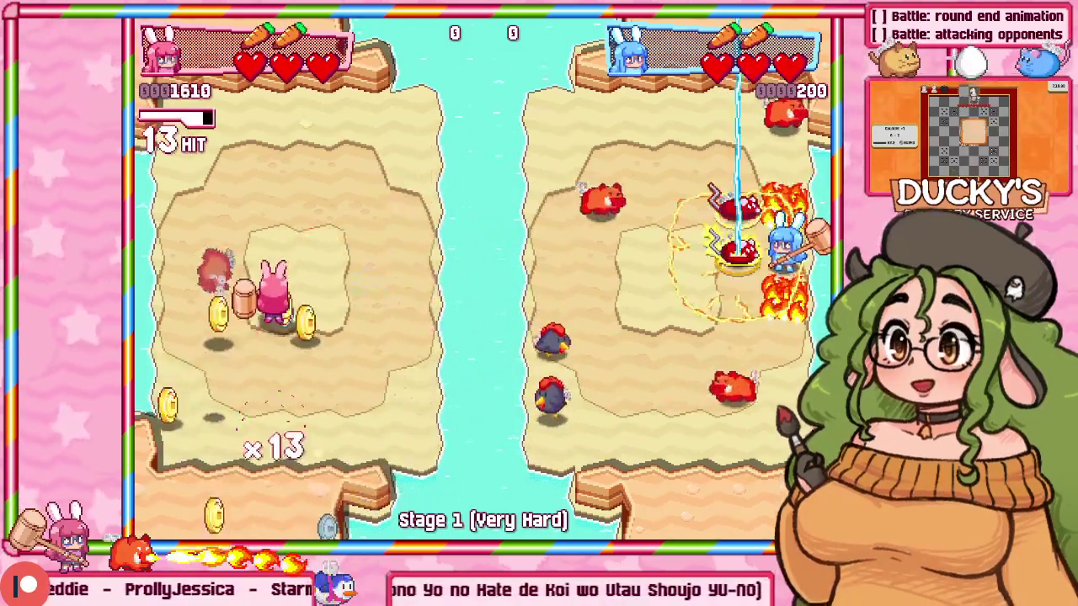
pyautogui.press('Right')
pyautogui.press('z')
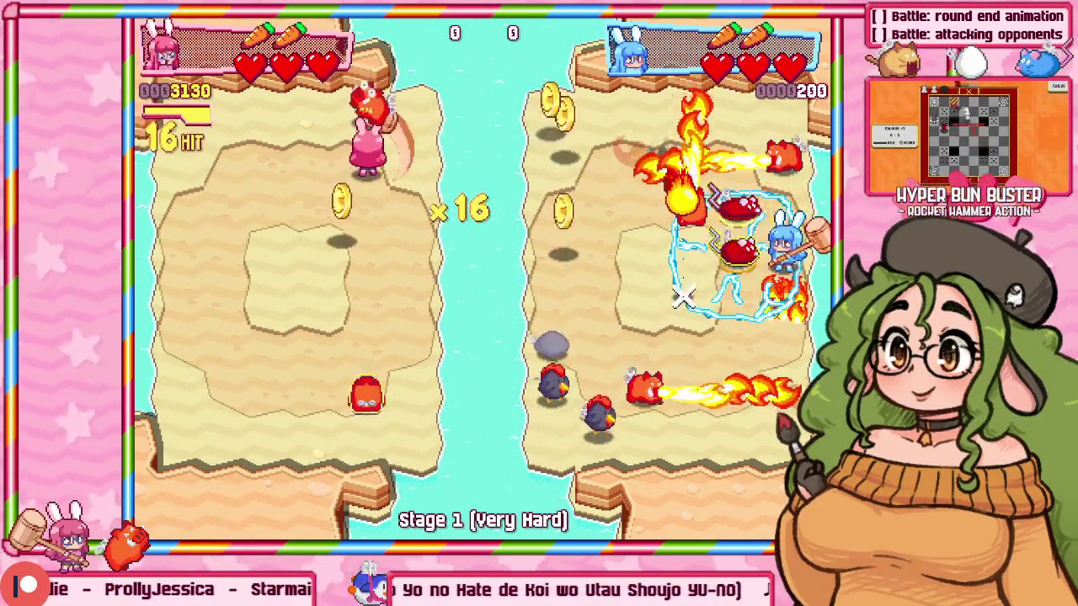
pyautogui.press('Left')
pyautogui.press('Down')
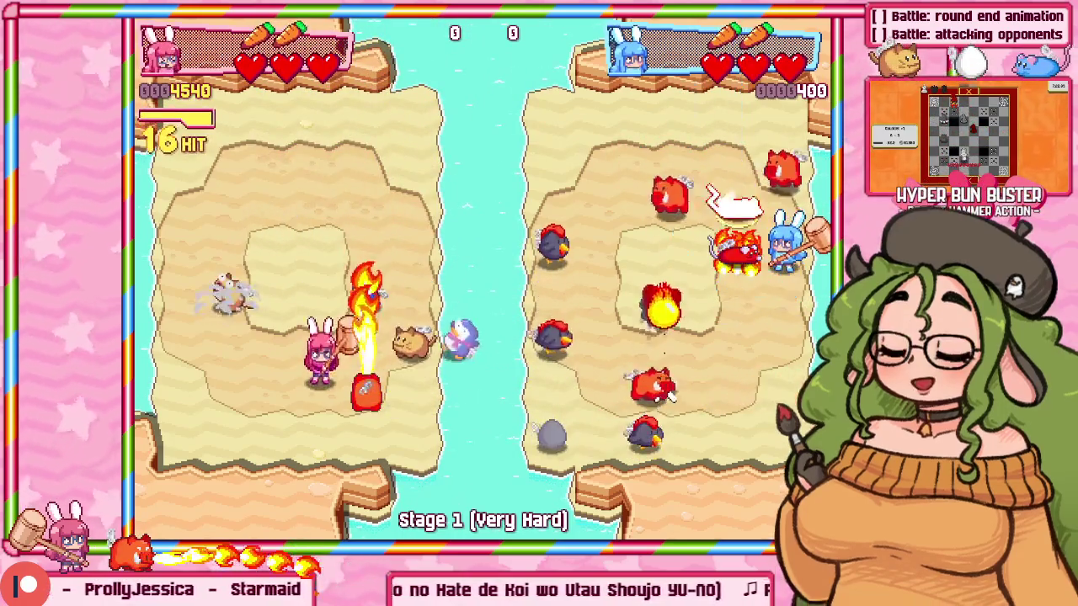
# Dodge attacks and collect coins, pushing to a ×16 combo and 9810 points.
pyautogui.press('Right')
pyautogui.press('z')
pyautogui.press('Left')
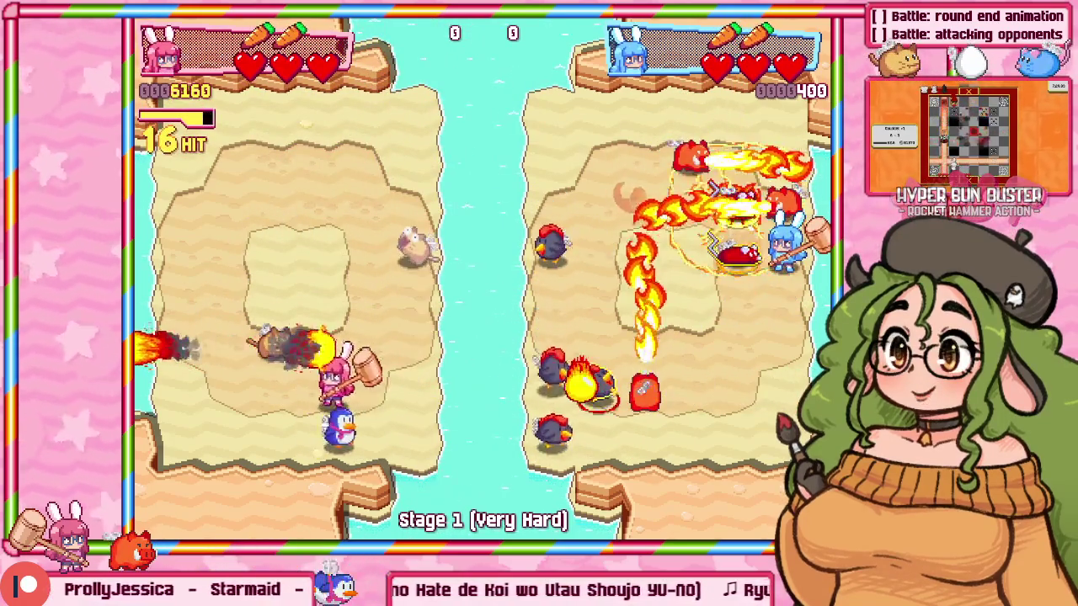
pyautogui.press('Down')
pyautogui.press('Up')
pyautogui.press('Up')
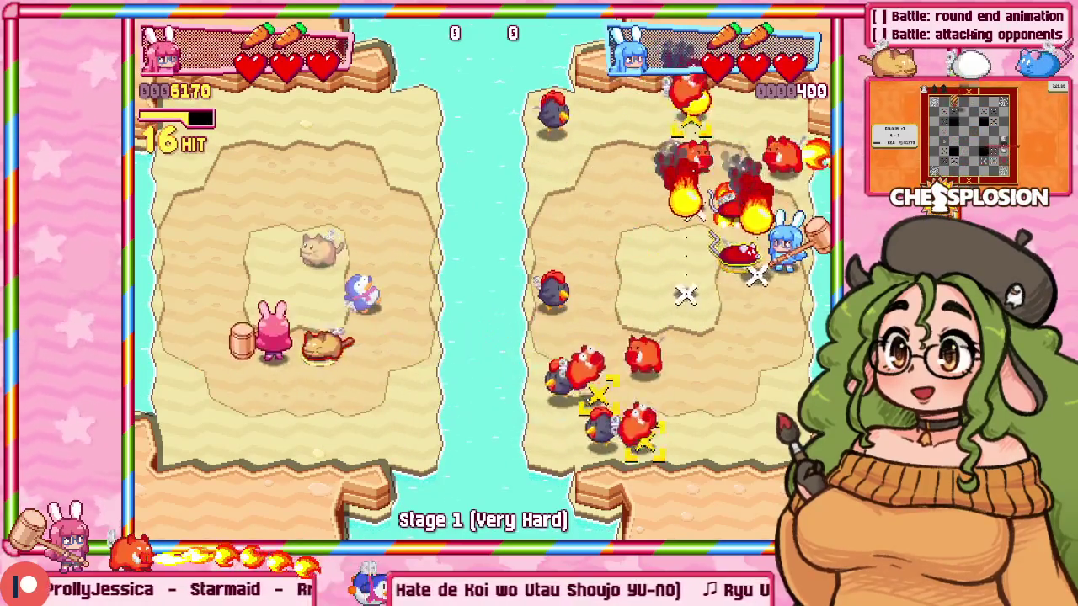
pyautogui.press('Up')
pyautogui.press('Left')
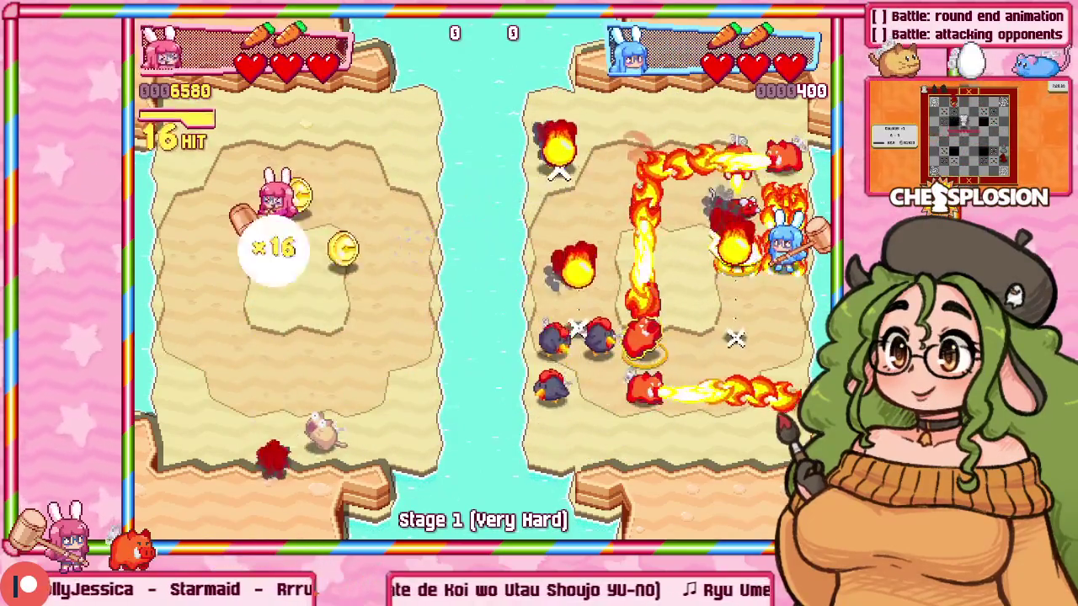
pyautogui.press('z')
pyautogui.press('Right')
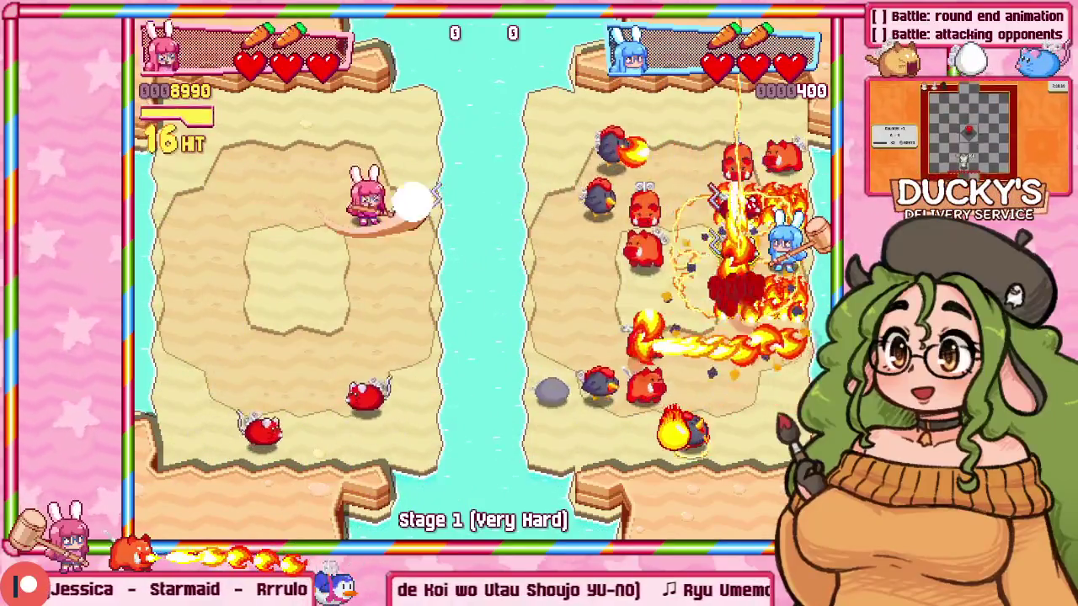
pyautogui.press('Down')
pyautogui.press('Down')
pyautogui.press('z')
pyautogui.press('Left')
pyautogui.press('z')
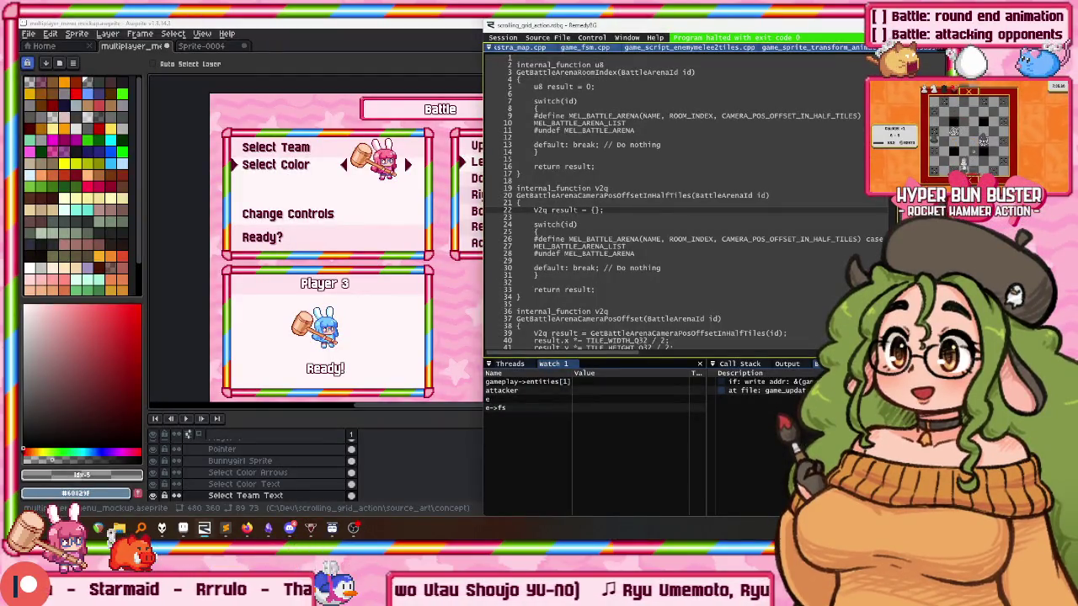
# Back in the Aseprite mockup, pan to the Back/Select buttons and add a new empty Layer 1.
pyautogui.hotkey('alt', 'Tab')
pyautogui.moveTo(433, 179); pyautogui.dragTo(411, 150)
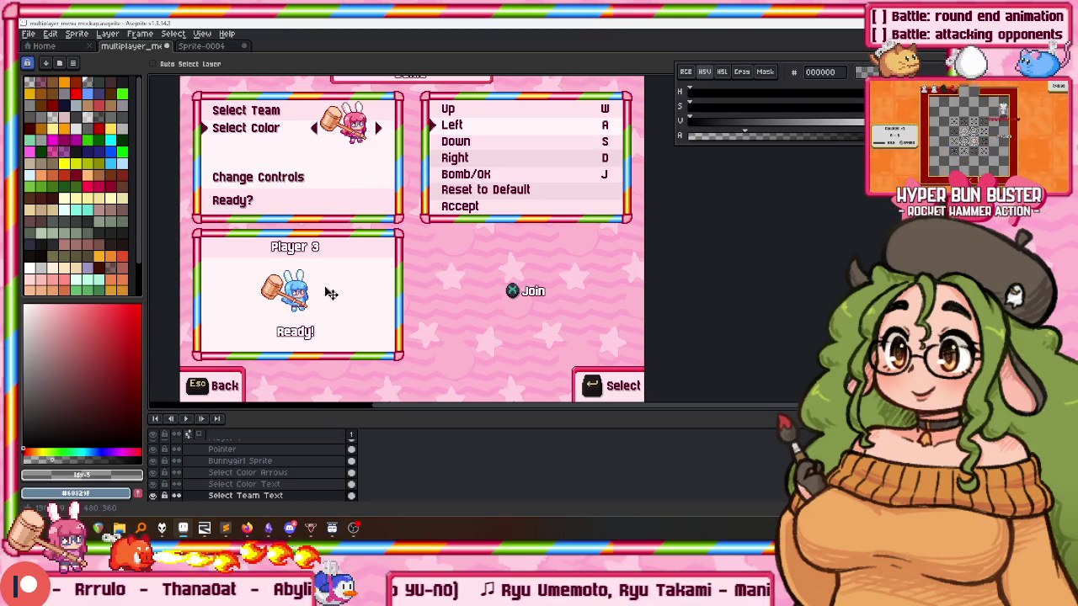
pyautogui.scroll(-5, 241, 462)
pyautogui.scroll(5, 241, 461)
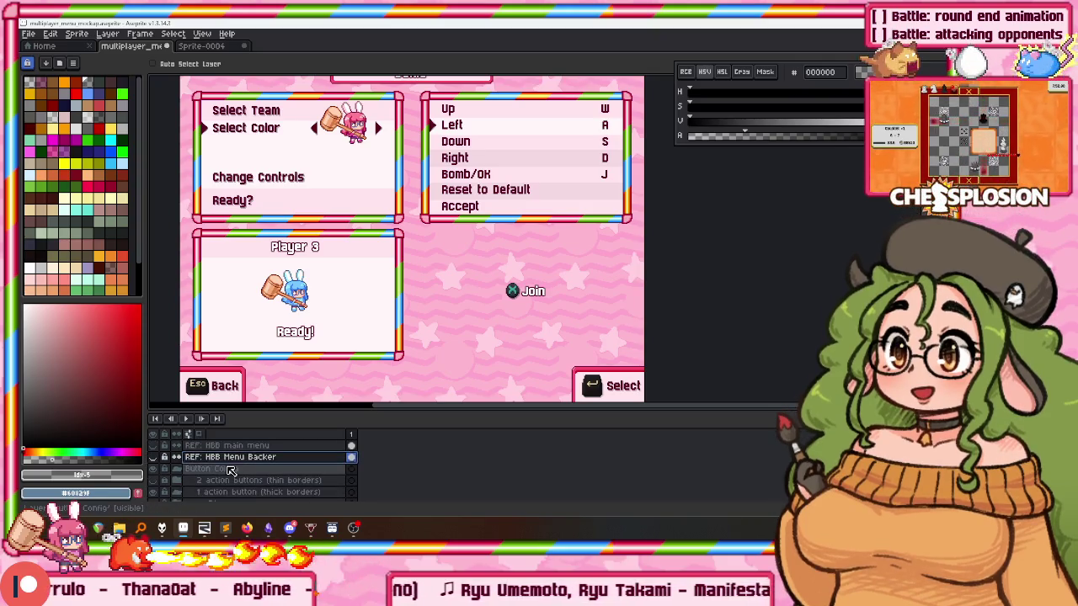
pyautogui.hotkey('shift', 'n')
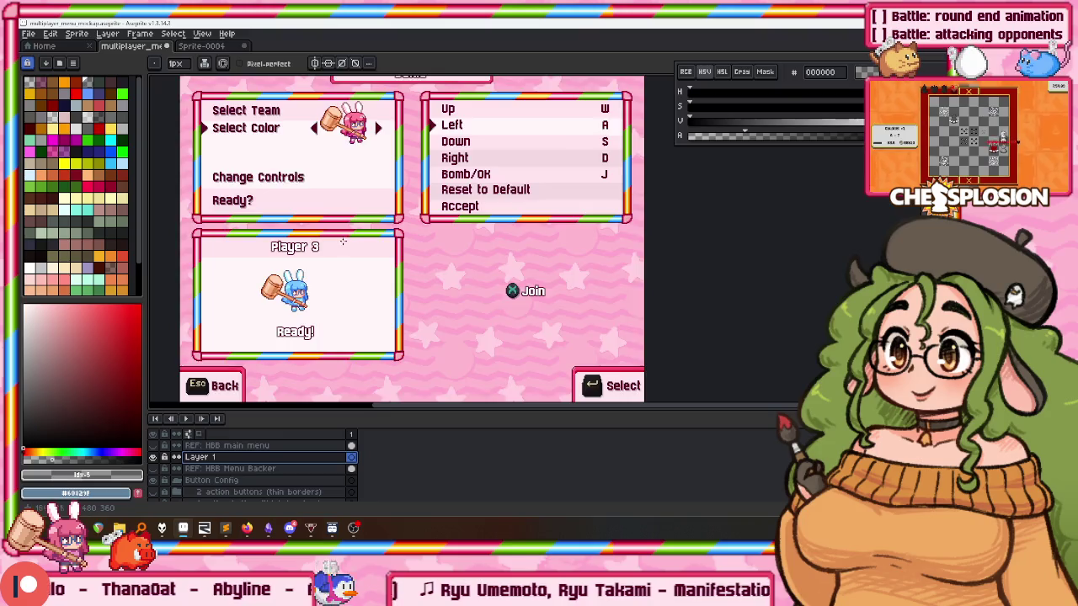
# Eyedrop dark maroon #5C0026 and hand-draw a large 'P1' with an 8 px brush.
pyautogui.scroll(3, 337, 269)
pyautogui.moveTo(317, 34); pyautogui.dragTo(354, 273)
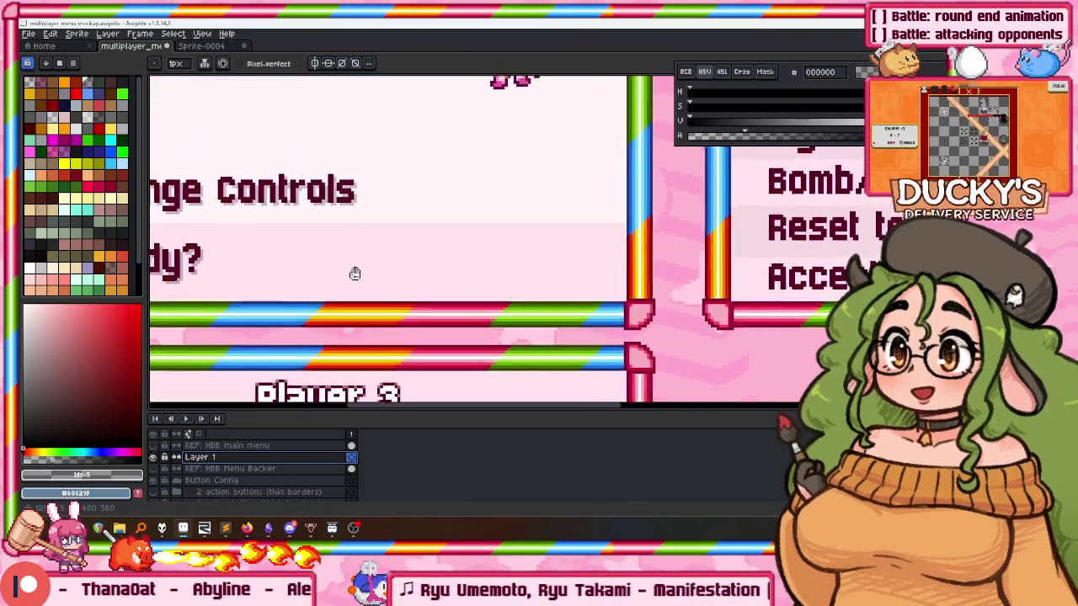
pyautogui.press('i')
pyautogui.keyDown('alt'); pyautogui.click(288, 174); pyautogui.keyUp('alt')
pyautogui.moveTo(395, 212); pyautogui.dragTo(335, 85)
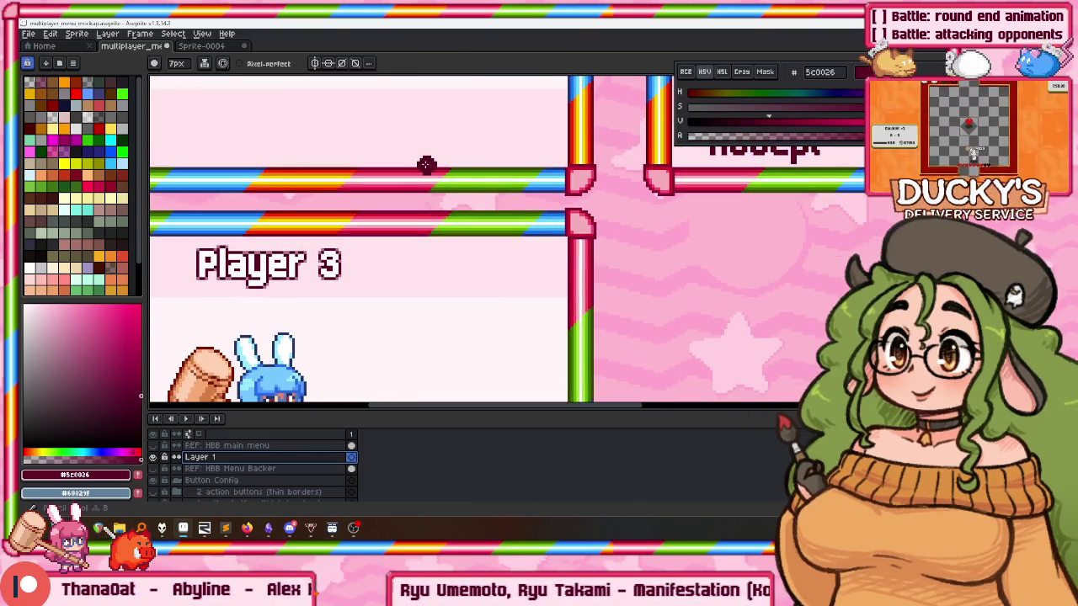
pyautogui.scroll(-5, 370, 178)
pyautogui.press('-')
pyautogui.press('-')
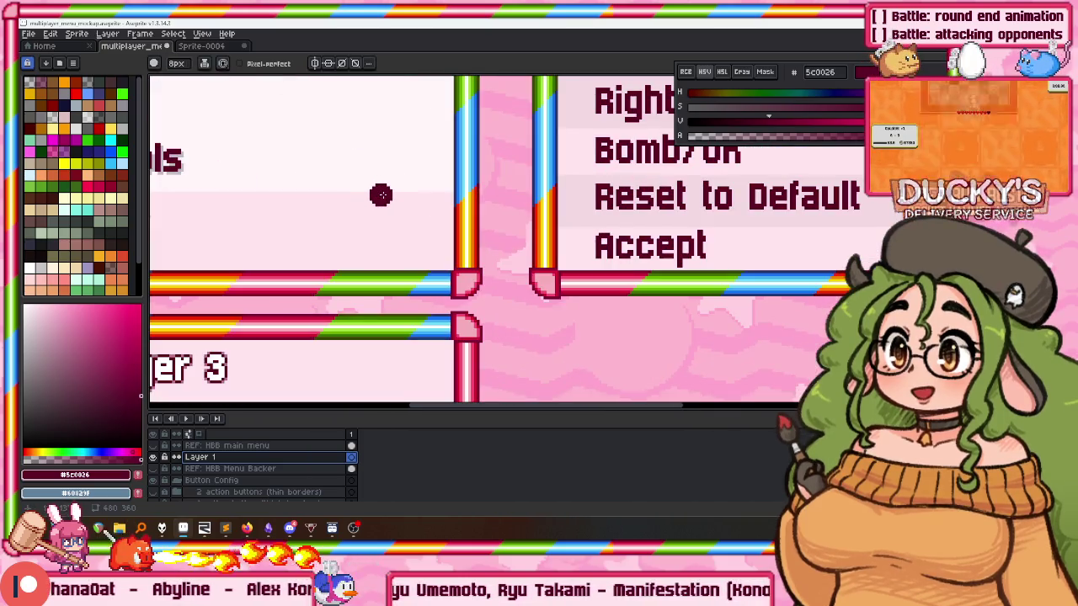
pyautogui.moveTo(315, 190); pyautogui.dragTo(313, 345)
pyautogui.moveTo(548, 148); pyautogui.dragTo(557, 337)
pyautogui.hotkey('ctrl', 'z')
pyautogui.moveTo(509, 198)
pyautogui.mouseDown()
pyautogui.moveTo(582, 135)
pyautogui.moveTo(543, 333)
pyautogui.moveTo(619, 333)
pyautogui.mouseUp()
# Outline P1 in pale pink #fff6f9 using the full outline matrix.
pyautogui.keyDown('alt'); pyautogui.click(249, 149); pyautogui.keyUp('alt')
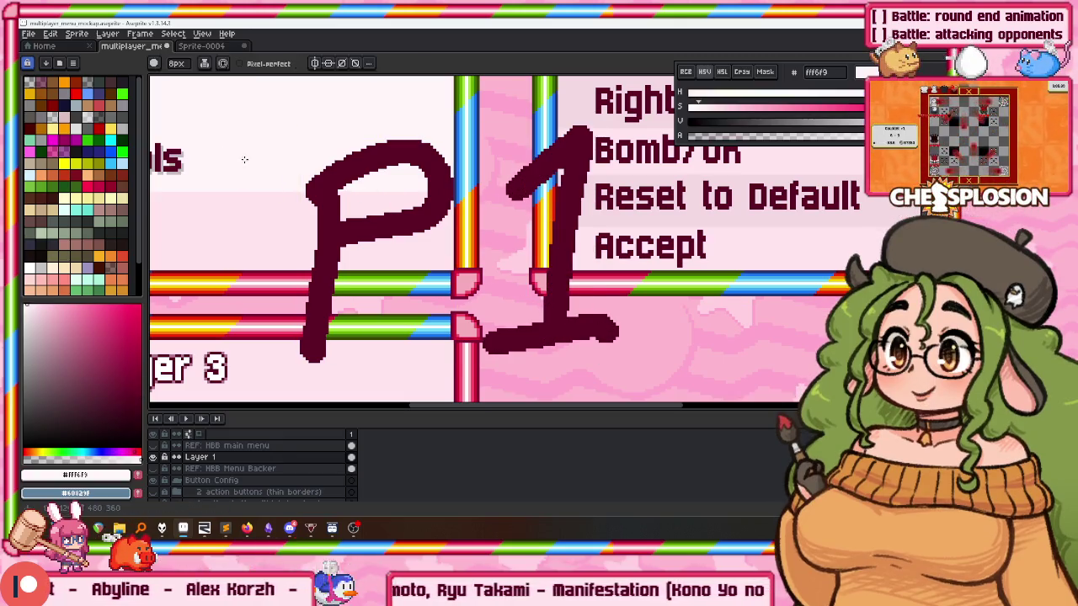
pyautogui.hotkey('shift', 'o')
pyautogui.click(53, 244)
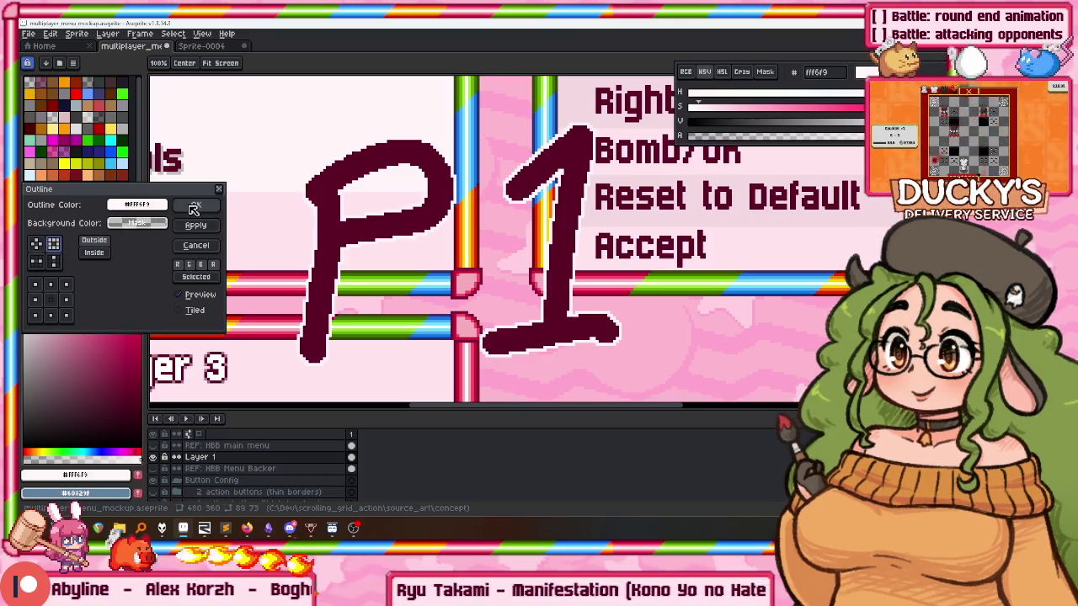
pyautogui.click(199, 231)
pyautogui.click(196, 205)
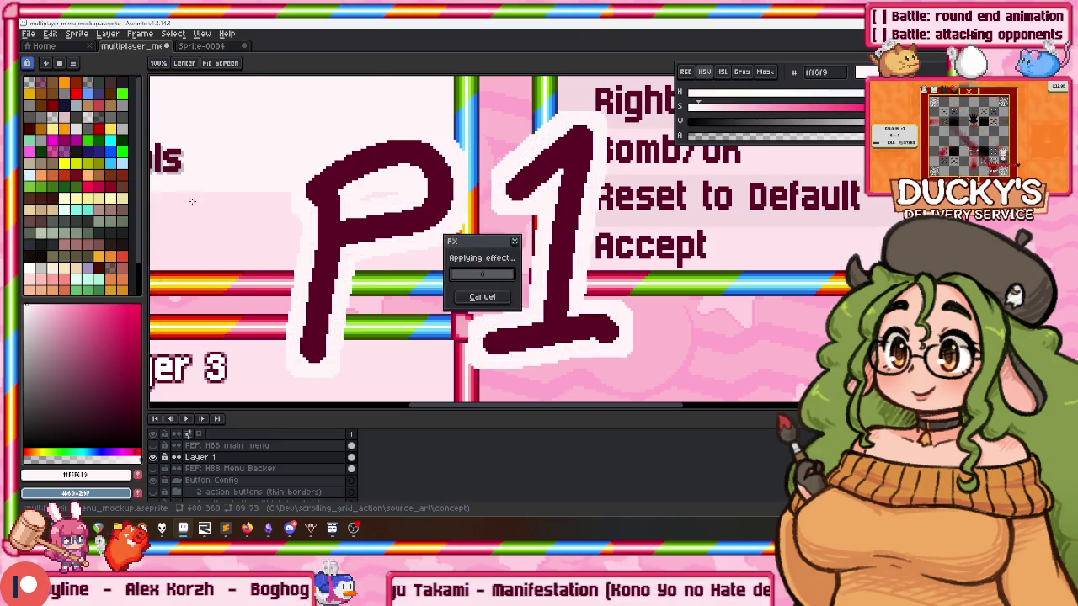
pyautogui.scroll(-5, 396, 196)
pyautogui.scroll(3, 396, 198)
pyautogui.scroll(2, 392, 206)
pyautogui.scroll(-3, 387, 215)
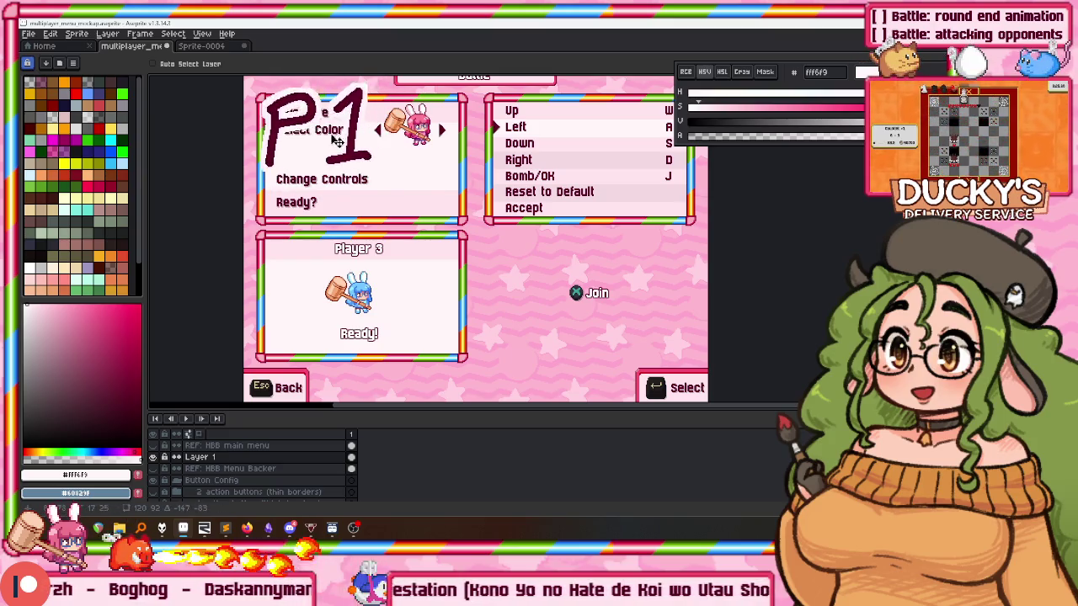
# Pan up to the Battle header and delete the P1 drawing from Layer 1.
pyautogui.moveTo(377, 90); pyautogui.dragTo(362, 117)
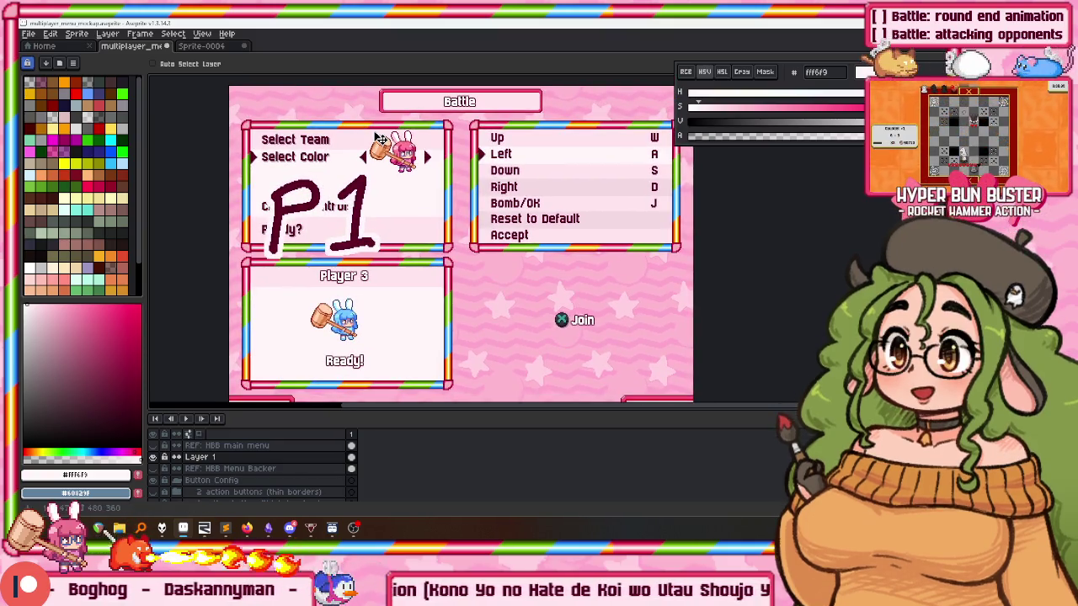
pyautogui.press('Delete')
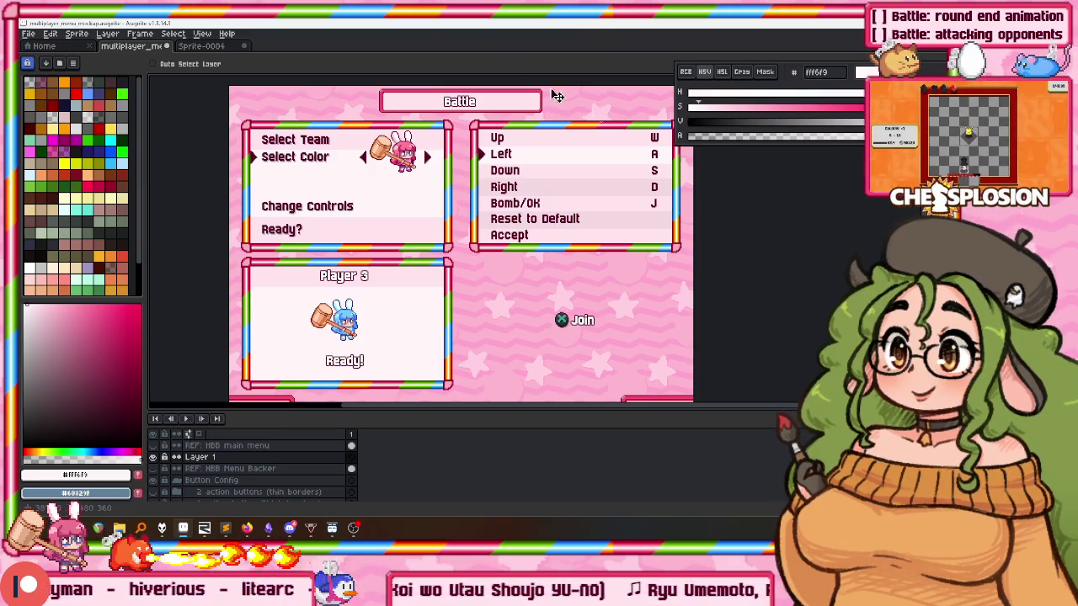
# Zoom around the button config panel listing Up W, Left A, Down S, Right D and Bomb/OK J.
pyautogui.scroll(-1, 278, 160)
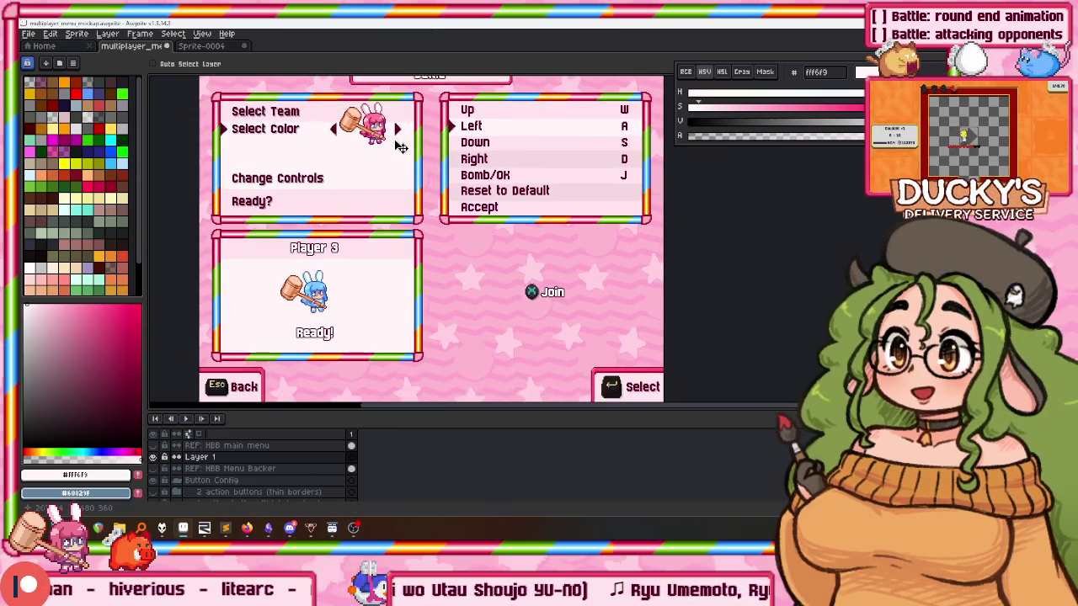
pyautogui.scroll(2, 354, 135)
pyautogui.scroll(-3, 353, 134)
pyautogui.scroll(1, 502, 219)
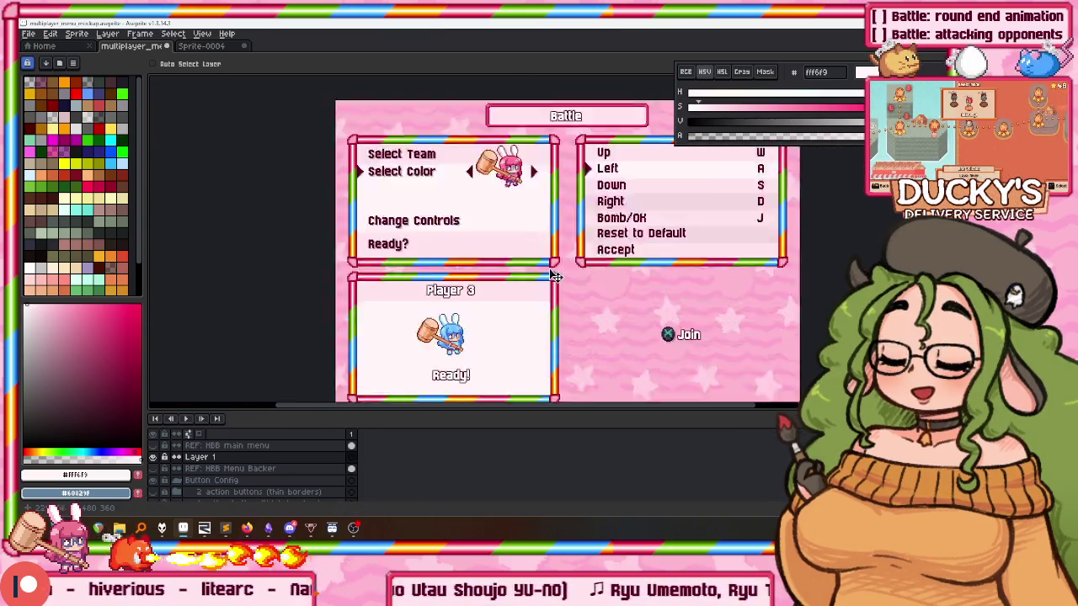
pyautogui.scroll(2, 502, 219)
pyautogui.scroll(-2, 503, 218)
pyautogui.scroll(1, 463, 222)
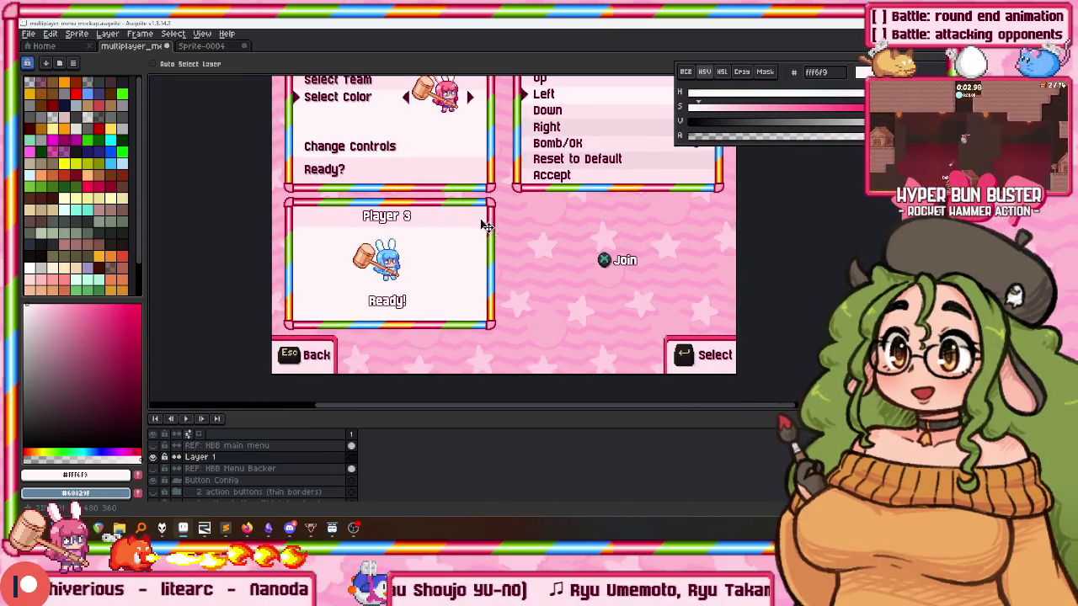
pyautogui.scroll(-1, 491, 228)
pyautogui.scroll(2, 551, 176)
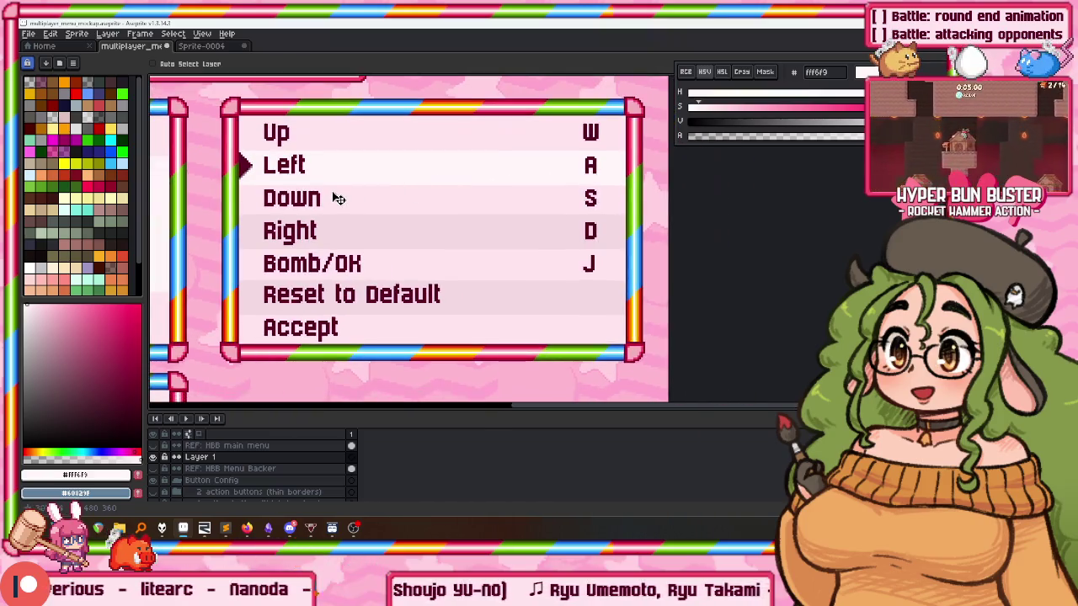
pyautogui.scroll(-1, 340, 199)
pyautogui.scroll(1, 421, 345)
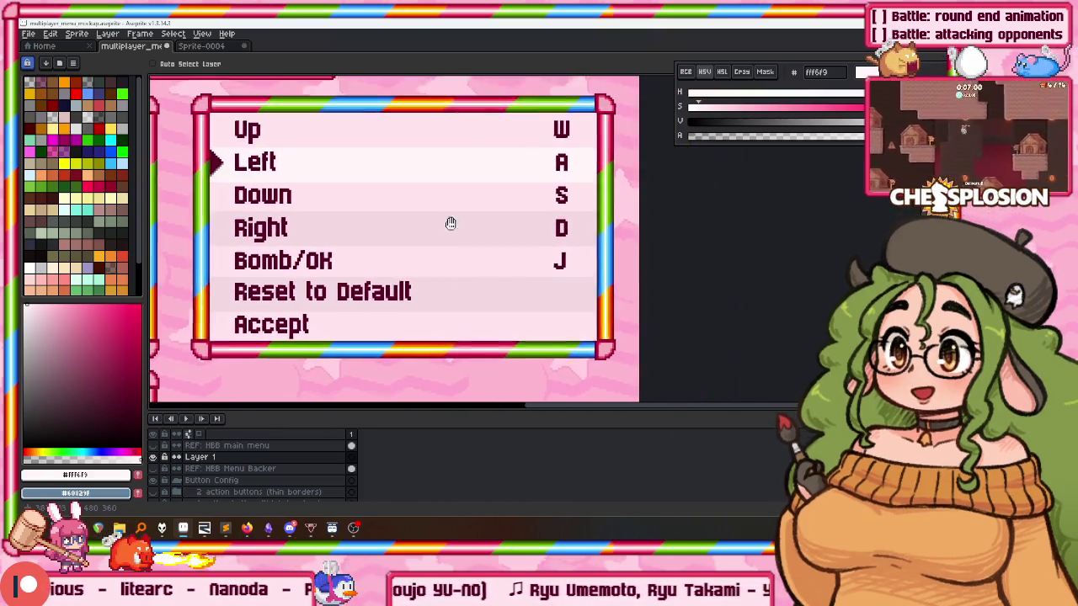
pyautogui.moveTo(451, 223); pyautogui.dragTo(454, 216)
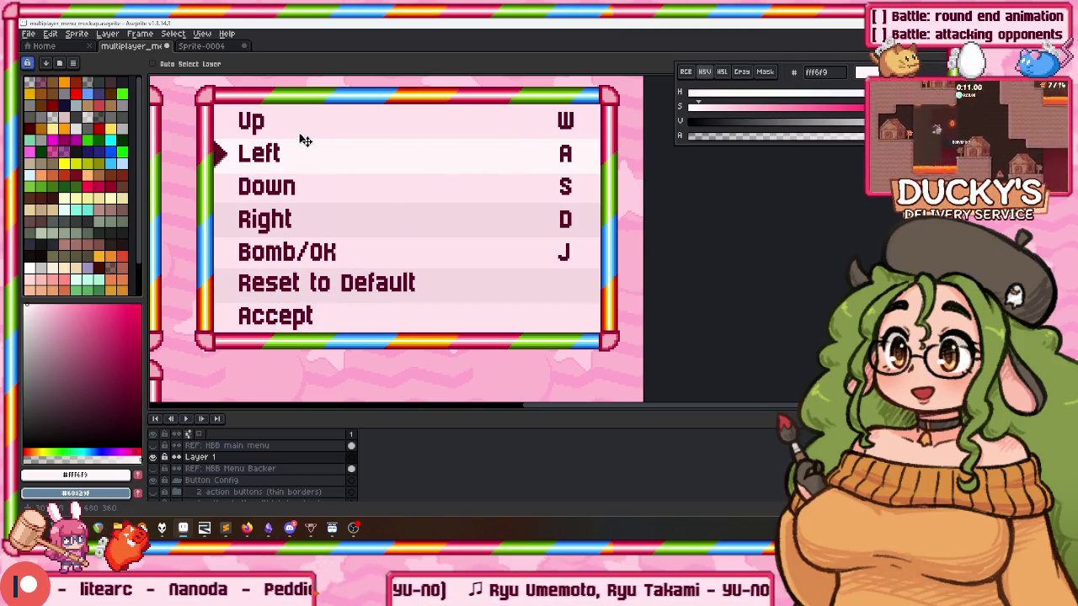
pyautogui.scroll(1, 258, 140)
pyautogui.scroll(-1, 241, 149)
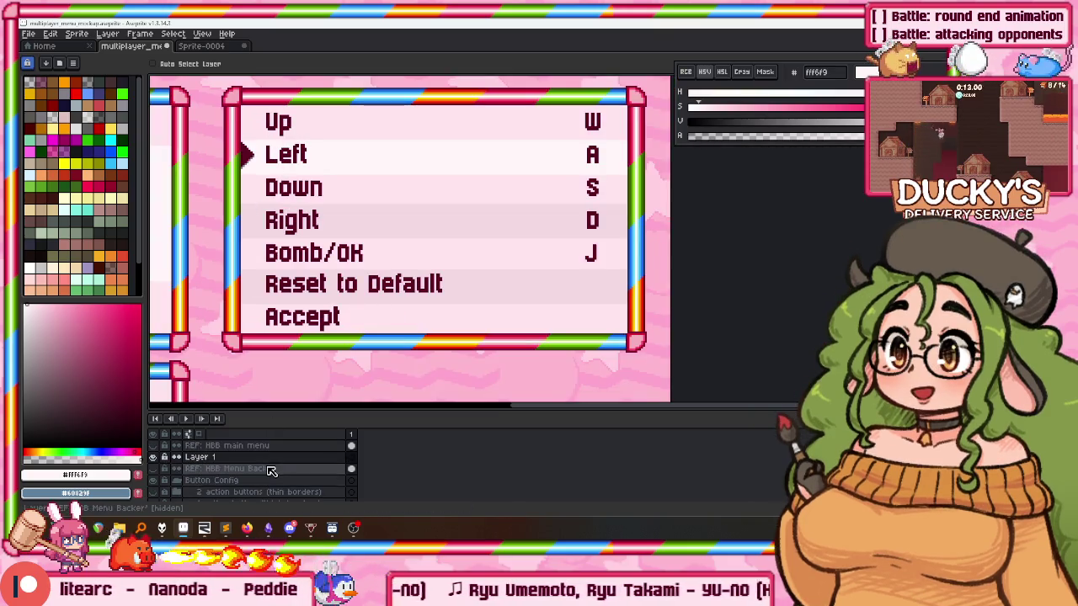
pyautogui.scroll(-2, 267, 468)
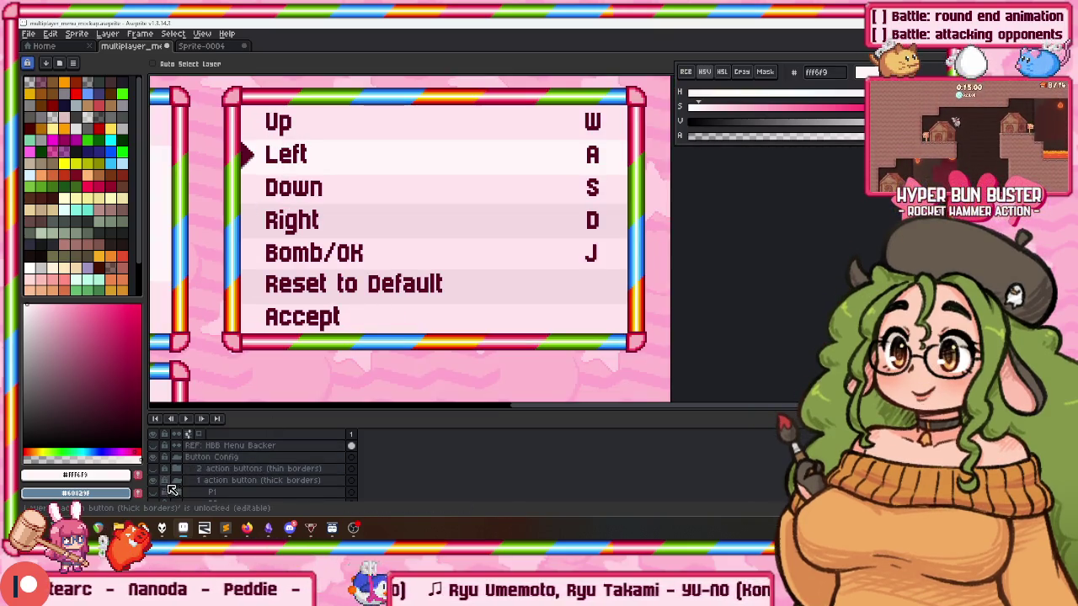
pyautogui.scroll(-3, 211, 471)
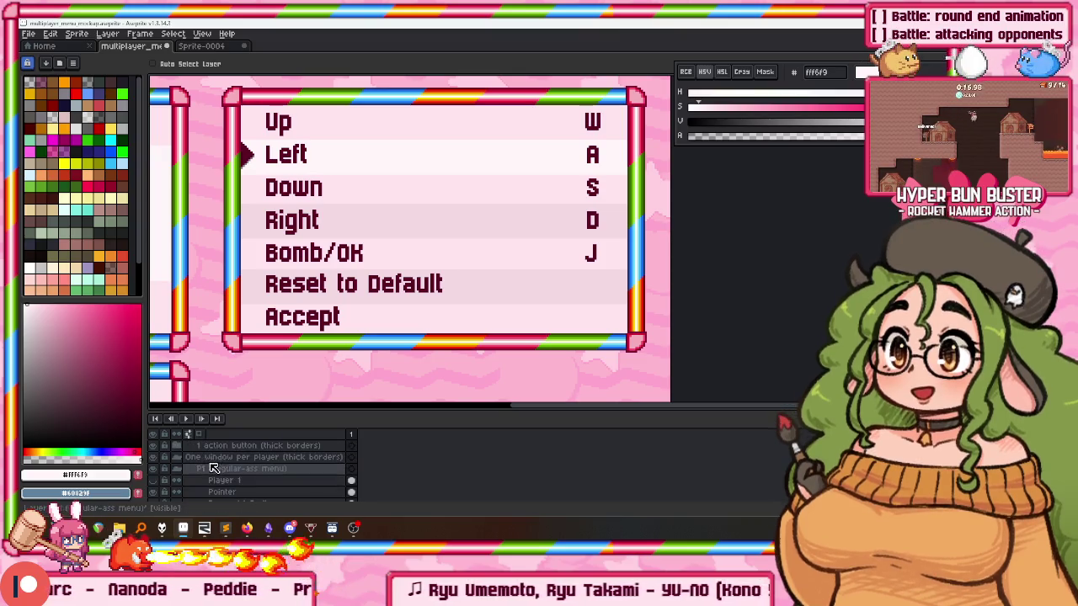
# Select P2 and Text: Ready, then expand the P1 group and select its Text layer.
pyautogui.click(176, 491)
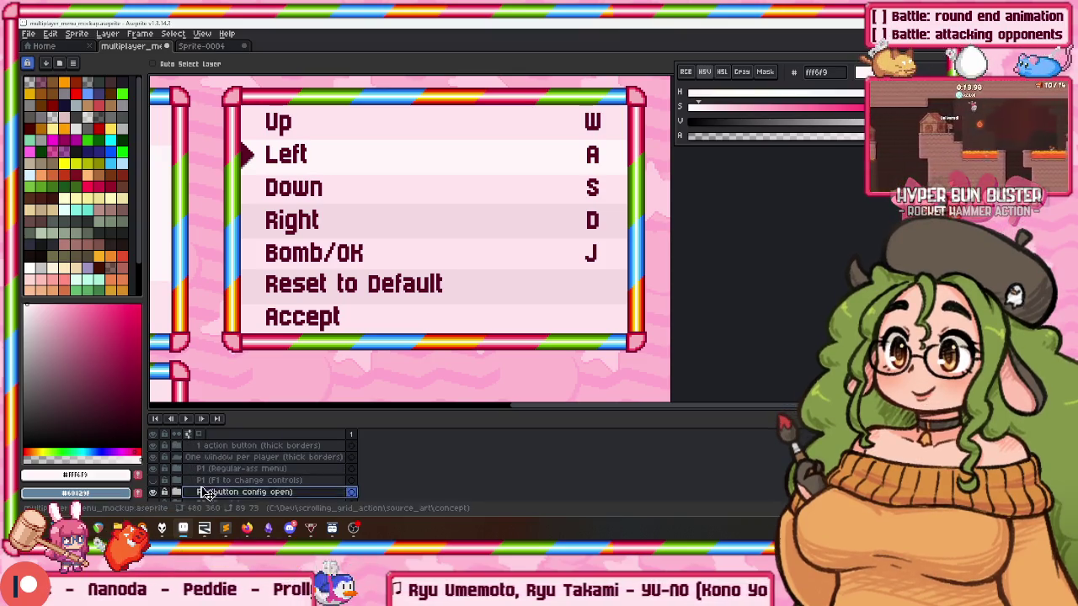
pyautogui.scroll(-2, 181, 484)
pyautogui.click(190, 480)
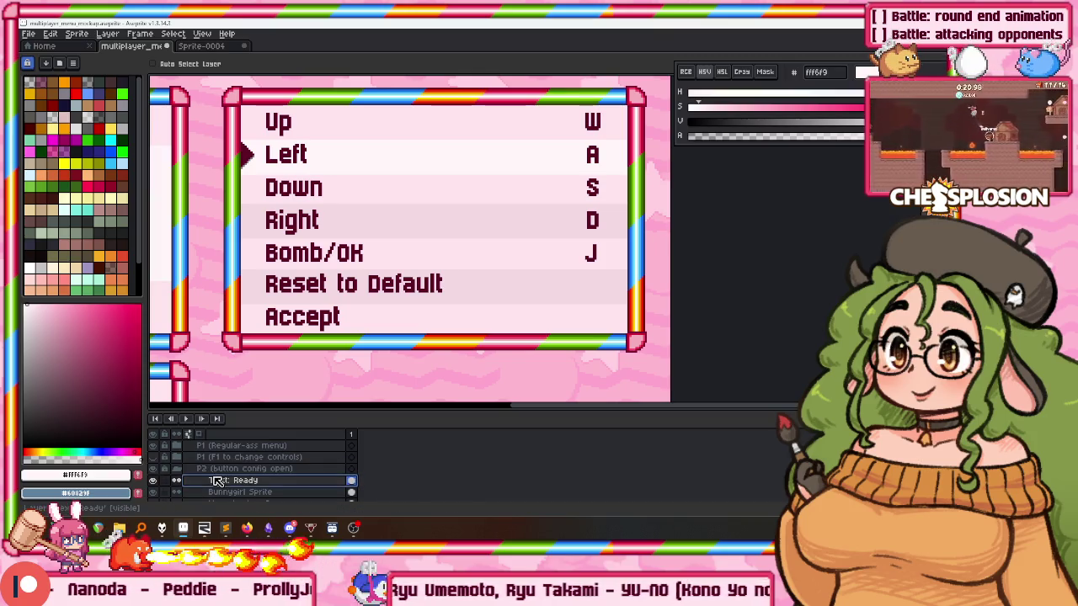
pyautogui.scroll(-1, 254, 480)
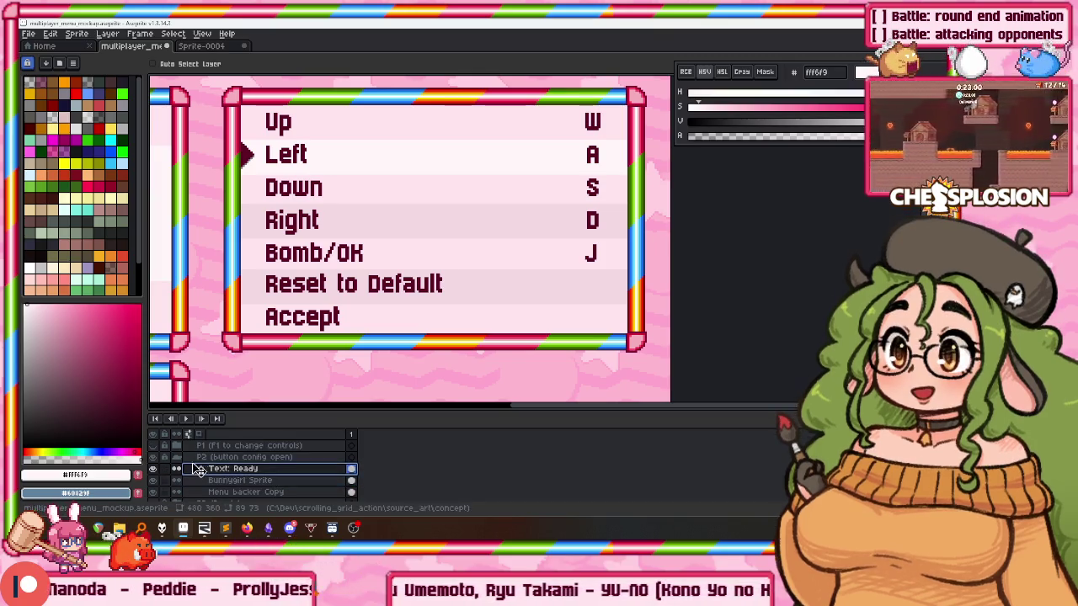
pyautogui.scroll(3, 209, 473)
pyautogui.scroll(3, 210, 474)
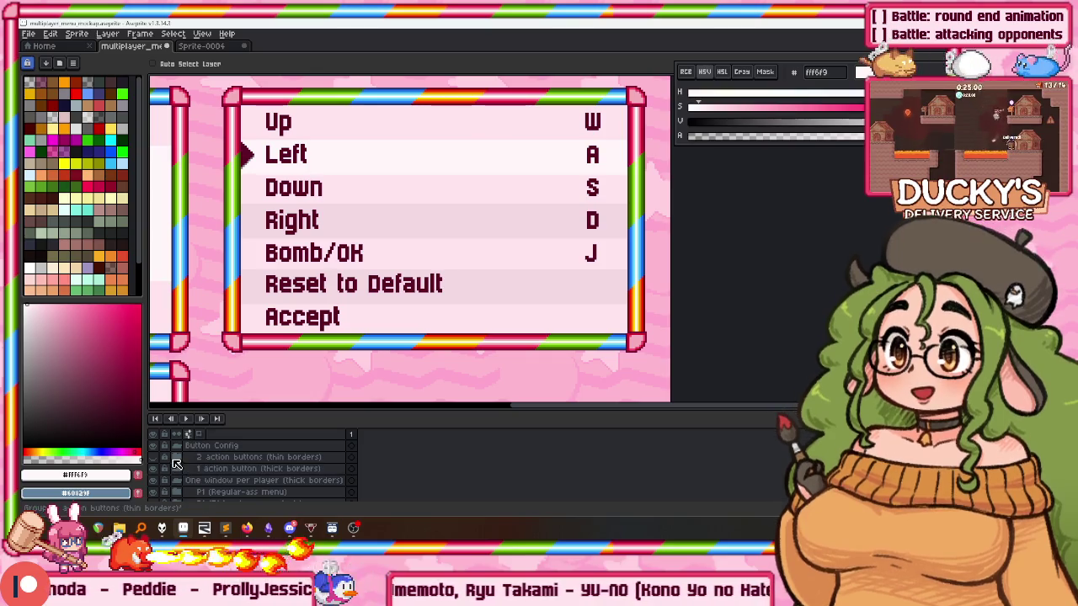
pyautogui.click(179, 469)
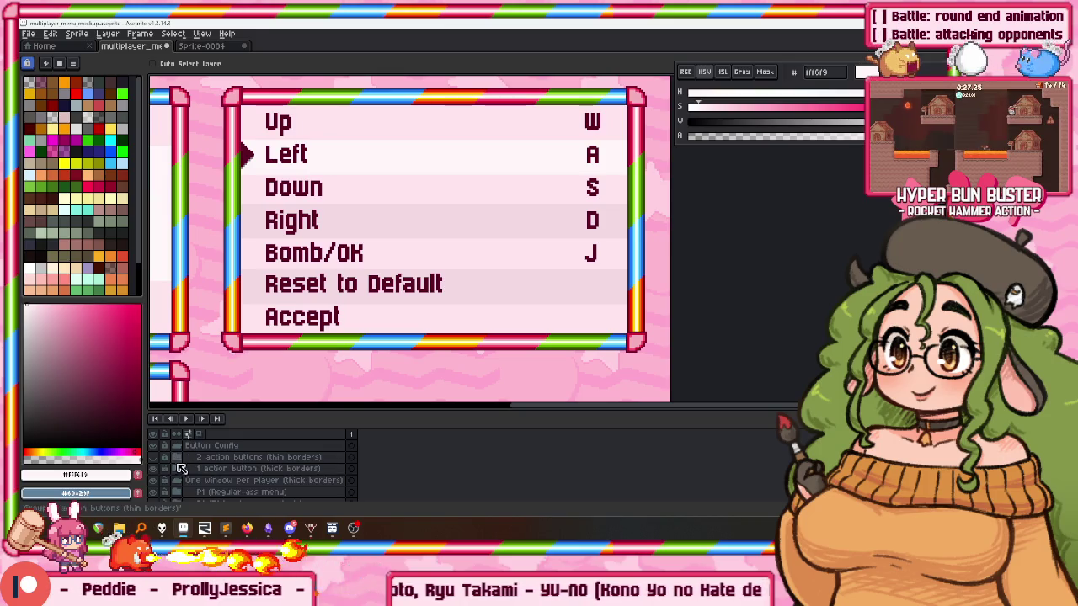
pyautogui.scroll(-2, 219, 471)
pyautogui.click(246, 481)
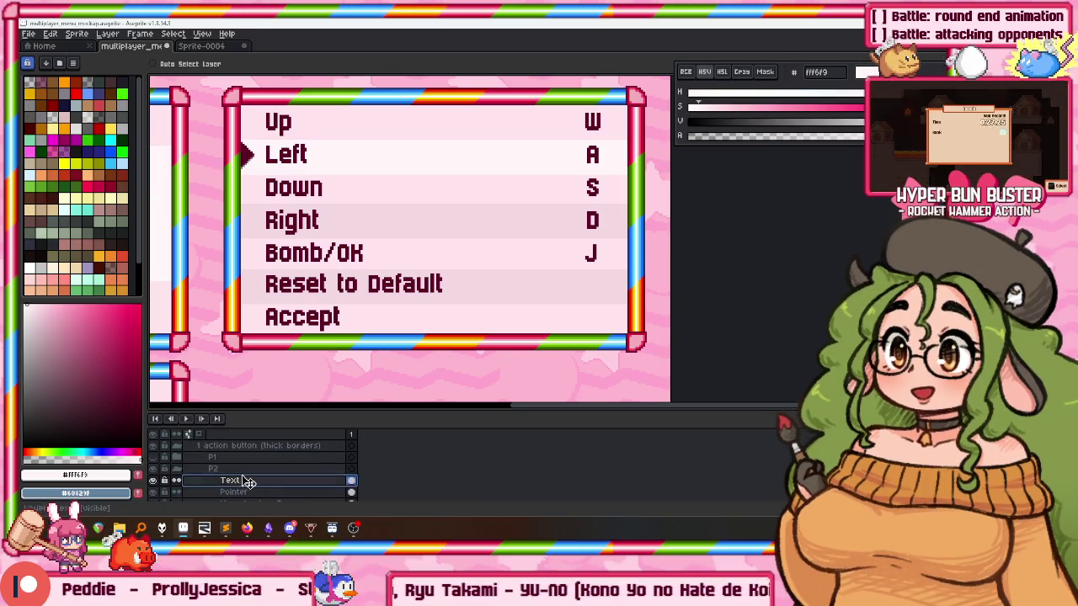
pyautogui.click(740, 137)
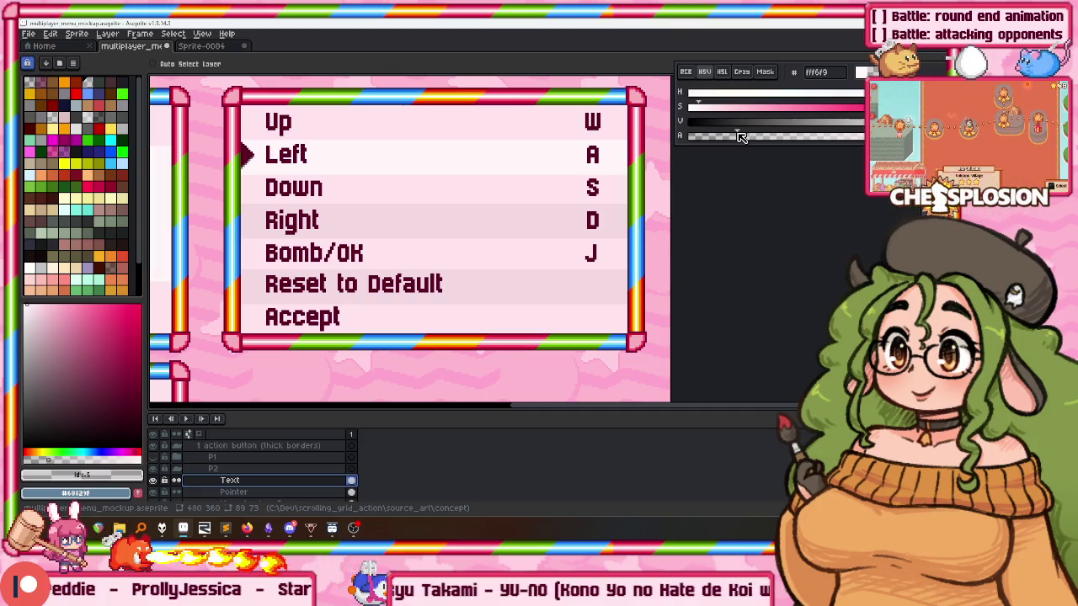
# Set the colour to black and give the P1 Text layer a black outline.
pyautogui.moveTo(709, 113)
pyautogui.mouseDown()
pyautogui.moveTo(709, 99)
pyautogui.moveTo(681, 128)
pyautogui.mouseUp()
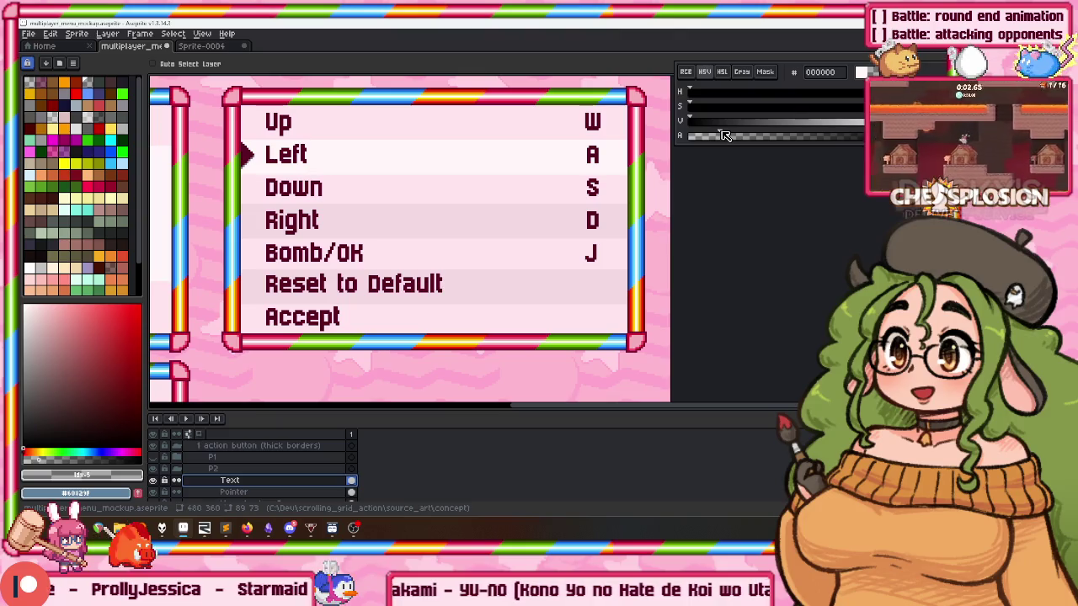
pyautogui.hotkey('shift', 'o')
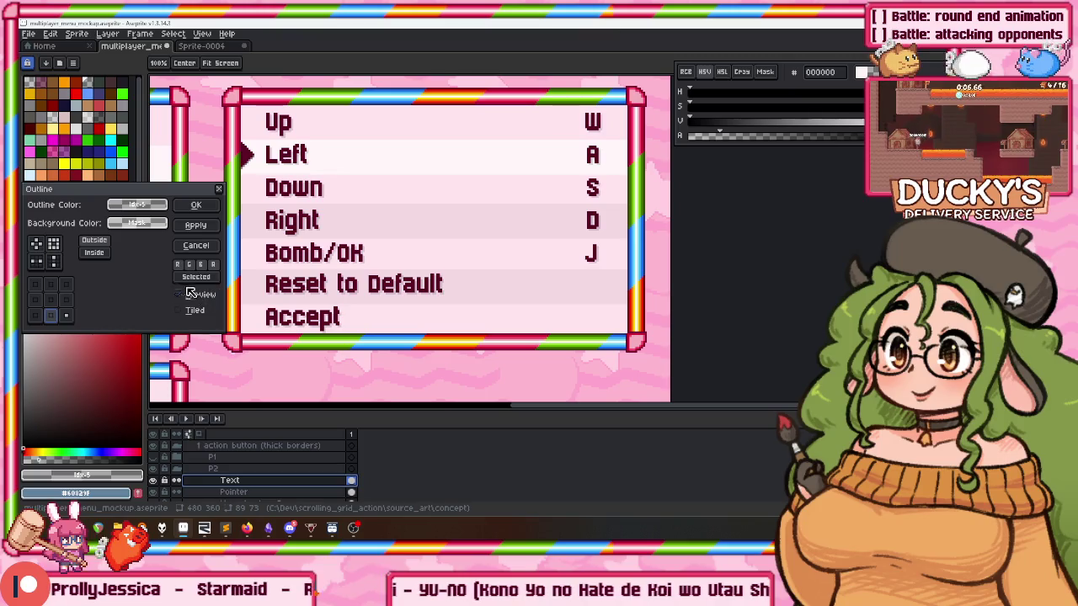
pyautogui.click(195, 204)
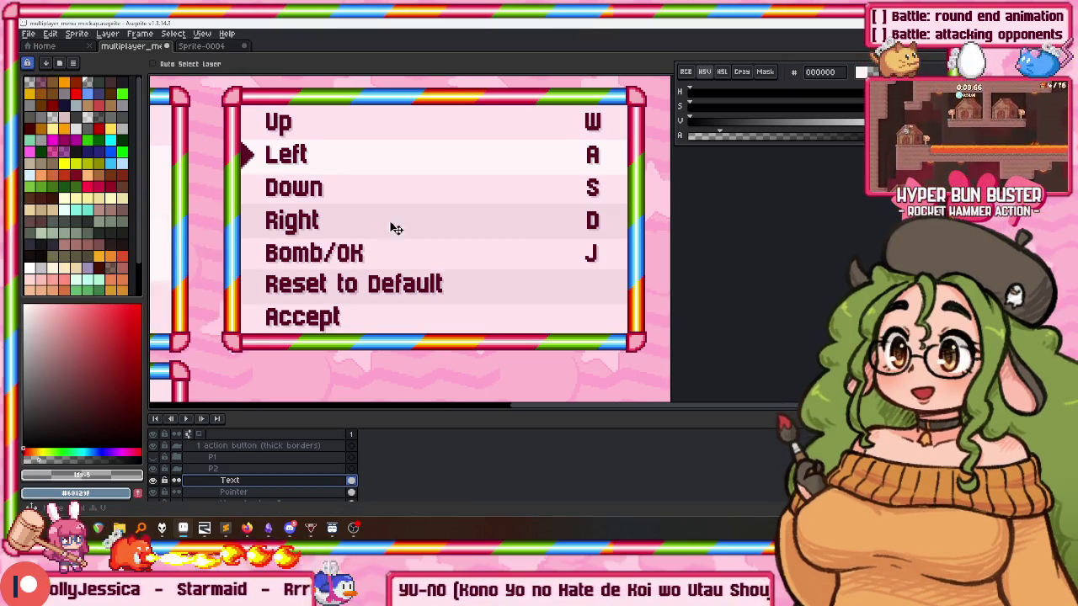
pyautogui.scroll(3, 498, 258)
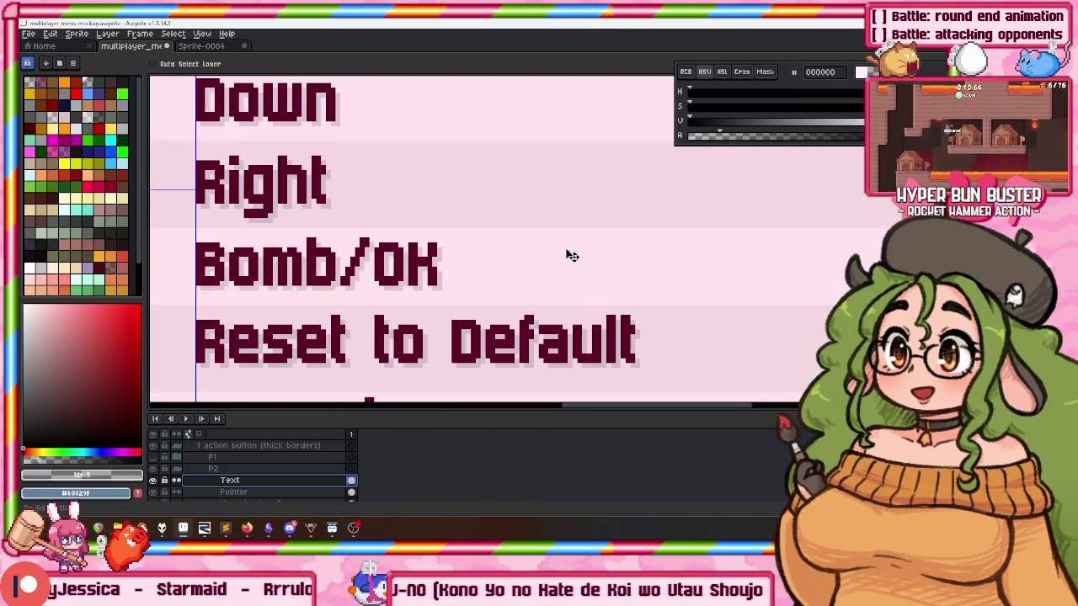
pyautogui.scroll(-2, 572, 255)
pyautogui.scroll(-2, 458, 182)
# Pan and zoom to review the whole multiplayer menu mockup.
pyautogui.moveTo(500, 226); pyautogui.dragTo(529, 208)
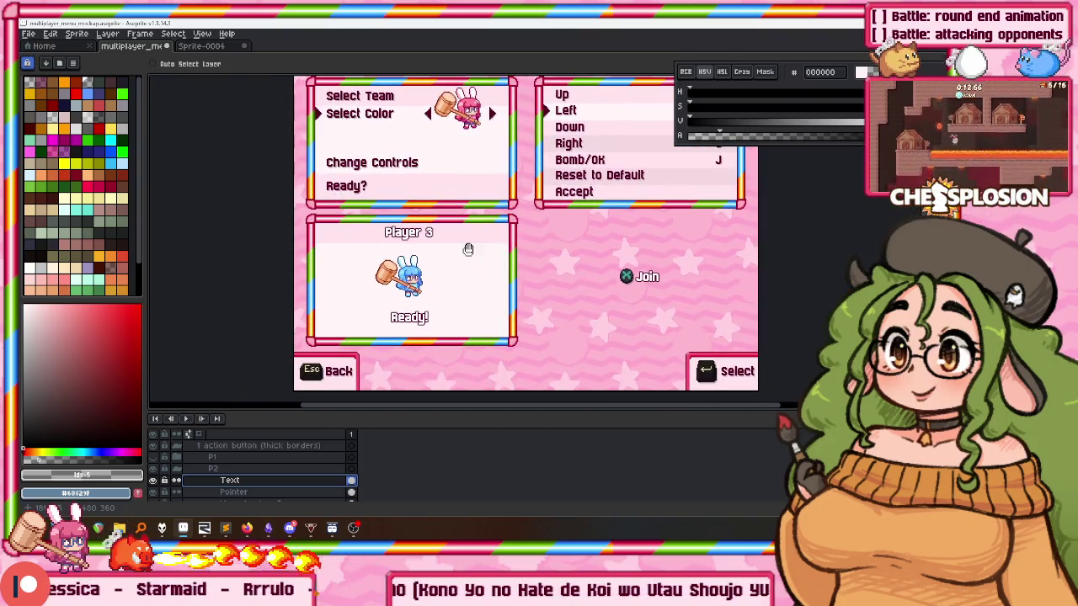
pyautogui.moveTo(436, 243); pyautogui.dragTo(393, 232)
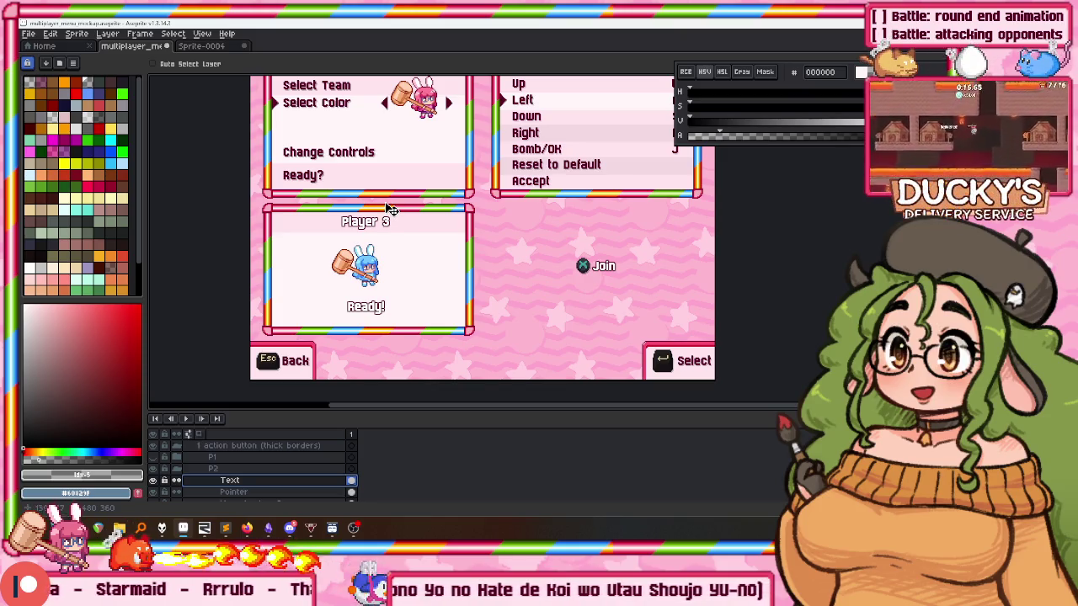
pyautogui.scroll(-3, 505, 271)
pyautogui.scroll(2, 505, 295)
pyautogui.scroll(2, 379, 371)
pyautogui.scroll(1, 380, 354)
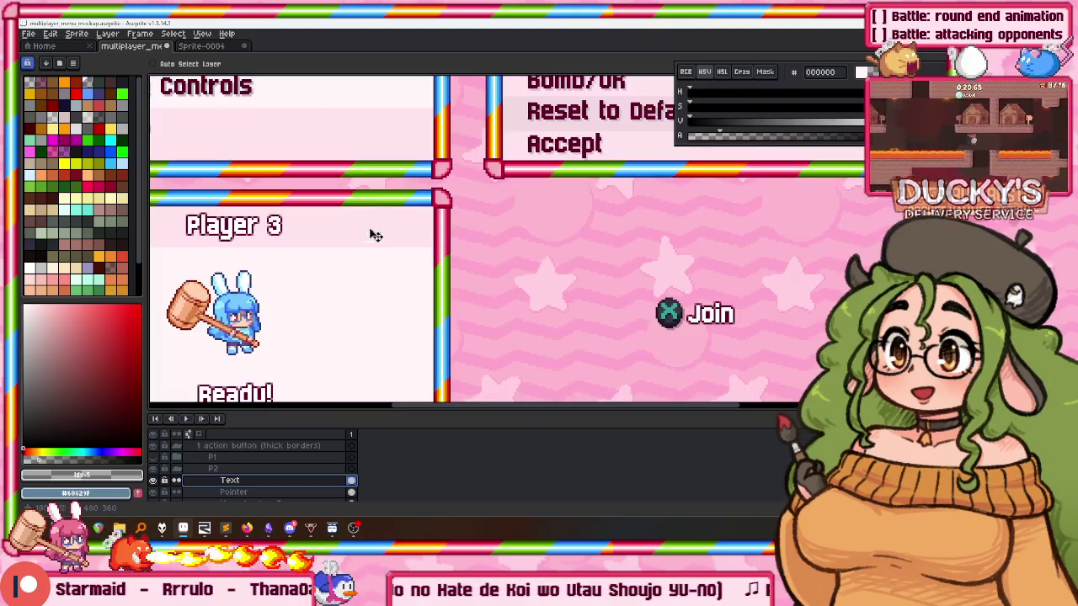
pyautogui.scroll(-2, 373, 241)
pyautogui.scroll(1, 366, 169)
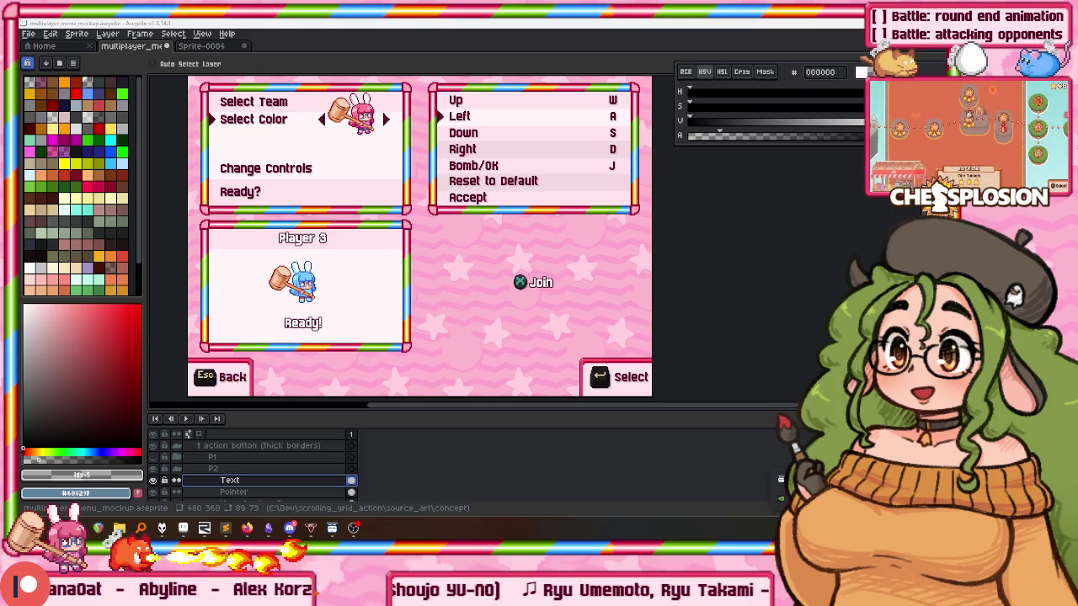
# Launch Chessplosion from the Steam tray and continue past its title screen.
pyautogui.rightClick(780, 497)
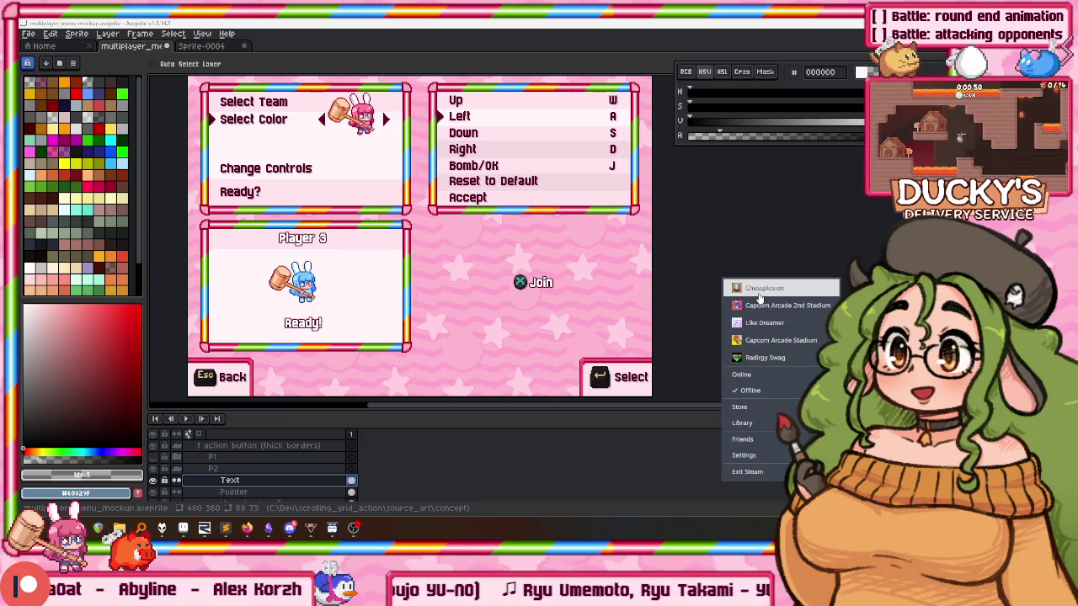
pyautogui.click(750, 286)
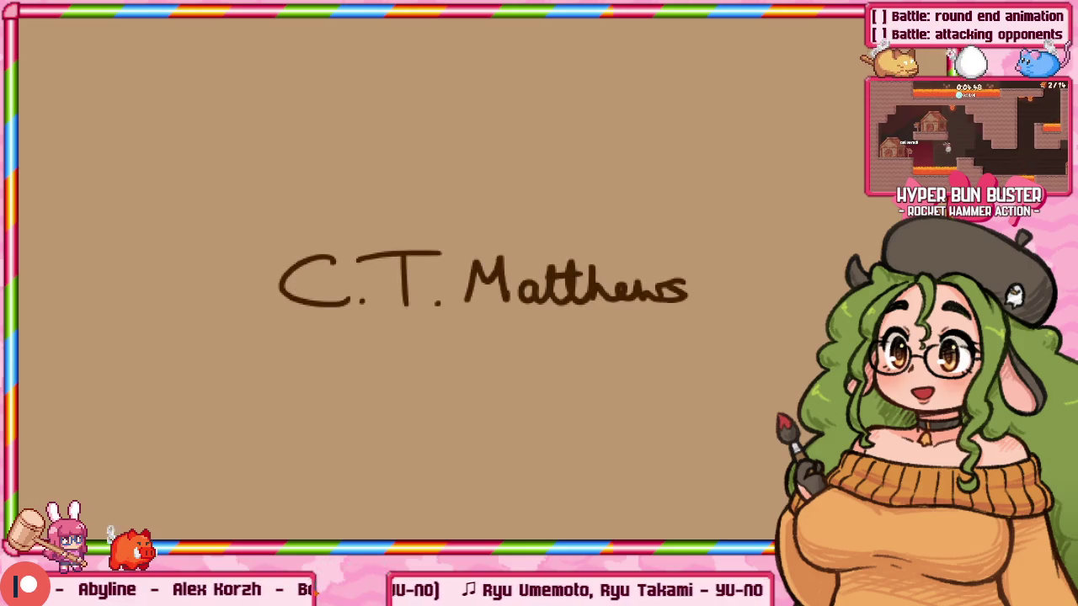
pyautogui.press('Return')
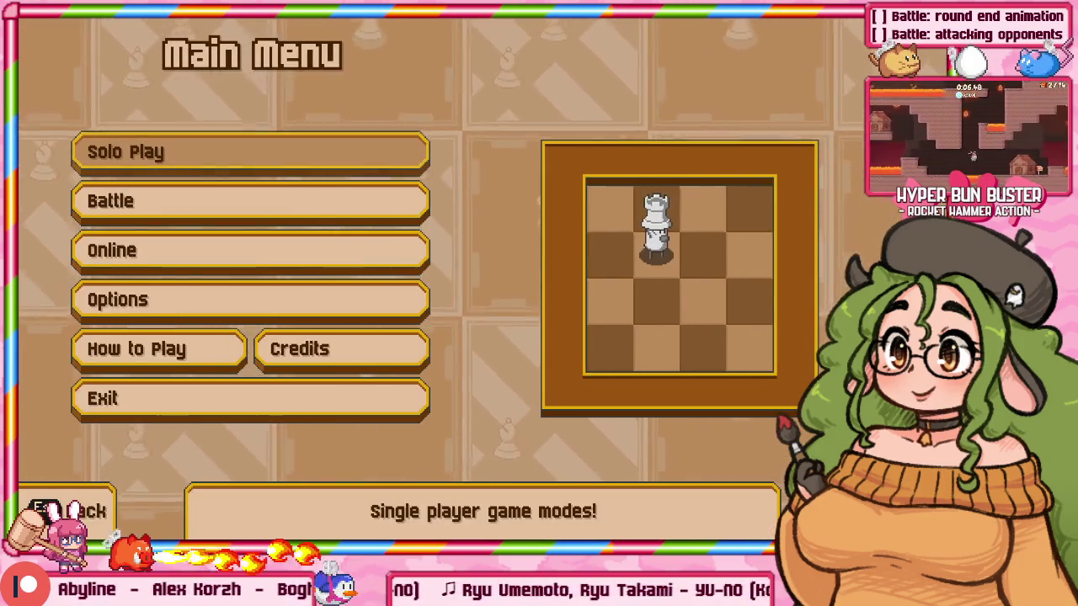
# Open Battle, try the Select Players screen as P1, then back out to the mode menu.
pyautogui.press('Down')
pyautogui.press('Return')
pyautogui.press('Return')
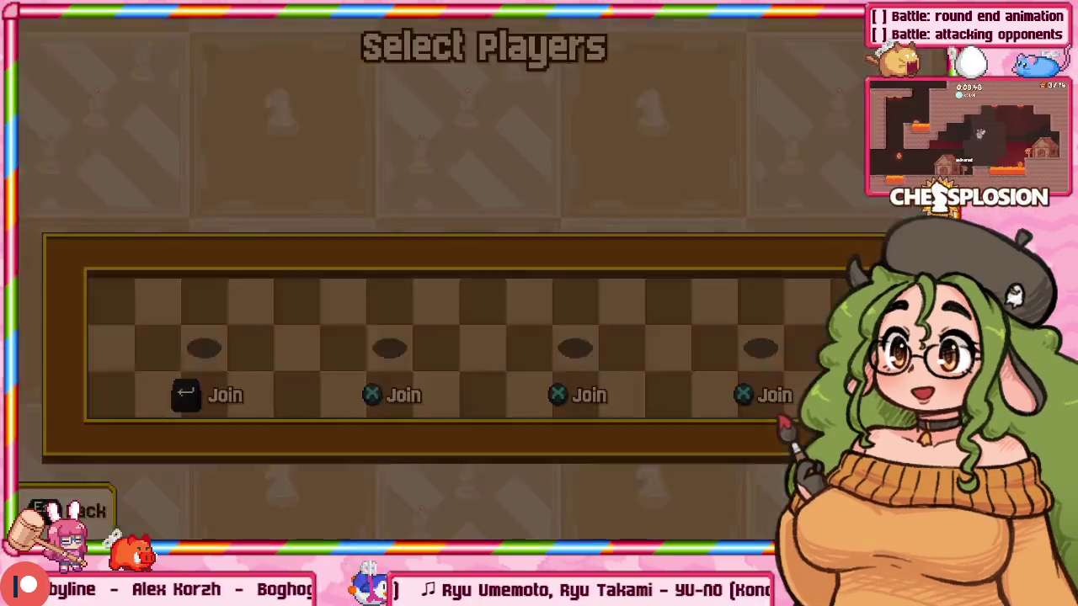
pyautogui.press('Return')
pyautogui.press('Right')
pyautogui.press('Right')
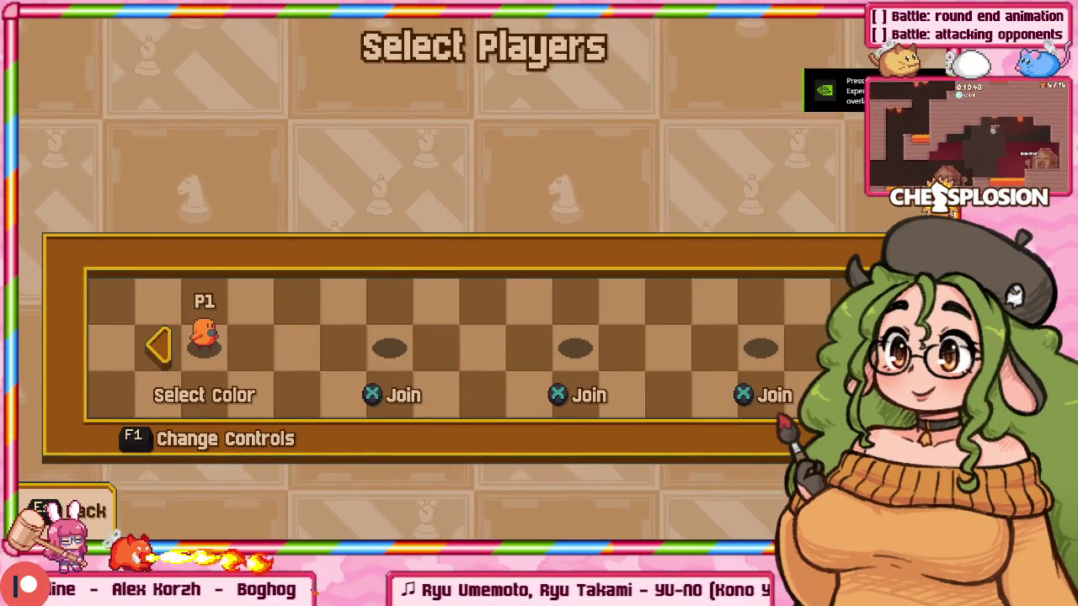
pyautogui.press('Left')
pyautogui.press('Left')
pyautogui.press('Escape')
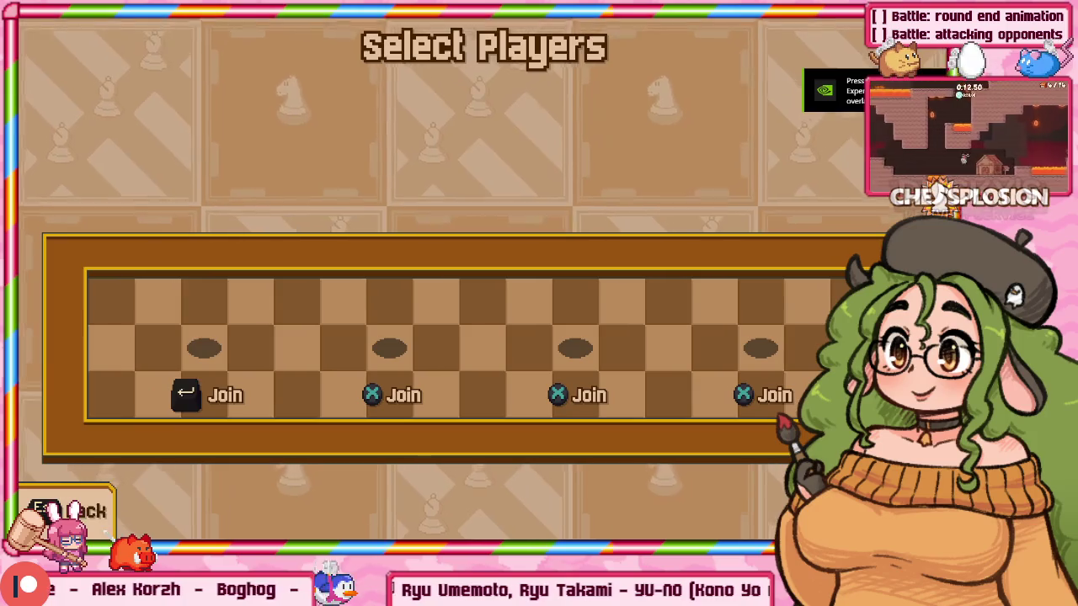
pyautogui.press('Escape')
# Open Team Battle, join as P1 and toggle between teams.
pyautogui.press('Down')
pyautogui.press('Return')
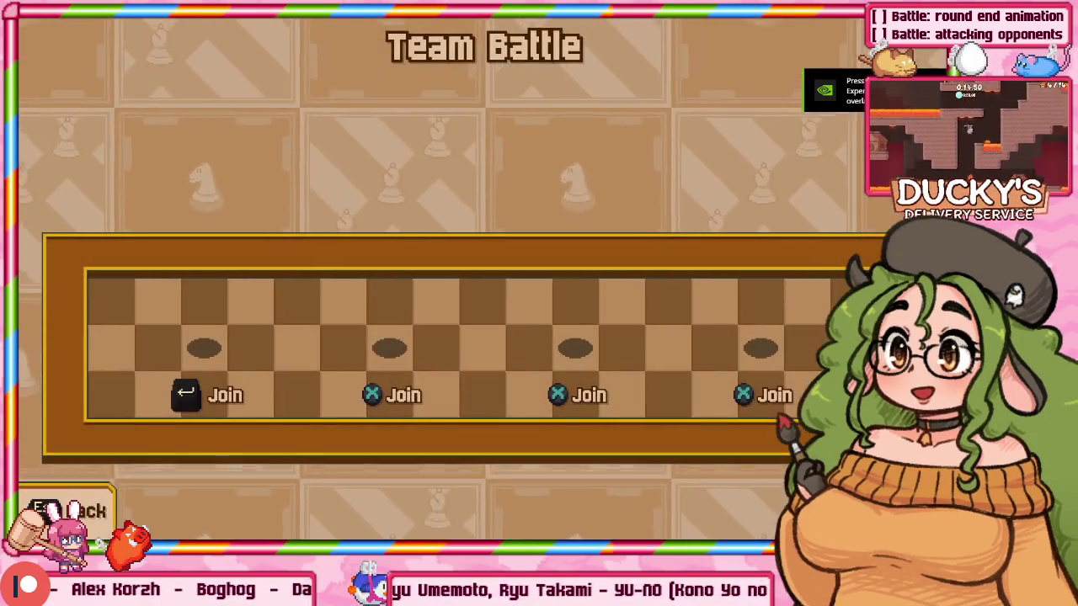
pyautogui.press('Return')
pyautogui.press('Left')
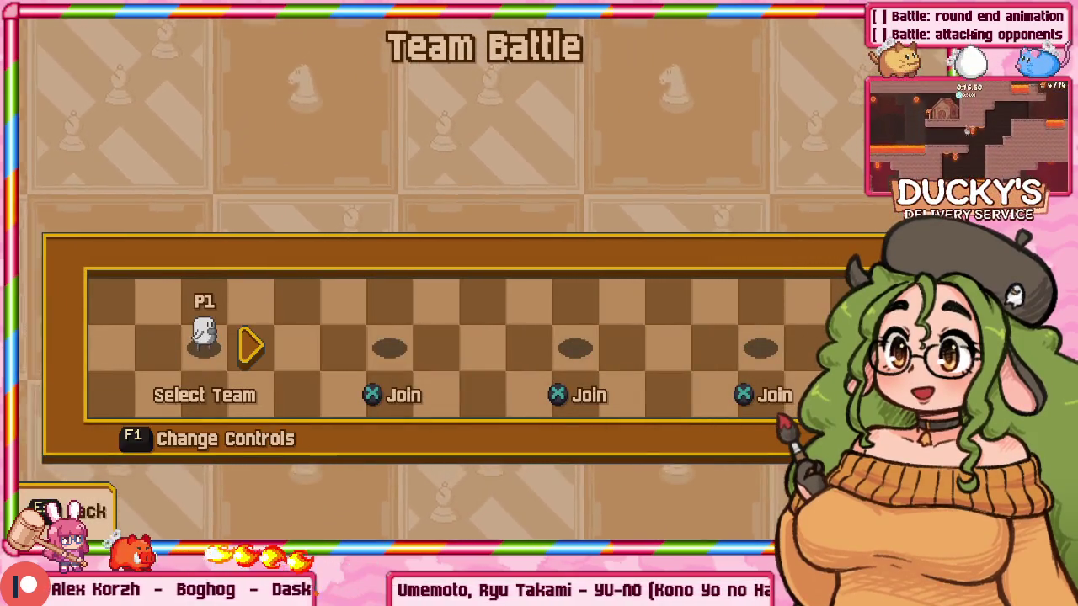
pyautogui.press('Right')
pyautogui.press('Left')
pyautogui.press('Left')
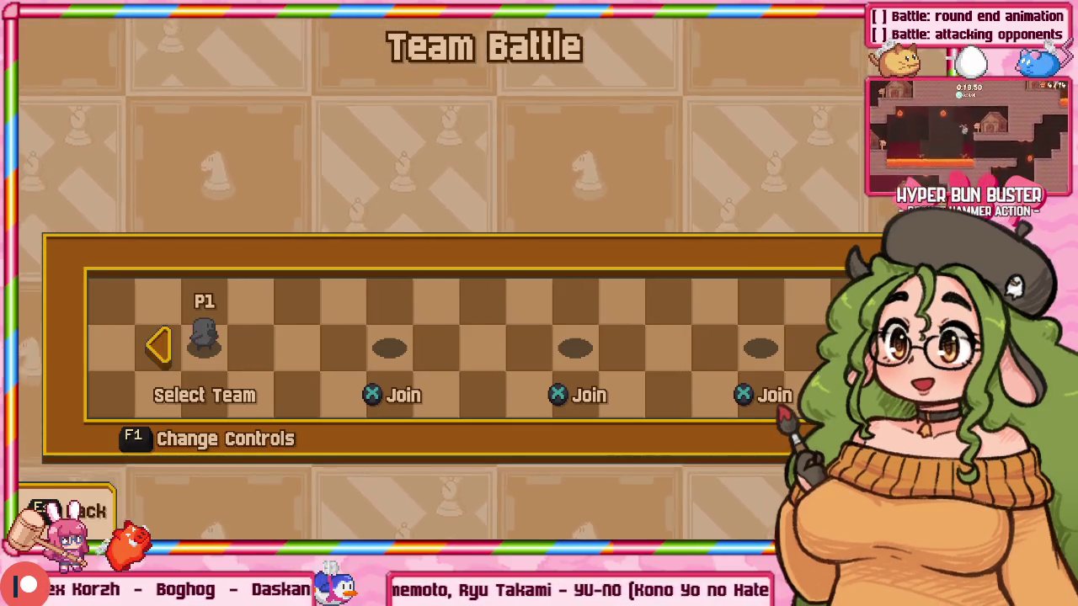